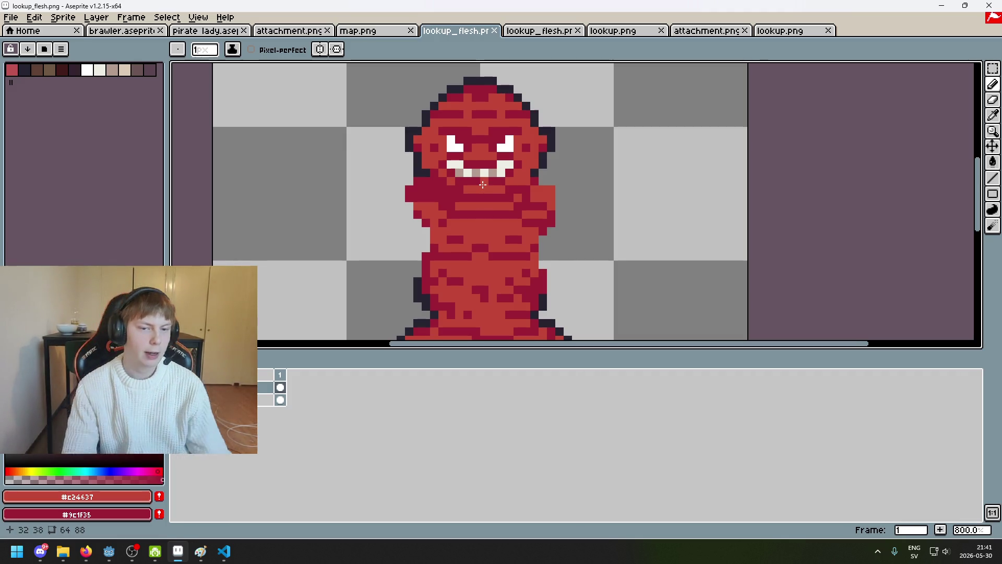
Zoom in on the red figure's face and erase the white teeth from its grin.
scroll(510, 163, up, 3)
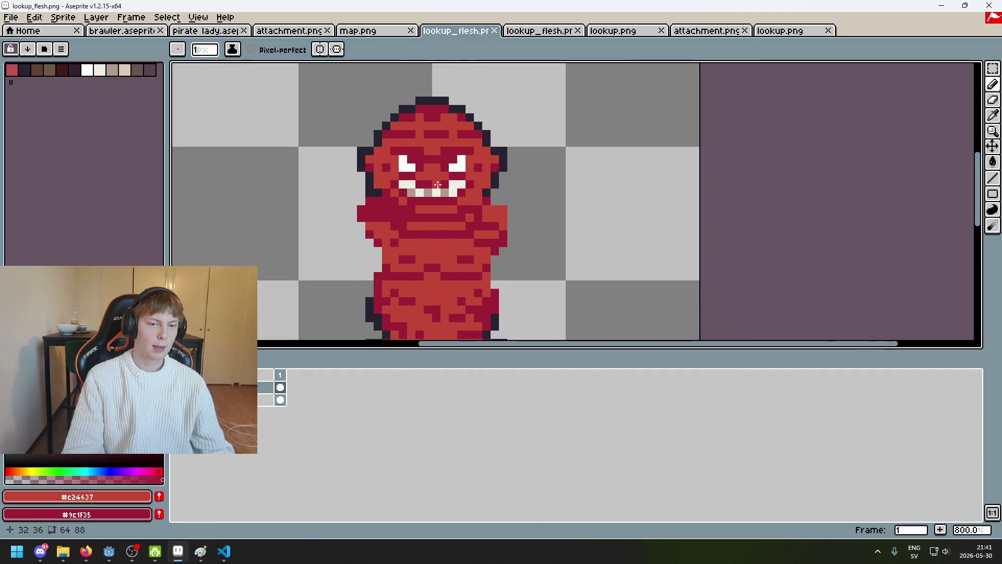
scroll(403, 188, down, 5)
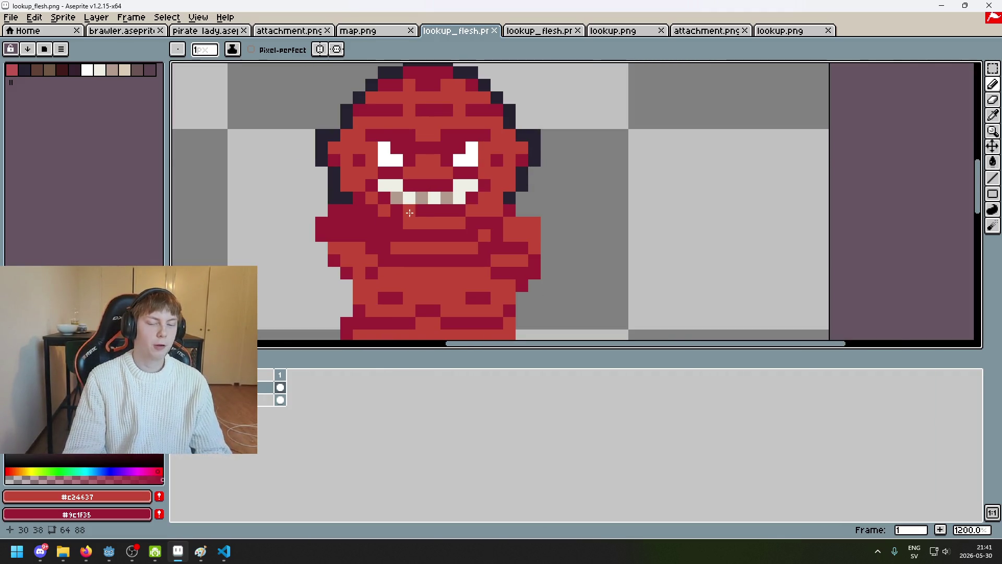
scroll(477, 253, up, 3)
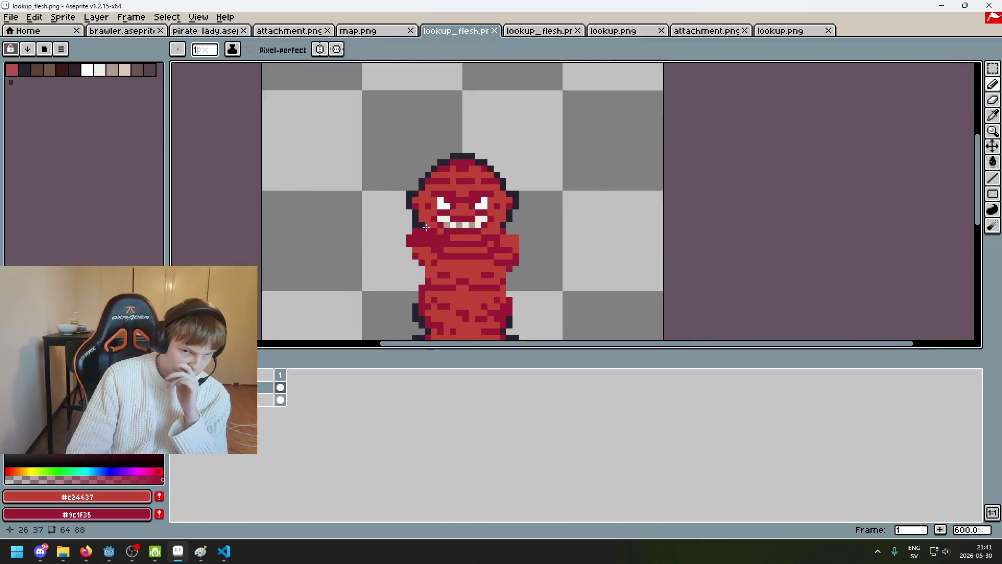
scroll(454, 226, up, 2)
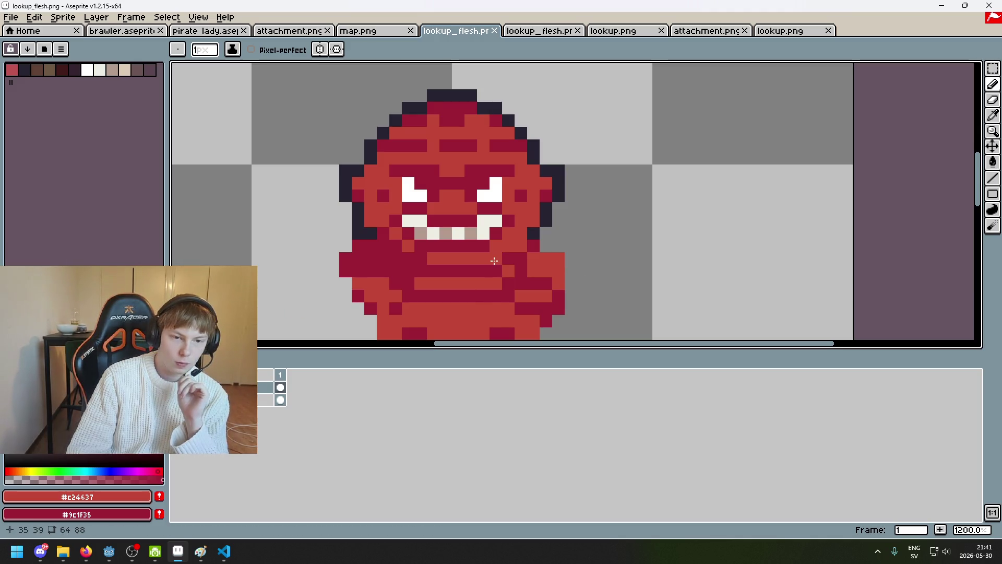
scroll(515, 224, up, 4)
scroll(476, 235, down, 1)
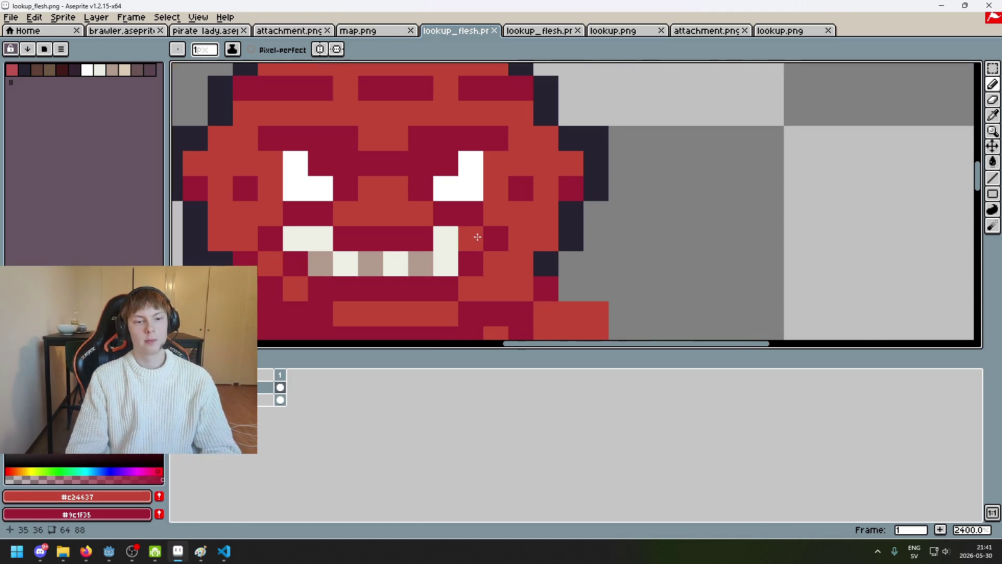
drag(475, 235, 644, 197)
key(e)
click(638, 194)
key(ctrl+z)
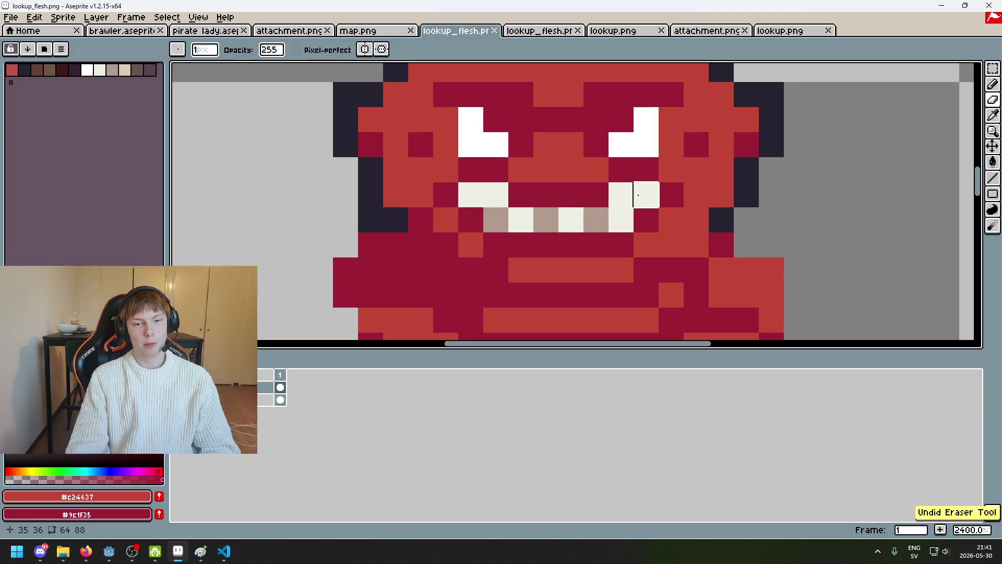
mouse_move(621, 219)
mouse_down()
mouse_move(646, 194)
mouse_move(570, 219)
mouse_move(496, 220)
mouse_move(483, 194)
mouse_up()
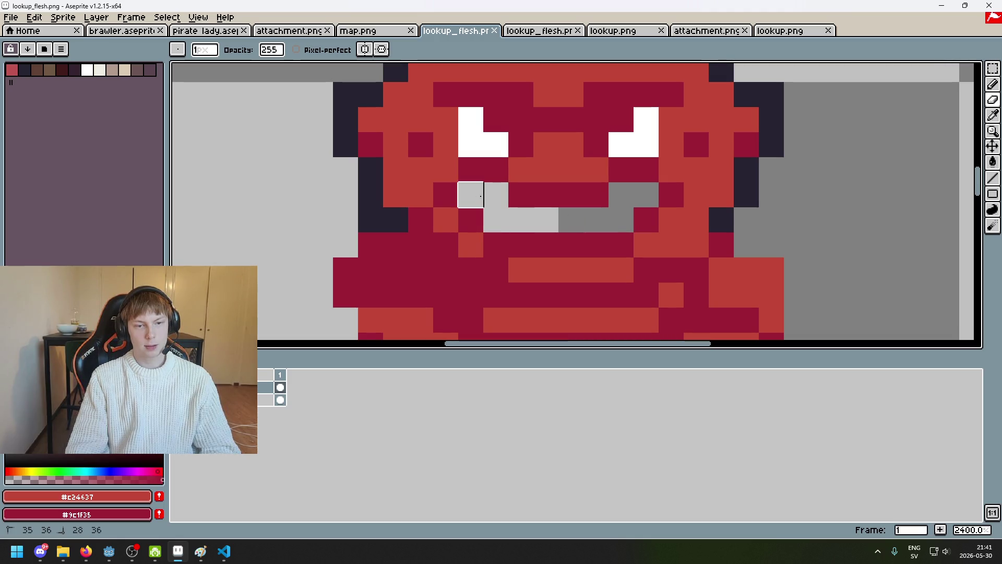
scroll(564, 235, down, 7)
Save the sprite as PNG, accepting that the layers are dropped.
key(v)
key(ctrl+s)
click(472, 318)
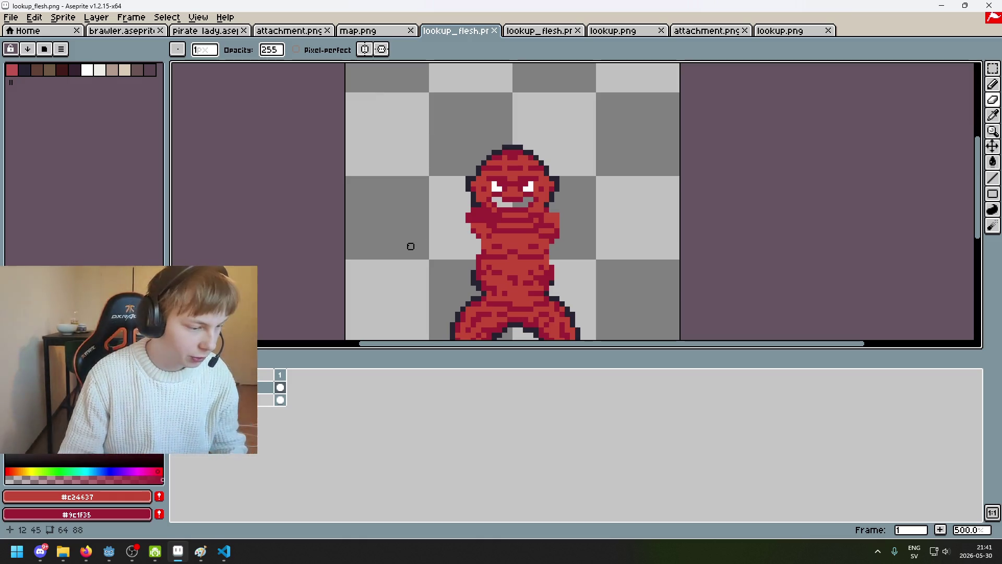
Paint the mouth pixels dark red (#9c1f35) with the Pencil.
drag(568, 184, 466, 188)
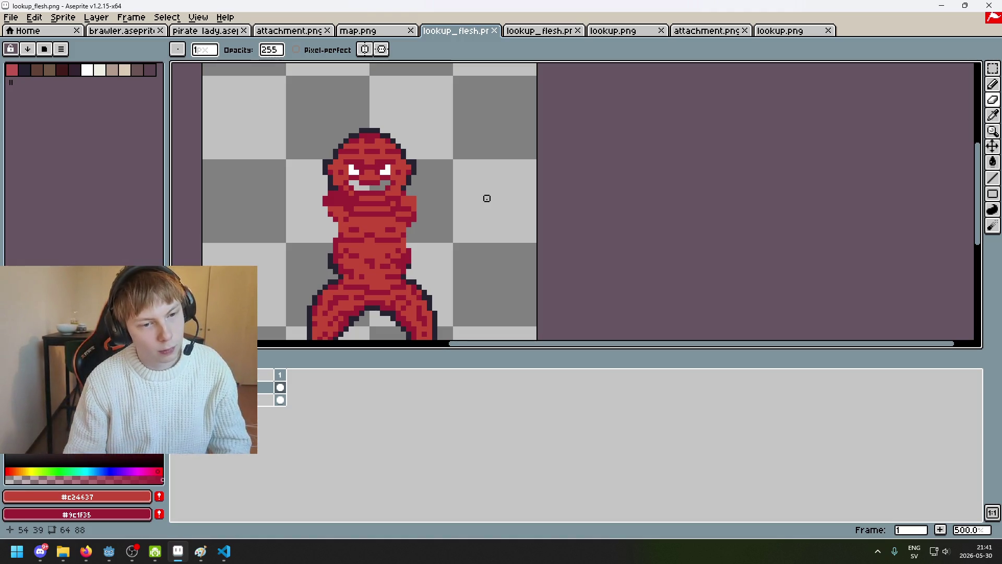
drag(487, 198, 505, 186)
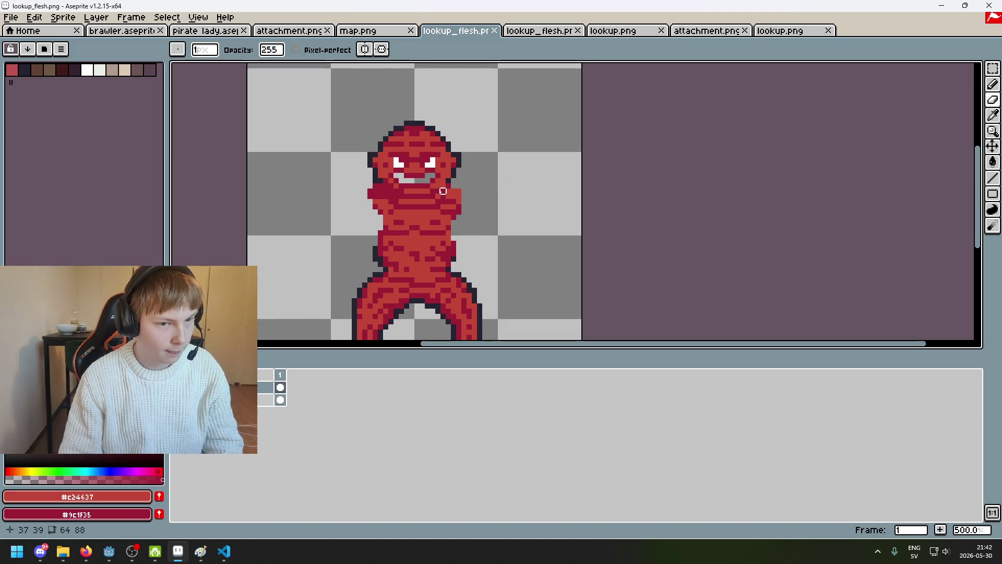
scroll(427, 180, up, 5)
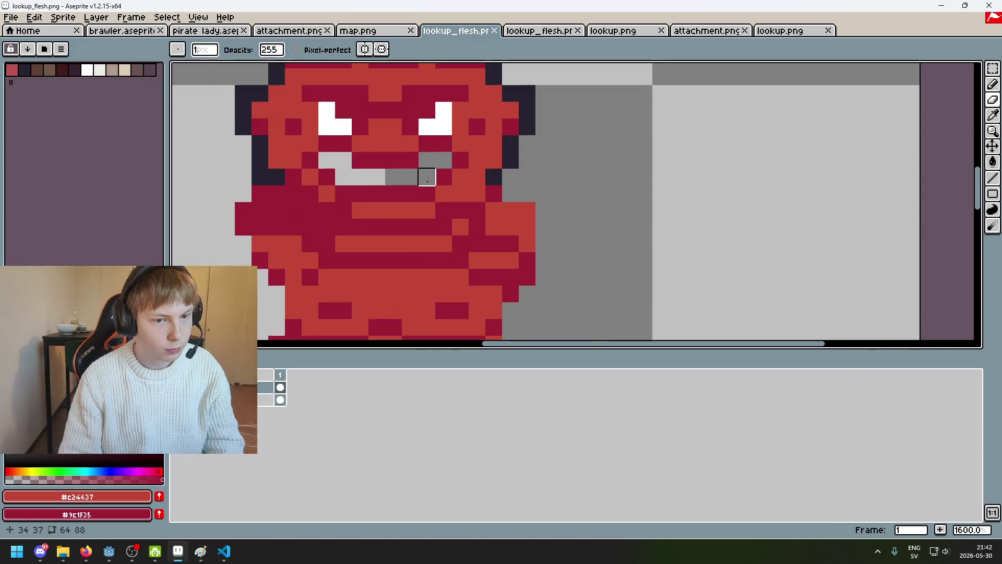
key(b)
drag(437, 164, 327, 160)
scroll(421, 202, down, 5)
Save the edited sprite as PNG again, confirming the layer-loss warning twice.
key(v)
key(ctrl+s)
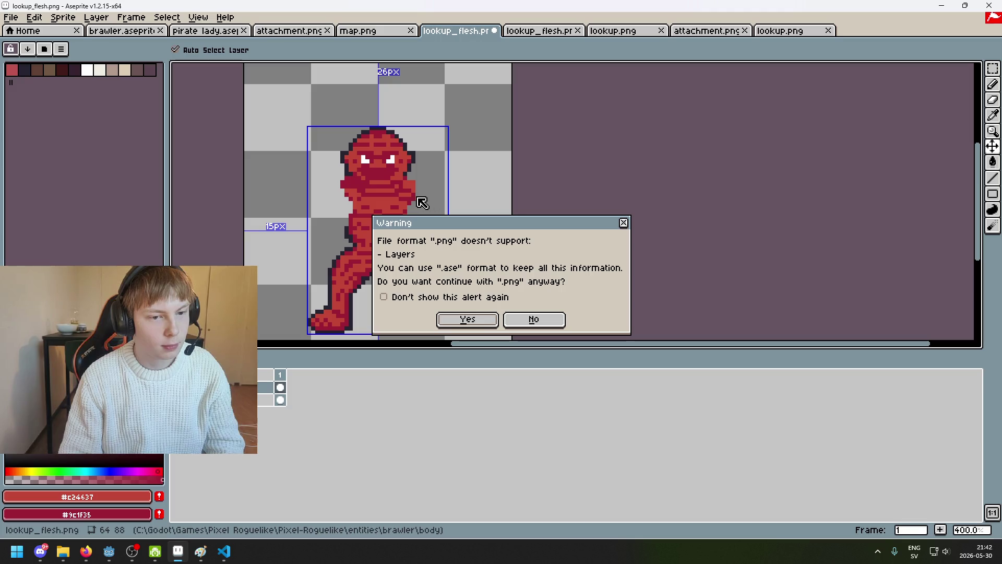
click(470, 323)
scroll(402, 208, up, 2)
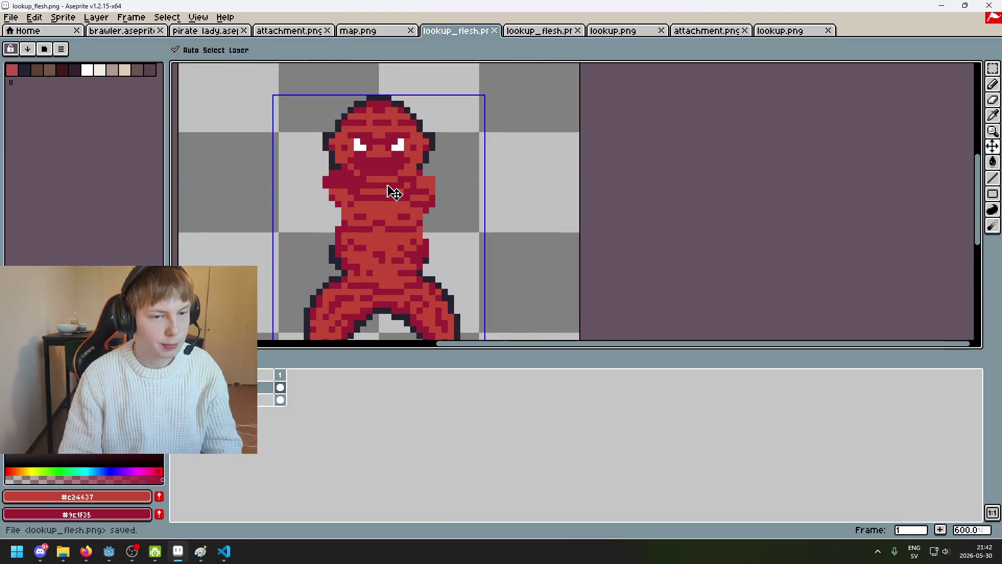
key(ctrl+s)
click(470, 323)
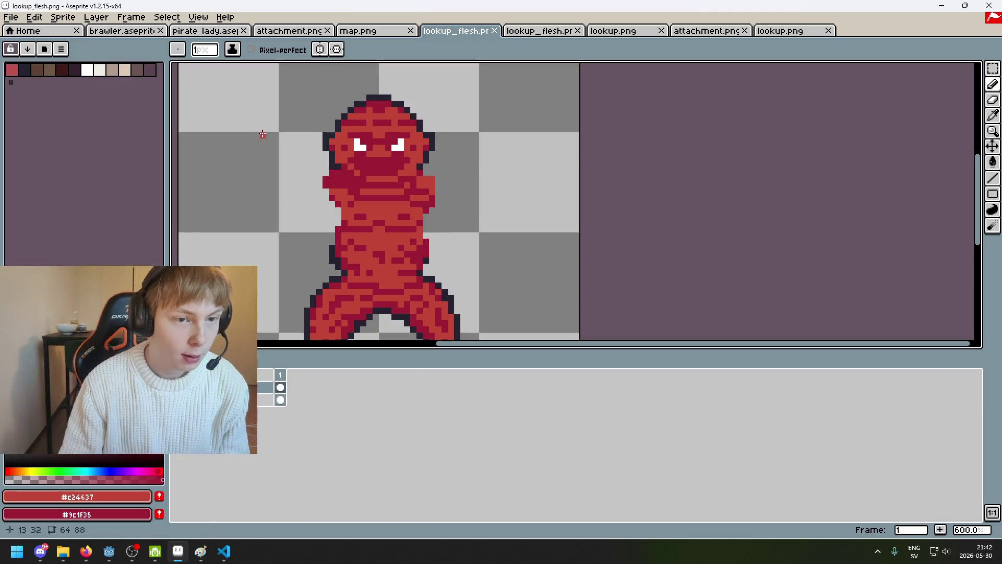
Set up an export to lookup_flesh.png and agree to overwrite the existing file.
click(11, 20)
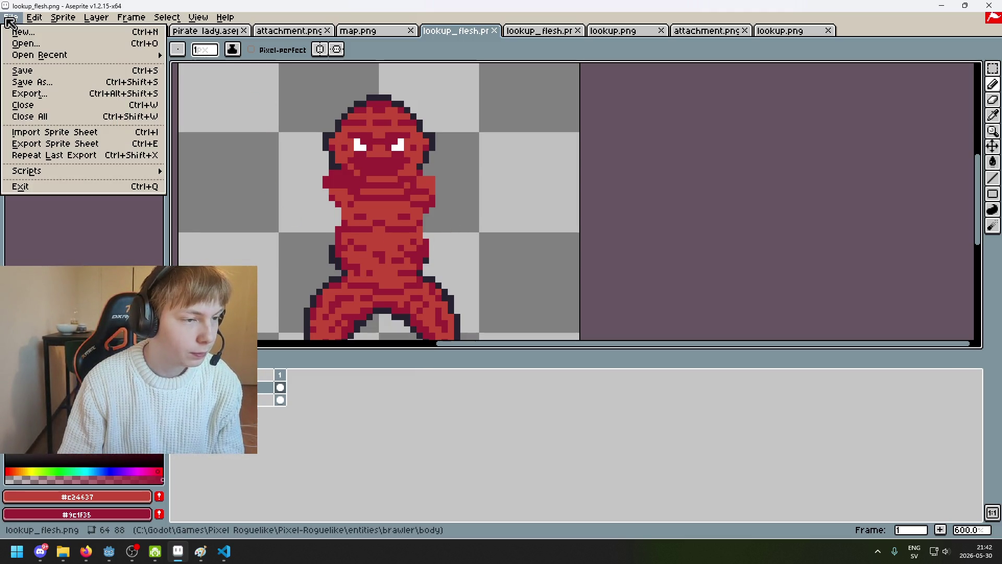
click(64, 94)
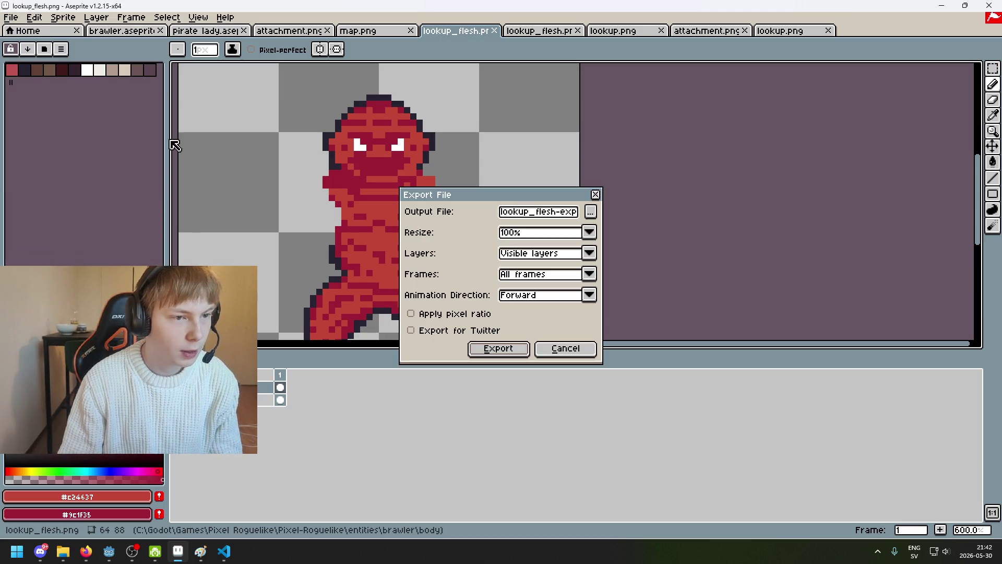
click(590, 213)
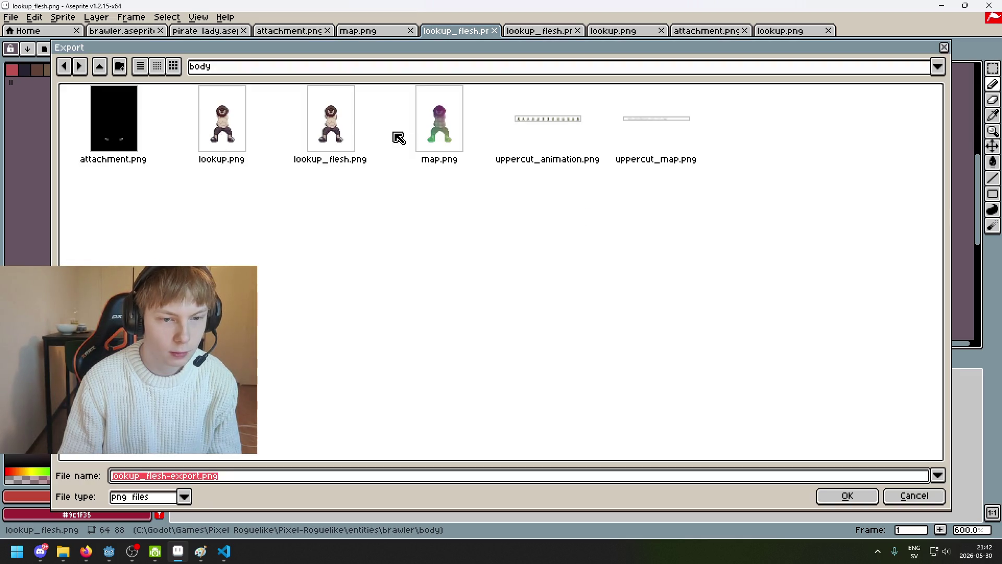
click(340, 141)
click(837, 496)
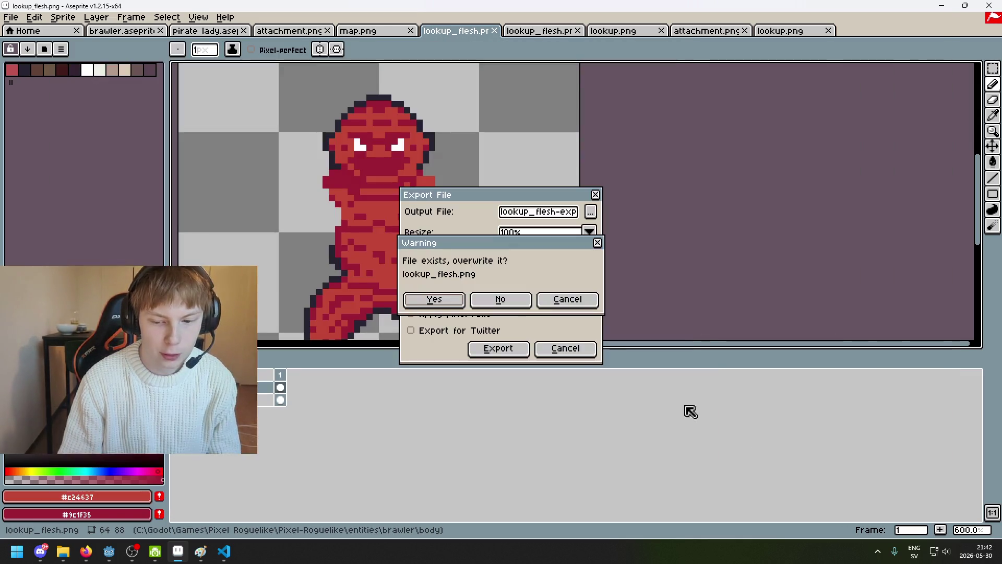
click(443, 298)
Get past the same-name and overwrite warnings, writing the PNG without layers.
key(Return)
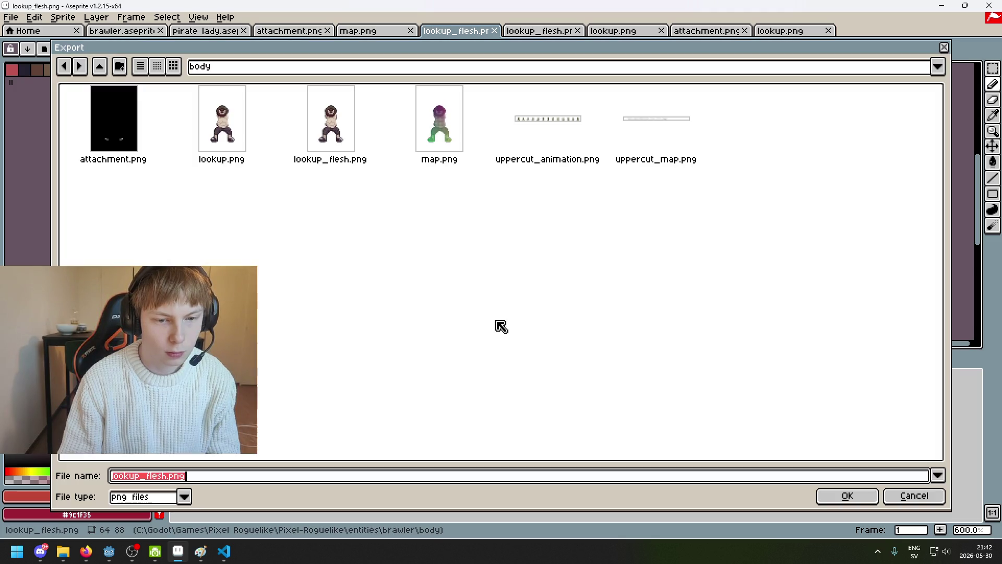
click(843, 497)
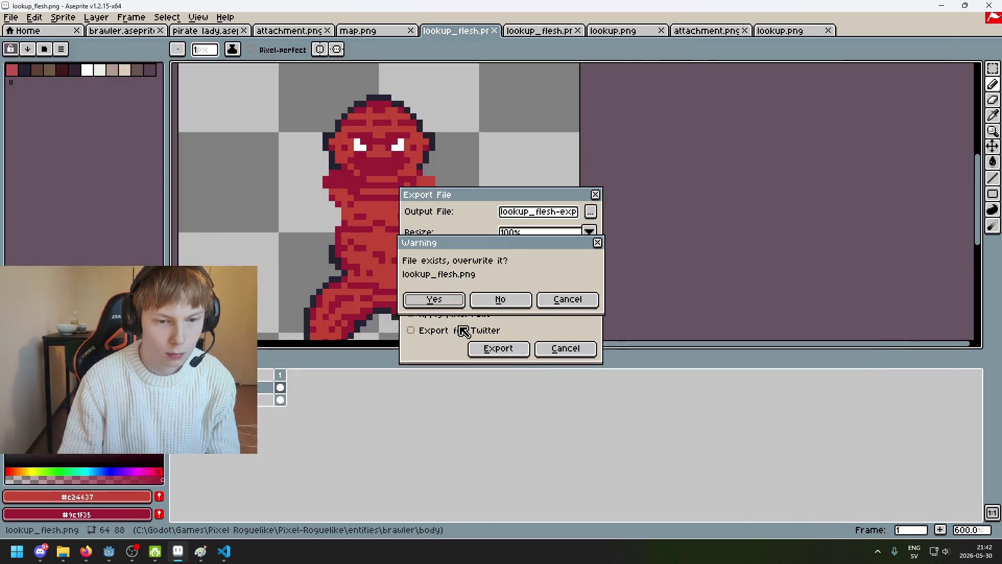
click(420, 304)
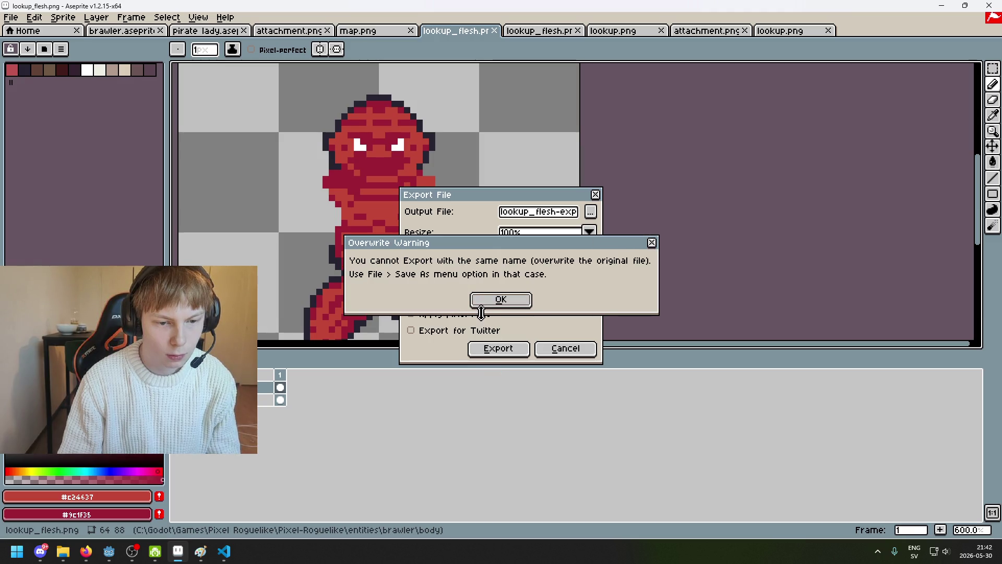
key(Return)
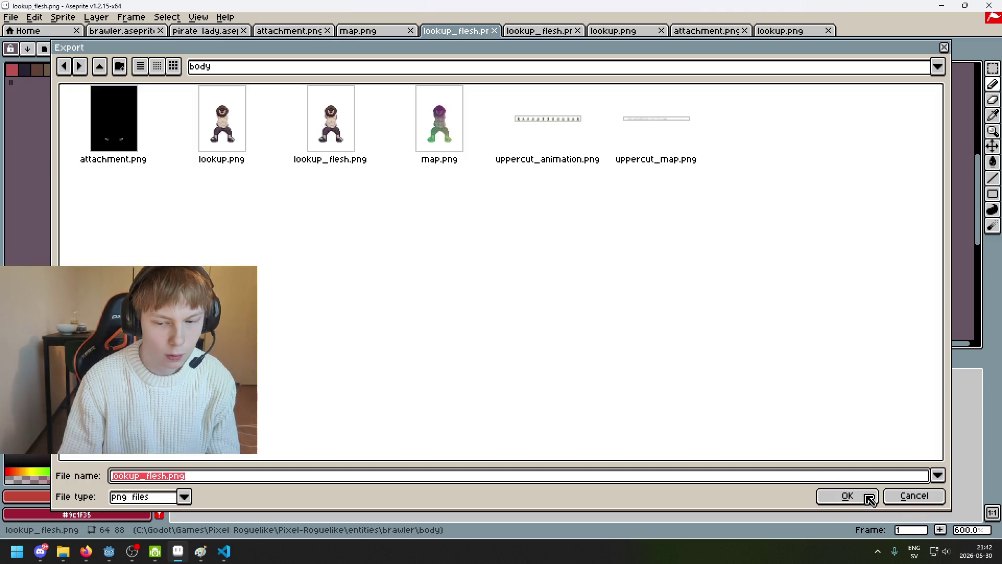
click(868, 500)
key(Return)
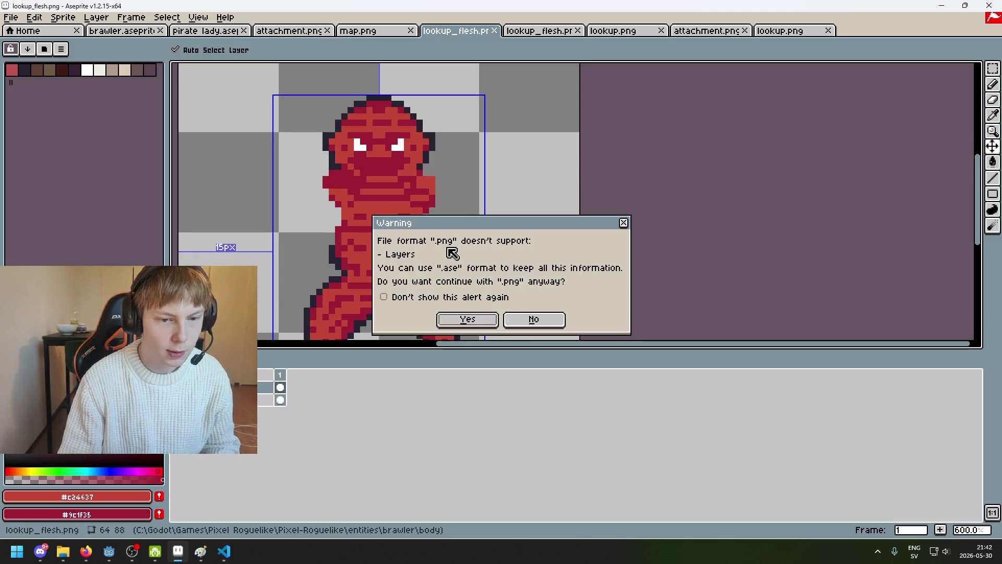
click(471, 318)
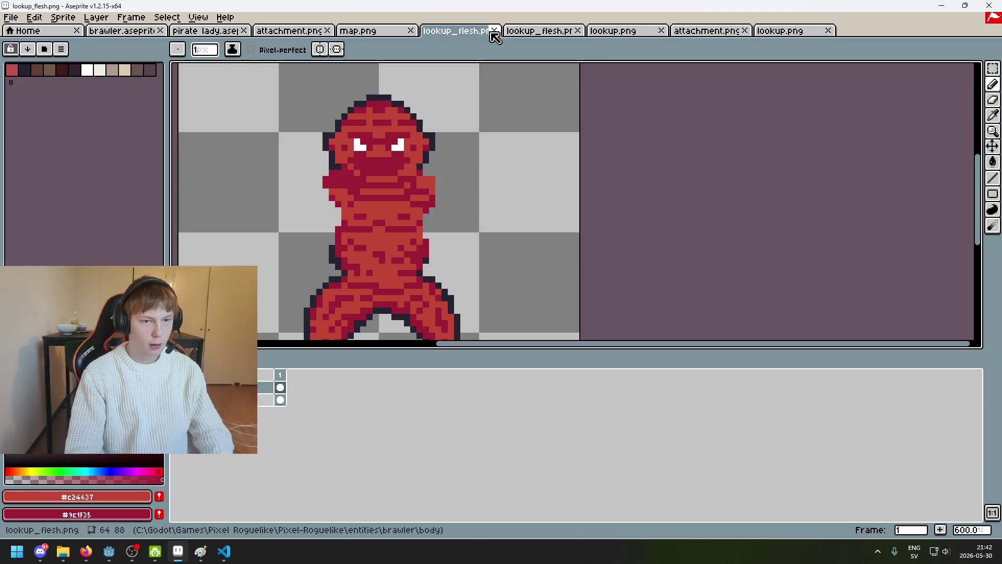
Close lookup_flesh and open the body folder's lookup.png.
click(494, 31)
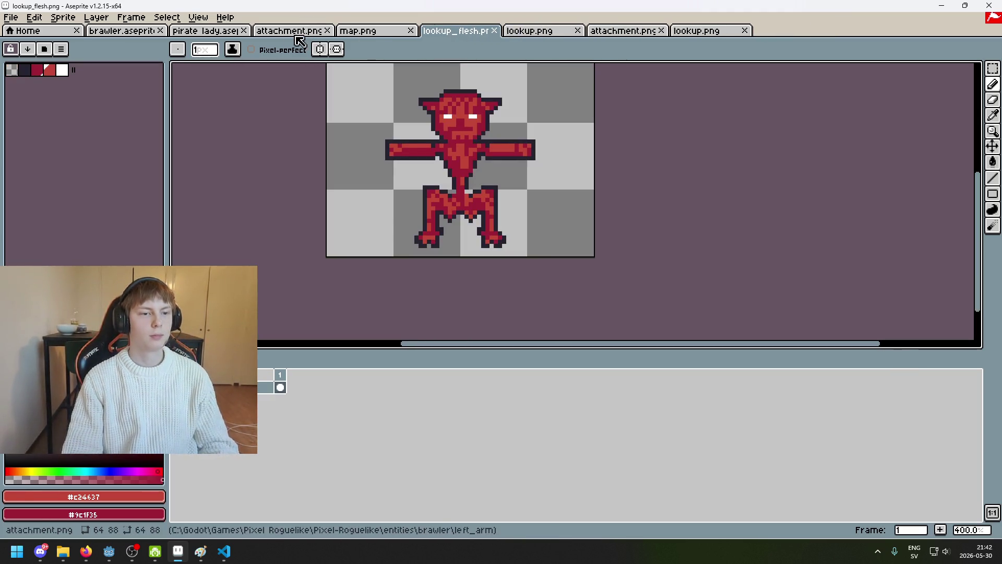
click(11, 18)
click(24, 42)
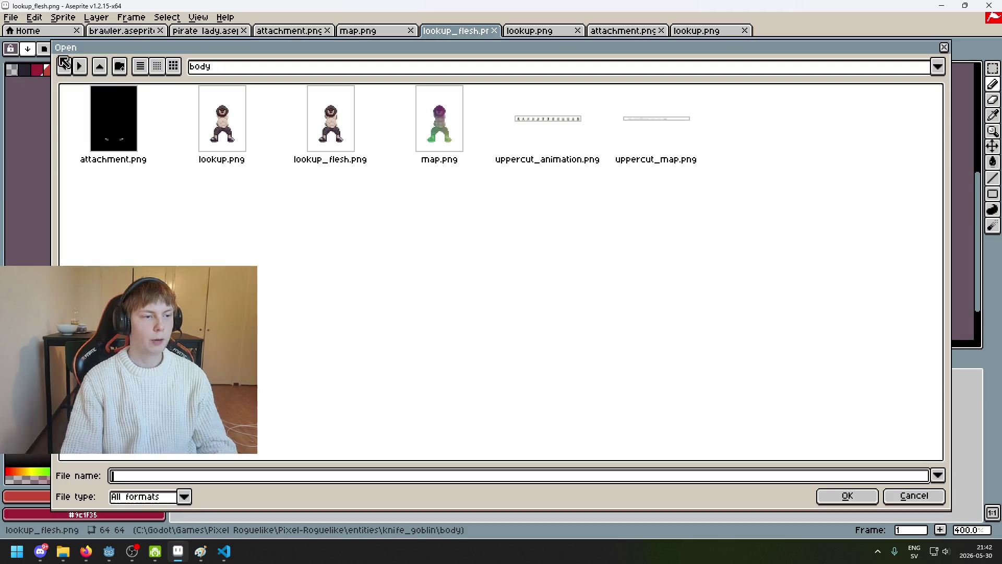
double_click(245, 134)
scroll(550, 198, up, 3)
drag(550, 198, 336, 136)
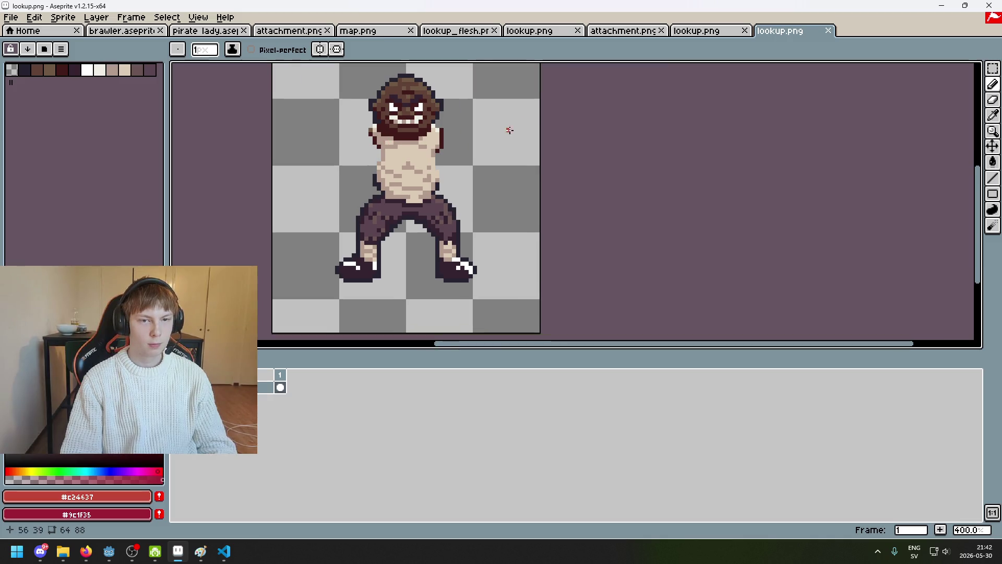
Flip through the open arm, attachment and body sprites, then close the extra lookup sprite.
click(699, 31)
click(605, 31)
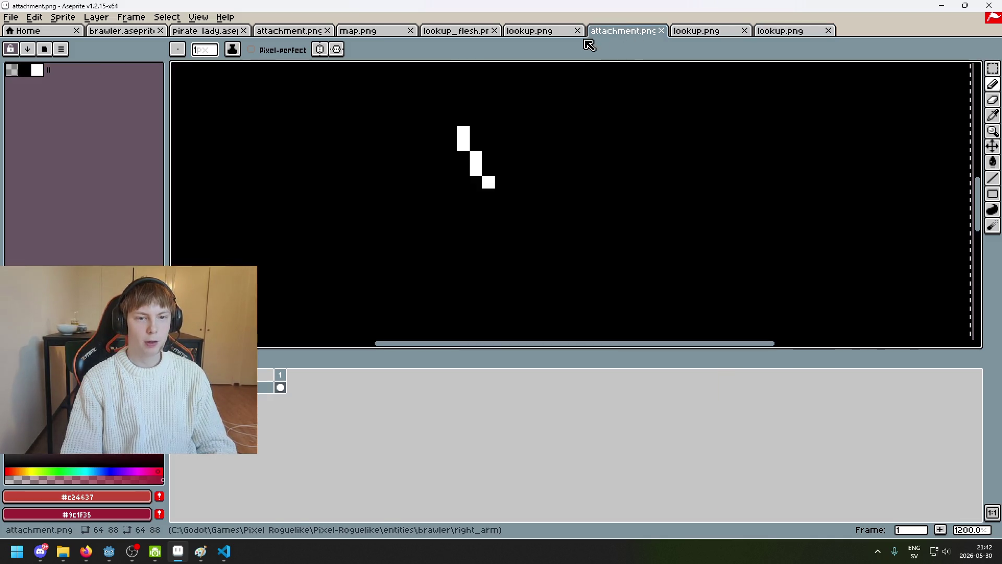
click(537, 32)
click(484, 32)
click(468, 32)
click(496, 33)
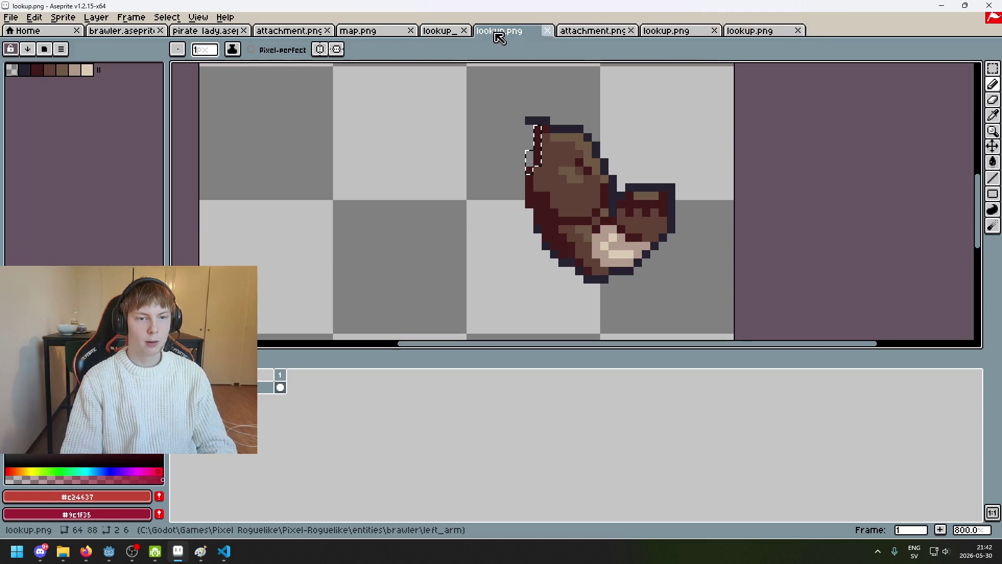
click(464, 30)
Open lookup_bones.png from entities > knife_goblin > body.
click(10, 17)
click(20, 42)
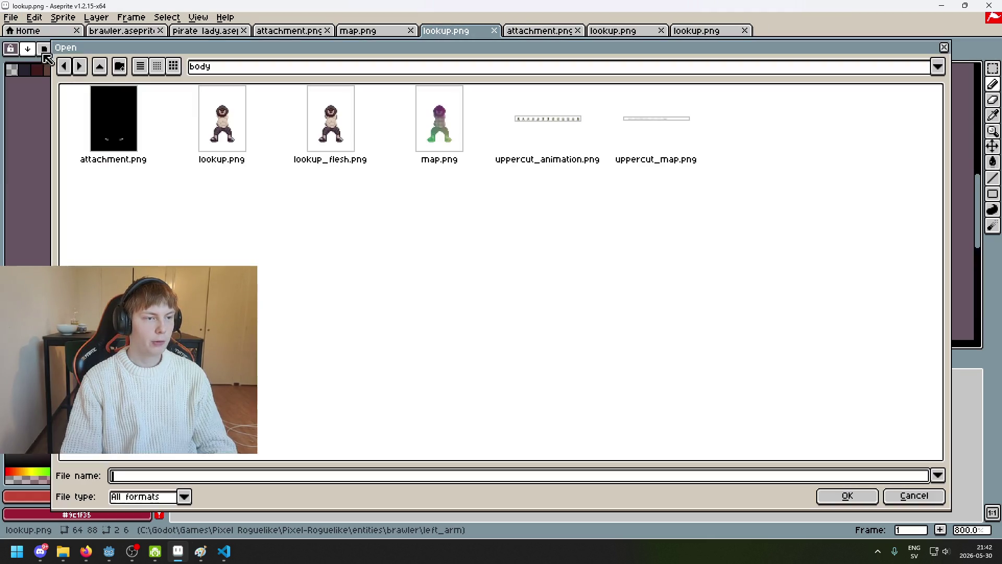
click(264, 73)
click(291, 163)
click(282, 67)
click(306, 156)
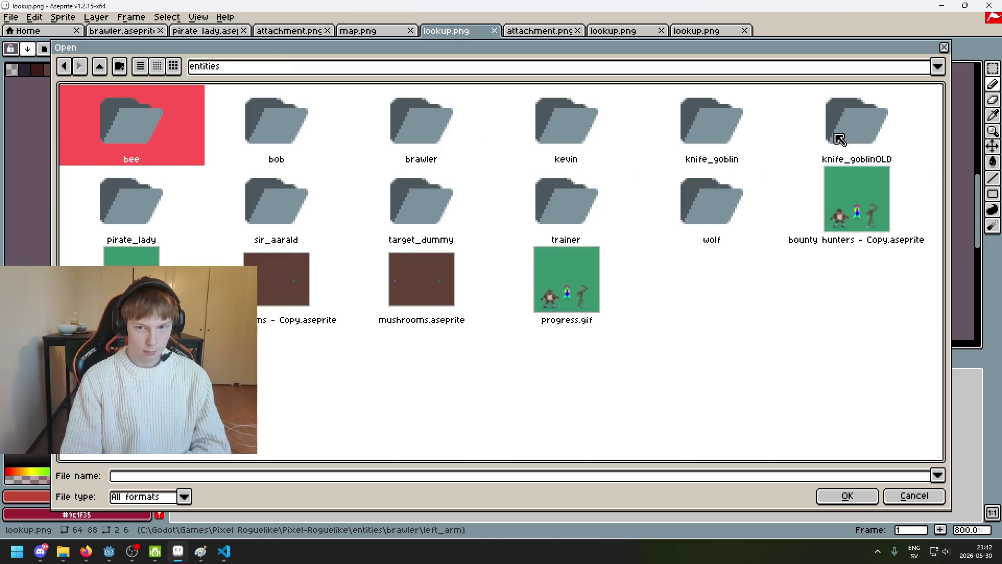
double_click(727, 138)
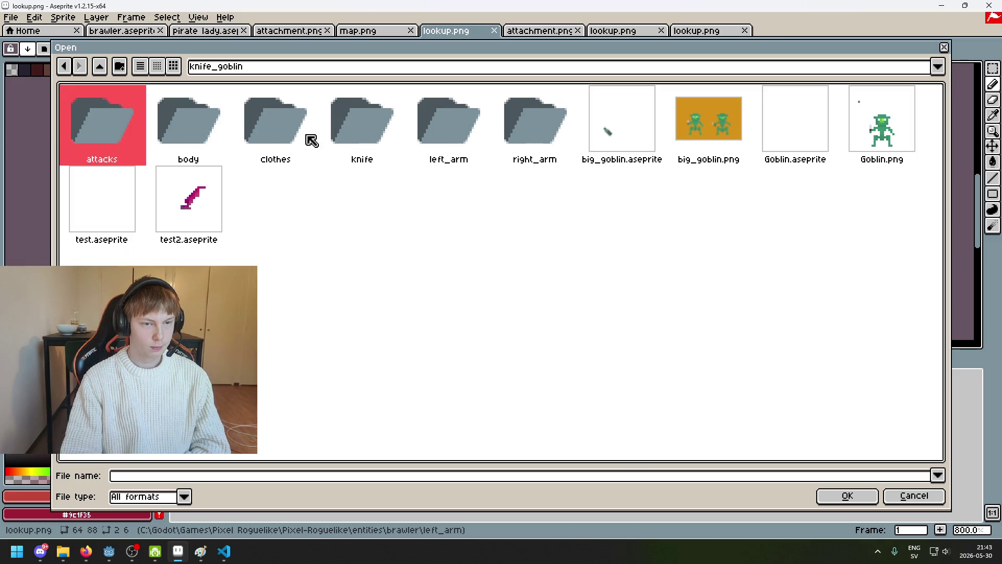
double_click(204, 128)
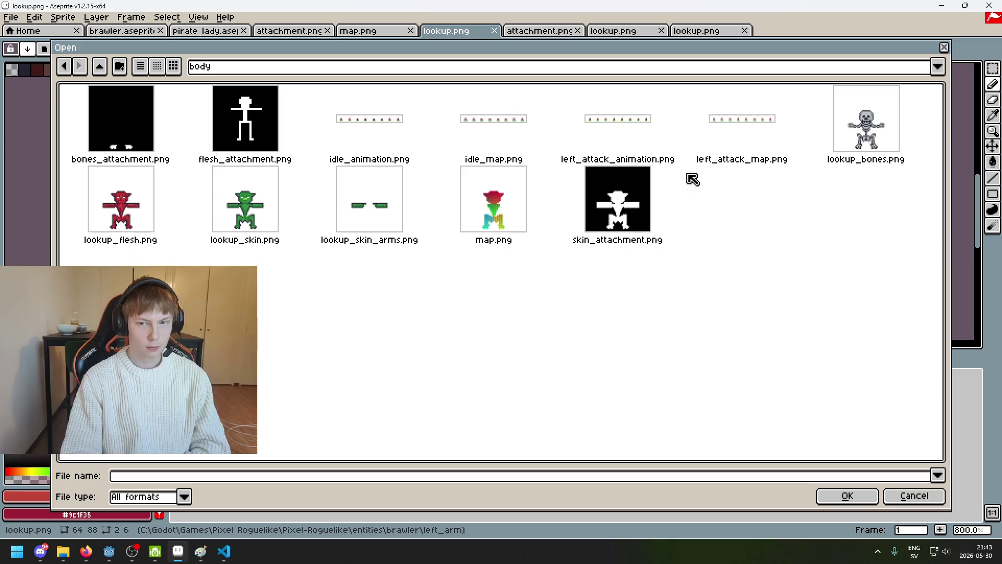
double_click(872, 155)
scroll(574, 230, up, 1)
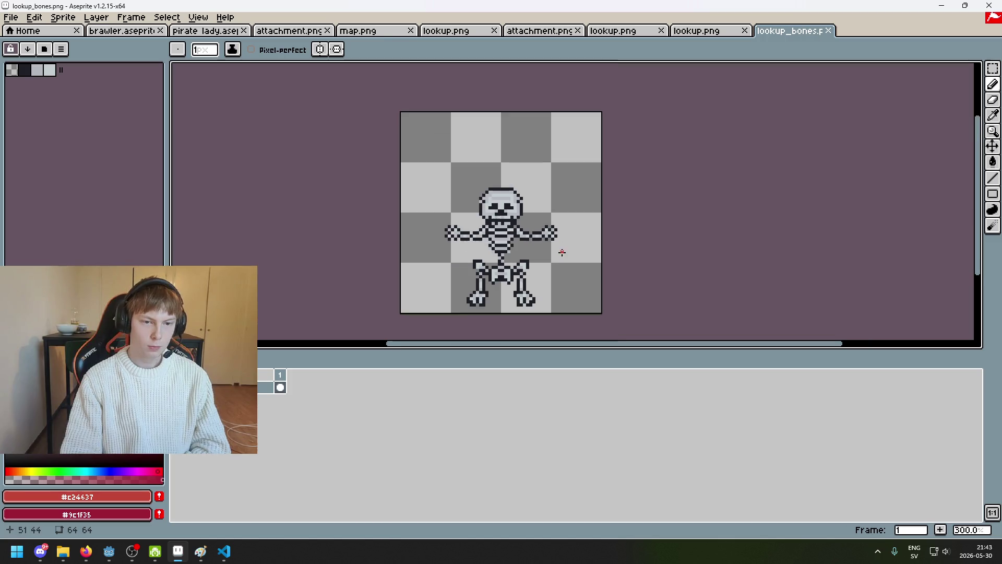
Open lookup_flesh.png from the Pixel-Roguelike player folder and centre it in view.
drag(562, 252, 469, 224)
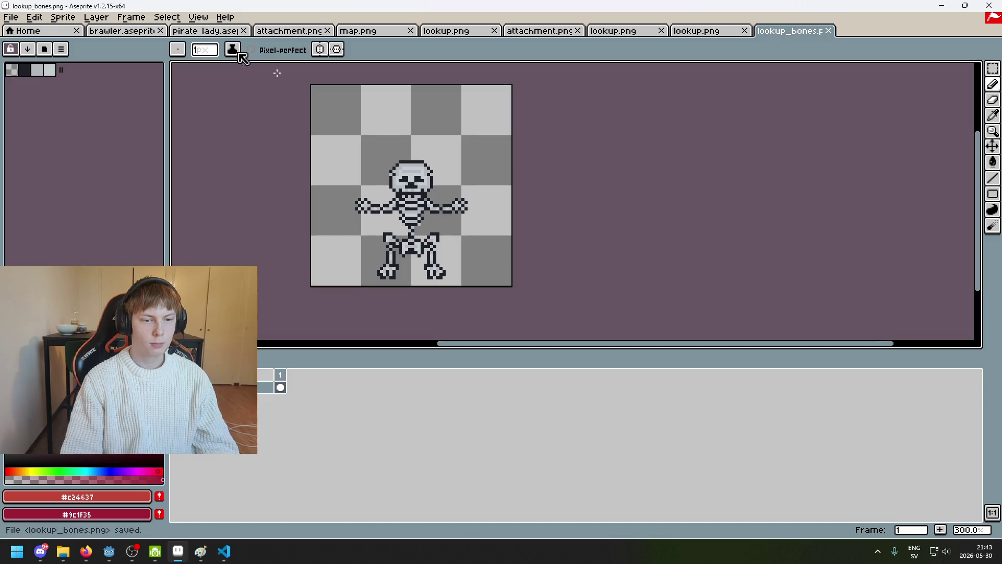
click(12, 18)
click(23, 44)
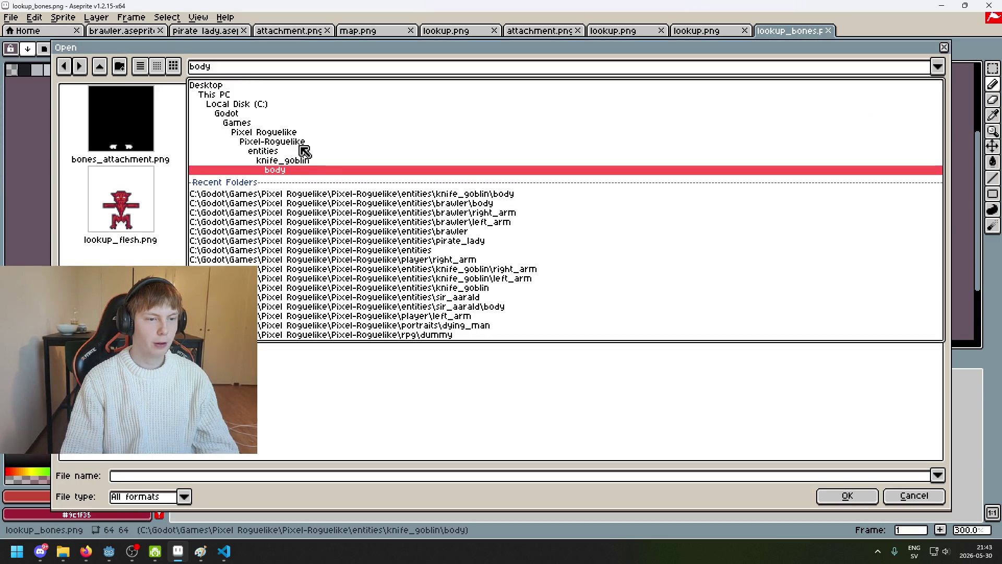
click(309, 143)
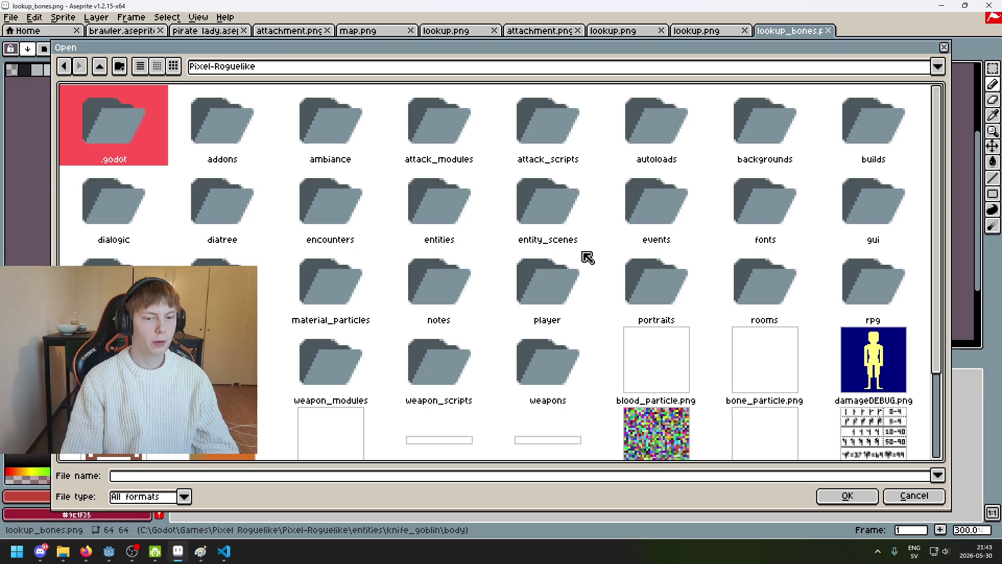
double_click(583, 281)
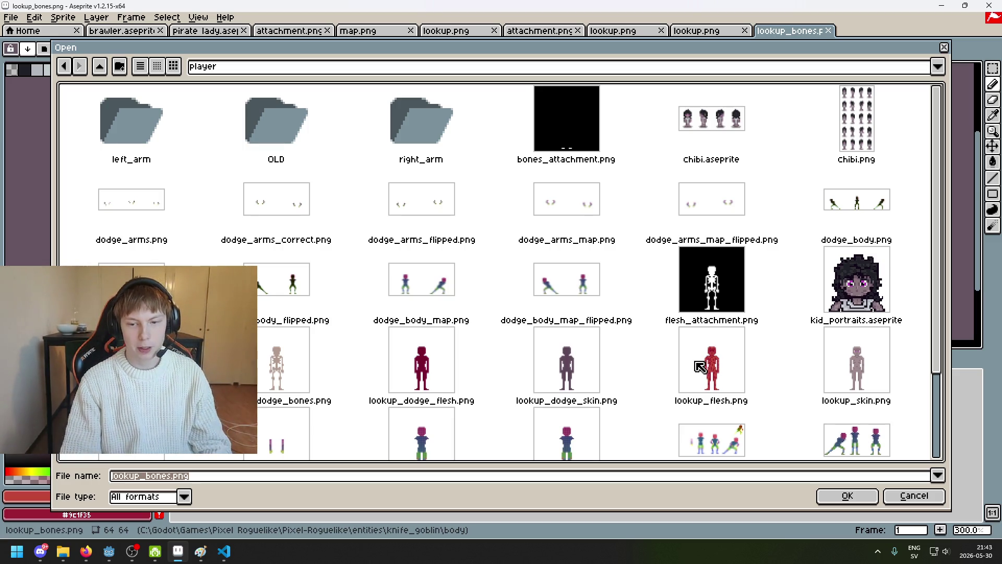
click(715, 392)
click(835, 496)
scroll(626, 222, up, 4)
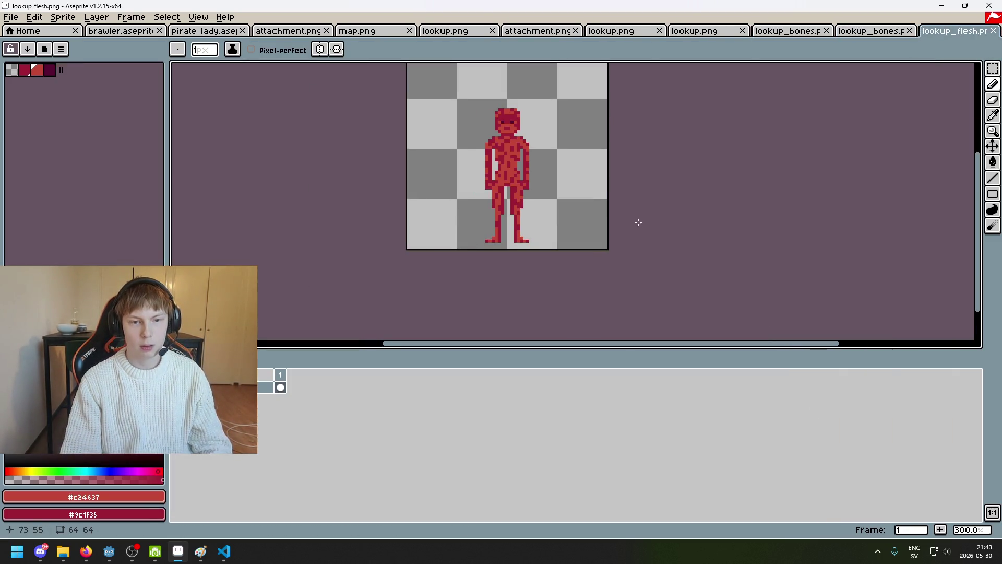
drag(637, 221, 535, 262)
Compare the player's coloured skeleton sprite with its red flesh sprite.
key(ctrl+shift+Tab)
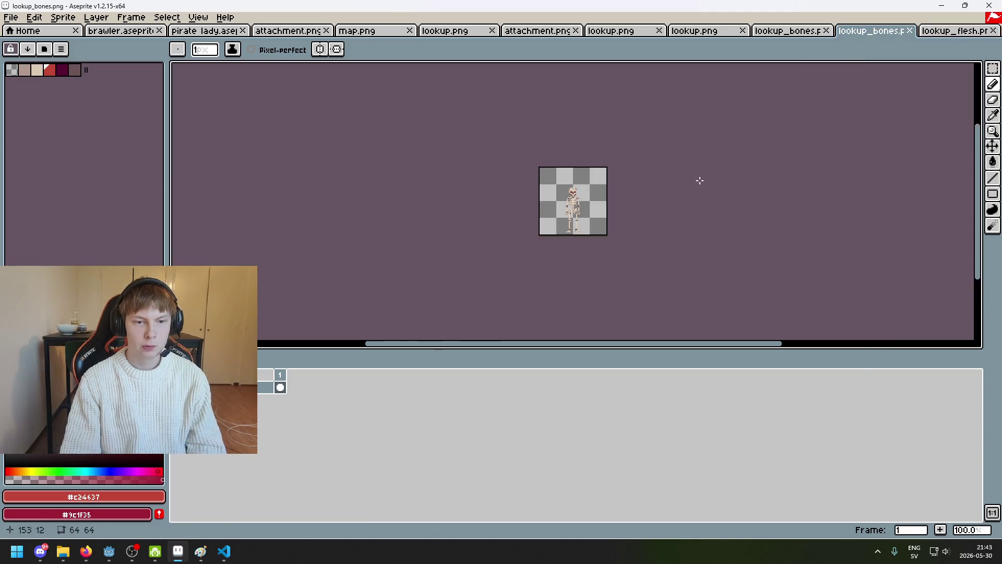
scroll(553, 207, up, 2)
drag(553, 207, 547, 235)
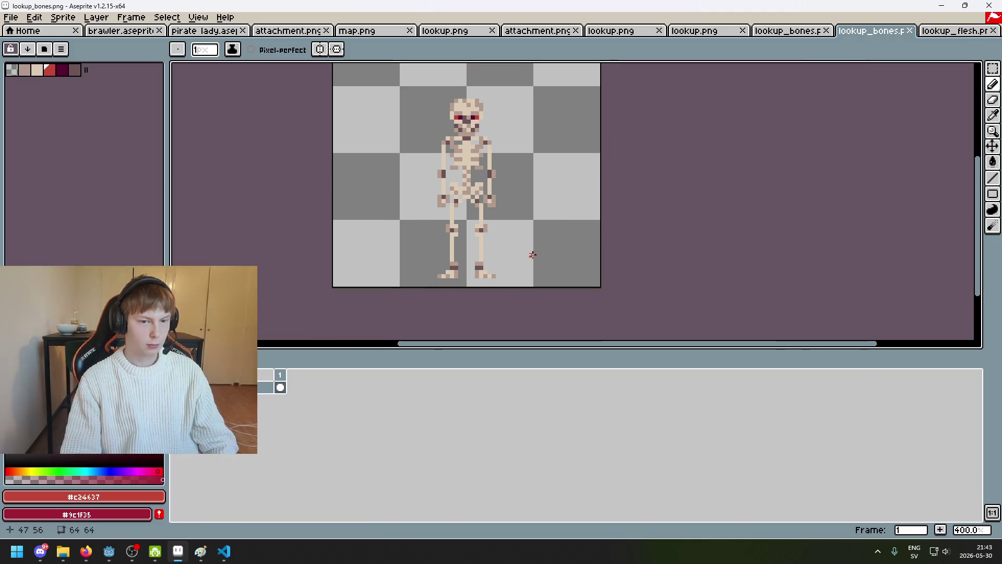
scroll(485, 151, up, 2)
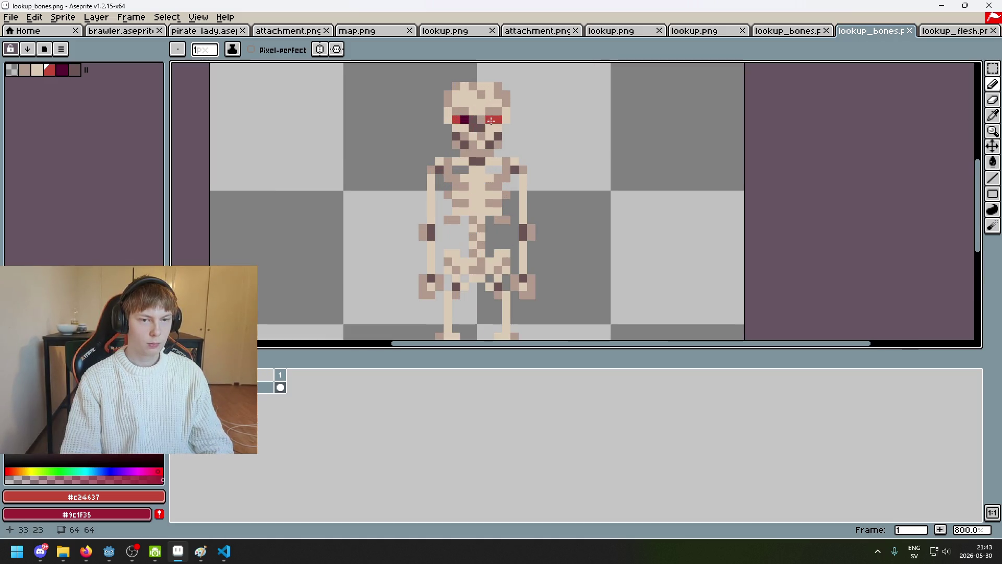
scroll(488, 125, down, 1)
scroll(488, 141, up, 3)
click(947, 31)
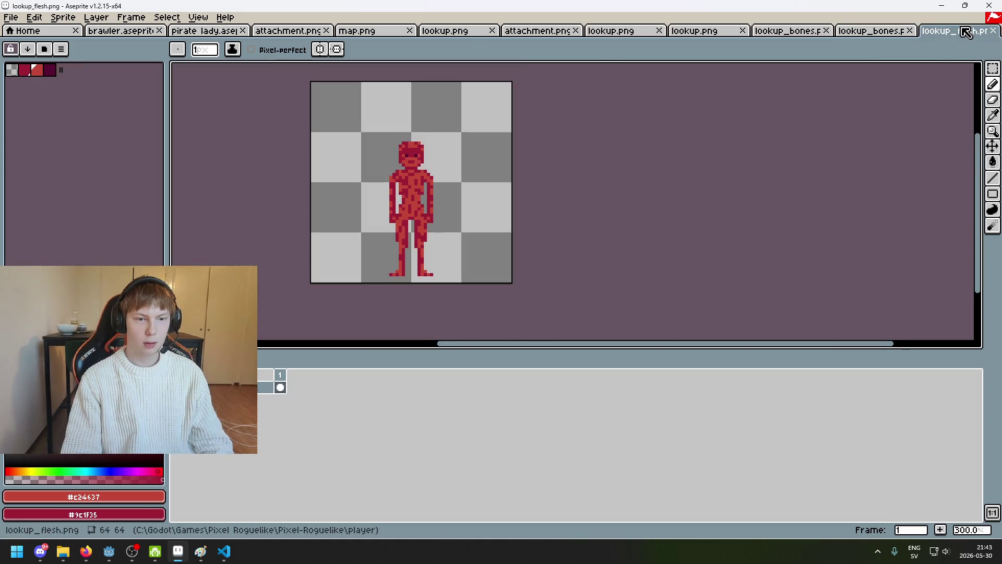
click(877, 33)
scroll(701, 180, down, 3)
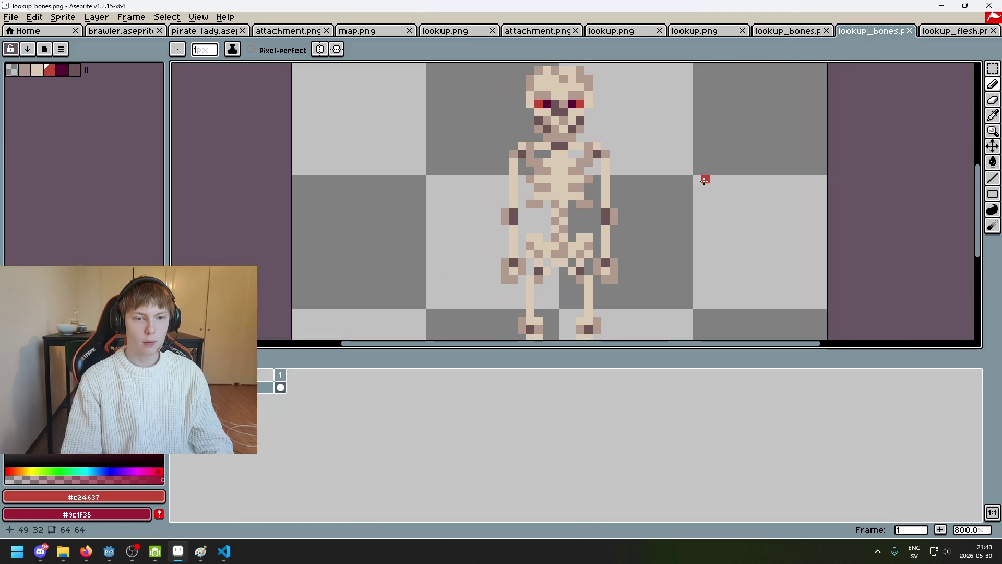
scroll(698, 186, down, 1)
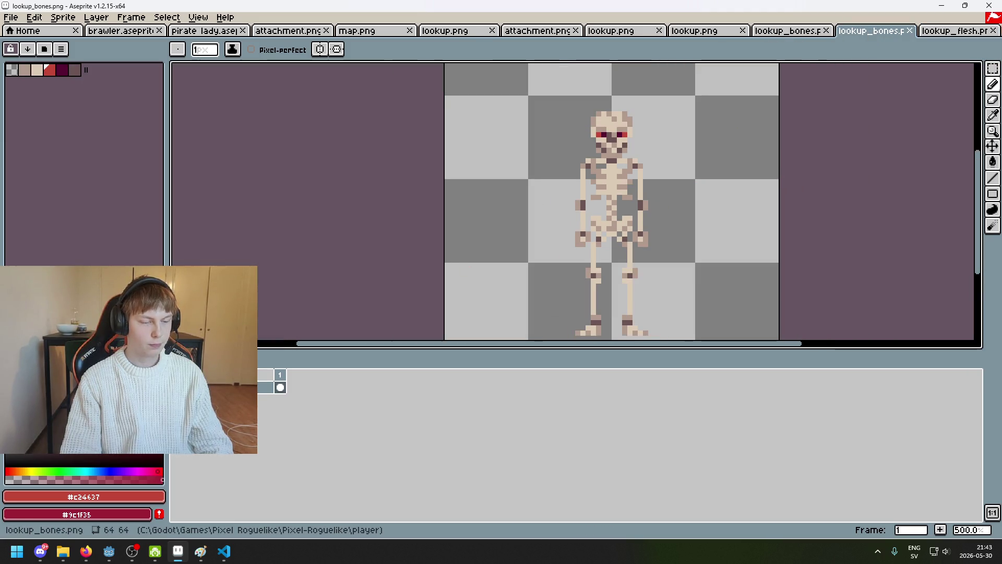
scroll(666, 250, down, 2)
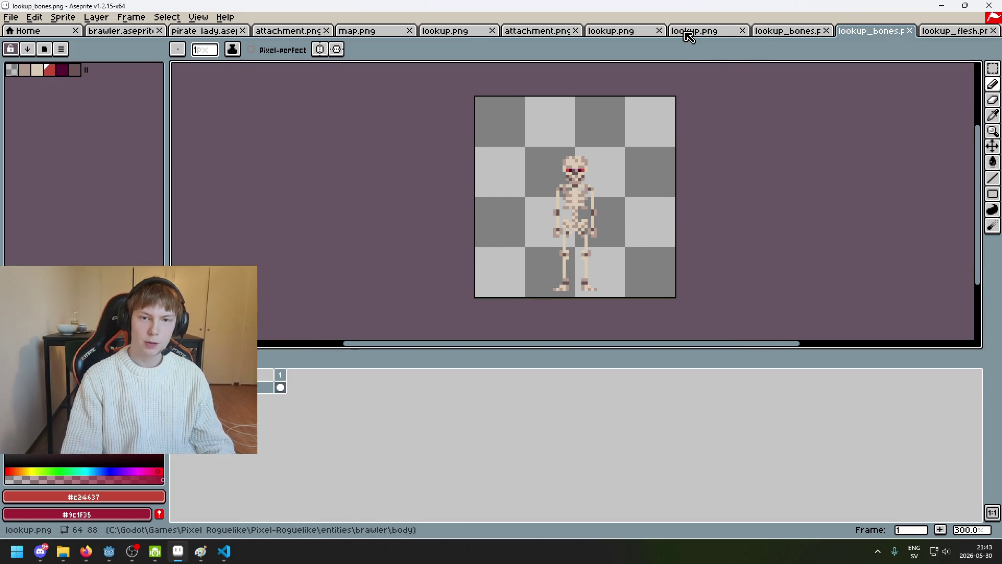
Compare the player's coloured skeleton against the goblin's outlined skeleton, then return to the arm sprites.
click(775, 40)
click(881, 41)
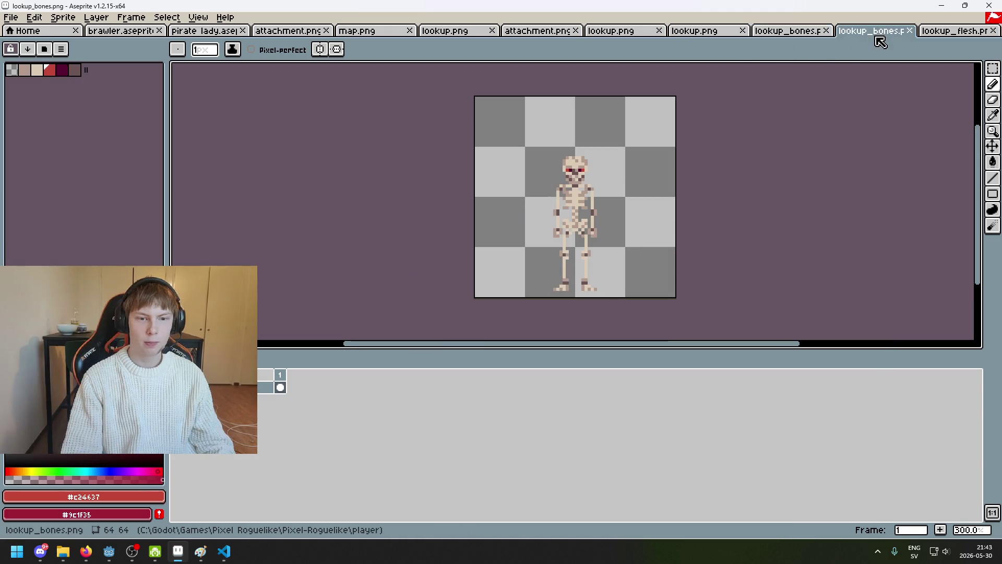
scroll(648, 196, up, 1)
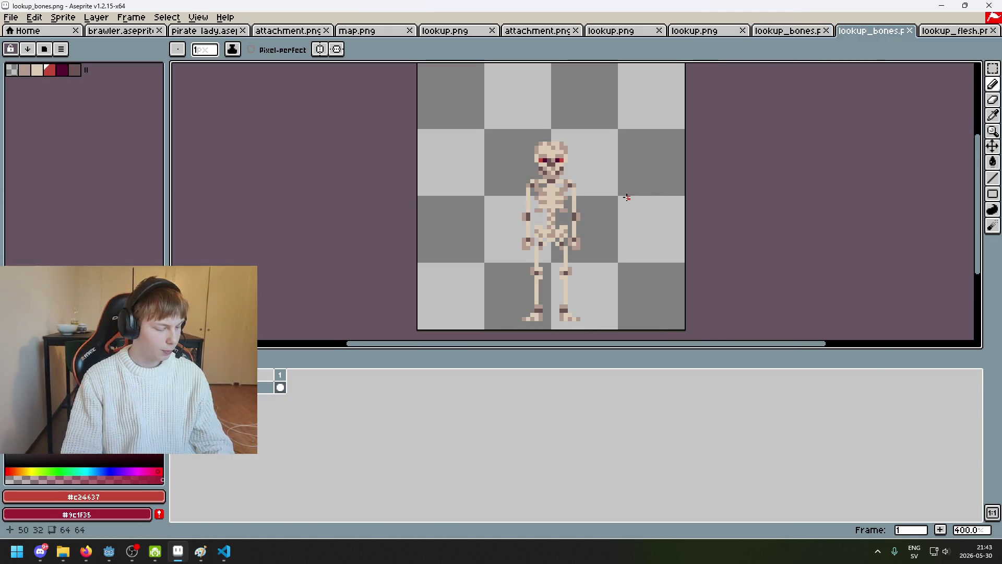
scroll(618, 195, up, 2)
scroll(763, 146, down, 3)
click(802, 35)
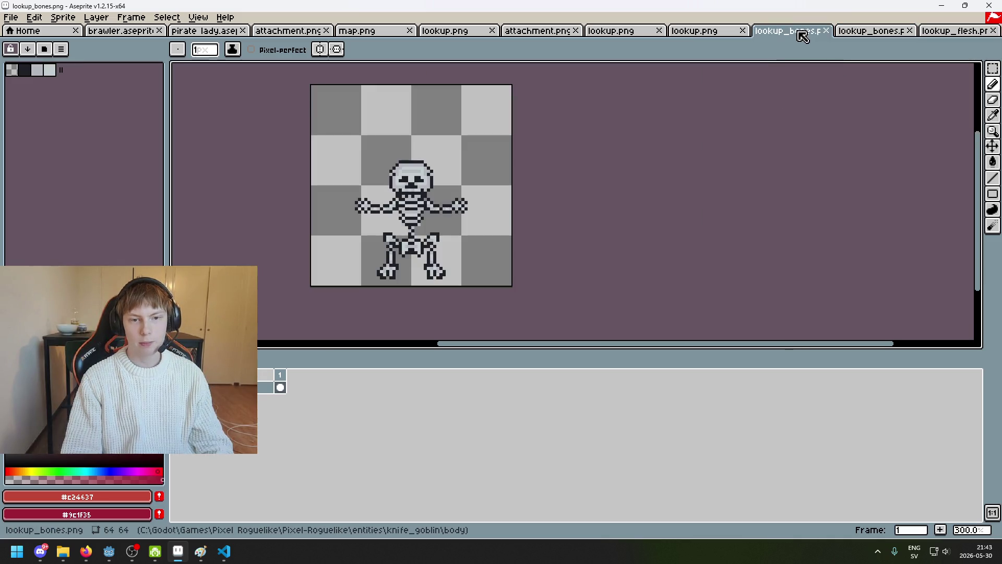
key(ctrl+Tab)
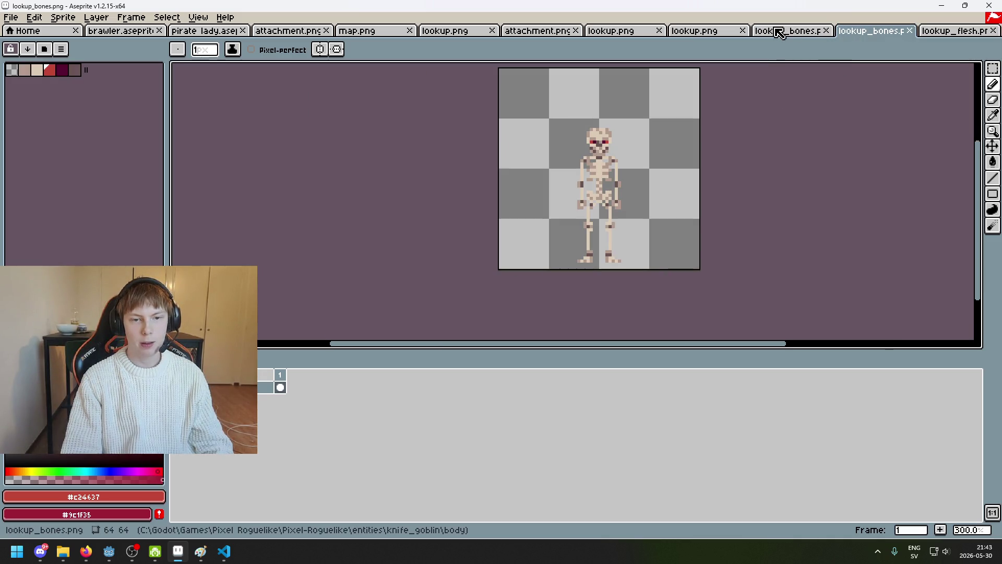
click(779, 32)
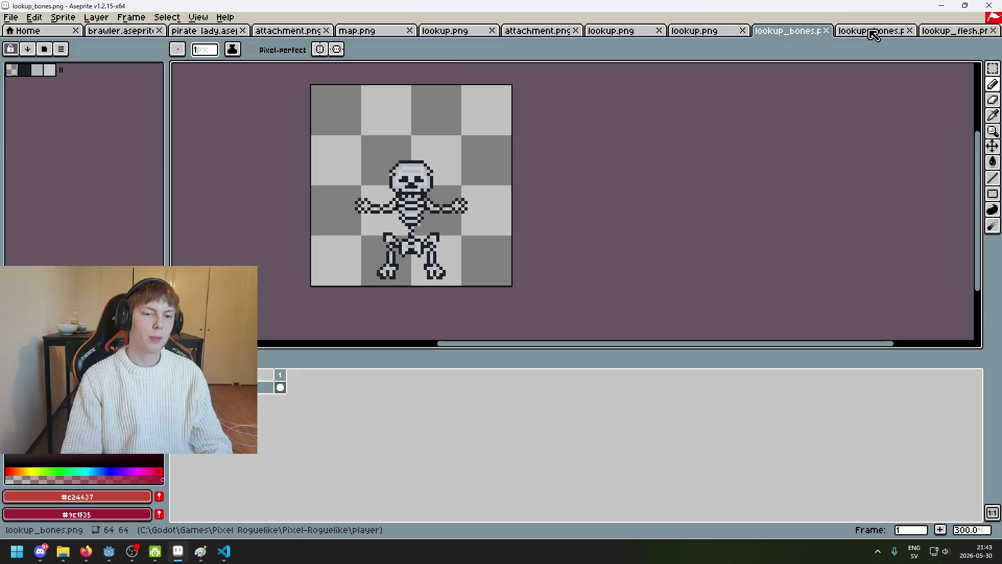
click(873, 34)
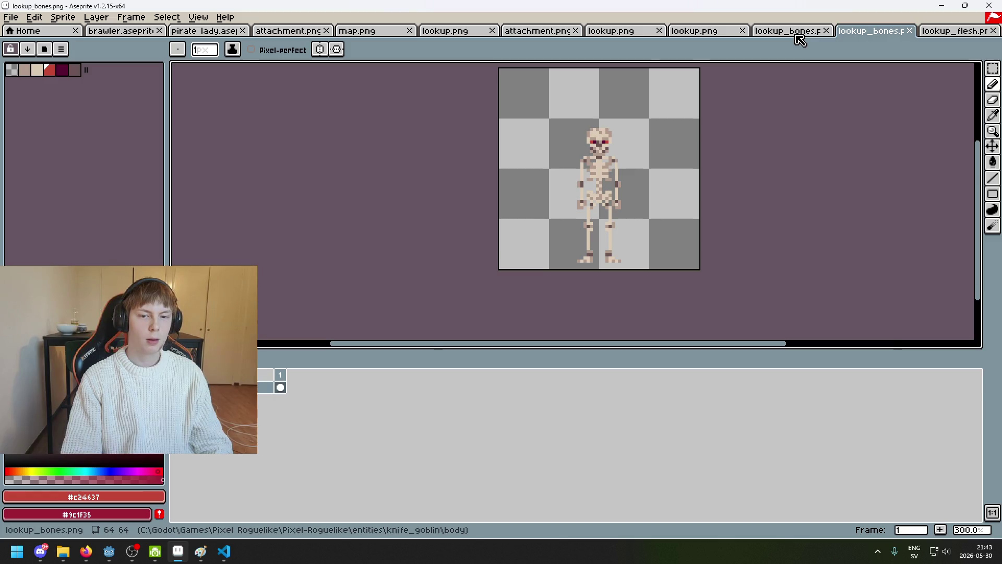
click(795, 34)
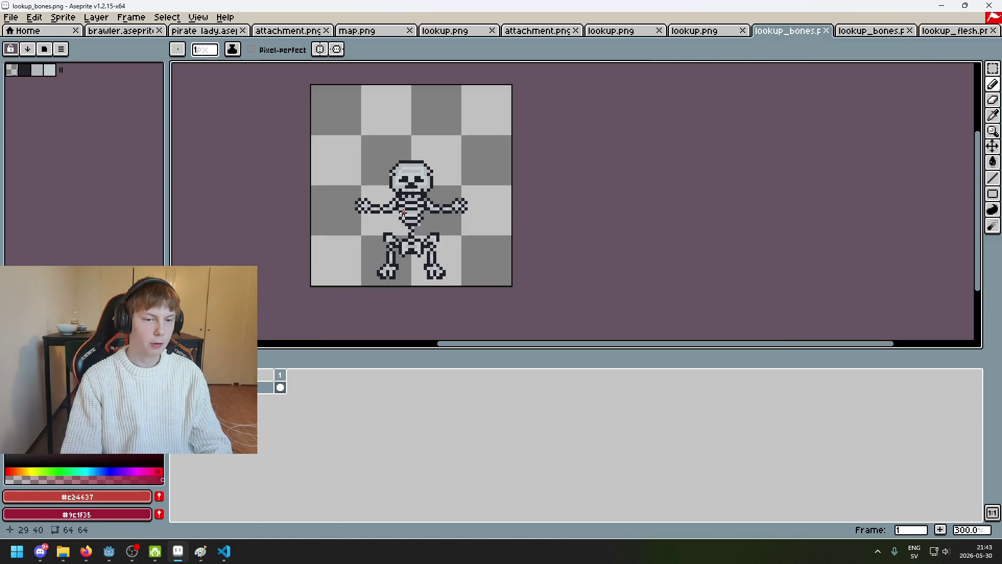
scroll(385, 211, up, 2)
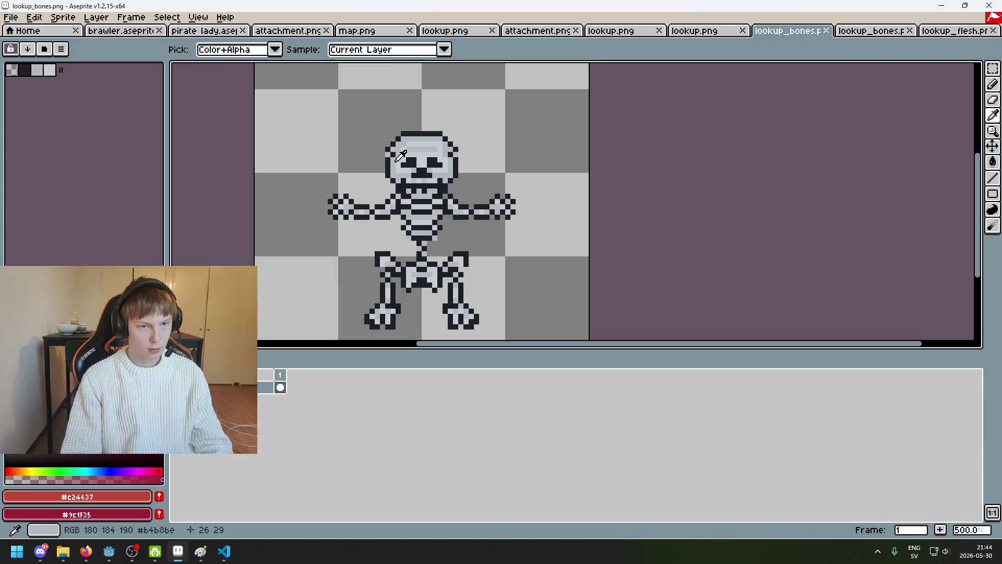
click(542, 31)
click(441, 31)
Look through the left-arm map and right-arm lookup sprites.
click(360, 32)
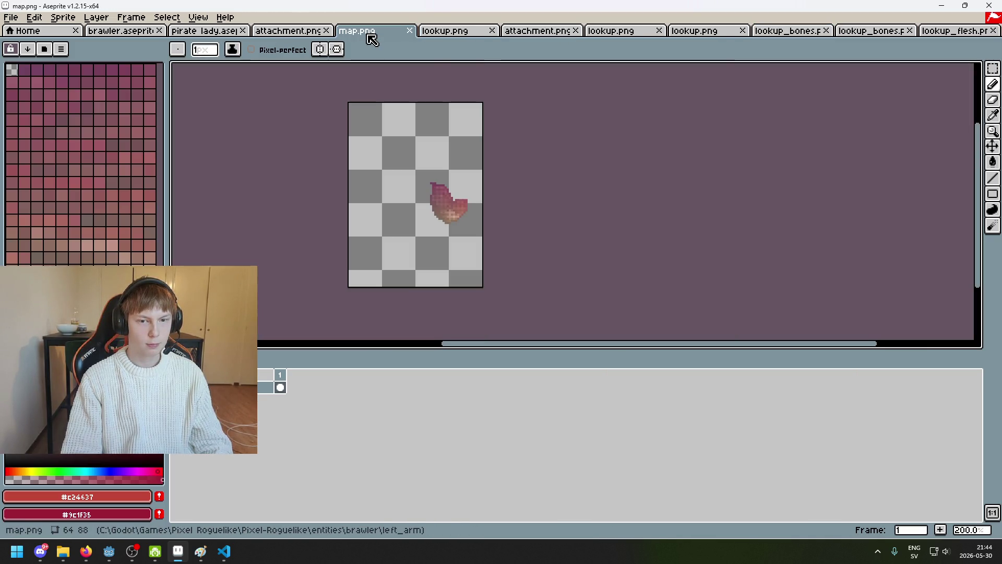
click(678, 31)
click(618, 32)
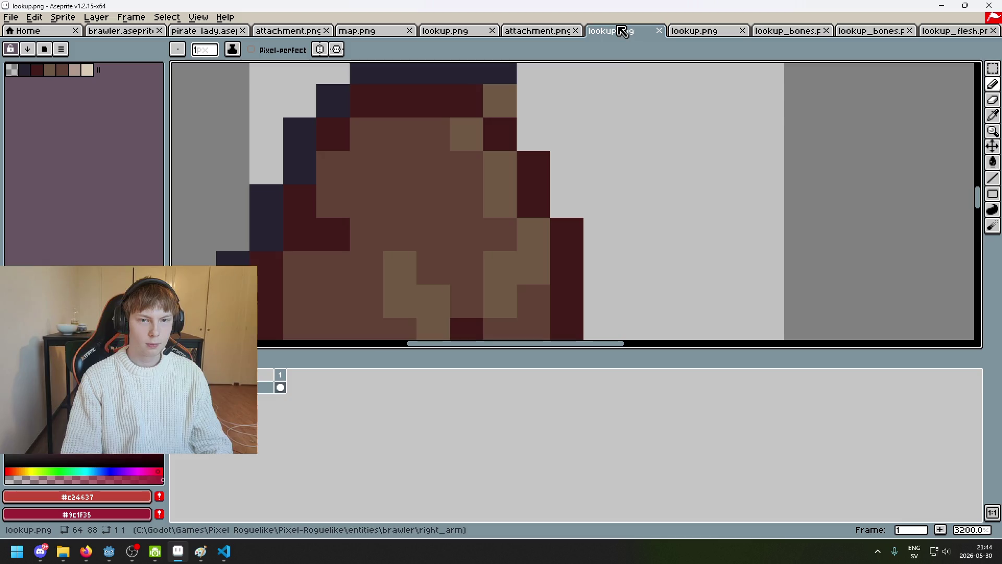
scroll(603, 131, down, 3)
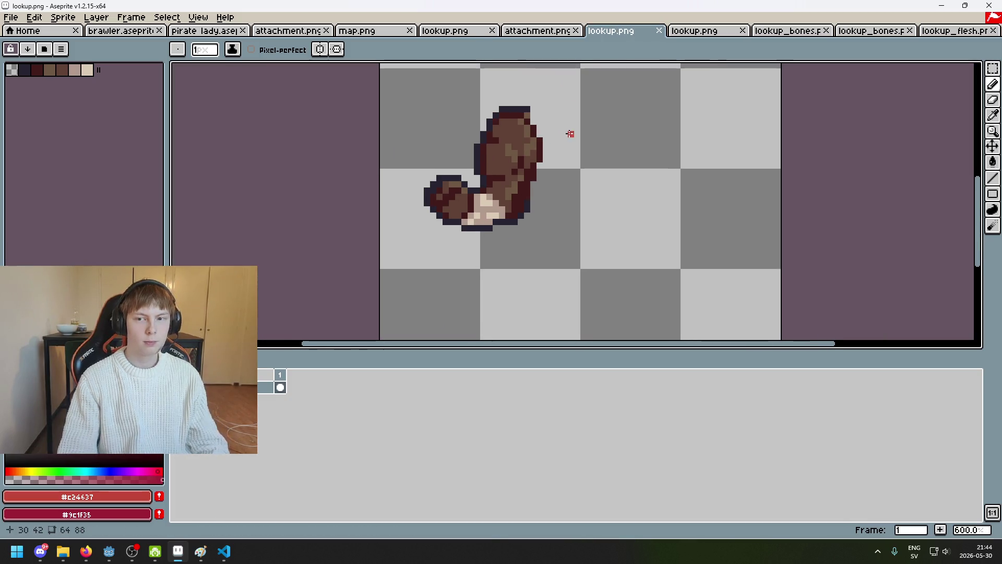
drag(488, 140, 381, 153)
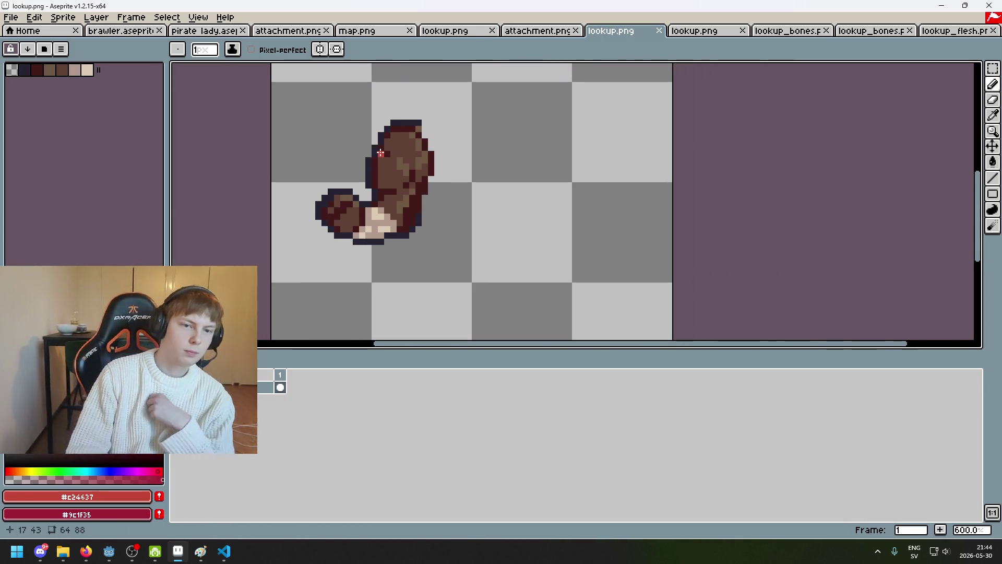
click(378, 32)
click(466, 32)
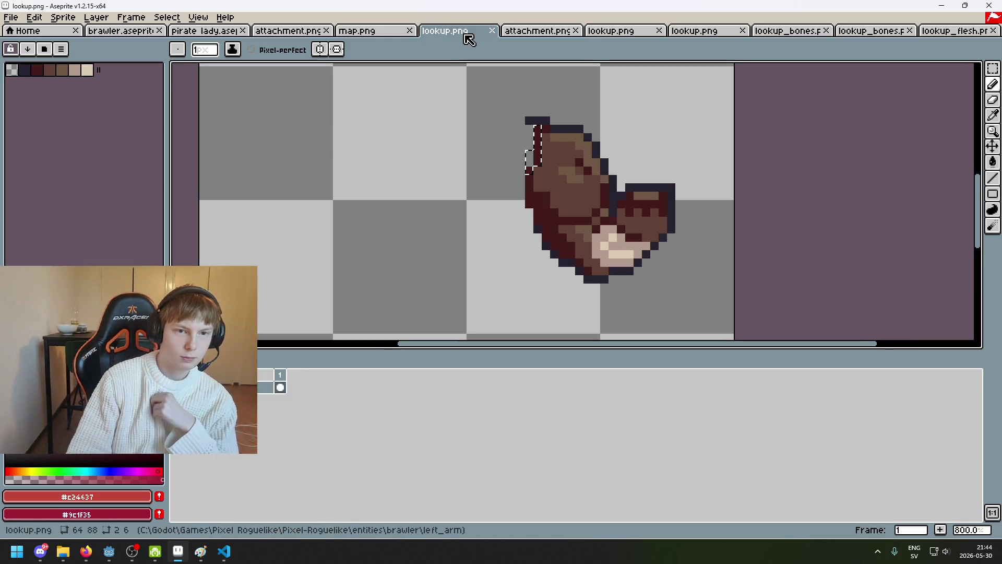
click(540, 32)
Bring up the full character lookup sprite and compare it with the skeleton bones sprite.
click(644, 32)
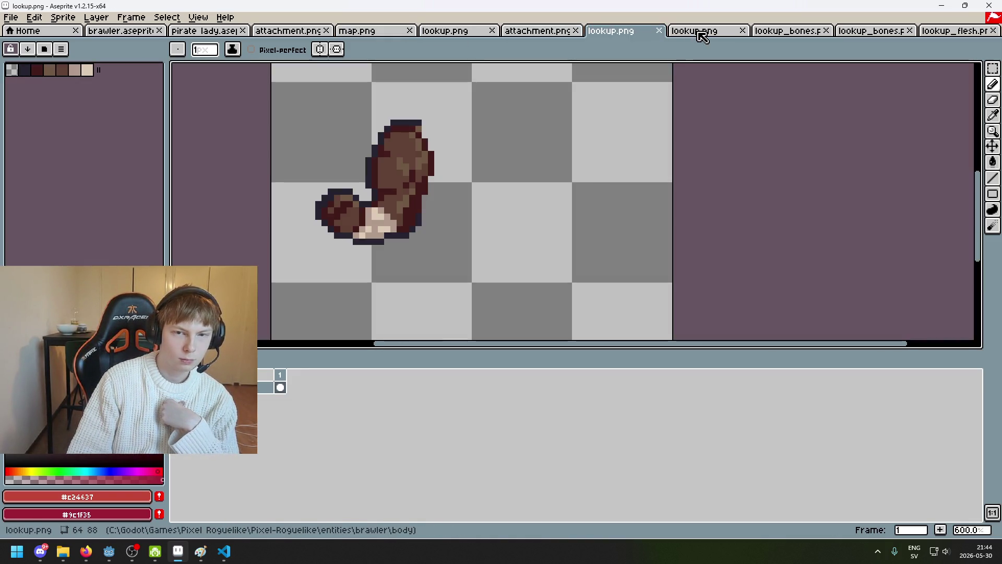
click(694, 33)
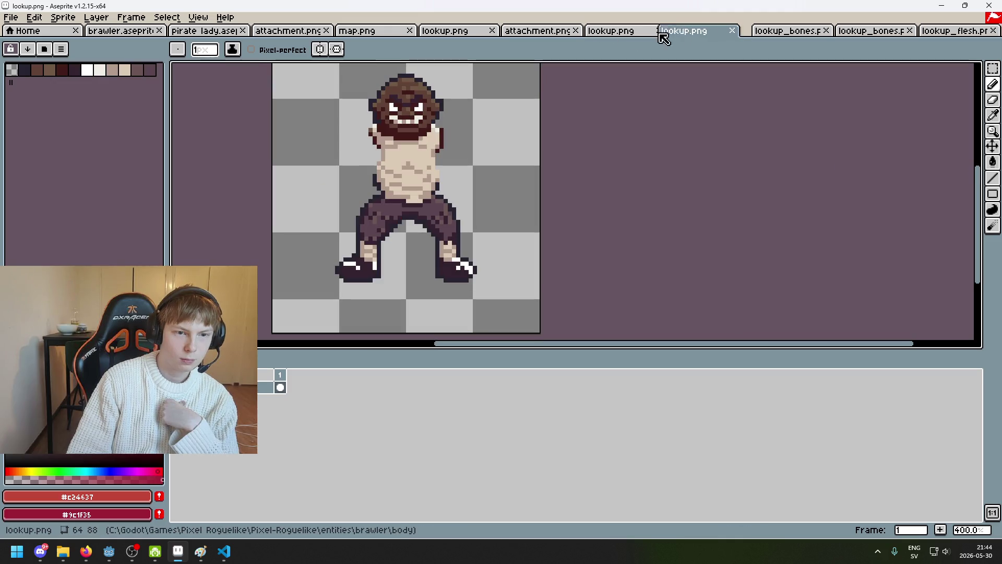
click(797, 32)
click(720, 33)
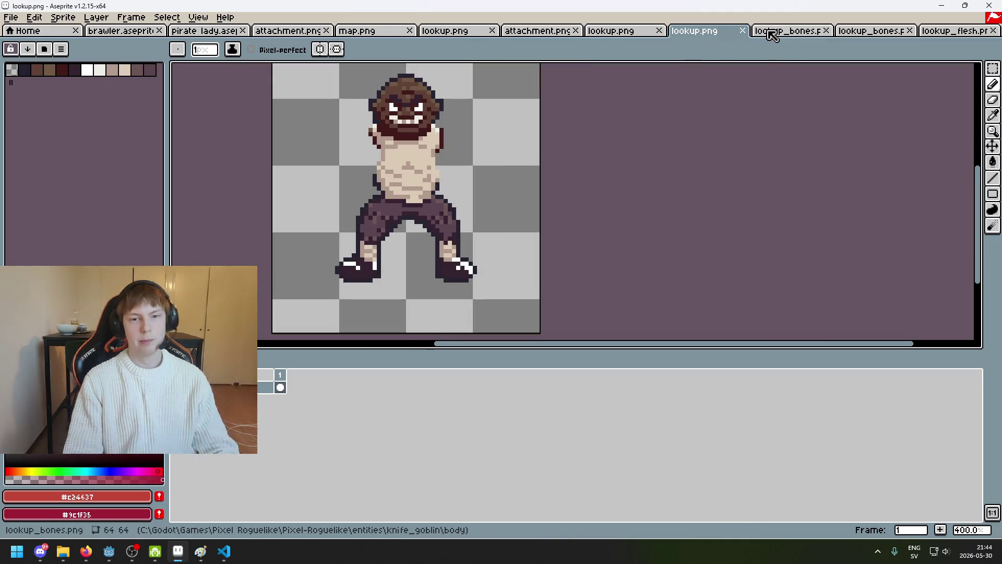
scroll(443, 107, up, 3)
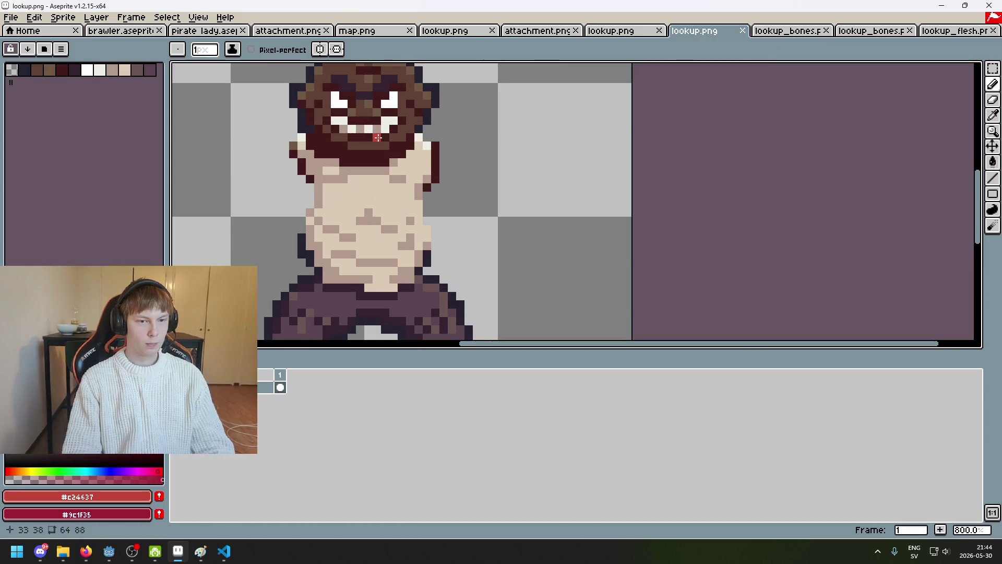
scroll(365, 131, up, 4)
Eyedrop the tan skin colour from the mouth, checking against the skeleton bones sprite.
alt+click(322, 131)
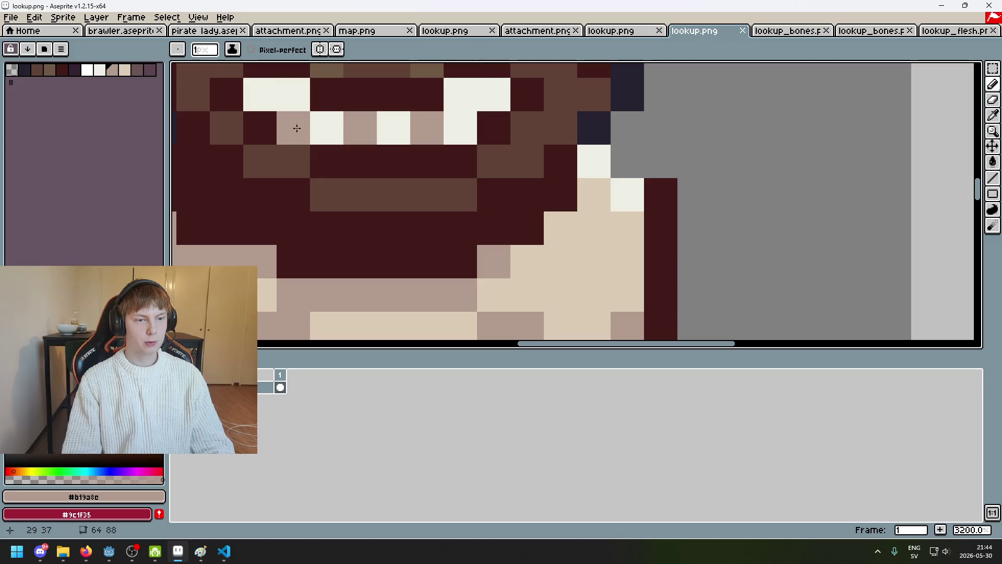
click(803, 31)
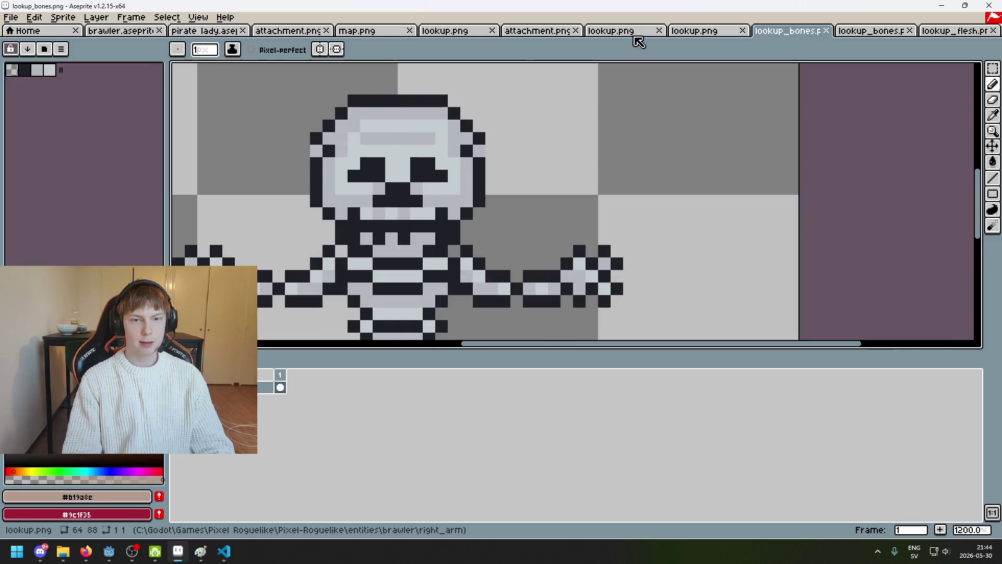
click(694, 31)
key(i)
click(785, 30)
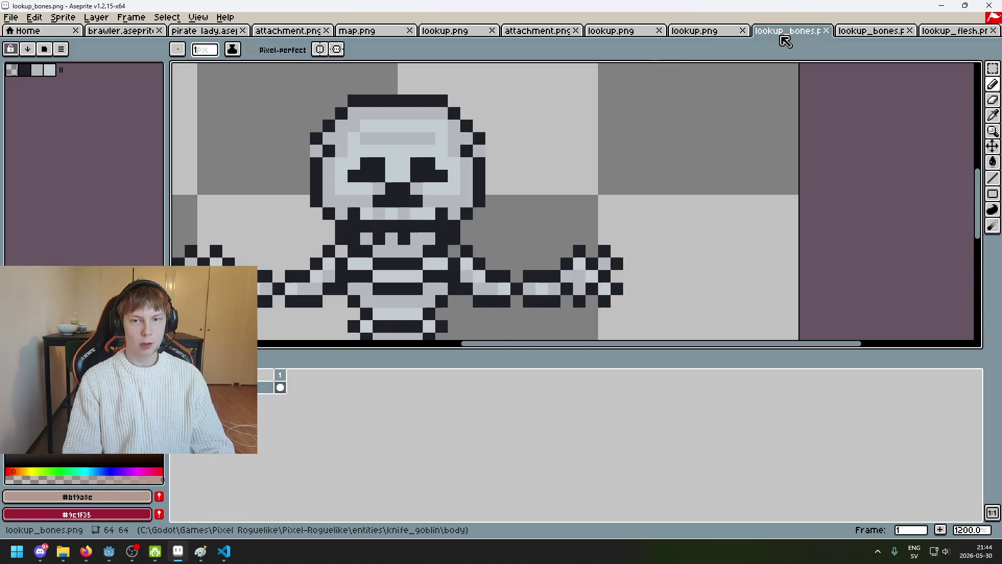
click(689, 35)
key(alt)
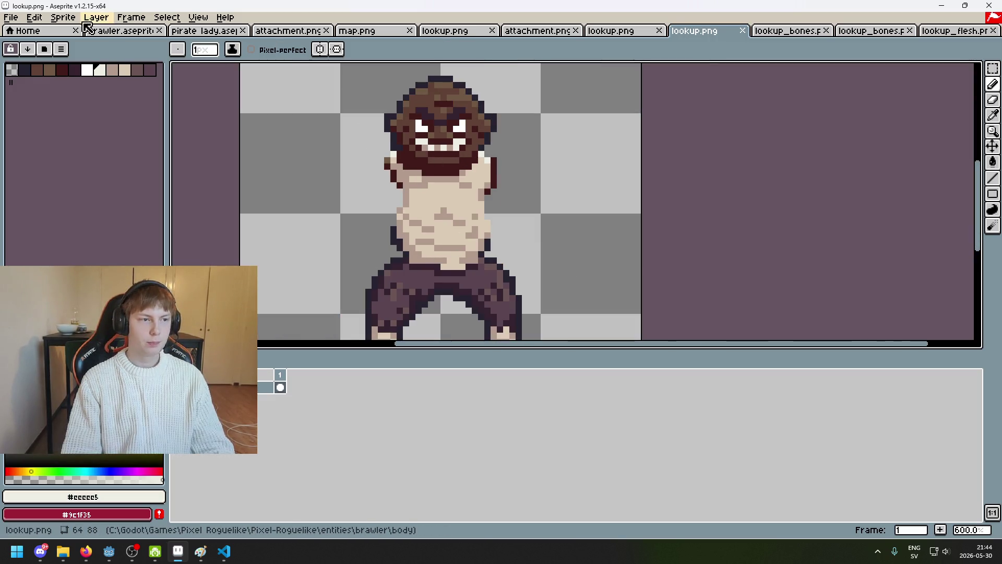
Save the body lookup sprite under the new name lookup_bones.png.
click(10, 17)
click(46, 83)
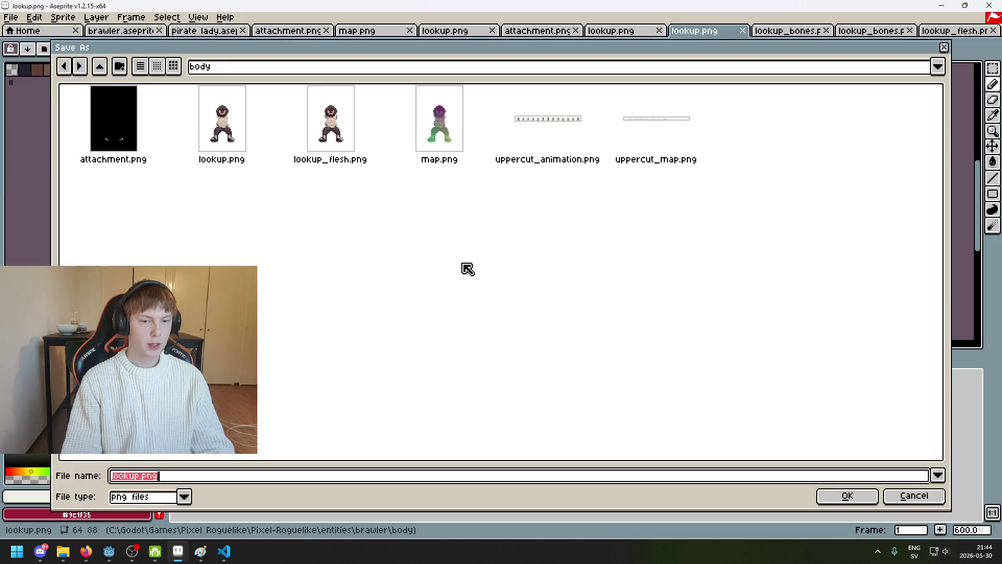
click(339, 157)
click(178, 477)
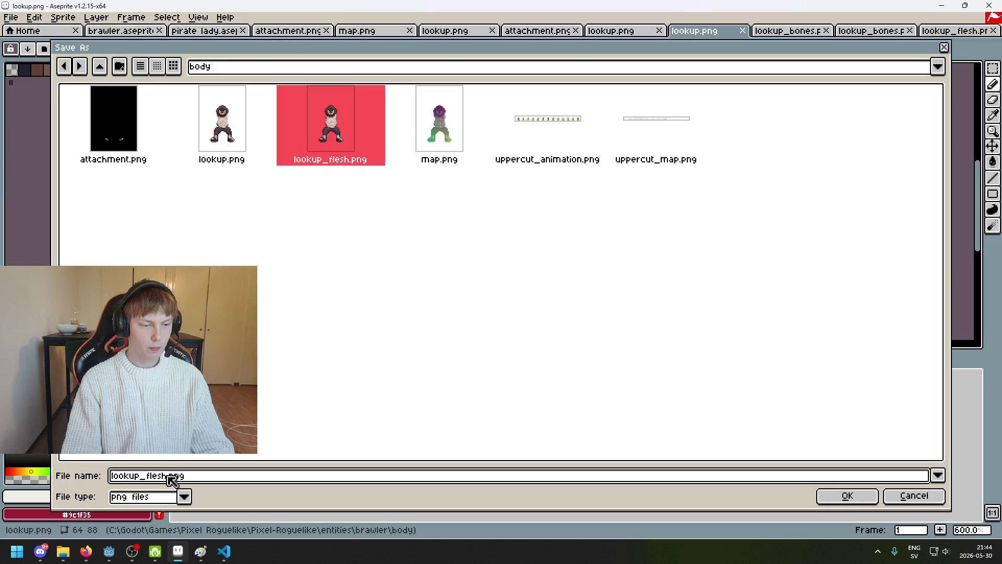
drag(146, 478, 162, 477)
text(bone)
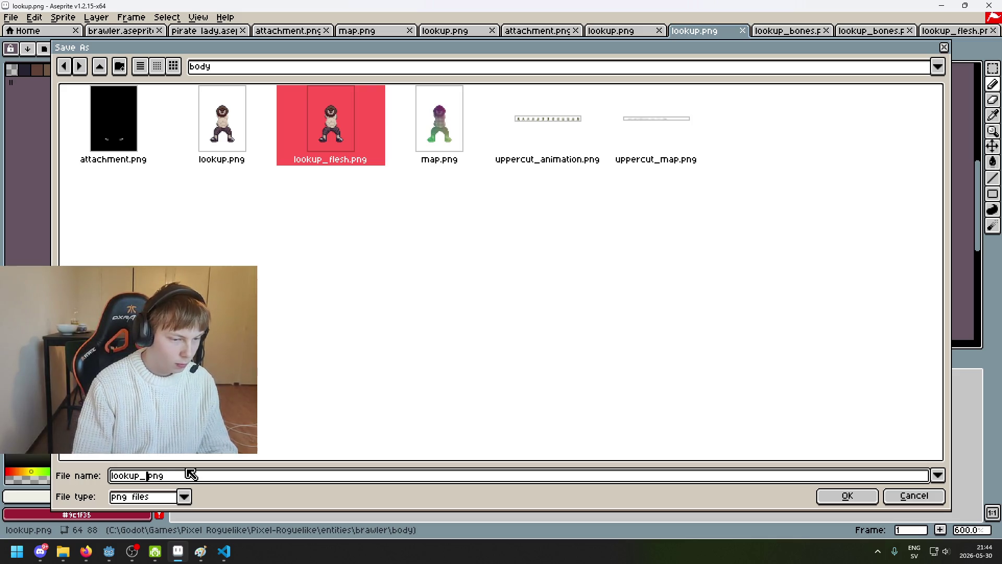
text(s)
key(Return)
Paint tan skin colour over the brawler's dark open mouth, then view the skeleton bones sprite.
scroll(487, 130, up, 3)
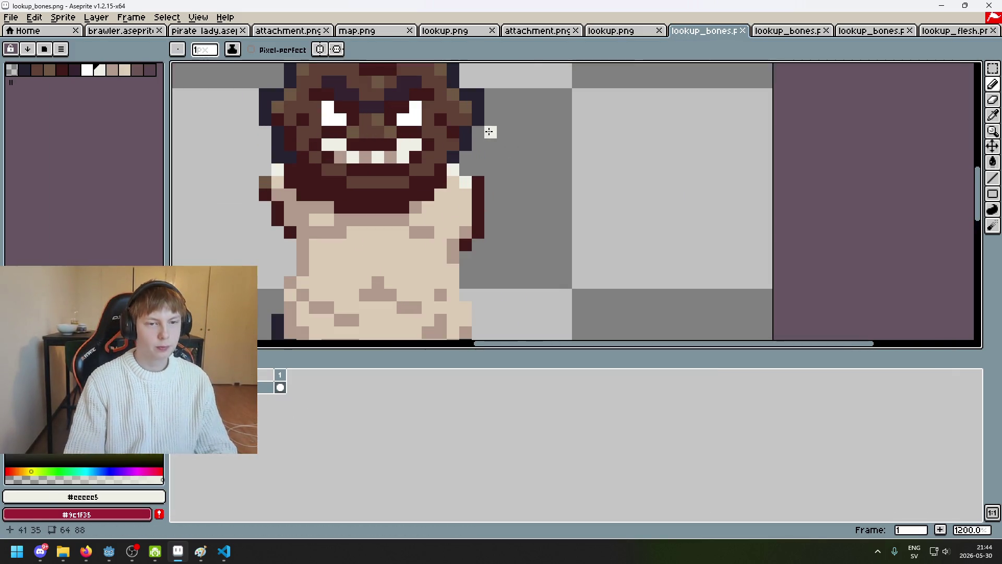
scroll(520, 118, up, 1)
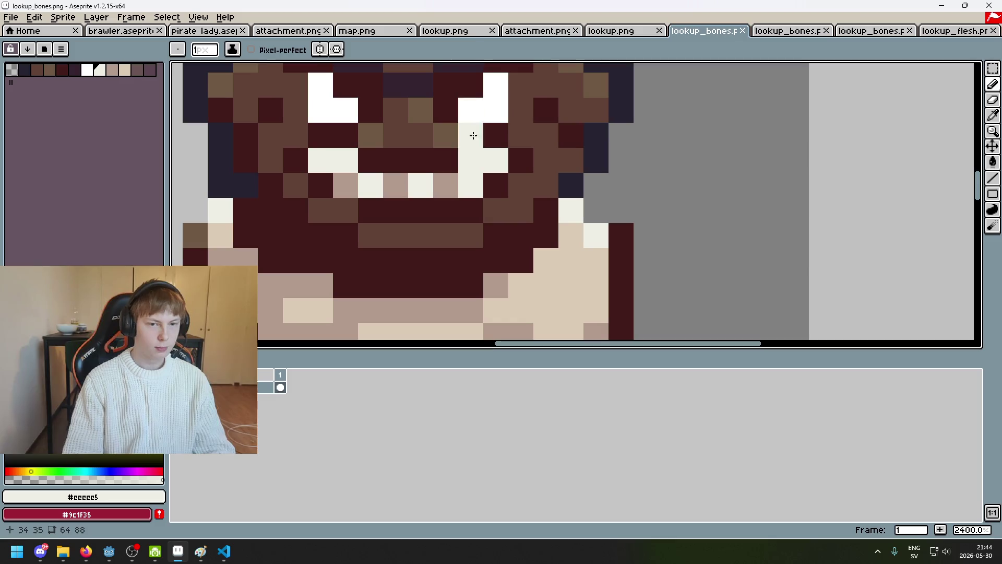
alt+click(457, 180)
mouse_move(473, 142)
mouse_down()
mouse_move(519, 158)
mouse_move(496, 209)
mouse_move(353, 206)
mouse_move(295, 159)
mouse_move(343, 136)
mouse_move(415, 155)
mouse_up()
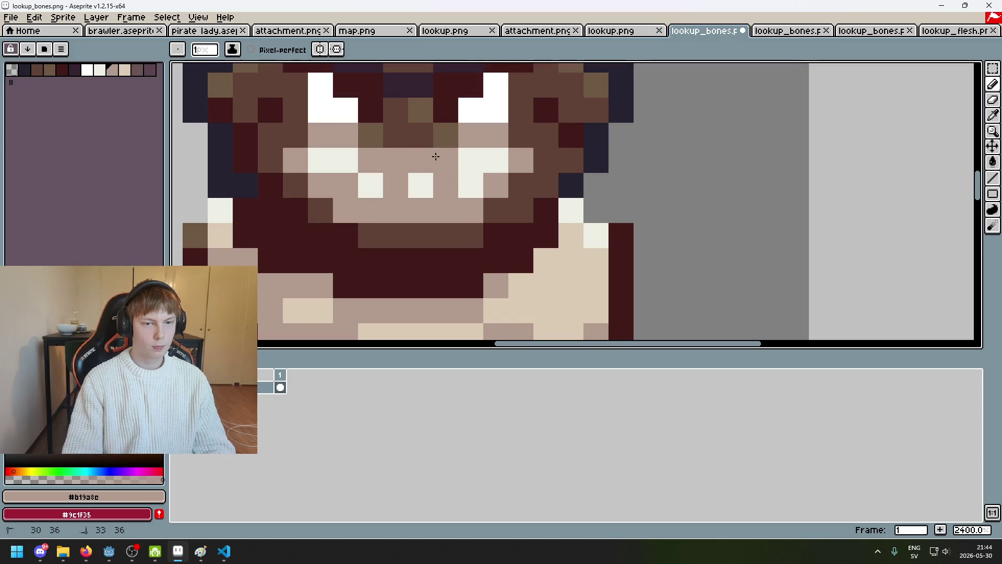
scroll(435, 156, down, 5)
scroll(436, 157, up, 4)
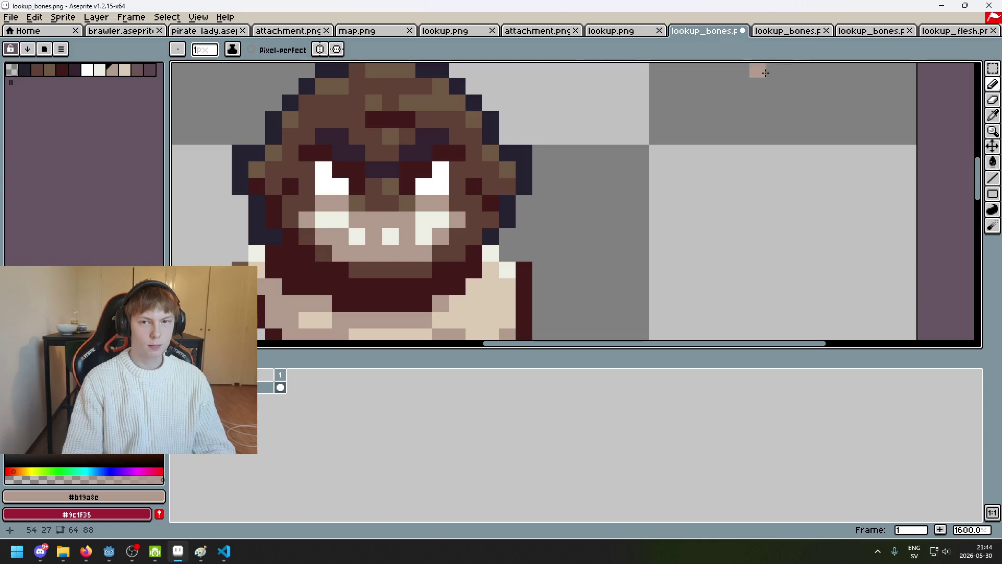
key(ctrl+Tab)
key(ctrl+shift+Tab)
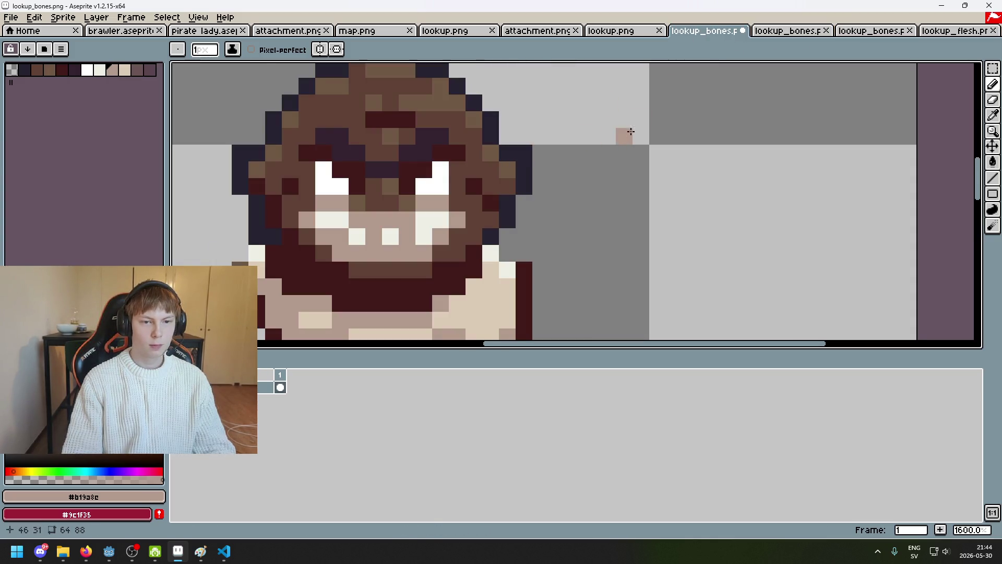
click(786, 31)
Undo a stray dark pixel, then paint the right eye's white pixels with navy sampled from the hair.
scroll(381, 183, up, 2)
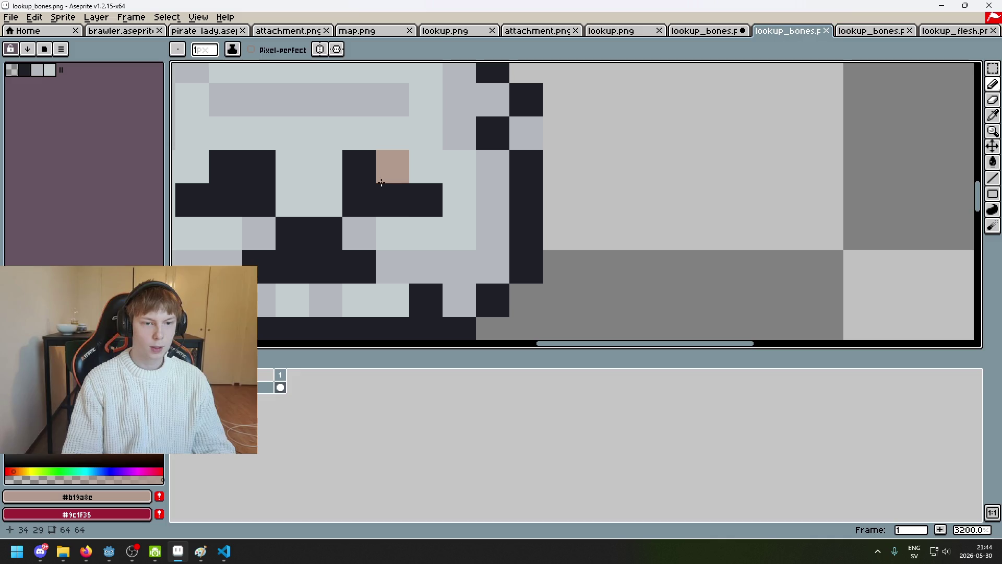
alt+click(381, 182)
scroll(564, 166, up, 1)
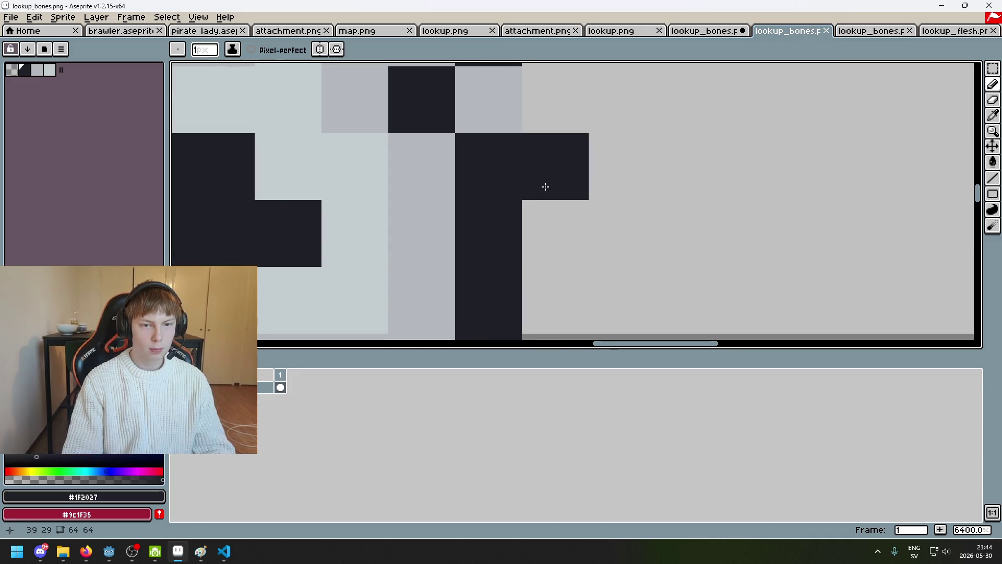
key(alt)
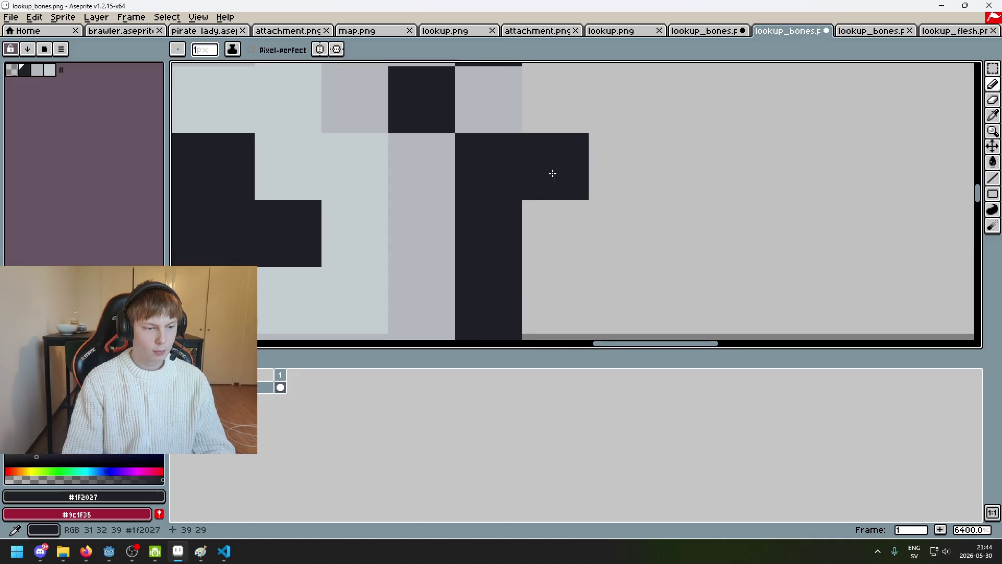
key(ctrl+z)
click(698, 32)
alt+click(529, 150)
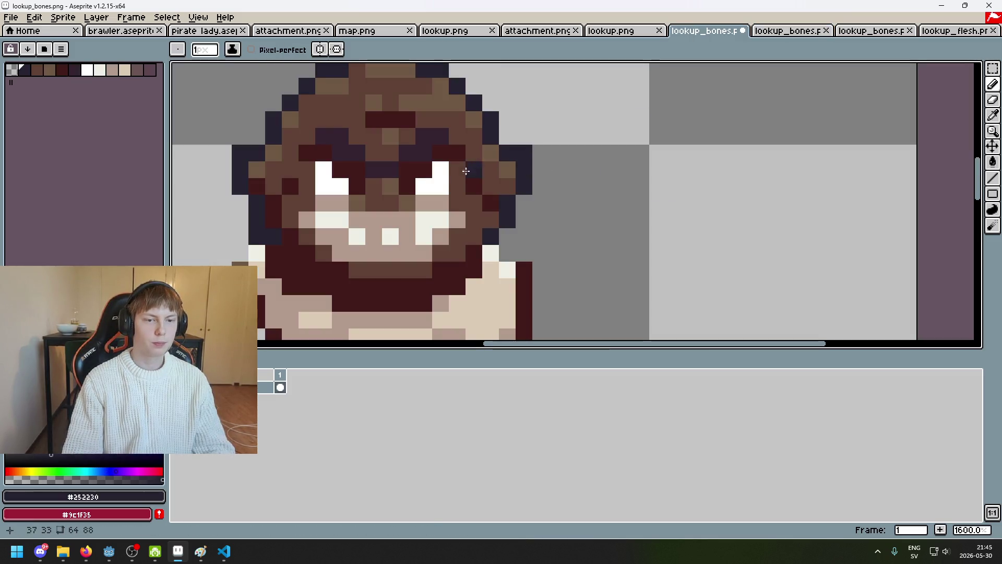
scroll(441, 185, up, 3)
mouse_move(441, 152)
mouse_down()
mouse_move(440, 167)
mouse_move(408, 183)
mouse_move(380, 145)
mouse_move(396, 167)
mouse_up()
Repaint the olive pixels beside the eyes dark navy.
scroll(408, 183, down, 1)
scroll(459, 169, down, 3)
scroll(459, 168, up, 4)
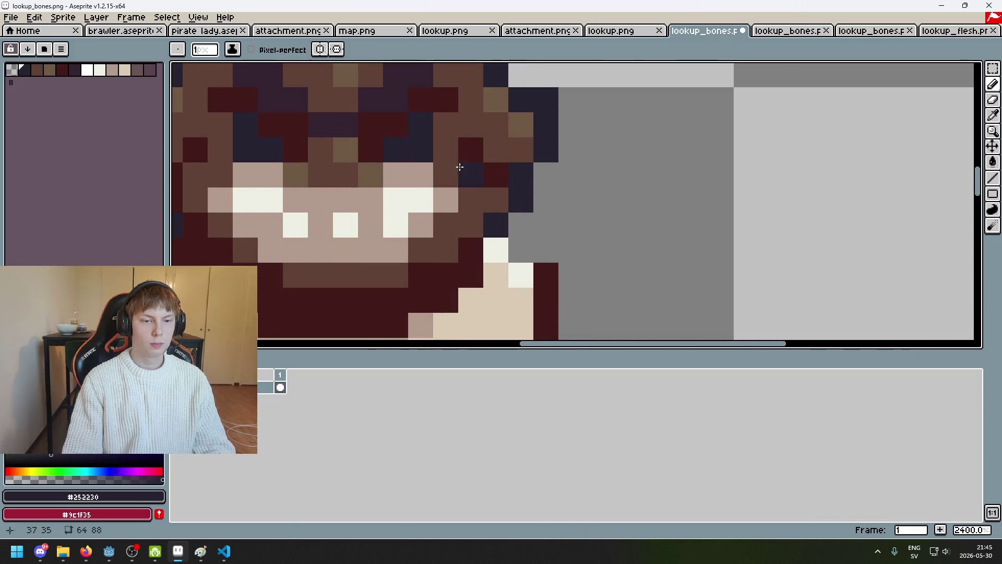
scroll(459, 166, down, 4)
scroll(417, 154, up, 6)
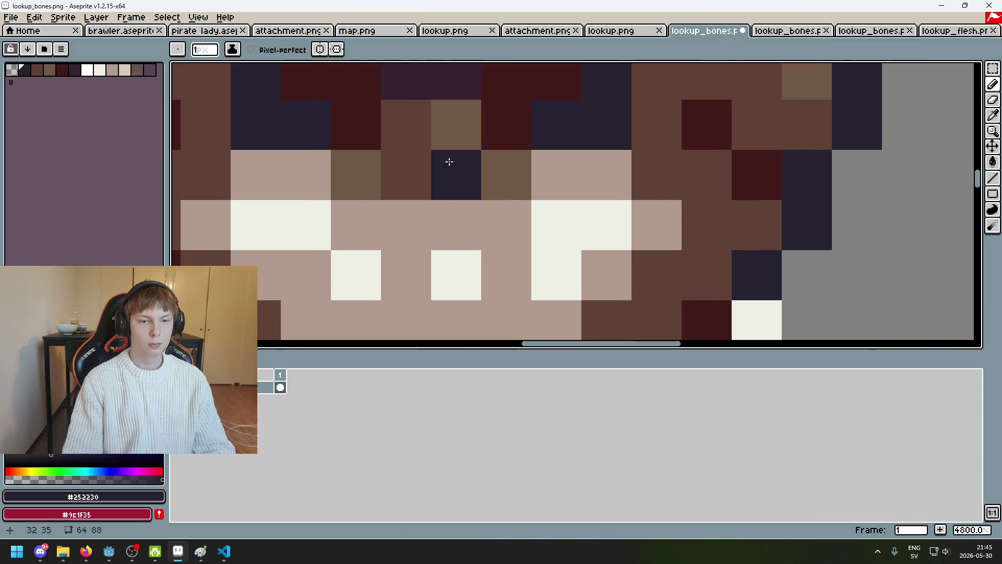
drag(429, 138, 488, 200)
click(506, 175)
click(455, 124)
click(356, 174)
scroll(469, 177, down, 3)
key(ctrl+z)
key(ctrl+z)
key(ctrl+z)
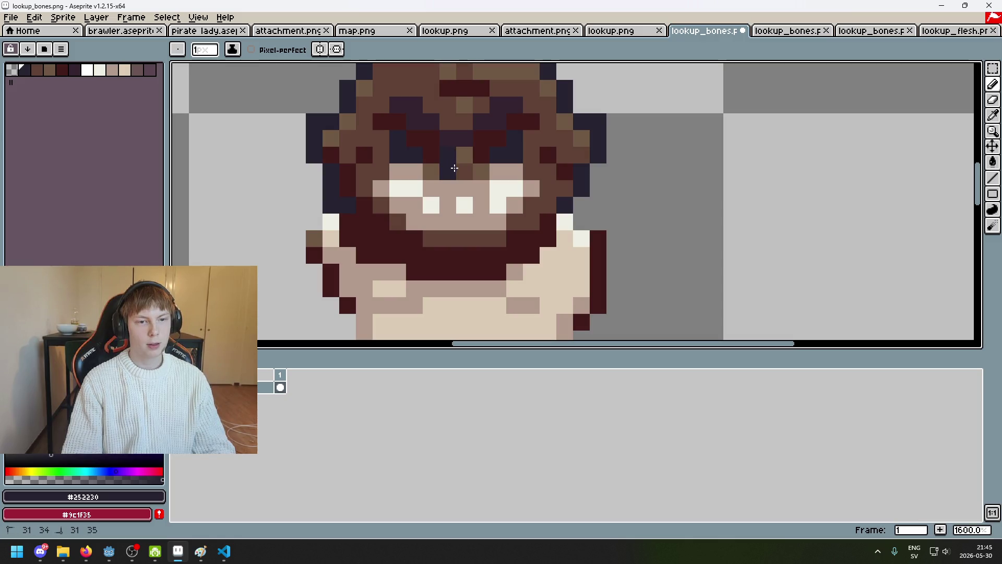
click(431, 171)
click(481, 171)
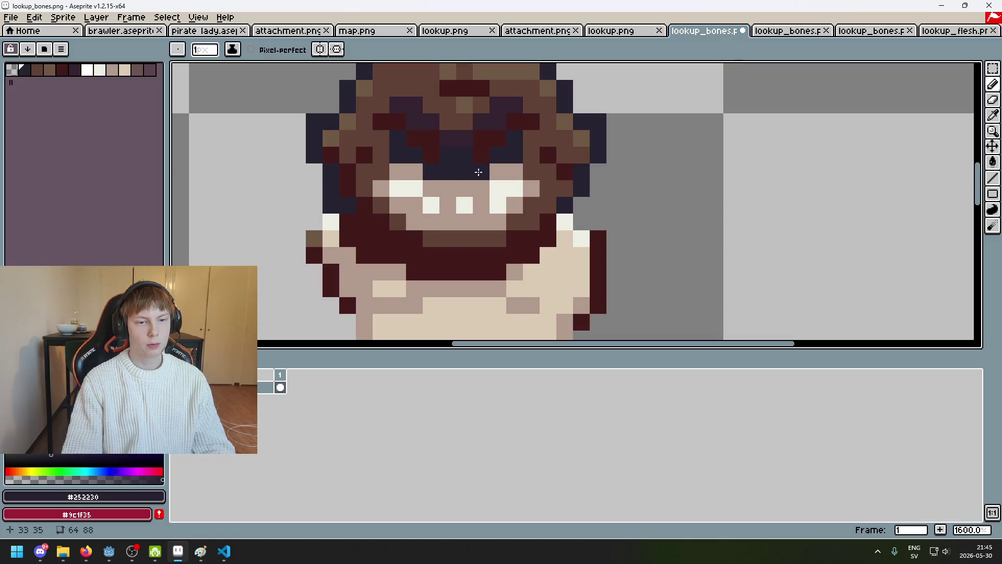
Sample the tan #b19a8e skin colour from the face and paint a pixel into the hair.
scroll(479, 172, down, 3)
scroll(489, 186, up, 3)
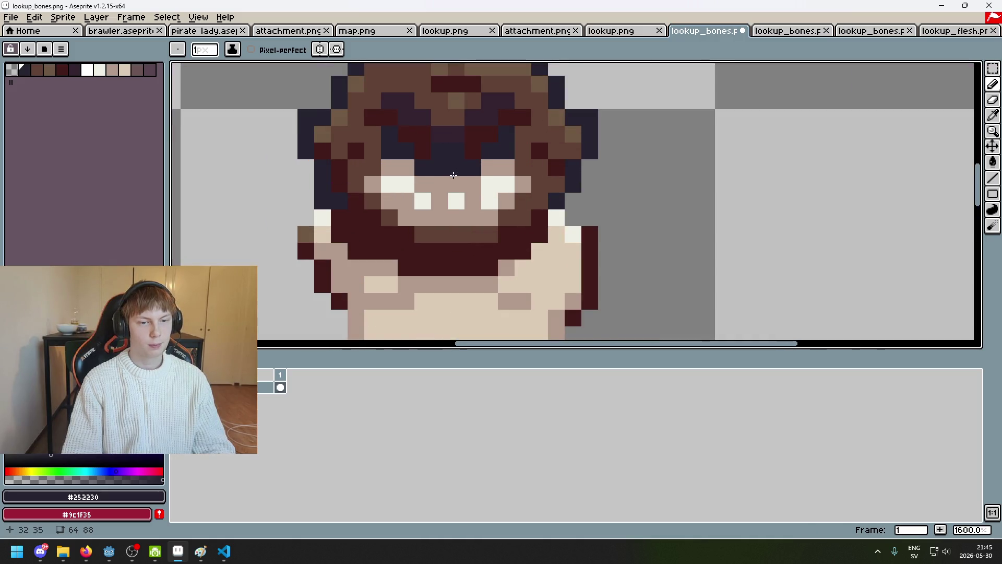
scroll(452, 175, up, 2)
scroll(454, 167, down, 4)
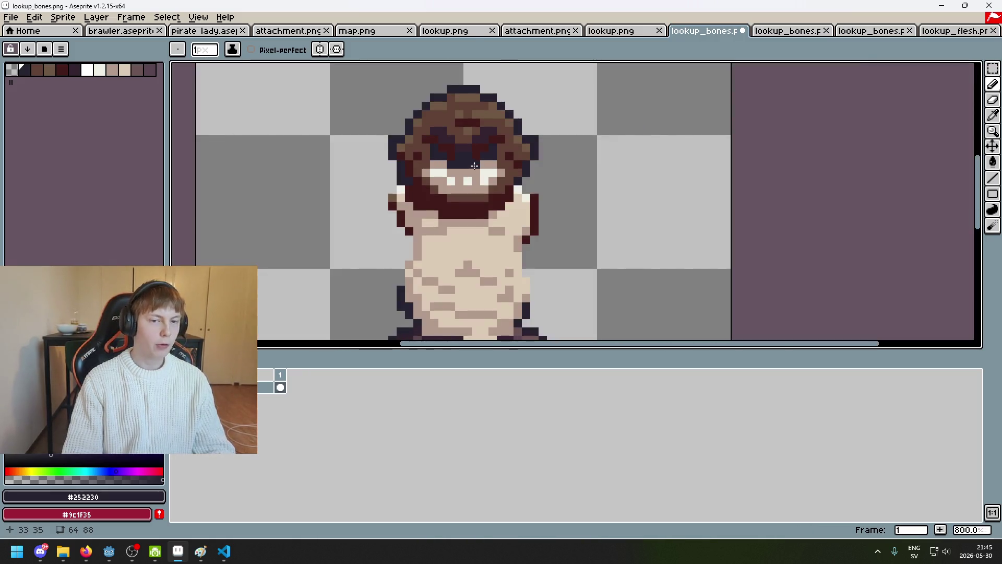
scroll(474, 166, up, 3)
scroll(470, 167, down, 2)
alt+click(499, 163)
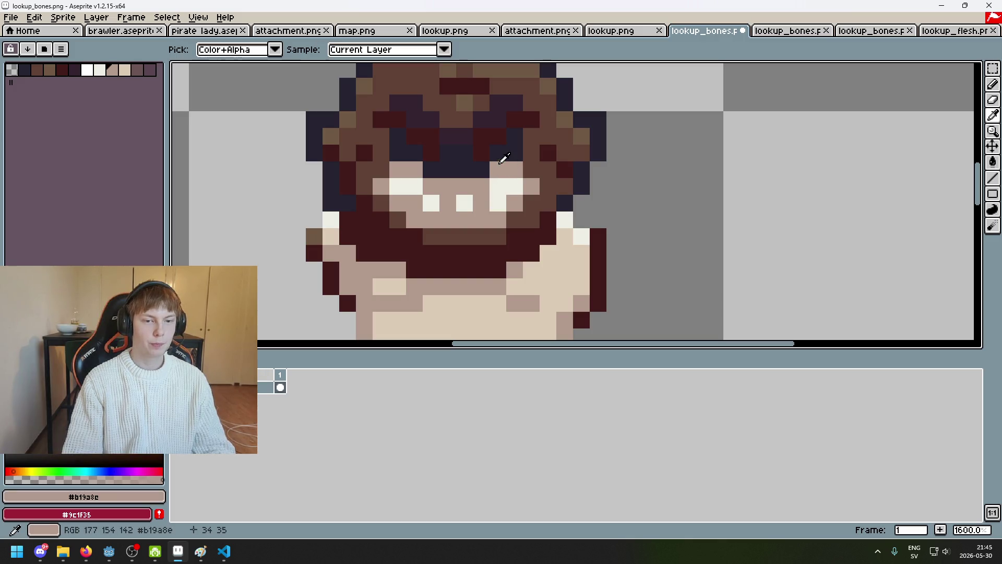
click(493, 141)
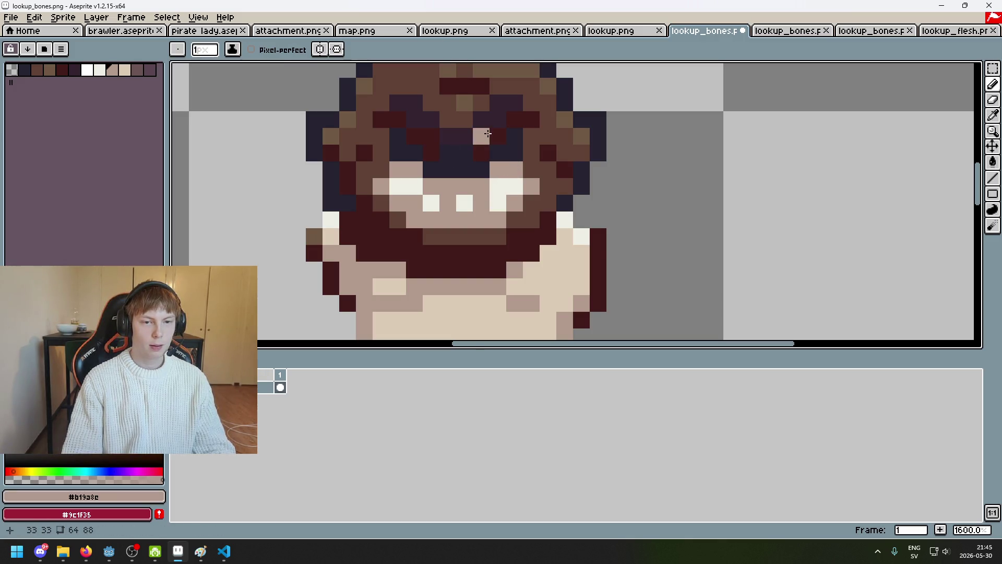
scroll(488, 133, down, 3)
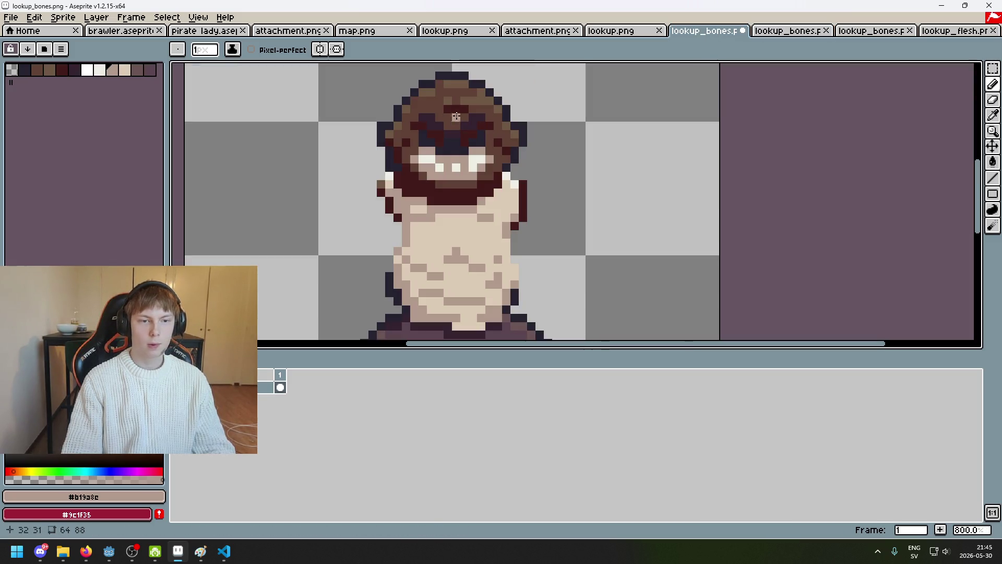
scroll(442, 109, up, 1)
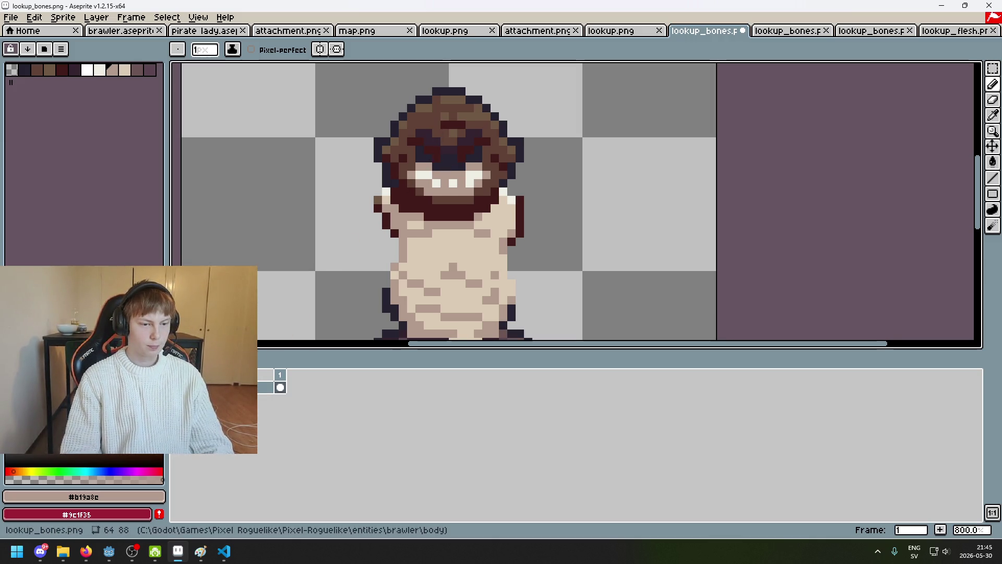
Add an empty Layer 1 above the brawler, then reselect the bottom layer with the Rectangular Marquee tool.
right_click(234, 387)
click(279, 413)
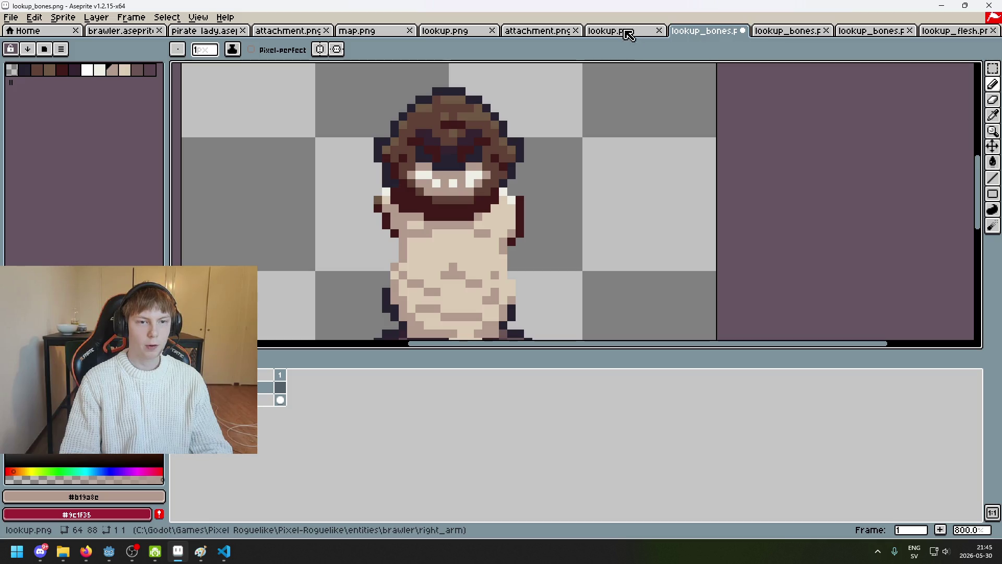
key(Down)
key(ctrl+a)
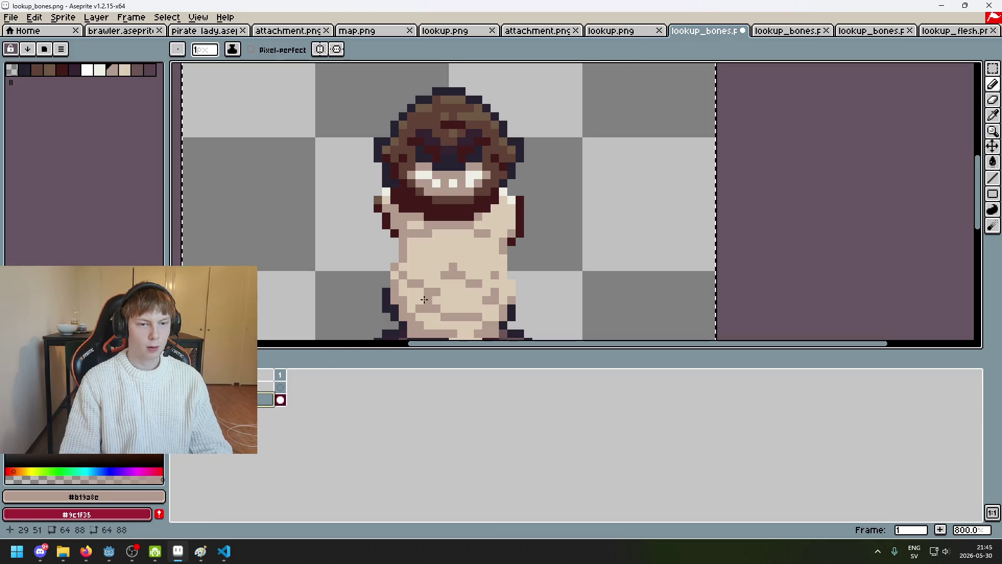
key(ctrl+d)
click(993, 68)
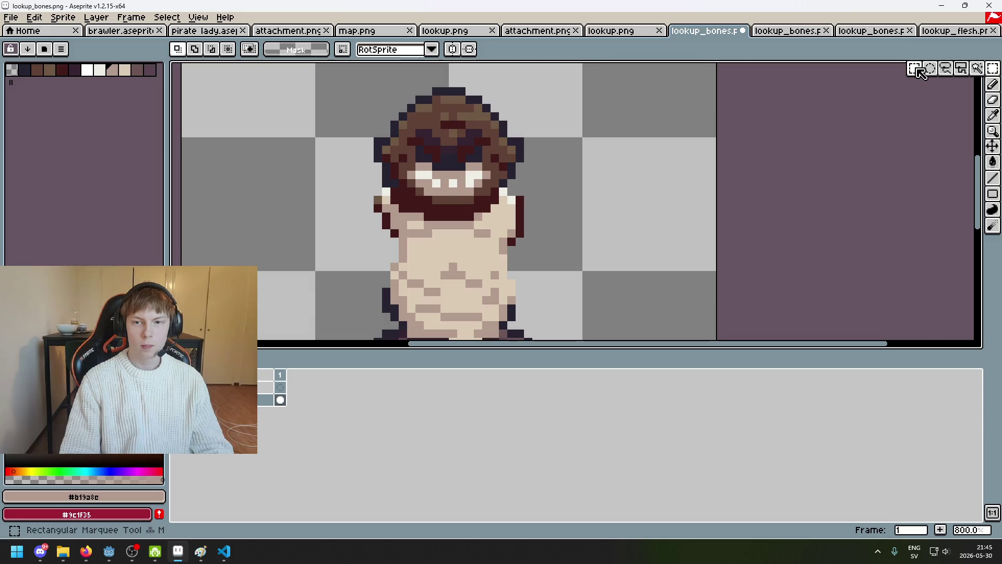
Copy the brawler's head from the bottom layer and paste it onto Layer 1.
mouse_move(387, 125)
mouse_down()
mouse_move(499, 232)
mouse_move(389, 112)
mouse_up()
click(519, 216)
key(ctrl+c)
key(Up)
key(ctrl+v)
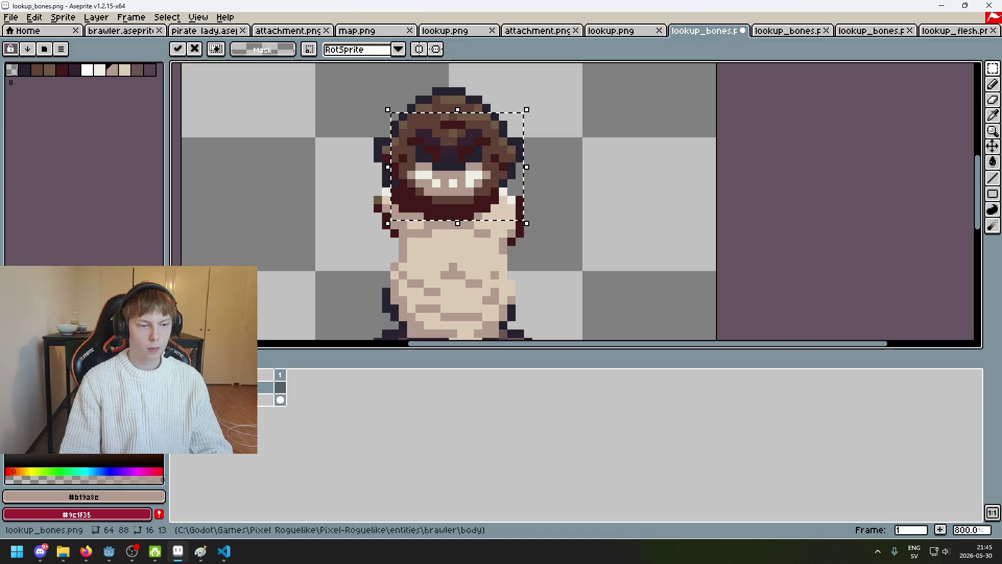
key(Return)
scroll(459, 175, up, 2)
Erase the hair, outline, beard and arm pixels, leaving navy brows, eyes and the tan face.
key(e)
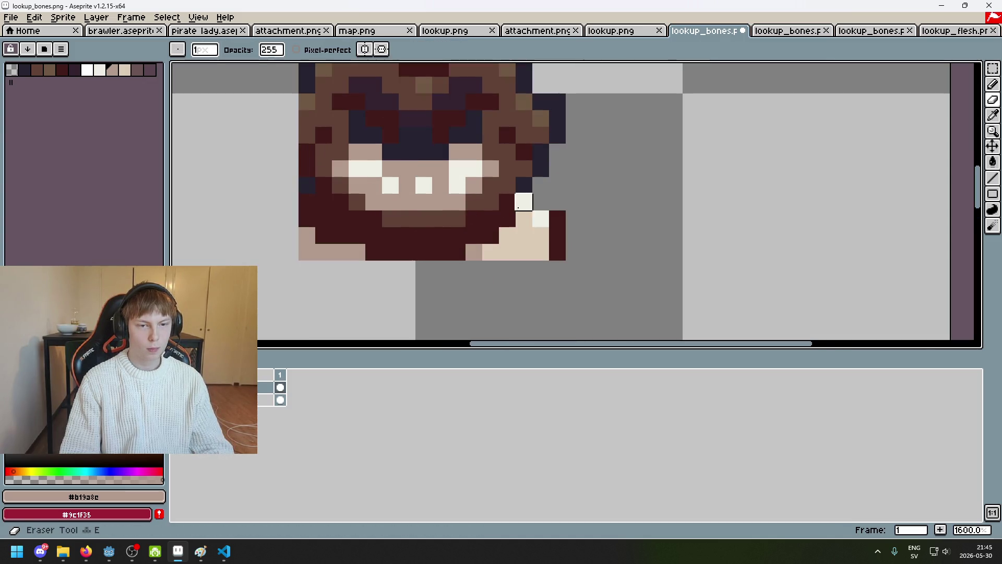
mouse_move(506, 202)
mouse_down()
mouse_move(490, 185)
mouse_move(407, 235)
mouse_move(323, 185)
mouse_up()
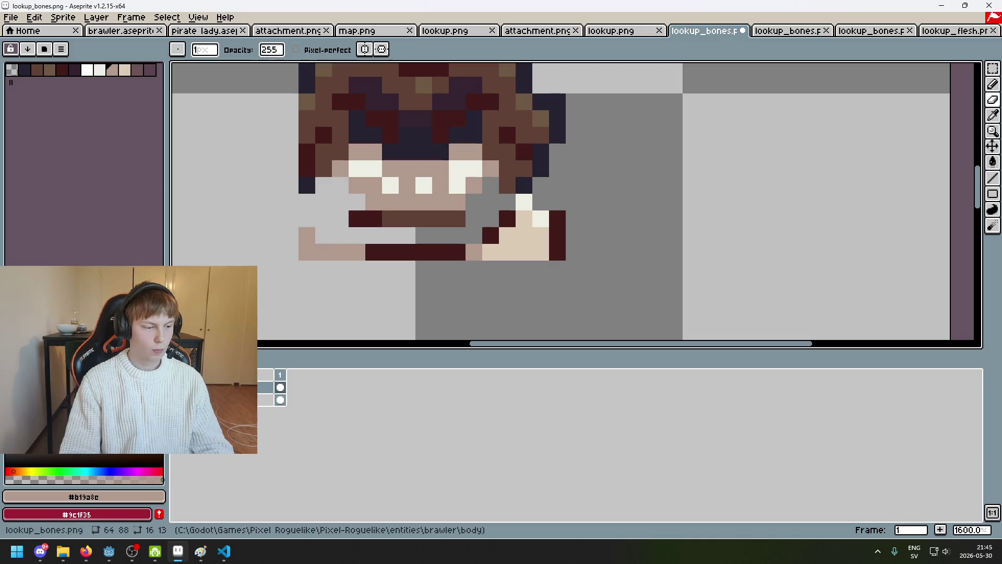
drag(382, 135, 381, 135)
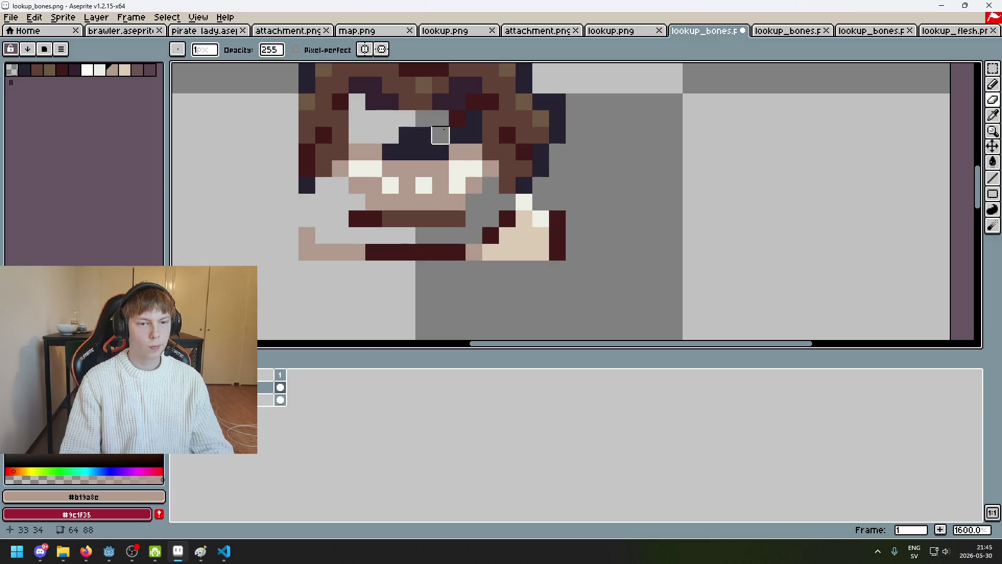
key(ctrl+z)
mouse_move(440, 118)
mouse_down()
mouse_move(389, 118)
mouse_move(456, 116)
mouse_move(490, 99)
mouse_move(443, 86)
mouse_move(340, 102)
mouse_up()
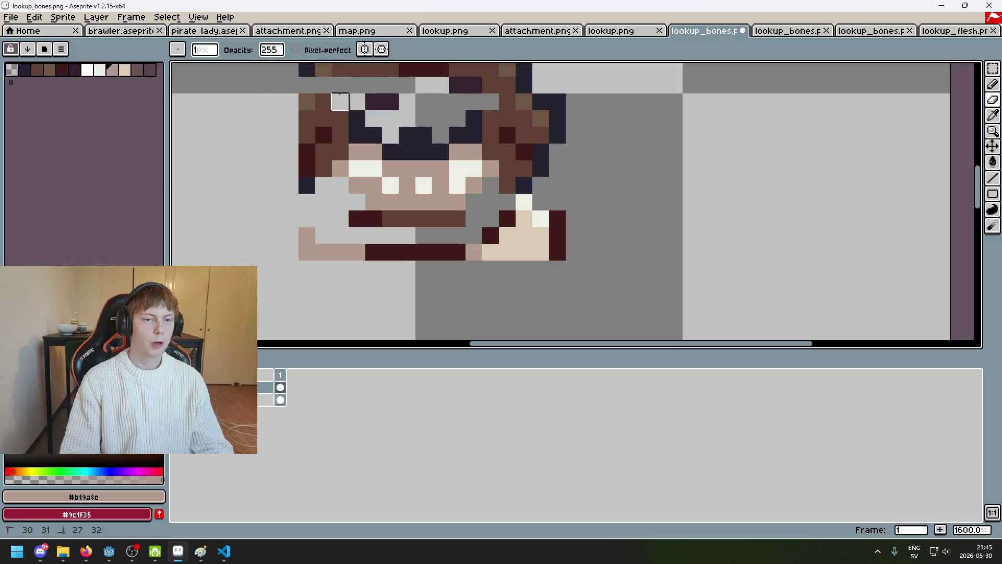
mouse_move(440, 102)
mouse_down()
mouse_move(537, 99)
mouse_move(505, 134)
mouse_move(523, 202)
mouse_move(386, 218)
mouse_move(324, 189)
mouse_up()
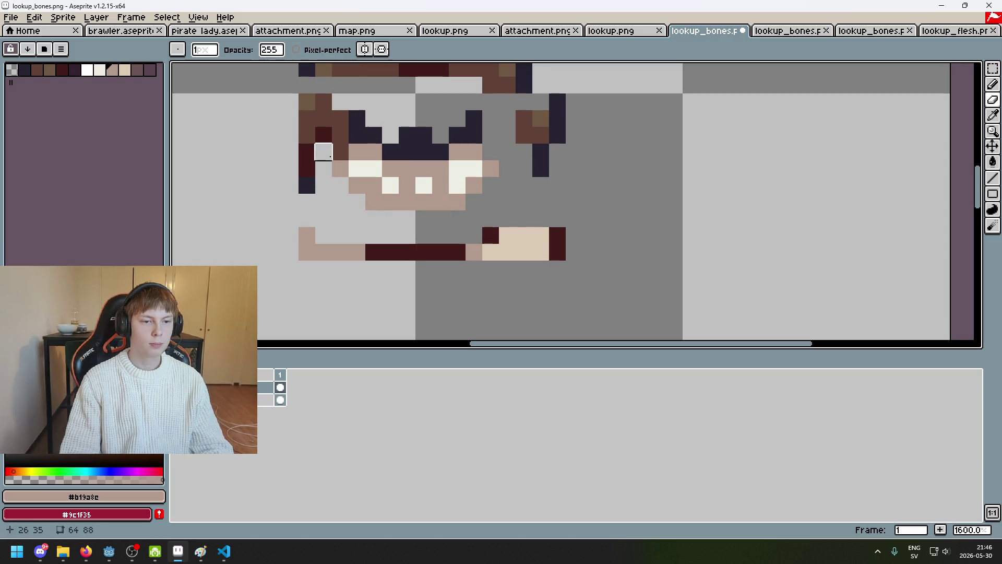
mouse_move(334, 154)
mouse_down()
mouse_move(333, 118)
mouse_move(323, 168)
mouse_up()
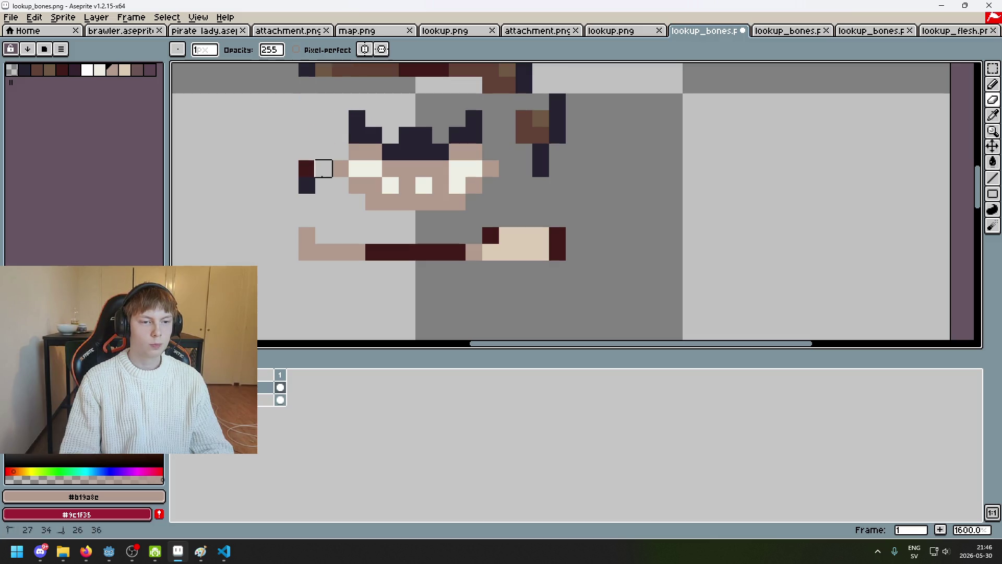
mouse_move(307, 135)
mouse_down()
mouse_move(673, 248)
mouse_move(607, 236)
mouse_up()
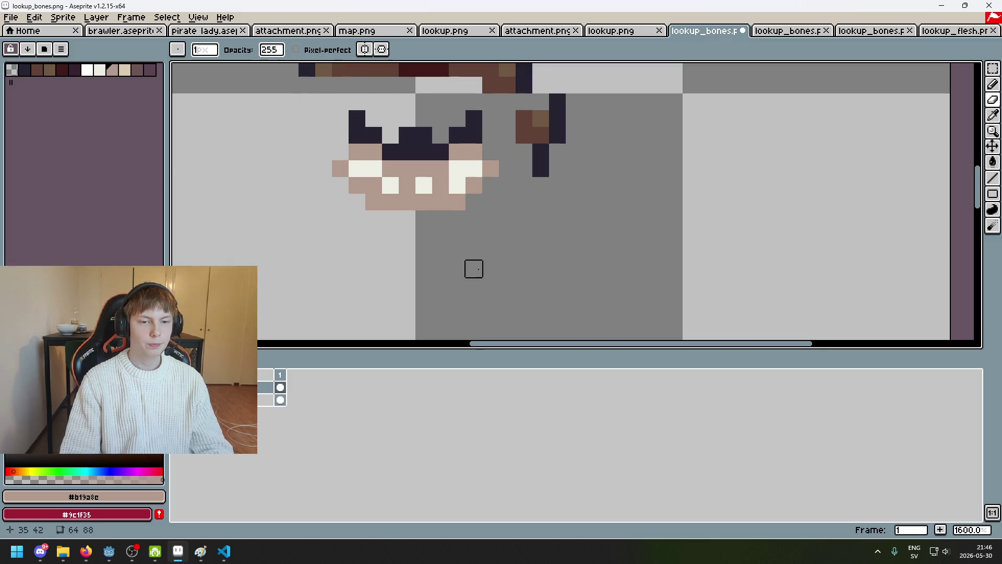
scroll(473, 269, up, 2)
mouse_move(536, 213)
mouse_down()
mouse_move(526, 233)
mouse_move(474, 117)
mouse_move(275, 132)
mouse_move(324, 132)
mouse_move(275, 151)
mouse_up()
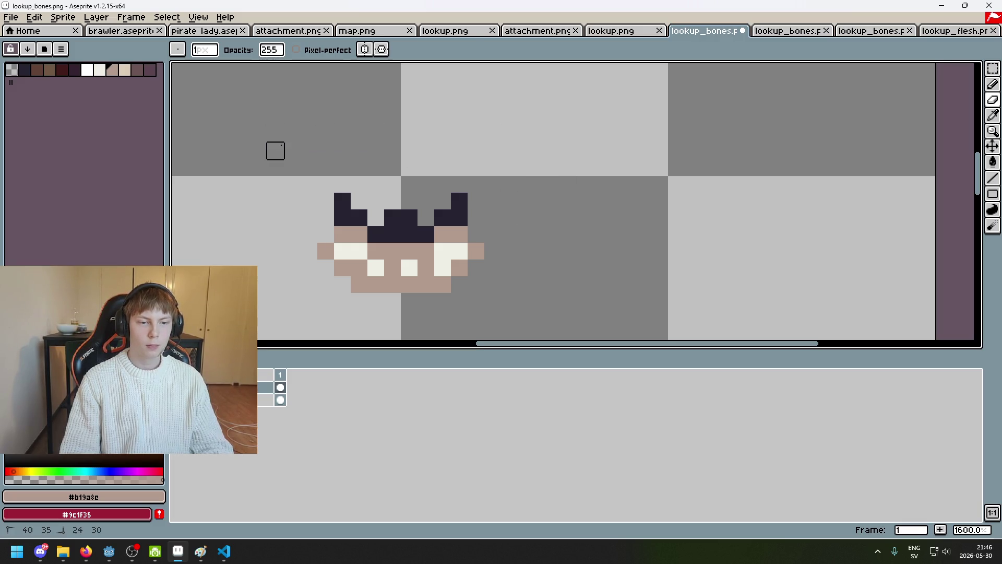
Look through the open documents: lookup.png, attachment.png, map.png, the pirate lady and lookup_bones.
click(634, 32)
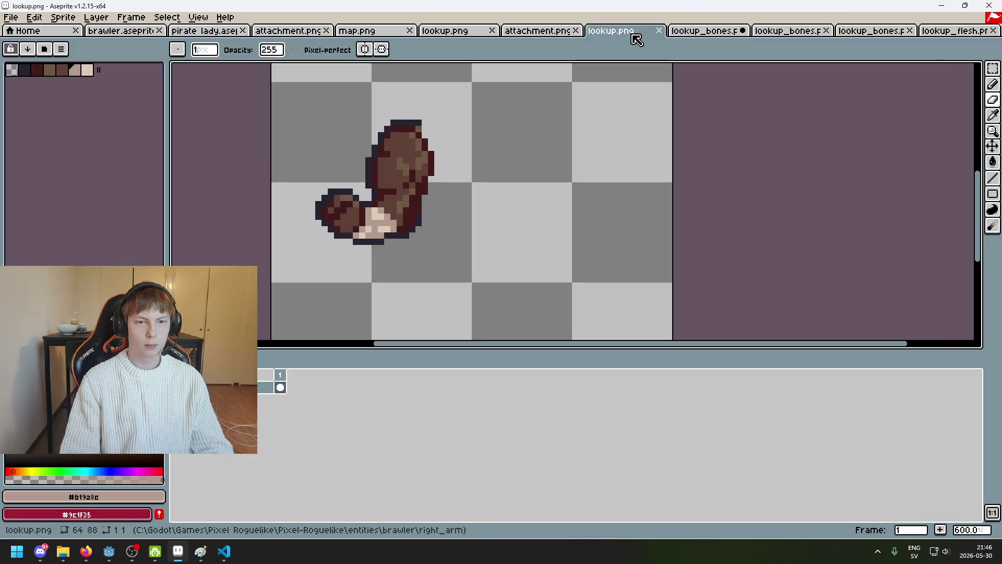
click(537, 32)
click(429, 31)
click(388, 33)
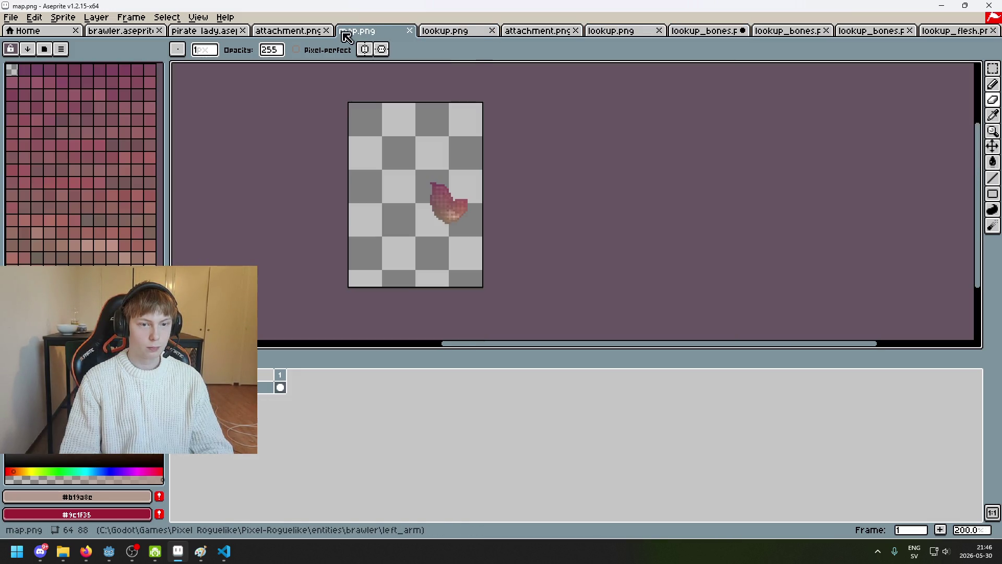
click(313, 32)
click(196, 31)
click(441, 31)
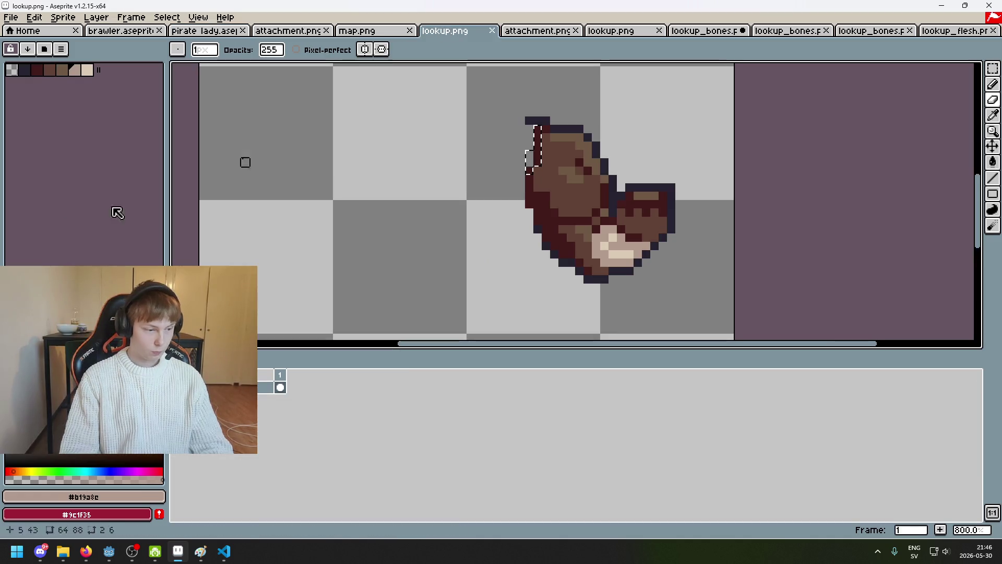
click(566, 32)
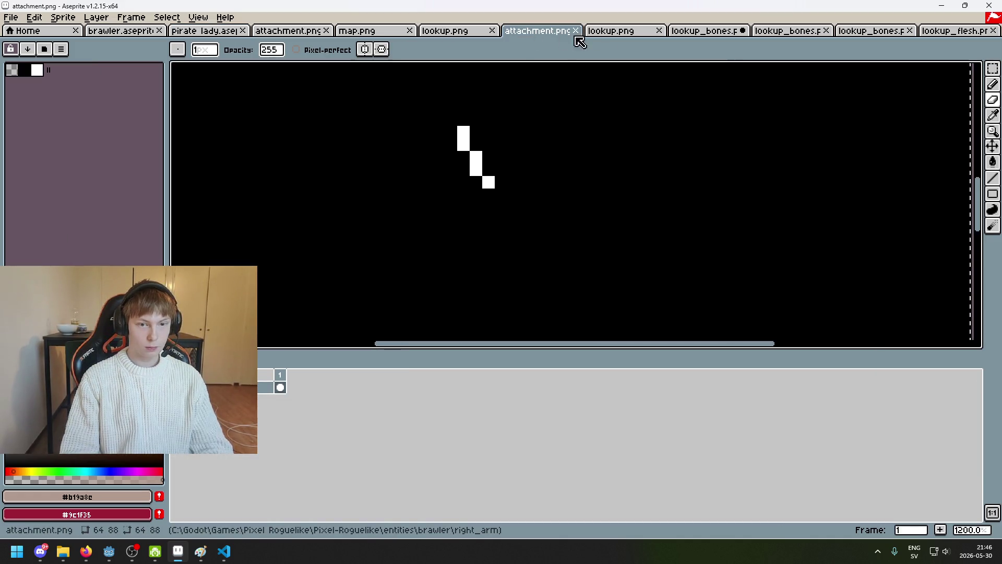
click(626, 32)
click(692, 35)
click(788, 34)
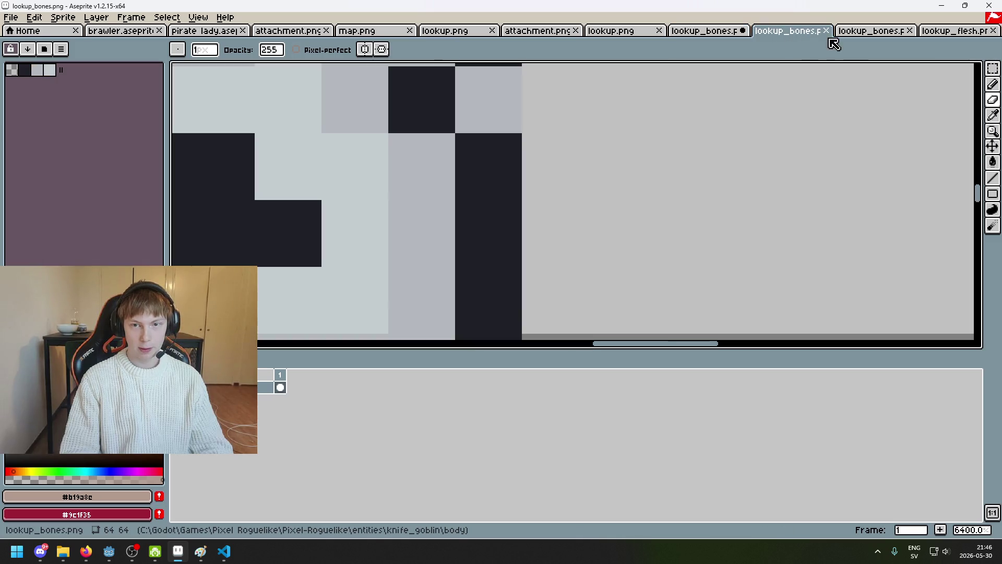
scroll(702, 171, down, 3)
click(704, 31)
click(373, 31)
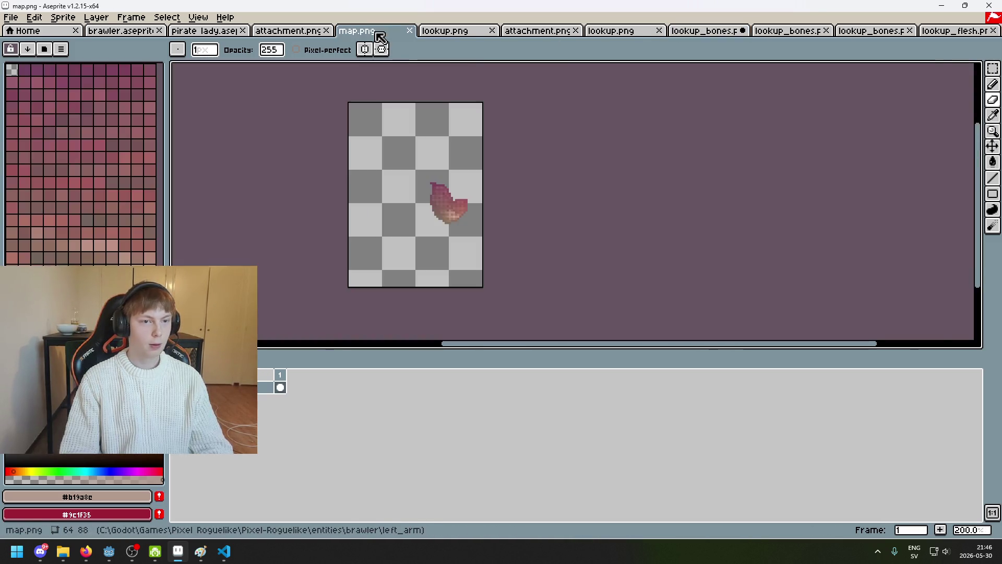
click(287, 31)
click(206, 31)
click(641, 37)
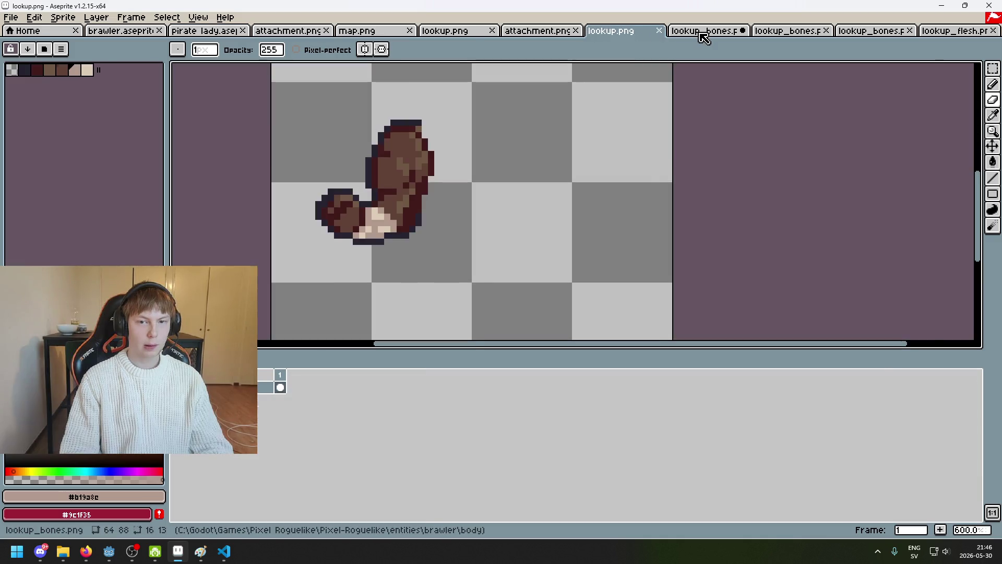
click(697, 37)
Open lookup.png from the body folder via File > Open.
click(11, 17)
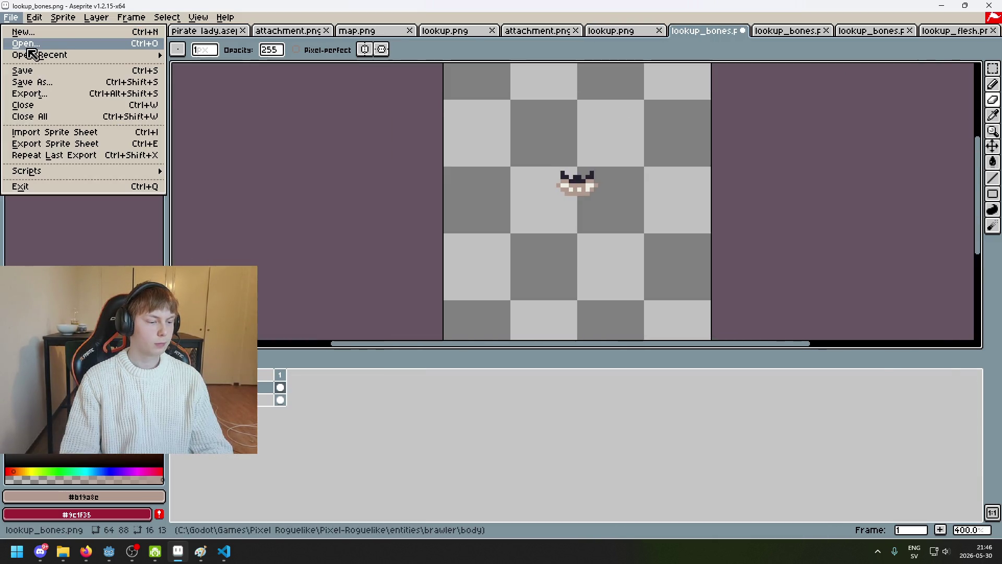
click(21, 40)
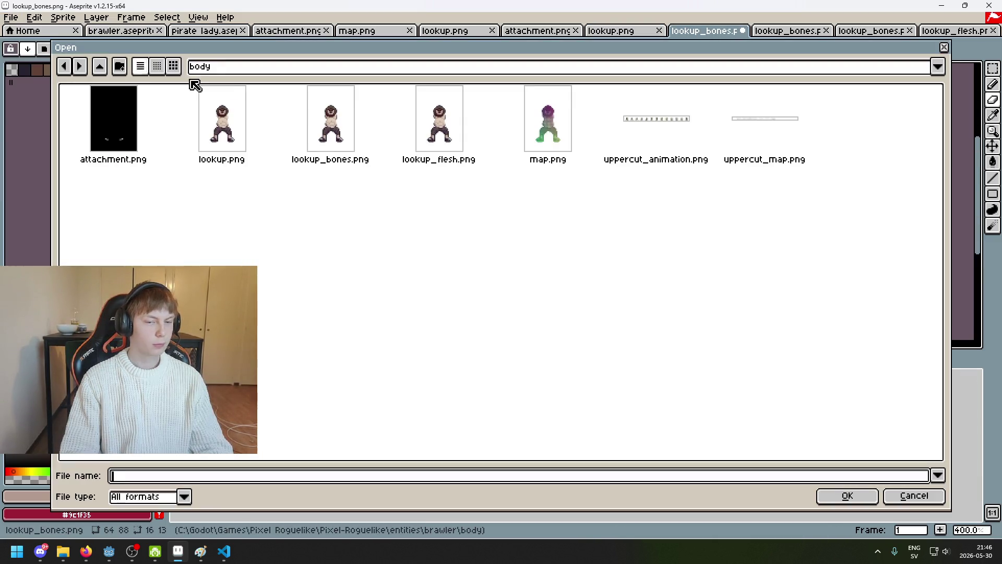
double_click(242, 128)
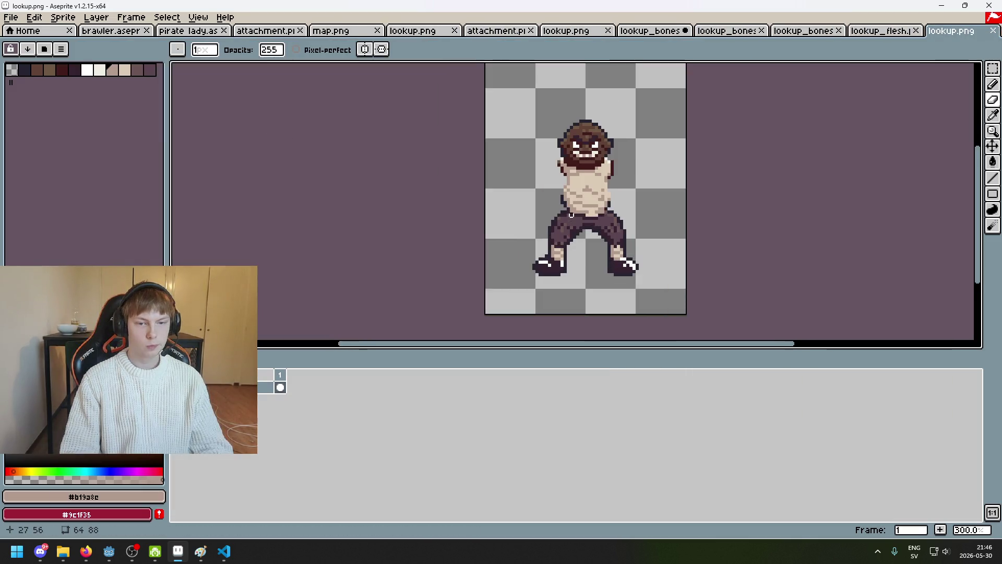
Paste the full brawler sprite onto the bottom layer of lookup_bones.png.
click(647, 31)
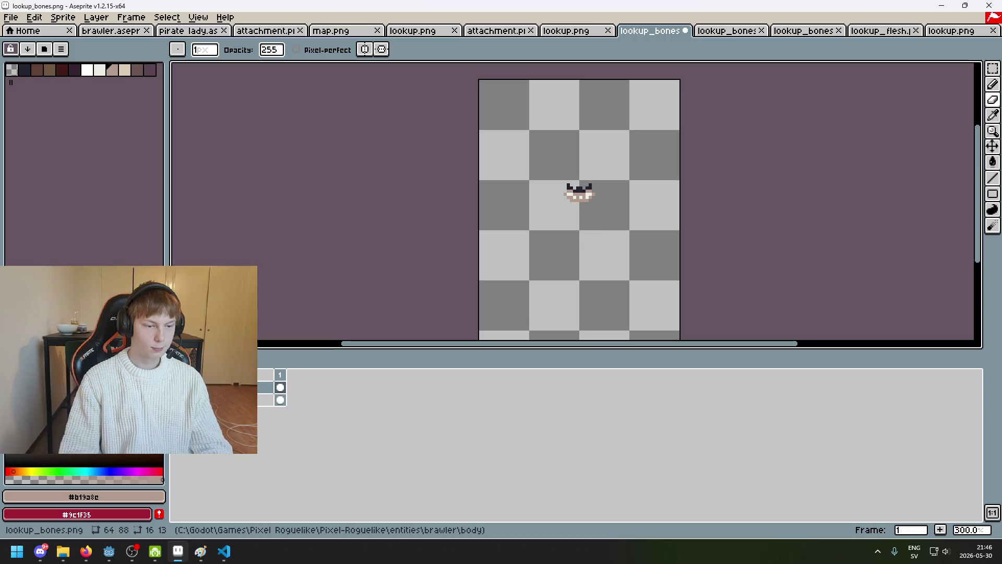
key(ctrl+v)
key(Down)
key(ctrl+v)
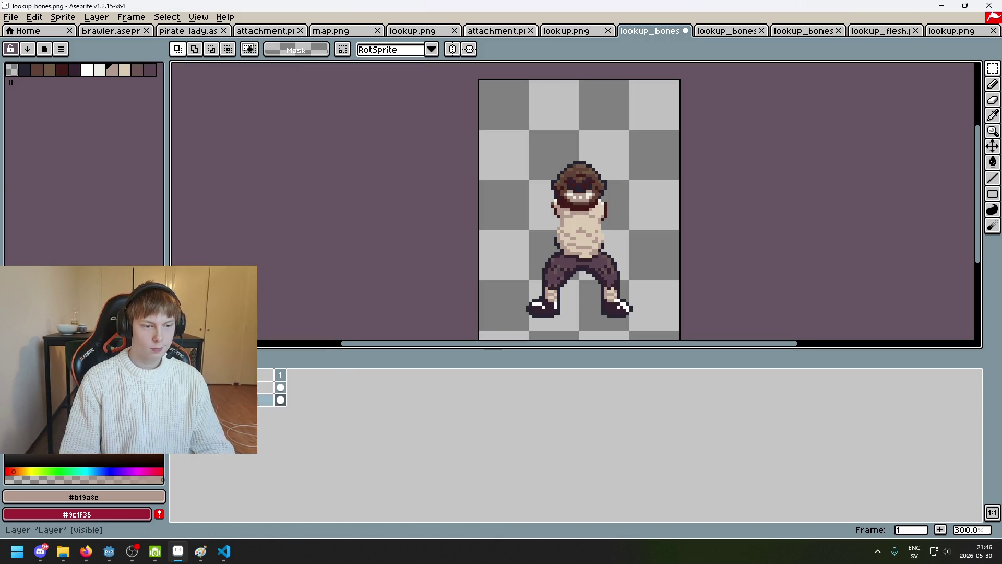
scroll(510, 184, up, 2)
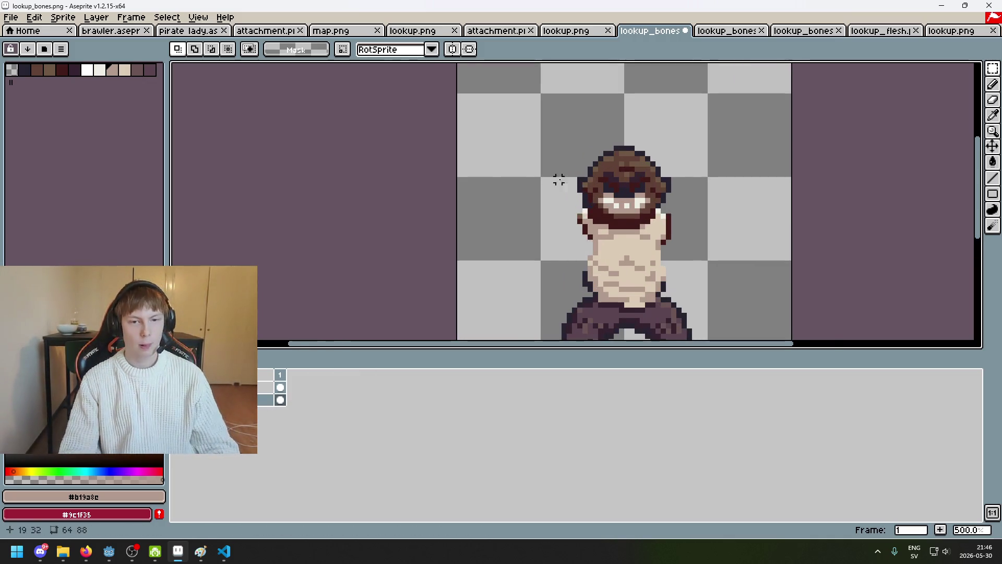
scroll(559, 180, up, 3)
scroll(560, 244, up, 1)
Sample the off-white colour from the eye and bring up Layer 1's properties for renaming.
key(i)
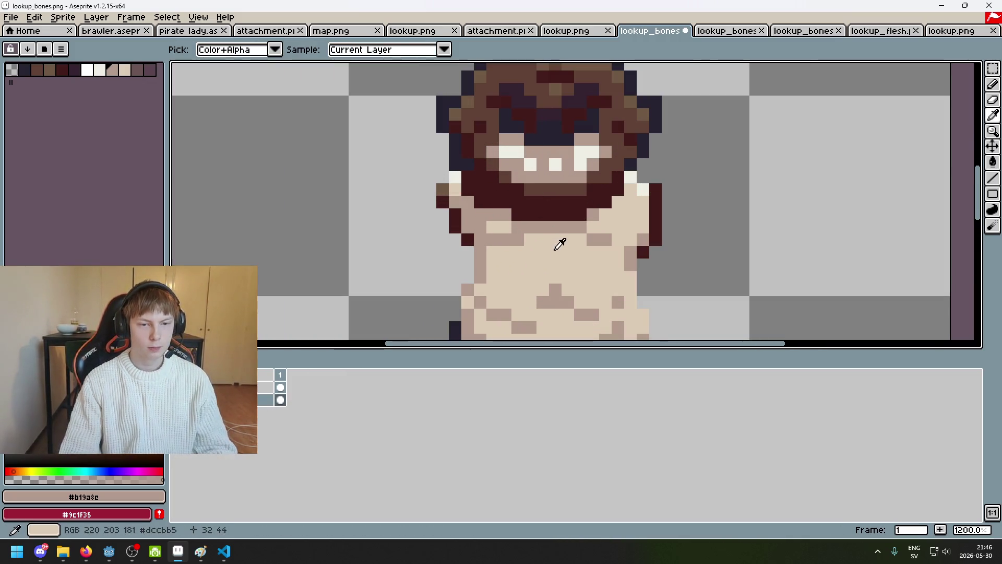
click(529, 163)
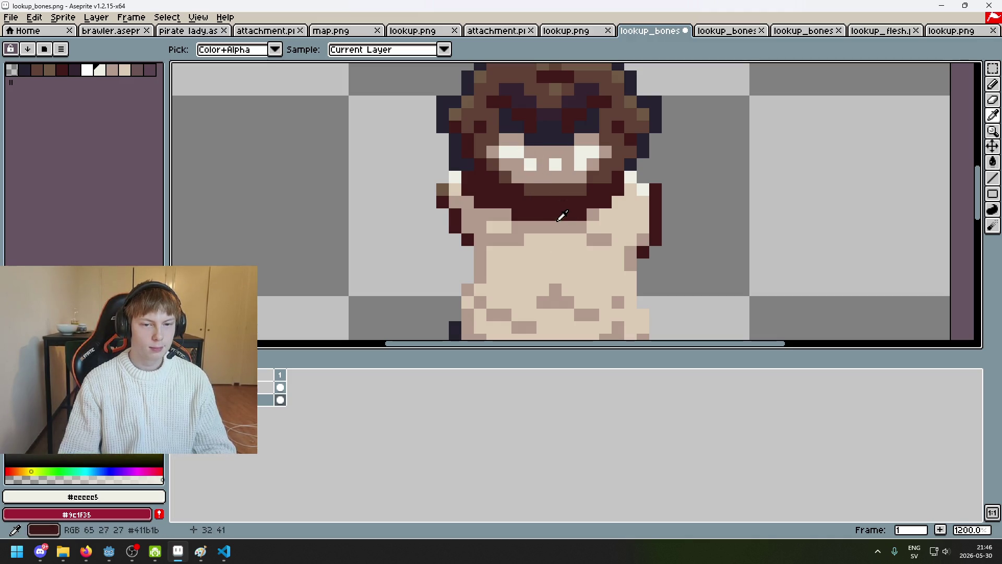
key(m)
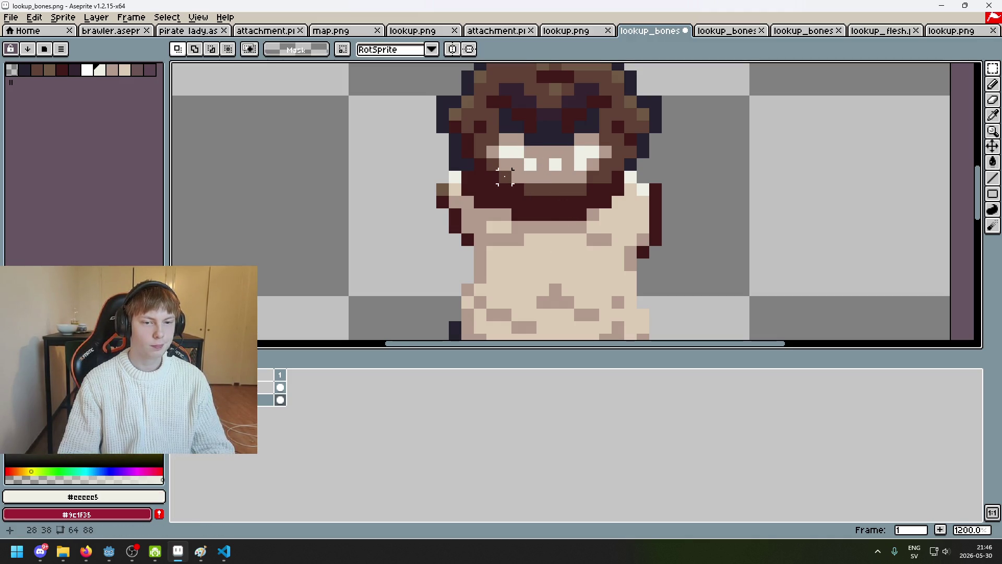
key(b)
scroll(505, 177, right, 3)
double_click(267, 386)
Name the layer 'bones' and paint #eeeee5 skull pixels over the hair, checking with the body hidden.
text(bo)
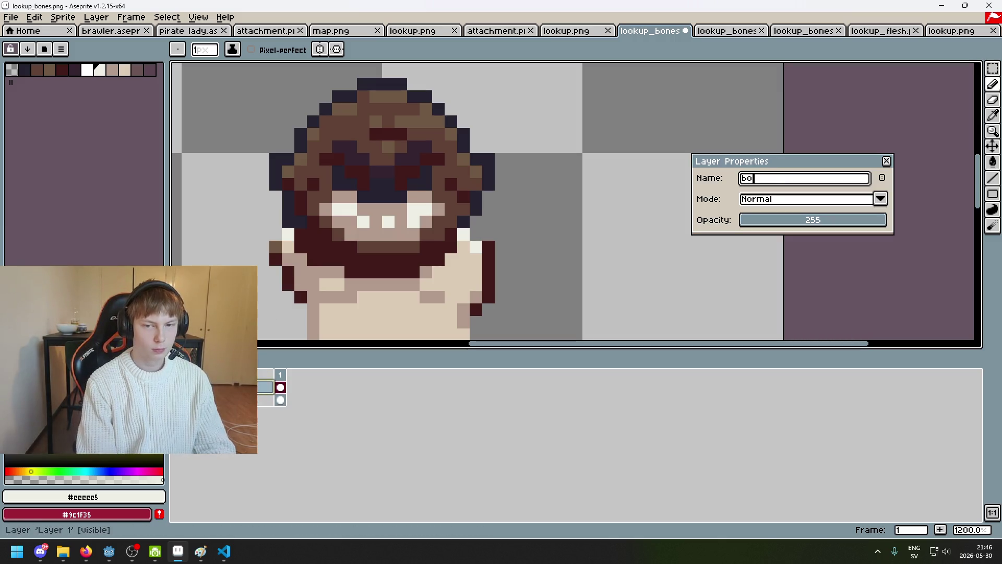
text(nes)
key(Return)
click(383, 123)
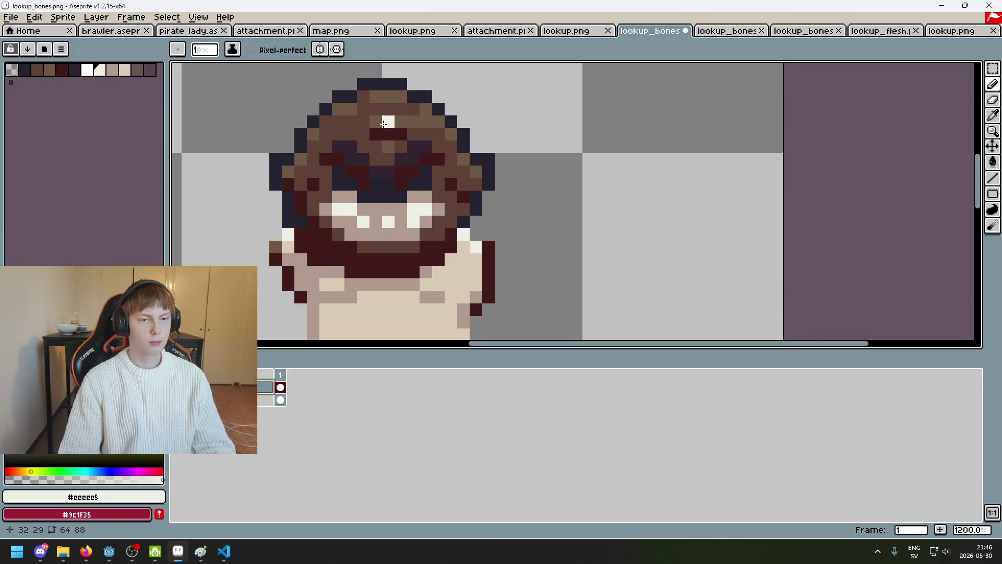
scroll(380, 101, up, 3)
mouse_move(394, 92)
mouse_down()
mouse_move(347, 113)
mouse_move(348, 99)
mouse_up()
scroll(388, 168, down, 6)
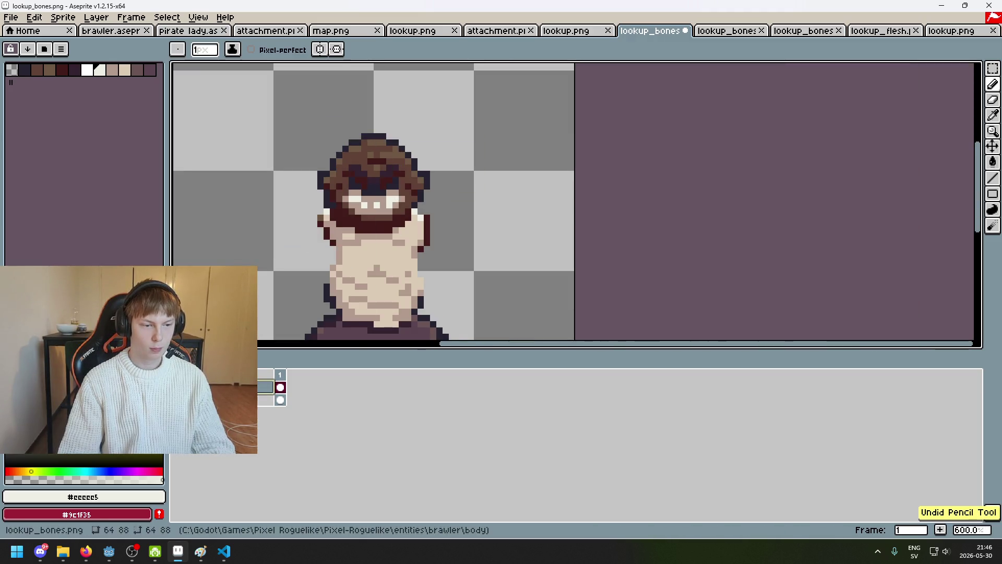
click(280, 387)
click(281, 387)
Nudge the bone pixels into place and paint a cream column down the face's left side.
scroll(341, 154, up, 3)
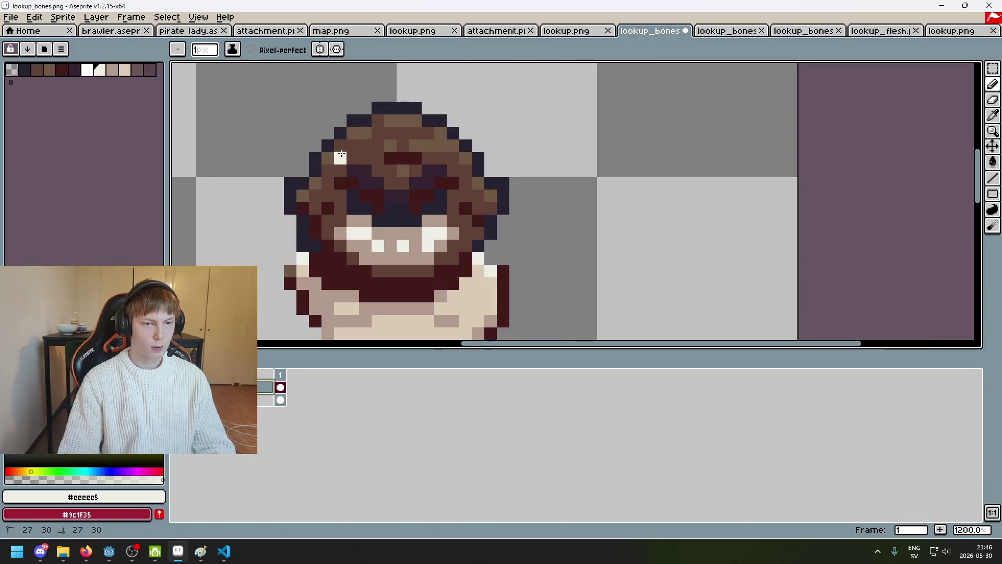
mouse_move(340, 151)
mouse_down()
mouse_move(357, 148)
mouse_move(378, 123)
mouse_up()
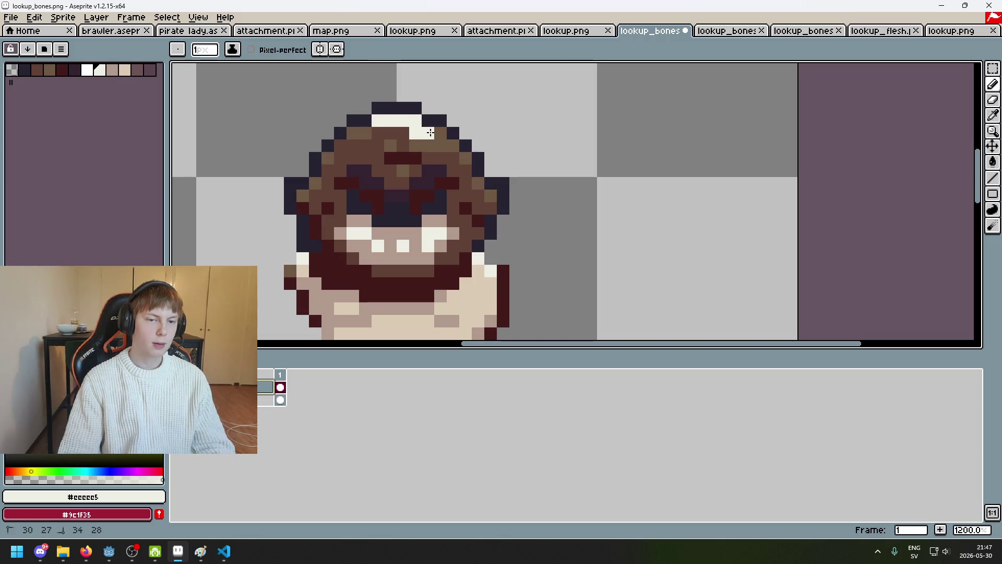
drag(449, 154, 462, 165)
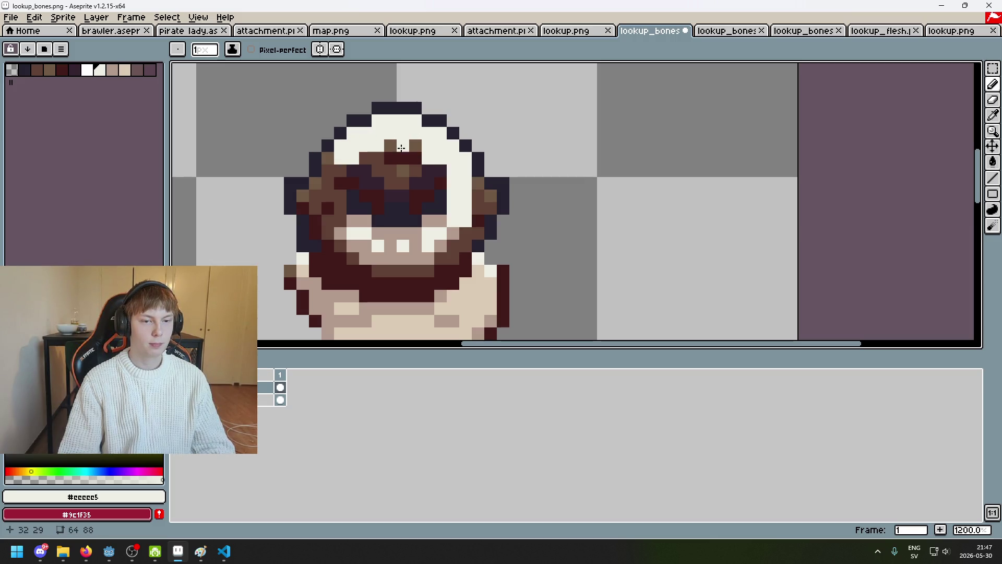
drag(325, 186, 326, 228)
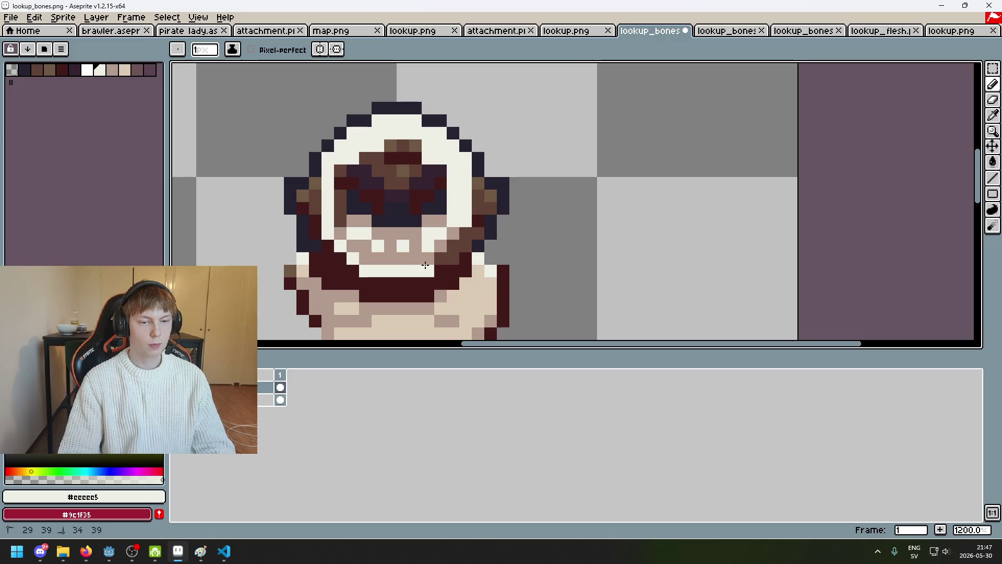
Recentre on the head and try tan pixels on the forehead, undoing misplaced ones.
scroll(445, 235, down, 2)
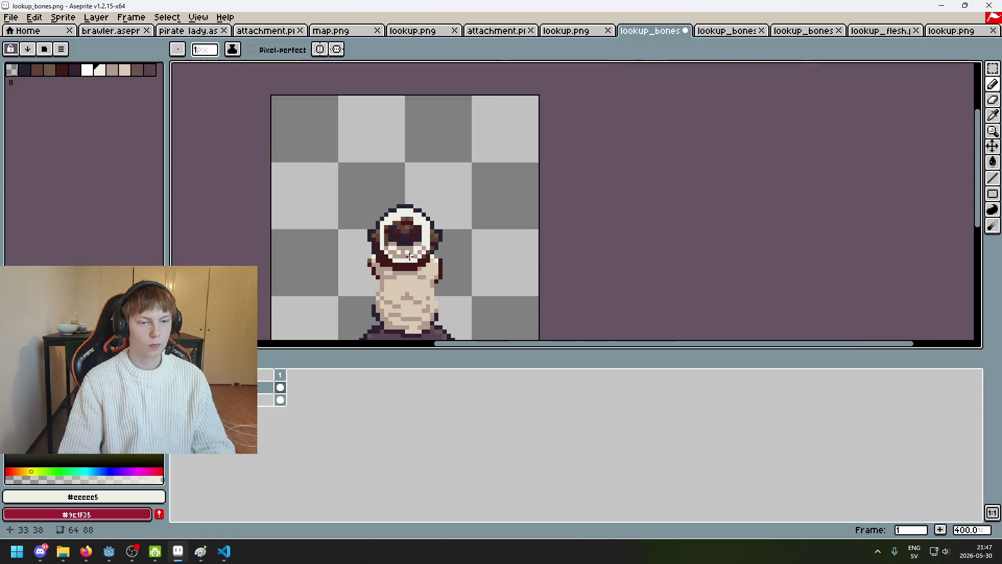
scroll(445, 235, up, 2)
drag(527, 239, 581, 219)
scroll(538, 171, up, 1)
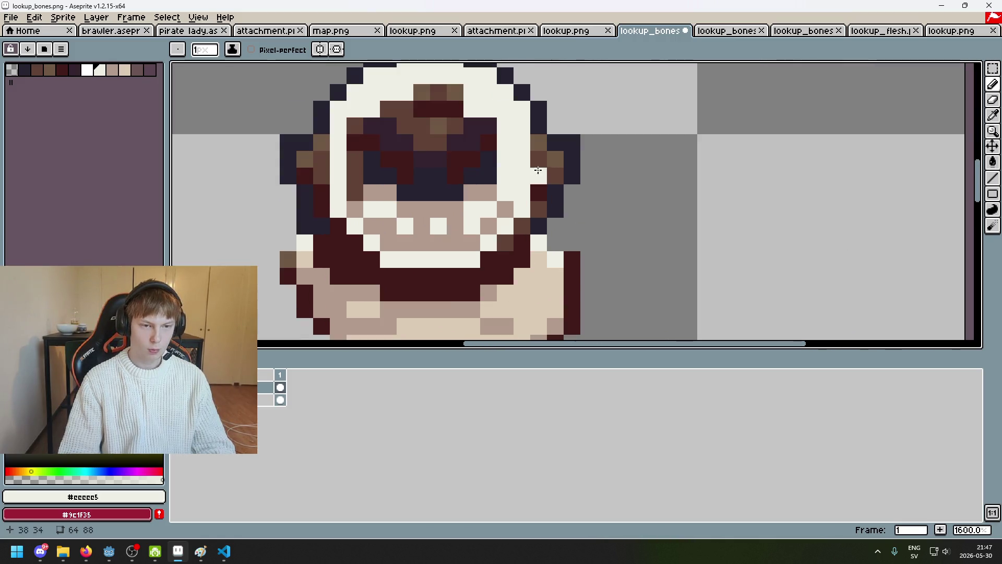
scroll(329, 206, down, 5)
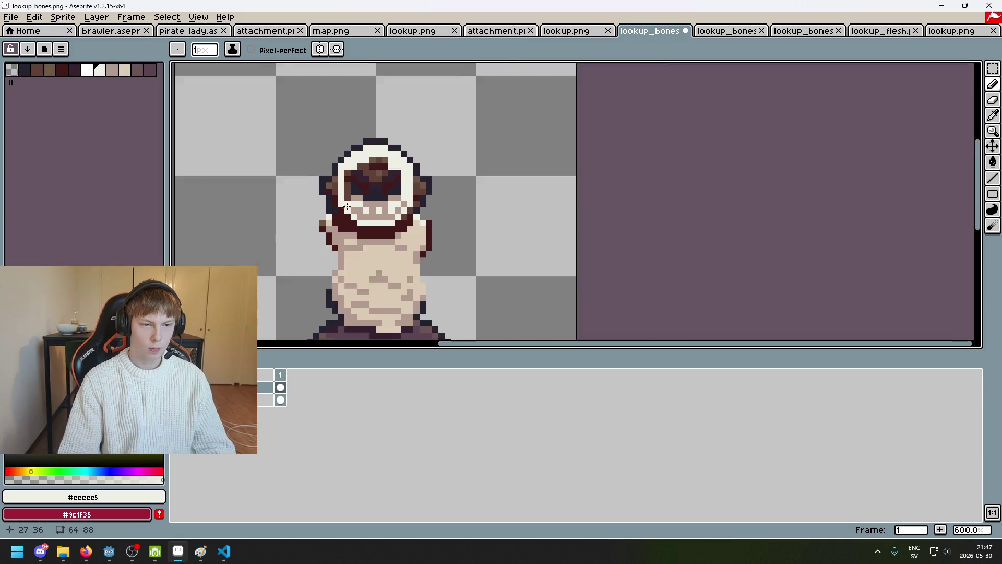
scroll(351, 208, up, 4)
alt+click(336, 152)
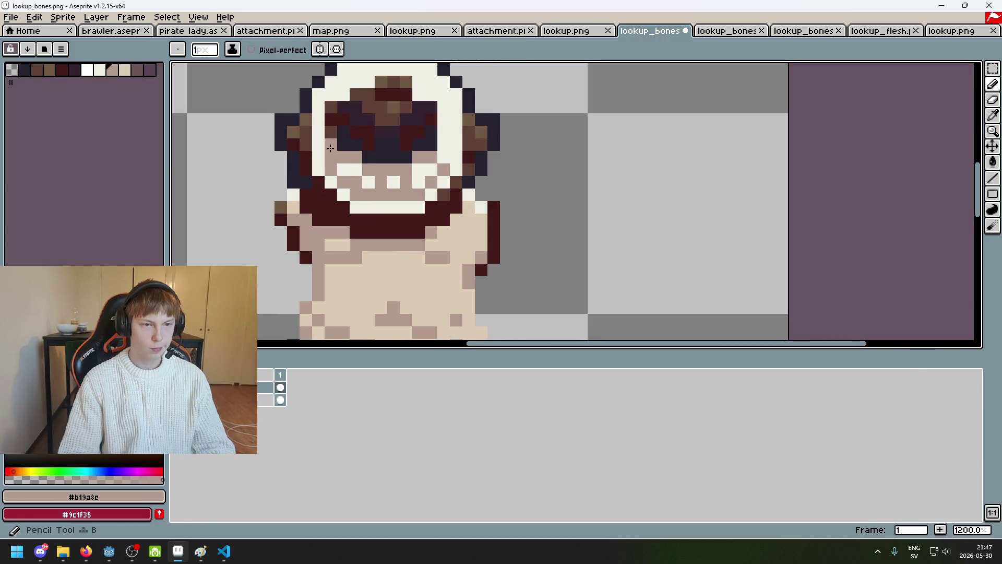
key(ctrl+z)
scroll(369, 130, up, 3)
click(370, 126)
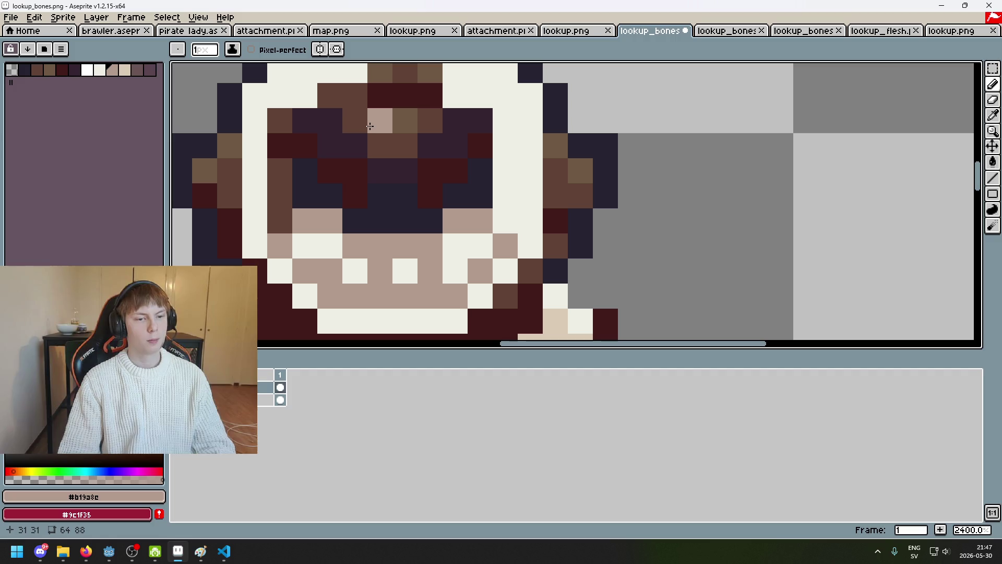
key(ctrl+z)
click(312, 150)
Test tan pixels above the eyes and across the brow, then undo them.
click(330, 170)
click(405, 171)
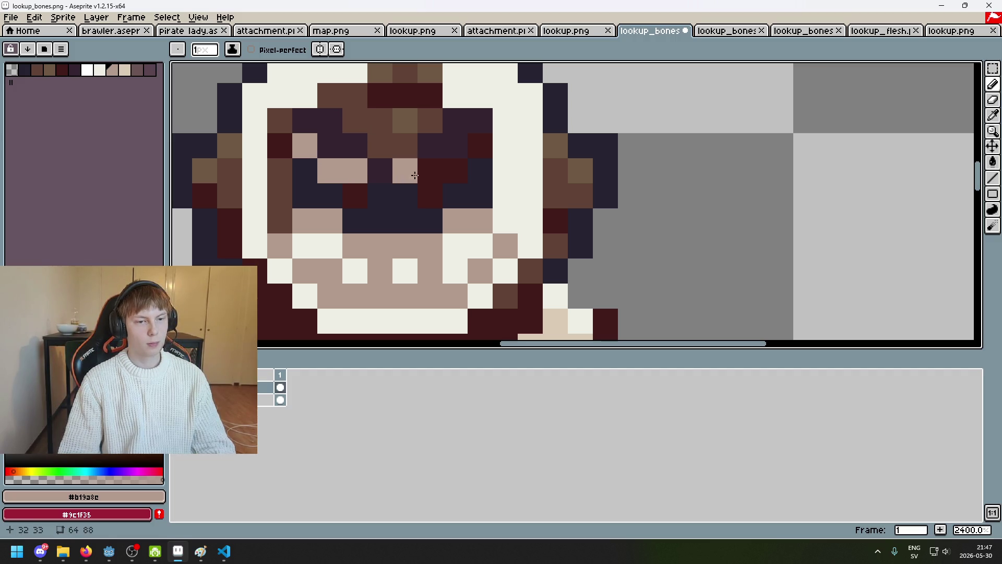
key(ctrl+z)
click(450, 161)
key(ctrl+z)
key(ctrl+z)
key(ctrl+z)
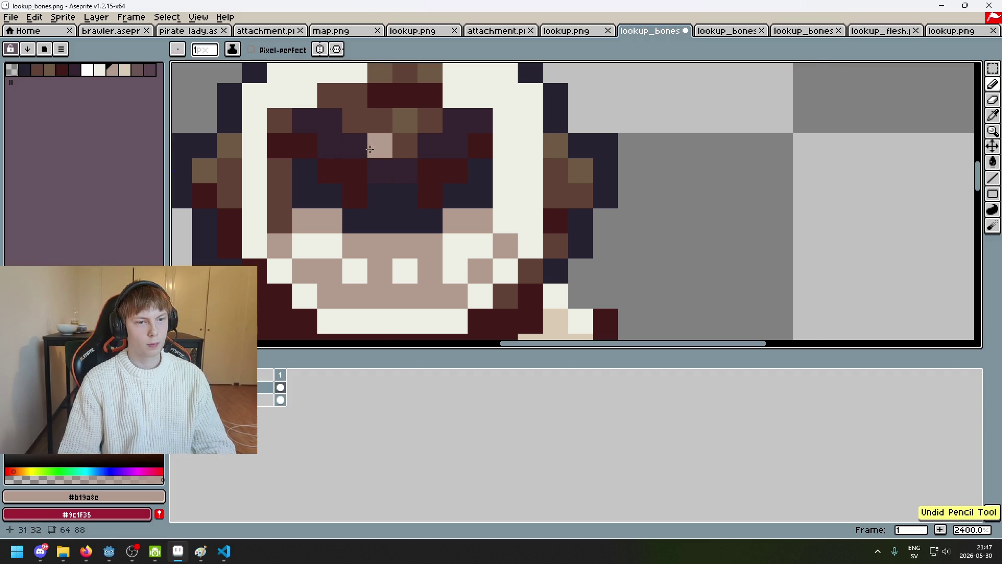
drag(302, 145, 358, 148)
key(ctrl+z)
click(379, 159)
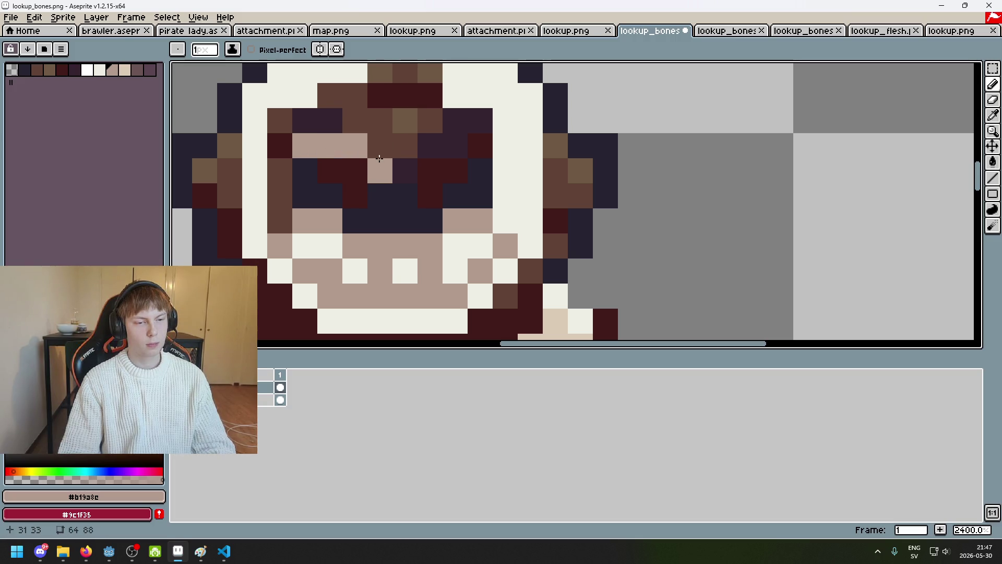
key(ctrl+z)
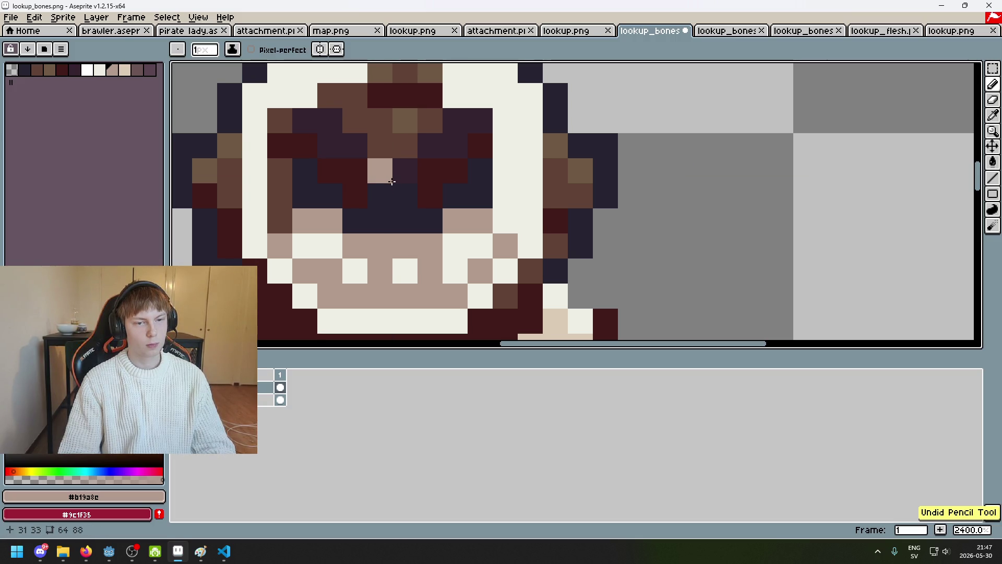
key(ctrl+z)
alt+click(467, 199)
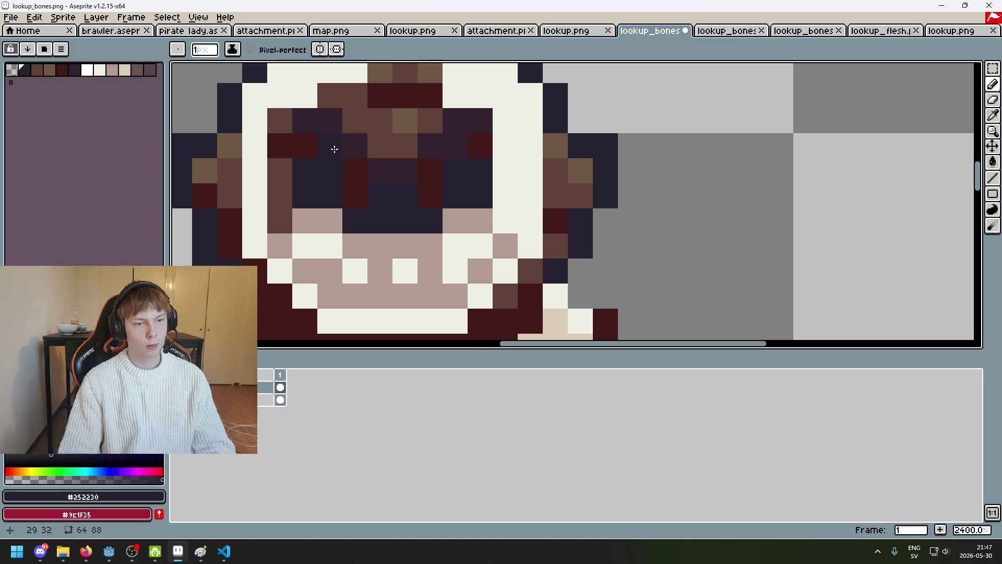
scroll(334, 150, down, 5)
scroll(401, 178, up, 4)
key(ctrl+z)
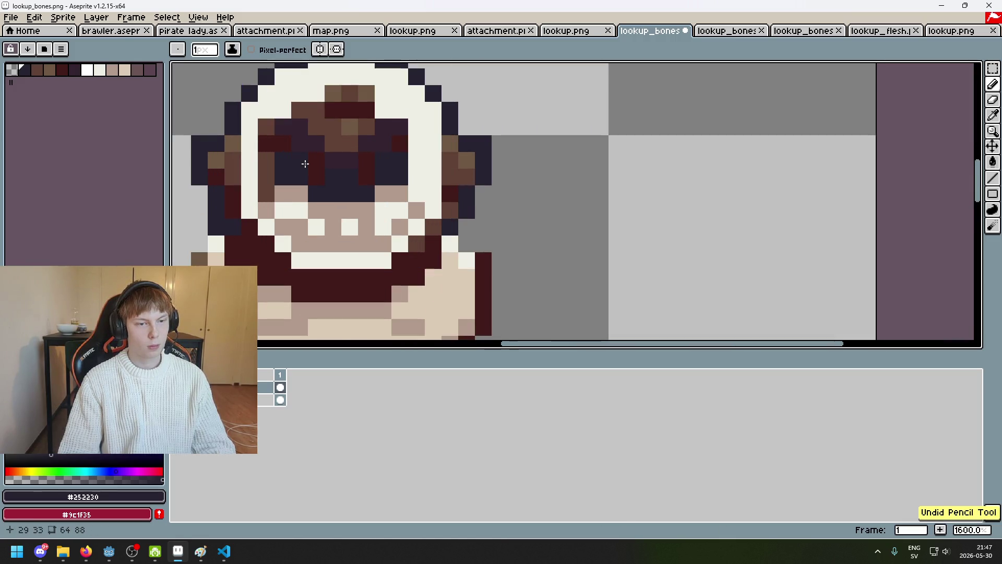
Paint a tan brow along the eye band and recolour several eye pixels tan.
alt+click(312, 202)
click(292, 142)
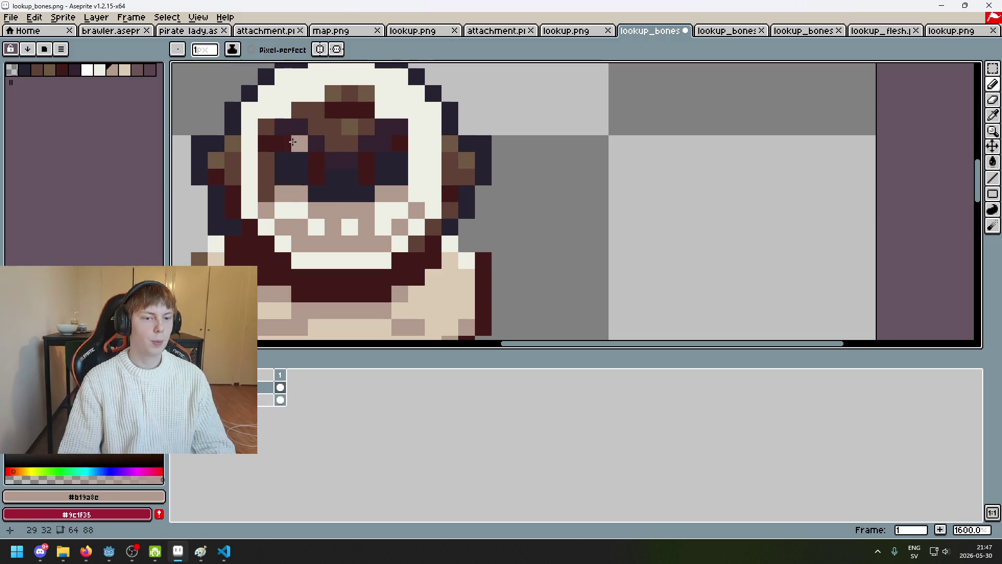
click(282, 143)
click(316, 143)
click(383, 144)
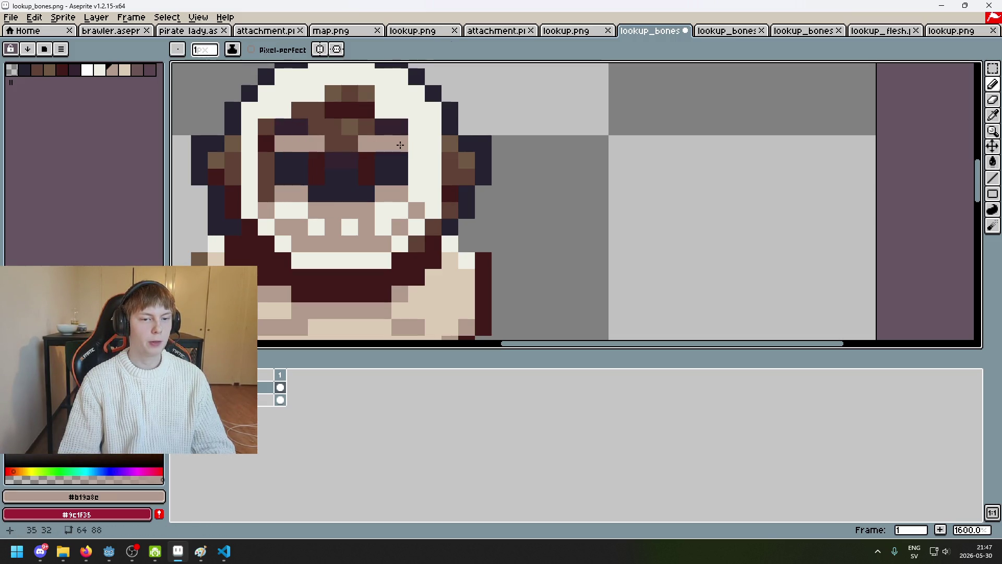
scroll(400, 145, down, 4)
scroll(571, 178, up, 3)
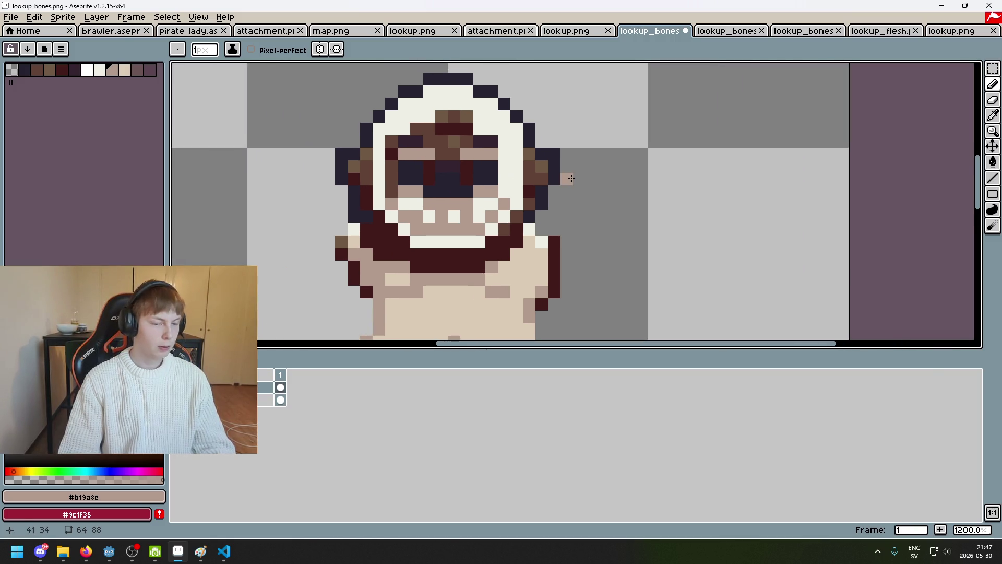
scroll(483, 157, up, 1)
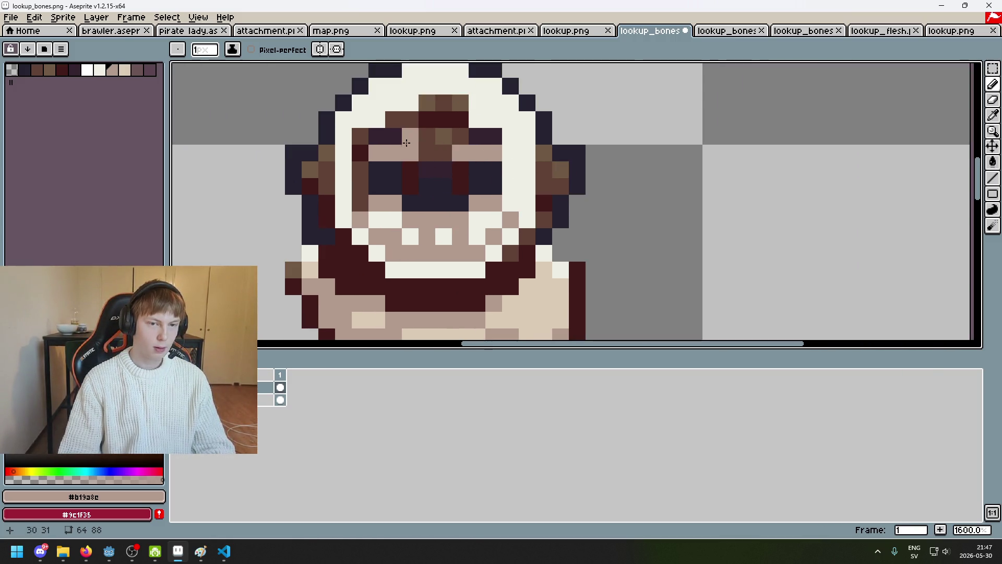
click(394, 137)
click(477, 136)
scroll(470, 157, down, 3)
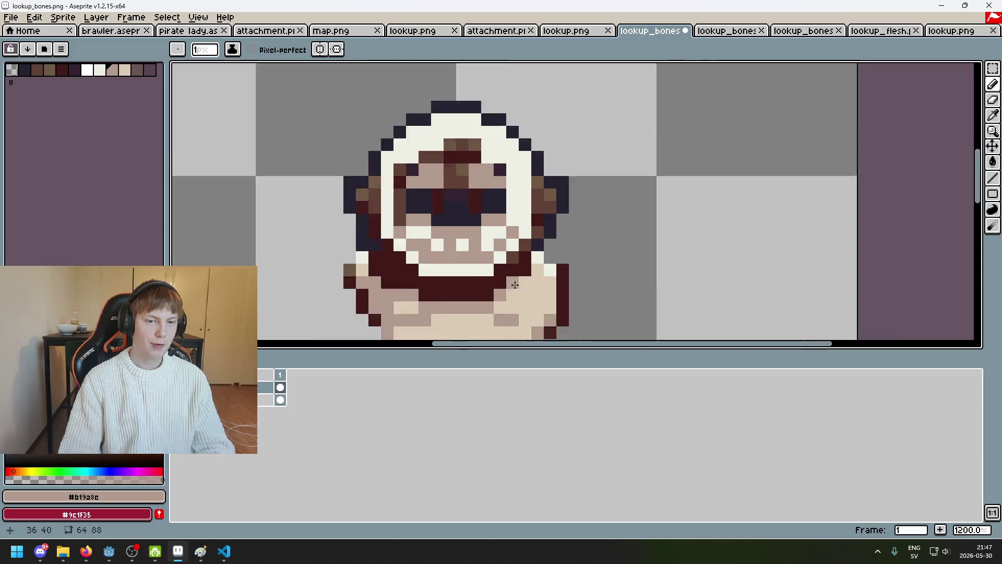
scroll(486, 193, up, 2)
click(491, 200)
Paint off-white over the brown pixels above the eyes, including pixels 31,32 and 31,33.
alt+click(501, 197)
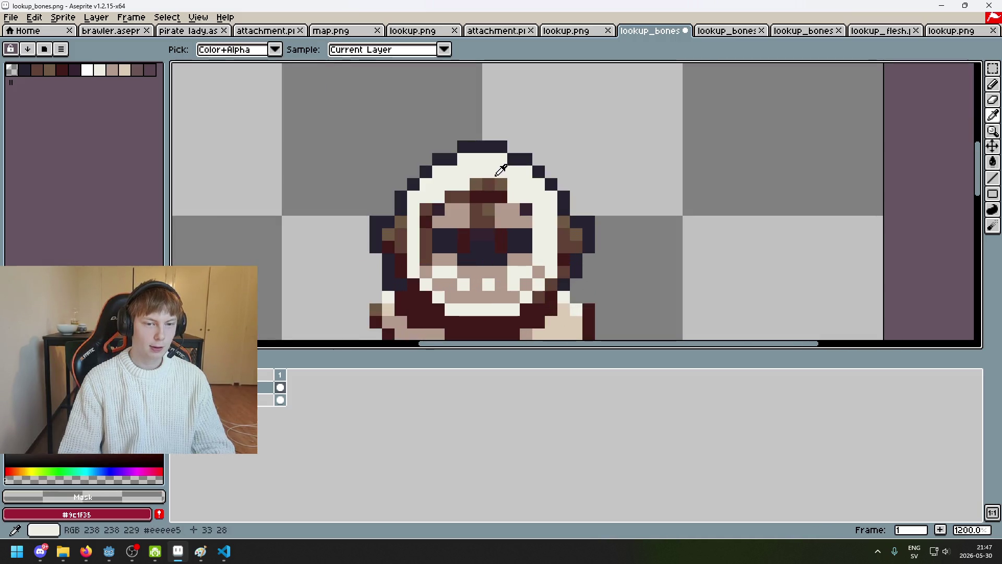
click(489, 196)
alt+click(476, 164)
mouse_move(476, 184)
mouse_down()
mouse_move(500, 186)
mouse_move(485, 218)
mouse_up()
click(478, 221)
scroll(478, 221, up, 5)
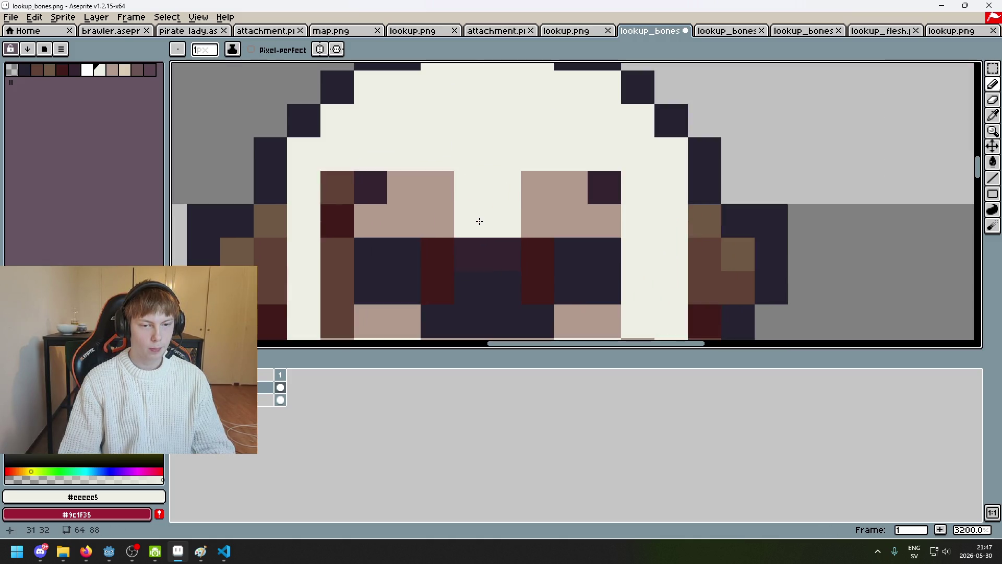
click(478, 248)
Paint the dark face pixels by the mouth, right eye and left side off-white.
click(504, 253)
click(437, 254)
click(437, 288)
click(537, 253)
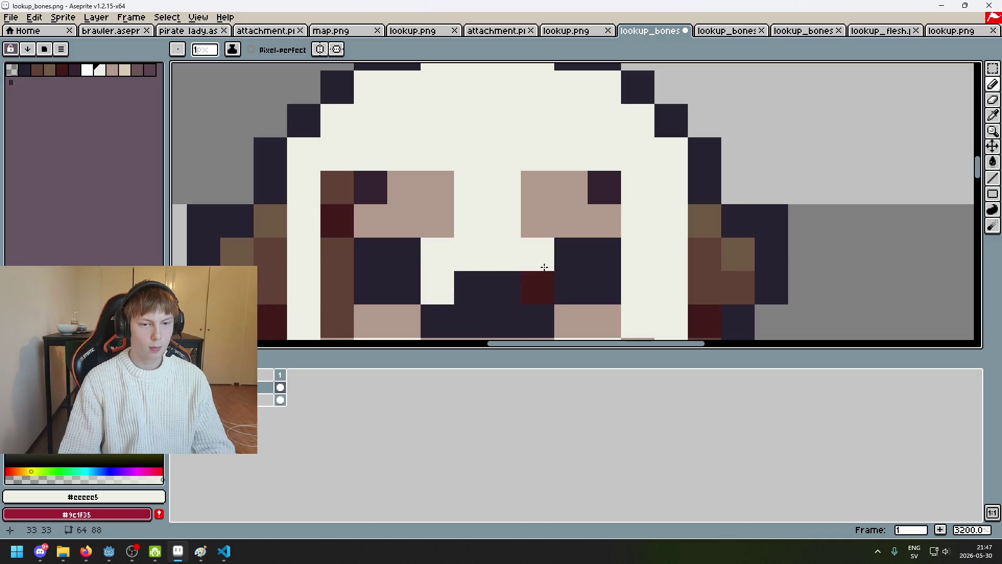
click(537, 288)
click(605, 186)
click(371, 187)
drag(337, 188, 337, 256)
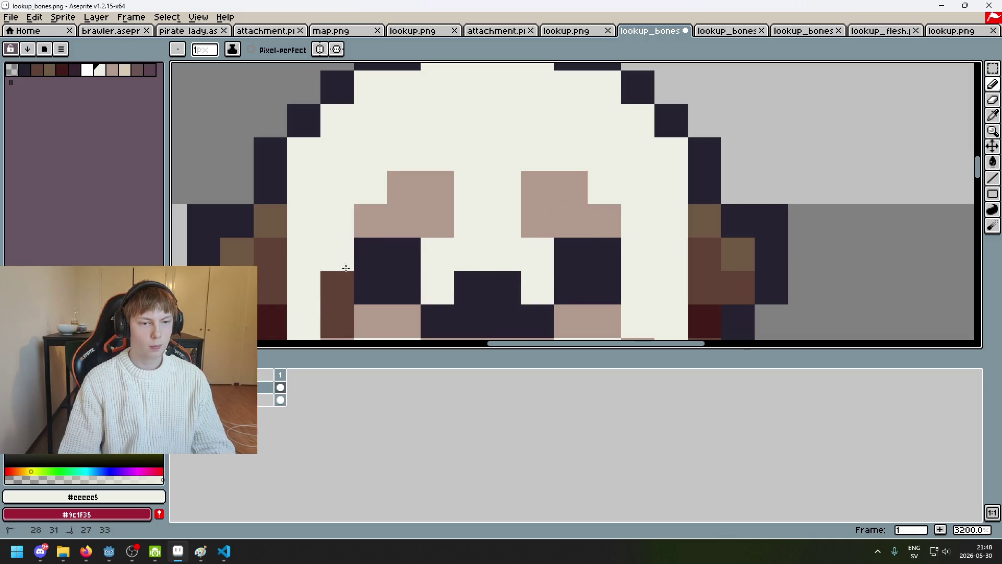
scroll(336, 255, down, 2)
click(414, 189)
click(618, 188)
scroll(653, 214, down, 6)
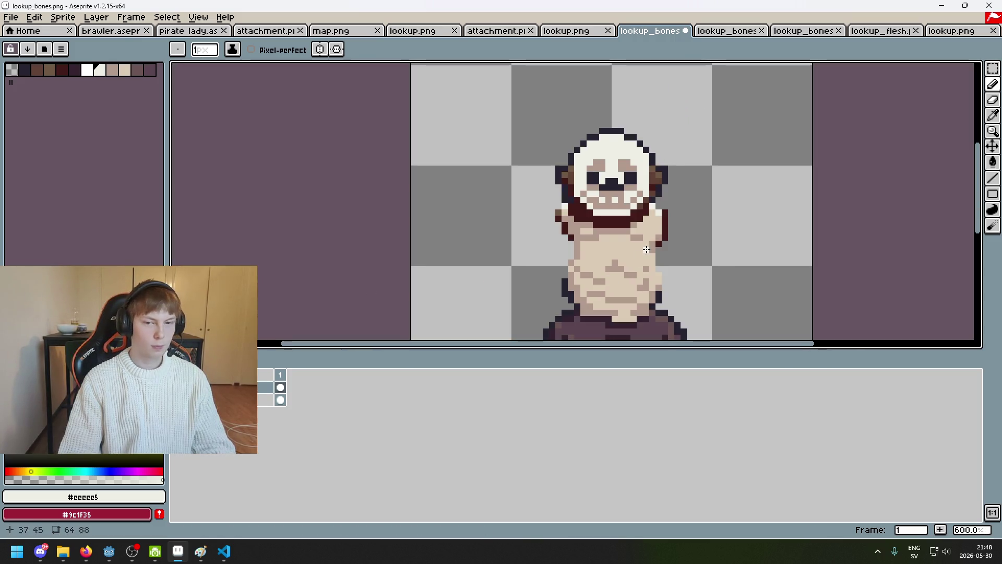
scroll(673, 217, up, 1)
scroll(534, 187, up, 5)
Pencil two beige mouth pixels, undo once, erase a stray pixel, and show the skeleton sprite.
alt+click(436, 152)
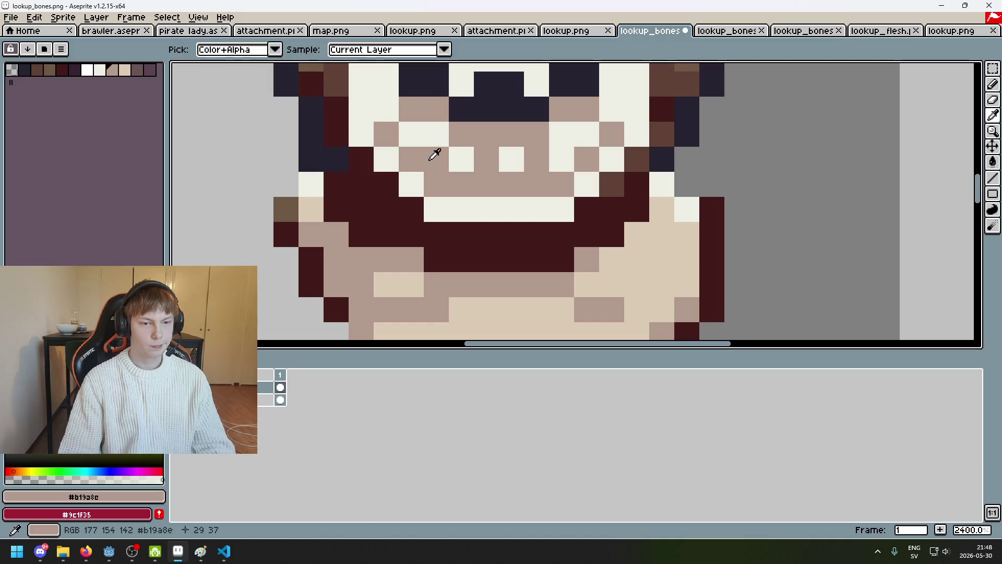
mouse_move(386, 184)
mouse_down()
mouse_move(438, 233)
mouse_move(561, 226)
mouse_move(611, 208)
mouse_move(634, 161)
mouse_up()
scroll(596, 211, down, 5)
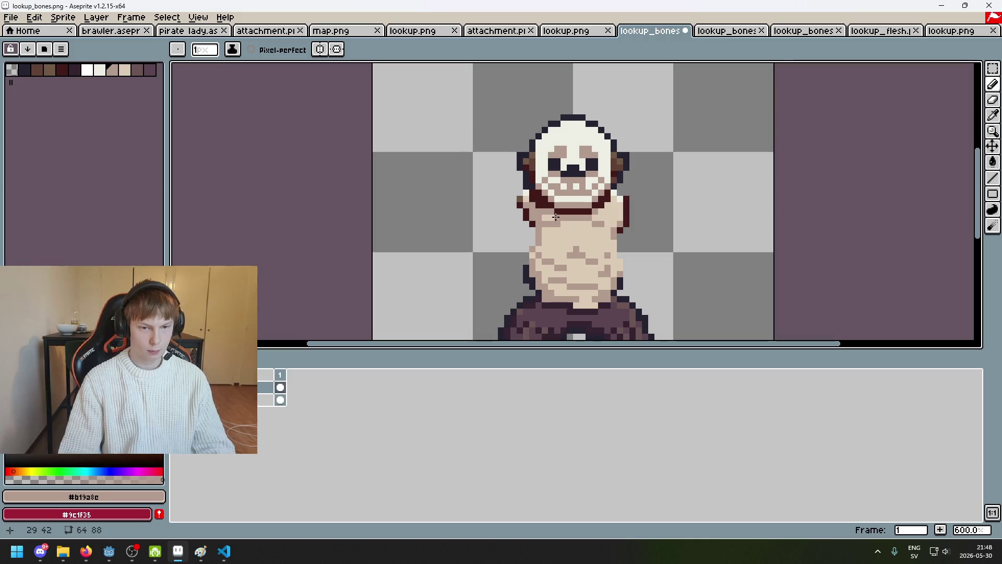
scroll(482, 238, up, 3)
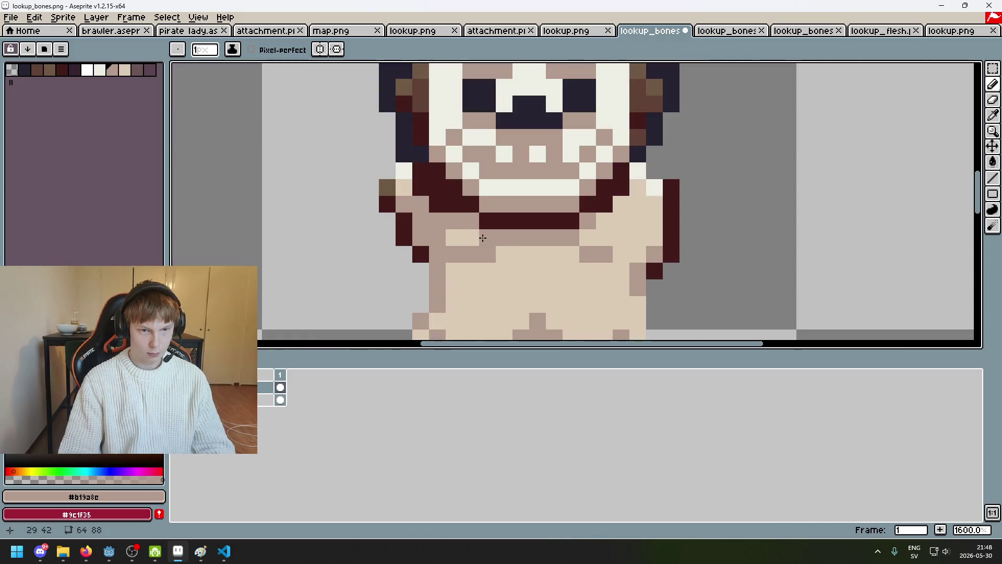
key(ctrl+z)
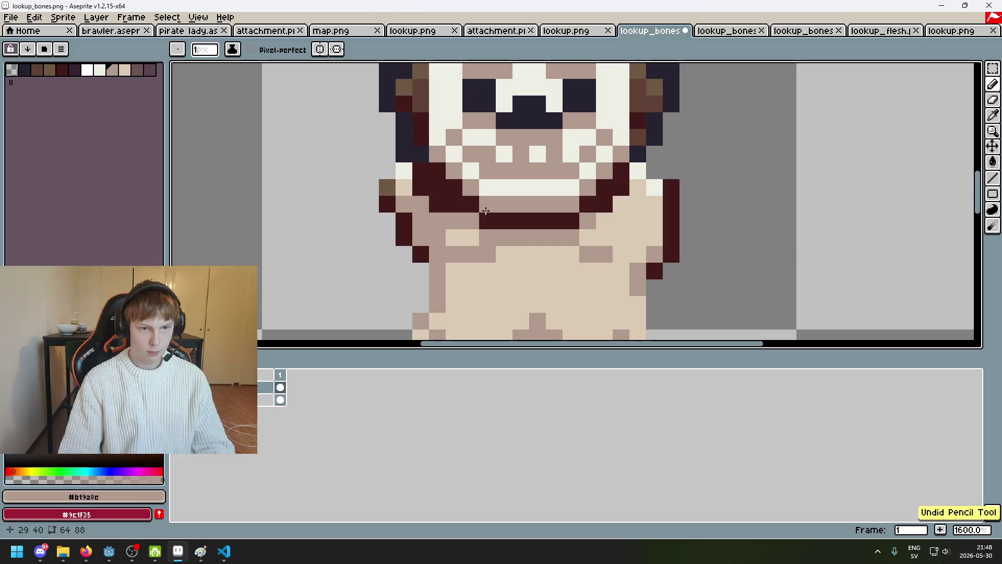
alt+click(420, 156)
click(421, 156)
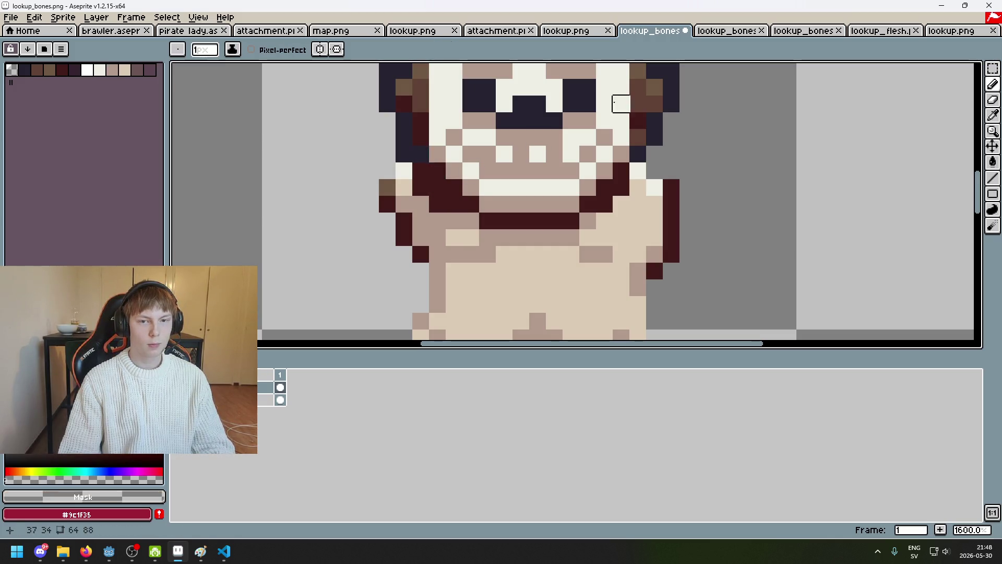
click(722, 31)
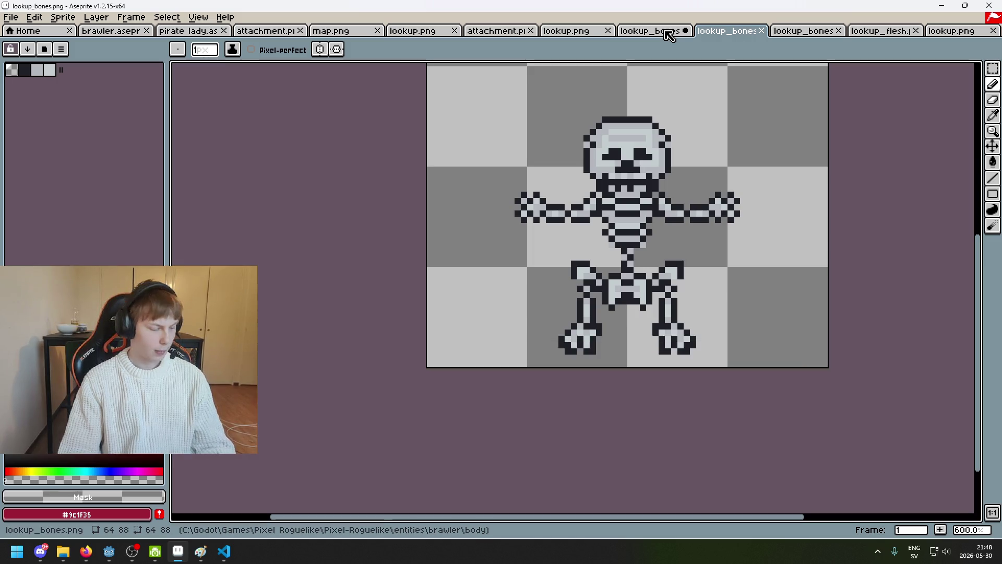
Compare both lookup_bones tabs, ending on the flesh sprite with the Pencil tool, zoomed out.
click(668, 33)
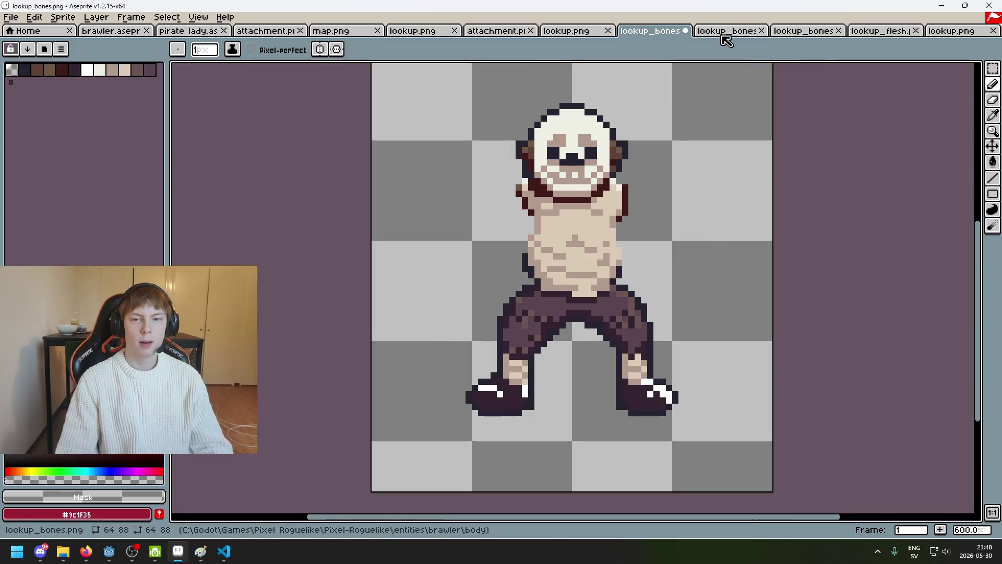
click(722, 33)
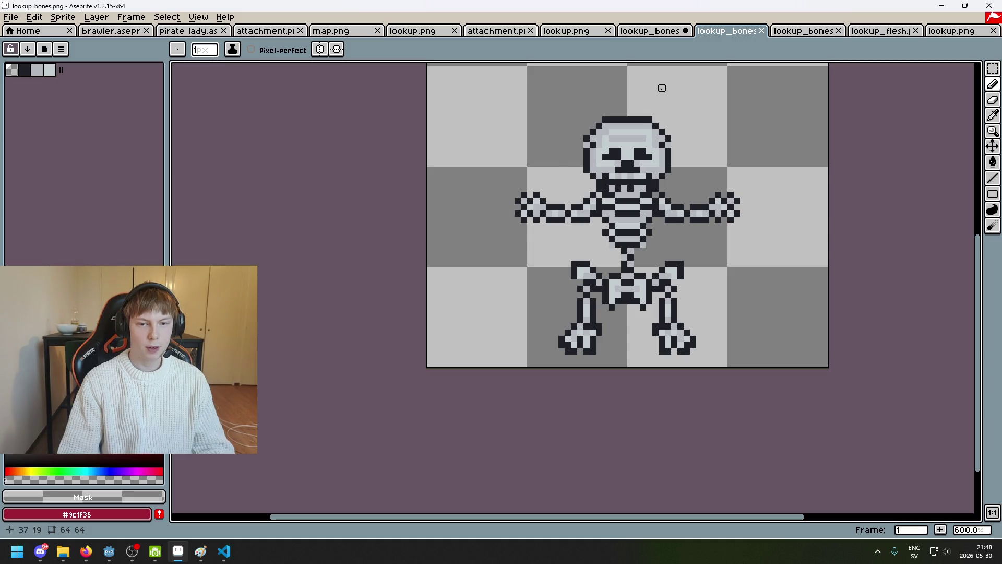
key(ctrl+shift+Tab)
scroll(531, 136, up, 5)
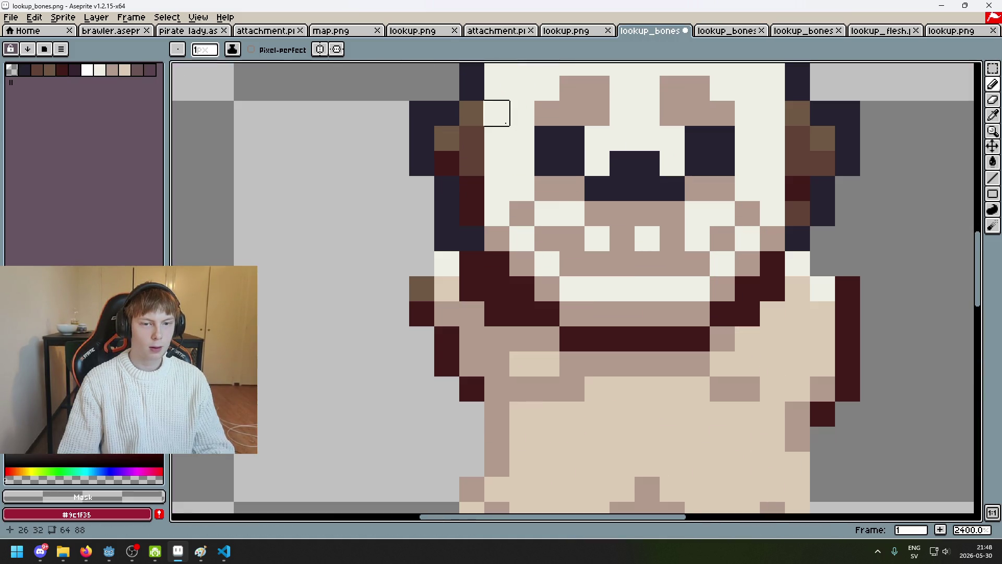
key(b)
scroll(421, 314, down, 8)
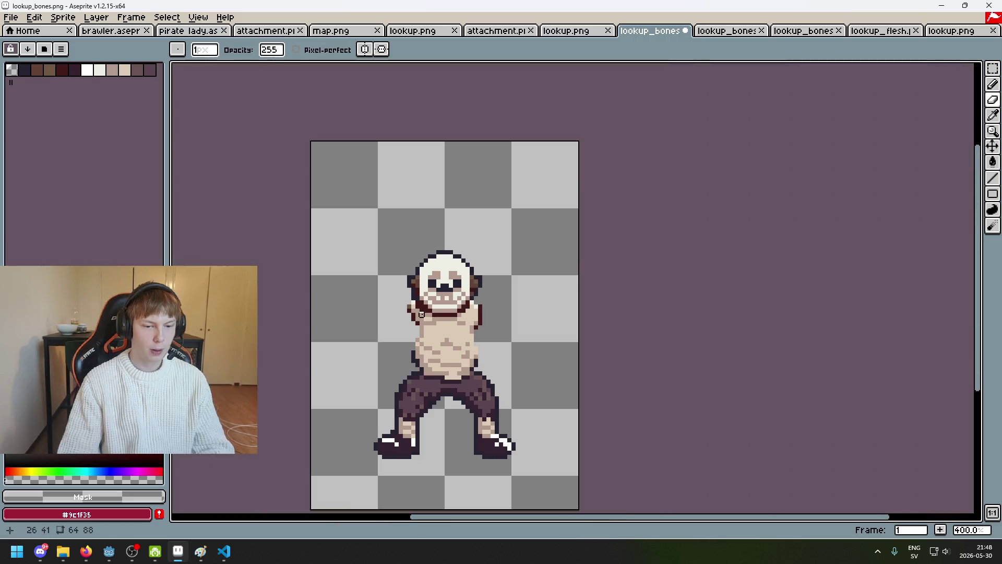
Show the layers timeline and toggle the body layer's visibility to isolate the head.
key(Tab)
click(175, 400)
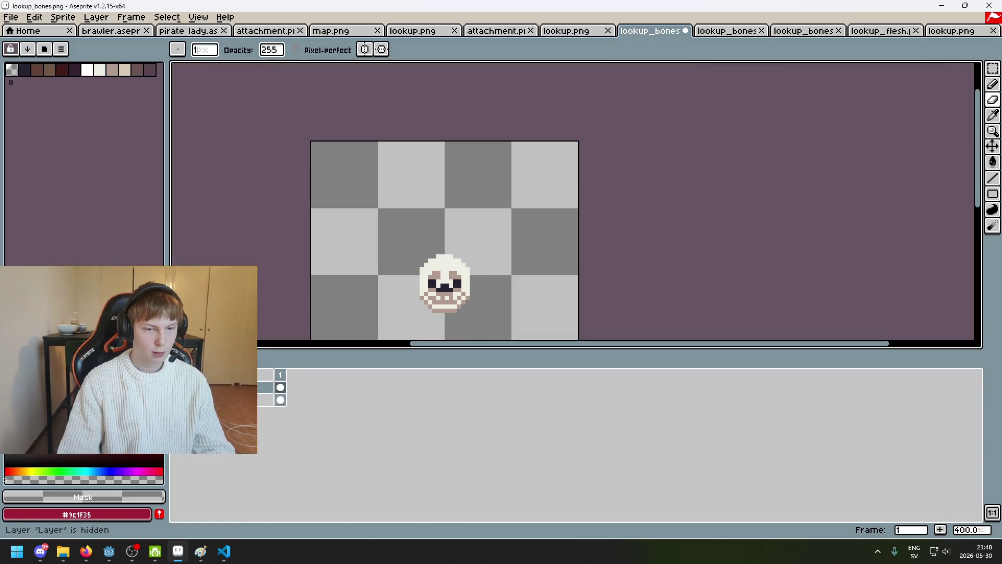
click(175, 399)
scroll(398, 274, up, 2)
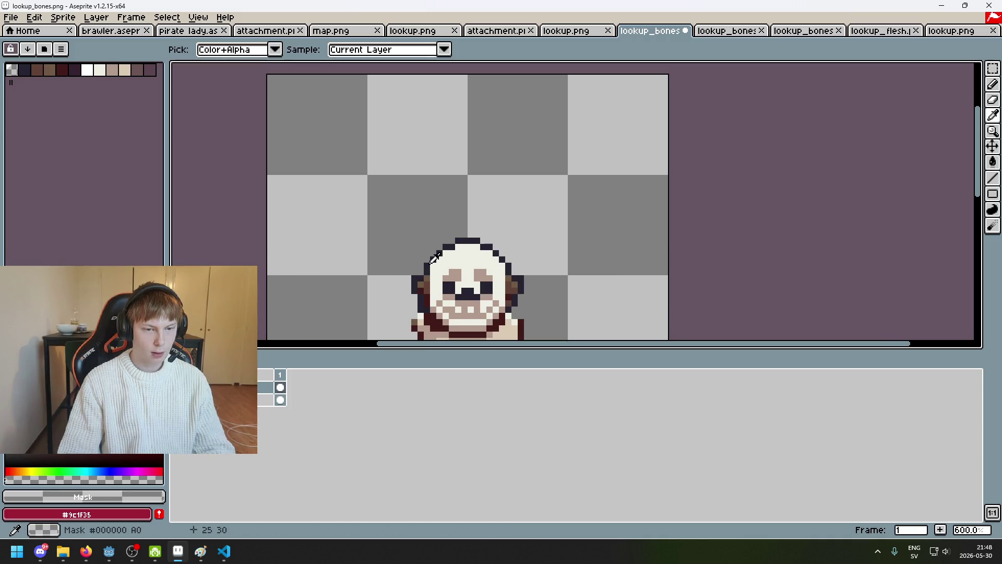
scroll(477, 264, up, 3)
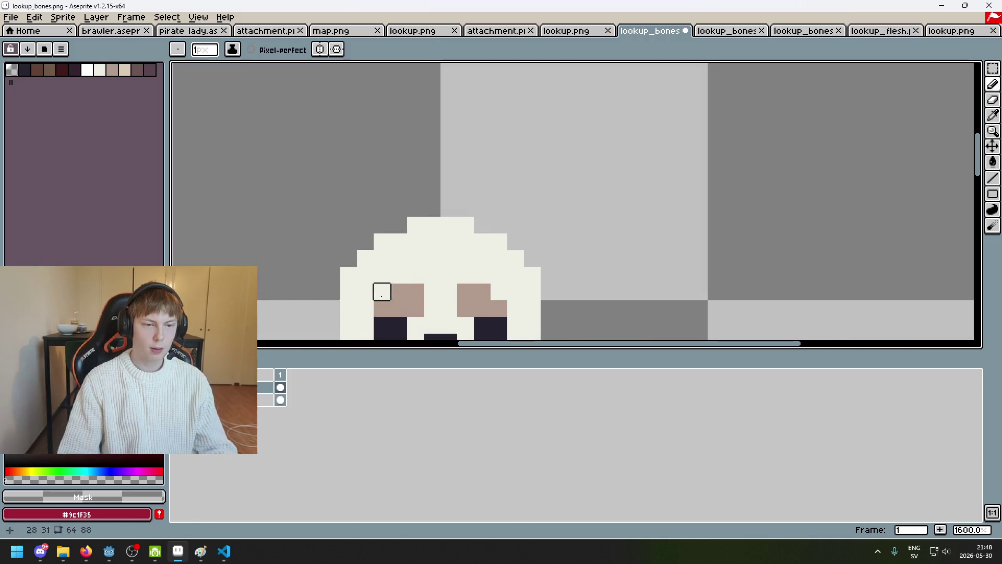
scroll(381, 292, down, 4)
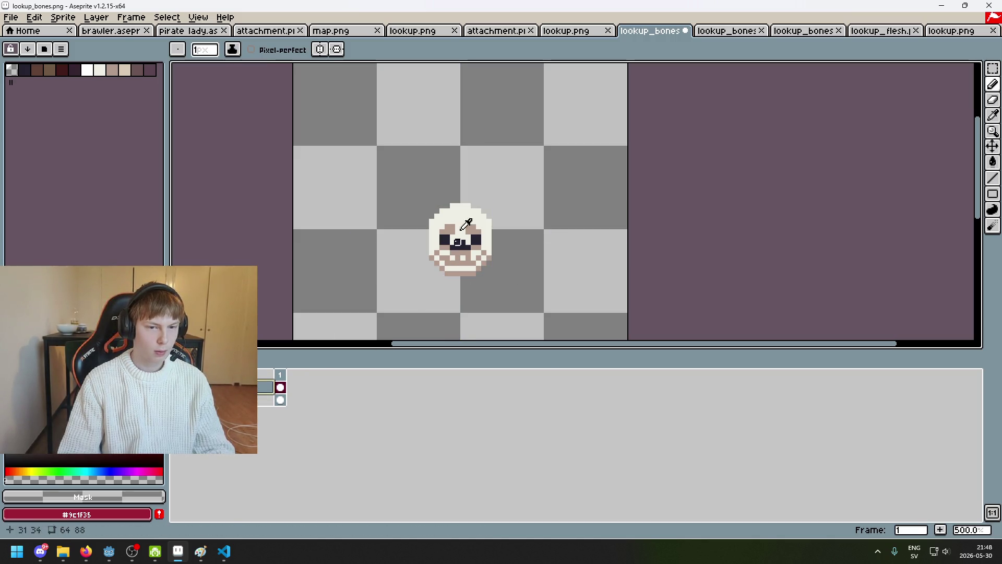
Pencil a #252230 outline down the skull's left side, jaw corner and bottom jaw row.
alt+click(444, 239)
scroll(444, 209, up, 4)
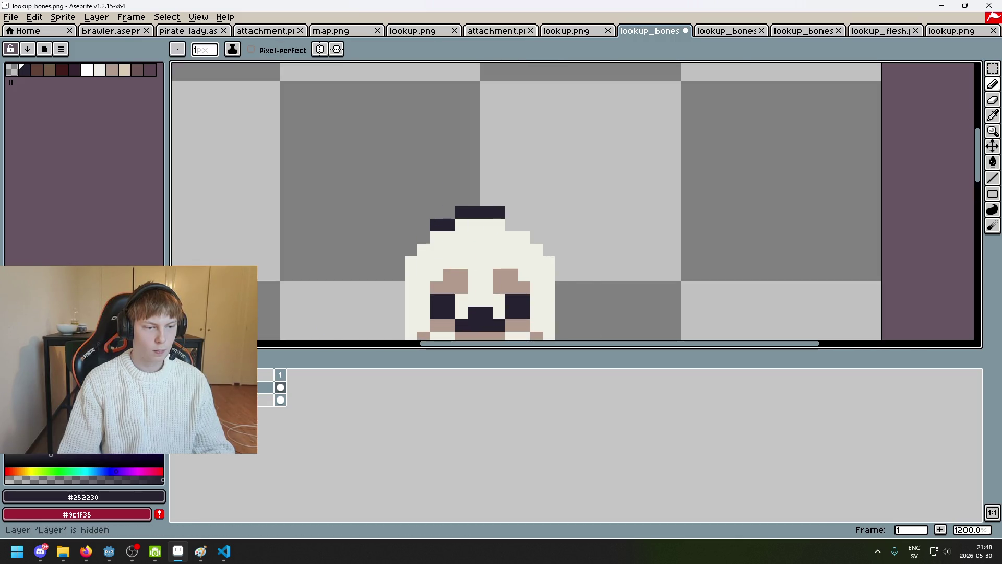
key(ctrl+z)
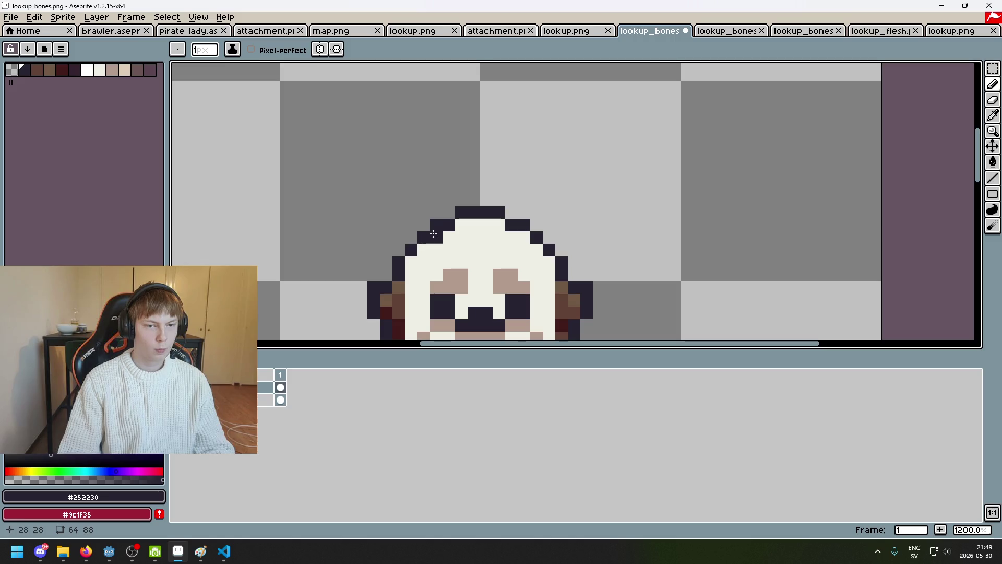
key(ctrl+z)
scroll(452, 182, down, 2)
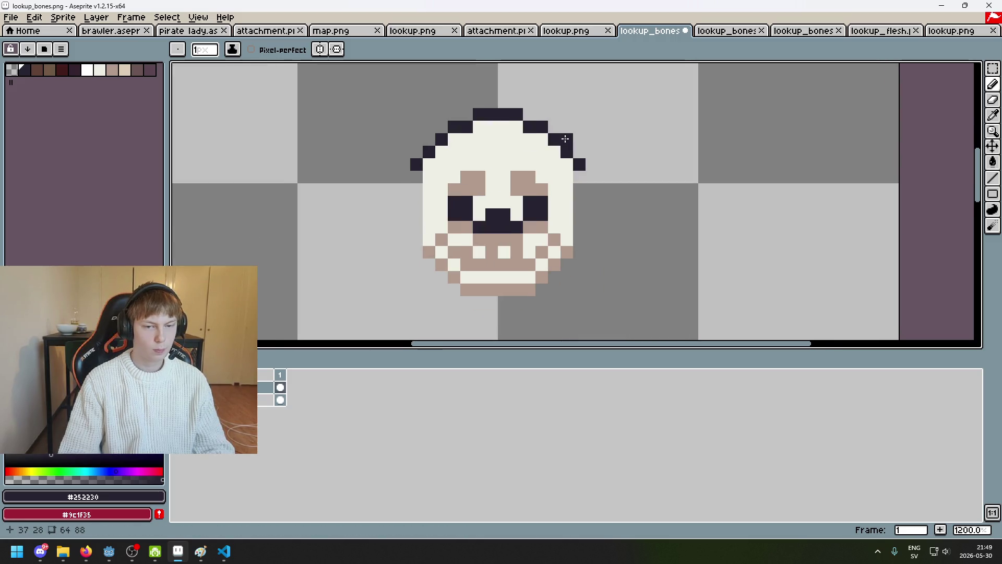
click(452, 181)
mouse_move(416, 177)
mouse_down()
mouse_move(416, 235)
mouse_move(448, 289)
mouse_up()
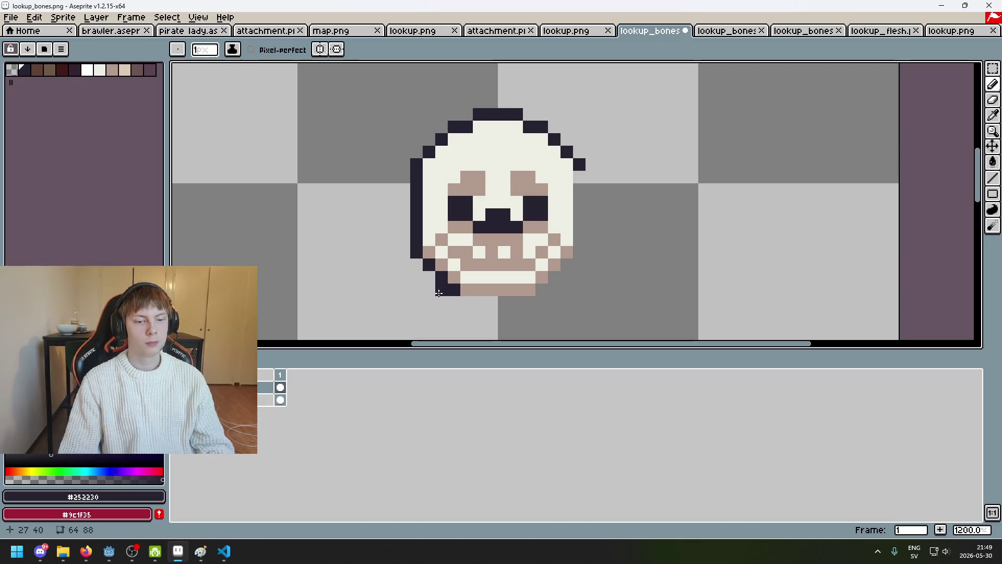
click(441, 289)
click(564, 268)
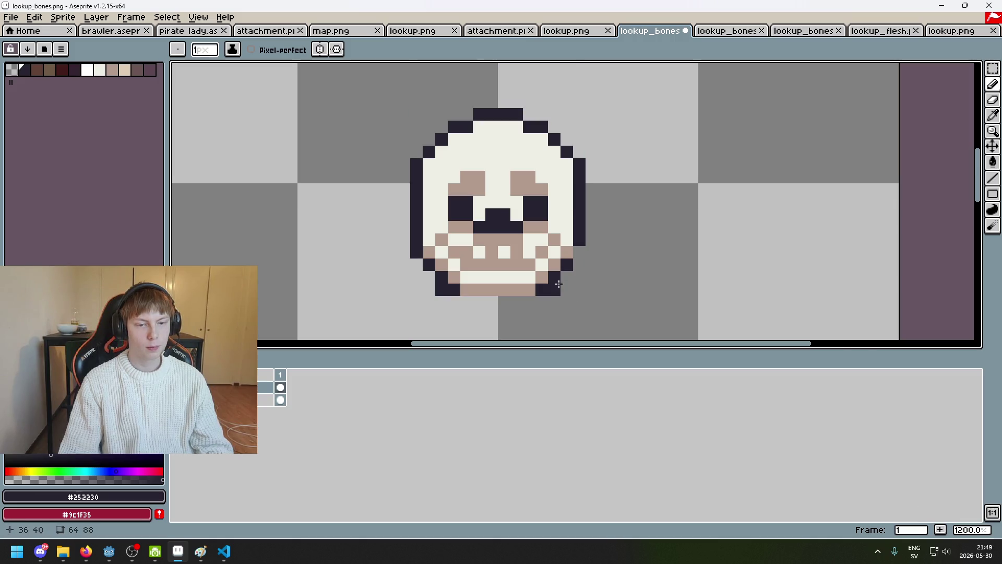
scroll(566, 287, down, 5)
scroll(568, 294, up, 6)
drag(441, 188, 567, 187)
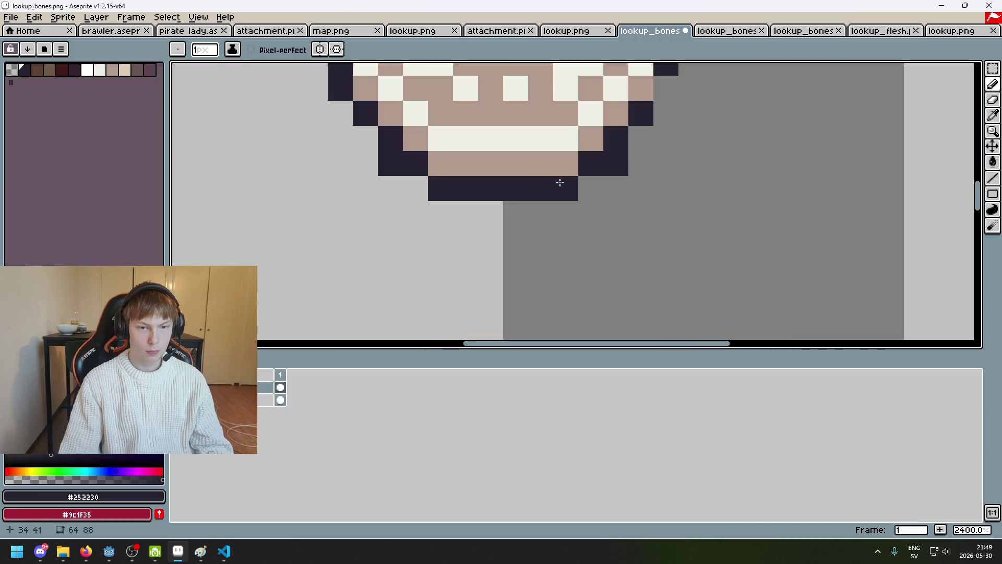
Switch to the Eraser, turn the body layer back on and pan down to the shirt.
scroll(604, 230, down, 5)
scroll(579, 215, up, 3)
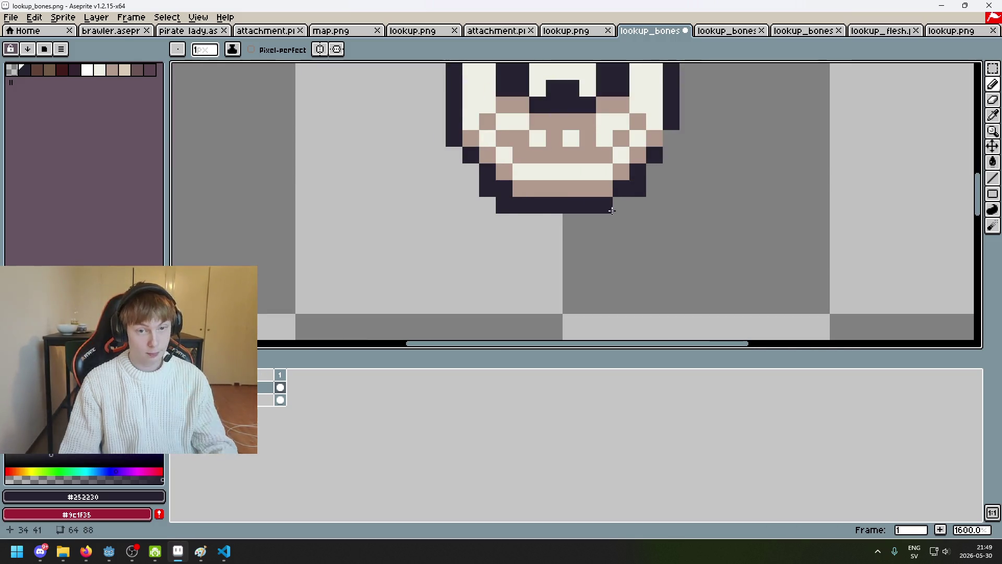
scroll(621, 213, down, 7)
scroll(645, 217, up, 6)
key(e)
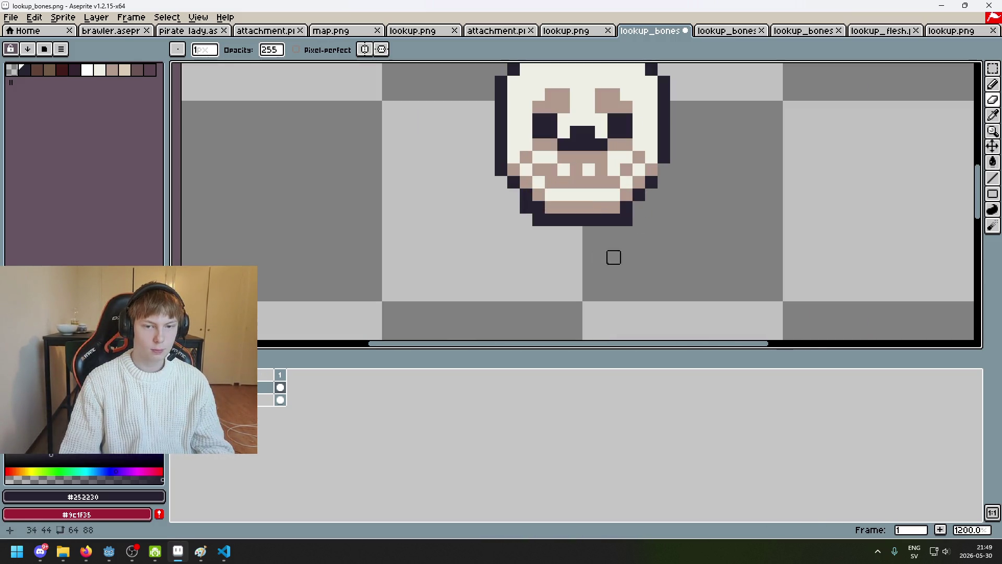
scroll(530, 229, down, 5)
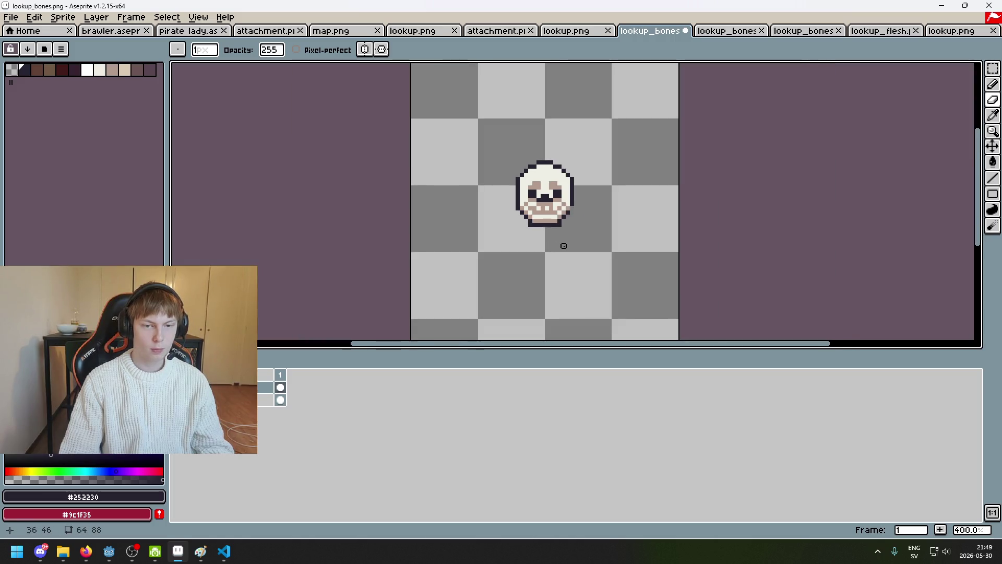
scroll(563, 241, up, 5)
click(177, 400)
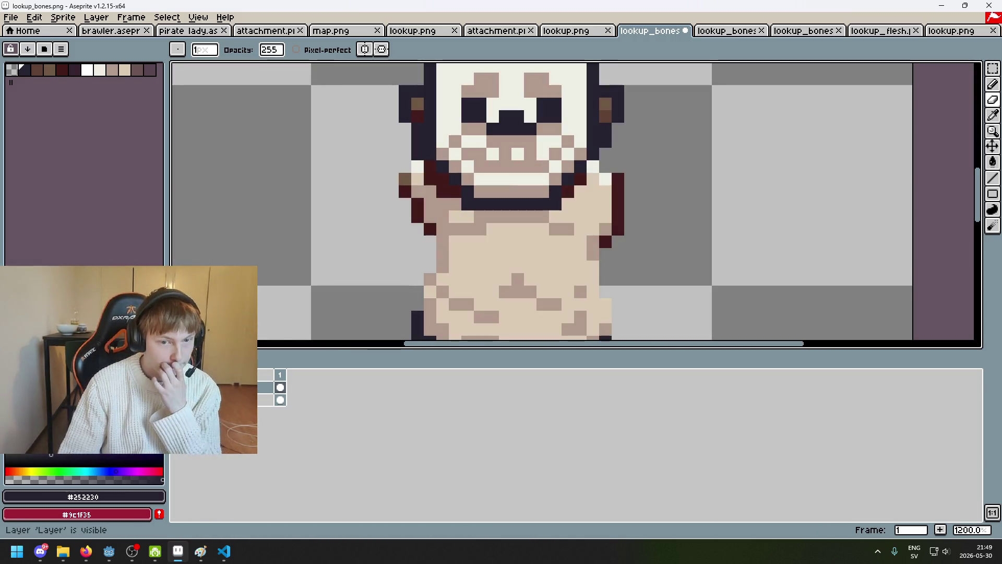
click(177, 400)
click(177, 399)
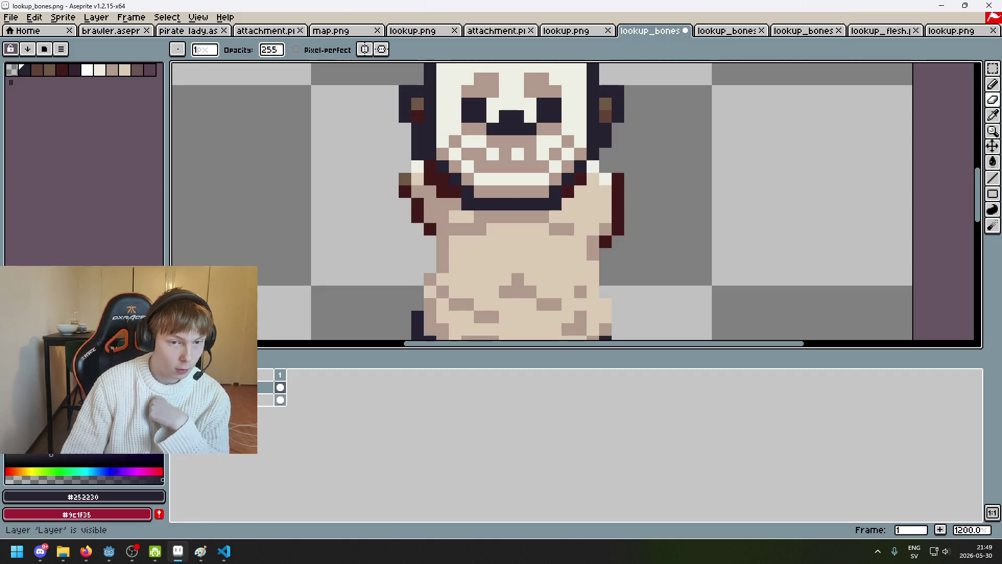
scroll(444, 259, down, 2)
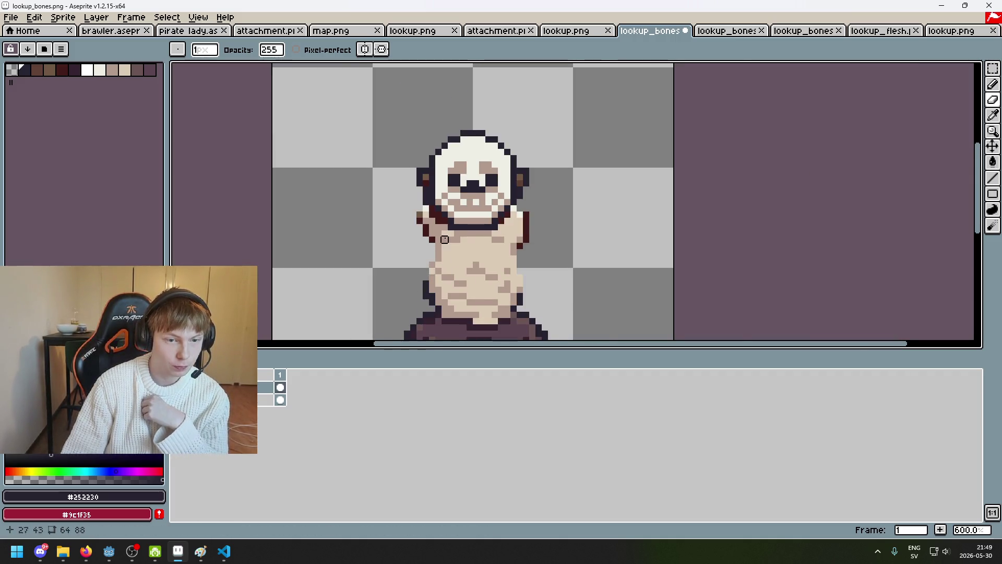
scroll(444, 239, up, 4)
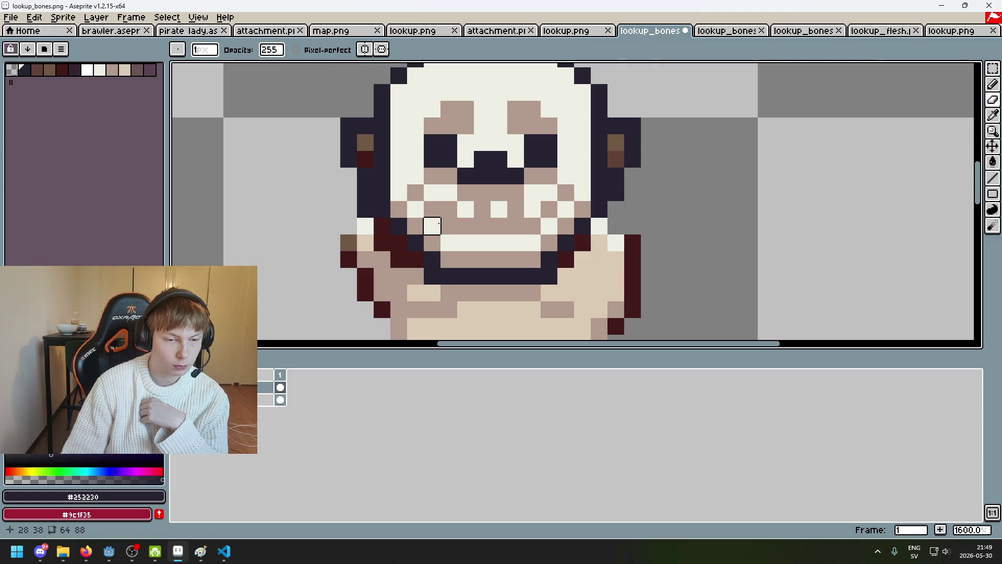
scroll(434, 234, down, 2)
mouse_move(467, 251)
mouse_down()
mouse_move(494, 186)
mouse_move(511, 175)
mouse_up()
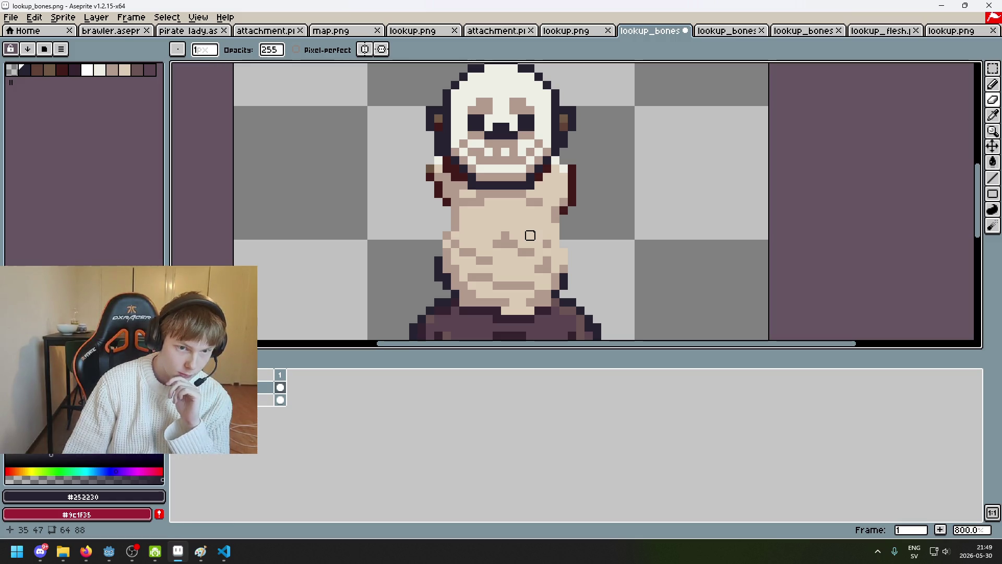
Marquee-select the whole skeleton sprite on the skeleton reference tab.
click(944, 34)
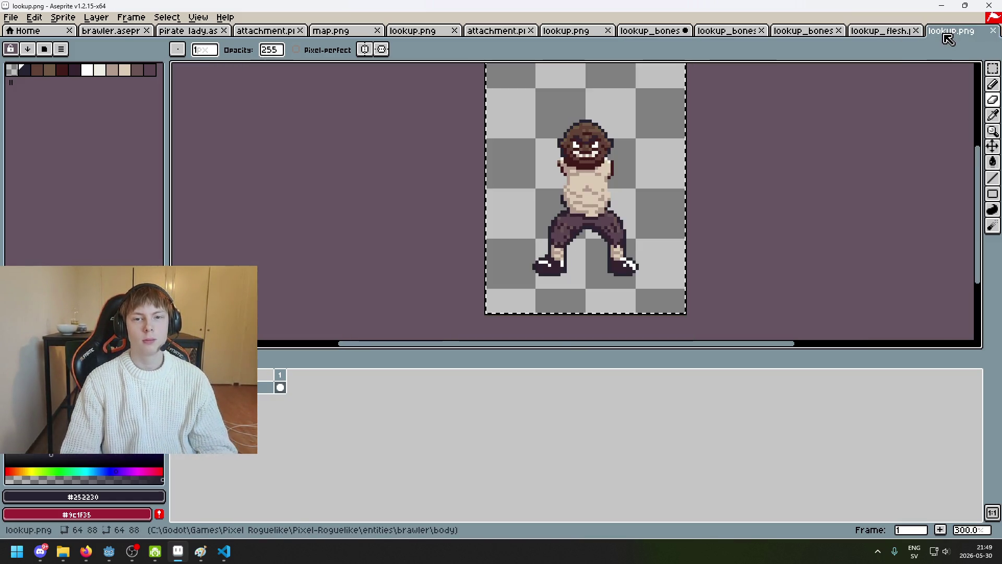
click(790, 33)
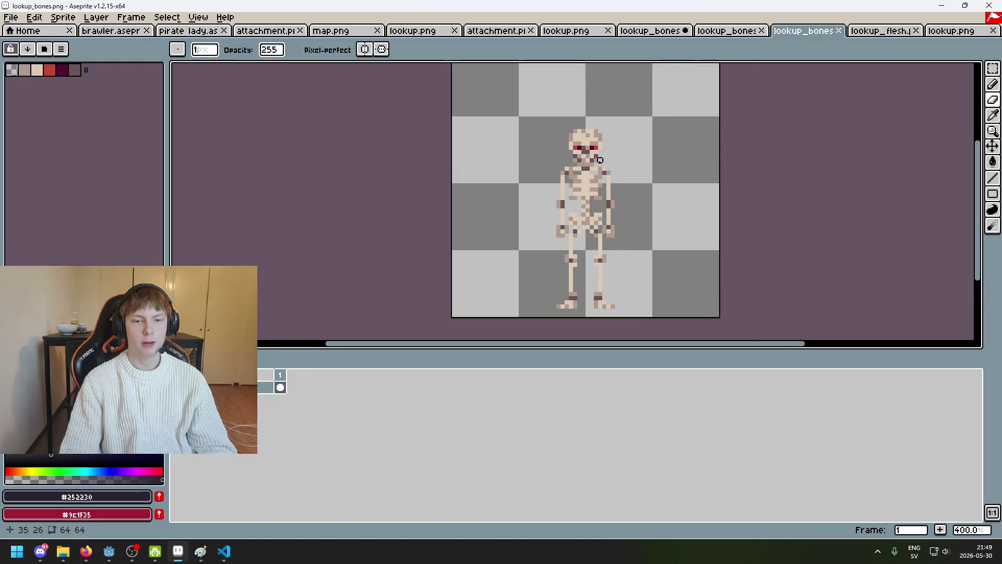
scroll(577, 166, up, 1)
scroll(579, 194, down, 2)
scroll(595, 238, up, 1)
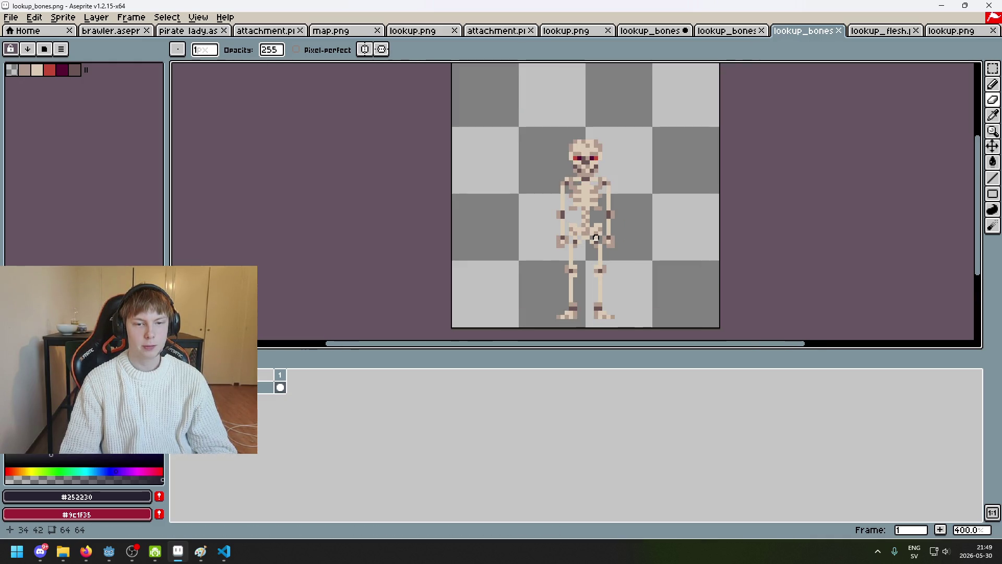
click(992, 68)
drag(474, 77, 689, 325)
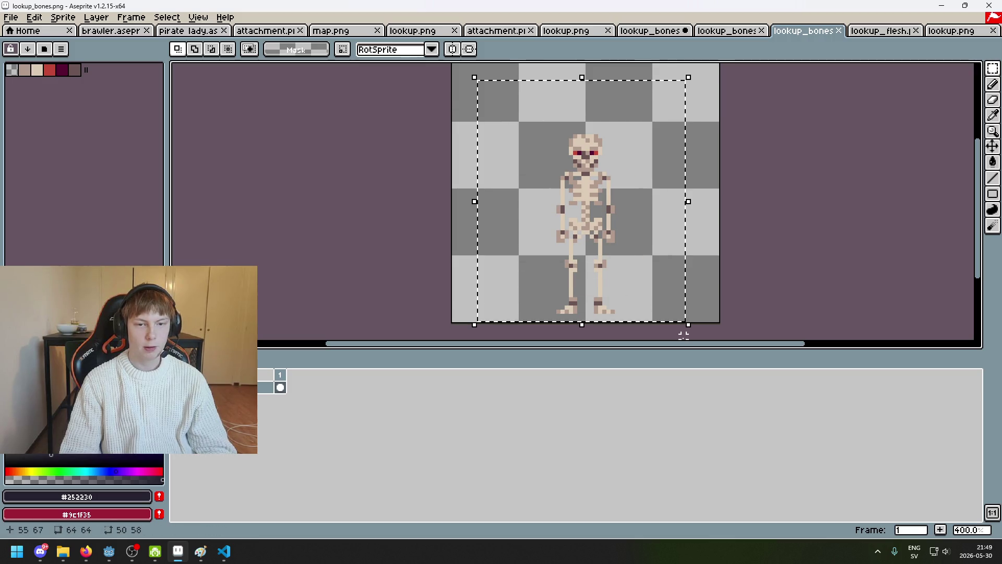
Paste the skeleton into the skull-headed character sprite and commit it at the top-left corner.
click(579, 32)
click(649, 32)
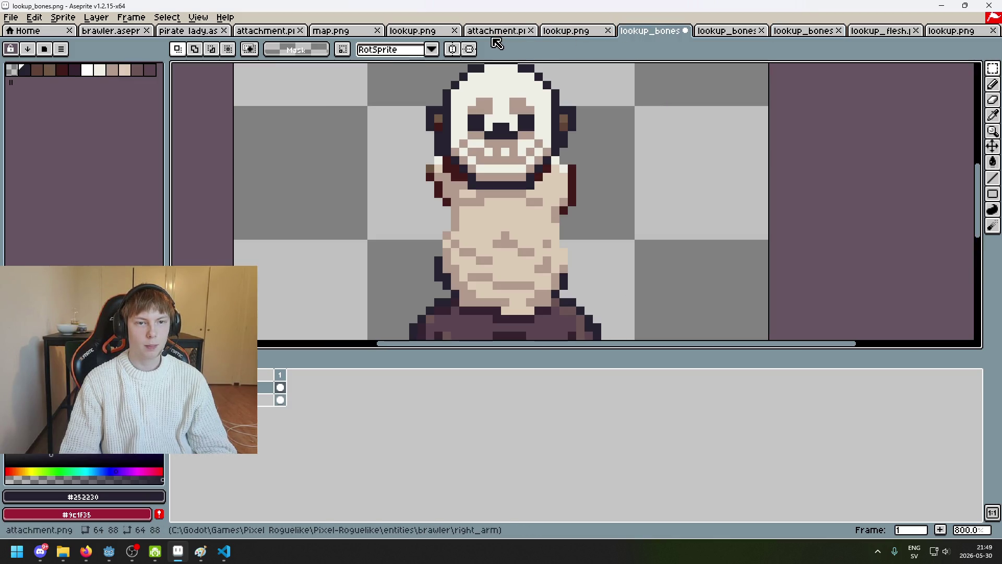
key(ctrl+v)
drag(527, 235, 481, 196)
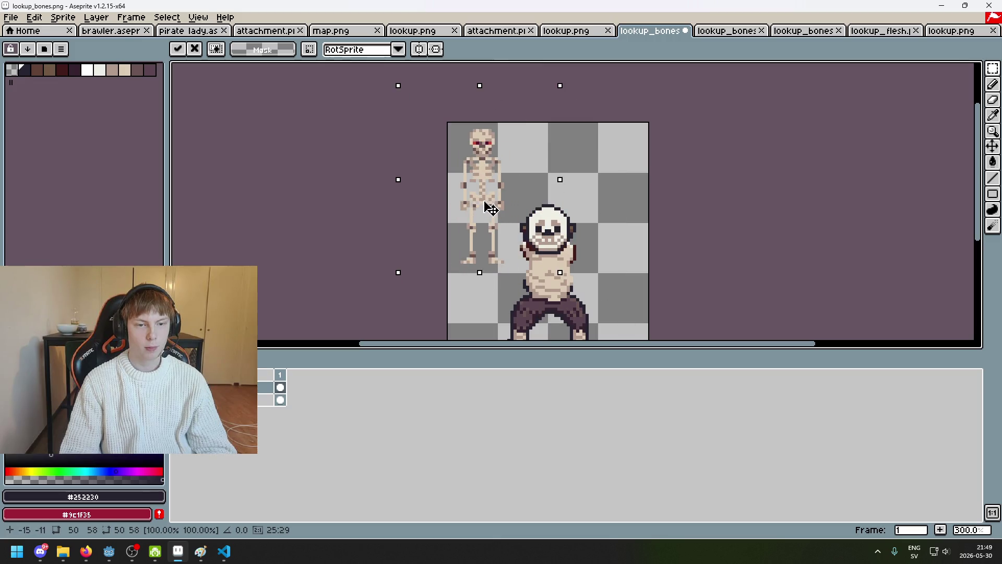
click(586, 209)
scroll(595, 209, up, 1)
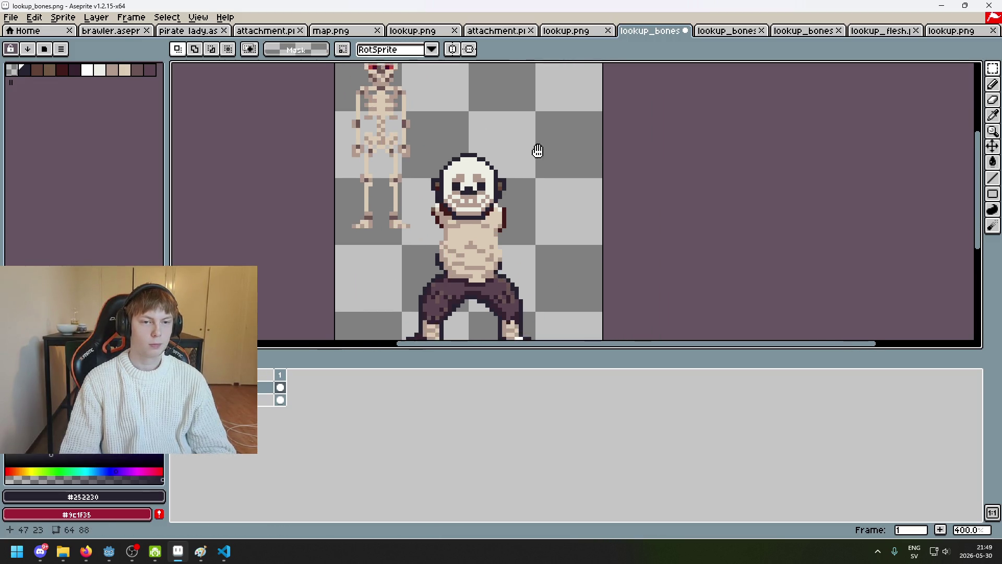
scroll(530, 203, up, 1)
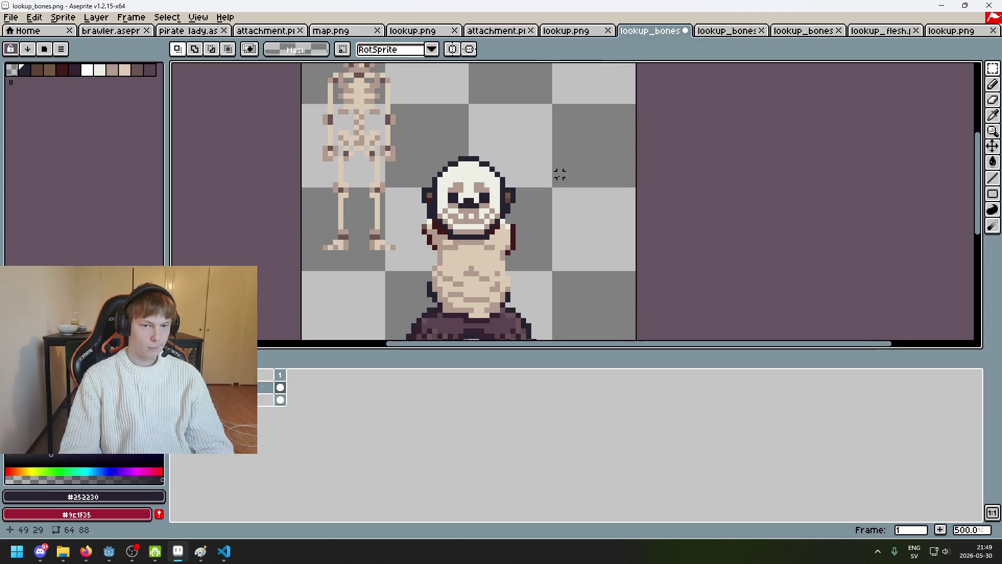
drag(559, 172, 634, 238)
Eyedrop the tan colour from the skull's mouth and return to the Pencil.
key(i)
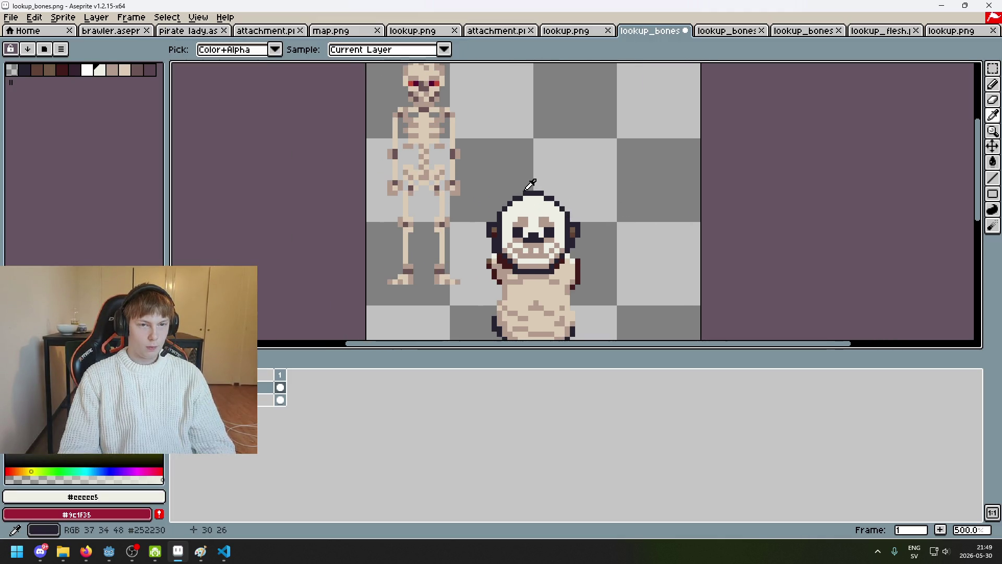
key(m)
drag(577, 251, 603, 201)
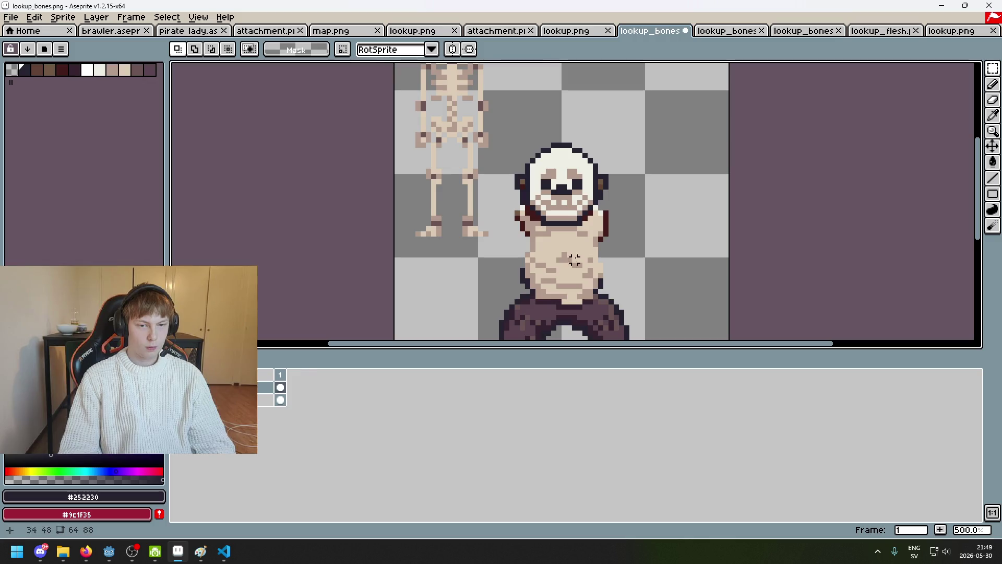
mouse_move(572, 232)
mouse_down()
mouse_move(572, 266)
mouse_move(559, 219)
mouse_up()
key(b)
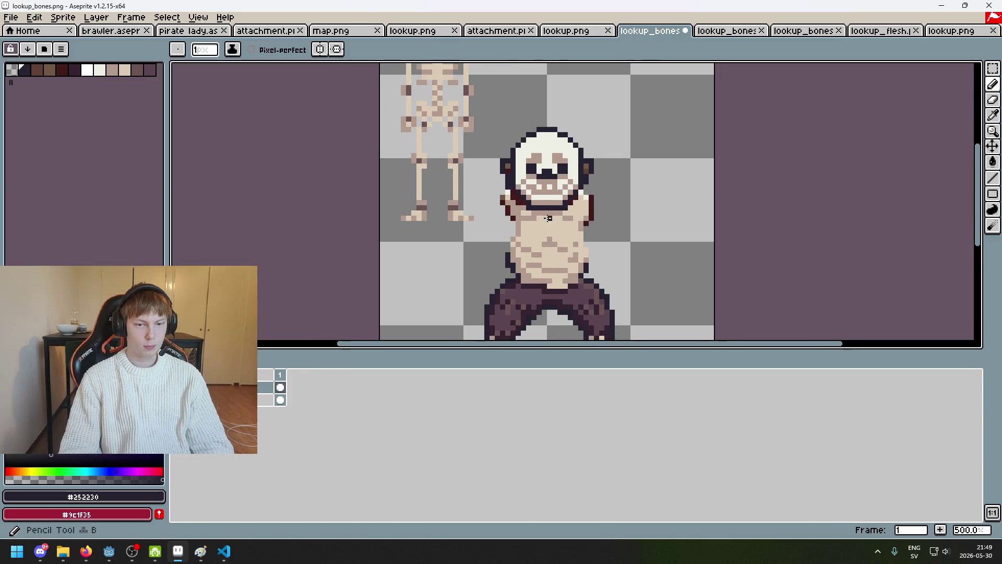
scroll(539, 213, up, 2)
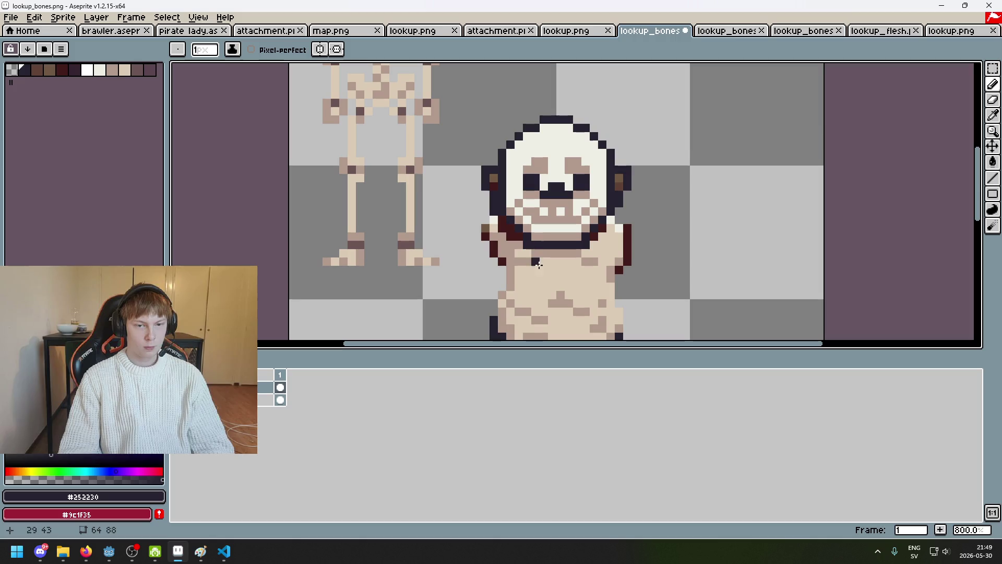
key(i)
click(548, 232)
key(b)
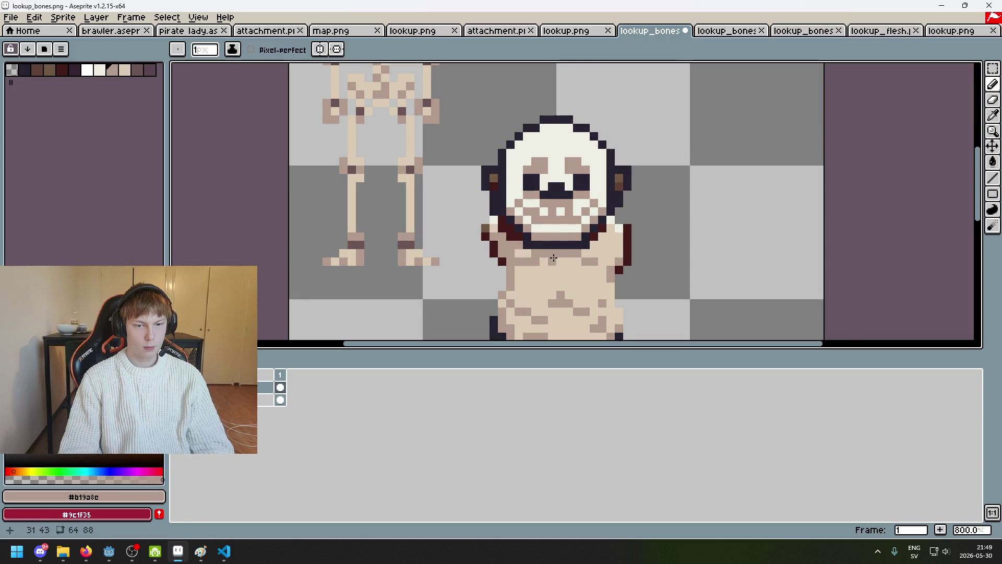
scroll(553, 258, down, 4)
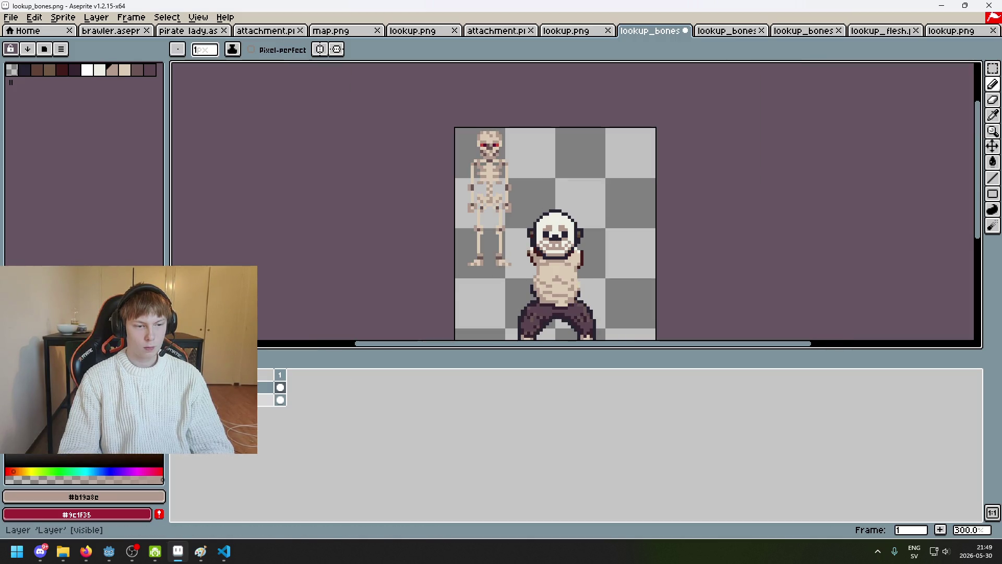
Fade the character layer by lowering its opacity, then select the bones layer.
double_click(245, 399)
click(764, 219)
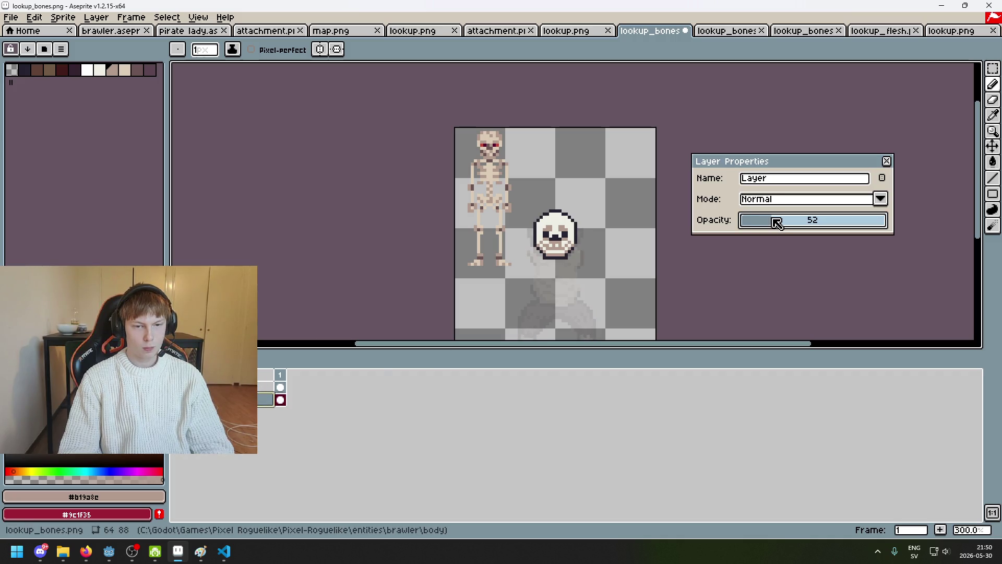
key(Return)
click(266, 387)
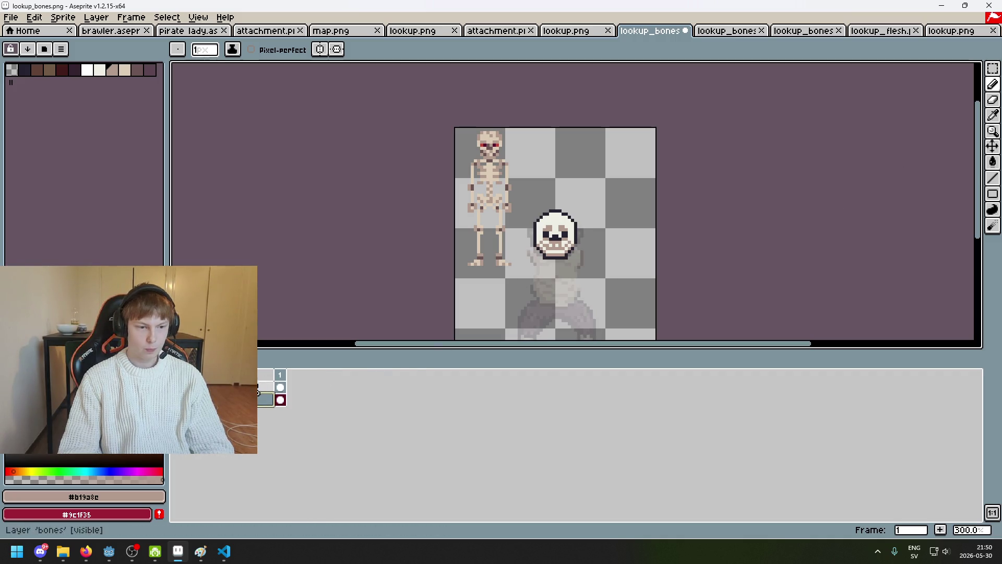
Paint tan pixels at the skull's chin and beside the jaw.
scroll(590, 275, down, 2)
scroll(583, 276, up, 1)
scroll(553, 193, up, 2)
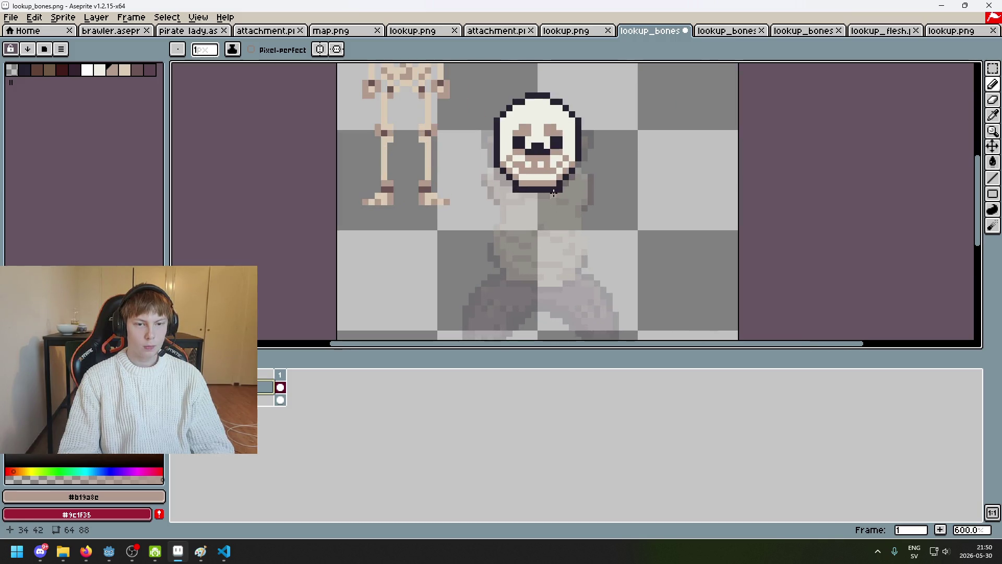
scroll(478, 191, down, 2)
scroll(476, 224, up, 1)
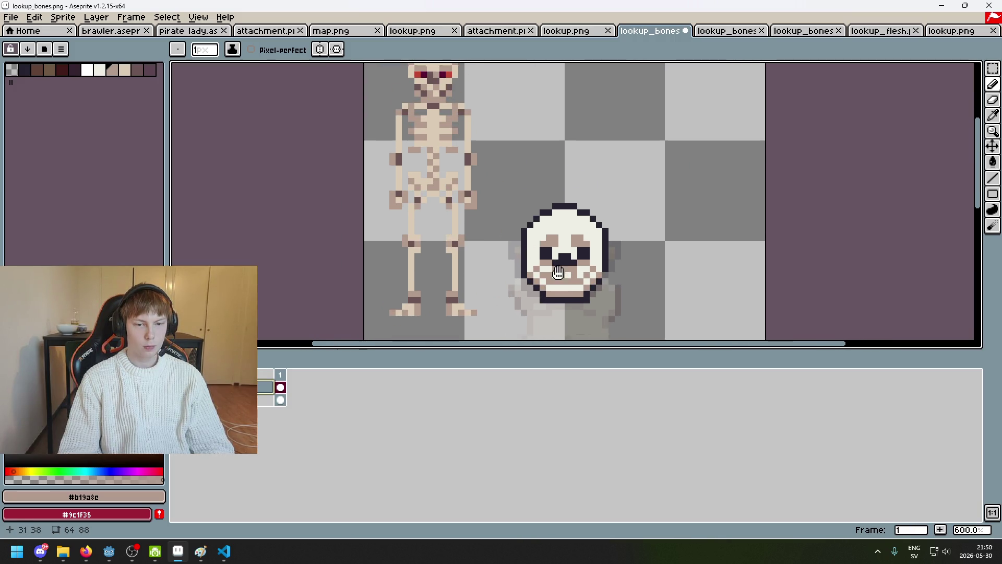
scroll(561, 240, up, 1)
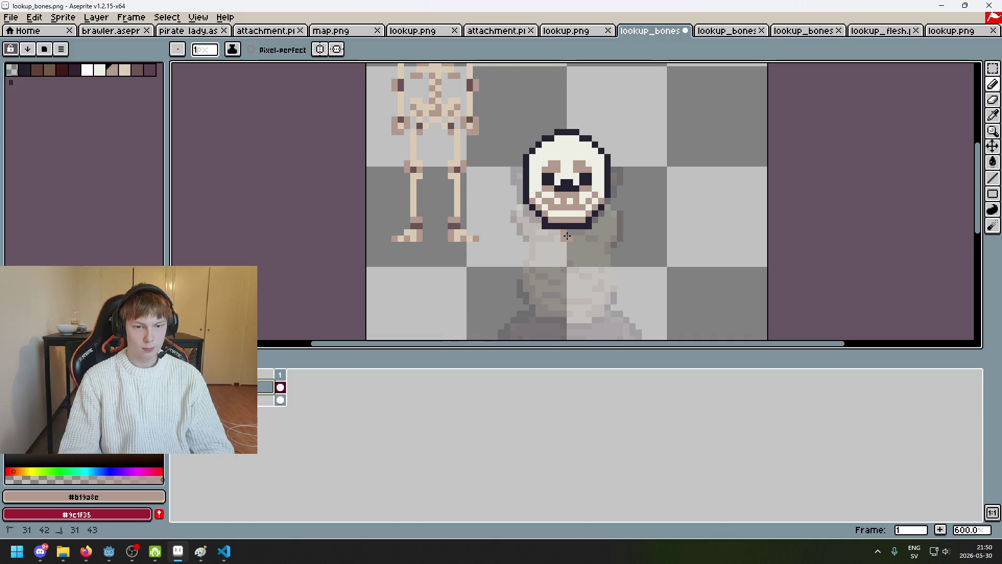
click(569, 240)
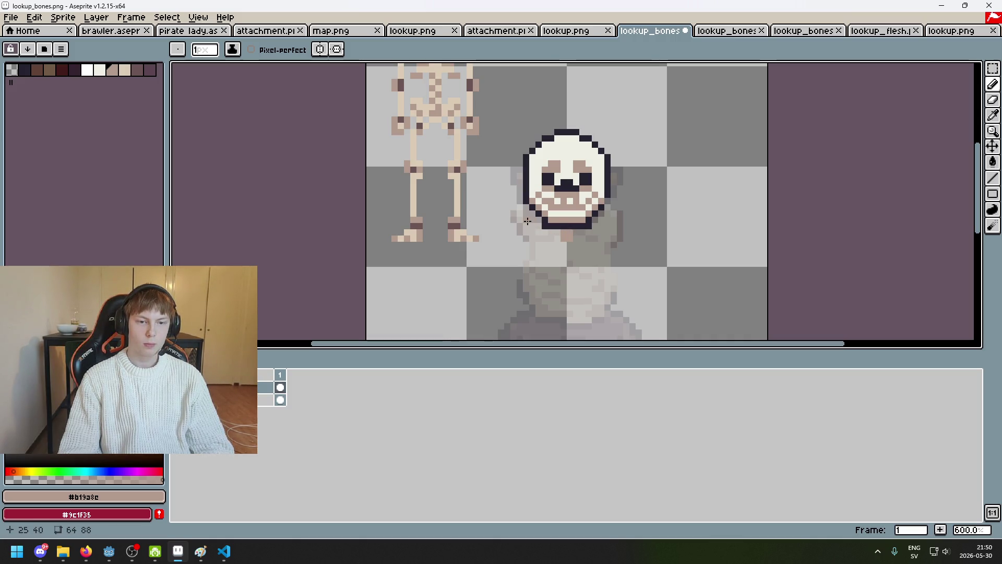
drag(522, 219, 524, 242)
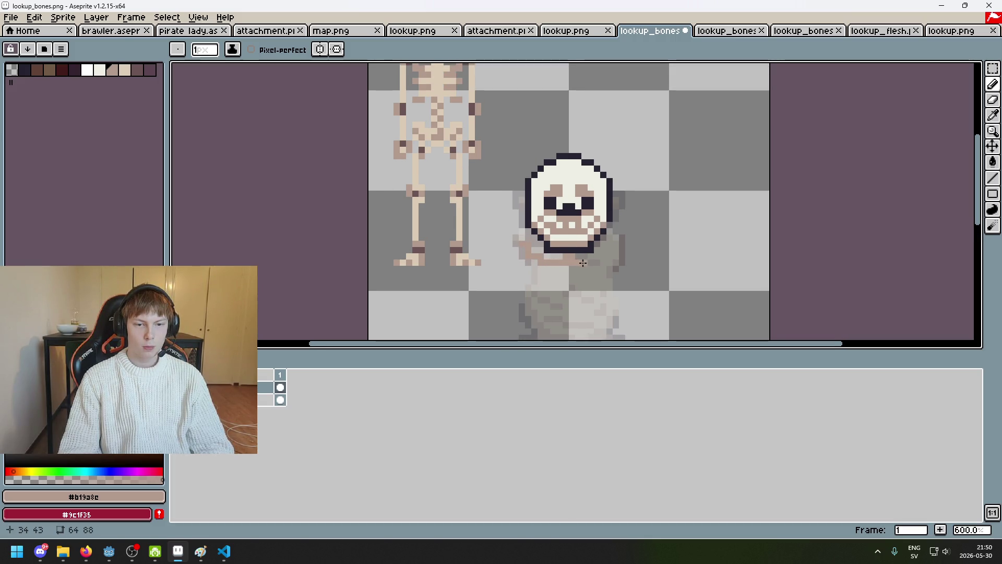
scroll(612, 240, up, 4)
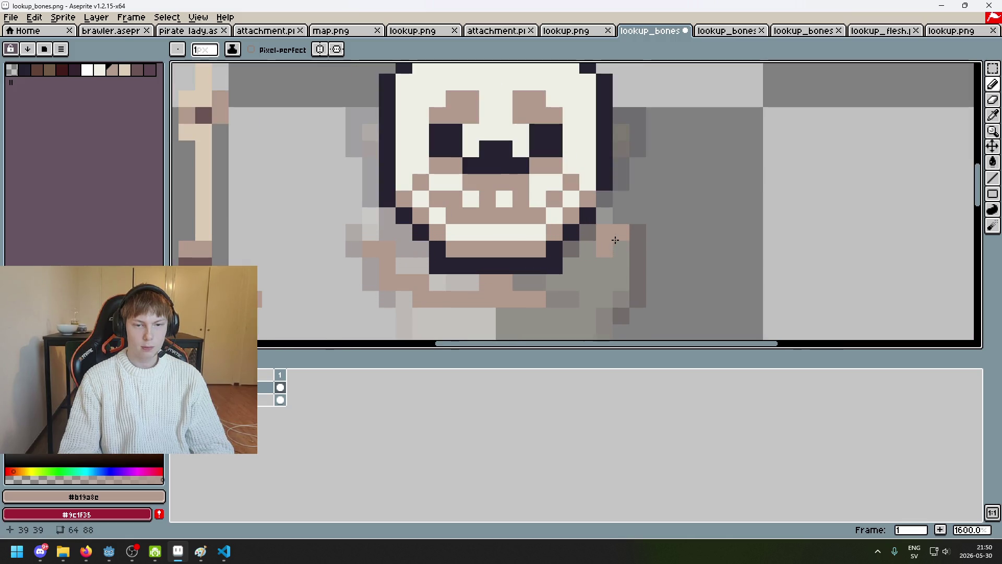
scroll(323, 251, up, 3)
click(413, 223)
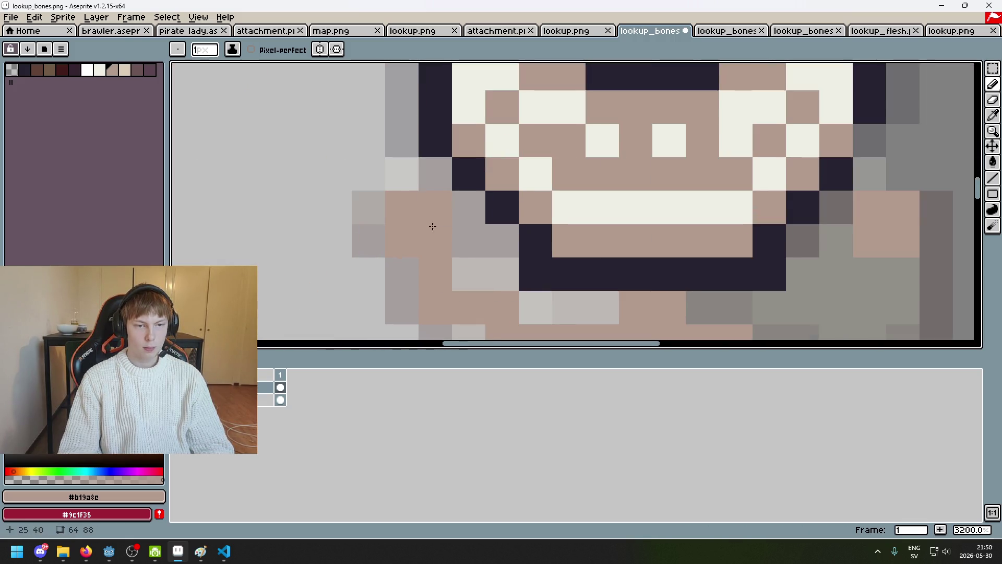
scroll(433, 226, down, 5)
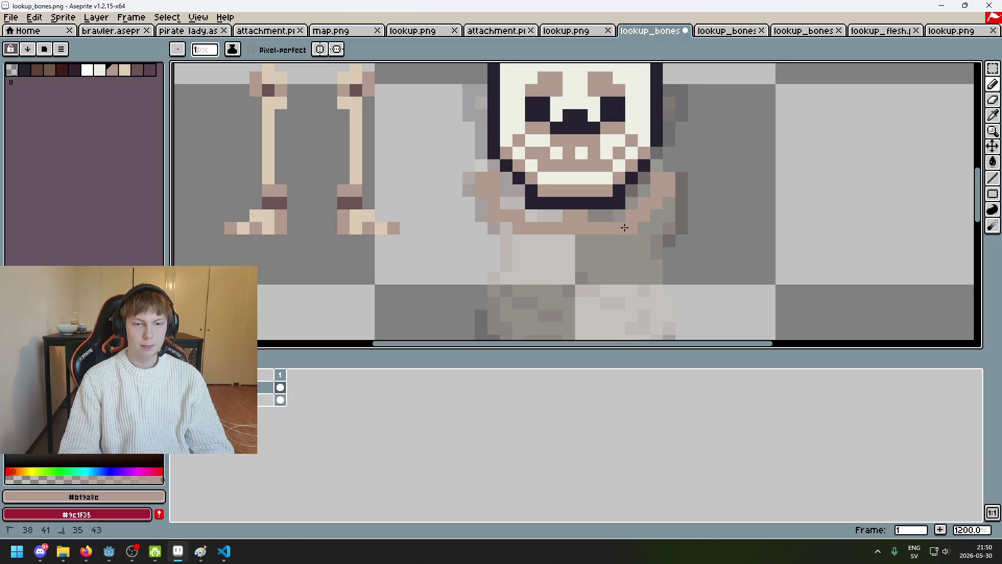
Erase the stray brownish pixels to the right of the skull's mouth.
key(e)
drag(643, 228, 656, 203)
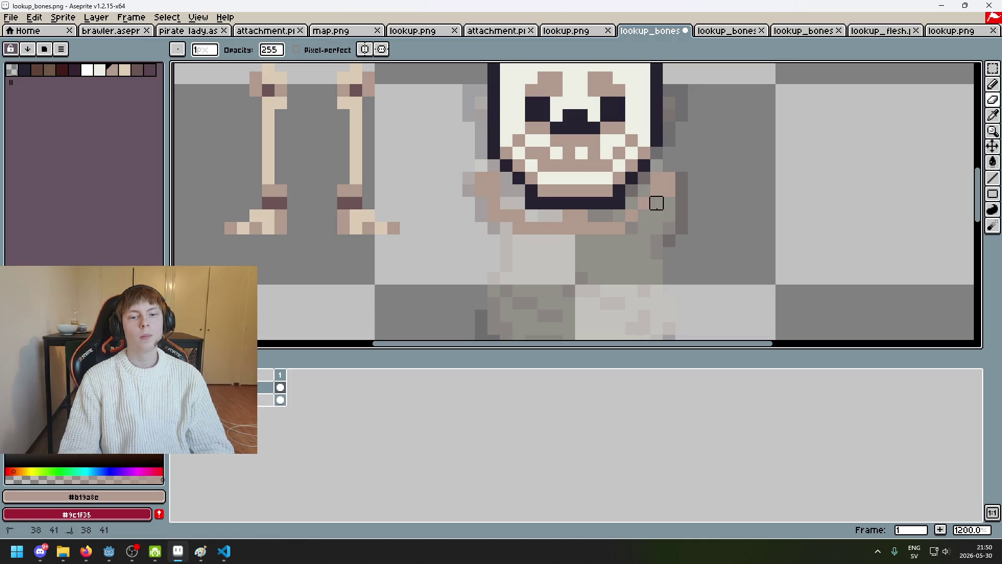
scroll(601, 270, down, 5)
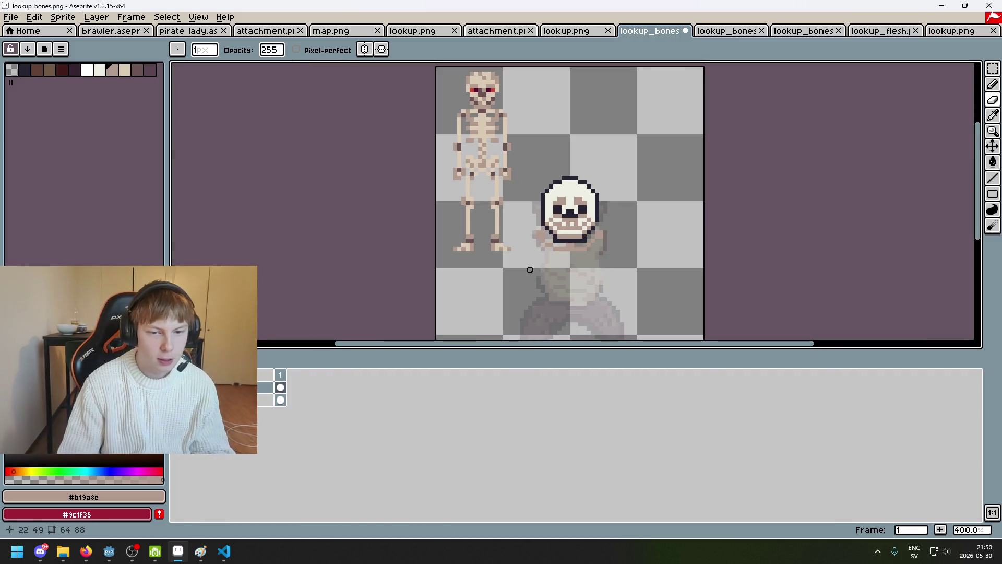
scroll(512, 213, up, 1)
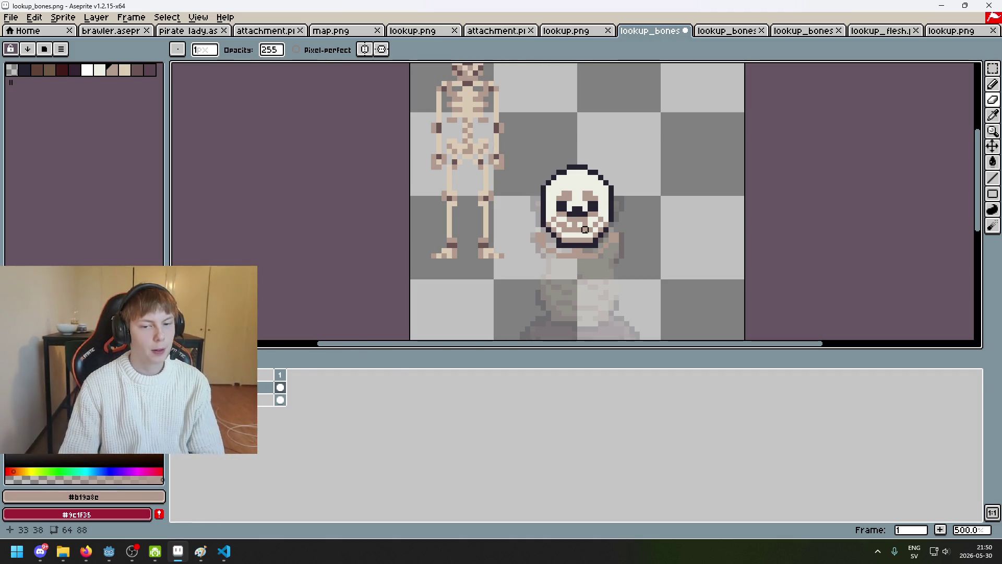
scroll(596, 231, up, 2)
scroll(522, 250, down, 1)
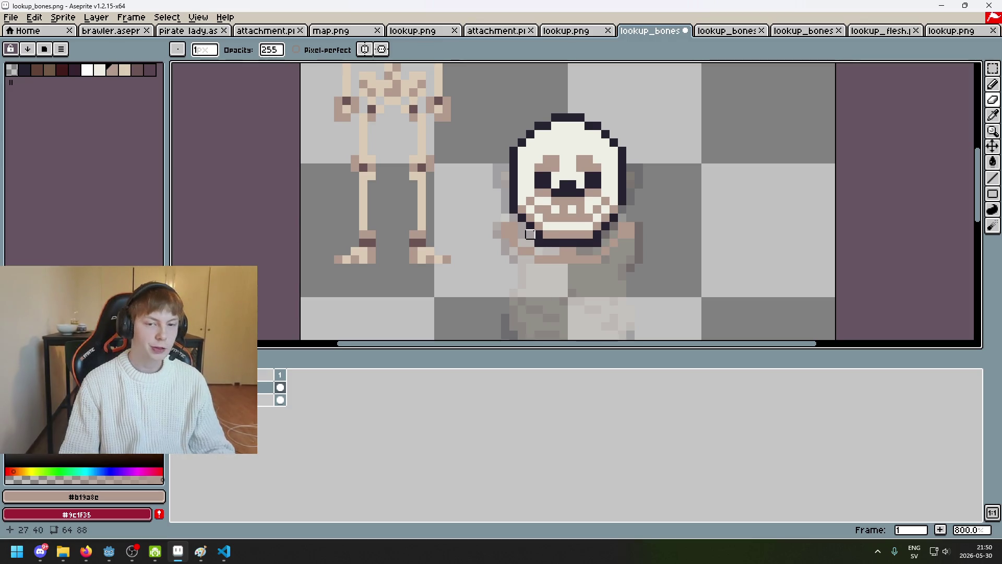
scroll(464, 274, up, 1)
scroll(464, 274, down, 2)
scroll(523, 163, up, 1)
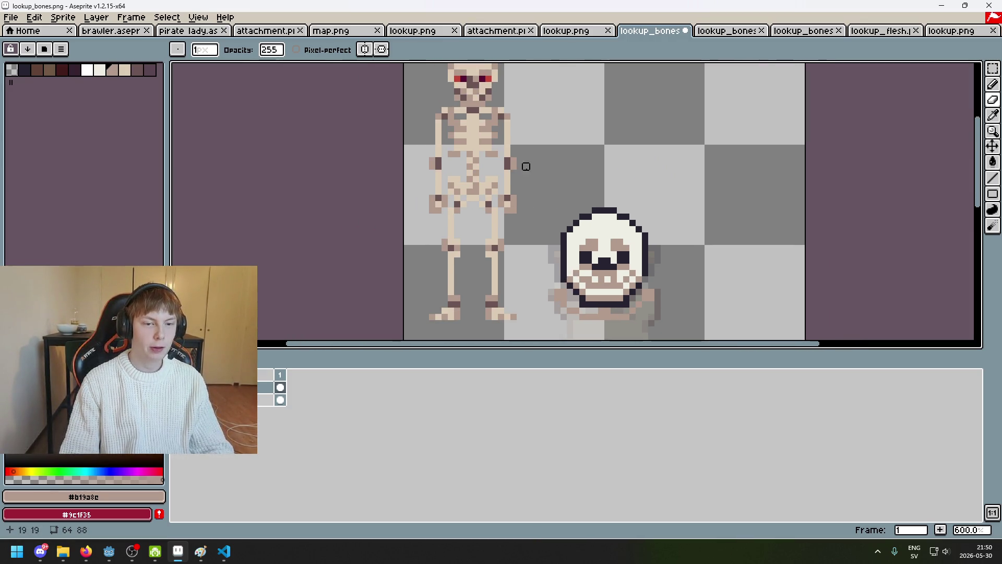
scroll(526, 192, down, 1)
scroll(514, 178, up, 1)
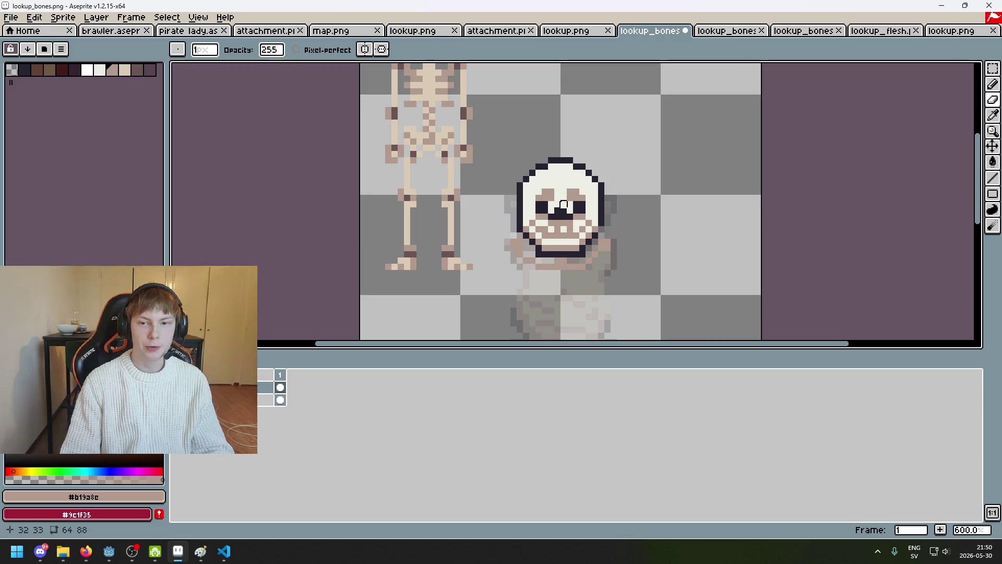
scroll(631, 130, up, 4)
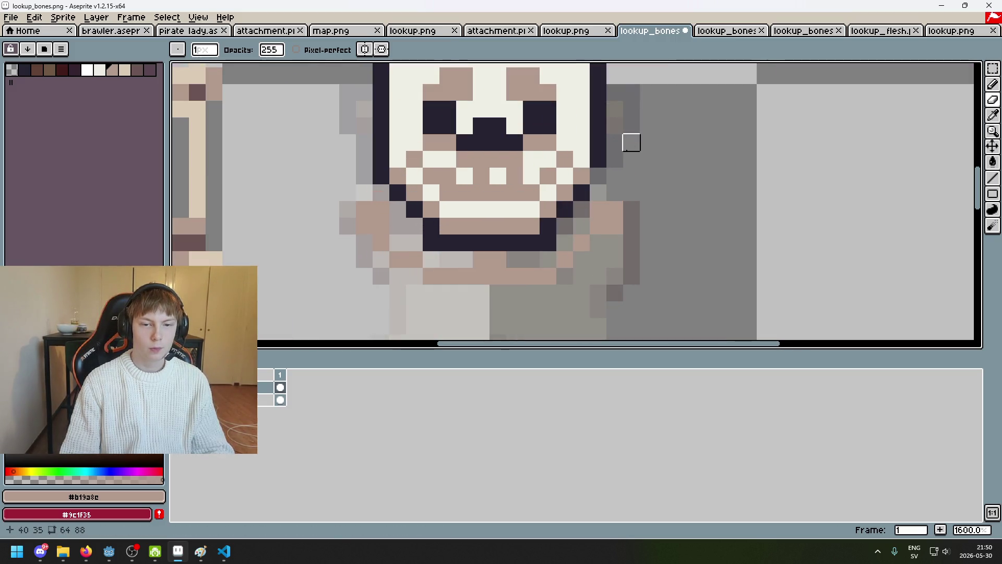
Eyedrop the skull's dark #252230 outline colour and bring the skull and skeleton into view.
alt+click(605, 153)
scroll(662, 152, down, 2)
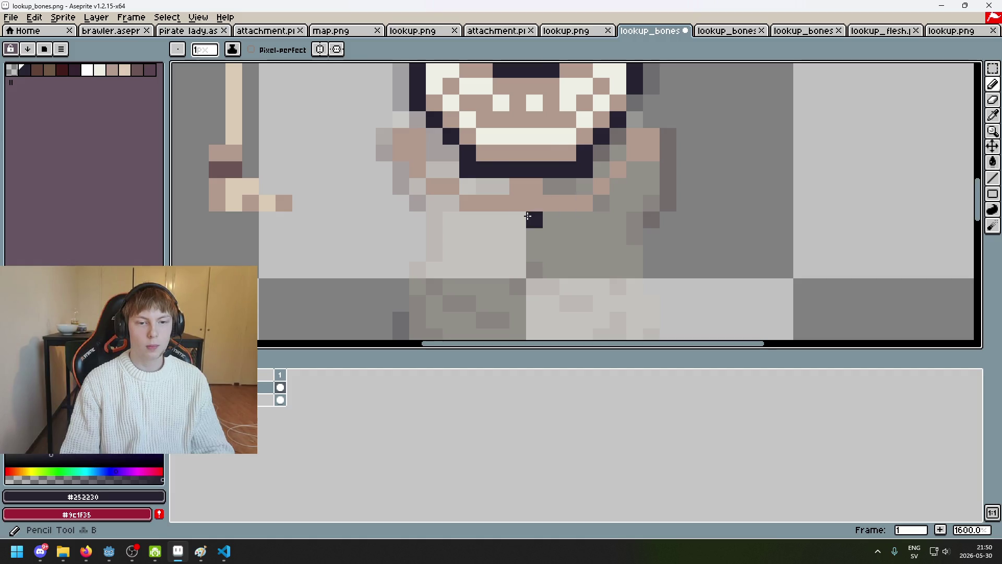
scroll(477, 182, down, 4)
drag(477, 182, 515, 272)
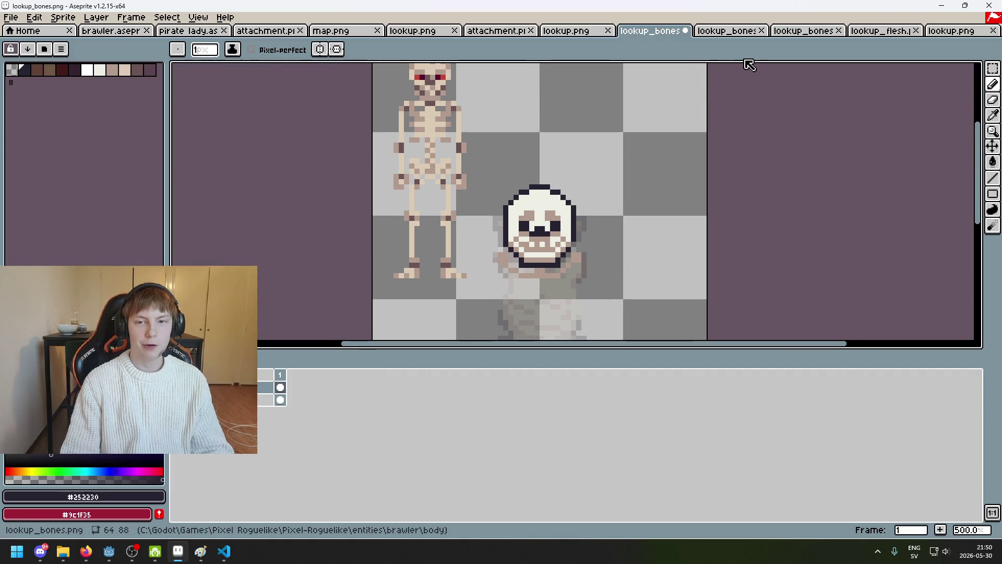
click(723, 41)
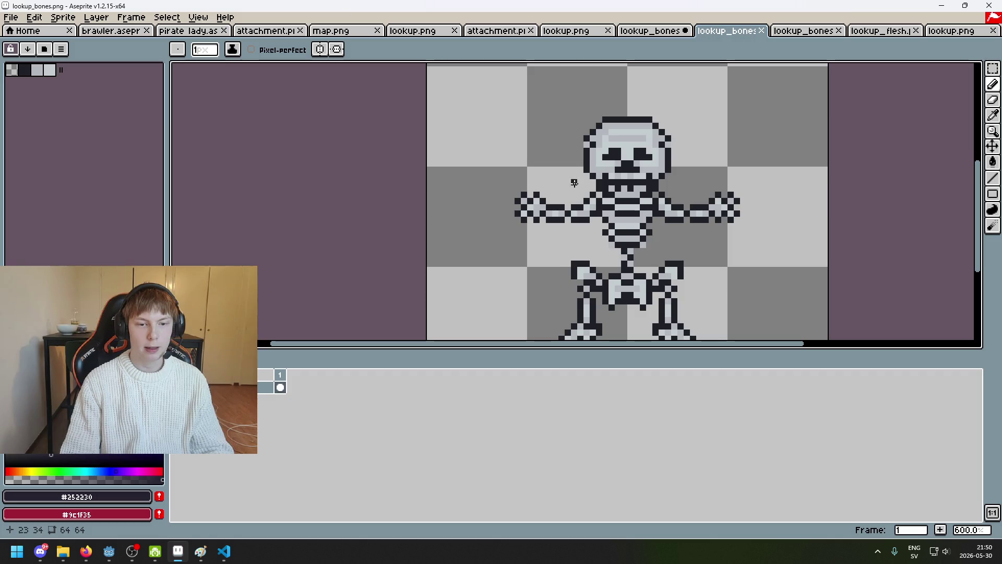
drag(557, 226, 431, 211)
scroll(431, 210, down, 1)
scroll(400, 130, up, 2)
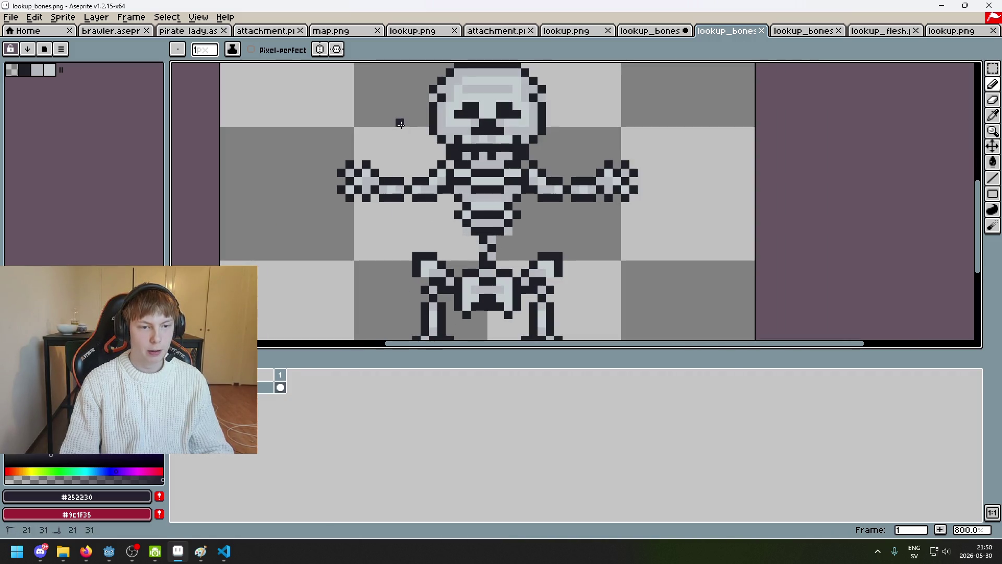
drag(400, 123, 416, 205)
key(ctrl+z)
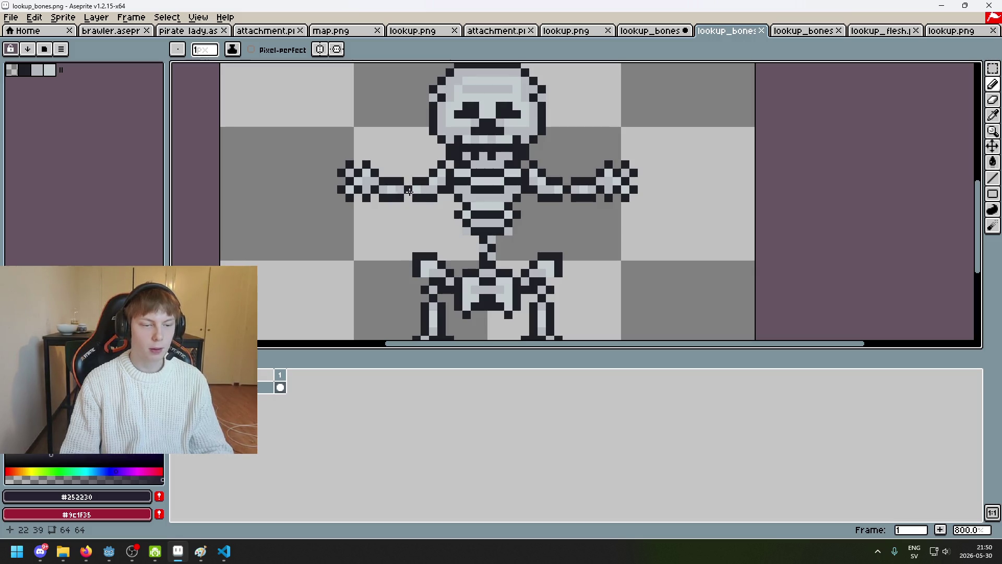
drag(400, 72, 409, 235)
key(ctrl+z)
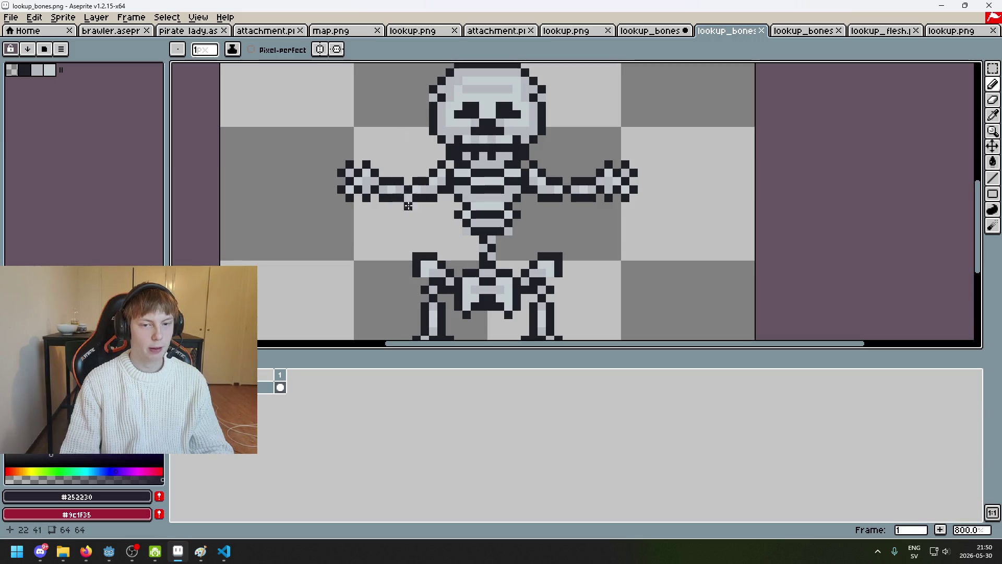
scroll(432, 254, down, 3)
click(649, 31)
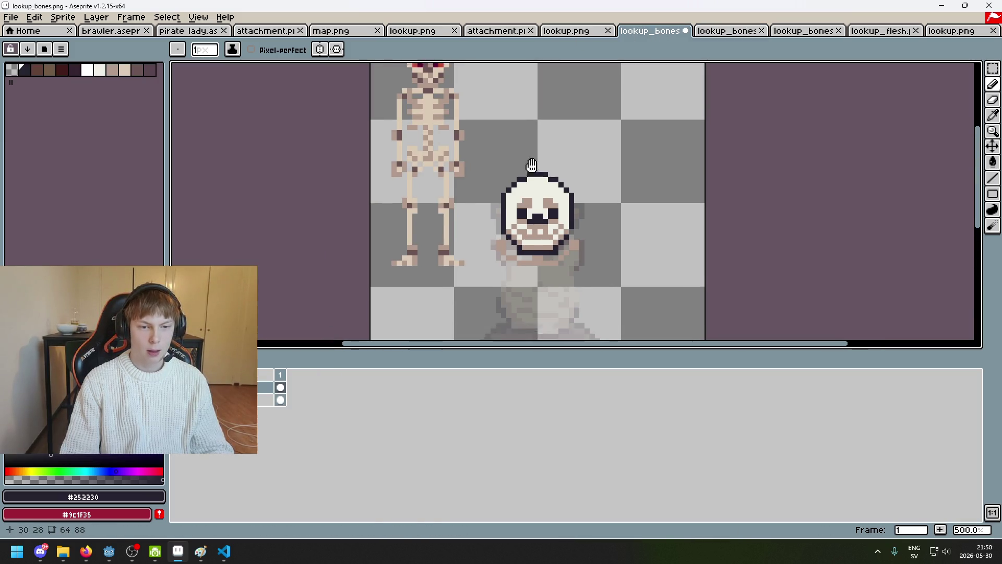
Eyedrop the skull's tan #b19a8c shading colour.
scroll(467, 135, up, 1)
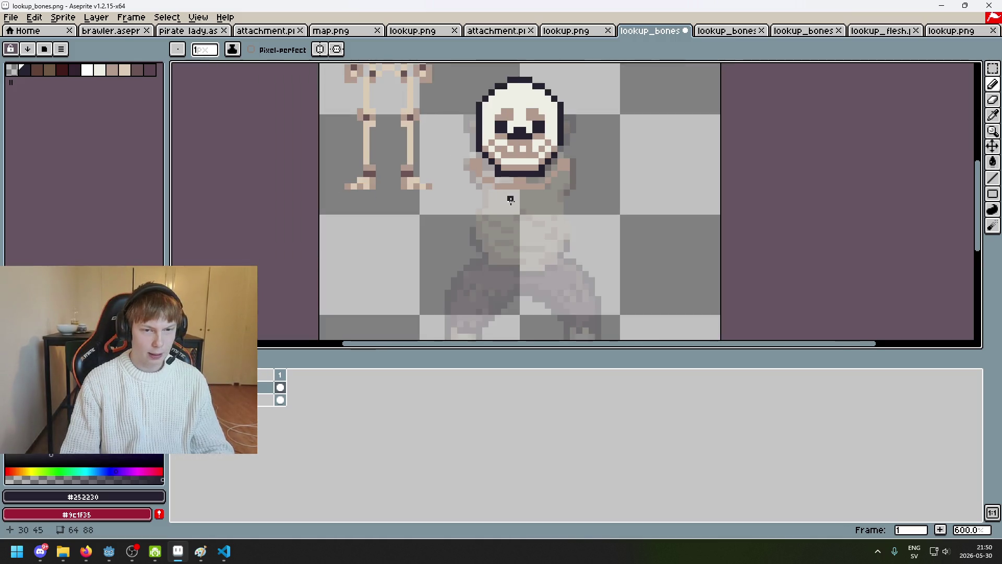
mouse_move(510, 197)
mouse_down()
mouse_move(626, 312)
mouse_move(600, 232)
mouse_up()
scroll(550, 176, up, 3)
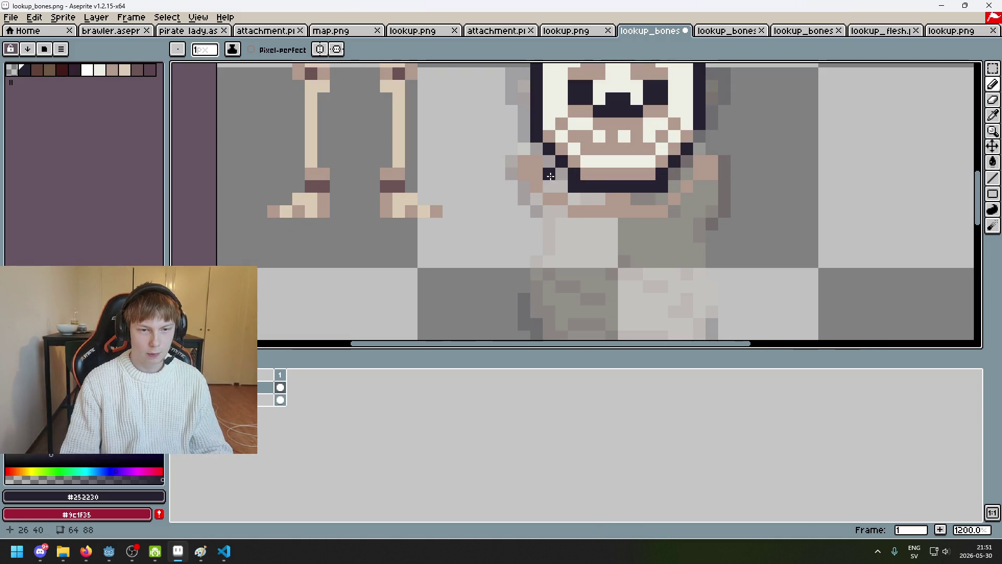
alt+click(549, 182)
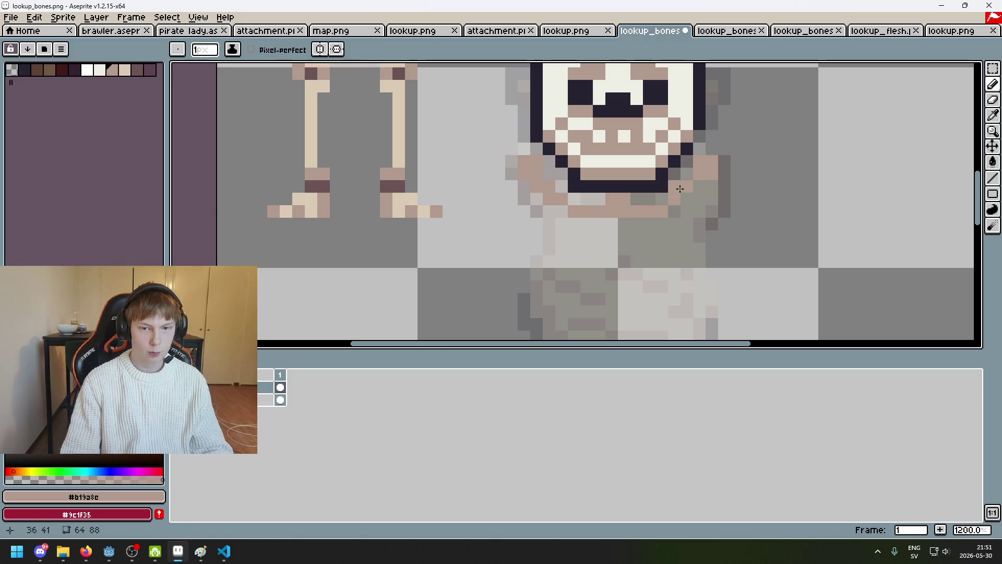
Paint a short vertical column of tan neck pixels below the jaw.
scroll(688, 176, down, 2)
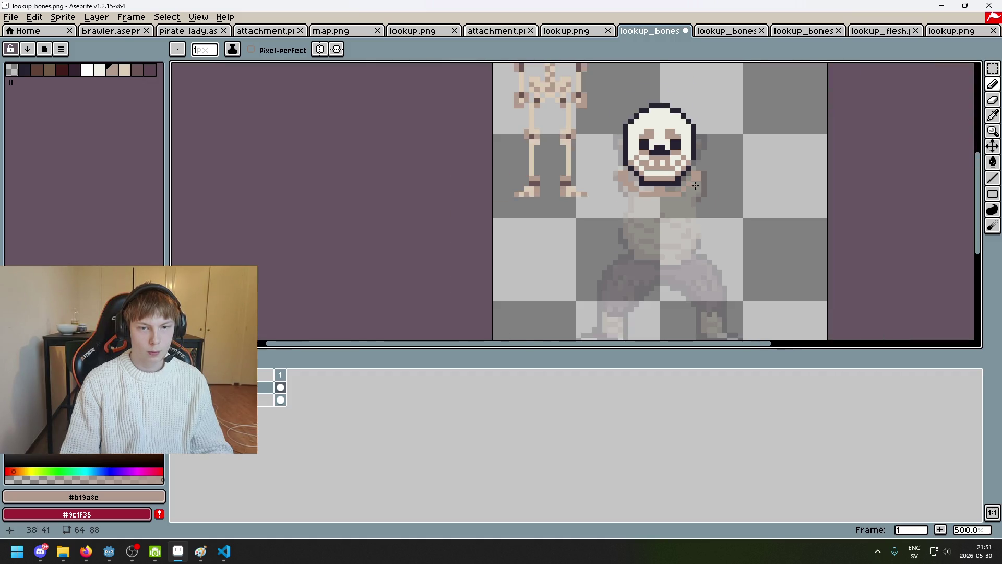
scroll(681, 177, up, 2)
click(678, 178)
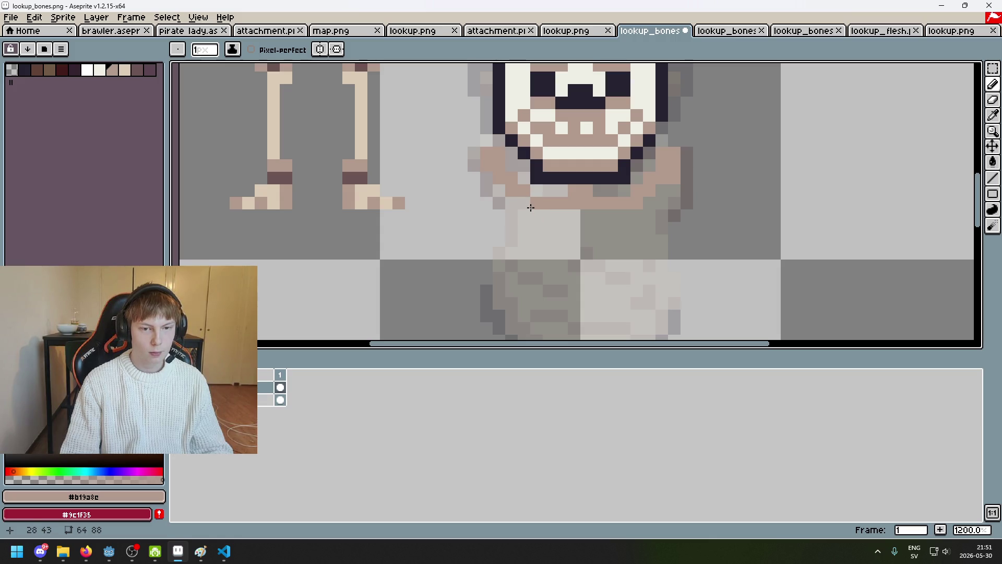
scroll(634, 219, down, 3)
scroll(507, 209, up, 3)
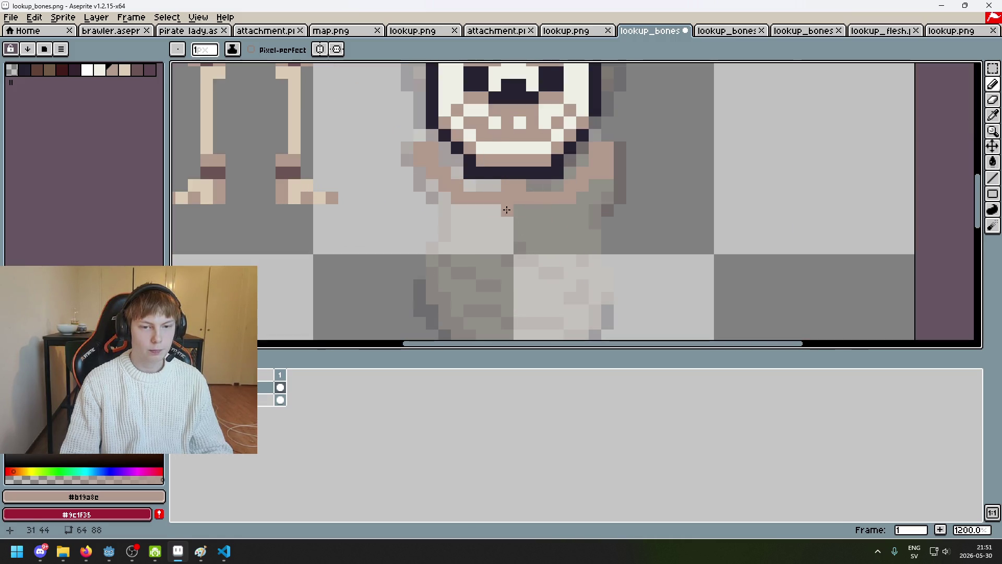
click(508, 211)
click(508, 225)
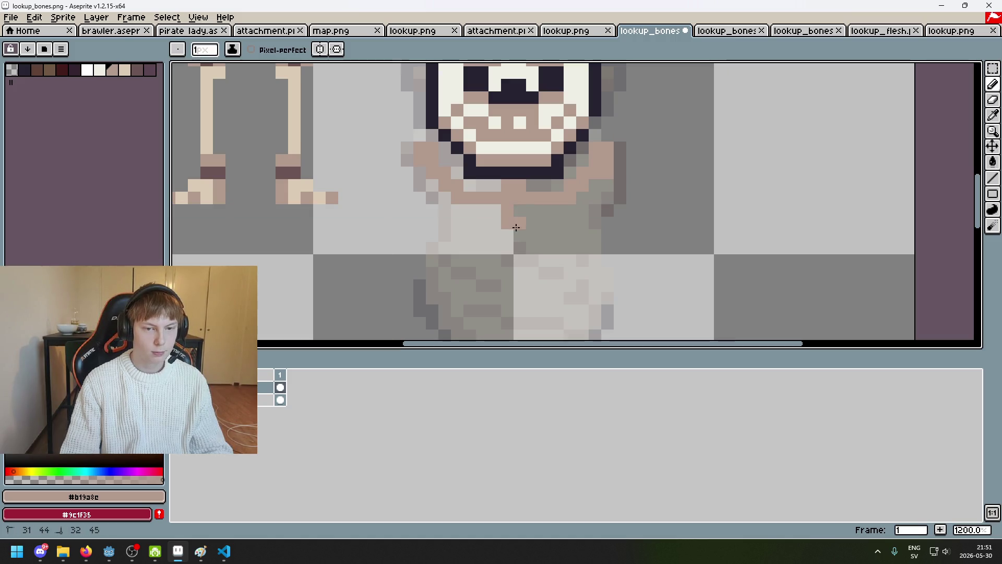
drag(518, 254, 570, 199)
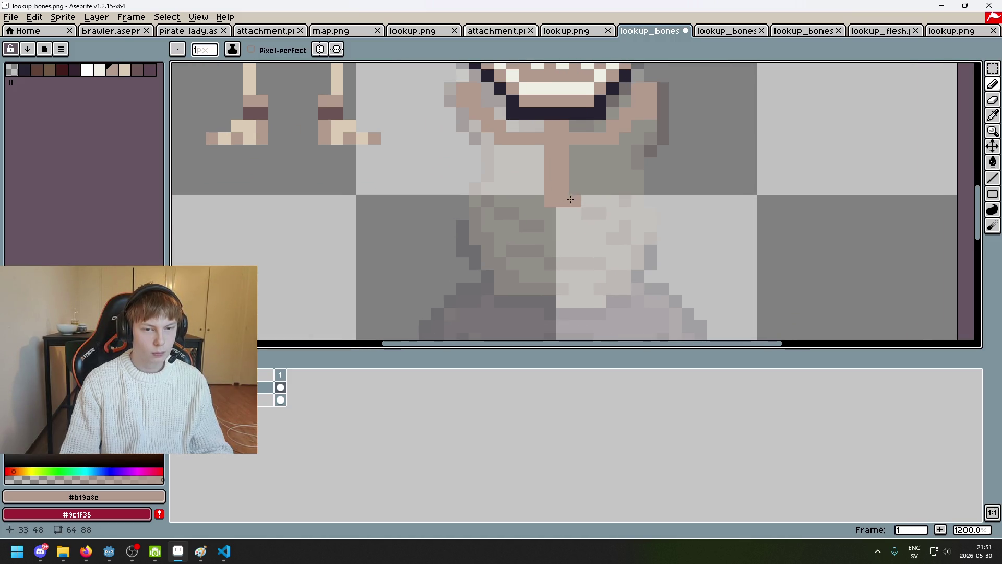
scroll(556, 211, down, 5)
Draw tan rib rows across the chest off the spine, undoing a misplaced stroke.
drag(552, 235, 552, 270)
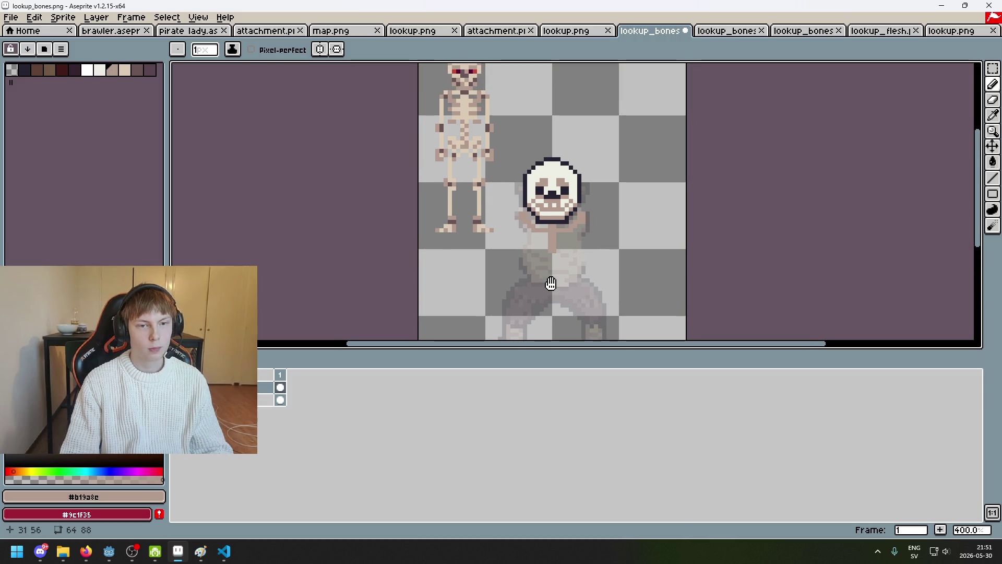
scroll(552, 271, up, 1)
scroll(552, 266, up, 1)
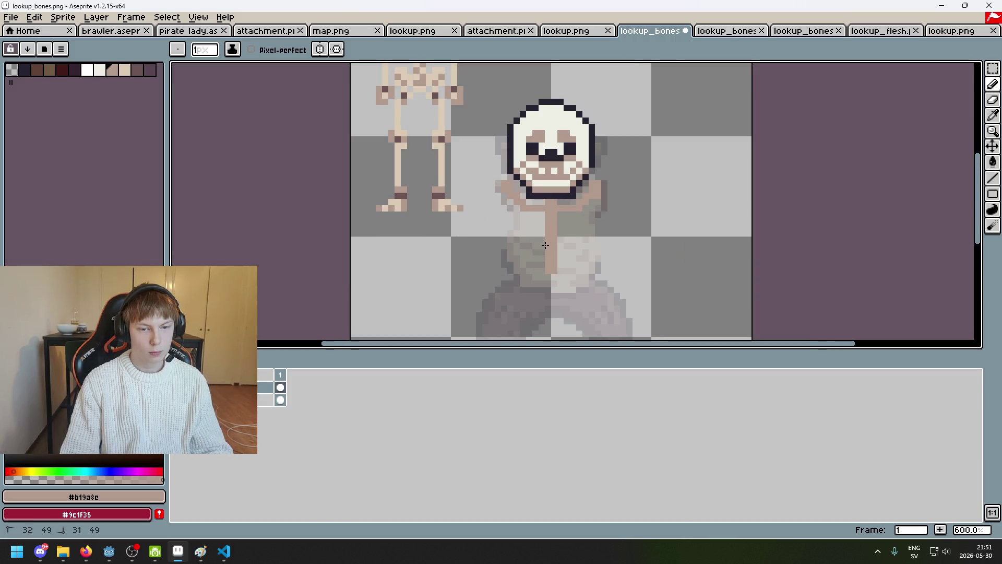
scroll(553, 225, down, 1)
mouse_move(553, 225)
mouse_down()
mouse_move(555, 193)
mouse_move(552, 268)
mouse_up()
scroll(554, 193, up, 1)
scroll(554, 193, up, 1)
scroll(555, 193, down, 2)
scroll(550, 261, up, 4)
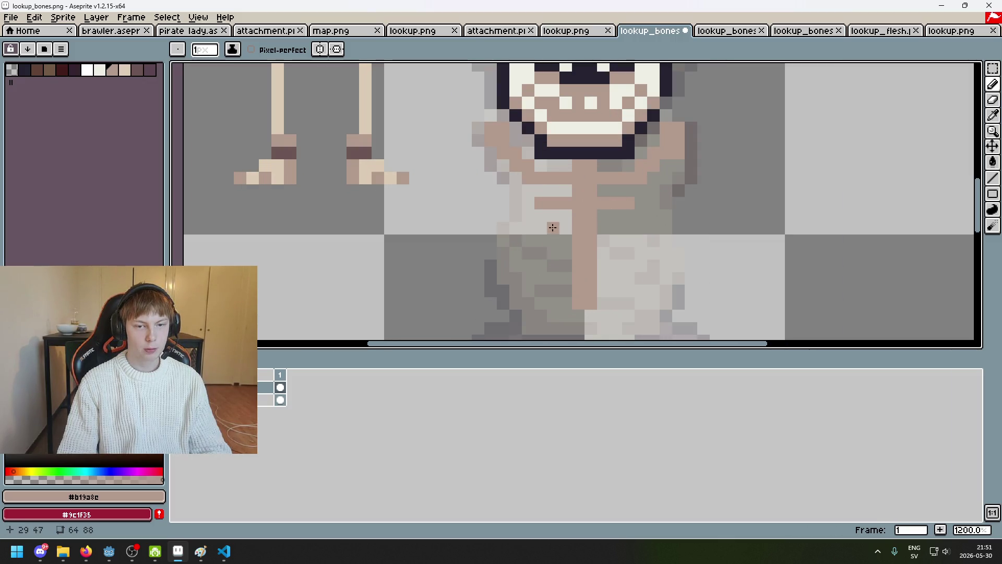
drag(540, 216, 624, 214)
drag(540, 241, 626, 242)
key(ctrl+z)
key(ctrl+z)
key(ctrl+z)
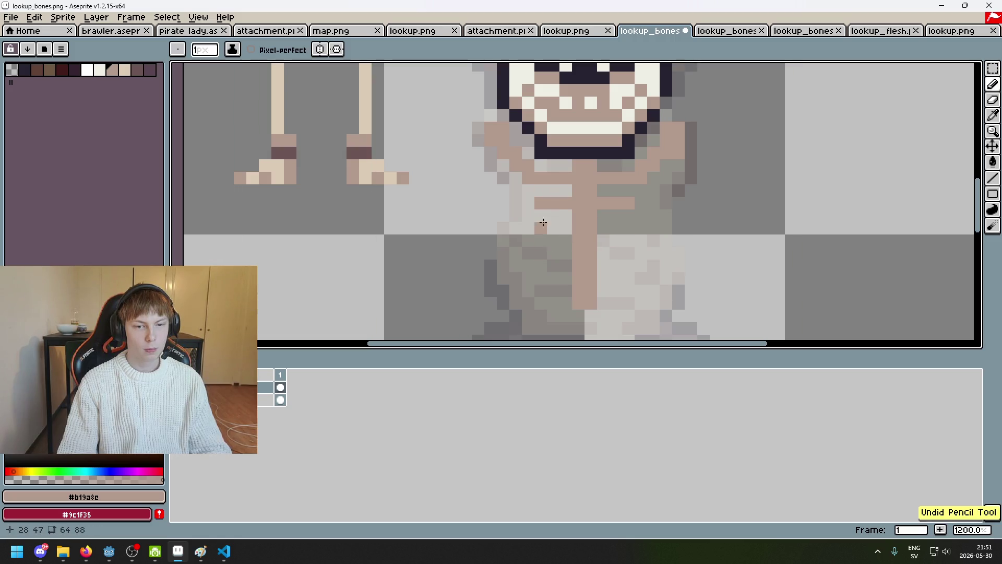
drag(541, 228, 611, 226)
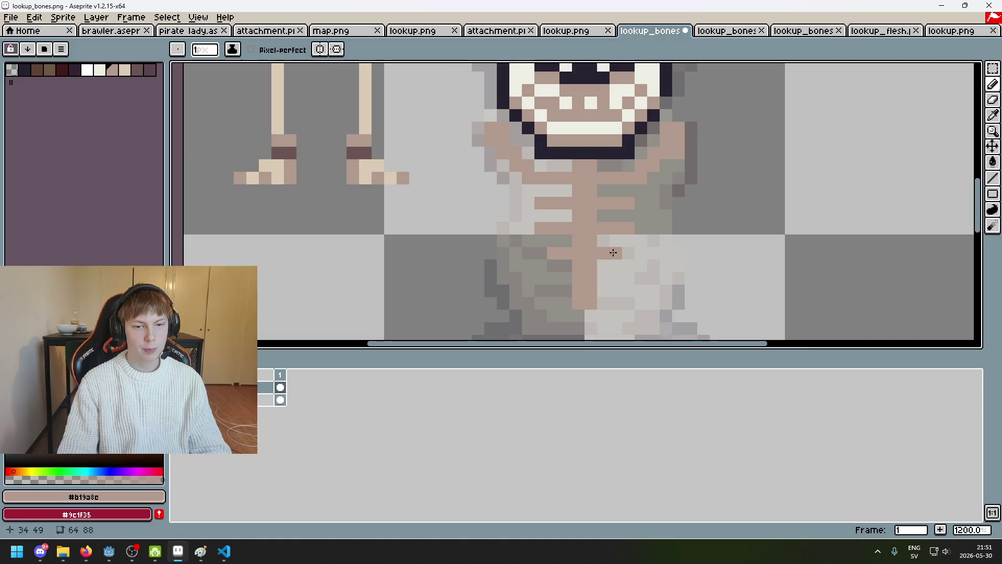
Touch up the ribs with a tan pixel on a left rib, undoing a stray one.
scroll(641, 263, down, 2)
scroll(538, 199, up, 6)
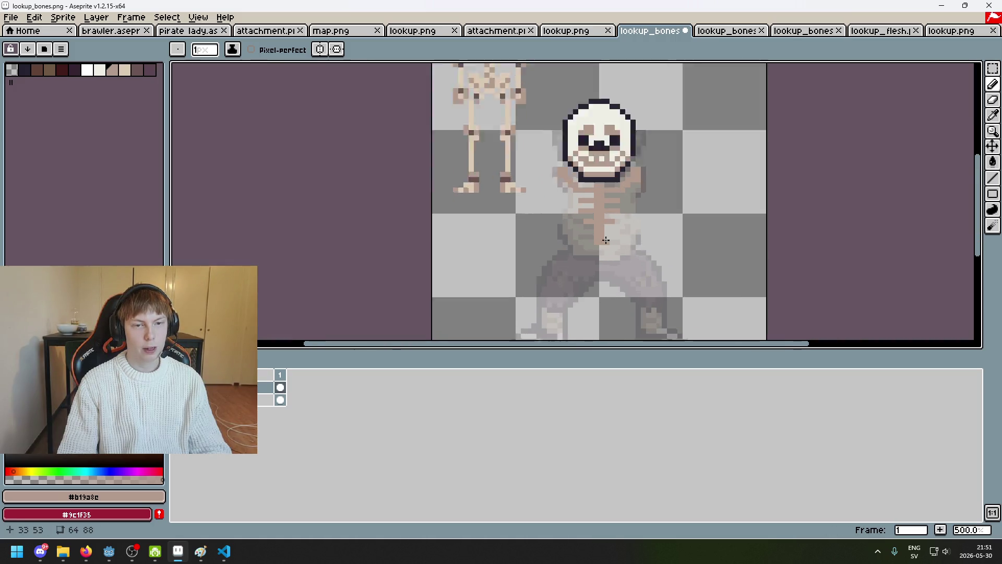
scroll(661, 208, down, 4)
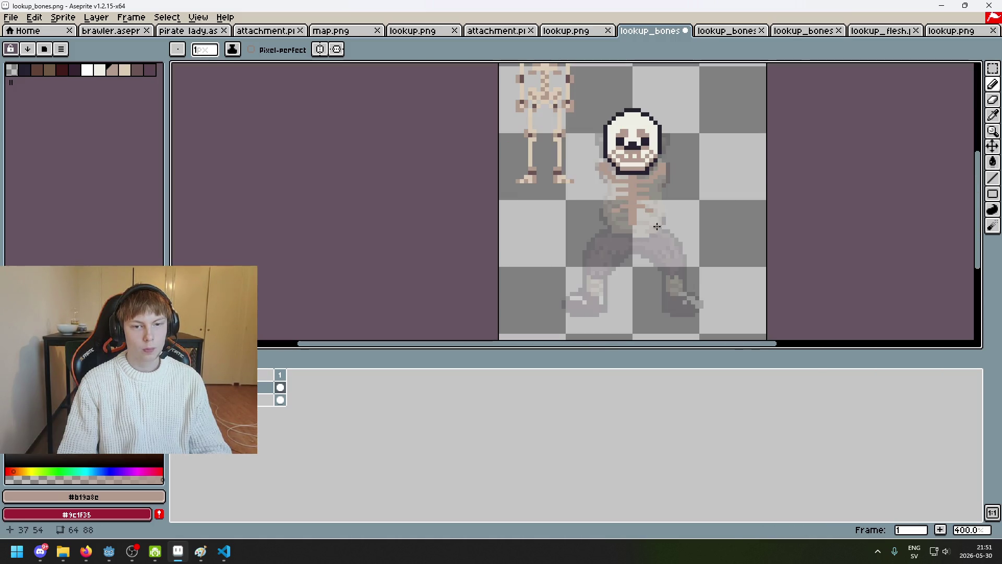
scroll(653, 205, up, 3)
drag(638, 212, 650, 211)
key(ctrl+z)
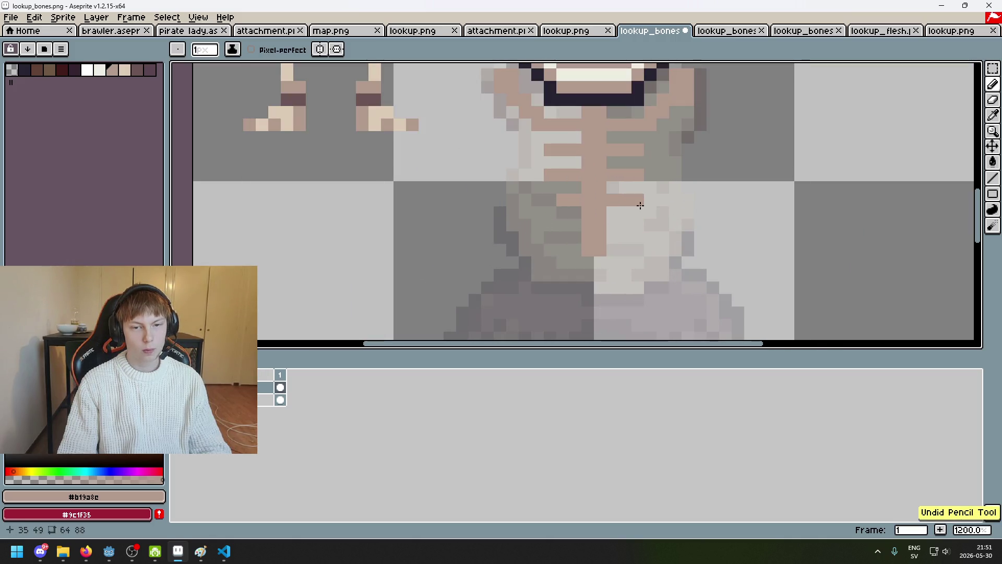
click(549, 215)
Pick the dark #252230 outline colour and add an outline pixel beside the jaw.
scroll(549, 211, down, 4)
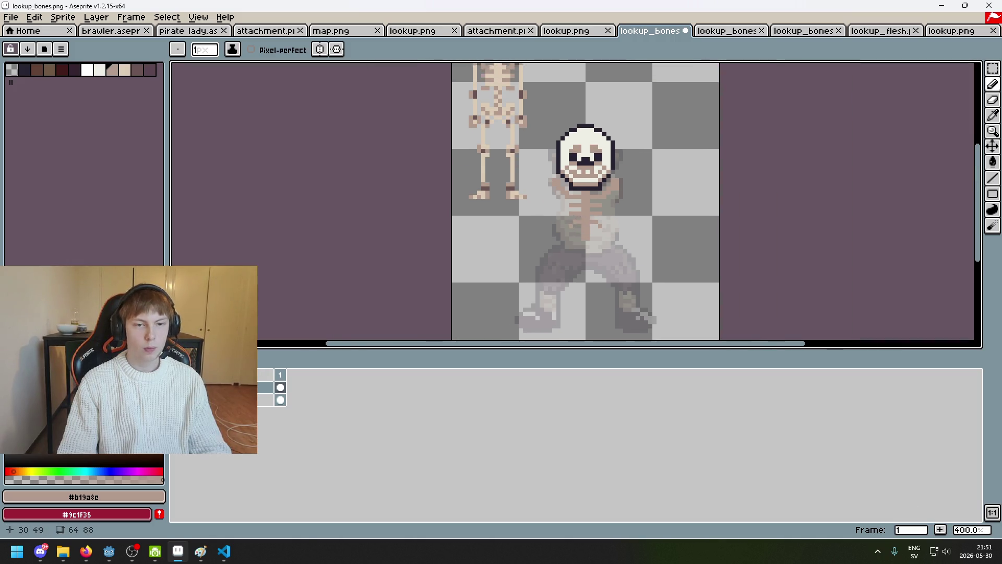
scroll(564, 146, up, 4)
alt+click(549, 135)
click(532, 165)
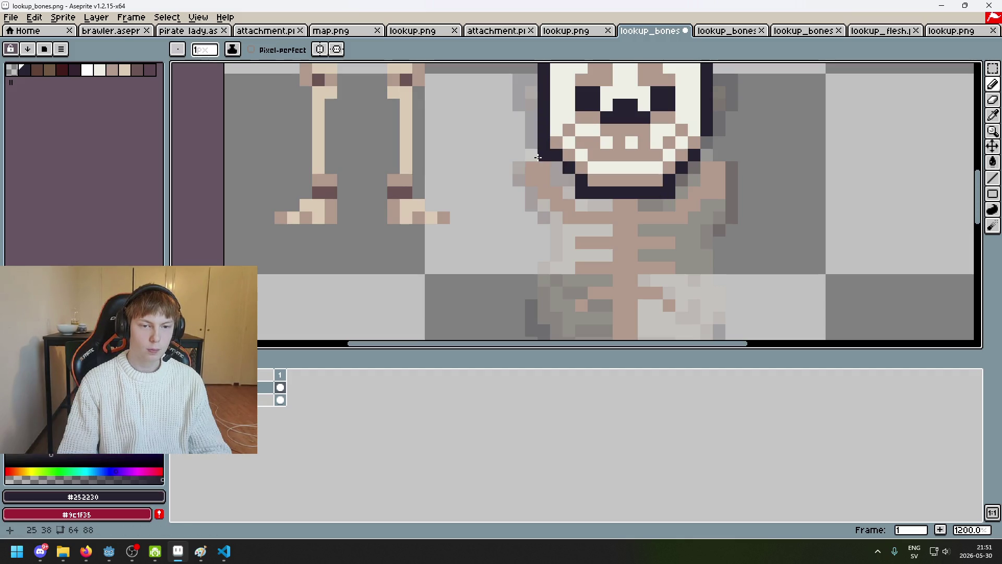
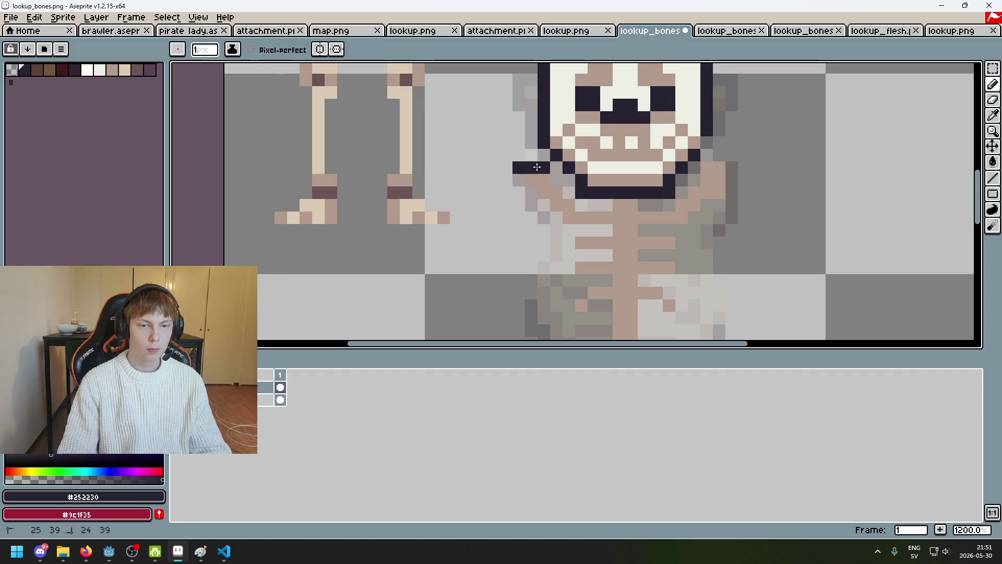
Remove the stray stroke, then outline the skull's base and right shoulder in #252230.
key(ctrl+z)
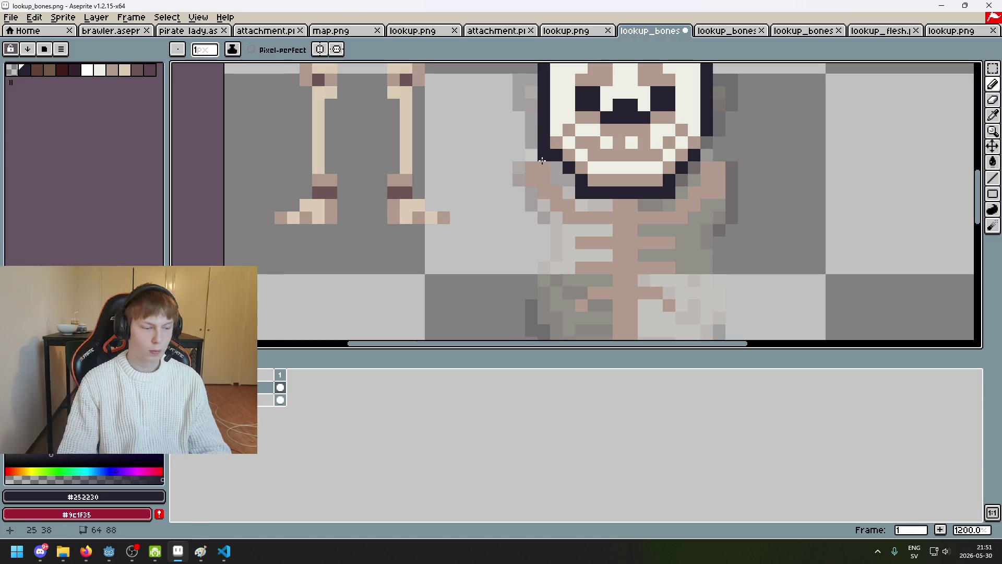
click(519, 180)
click(556, 180)
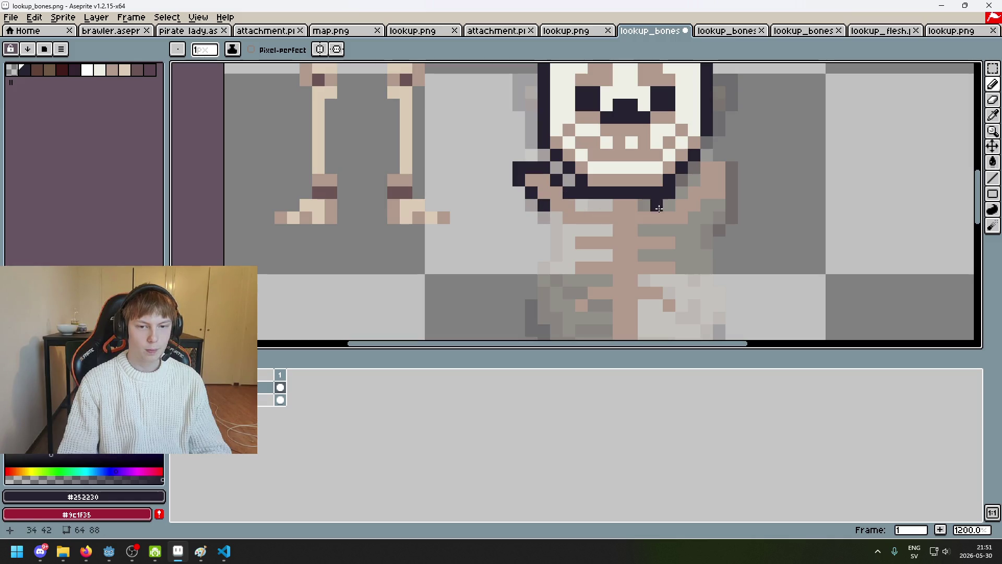
drag(728, 167, 730, 190)
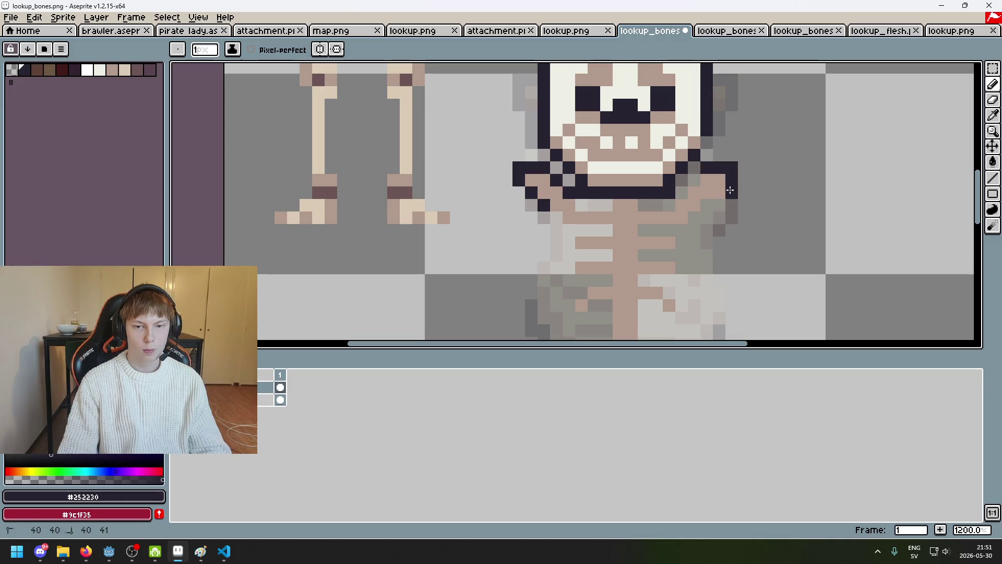
scroll(699, 207, up, 4)
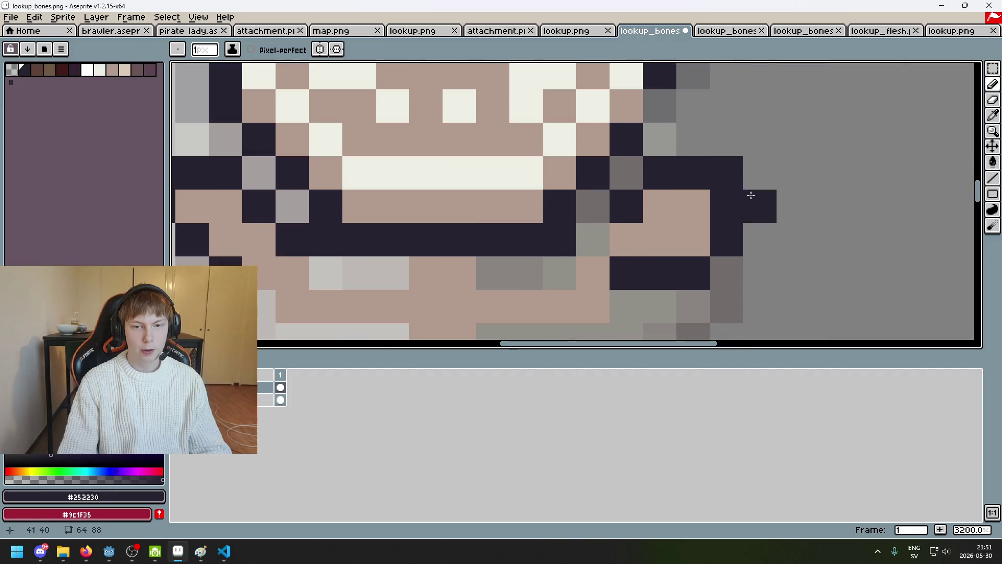
scroll(750, 194, down, 5)
scroll(720, 235, up, 2)
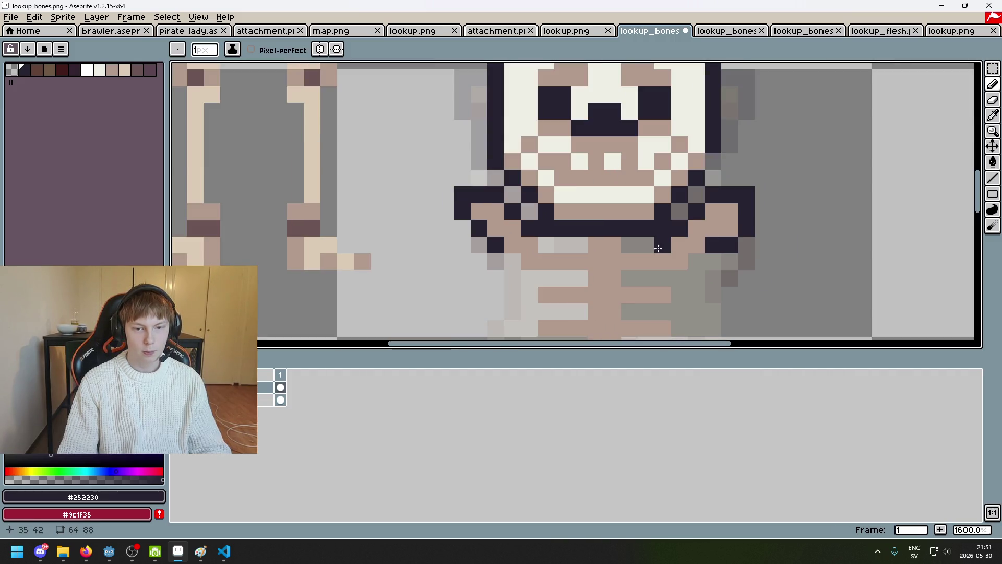
Outline the rib row left of the spine with dark pixels, adding one below the rib.
click(629, 245)
mouse_move(579, 246)
mouse_down()
mouse_move(546, 246)
mouse_move(562, 278)
mouse_up()
click(507, 265)
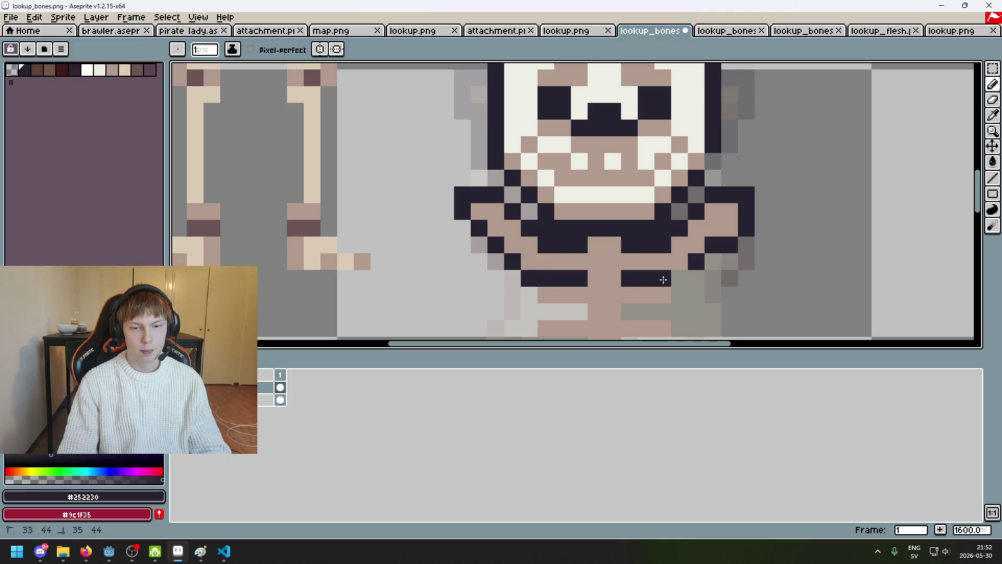
drag(668, 278, 679, 279)
scroll(678, 279, down, 2)
scroll(652, 209, down, 3)
scroll(647, 185, up, 2)
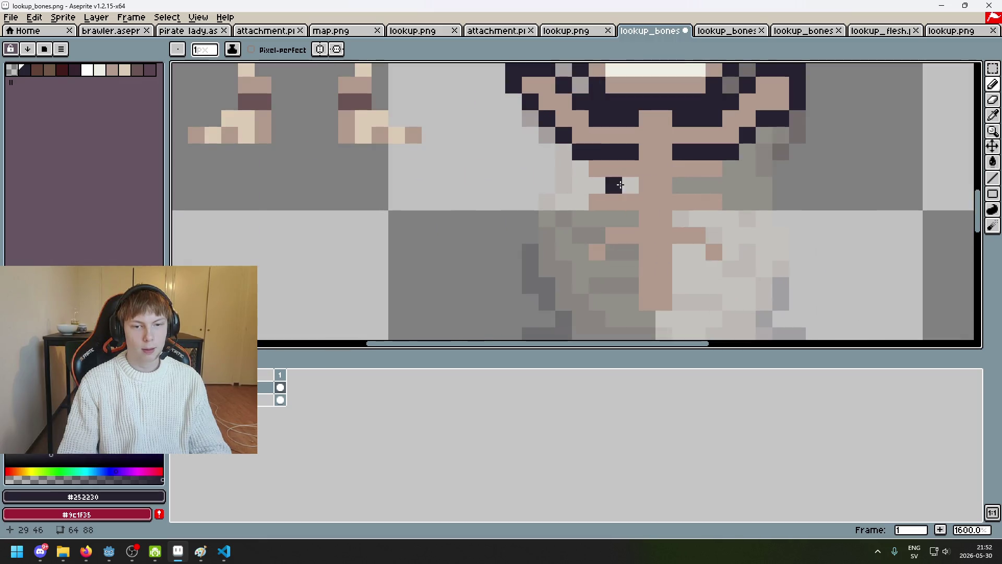
Paint dark rib rows across both sides of the spine, undoing strokes to redraw them.
mouse_move(577, 185)
mouse_down()
mouse_move(725, 188)
mouse_move(704, 186)
mouse_up()
key(ctrl+z)
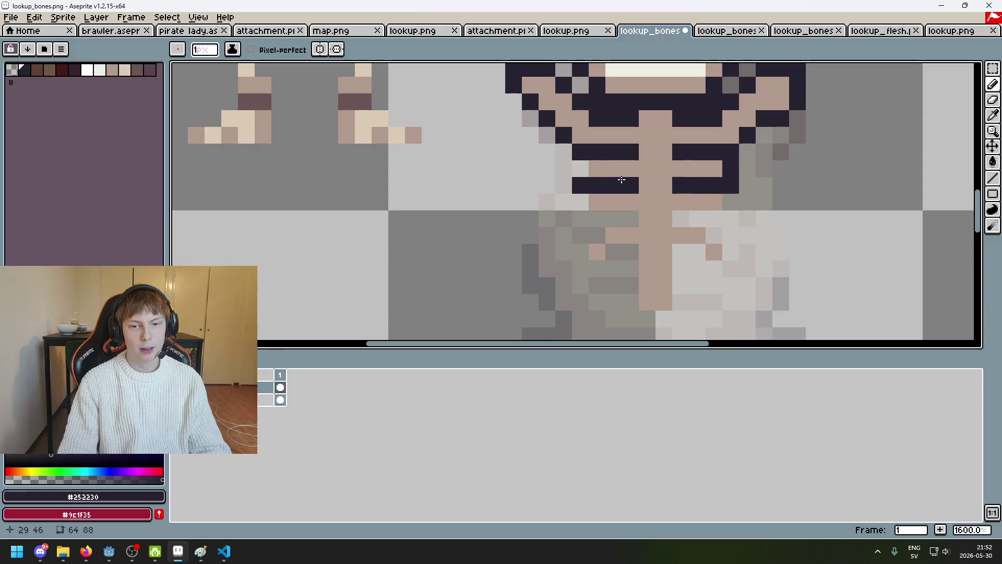
drag(583, 215, 736, 220)
scroll(736, 220, down, 3)
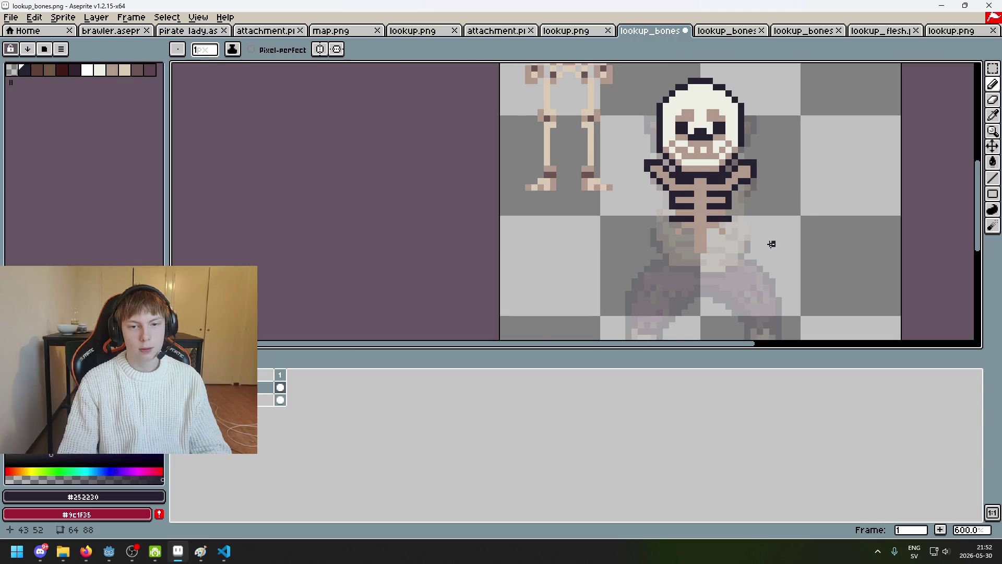
scroll(771, 243, up, 3)
key(ctrl+z)
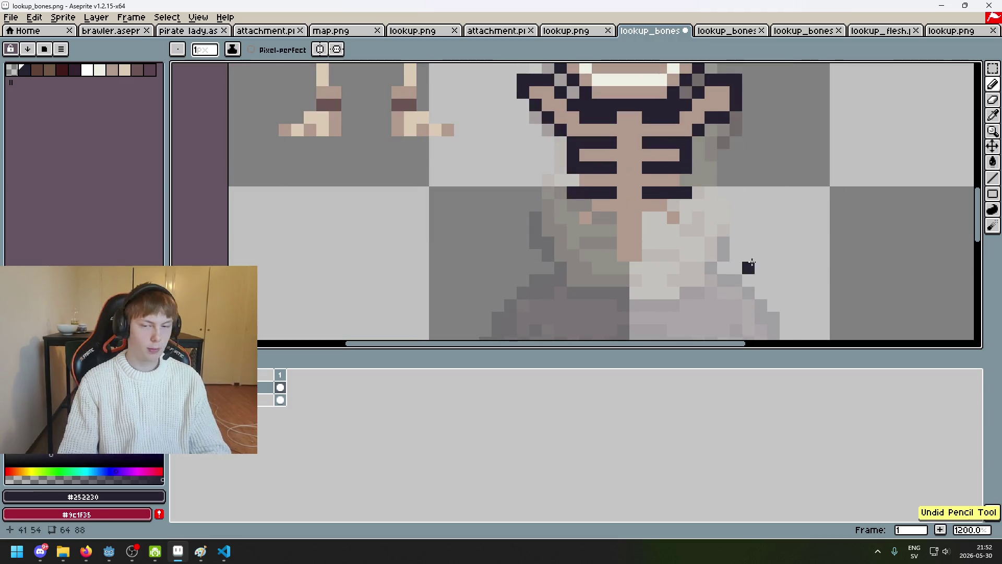
scroll(745, 208, up, 3)
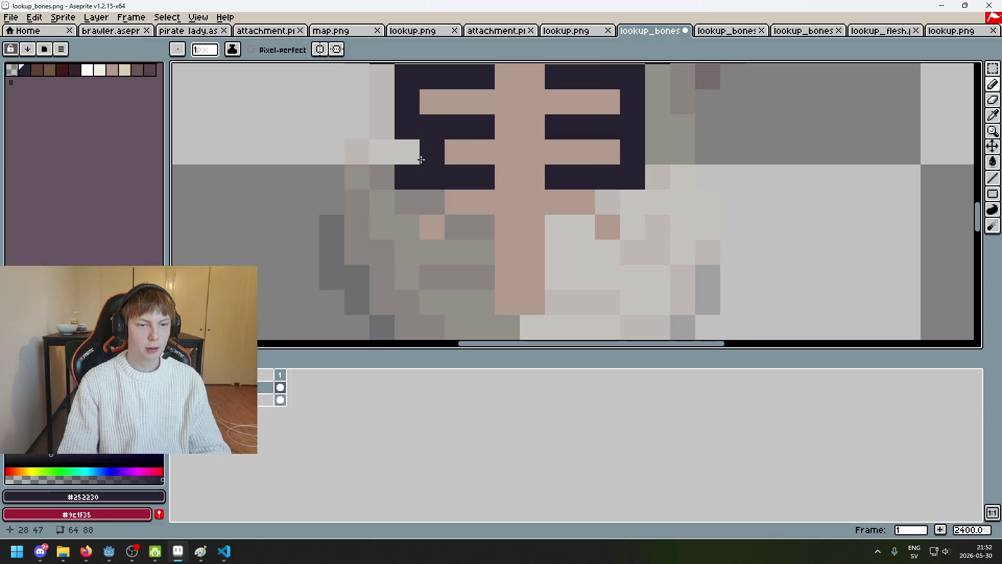
scroll(421, 160, down, 5)
scroll(454, 171, up, 3)
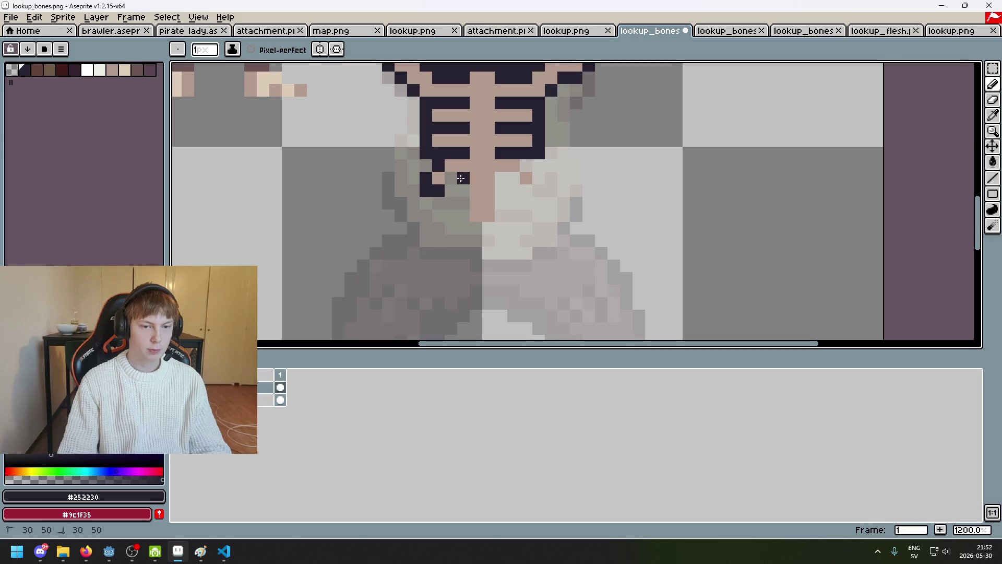
Darken the ends of the lowest ribs, removing the extra line drawn below them.
drag(538, 177, 542, 185)
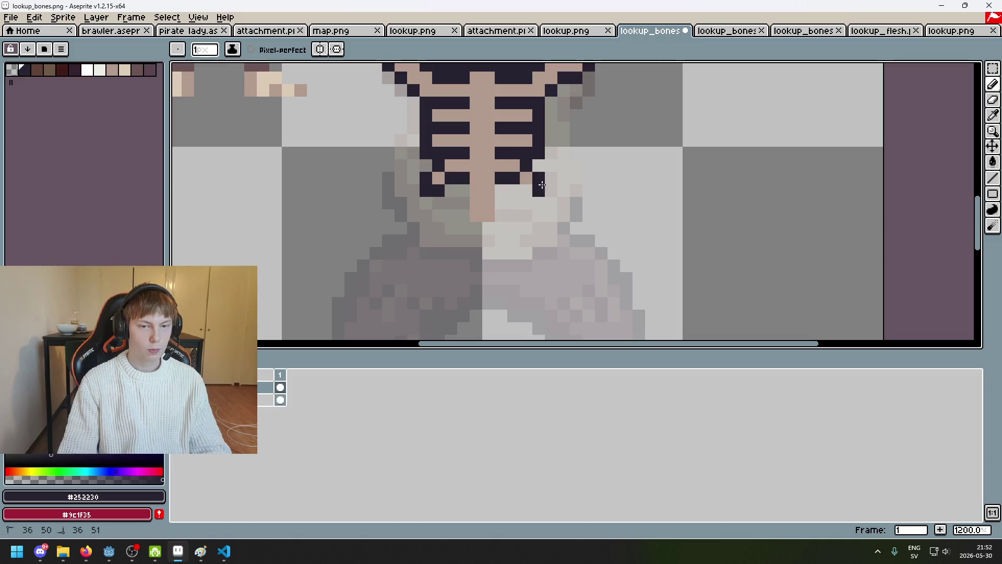
drag(463, 193, 460, 218)
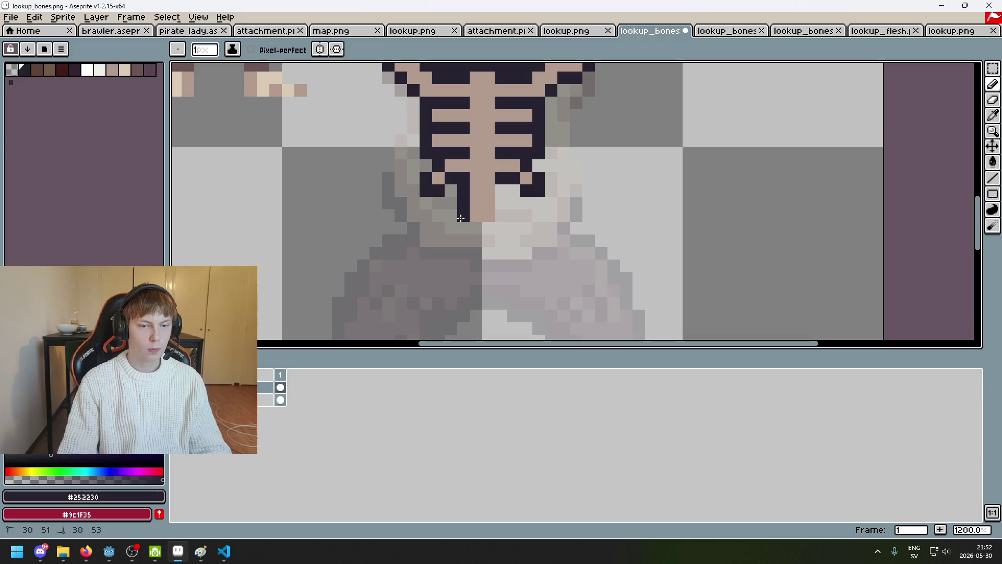
key(ctrl+z)
scroll(486, 224, down, 4)
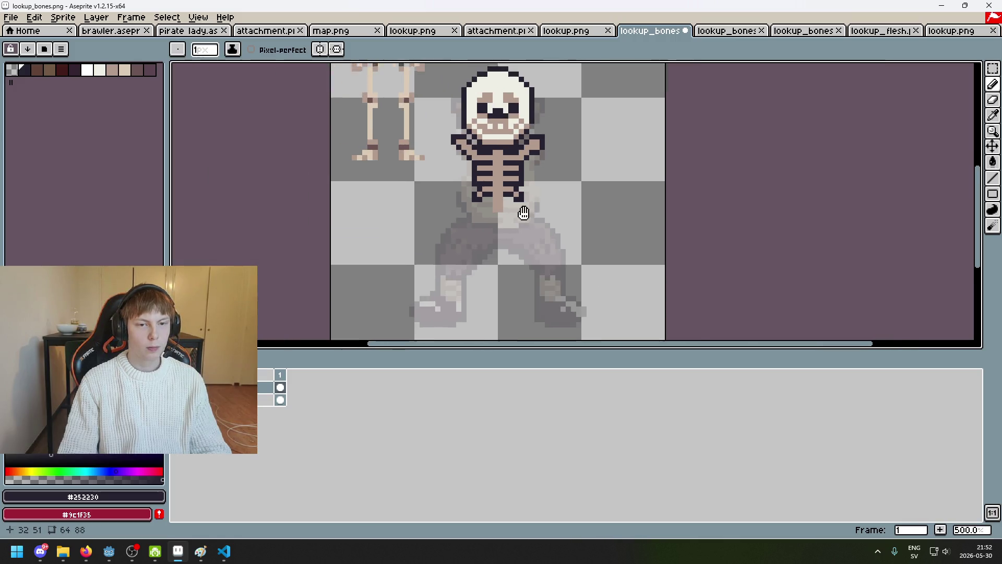
Eyedrop the #b19a8c skin tone and paint a skin-coloured strip across the hip.
mouse_move(421, 222)
mouse_down()
mouse_move(420, 295)
mouse_move(422, 263)
mouse_up()
scroll(541, 233, up, 5)
alt+click(541, 158)
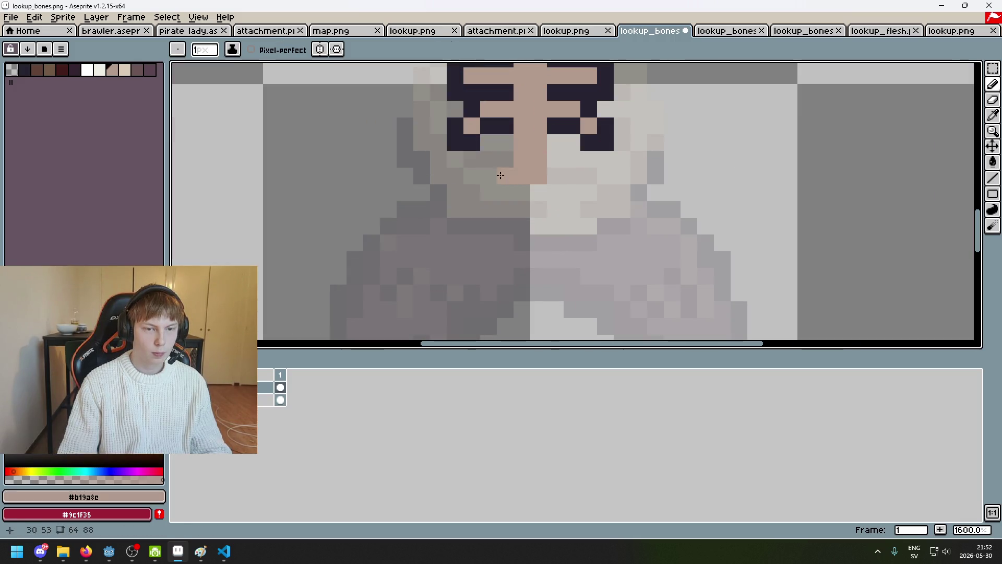
click(466, 187)
drag(467, 187, 508, 190)
scroll(507, 190, down, 4)
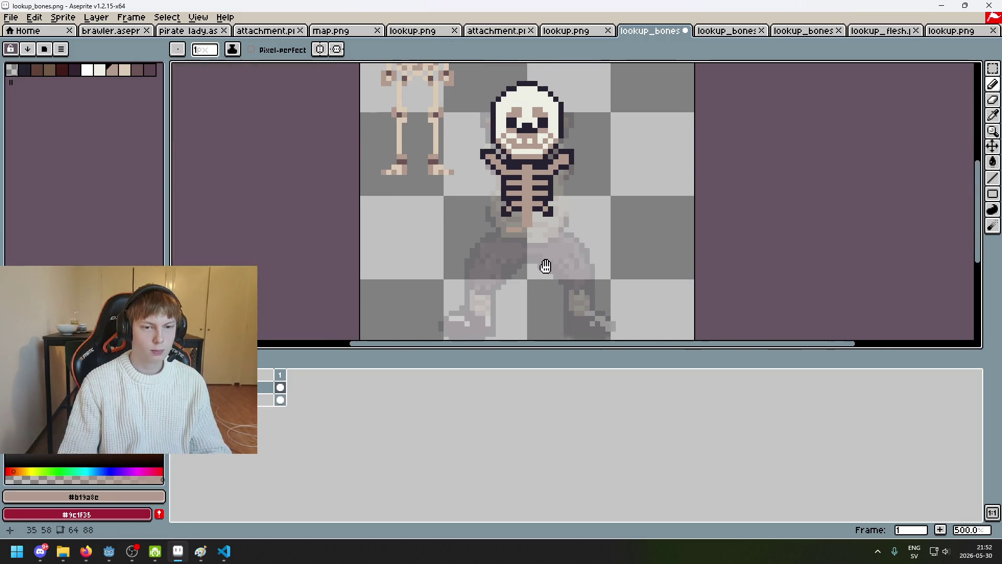
Add skin-coloured pixels to the left side of the hip.
mouse_move(544, 266)
mouse_down()
mouse_move(558, 336)
mouse_move(579, 237)
mouse_up()
scroll(579, 237, up, 1)
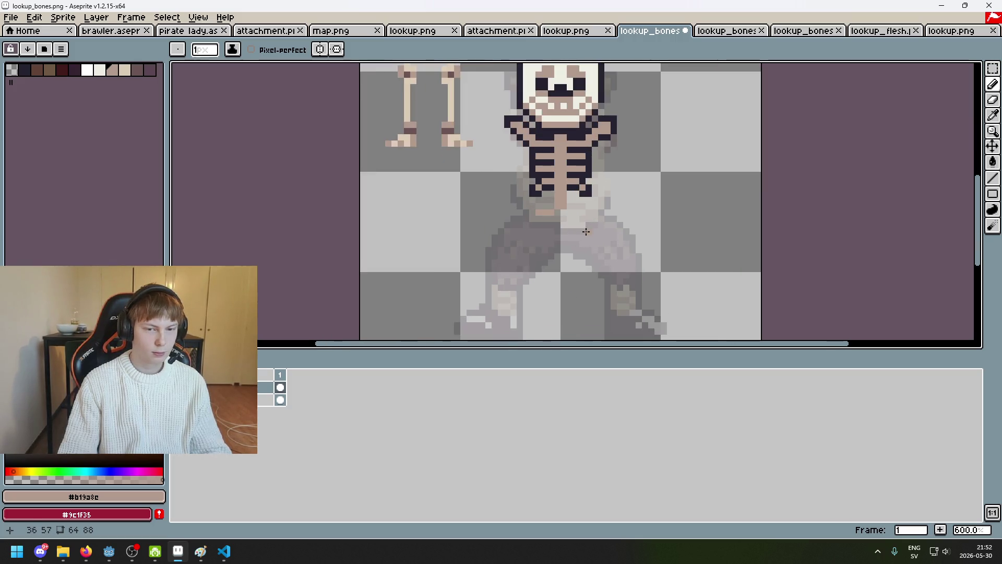
scroll(590, 277, down, 4)
scroll(572, 202, up, 4)
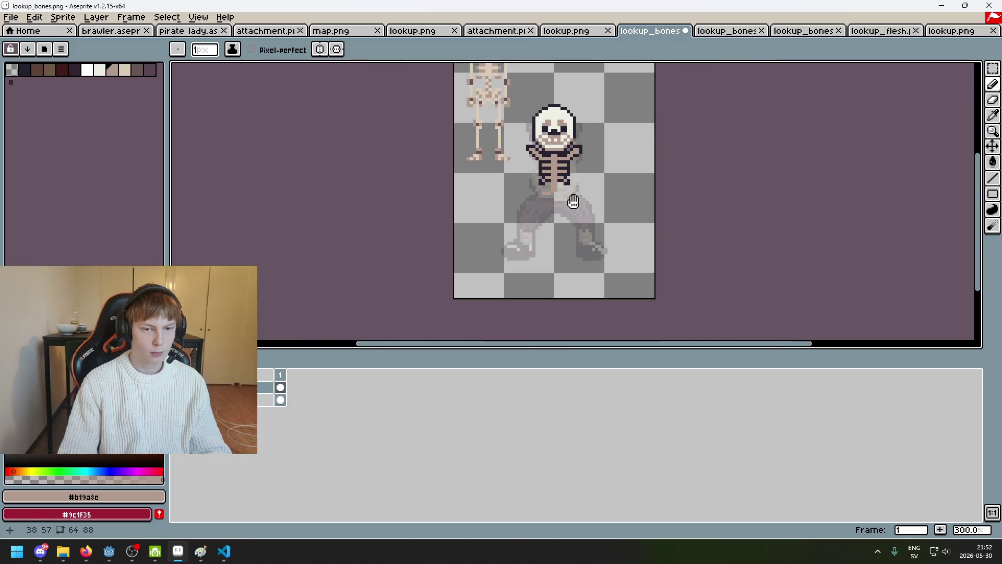
drag(545, 195, 541, 262)
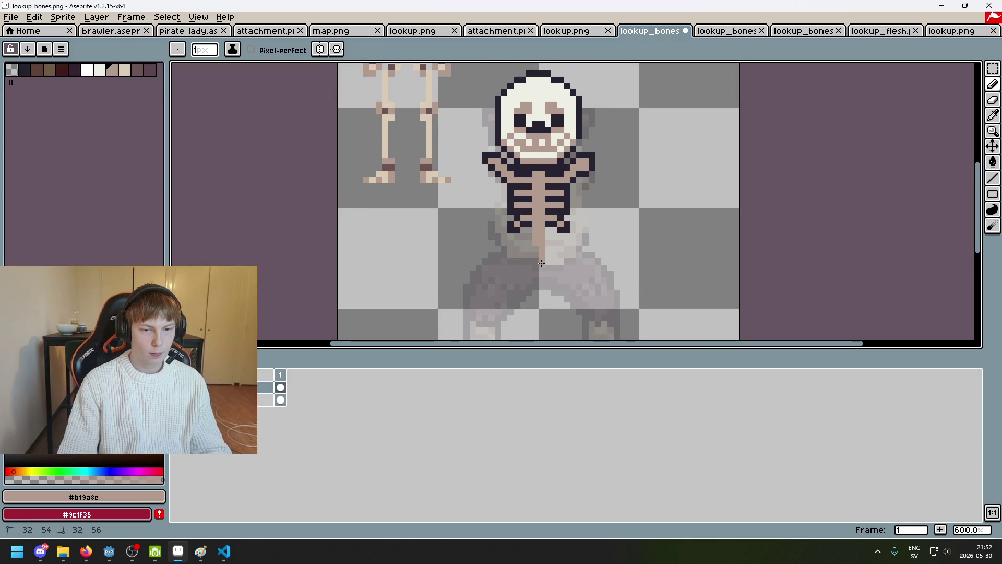
scroll(537, 250, down, 3)
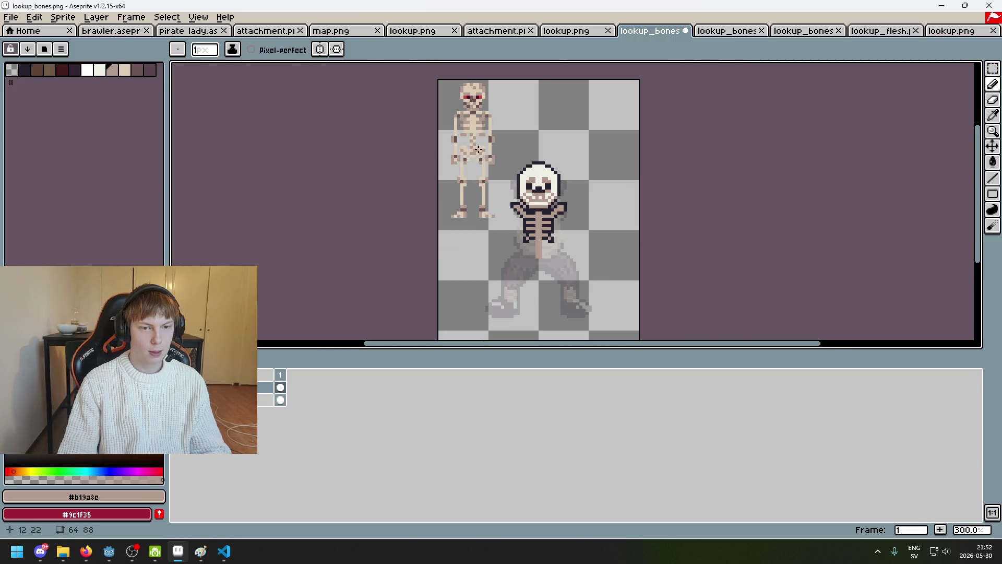
scroll(544, 282, up, 4)
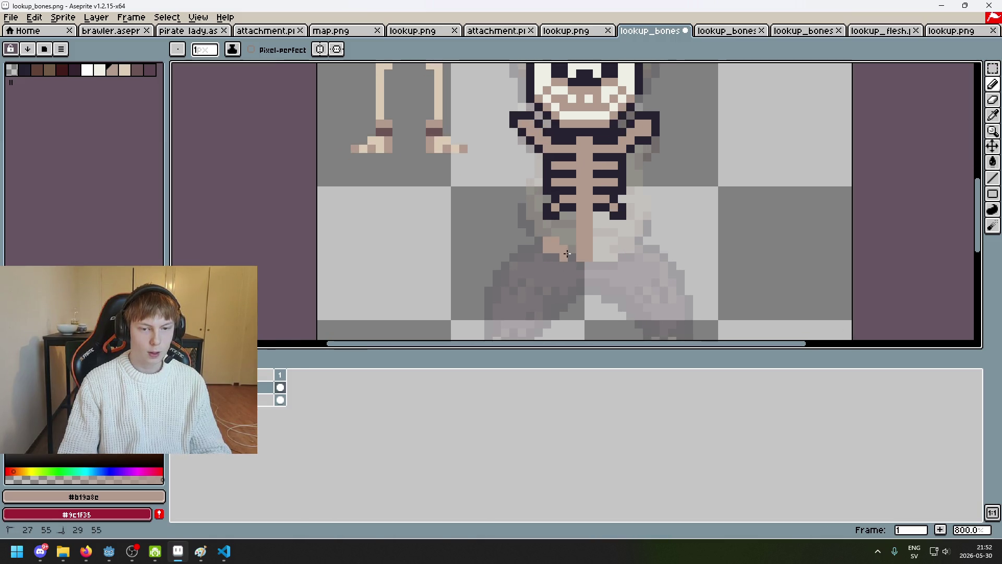
drag(625, 241, 618, 250)
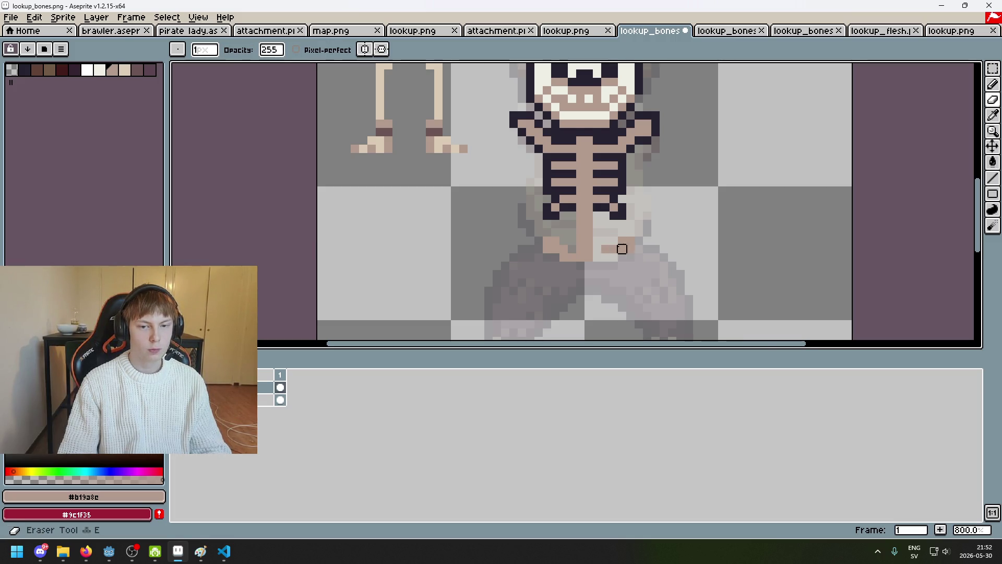
scroll(620, 246, up, 1)
scroll(589, 287, down, 2)
scroll(589, 287, up, 3)
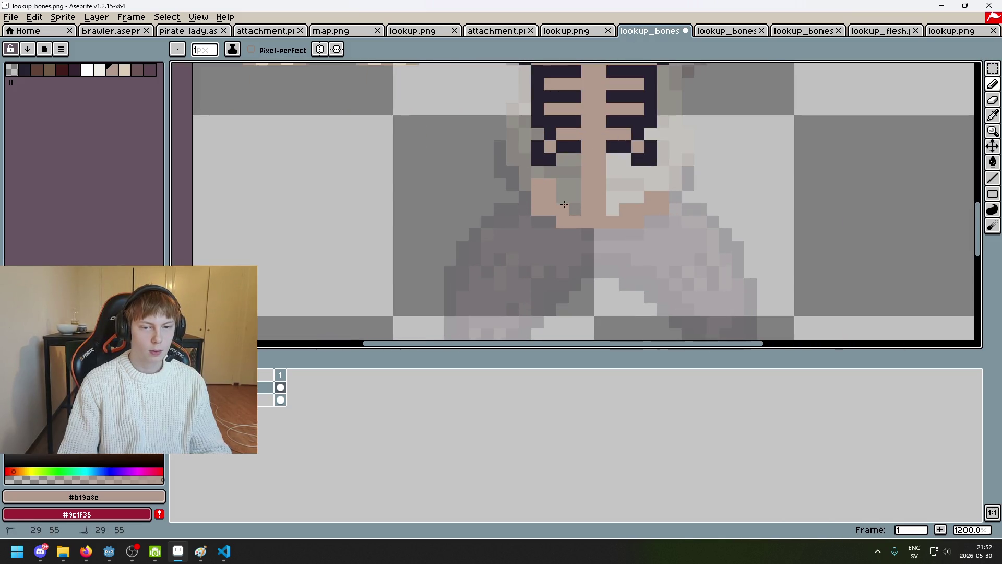
Paint skin pixels stepping diagonally up from the pelvis toward the ribs.
click(612, 210)
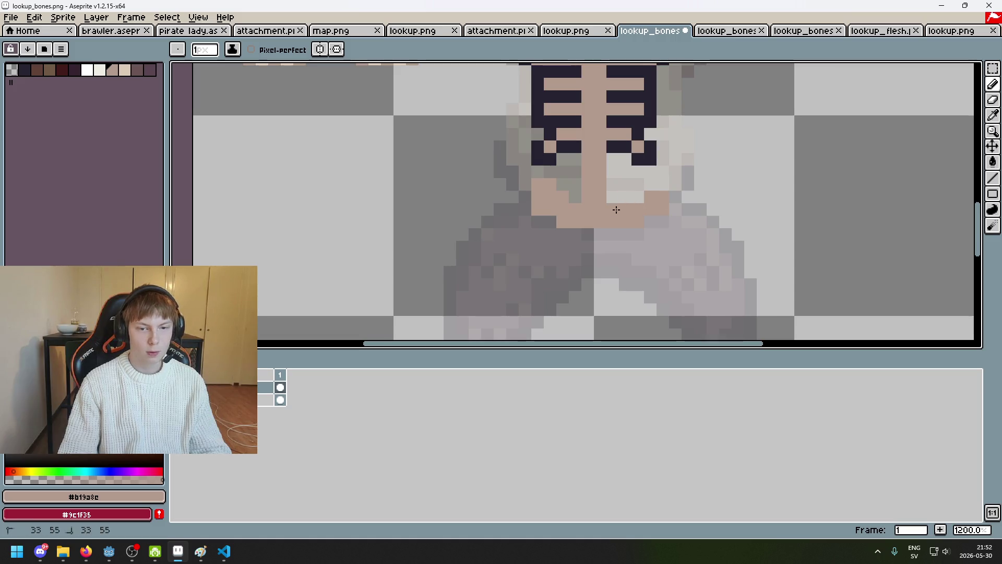
click(637, 198)
click(657, 186)
scroll(634, 219, down, 5)
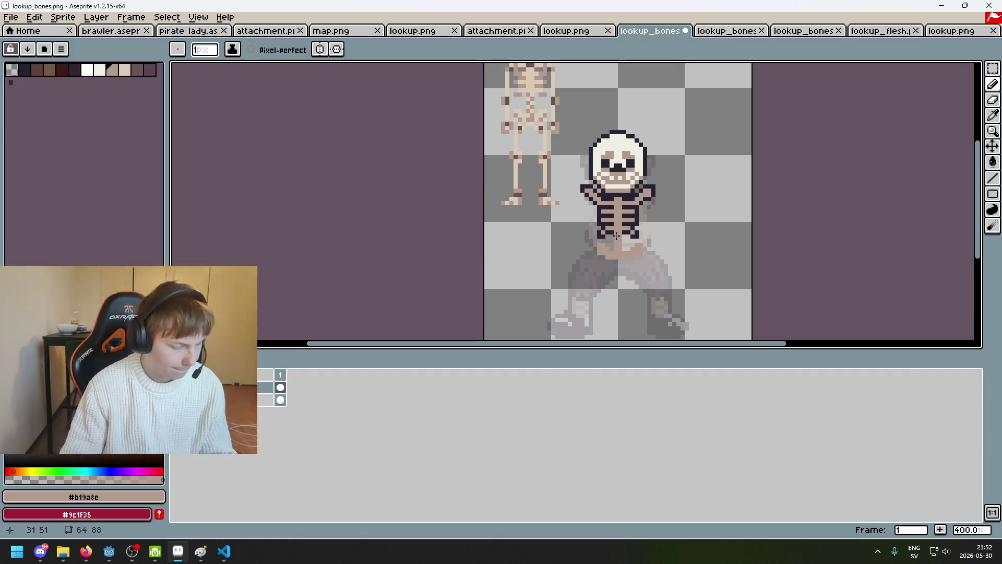
mouse_move(602, 208)
mouse_down()
mouse_move(571, 252)
mouse_move(590, 228)
mouse_move(579, 162)
mouse_up()
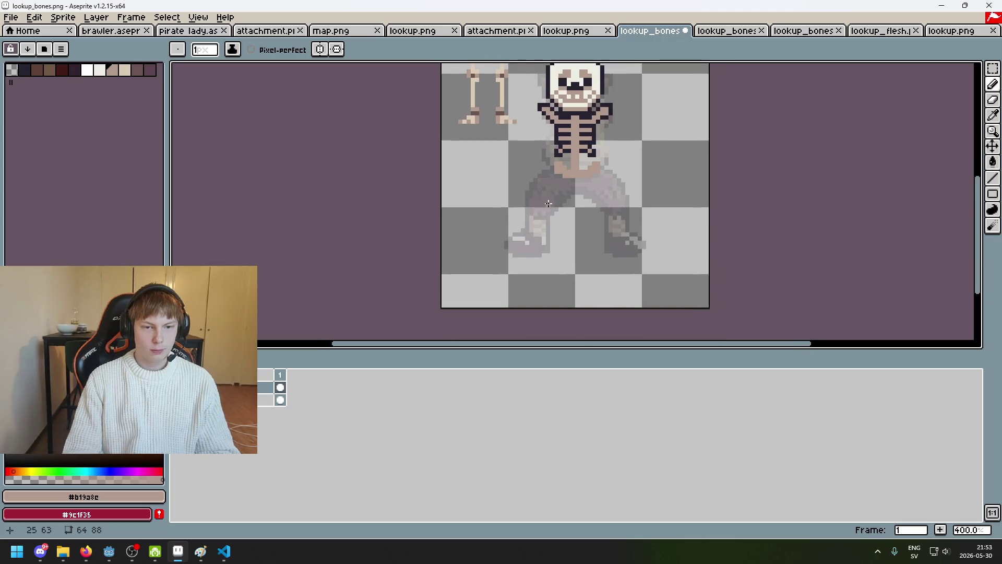
scroll(552, 204, up, 2)
Fill more skin pixels into the pelvis and outline its right side in #252230.
alt+click(569, 129)
scroll(548, 147, up, 3)
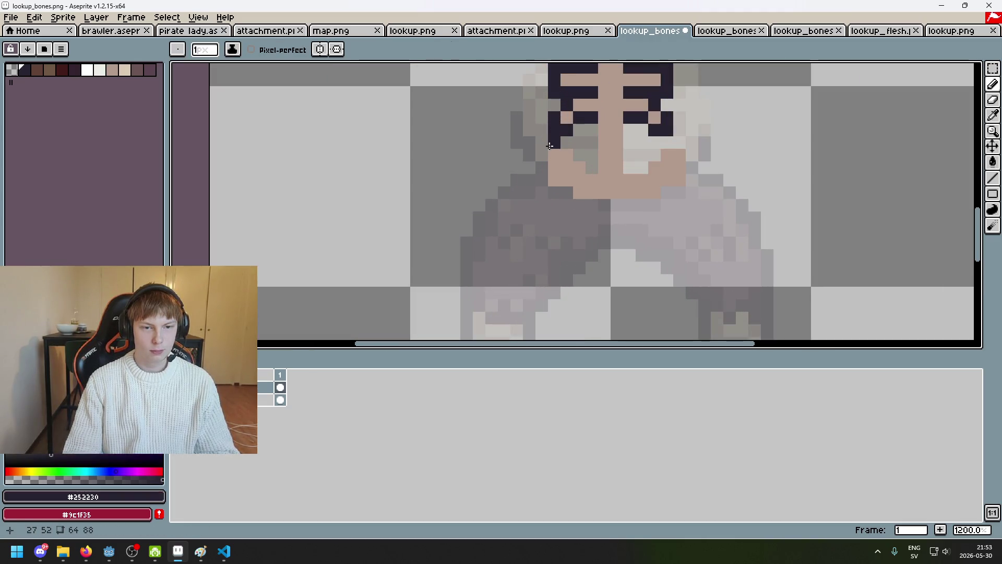
click(542, 154)
alt+click(553, 152)
drag(543, 155, 543, 168)
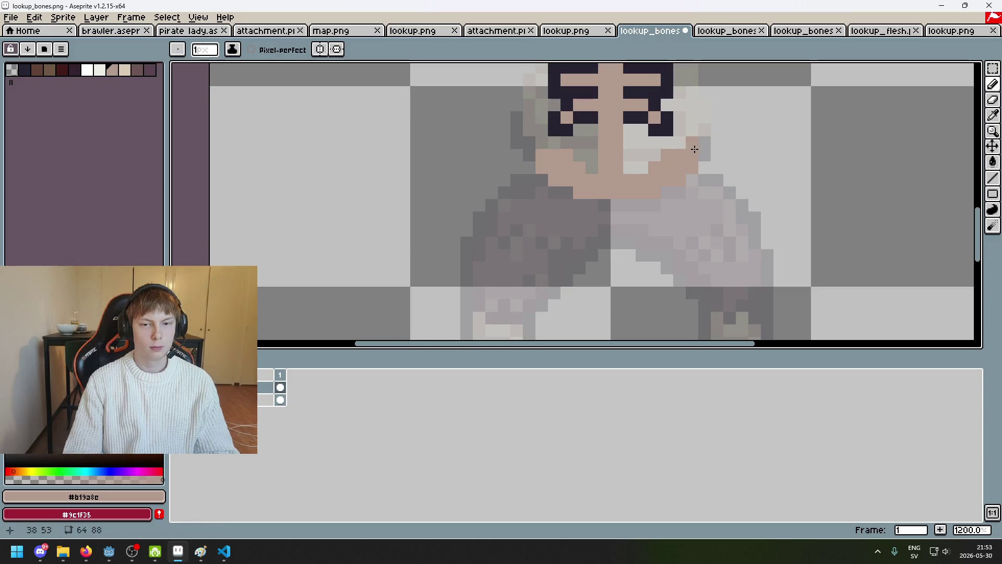
alt+click(671, 129)
mouse_move(692, 142)
mouse_down()
mouse_move(705, 155)
mouse_move(660, 149)
mouse_up()
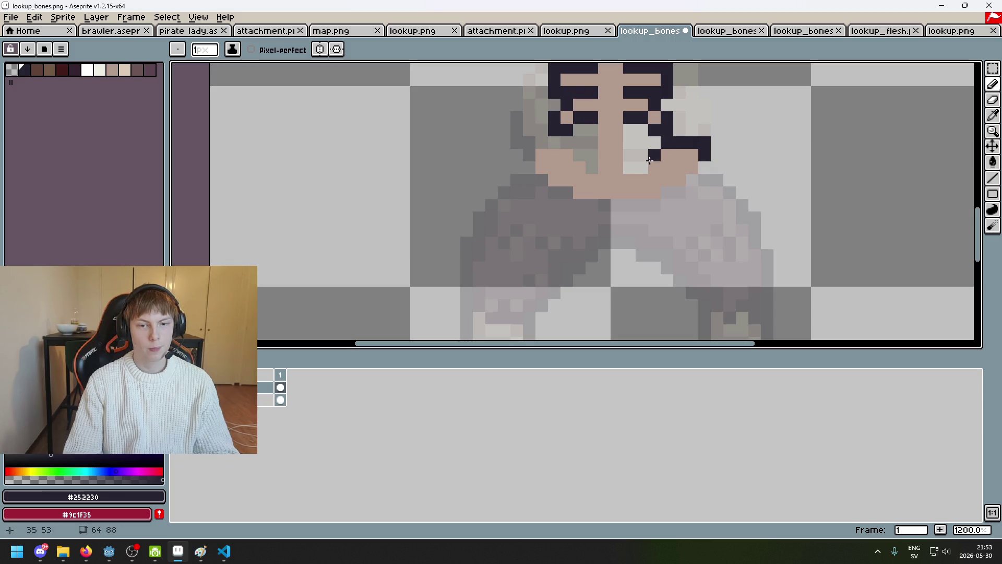
Undo the stray dark pixel and add dark outline pixels along the pelvis's right edge.
scroll(629, 167, down, 6)
scroll(620, 149, up, 4)
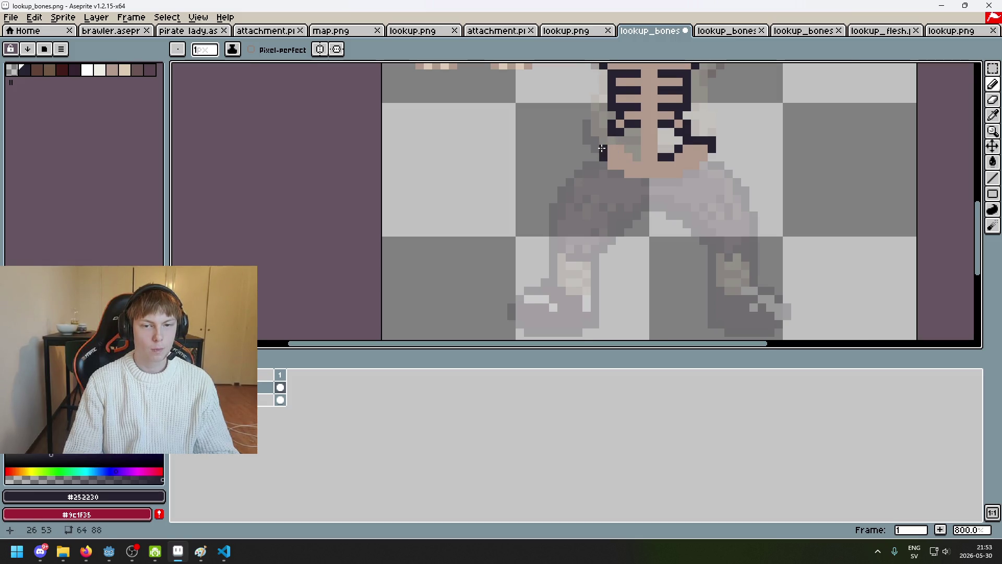
scroll(602, 149, up, 2)
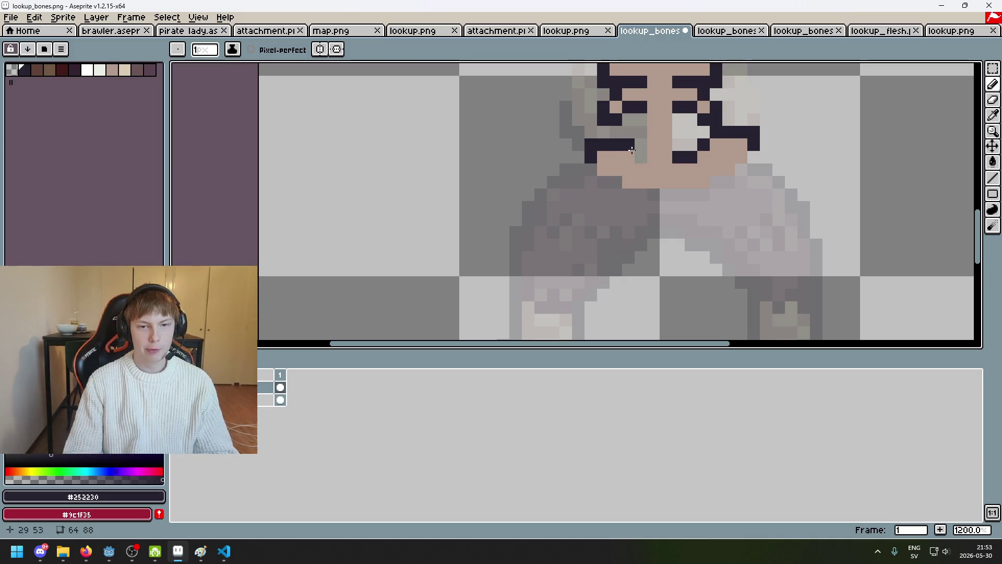
scroll(640, 156, down, 4)
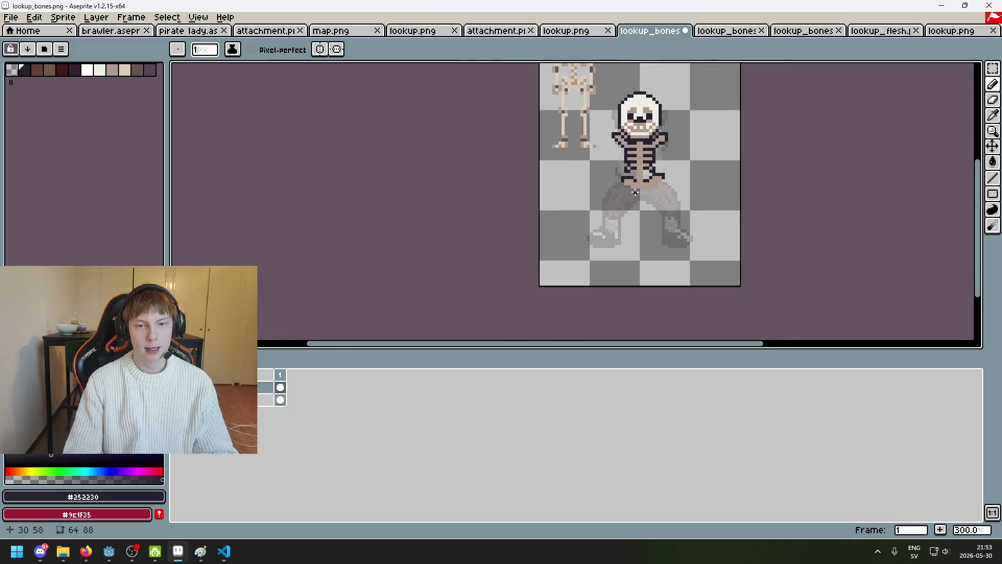
scroll(632, 193, up, 4)
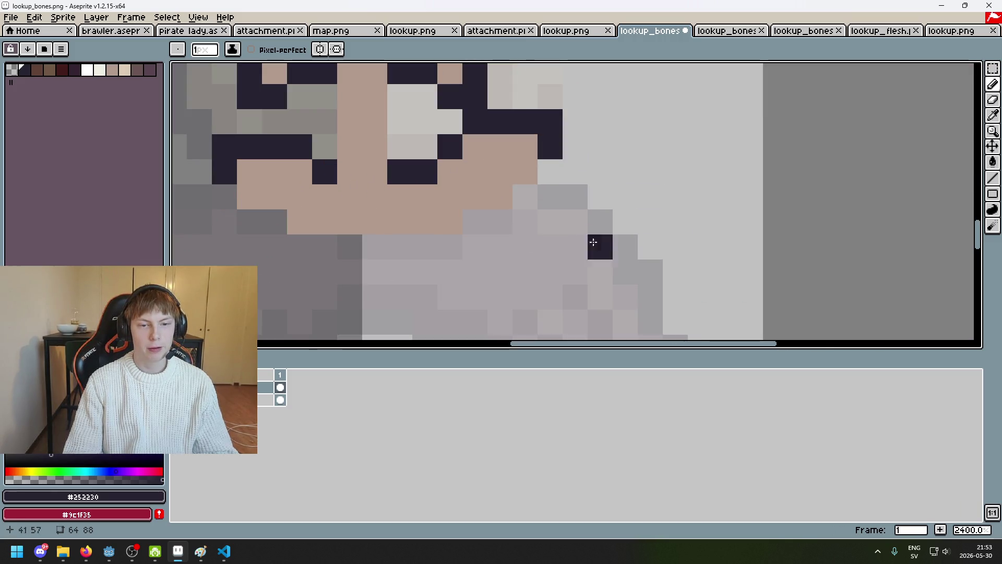
scroll(677, 167, down, 3)
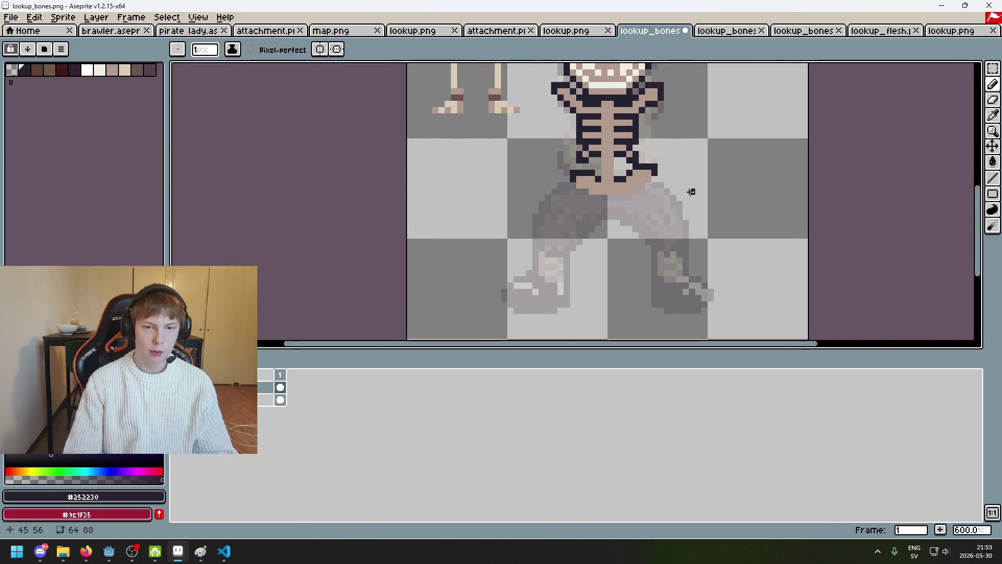
scroll(690, 191, up, 4)
scroll(605, 160, down, 5)
scroll(605, 160, up, 5)
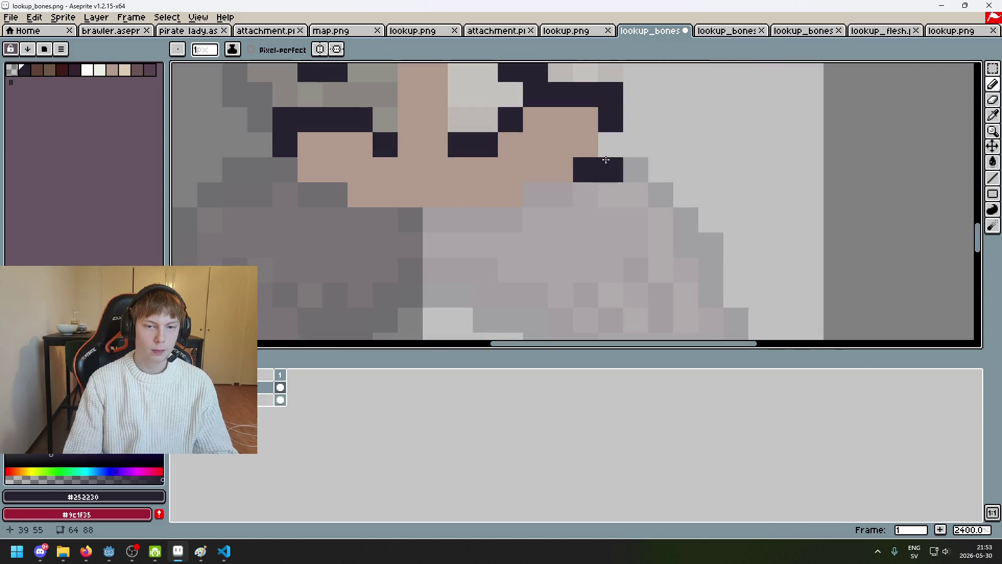
key(ctrl+z)
click(585, 145)
click(538, 195)
click(558, 194)
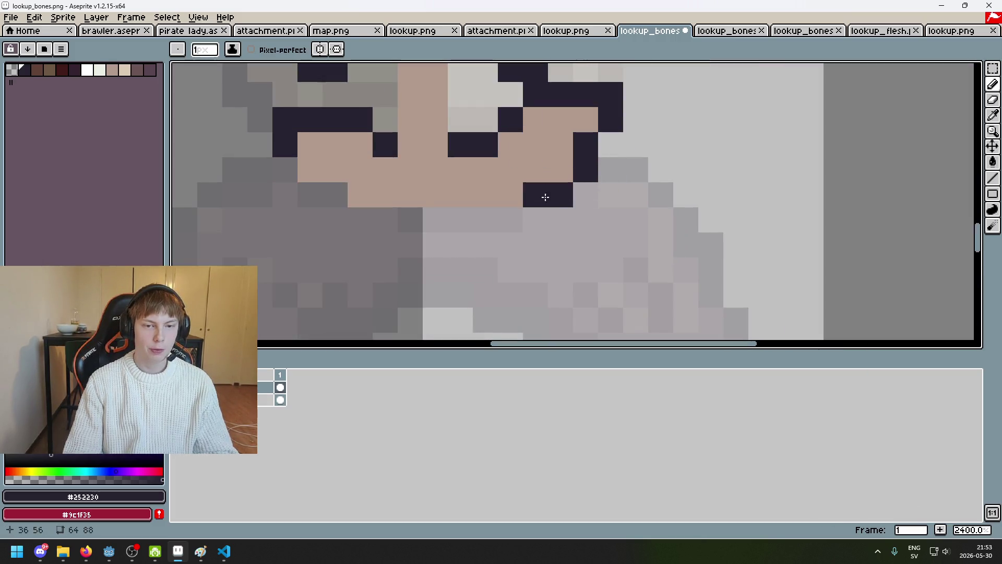
Draw a diagonal dark outline at the lower left and a straight line under the pelvis.
click(310, 169)
click(329, 190)
click(354, 215)
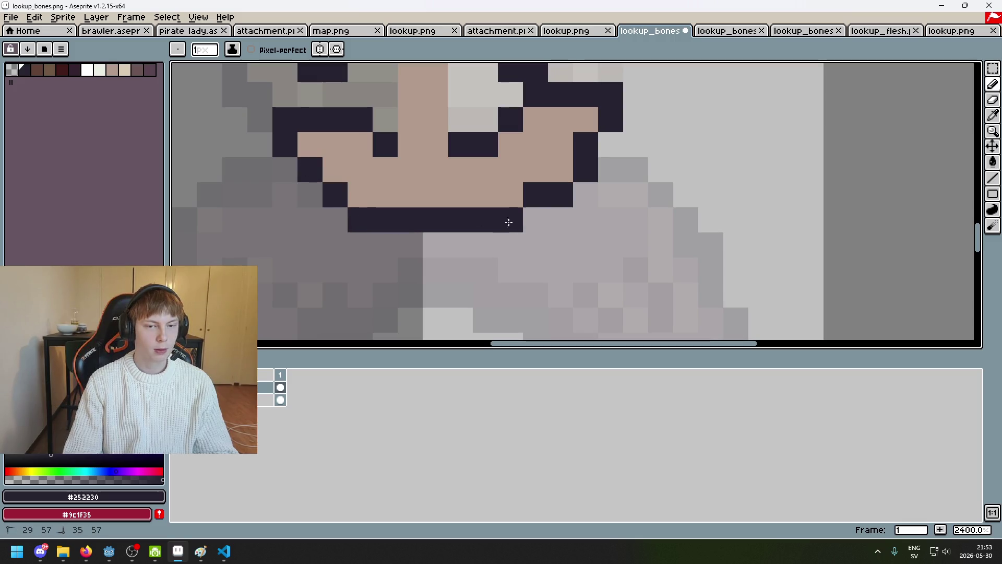
click(509, 222)
scroll(508, 223, down, 4)
scroll(508, 197, up, 1)
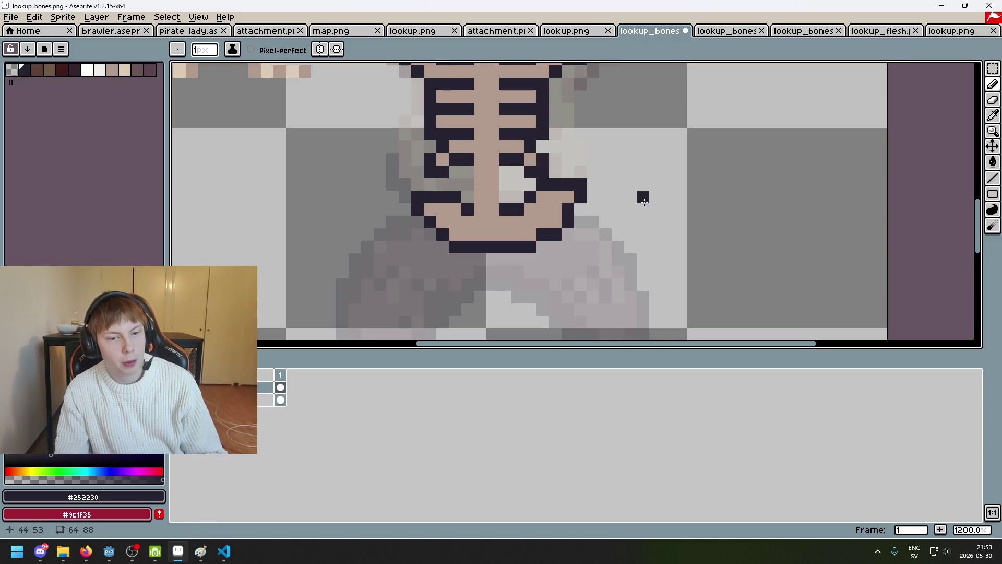
Erase the stray dark pixels right of the pelvis, then undo the recent edits.
drag(644, 202, 719, 178)
key(e)
drag(618, 162, 666, 161)
key(b)
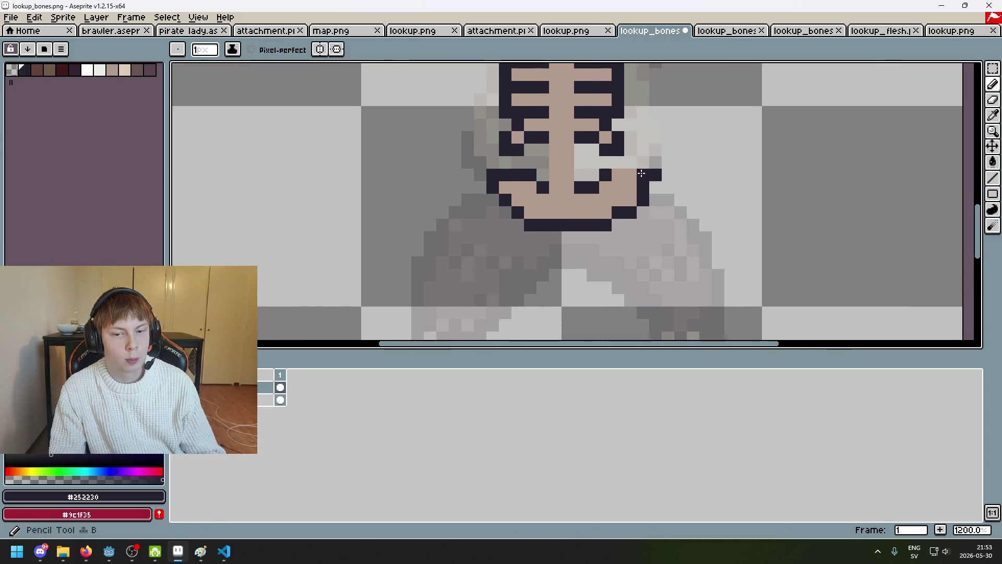
key(ctrl+z)
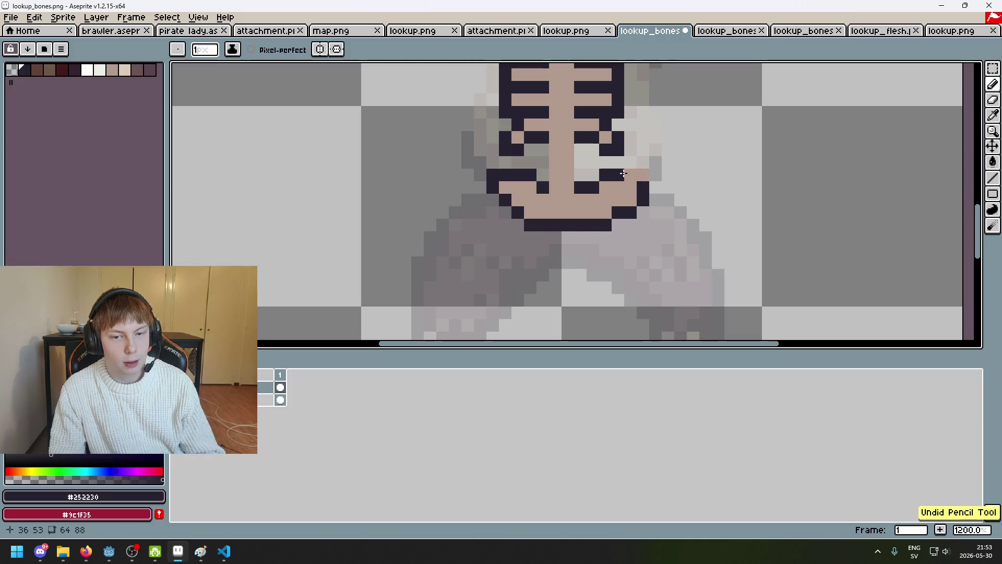
scroll(674, 187, down, 6)
scroll(674, 187, up, 6)
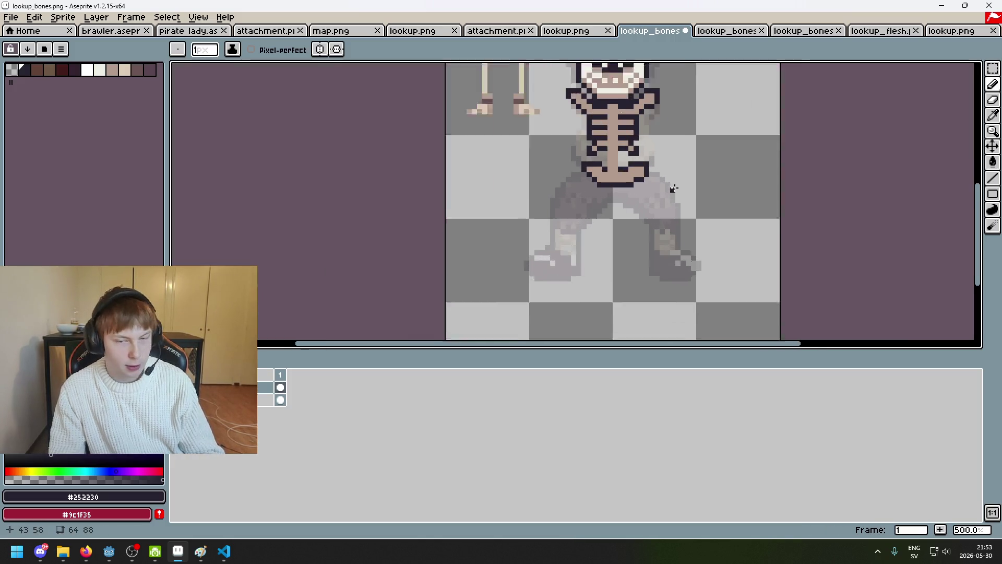
key(ctrl+z)
key(ctrl+z)
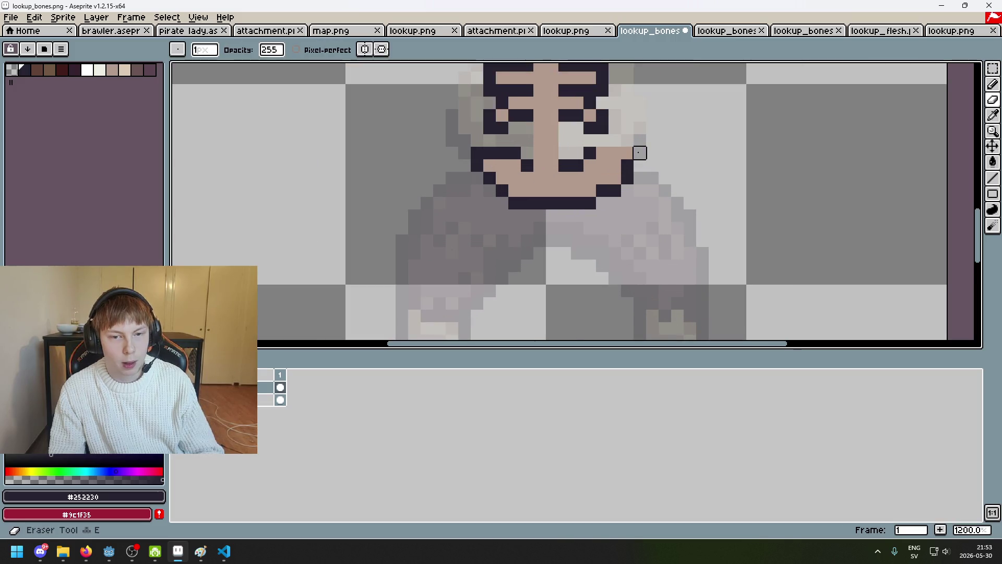
scroll(613, 165, down, 6)
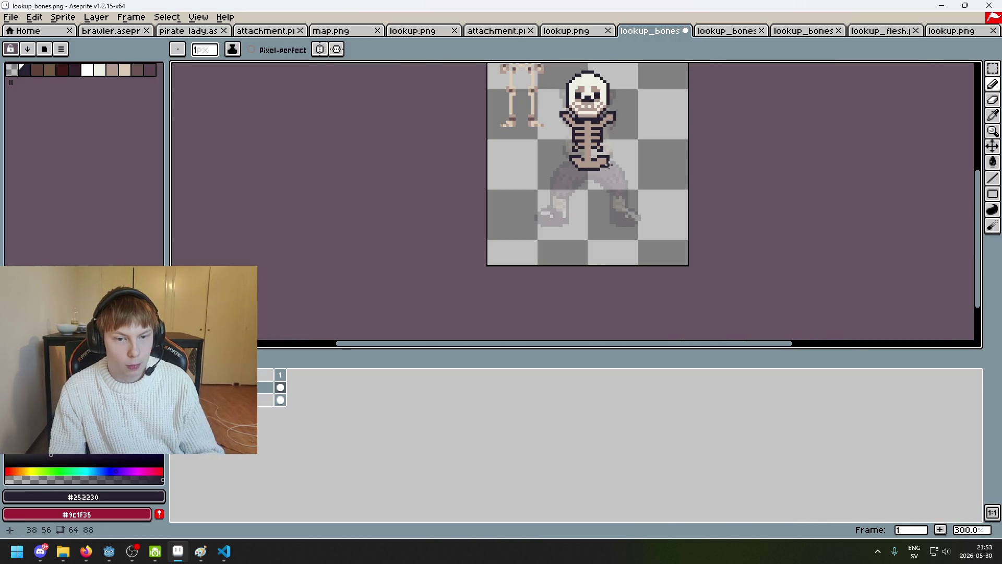
scroll(608, 165, up, 4)
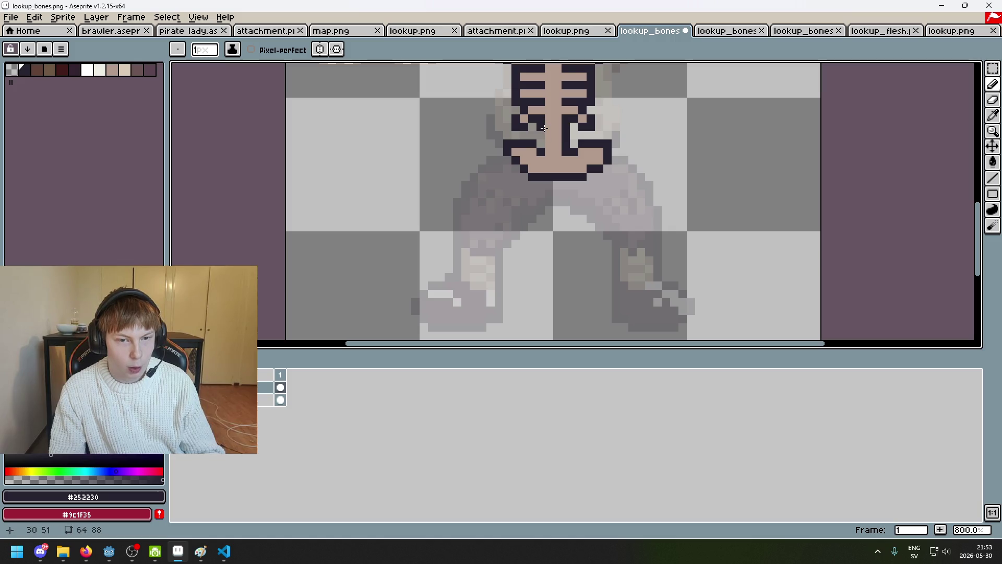
scroll(539, 143, down, 4)
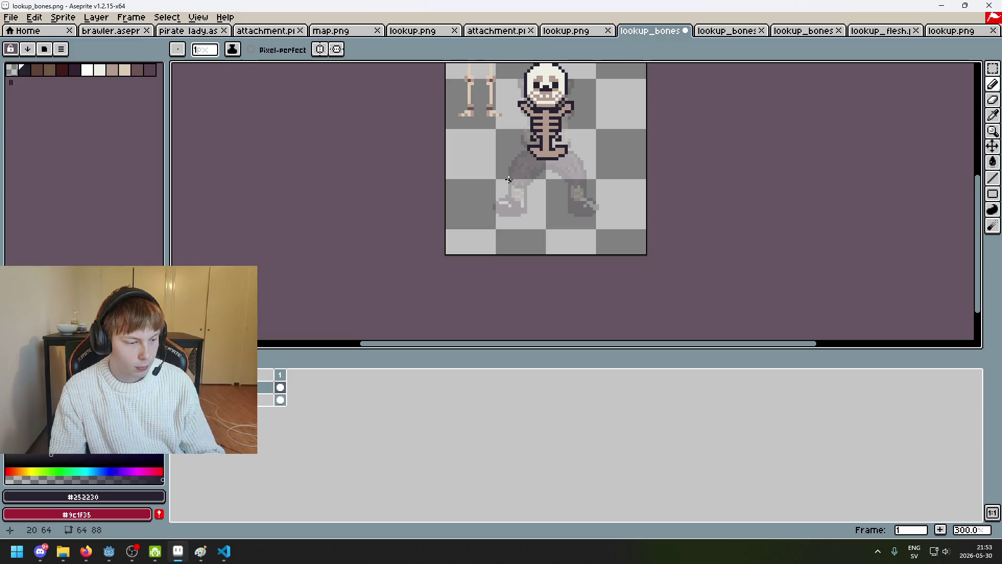
scroll(509, 179, up, 3)
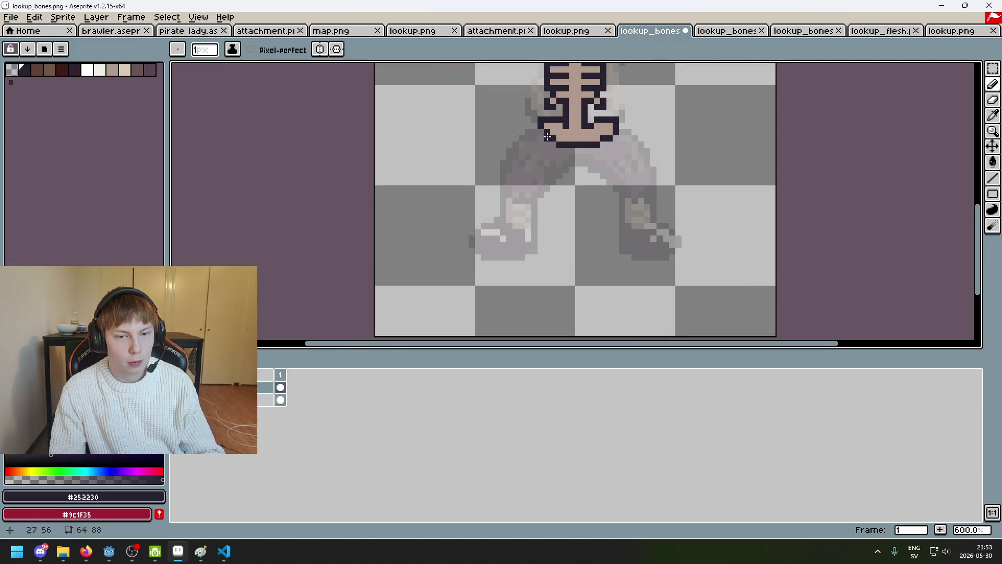
scroll(547, 136, up, 4)
Sample the tan and dark colours and reposition the view, ending on tan #b19a8c.
alt+click(565, 134)
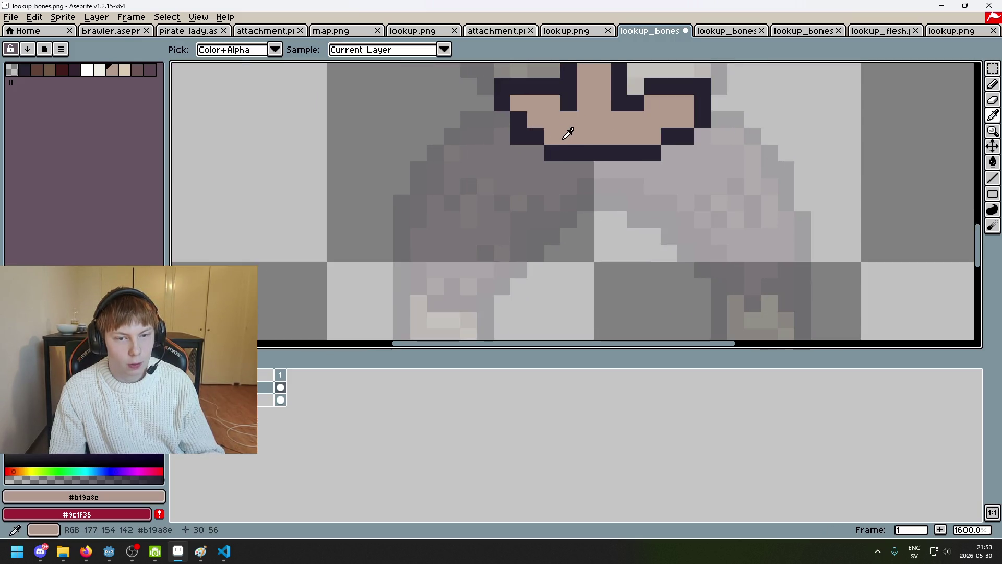
alt+click(685, 135)
scroll(697, 137, down, 6)
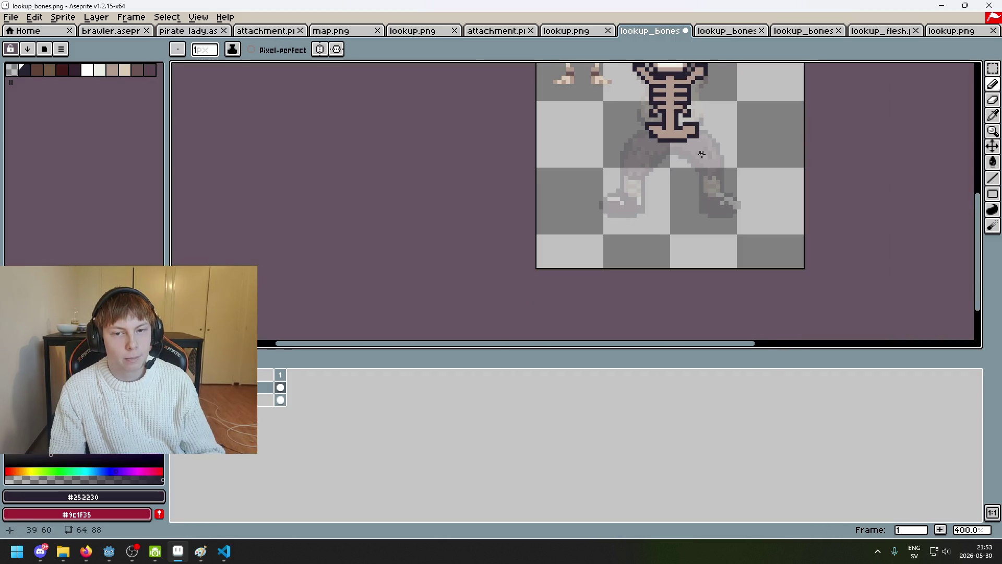
scroll(676, 190, up, 3)
scroll(679, 198, down, 3)
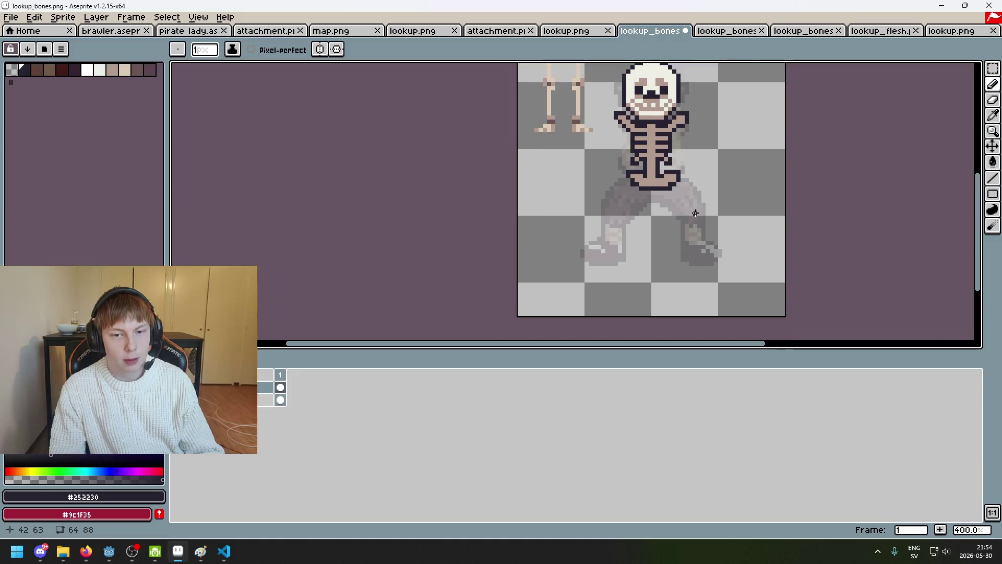
scroll(696, 215, down, 2)
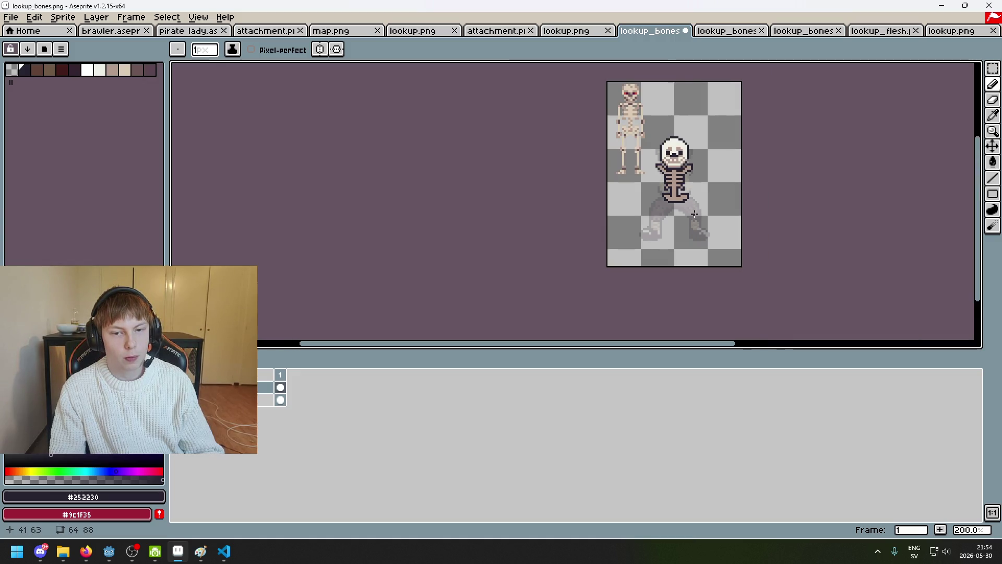
scroll(621, 116, up, 2)
drag(568, 271, 384, 253)
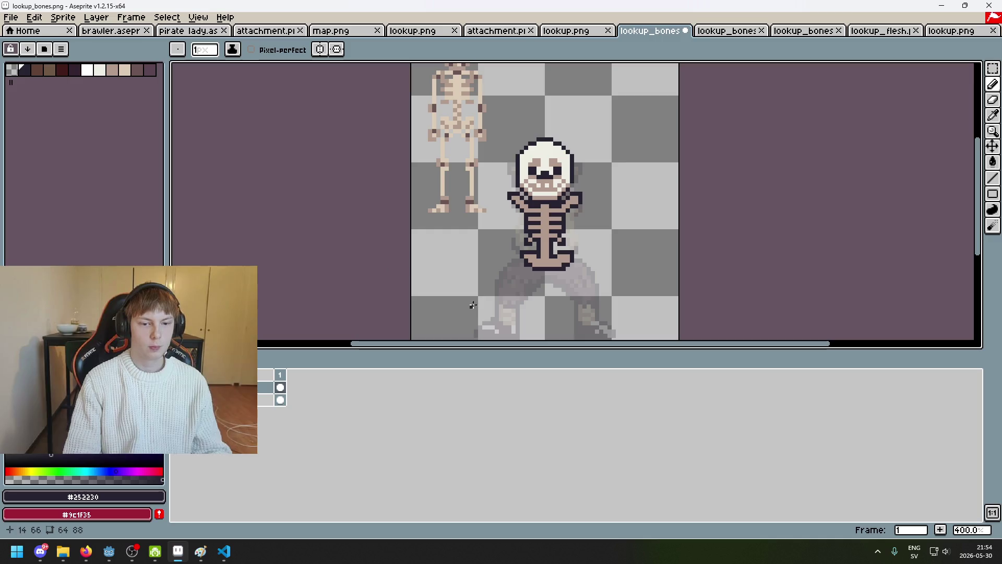
drag(525, 284, 527, 268)
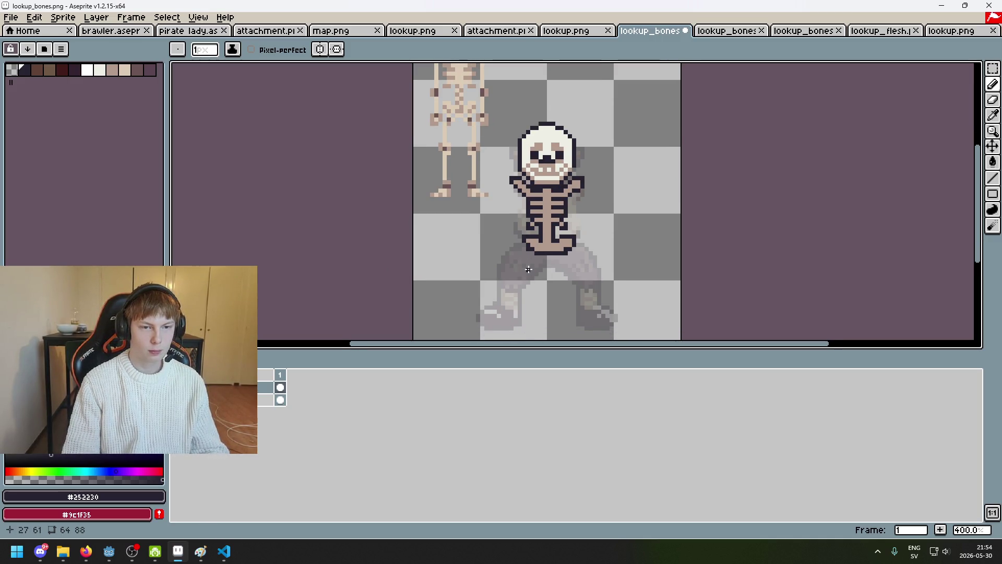
scroll(527, 269, up, 2)
alt+click(567, 192)
Draw two diagonal tan strokes down the left thigh, redrawing the first one.
scroll(543, 213, up, 1)
click(543, 213)
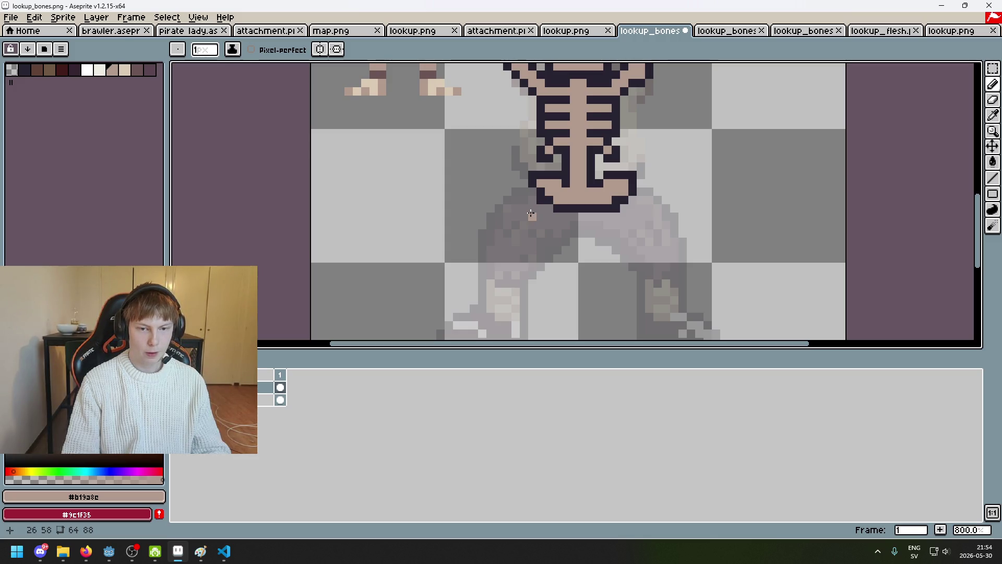
scroll(529, 214, down, 4)
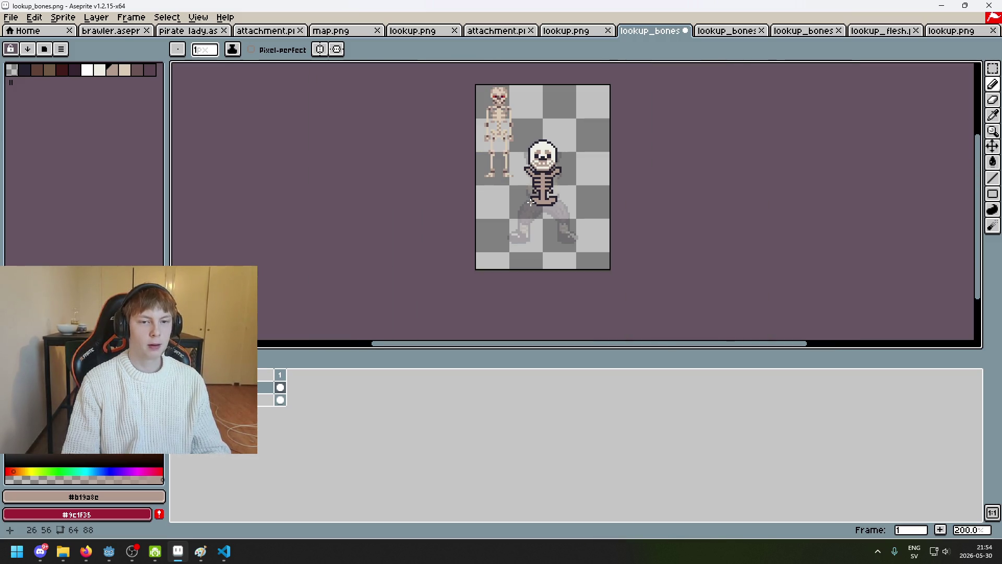
scroll(531, 203, up, 6)
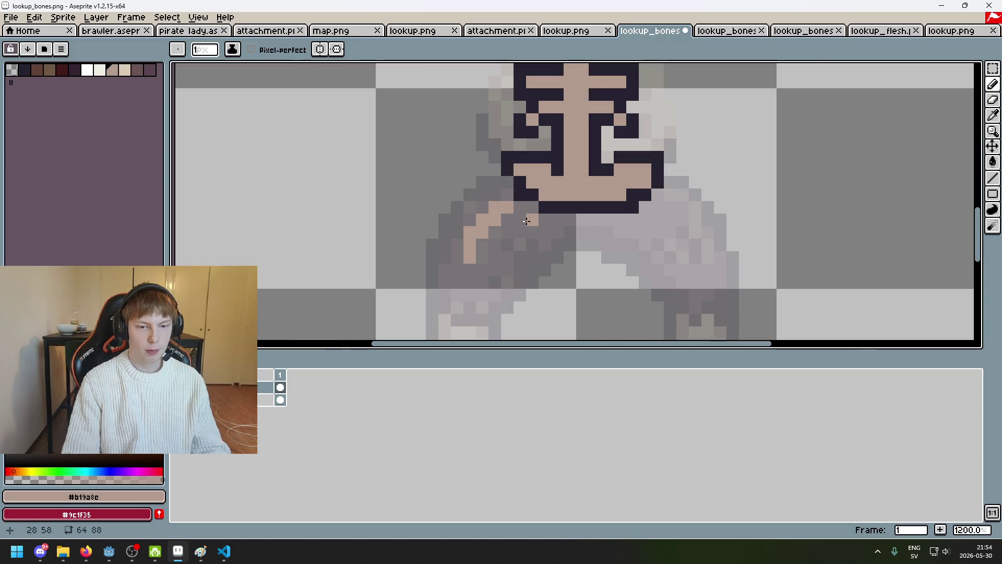
drag(526, 221, 480, 268)
key(ctrl+z)
drag(527, 220, 479, 270)
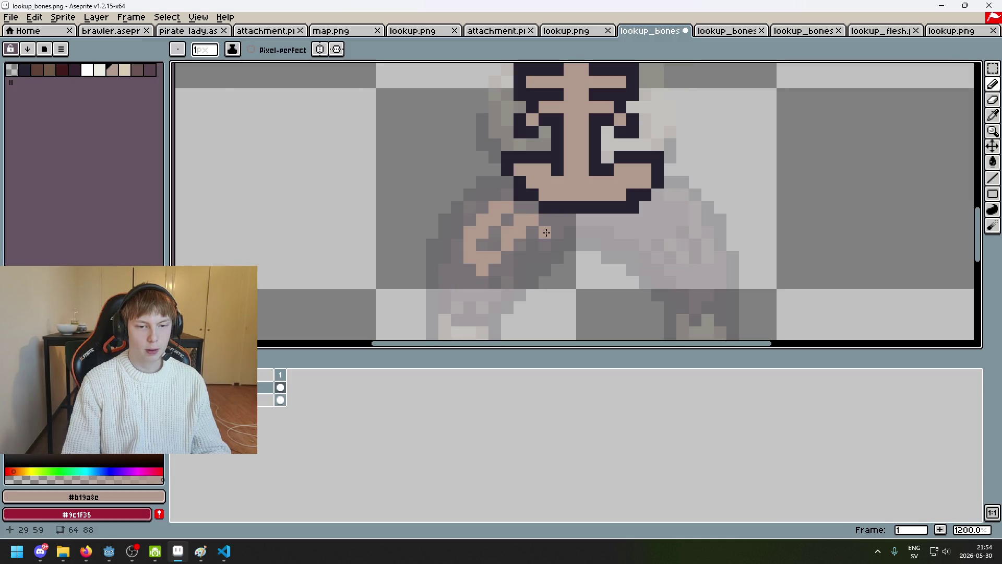
drag(542, 236, 474, 295)
scroll(525, 194, down, 3)
scroll(525, 193, up, 2)
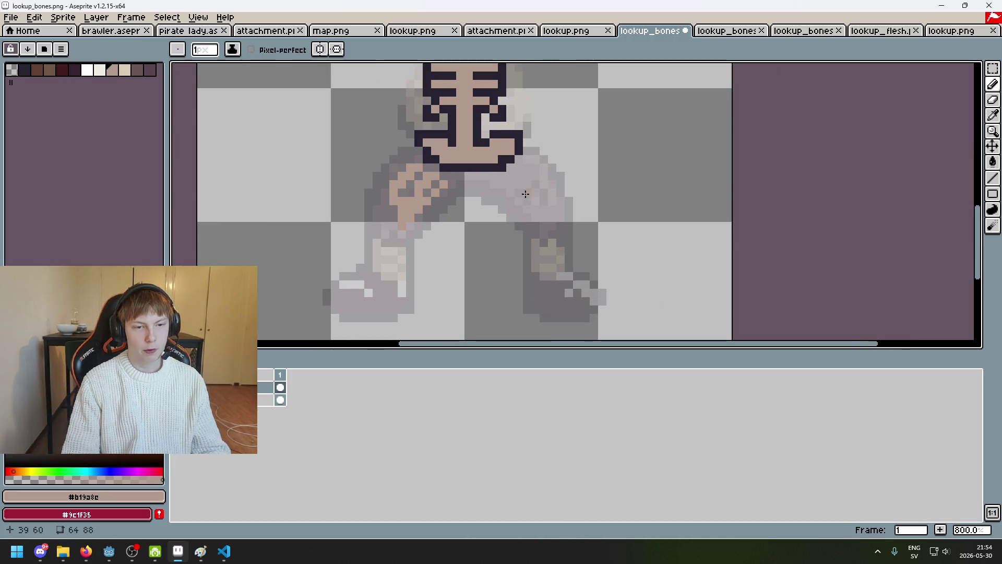
scroll(525, 193, up, 1)
Start a diagonal tan bone stroke on the right thigh.
drag(509, 179, 560, 230)
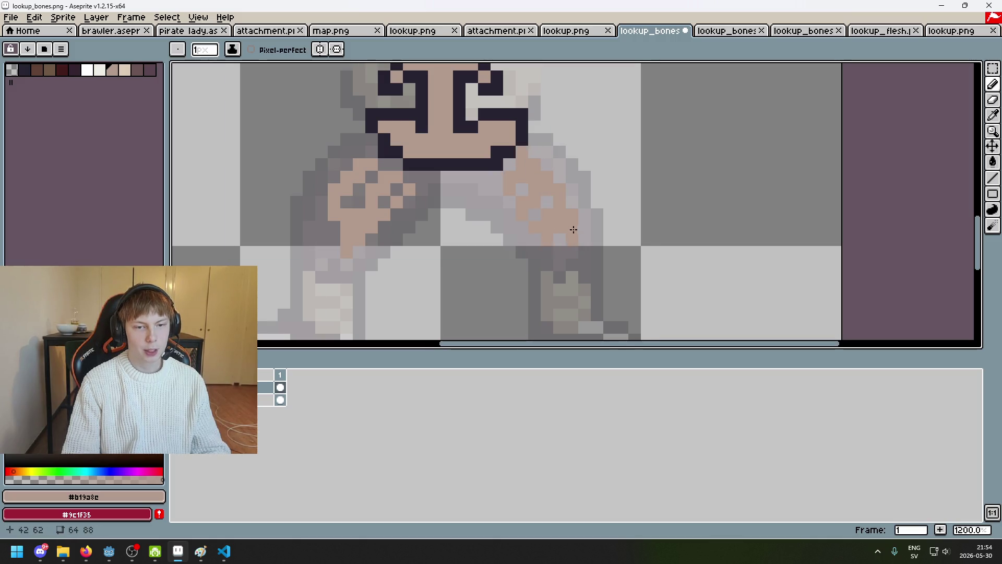
scroll(573, 229, down, 3)
scroll(704, 257, up, 1)
Pick the dark outline colour #252230 and switch between the Eraser and the Pencil.
key(e)
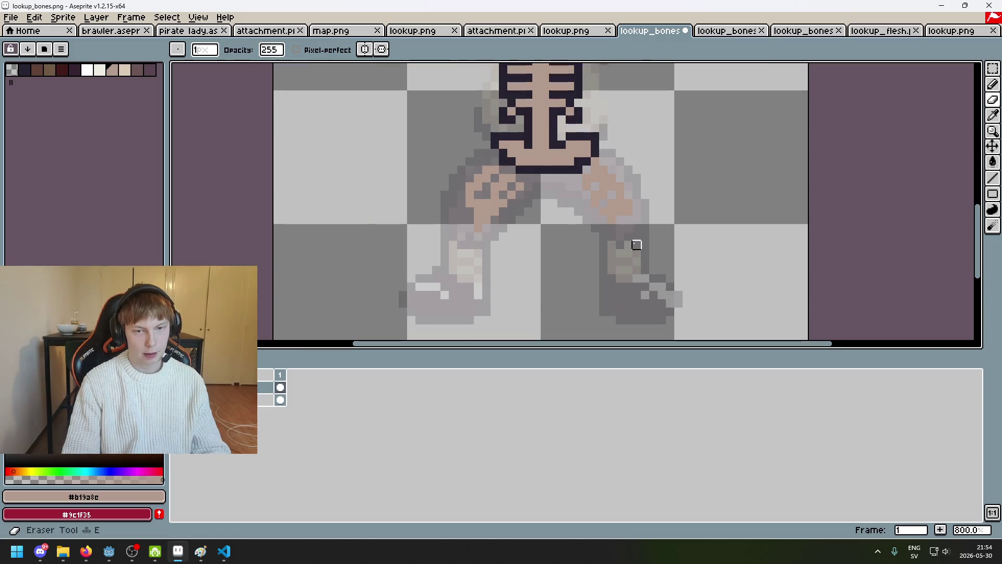
scroll(637, 245, down, 2)
scroll(621, 252, up, 5)
alt+click(555, 159)
key(b)
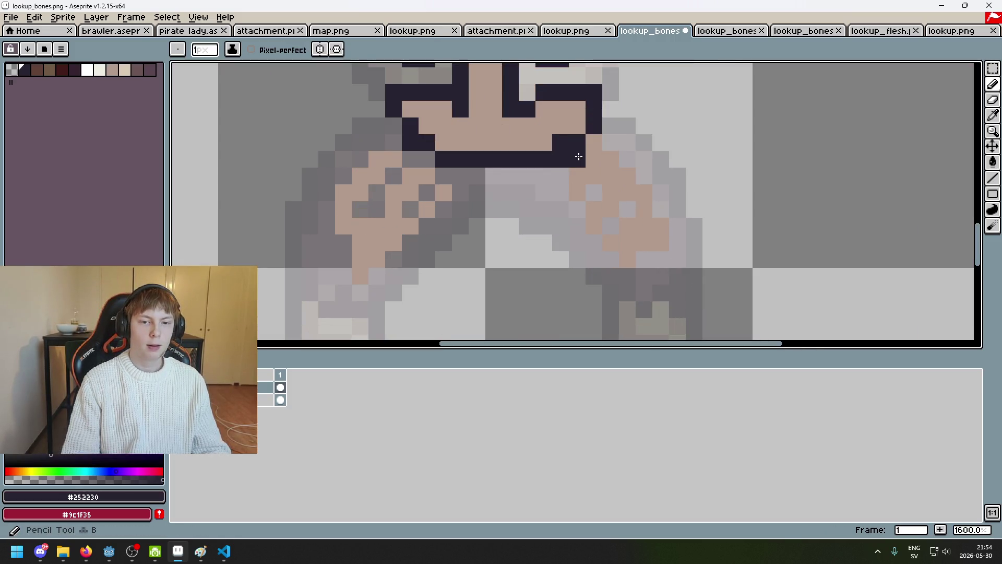
key(e)
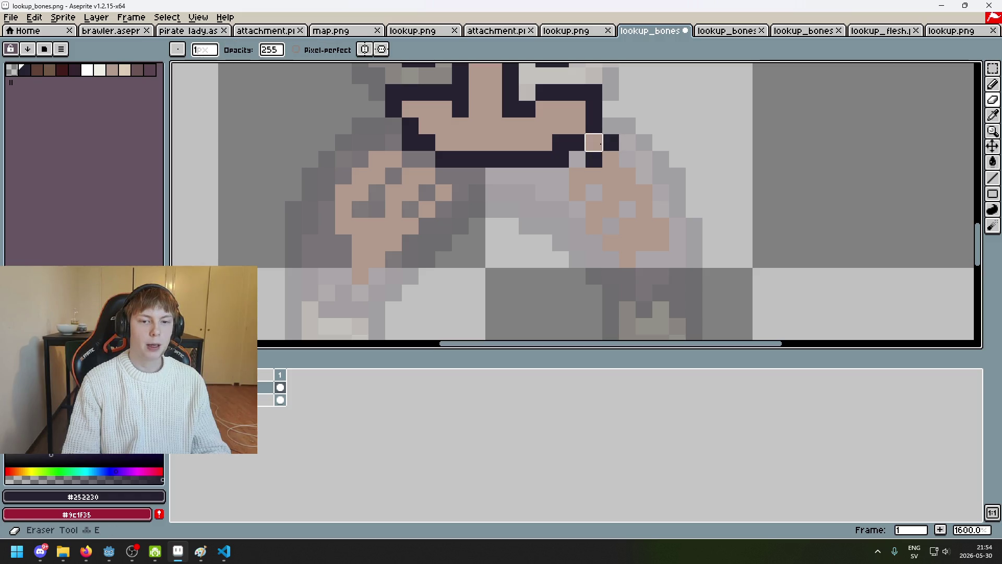
key(b)
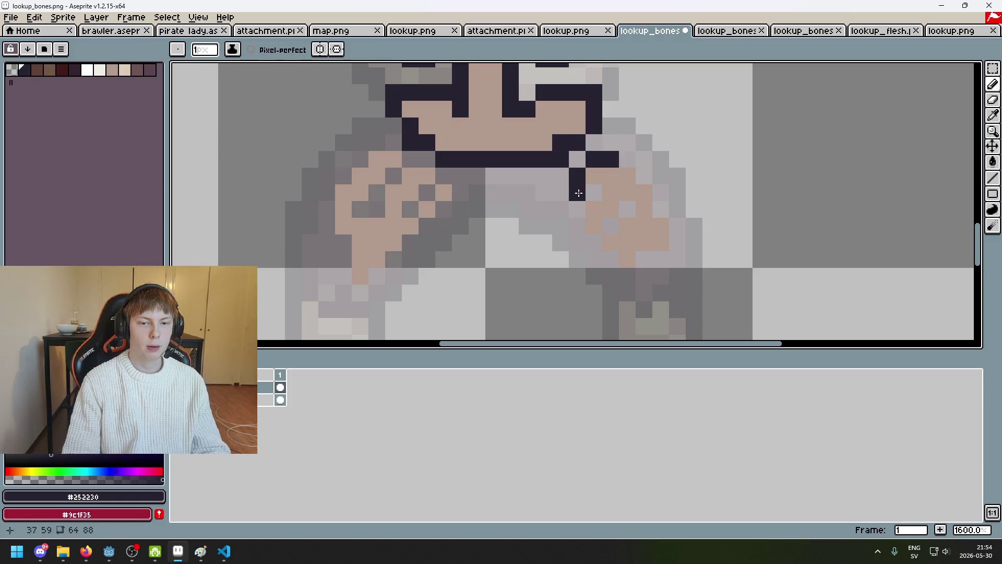
Try dark outline pixels beside the right hip and undo the misplaced ones.
scroll(596, 165, up, 2)
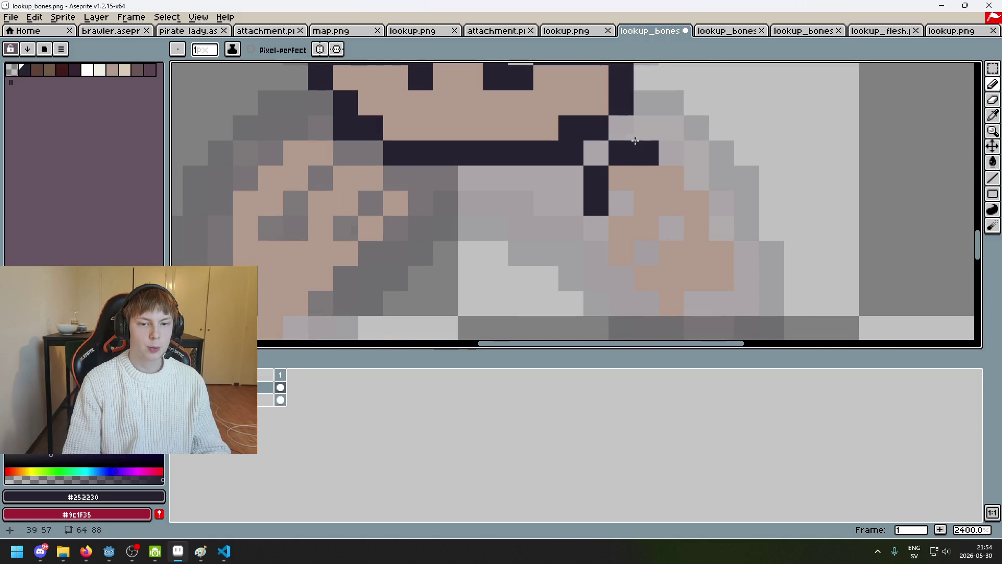
key(e)
click(596, 177)
key(ctrl+z)
scroll(647, 225, down, 6)
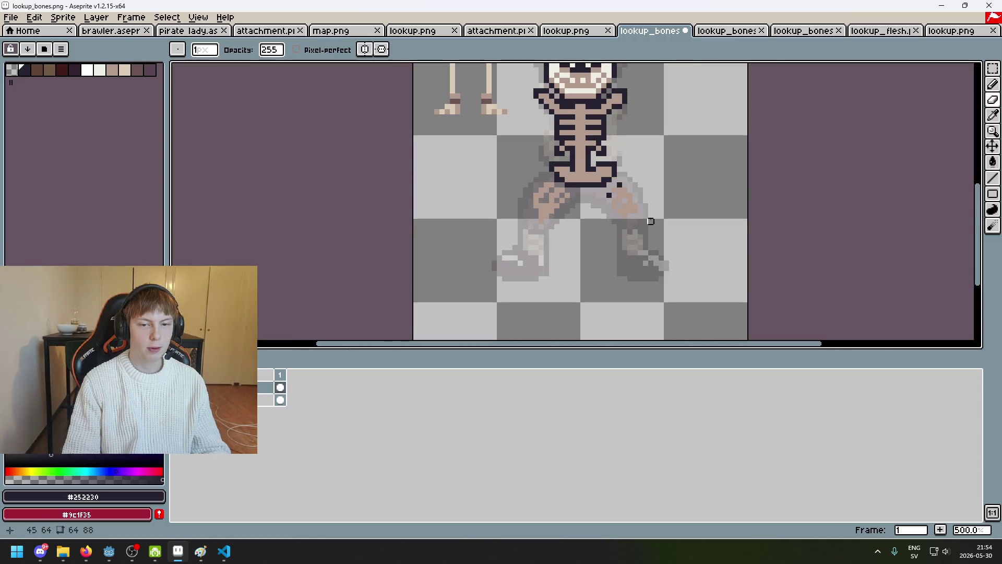
scroll(626, 201, up, 6)
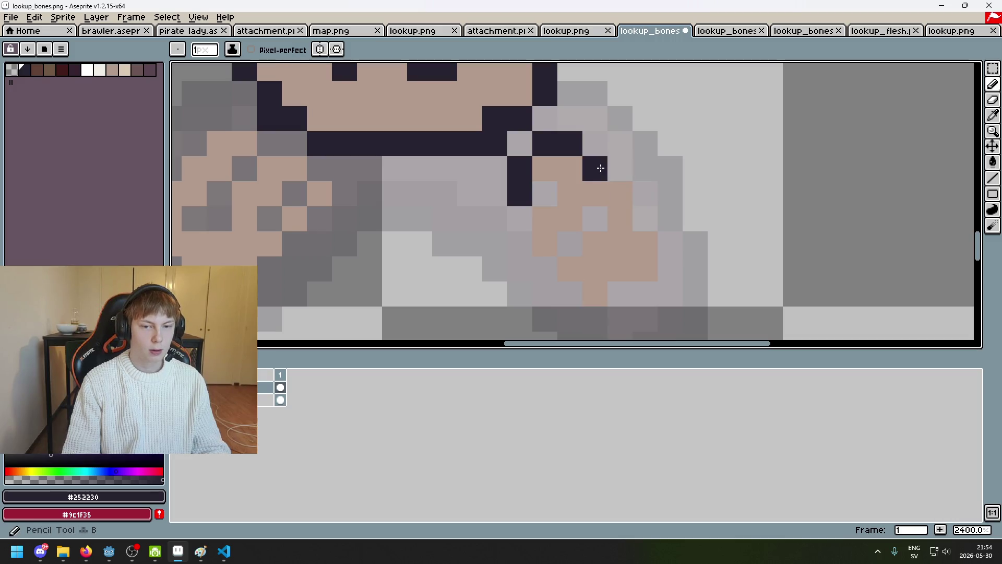
click(621, 191)
key(ctrl+z)
key(ctrl+z)
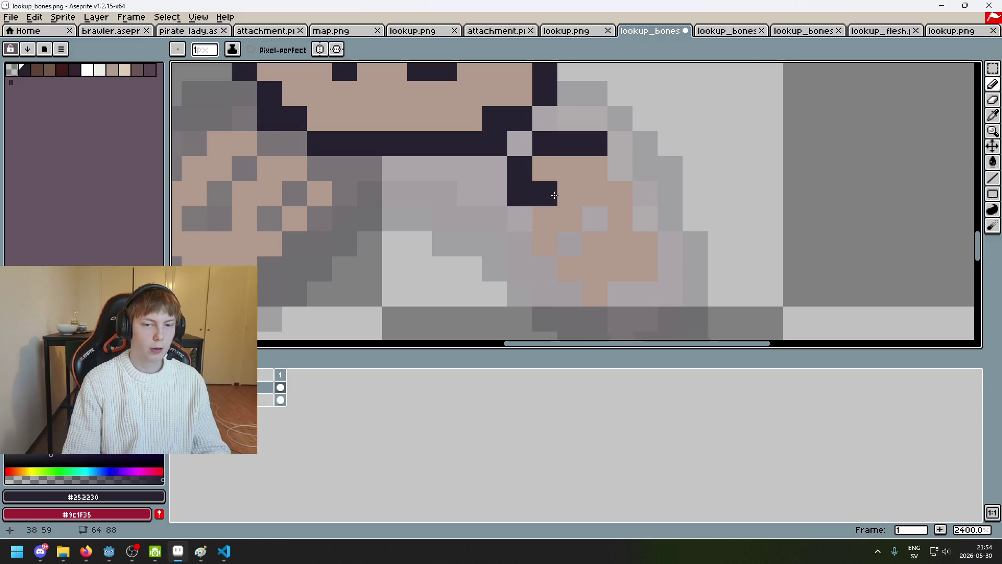
Draw the dark outline down the outer edge of the right thigh from the hip.
click(616, 168)
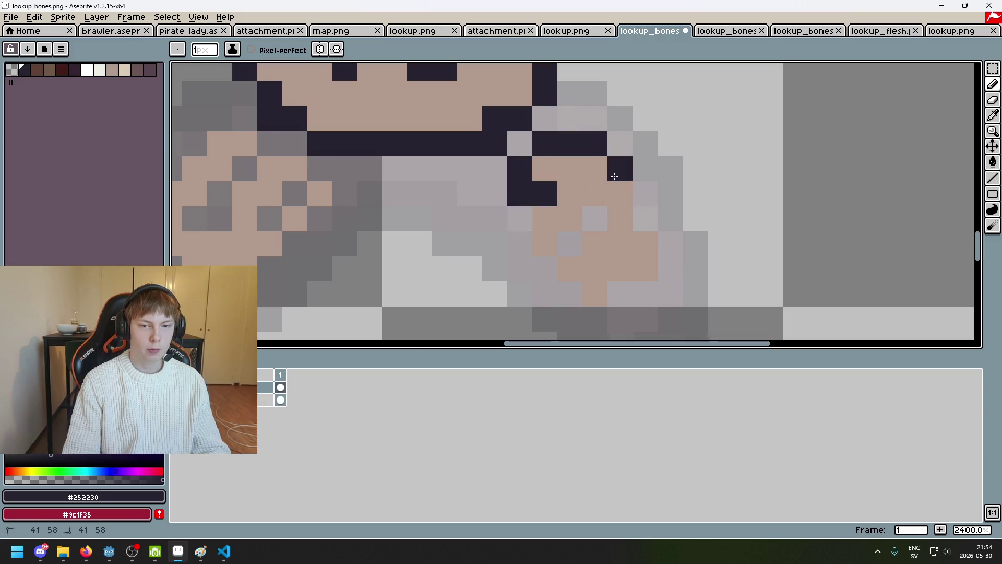
drag(645, 194, 644, 214)
drag(536, 246, 537, 220)
scroll(538, 219, down, 3)
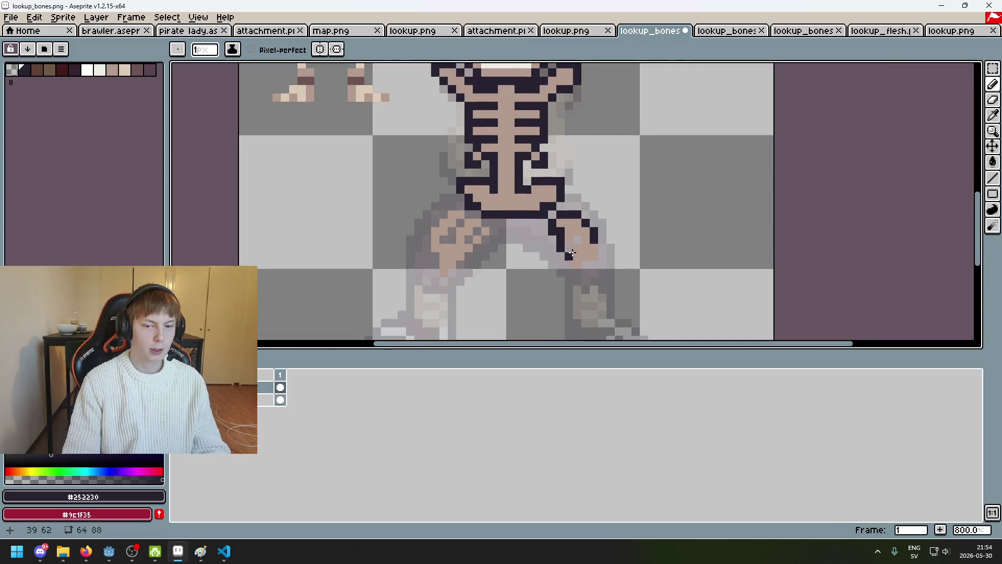
scroll(544, 188, up, 3)
drag(561, 165, 587, 189)
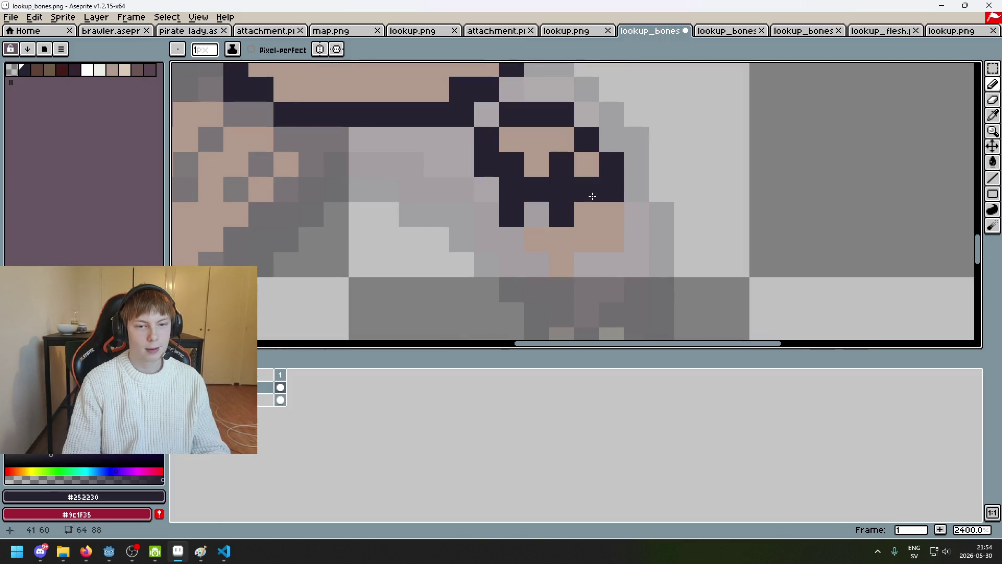
click(635, 233)
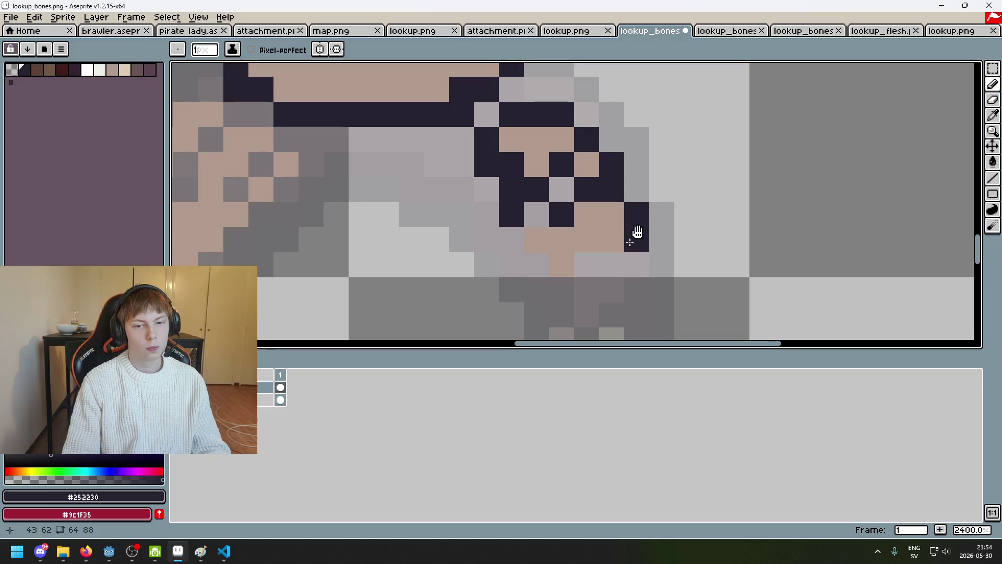
Finish the right femur outline with dark pixels around the knee and bone bottom.
scroll(615, 214, down, 1)
scroll(601, 196, up, 1)
click(602, 197)
drag(605, 175, 623, 208)
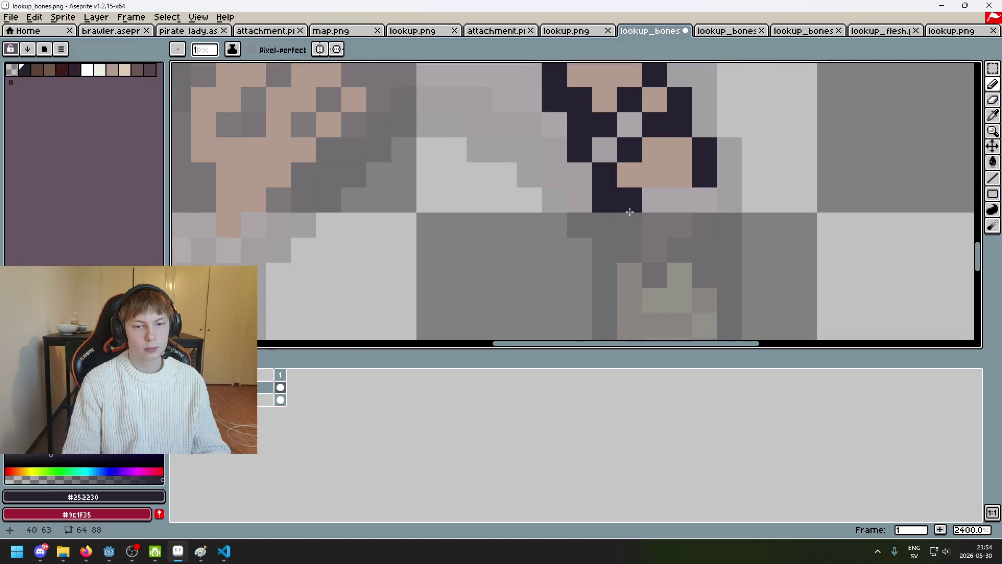
click(680, 200)
click(652, 200)
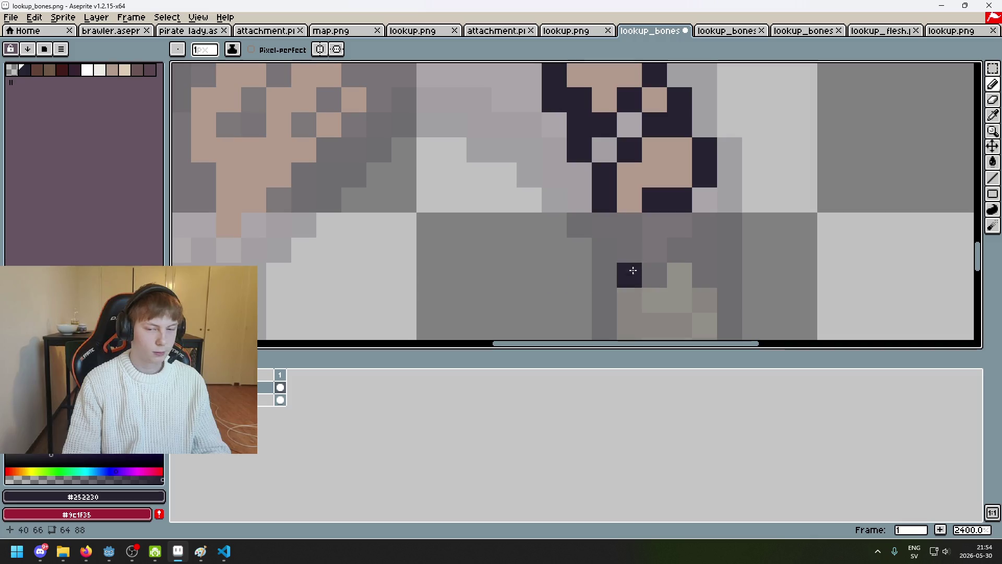
scroll(638, 225, down, 7)
scroll(580, 205, up, 5)
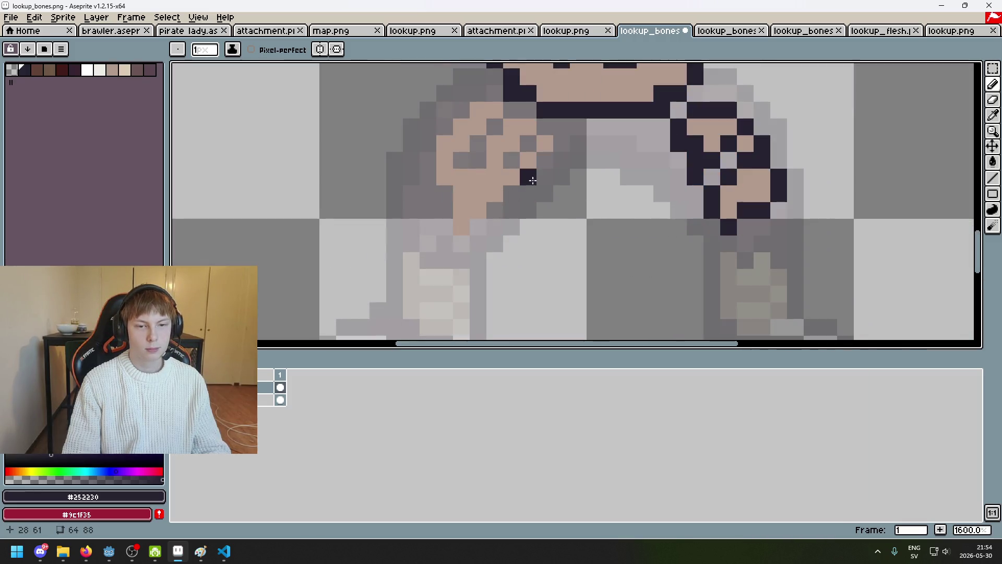
Draw a diagonal dark outline across the left thigh, sampling tan and dark colours.
drag(512, 118, 545, 141)
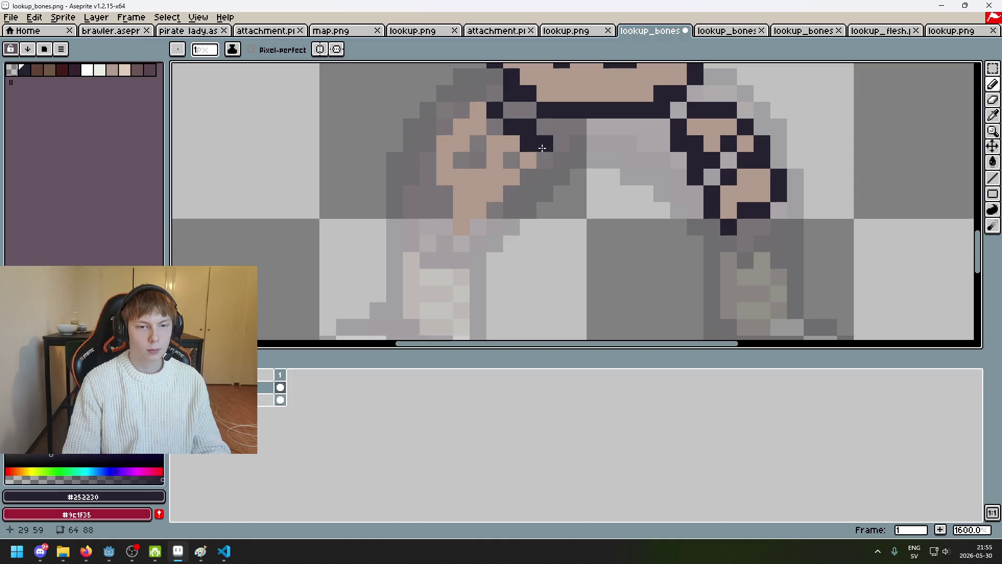
click(528, 160)
alt+click(512, 143)
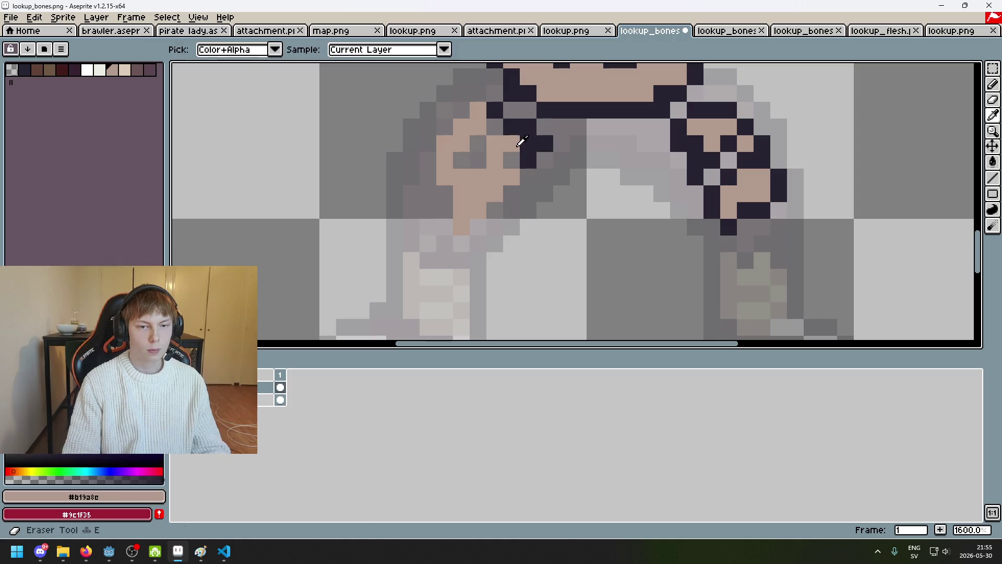
click(528, 143)
alt+click(534, 159)
click(478, 145)
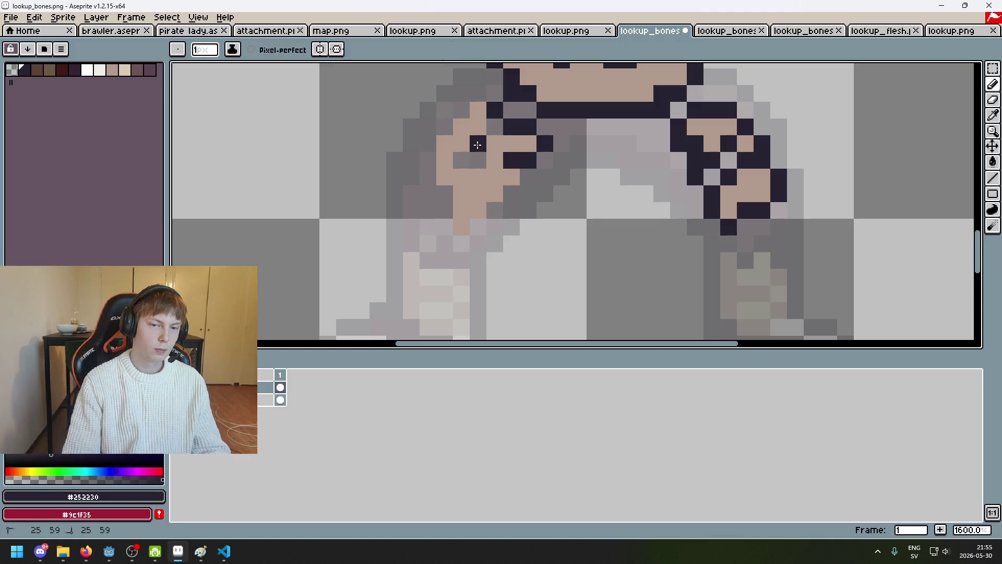
Place and undo trial dark pixels along the left thigh edge.
key(ctrl+z)
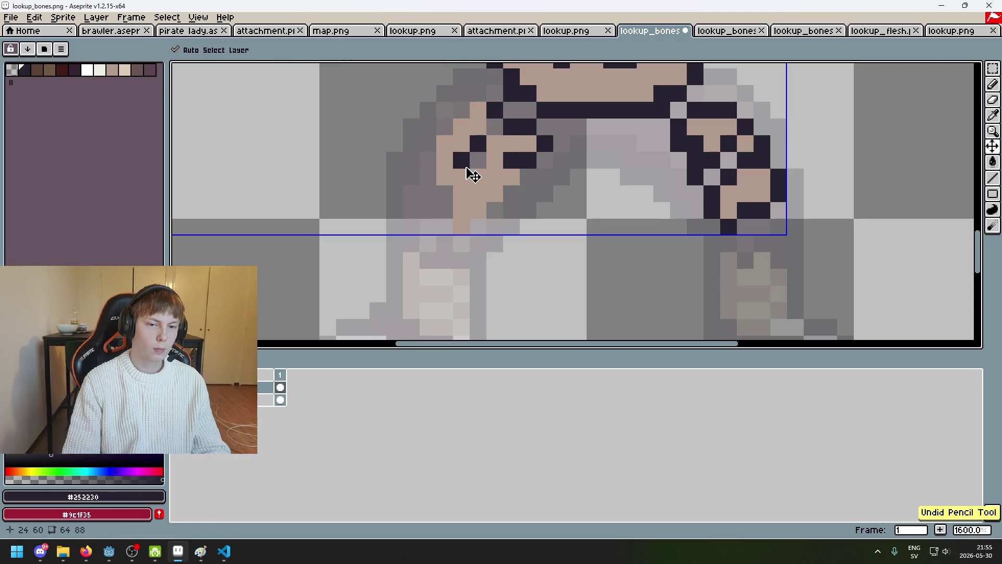
click(479, 145)
mouse_move(479, 144)
mouse_down()
mouse_move(478, 160)
mouse_move(458, 161)
mouse_up()
key(ctrl+z)
click(448, 166)
key(ctrl+z)
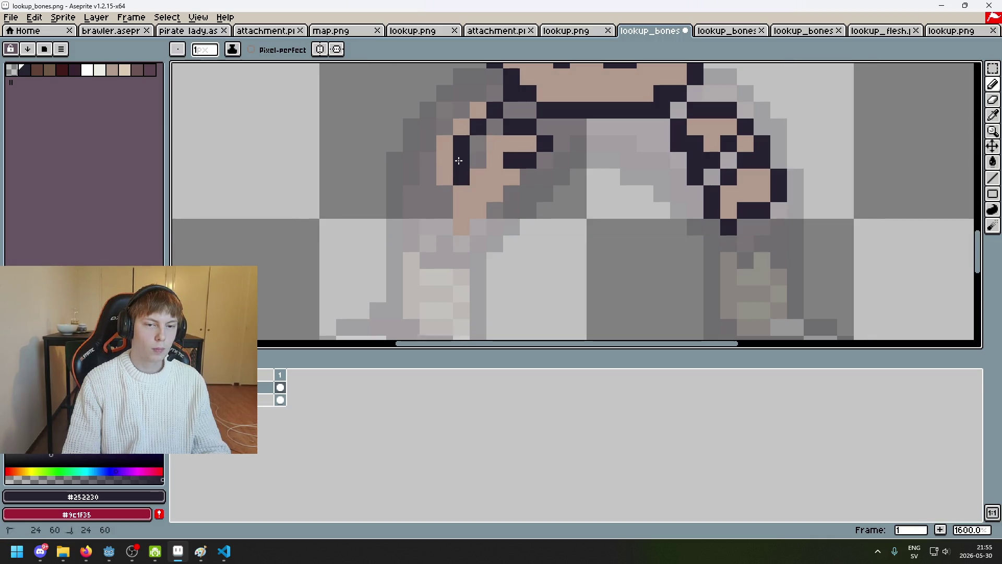
key(ctrl+z)
click(492, 154)
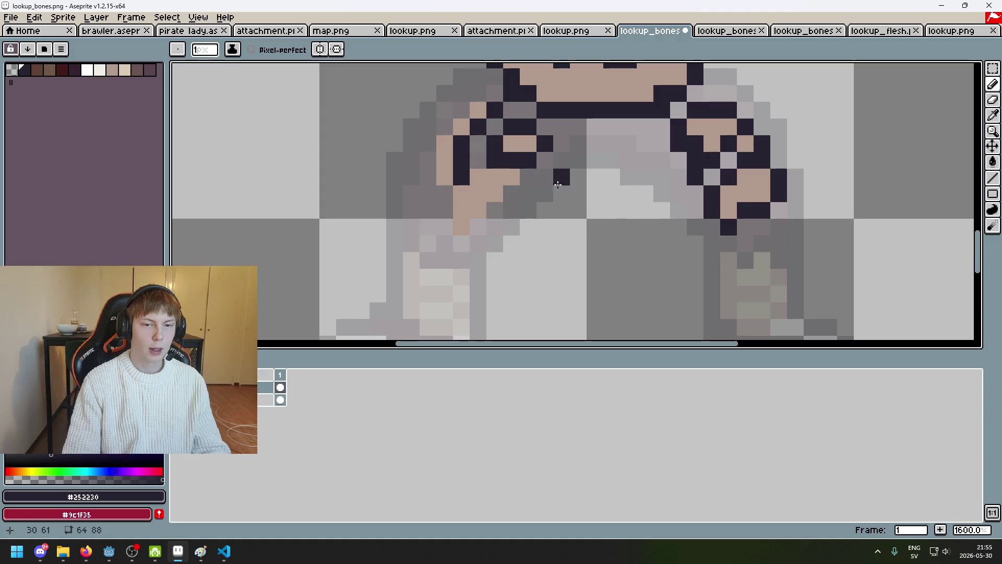
key(ctrl+z)
Outline the top and upper edge of the left thigh in dark pixels.
scroll(557, 184, up, 4)
click(493, 120)
drag(472, 144, 455, 152)
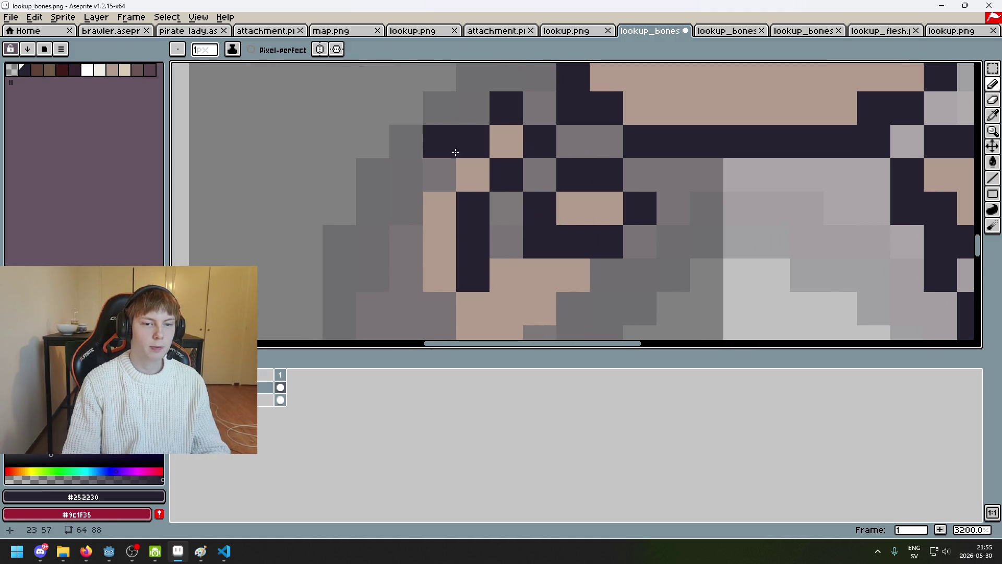
key(ctrl+z)
click(440, 162)
click(483, 111)
key(ctrl+z)
click(445, 154)
key(ctrl+z)
click(416, 207)
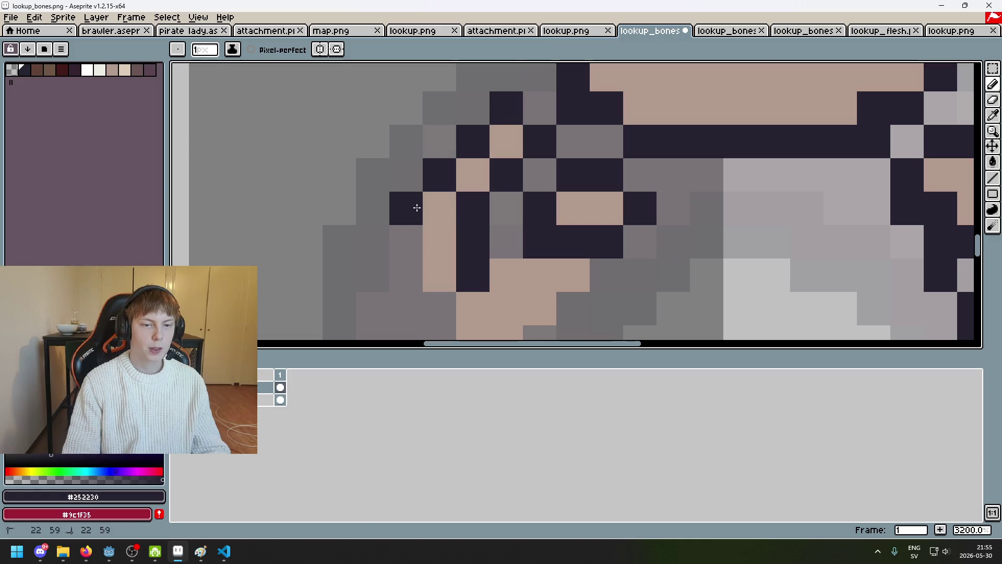
Draw the dark outline down the outer left thigh to the bottom of the bone.
mouse_move(417, 208)
mouse_down()
mouse_move(412, 292)
mouse_move(440, 308)
mouse_up()
key(ctrl+z)
mouse_move(445, 170)
mouse_down()
mouse_move(452, 240)
mouse_move(476, 248)
mouse_up()
key(ctrl+z)
click(452, 229)
scroll(504, 228, down, 1)
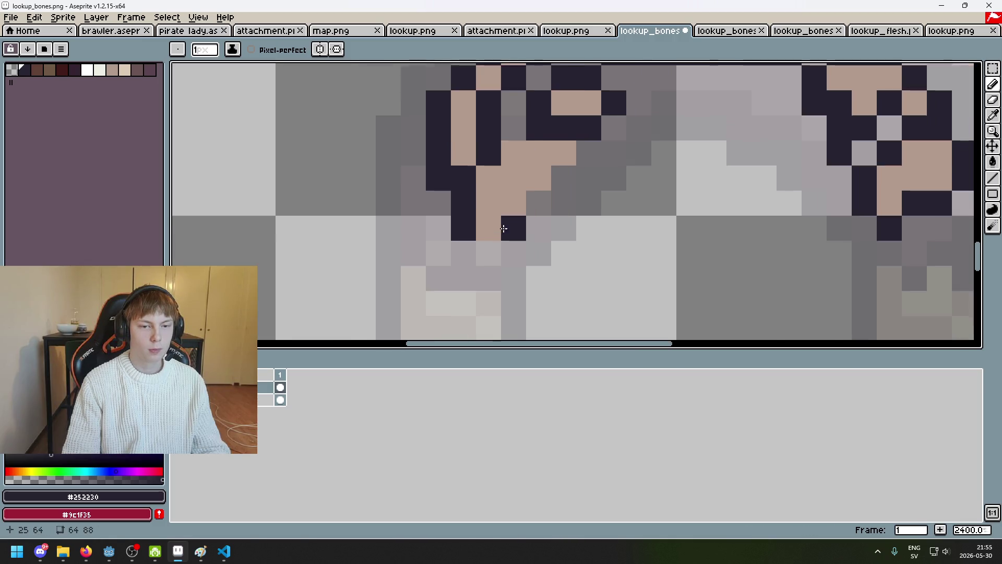
drag(528, 208, 578, 160)
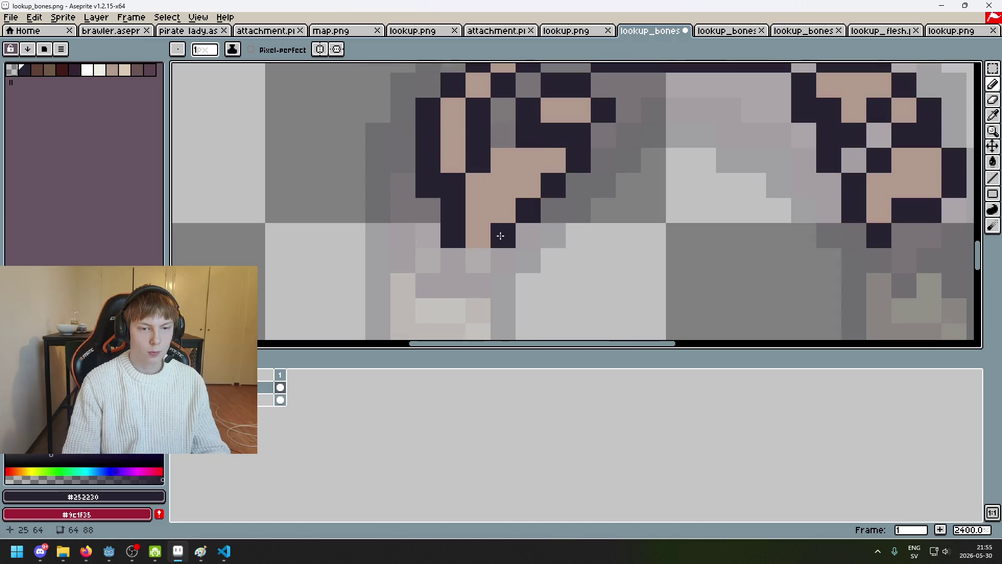
Undo the last stroke and zoom out to compare both outlined thigh bones.
scroll(557, 239, down, 5)
key(ctrl+z)
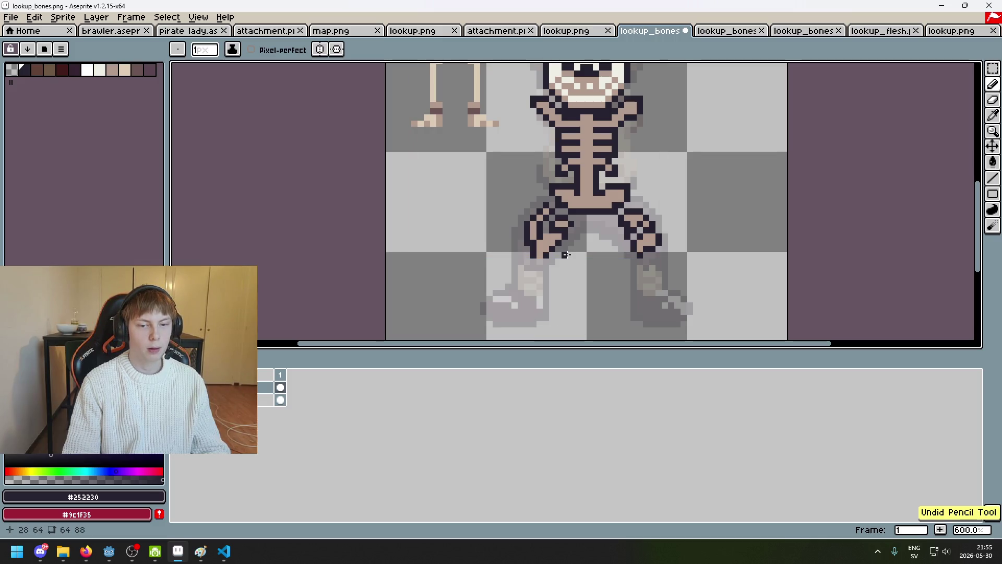
scroll(565, 255, up, 3)
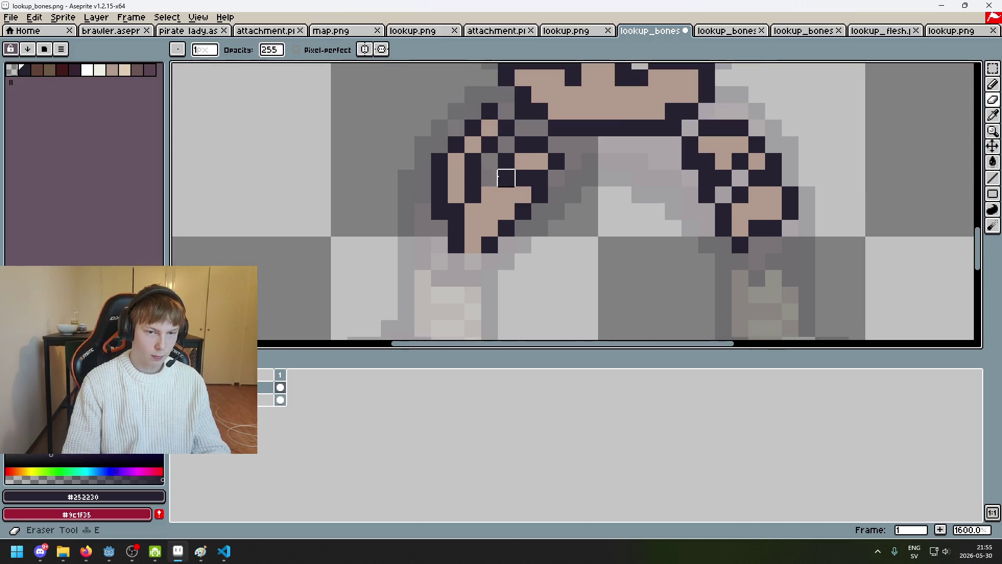
scroll(499, 190, down, 4)
scroll(473, 214, up, 3)
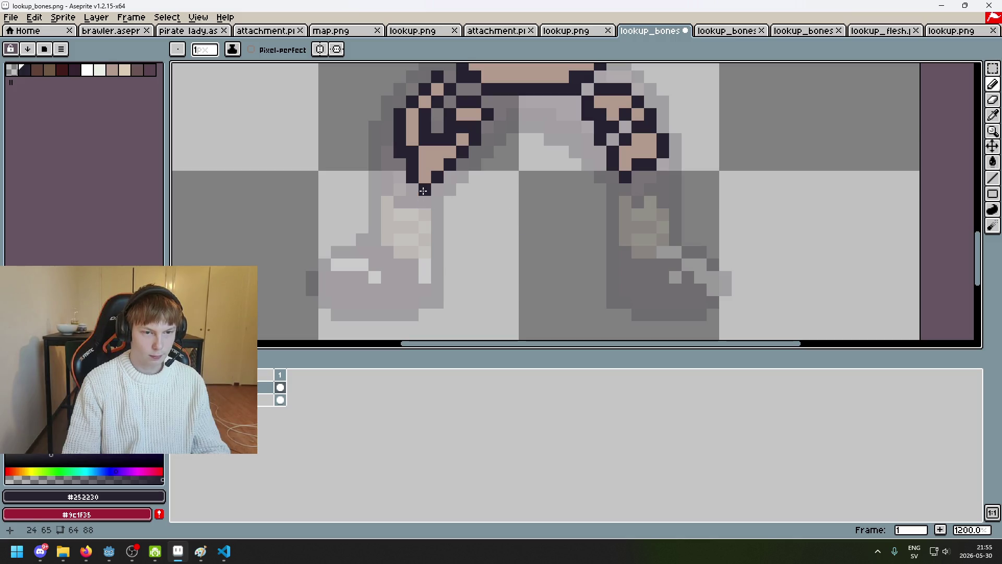
scroll(458, 208, down, 5)
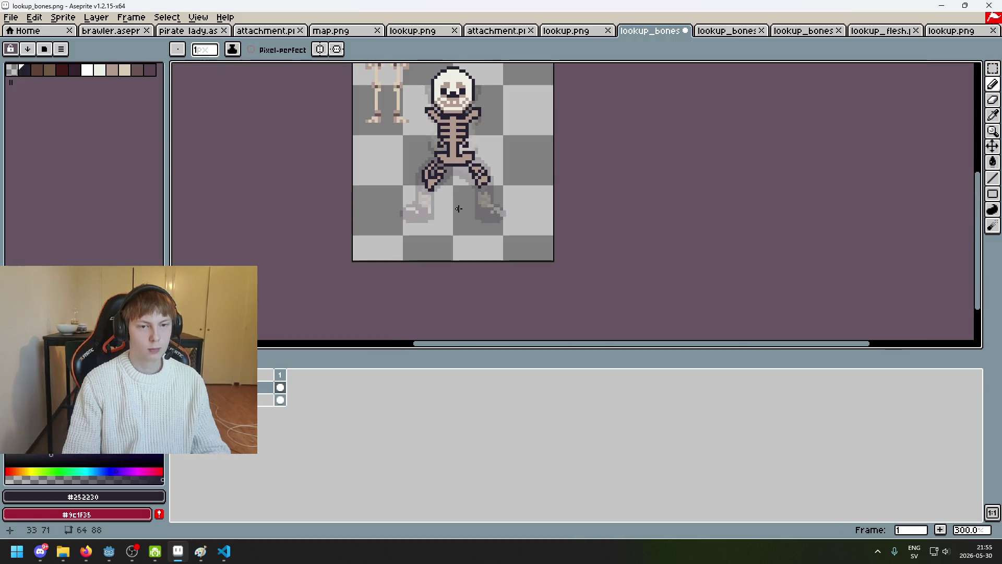
scroll(459, 207, up, 1)
scroll(483, 258, up, 3)
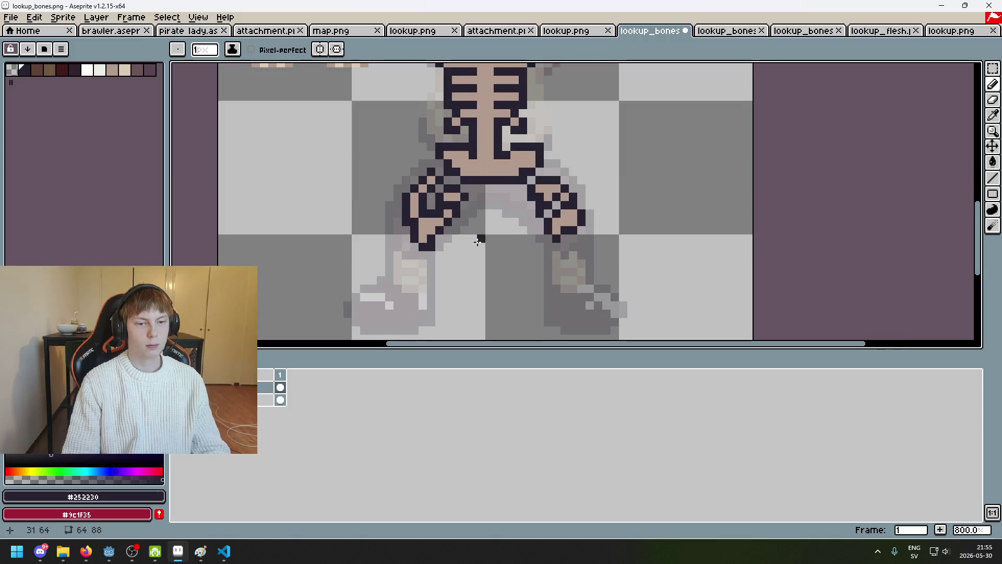
scroll(559, 260, down, 3)
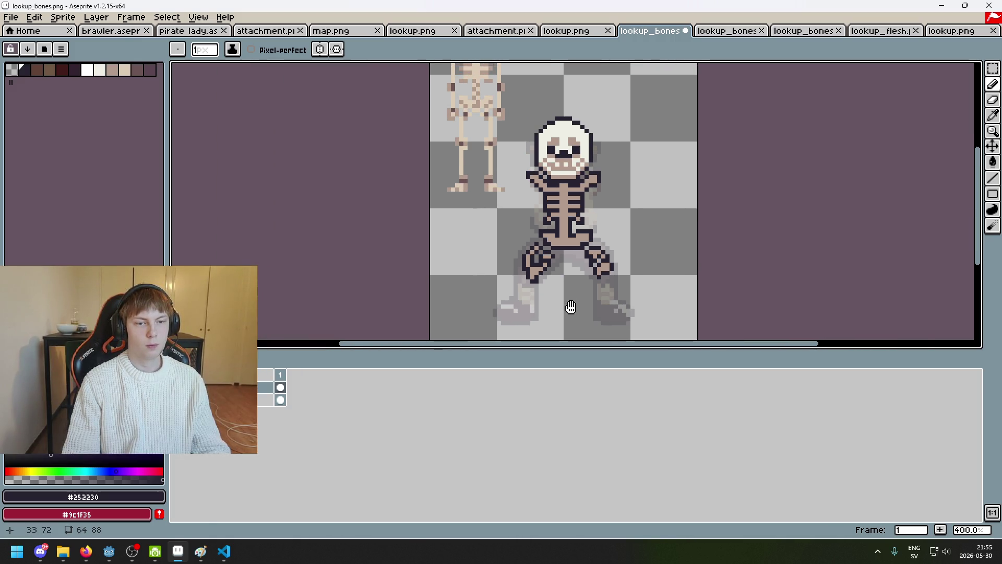
scroll(574, 266, up, 1)
scroll(567, 249, up, 4)
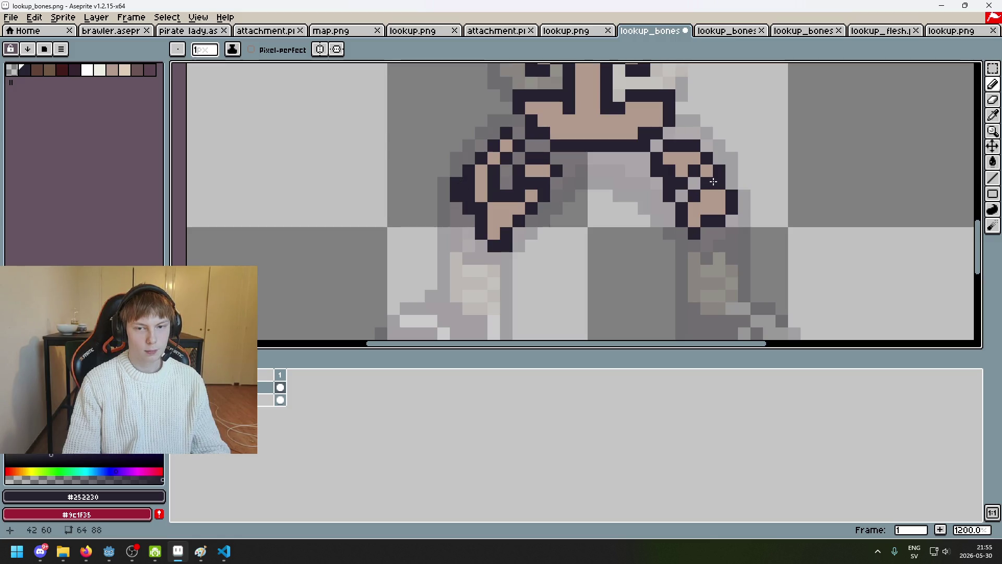
Repaint several right knee pixels, one tan and others dark #252230.
scroll(713, 181, up, 3)
alt+click(690, 154)
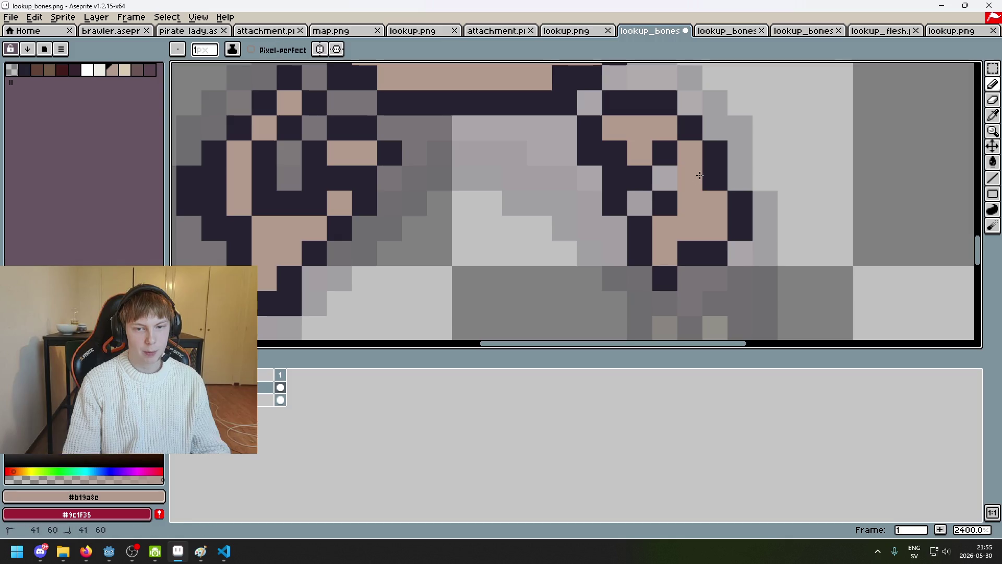
click(715, 177)
alt+click(717, 152)
click(715, 202)
click(689, 177)
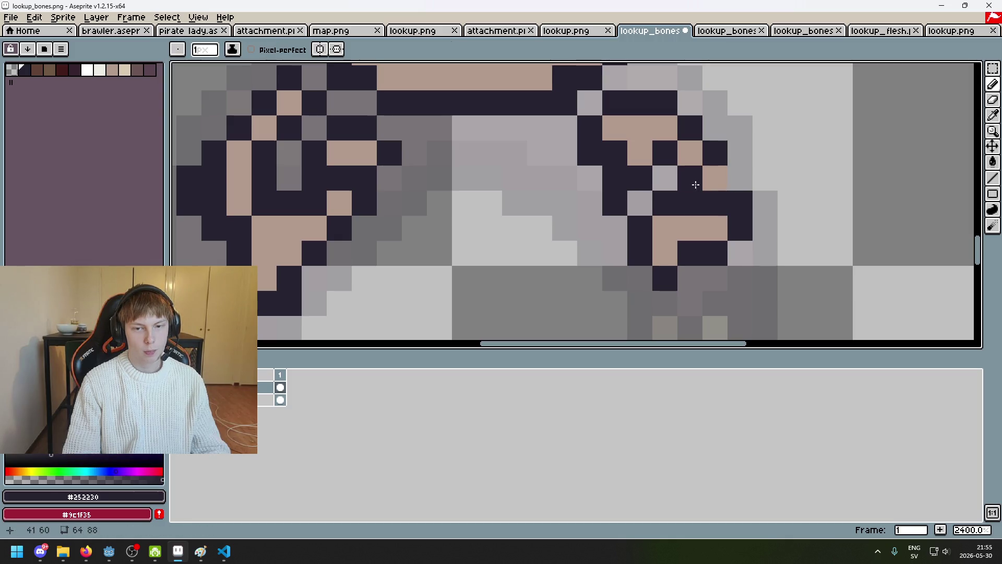
Undo three knee changes, then draw a dark outline stroke on the right knee.
scroll(732, 203, down, 7)
key(ctrl+z)
scroll(732, 204, up, 5)
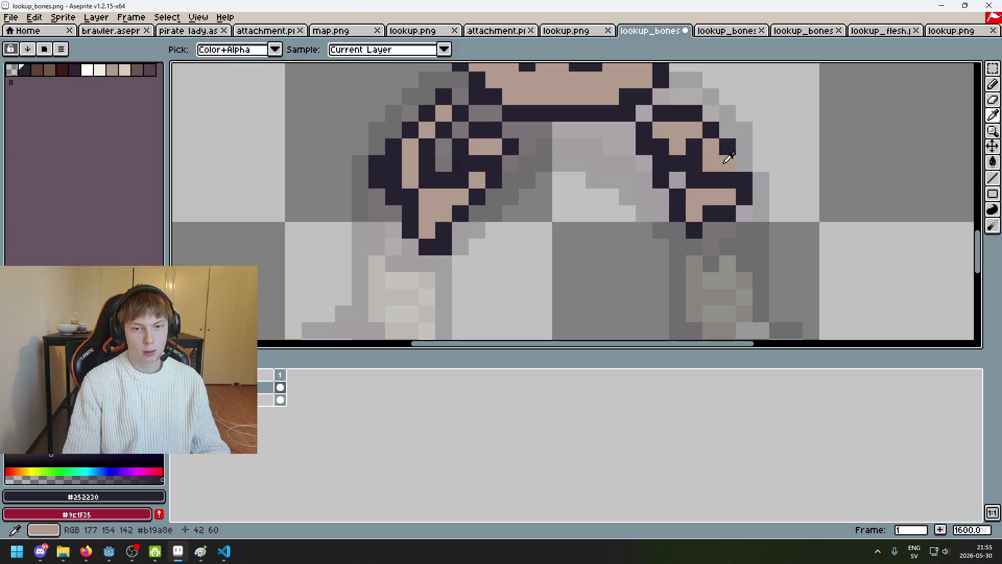
key(ctrl+z)
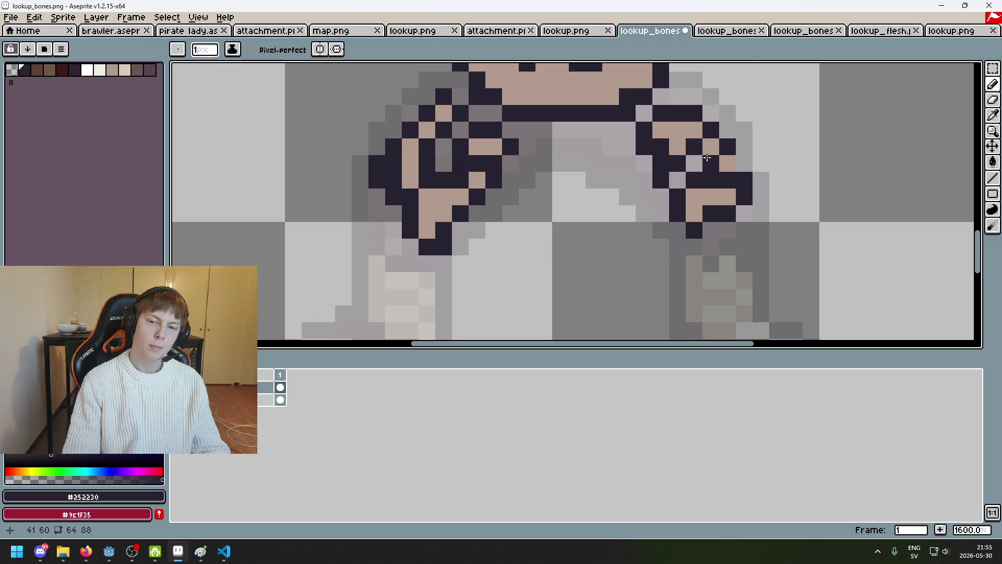
key(ctrl+z)
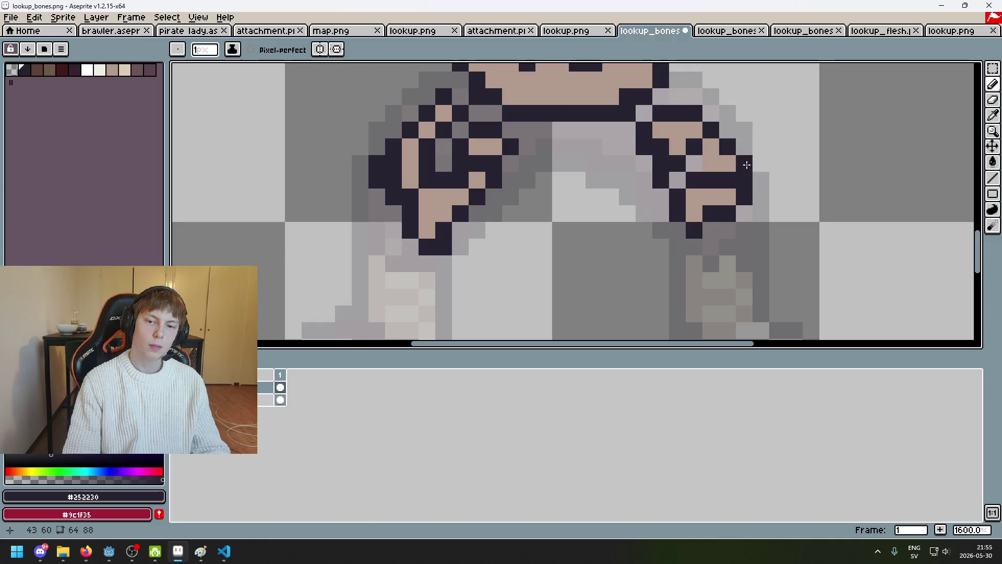
drag(744, 139, 742, 167)
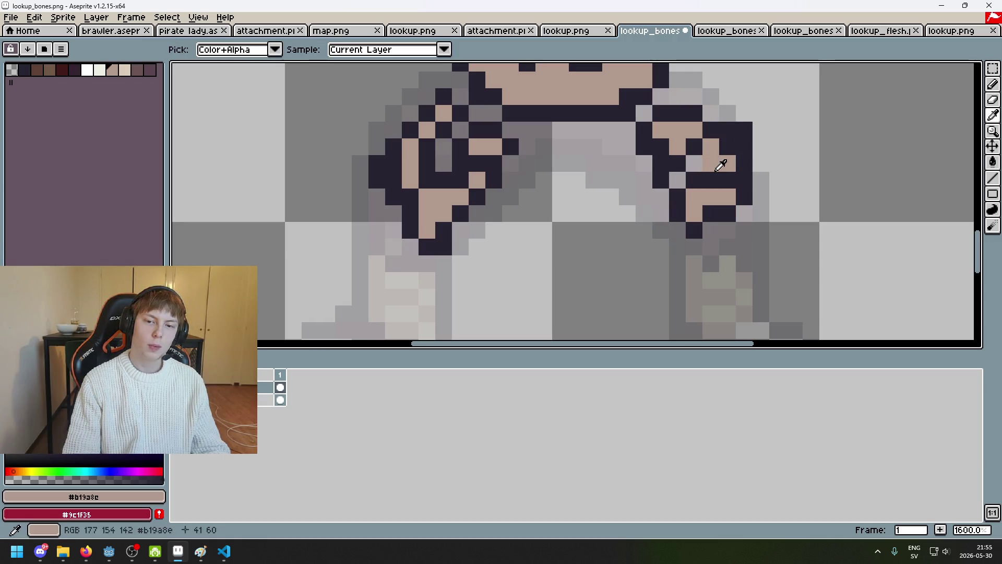
scroll(723, 117, down, 4)
scroll(718, 156, up, 4)
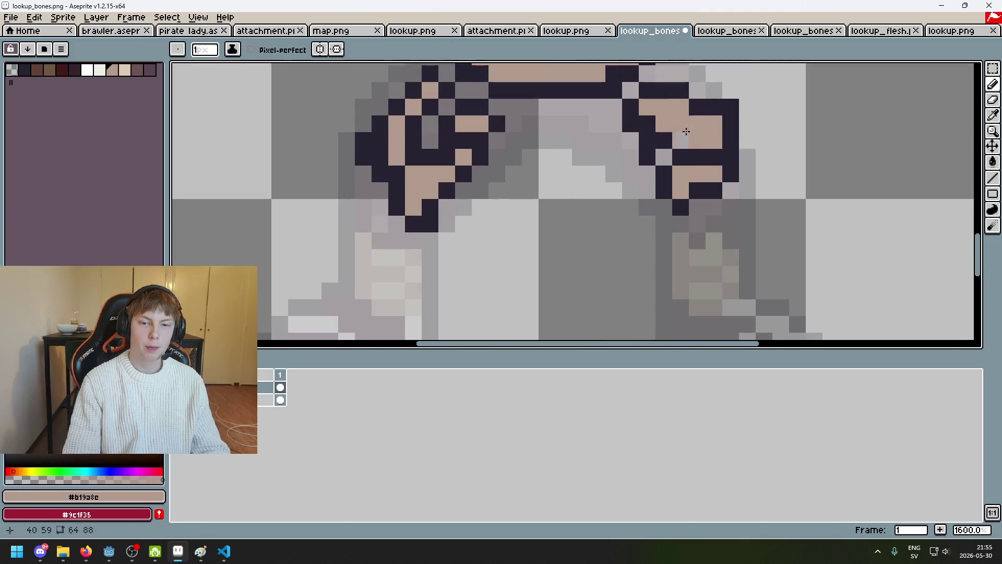
scroll(729, 192, down, 6)
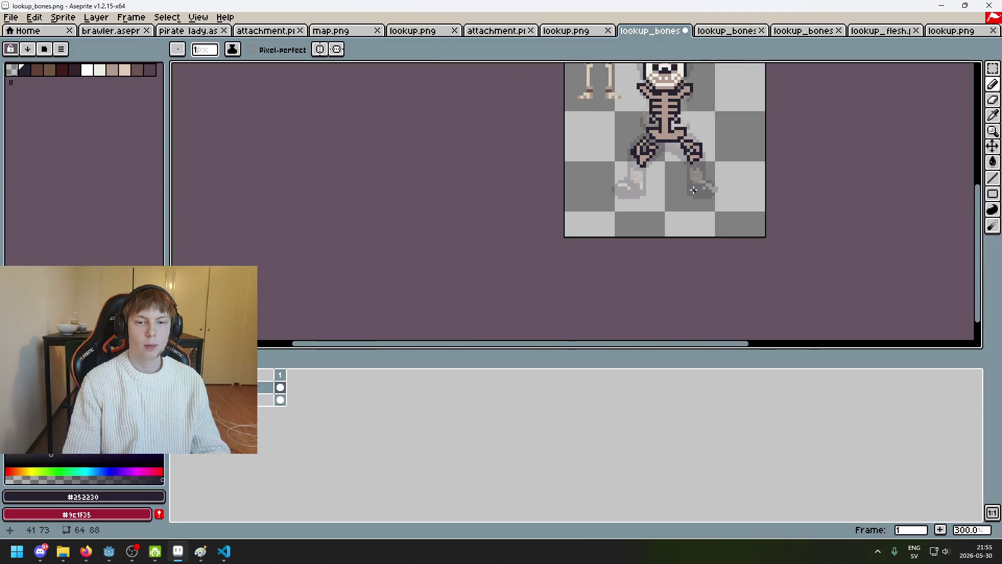
scroll(637, 151, up, 6)
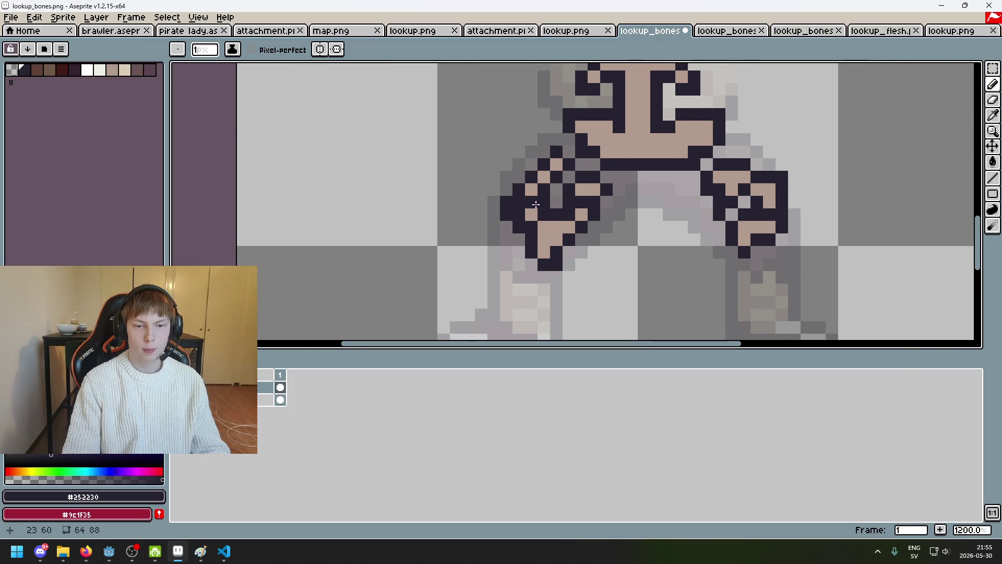
Give the left knee dark outline pixels and a tan fill, then compare both knees.
scroll(536, 204, up, 3)
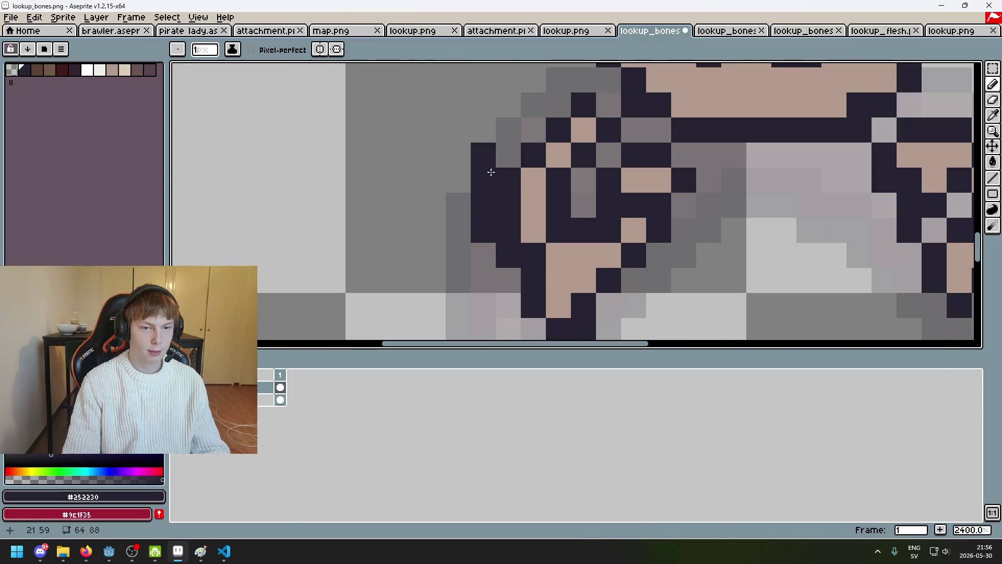
click(509, 155)
alt+click(533, 180)
drag(508, 180, 509, 205)
scroll(537, 197, down, 3)
scroll(561, 199, up, 3)
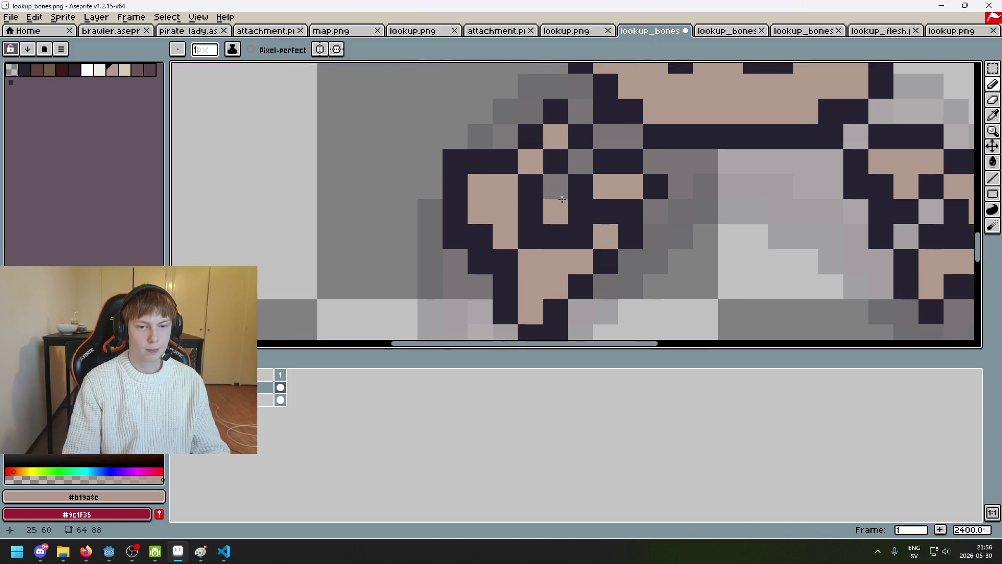
alt+click(530, 211)
click(504, 210)
scroll(577, 241, down, 7)
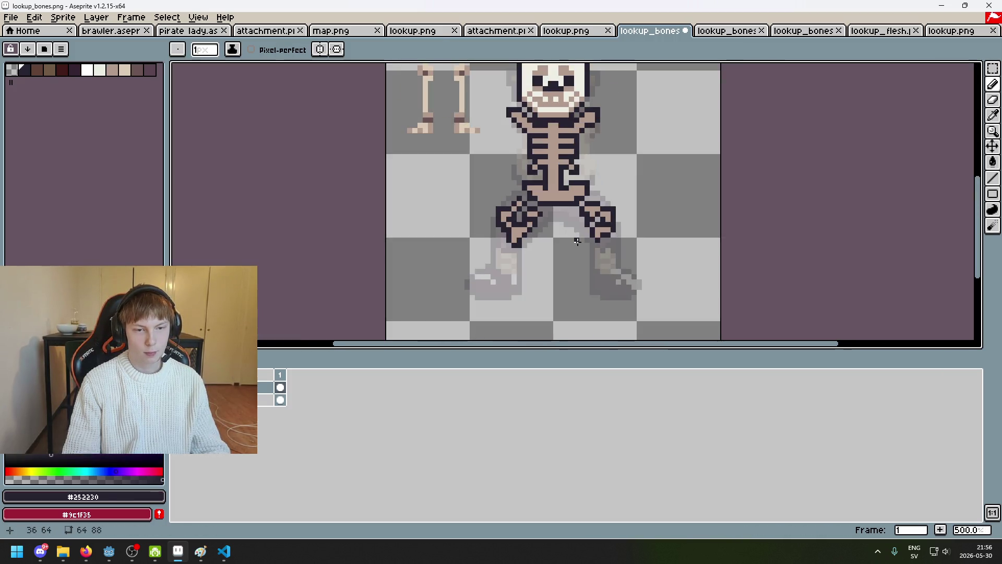
scroll(576, 244, down, 2)
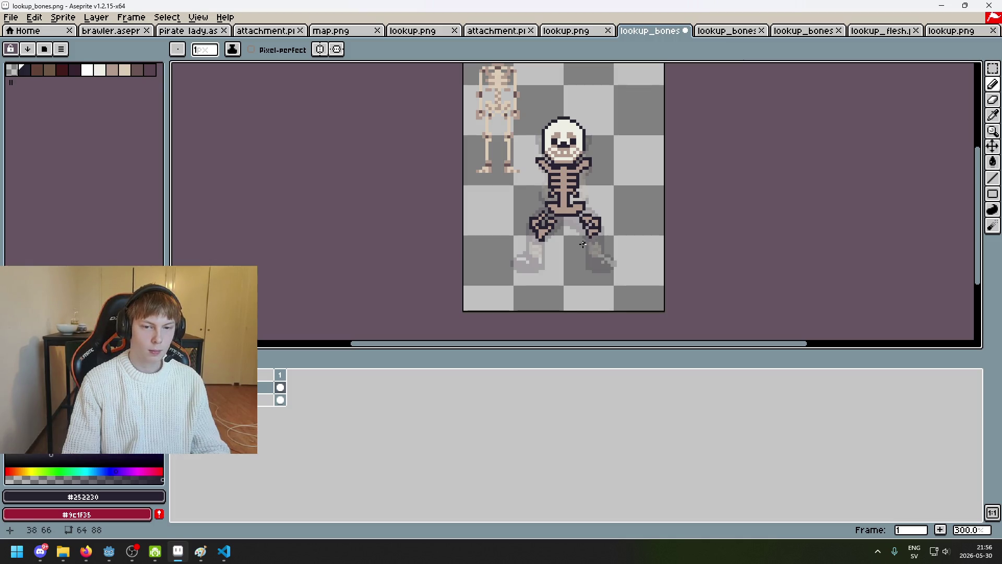
scroll(562, 230, up, 6)
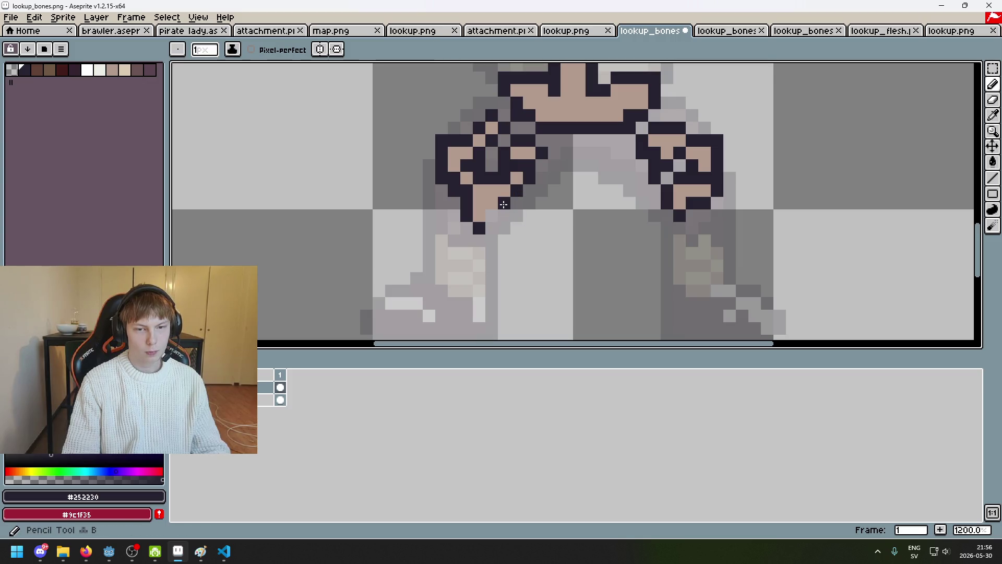
scroll(477, 226, down, 5)
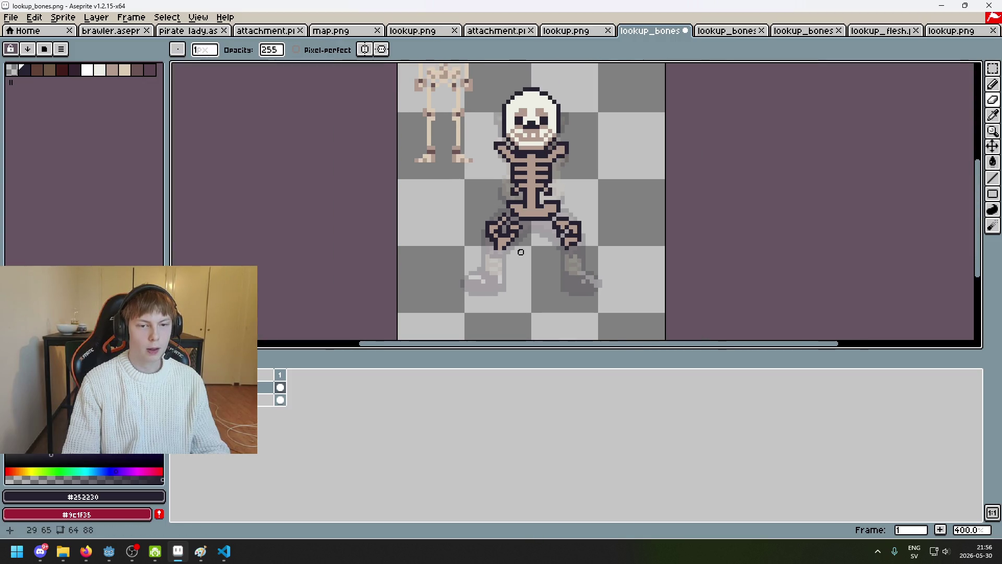
scroll(519, 250, up, 5)
scroll(486, 257, down, 5)
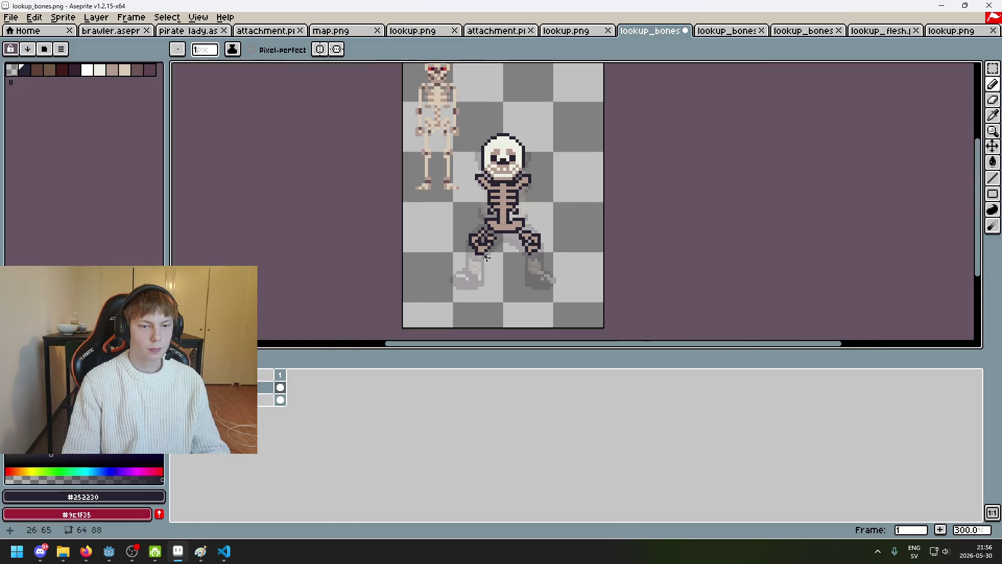
scroll(423, 171, up, 1)
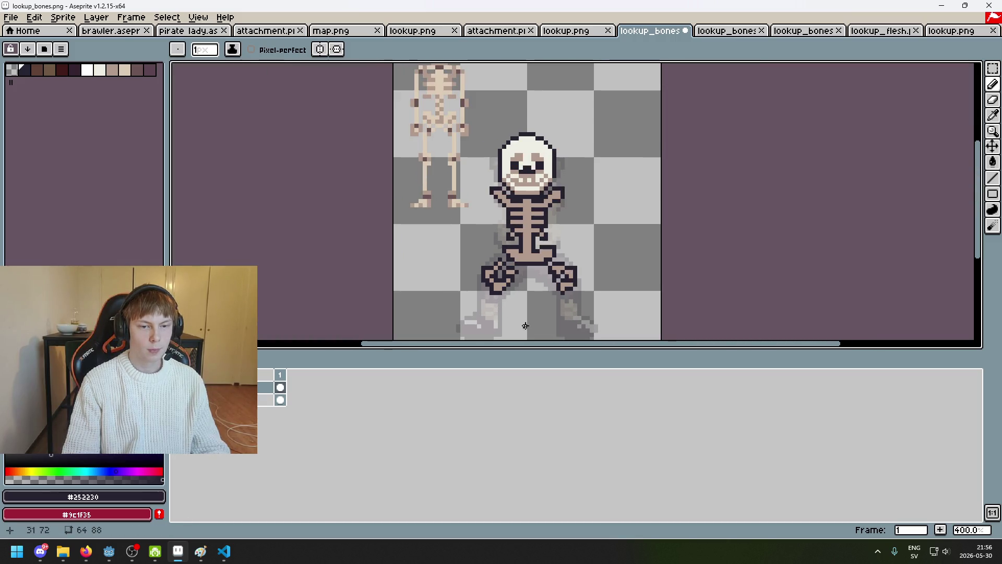
scroll(503, 264, up, 5)
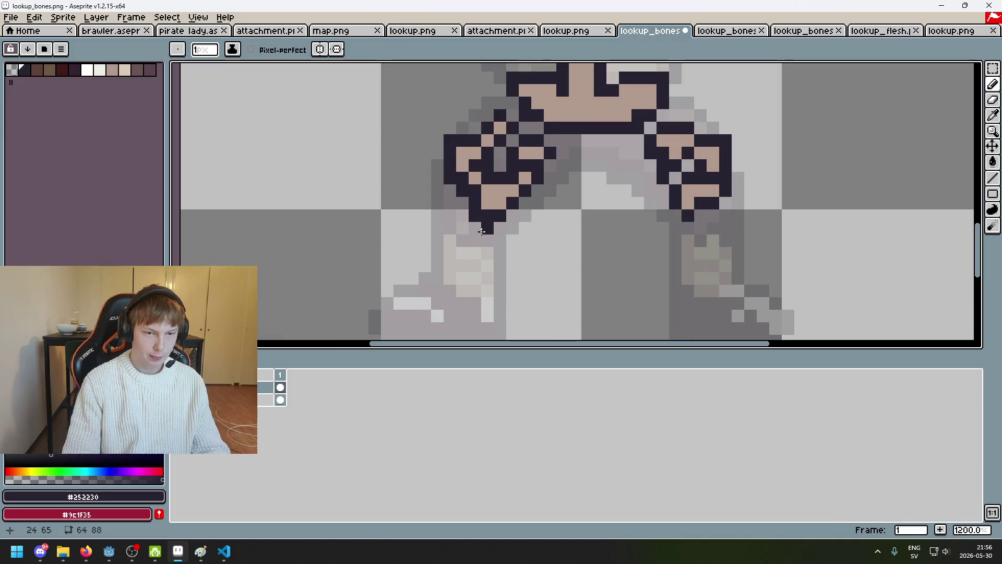
Draw a dark outline line down the left shin, with dark pixels beside it.
key(ctrl+z)
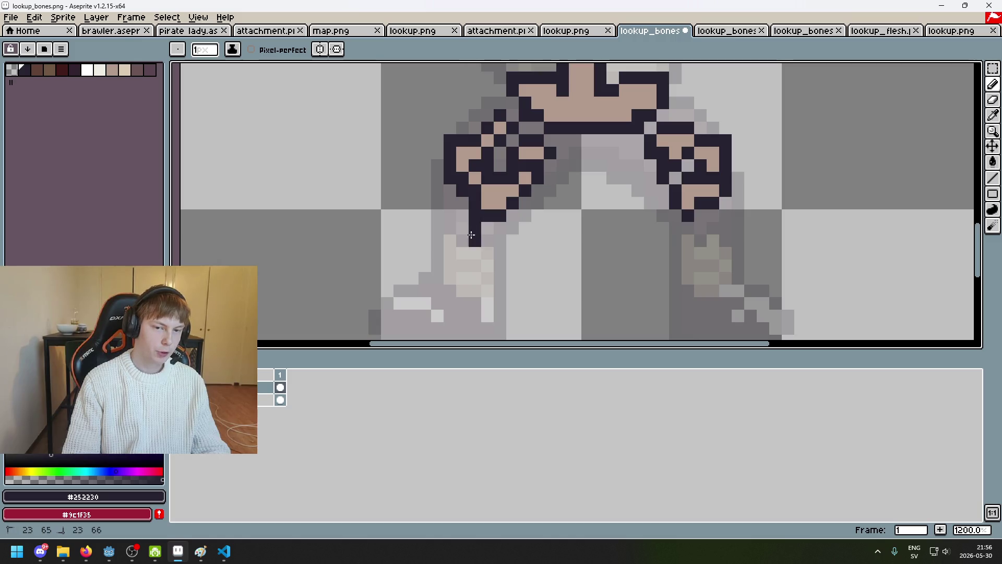
drag(483, 244, 482, 292)
key(ctrl+z)
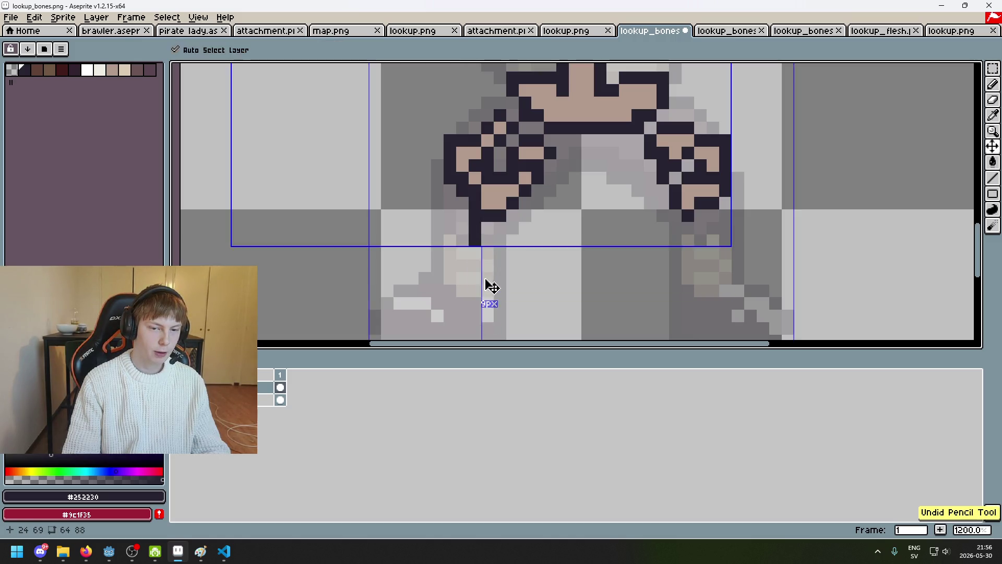
drag(487, 248, 488, 290)
click(461, 303)
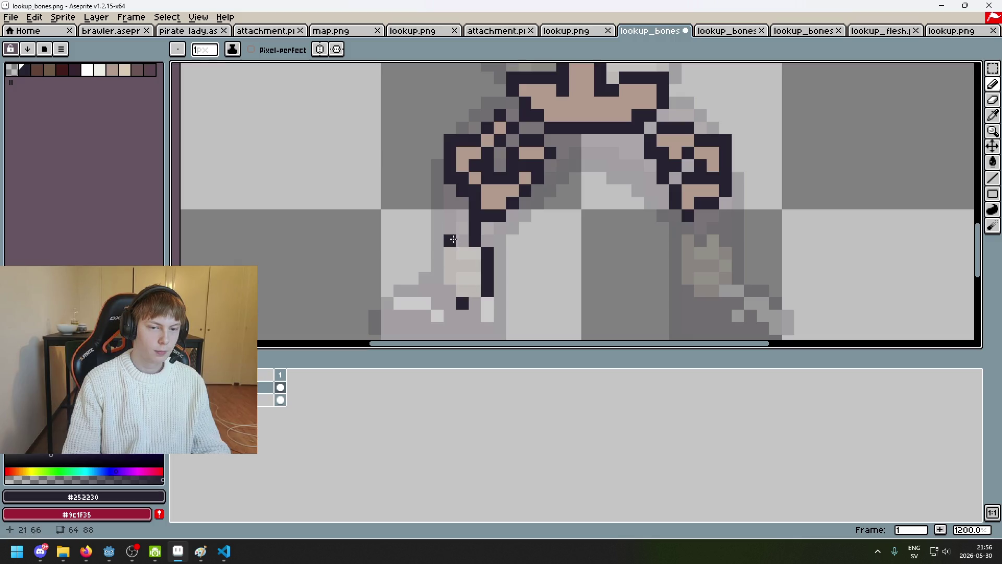
key(ctrl+z)
click(463, 290)
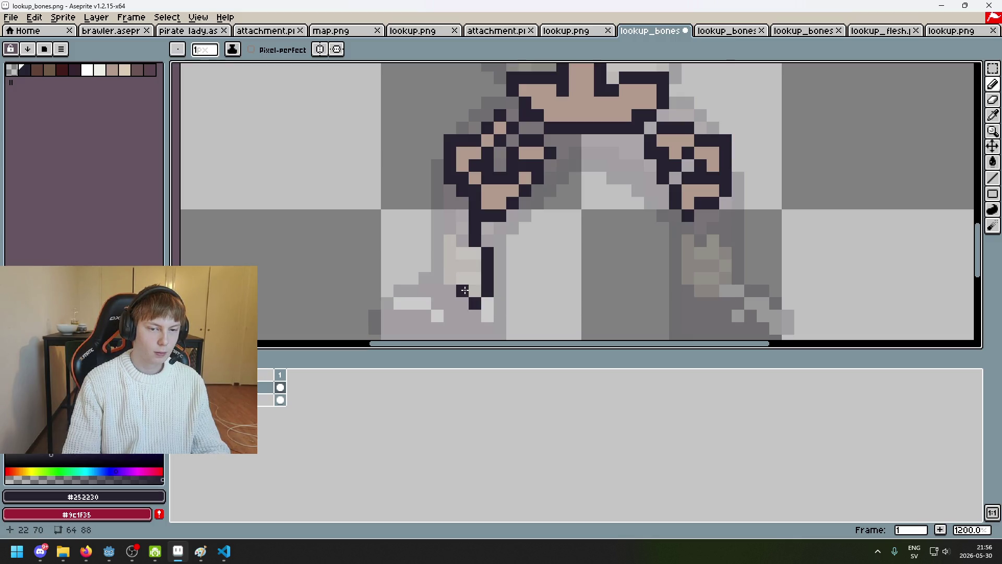
scroll(521, 261, down, 3)
scroll(522, 262, up, 4)
mouse_move(503, 215)
mouse_down()
mouse_move(503, 157)
mouse_move(519, 199)
mouse_move(487, 214)
mouse_up()
key(ctrl+z)
key(ctrl+y)
Try a tan fill and a dark column on the left shin, undoing the strokes.
key(alt)
click(530, 140)
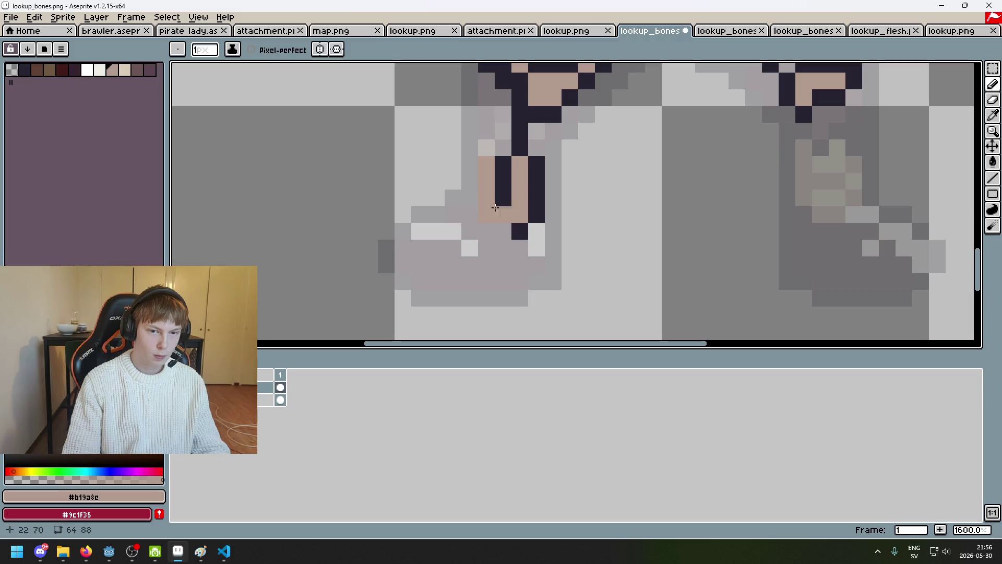
alt+click(485, 163)
scroll(476, 165, down, 6)
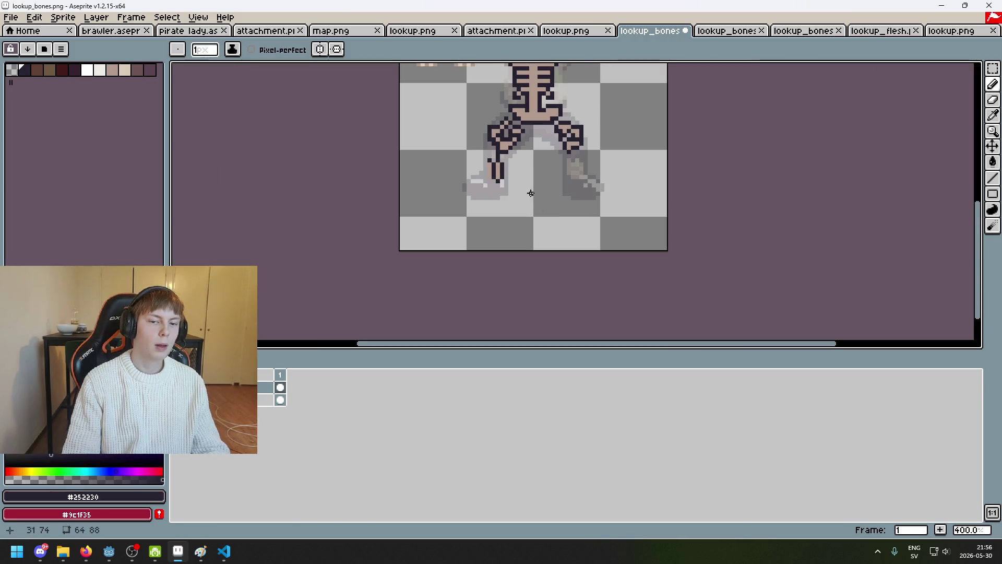
scroll(531, 180, up, 5)
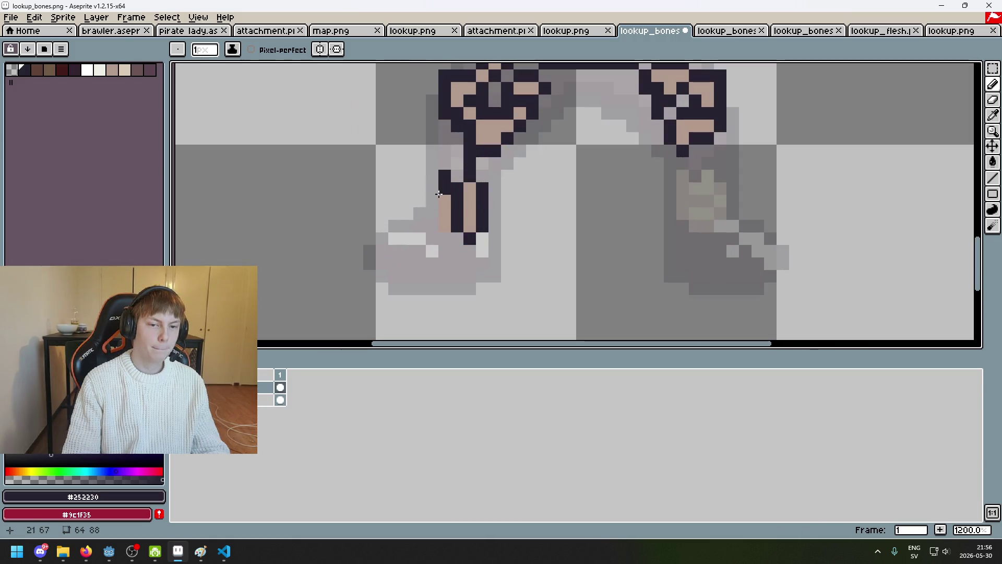
key(ctrl+z)
key(ctrl+z)
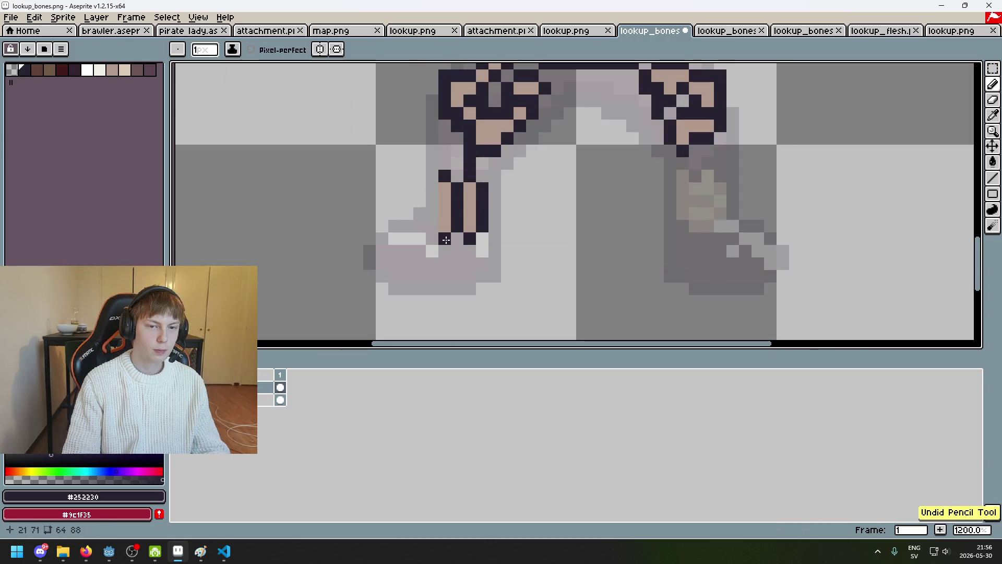
alt+click(472, 205)
key(ctrl+z)
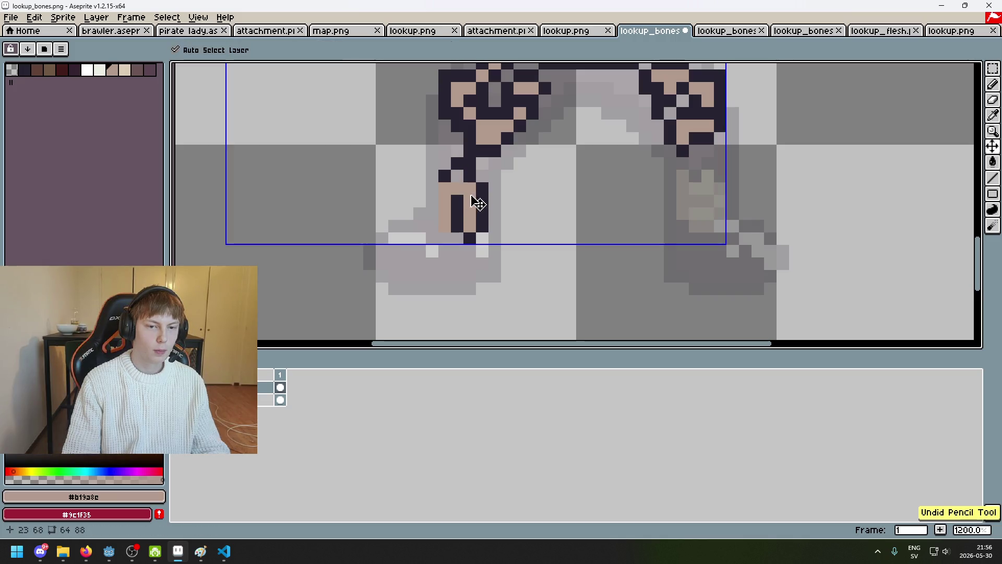
alt+click(458, 177)
drag(432, 188, 432, 229)
scroll(469, 245, down, 6)
scroll(495, 246, up, 3)
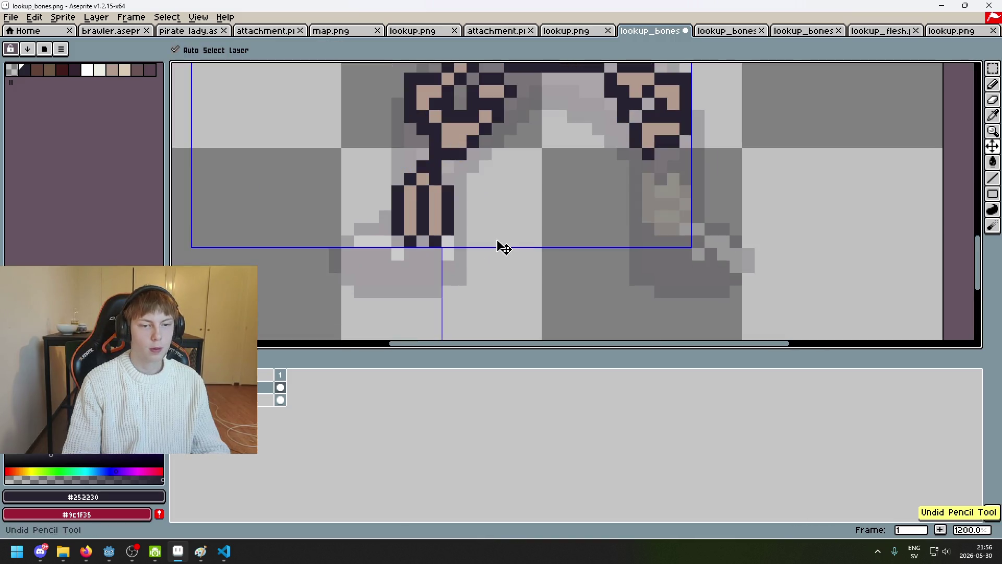
key(ctrl+z)
scroll(501, 249, down, 3)
scroll(473, 238, up, 6)
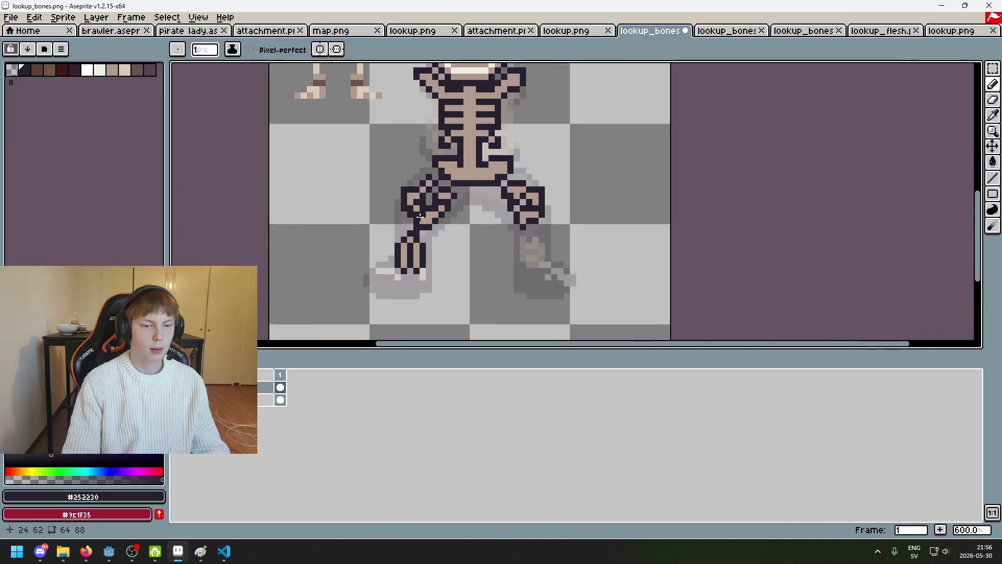
Sample the tan and dark outline colours and undo two stray dark pixels.
alt+click(409, 239)
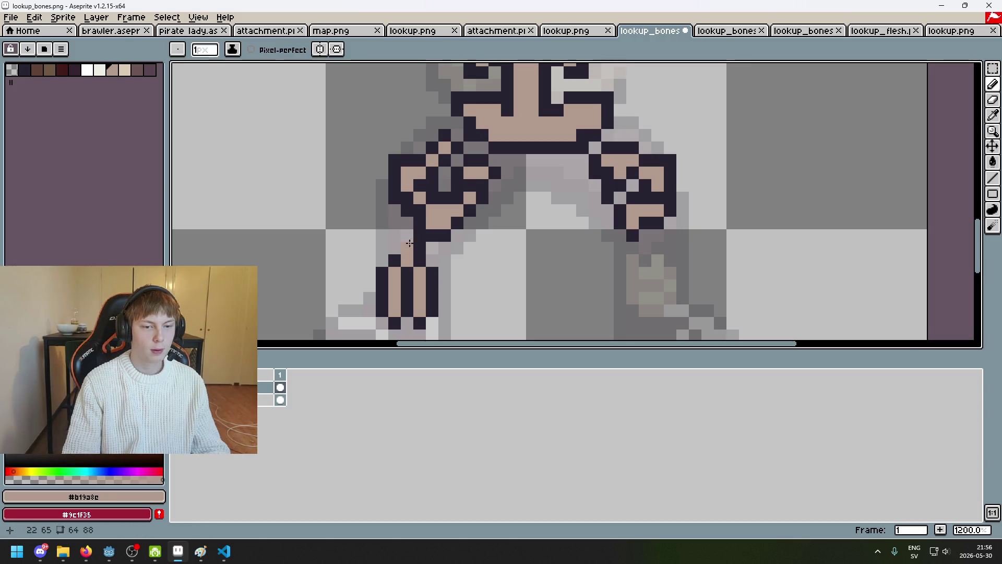
scroll(409, 243, down, 6)
scroll(520, 176, up, 2)
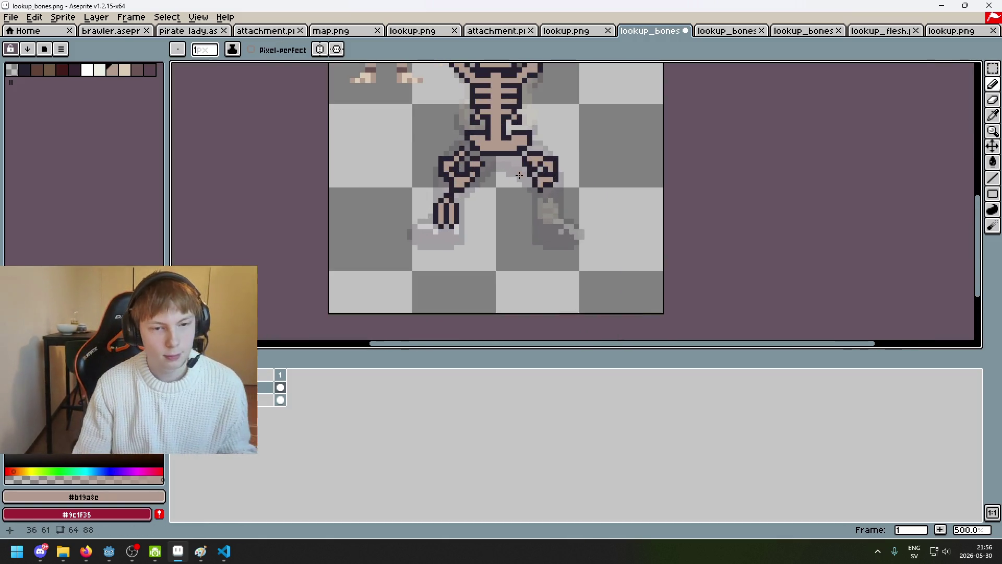
scroll(519, 176, up, 2)
scroll(525, 197, up, 2)
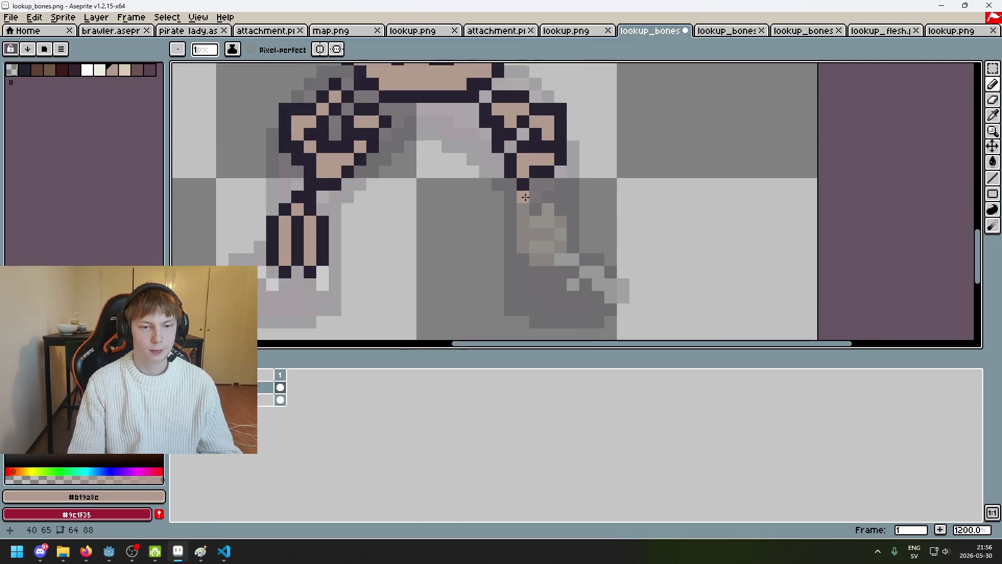
alt+click(526, 187)
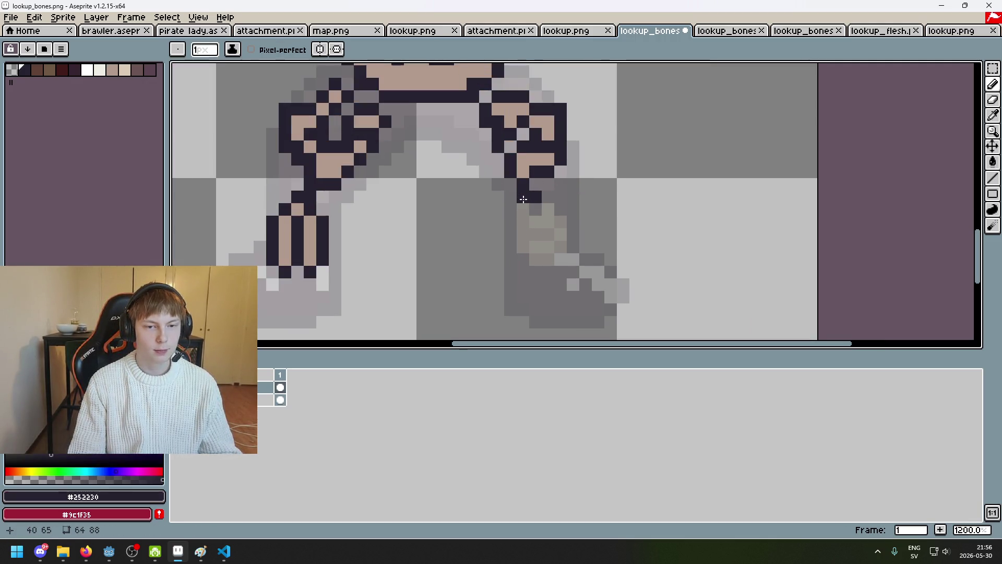
key(ctrl+z)
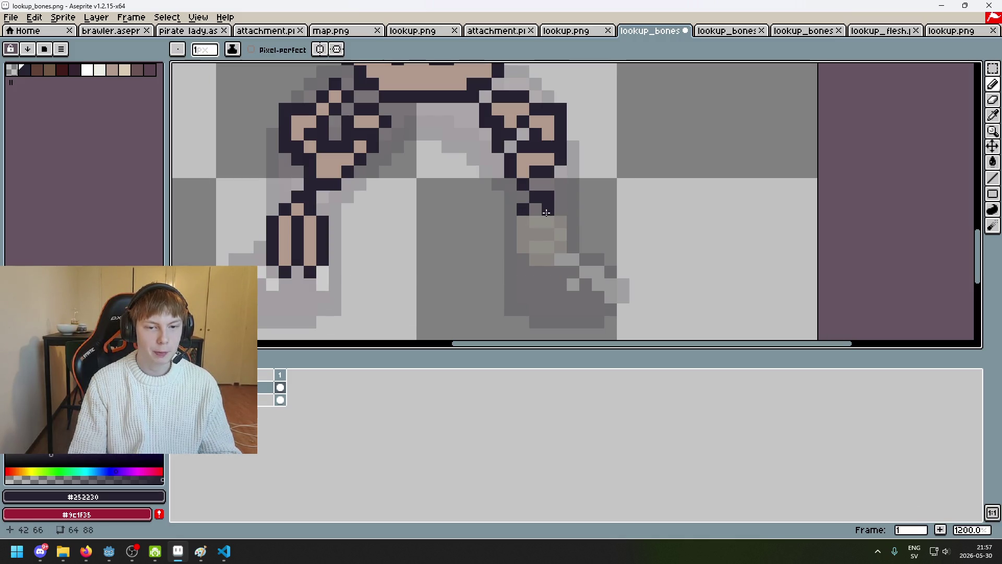
key(ctrl+z)
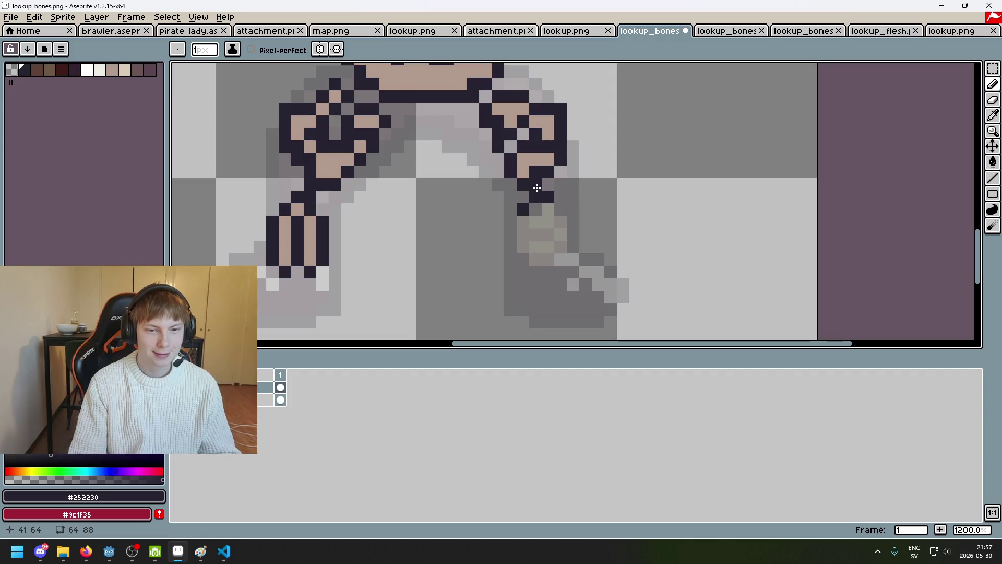
Paint two tan shin columns below the right knee and outline their edge in dark.
alt+click(523, 170)
click(530, 170)
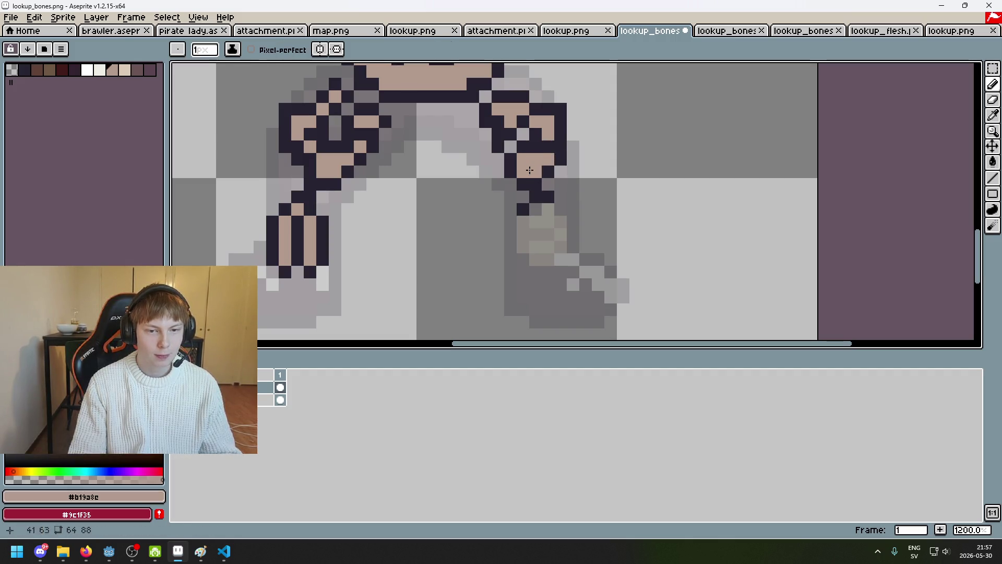
shift+click(536, 246)
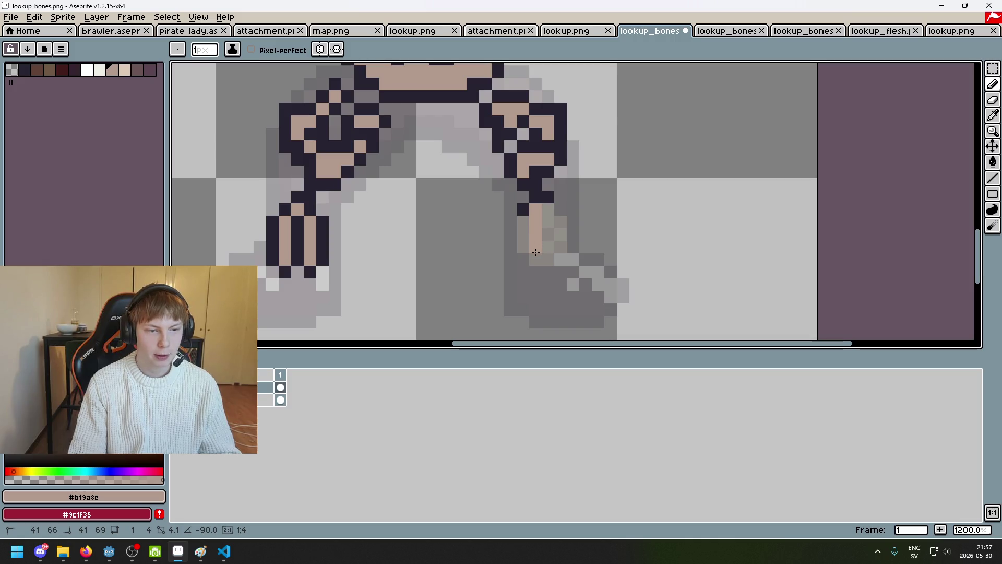
click(560, 209)
shift+click(560, 259)
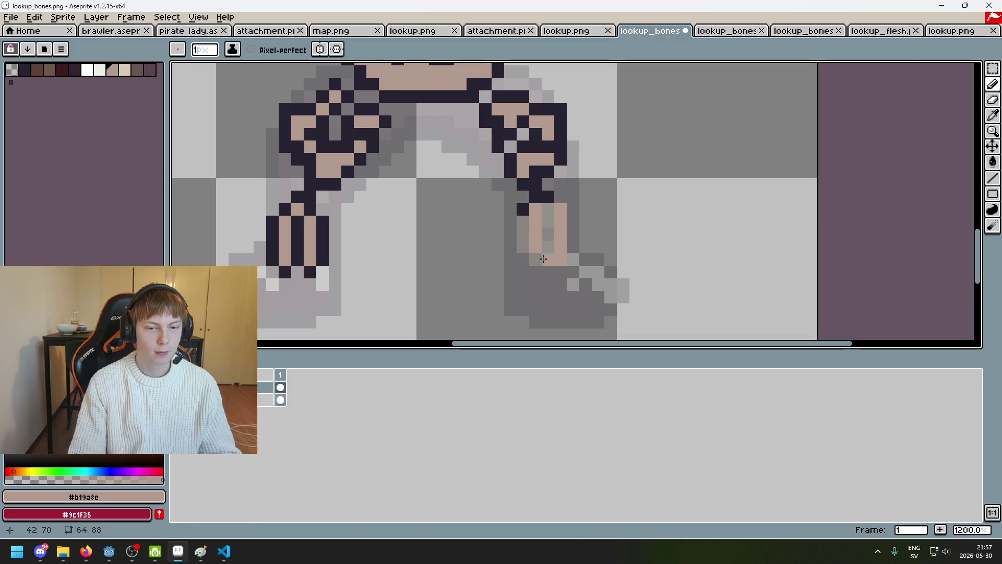
alt+click(522, 209)
click(518, 221)
shift+click(518, 255)
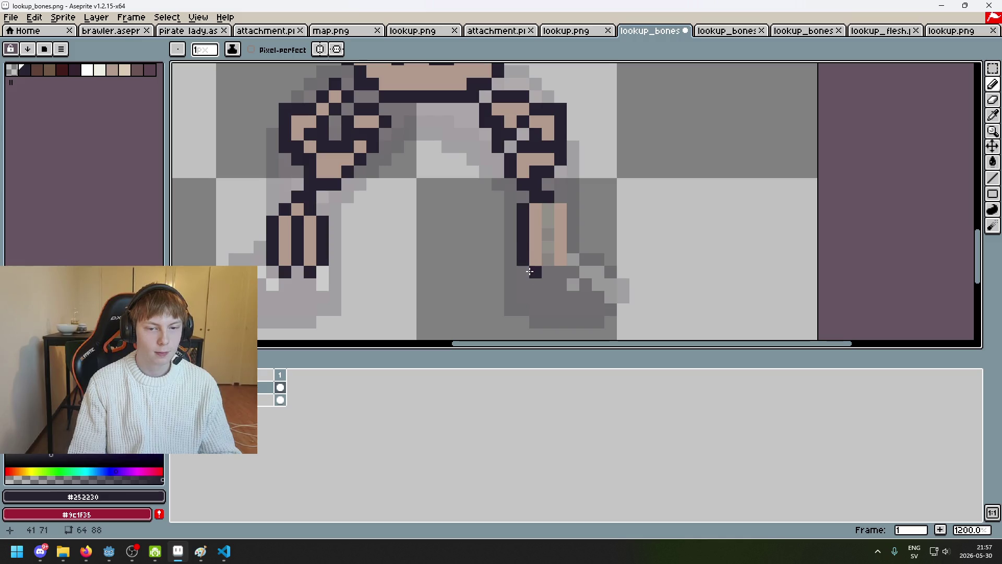
shift+click(558, 268)
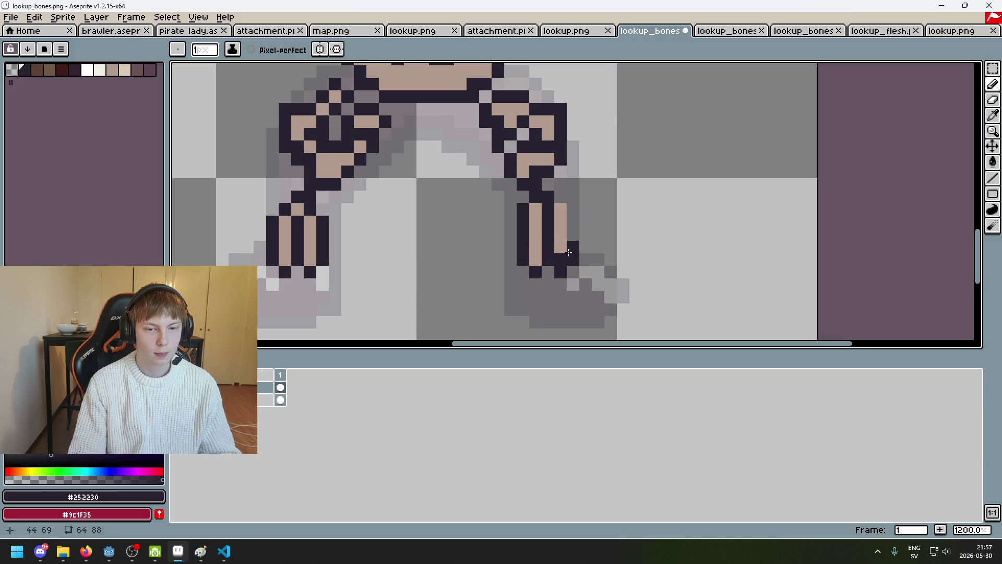
scroll(556, 195, down, 5)
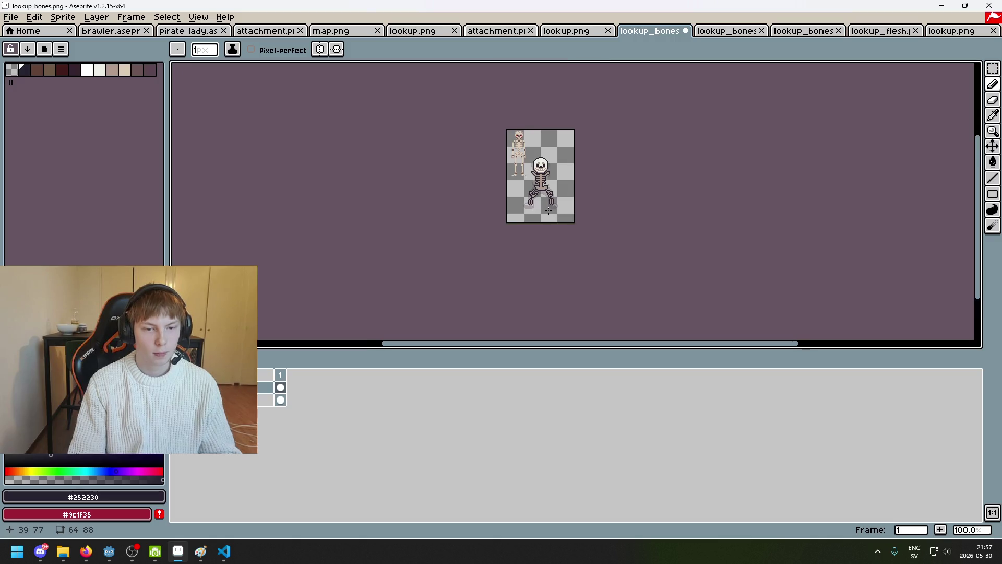
Outline the right foot's heel, sole and top edge in dark pixels, redoing misplaced strokes.
scroll(565, 210, up, 6)
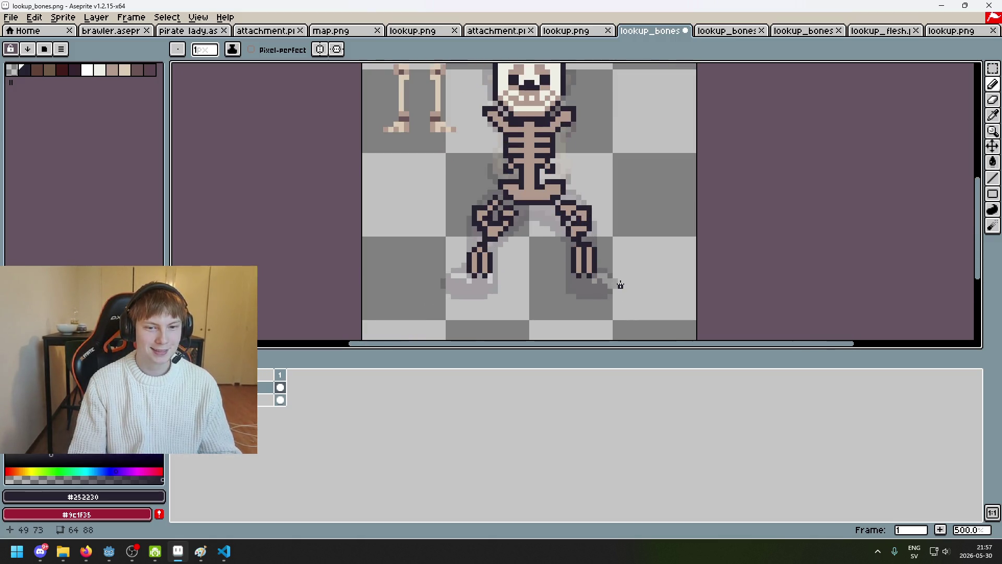
scroll(619, 307, down, 4)
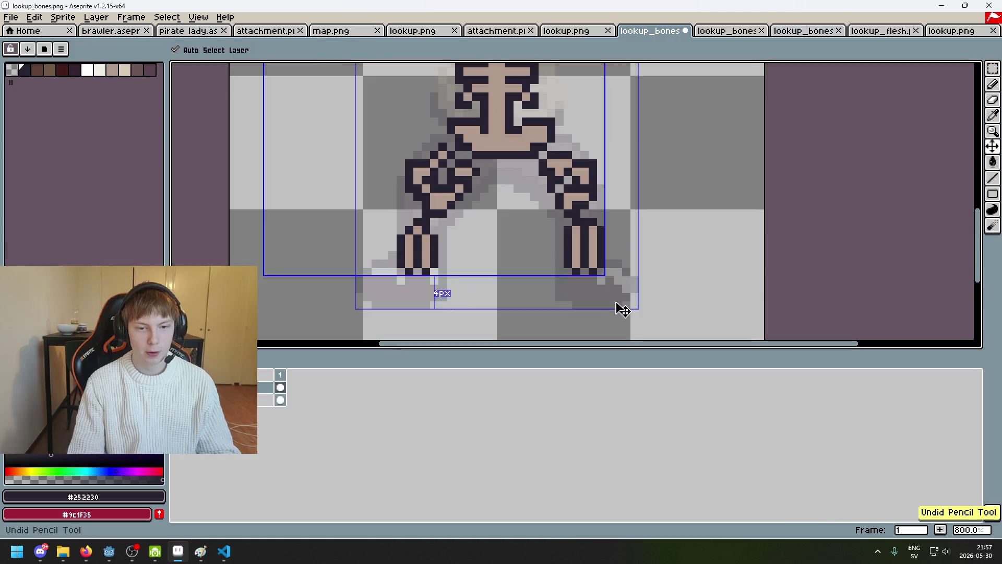
scroll(574, 261, up, 7)
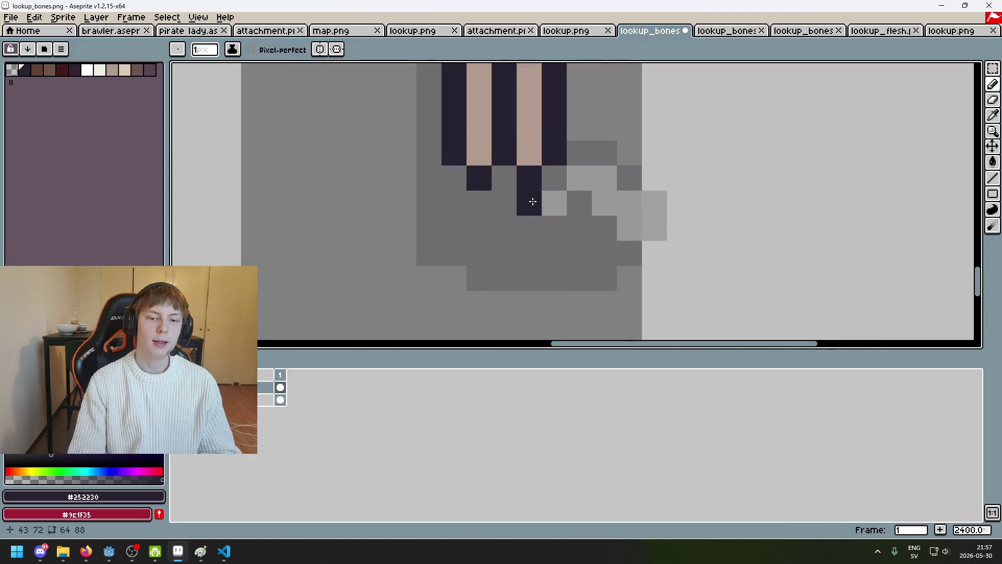
drag(532, 202, 618, 208)
key(ctrl+z)
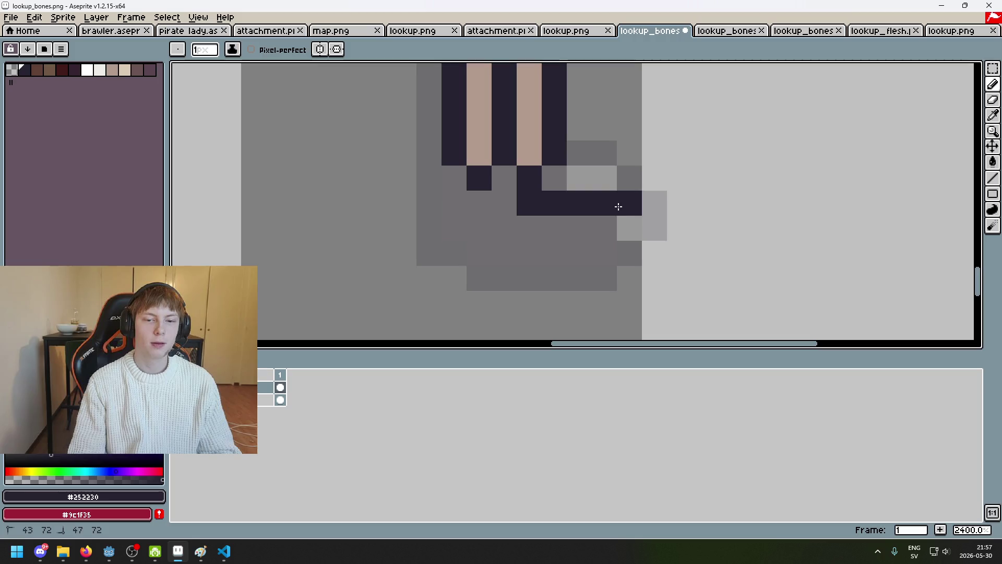
key(ctrl+z)
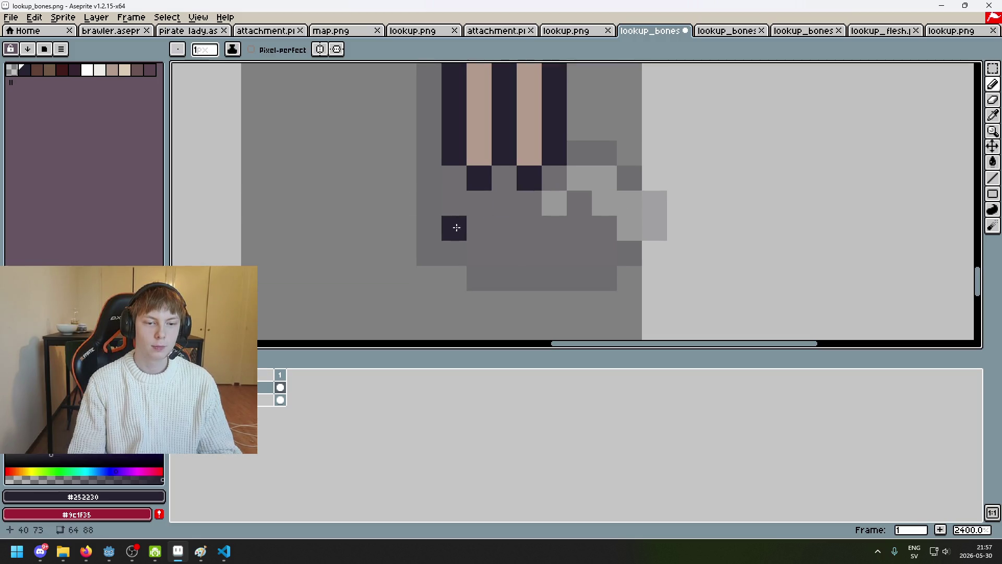
mouse_move(457, 228)
mouse_down()
mouse_move(461, 252)
mouse_move(605, 279)
mouse_up()
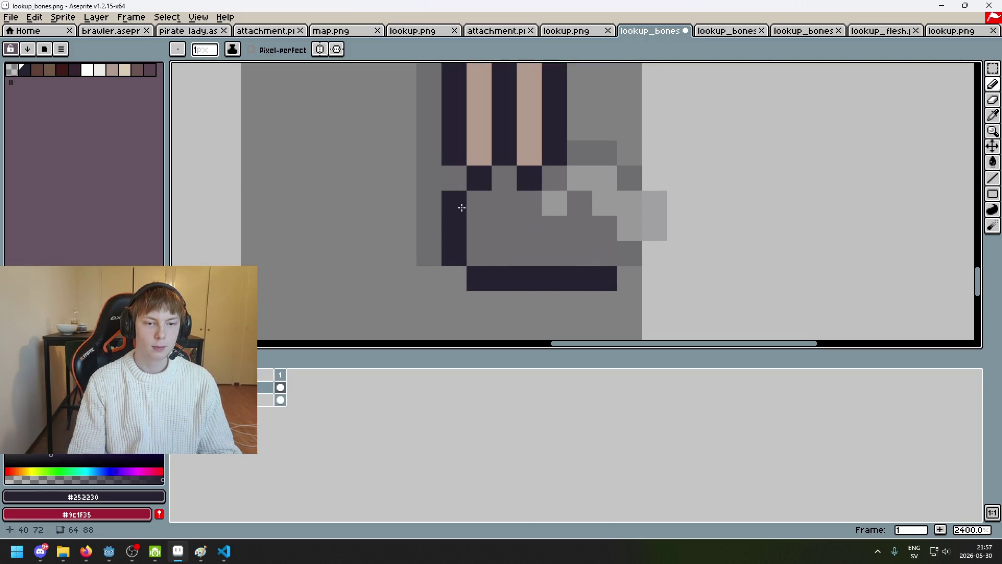
scroll(593, 251, down, 8)
scroll(576, 247, up, 6)
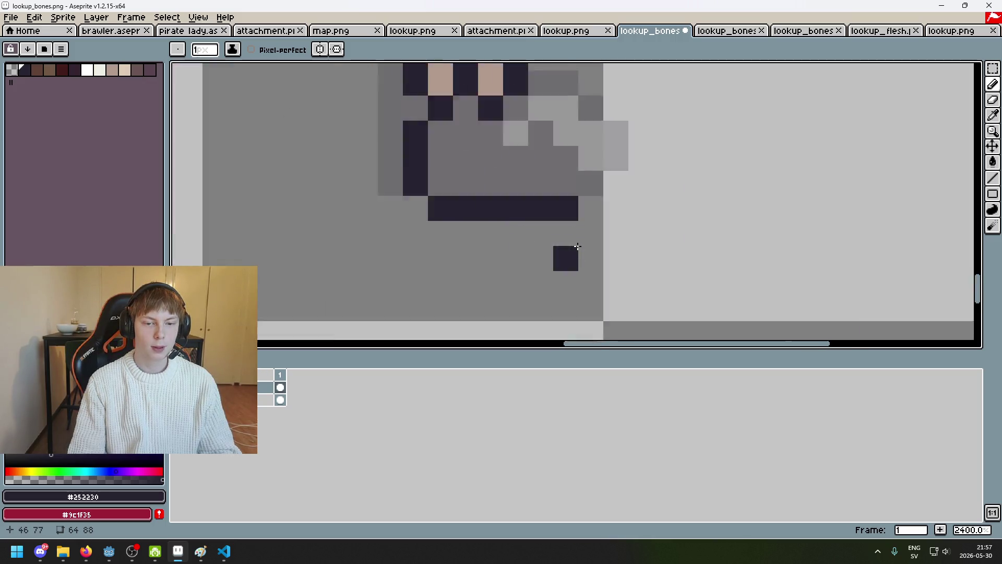
scroll(460, 156, down, 3)
scroll(483, 188, up, 4)
scroll(483, 188, down, 5)
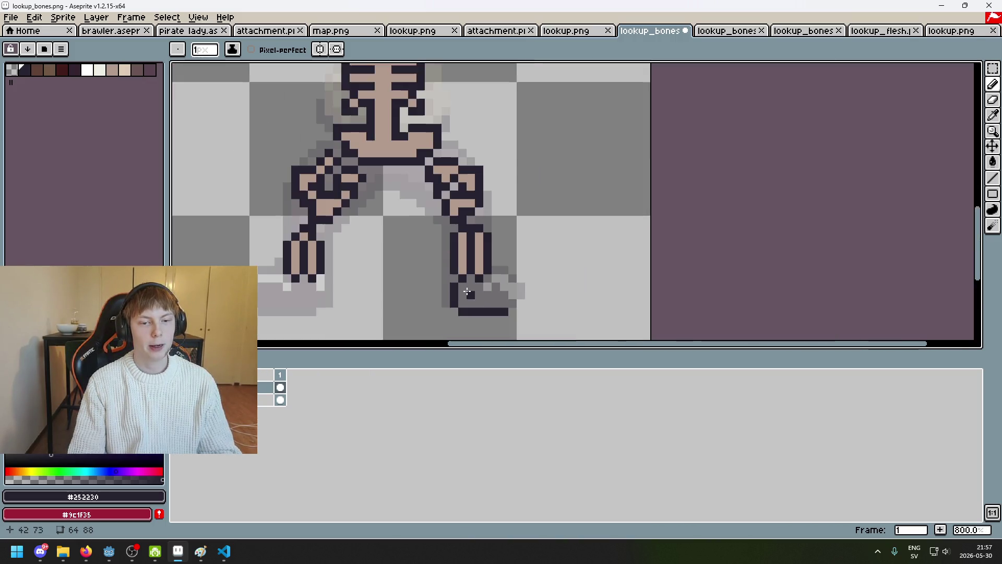
scroll(531, 224, up, 2)
key(ctrl+z)
key(ctrl+z)
key(ctrl+z)
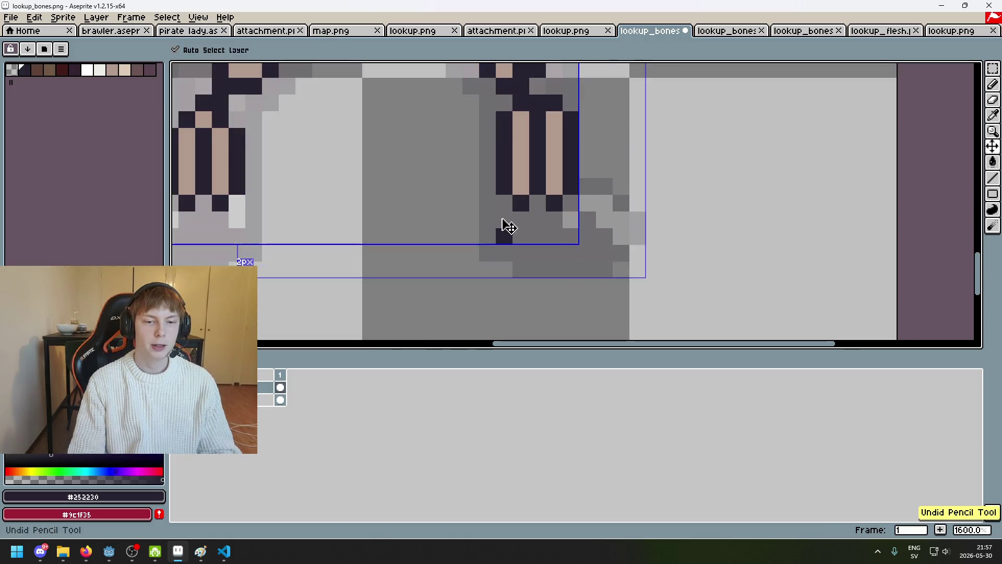
mouse_move(502, 246)
mouse_down()
mouse_move(610, 253)
mouse_move(621, 233)
mouse_move(608, 220)
mouse_up()
Shift the dark pixels one column right and add a dark toe pixel to the left foot.
scroll(573, 219, down, 3)
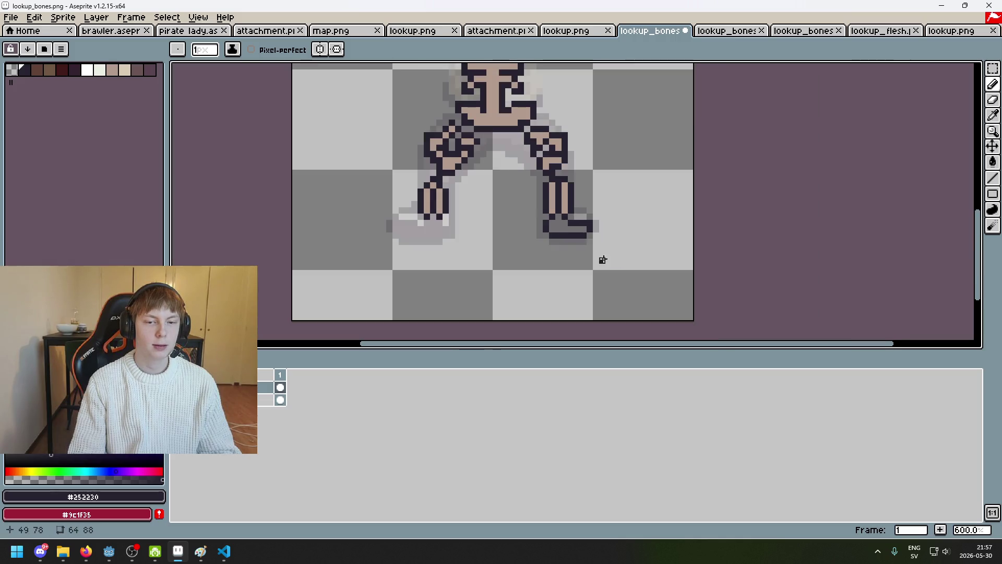
scroll(468, 234, up, 3)
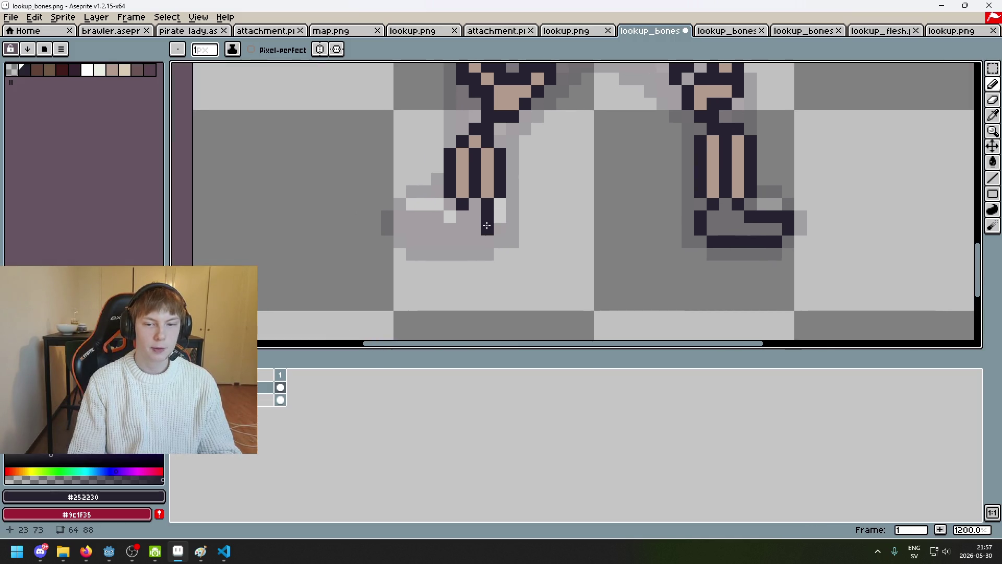
key(ctrl+z)
drag(500, 216, 499, 229)
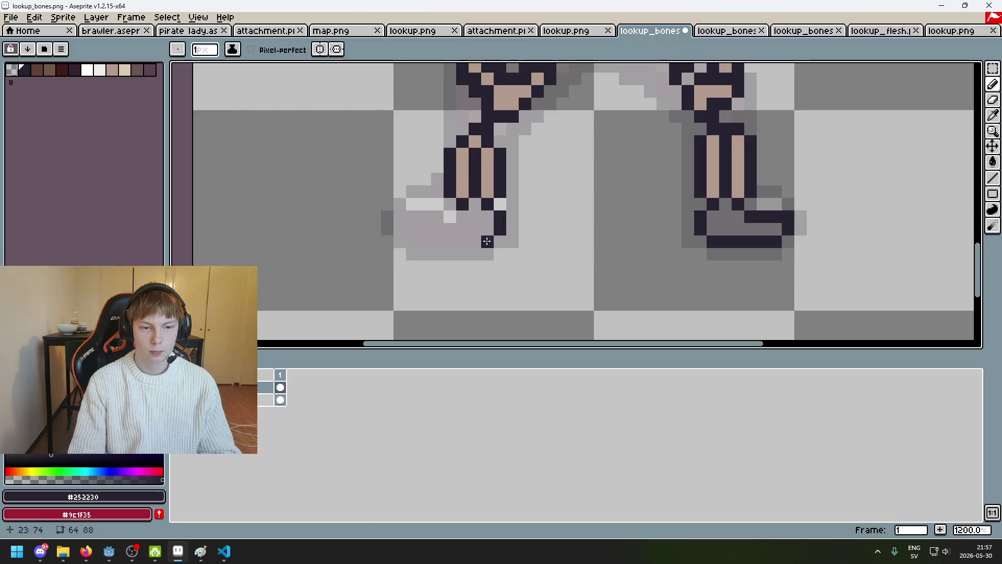
click(403, 233)
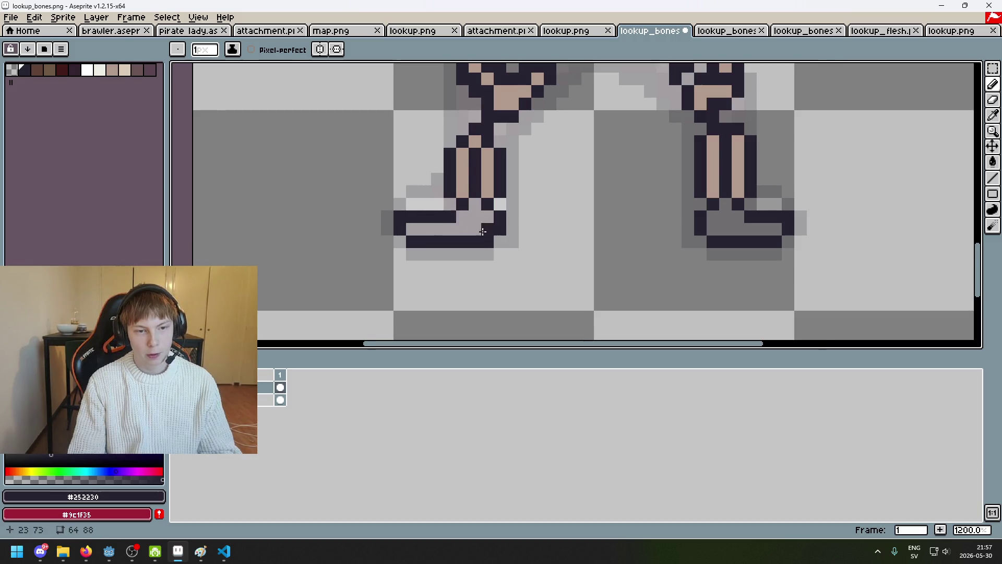
scroll(482, 231, down, 2)
scroll(487, 233, up, 4)
Fill the insides of the left and right feet with the tan bone colour.
alt+click(537, 117)
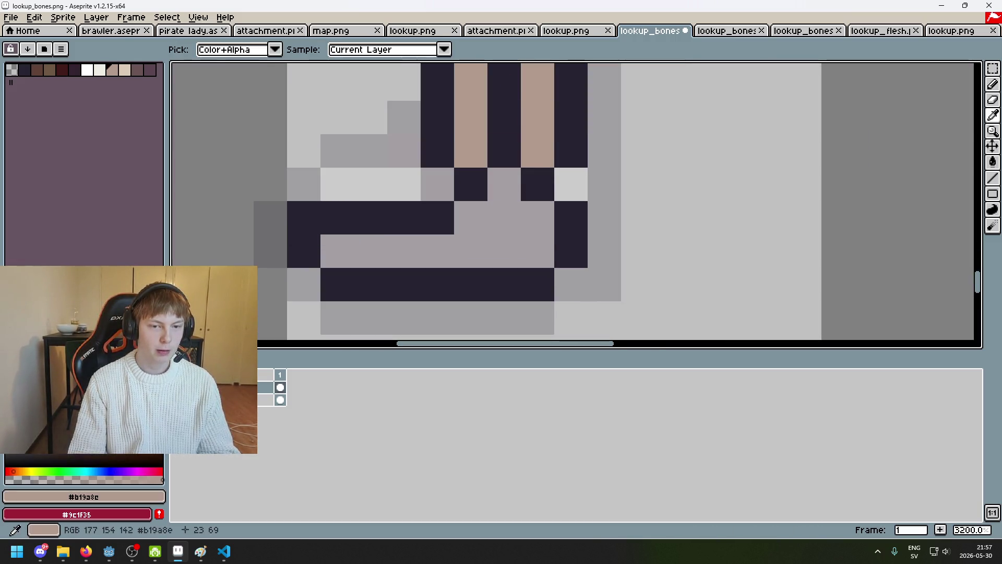
drag(504, 183, 516, 247)
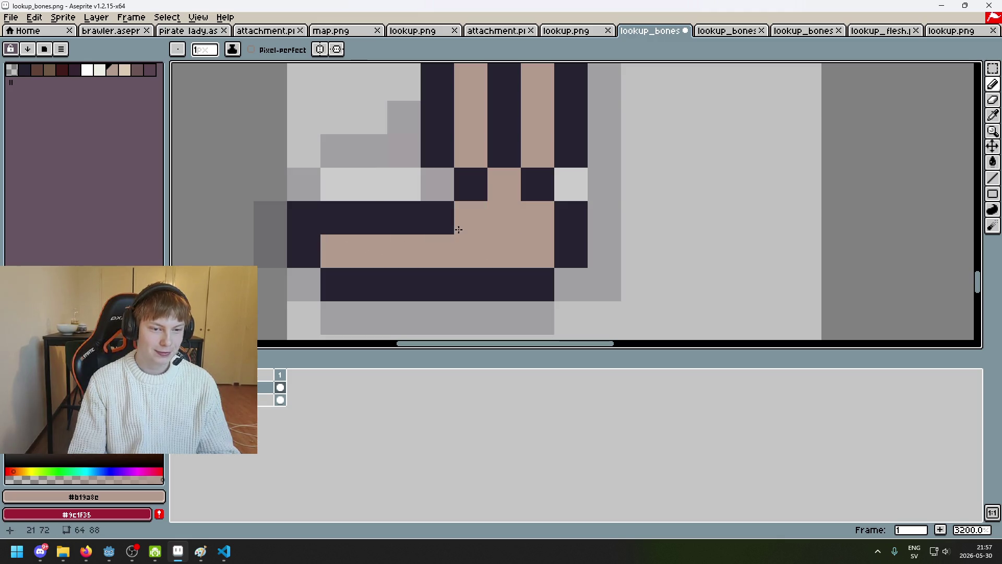
scroll(459, 229, up, 1)
scroll(485, 219, down, 4)
scroll(611, 237, up, 3)
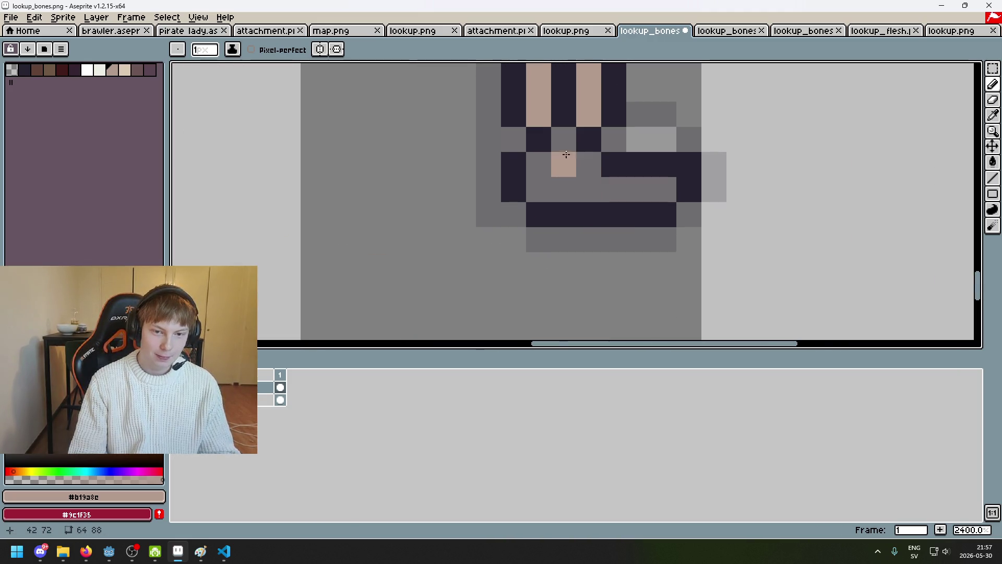
scroll(566, 154, up, 1)
mouse_move(538, 167)
mouse_down()
mouse_move(543, 177)
mouse_move(684, 202)
mouse_move(545, 202)
mouse_up()
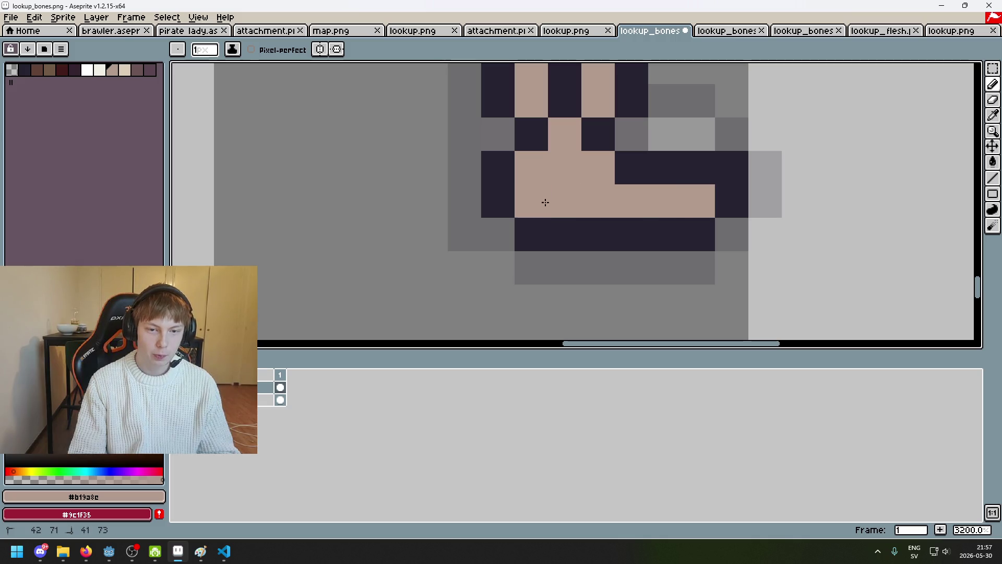
scroll(545, 202, down, 4)
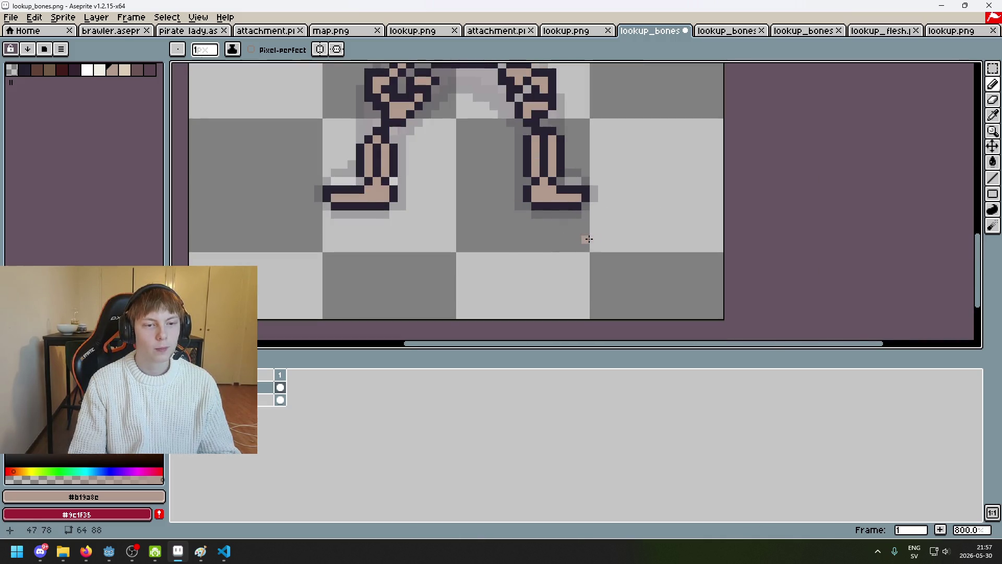
scroll(588, 239, down, 4)
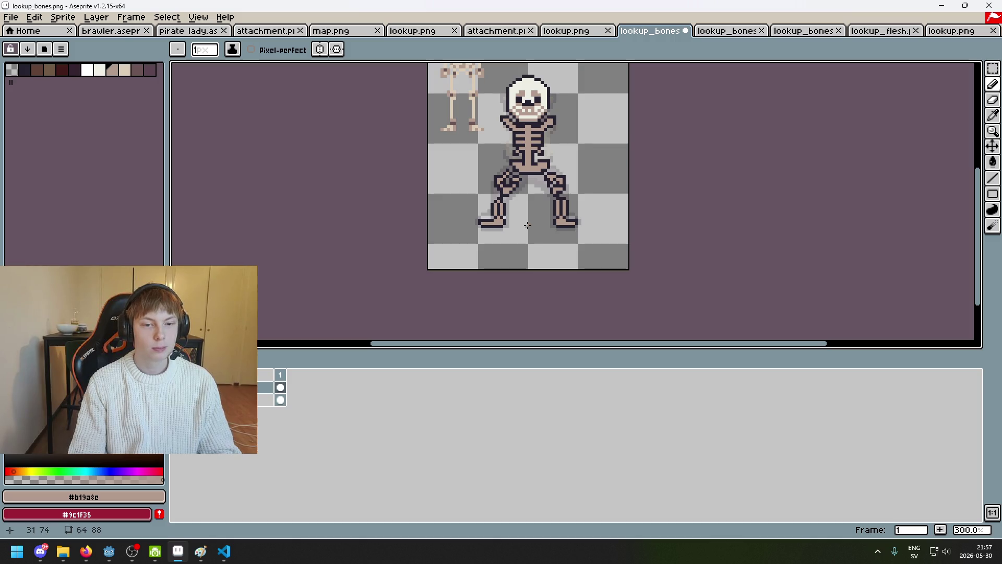
Recentre the view on the legs and feet, making and clearing a selection around the left foot.
scroll(526, 225, up, 4)
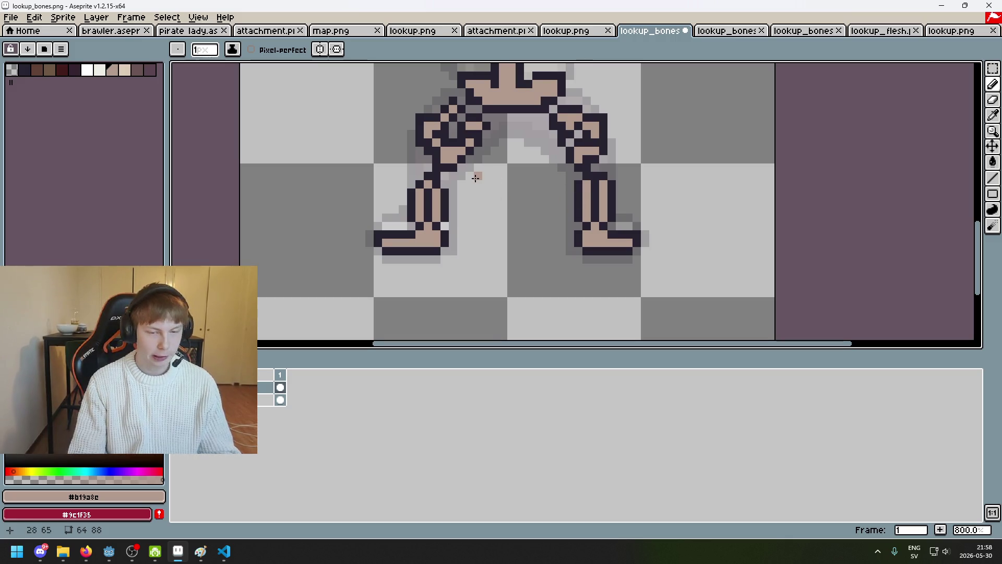
drag(474, 174, 464, 192)
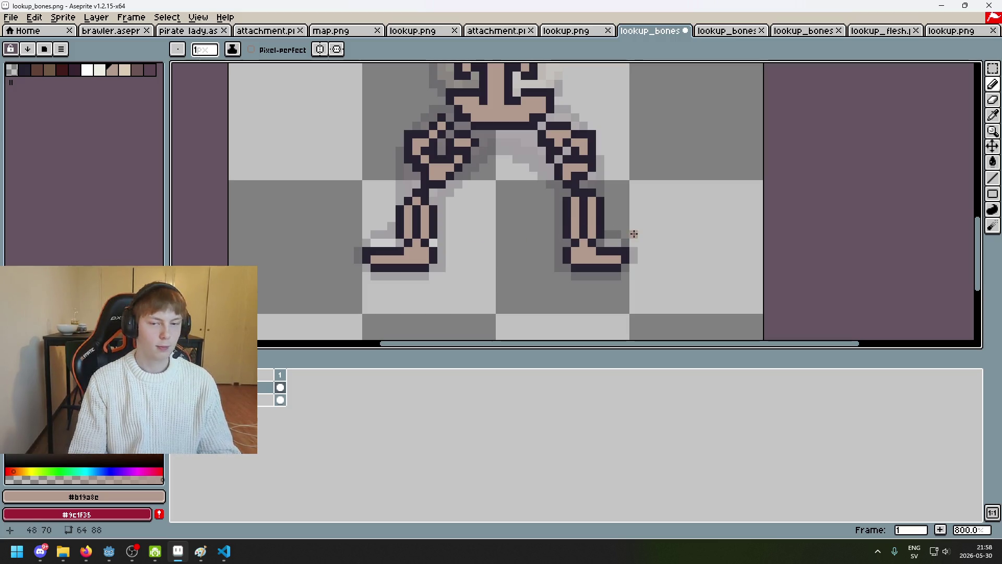
scroll(673, 209, up, 3)
scroll(597, 264, down, 1)
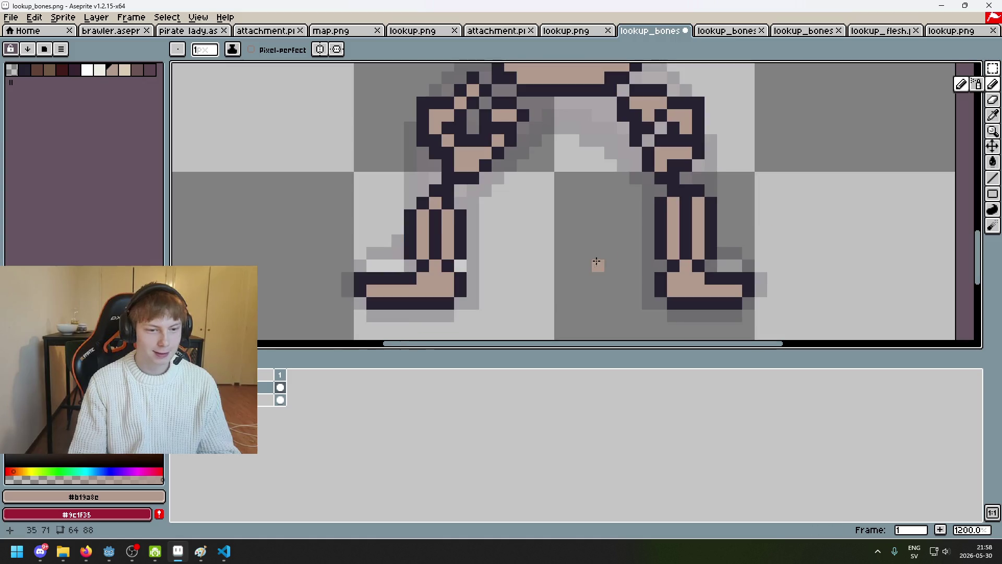
key(m)
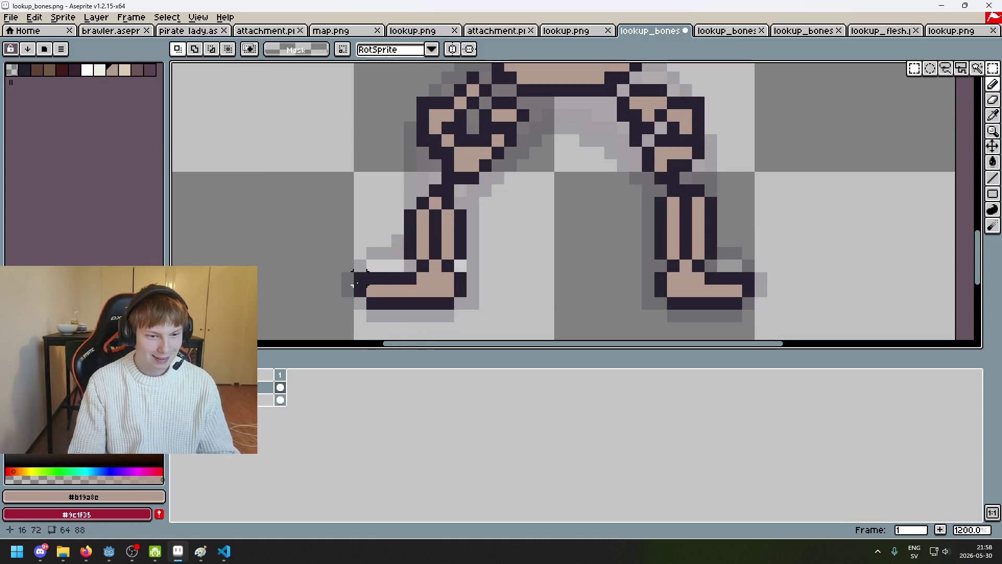
drag(353, 281, 470, 288)
key(ctrl+d)
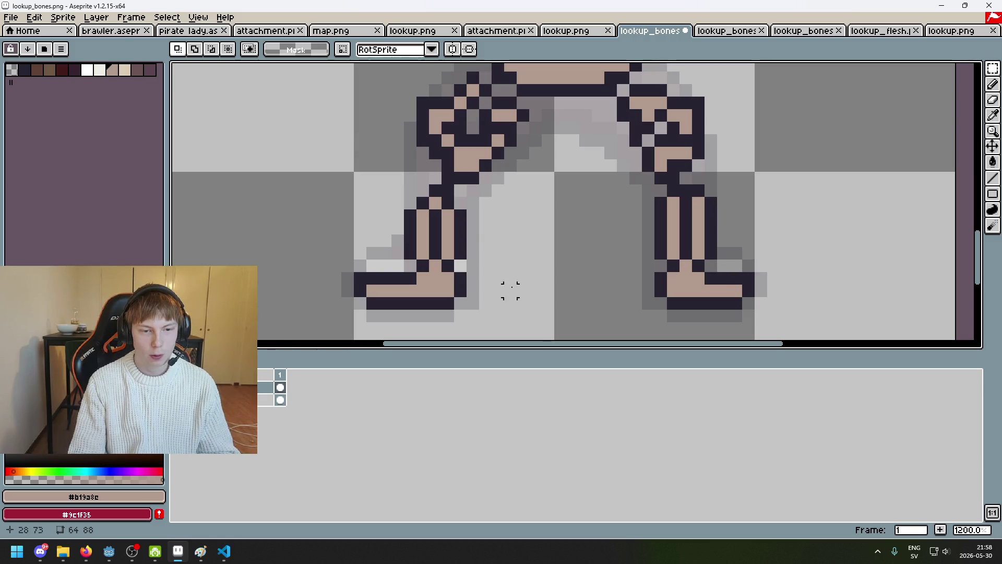
scroll(396, 265, down, 4)
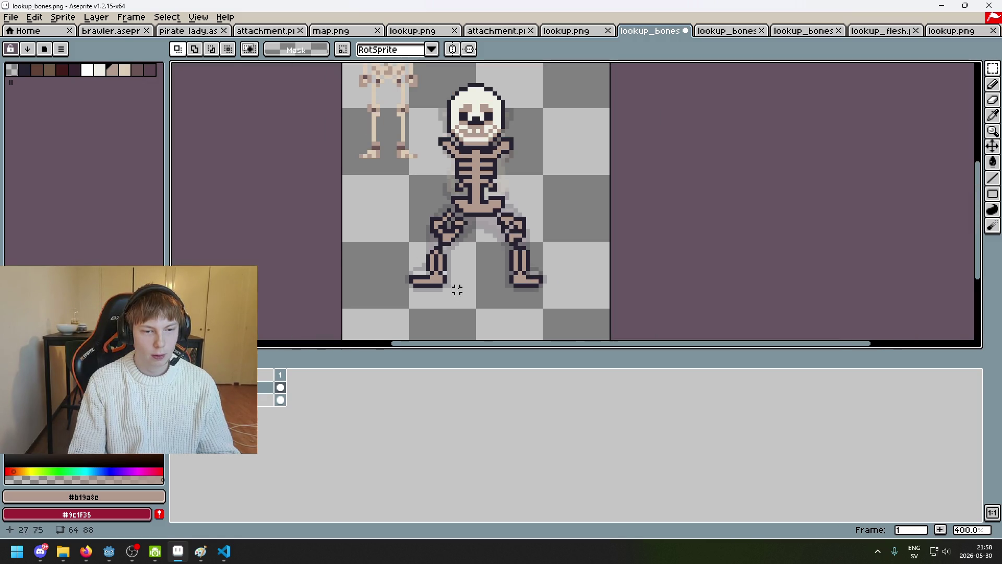
scroll(459, 295, down, 2)
scroll(381, 266, up, 3)
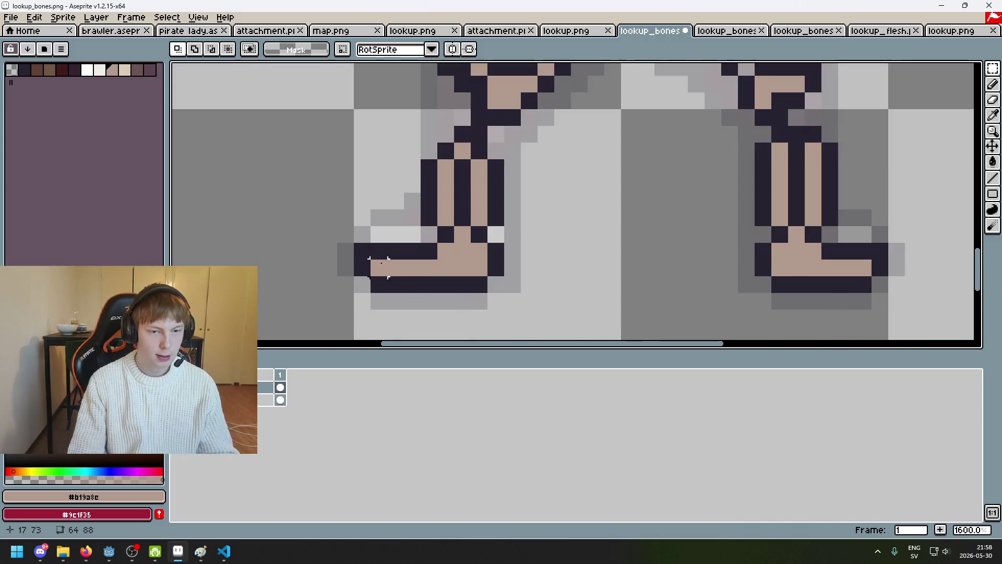
scroll(322, 255, down, 1)
scroll(459, 235, up, 3)
scroll(582, 280, down, 5)
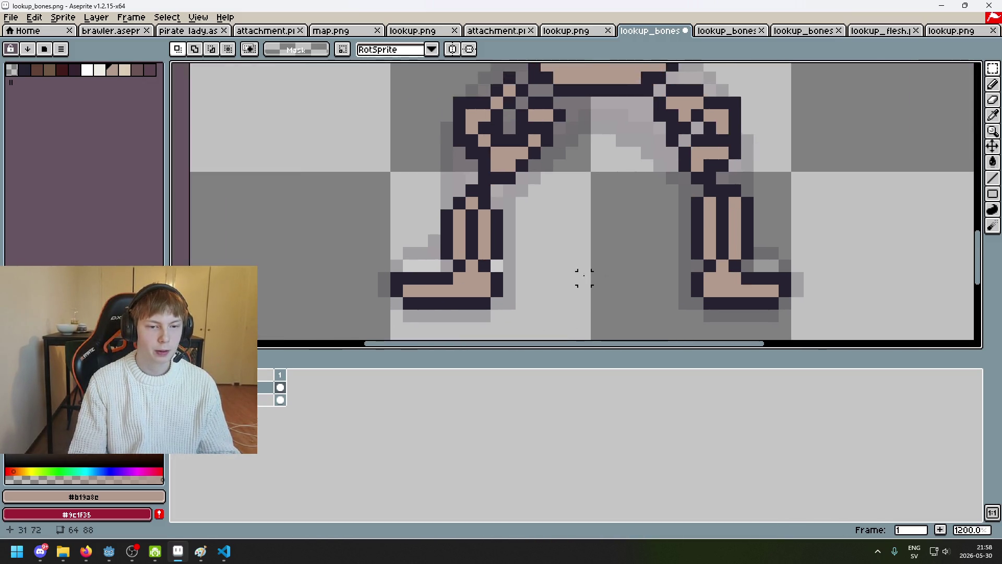
drag(543, 286, 539, 285)
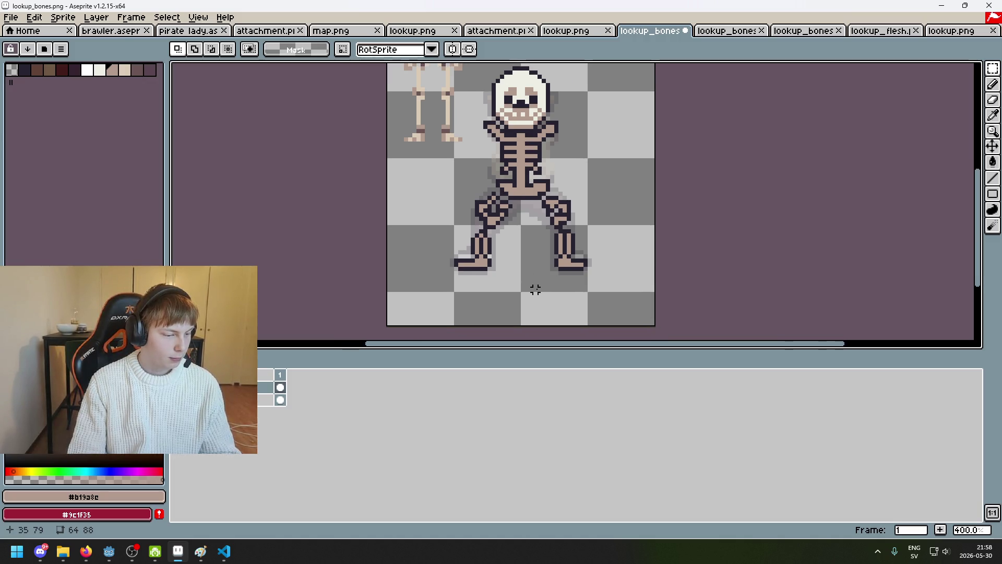
scroll(535, 289, up, 1)
drag(525, 269, 508, 269)
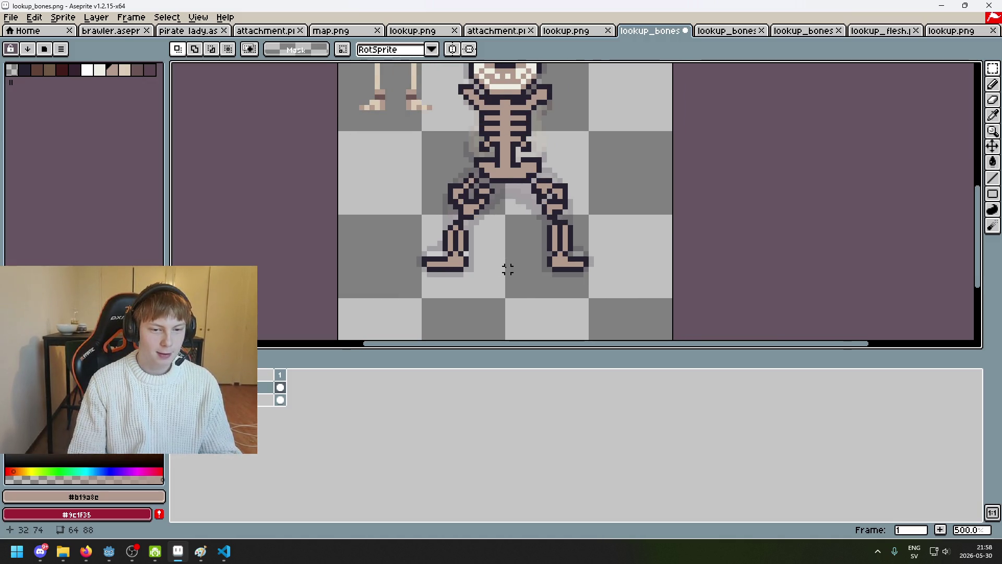
scroll(506, 268, up, 4)
Sample the dark outline, undo the stray pencil stroke, then pick the skull's light bone colour.
key(i)
click(467, 270)
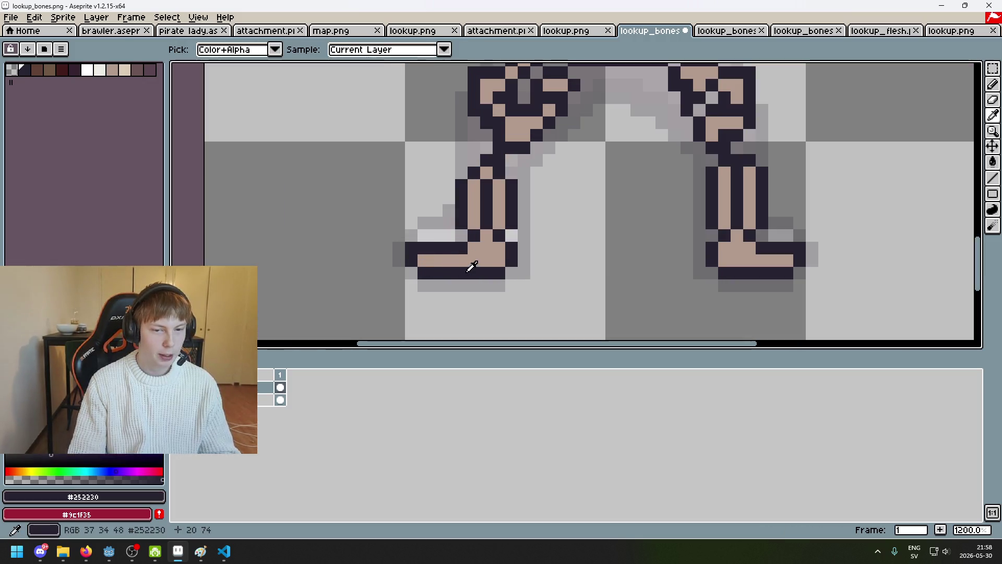
key(b)
scroll(506, 269, down, 6)
key(ctrl+z)
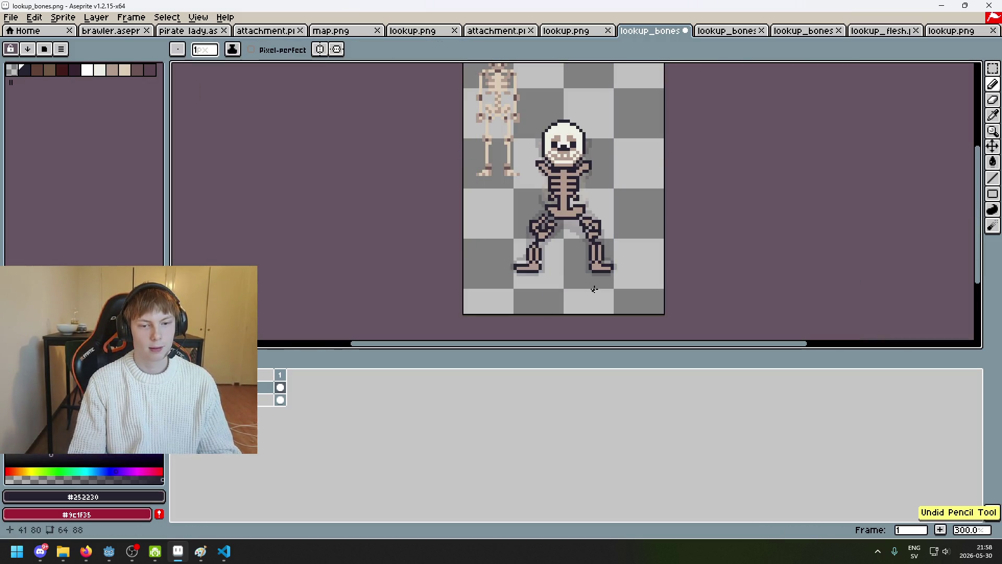
scroll(595, 271, up, 8)
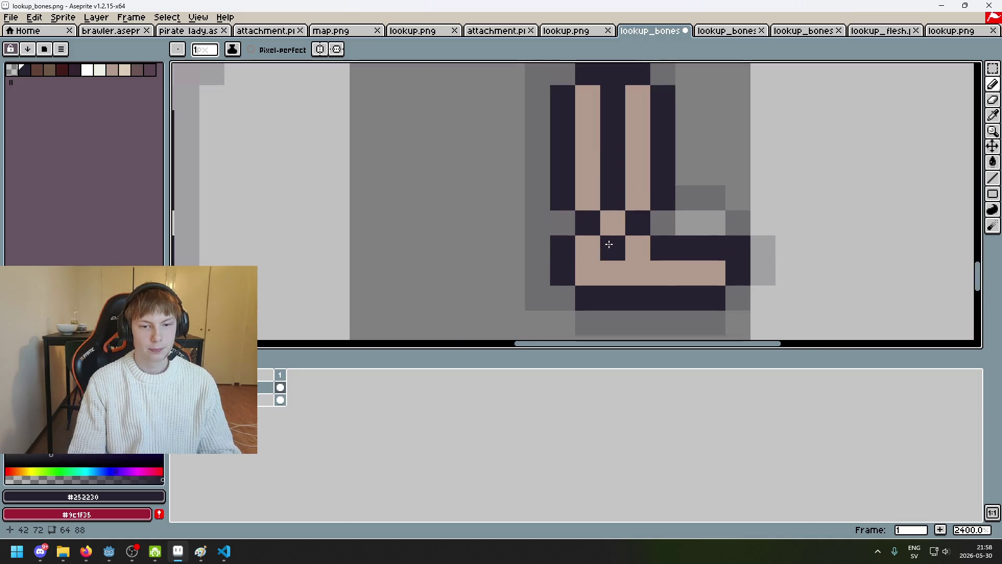
scroll(596, 250, down, 7)
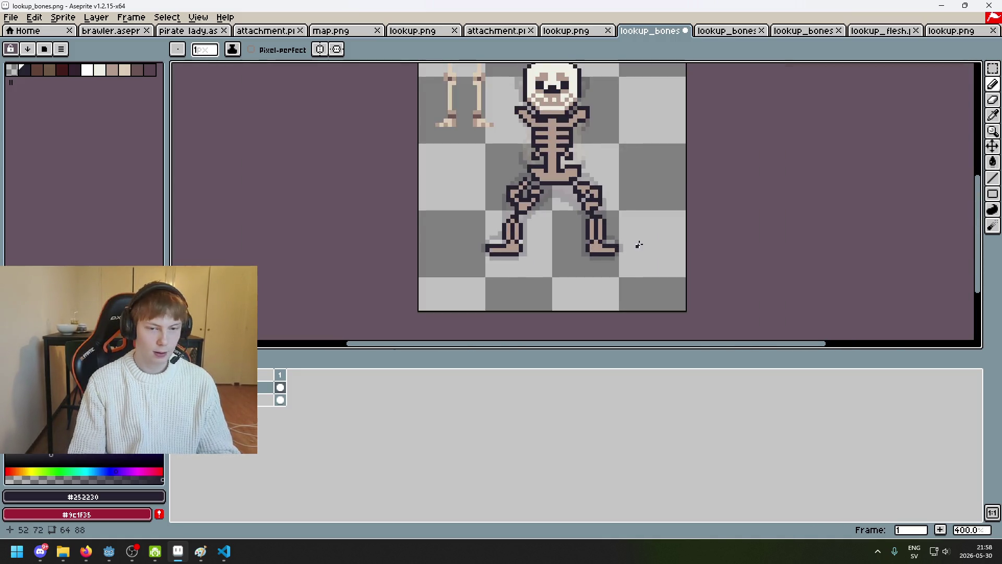
scroll(595, 277, down, 1)
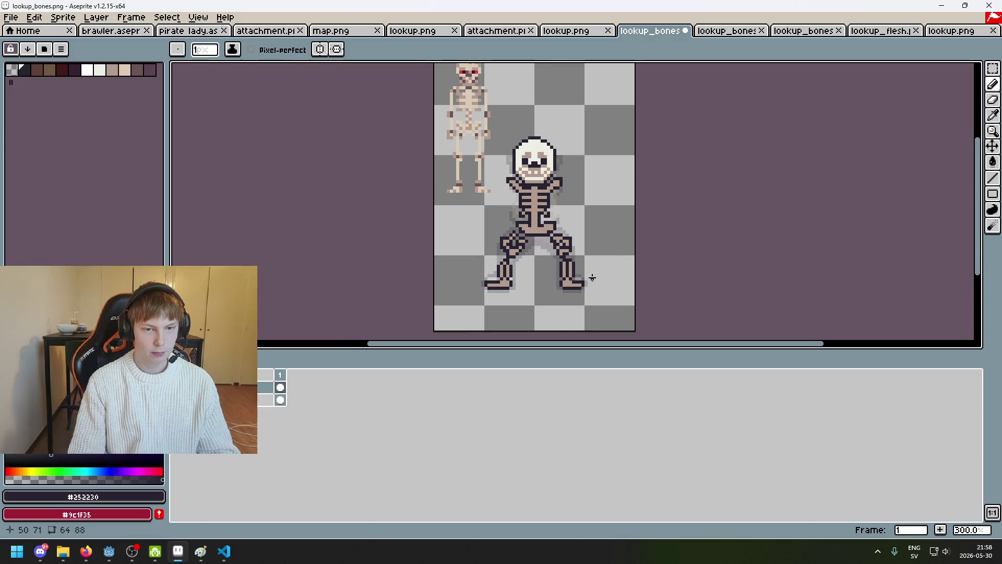
scroll(592, 278, up, 3)
alt+click(584, 269)
scroll(582, 266, down, 1)
Add light highlight pixels to the right shoulder, right chest and spine.
scroll(580, 265, up, 1)
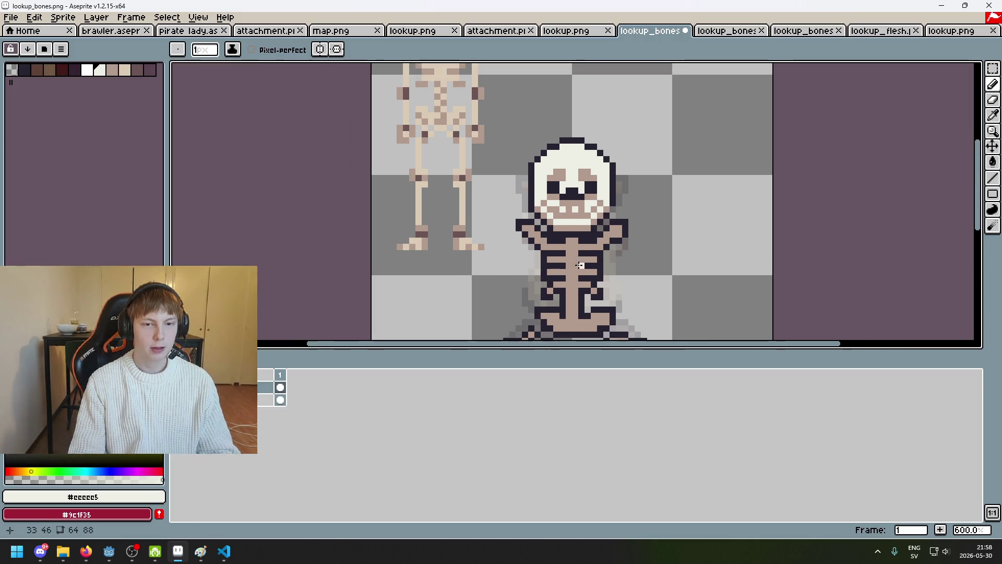
scroll(580, 265, up, 4)
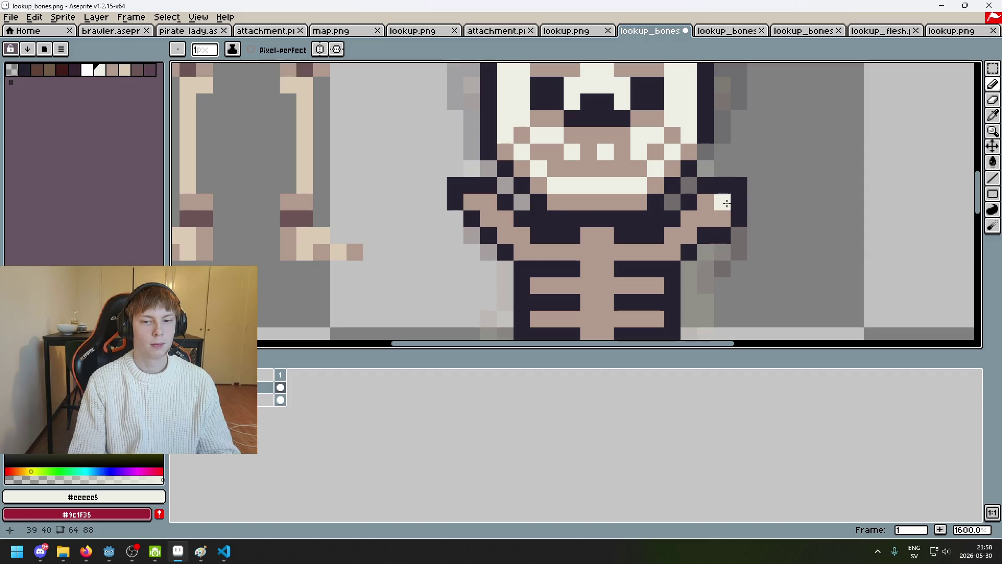
drag(726, 203, 710, 202)
click(673, 232)
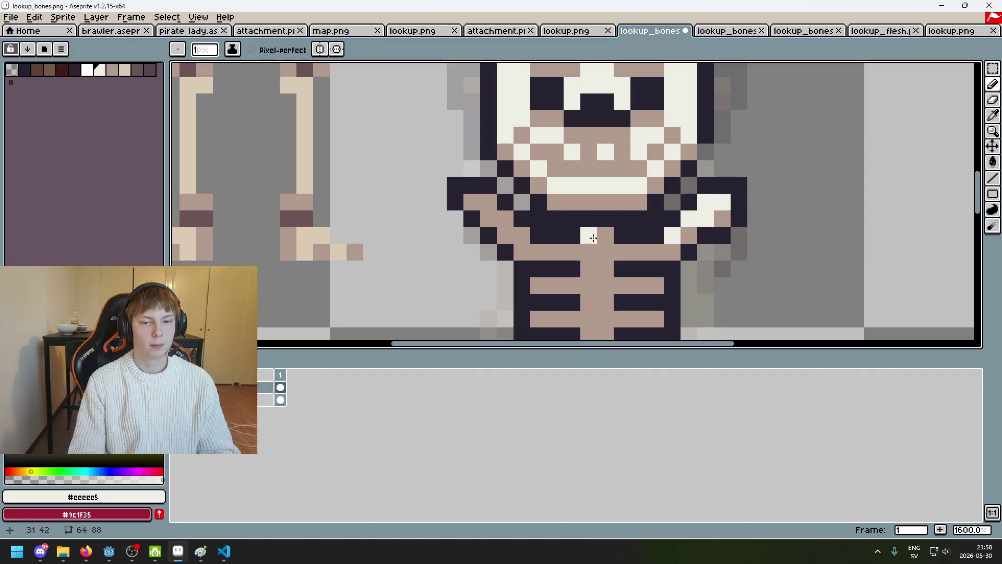
click(606, 235)
mouse_move(619, 252)
mouse_down()
mouse_move(655, 251)
mouse_move(606, 252)
mouse_move(588, 269)
mouse_move(624, 230)
mouse_up()
Add a light pixel on the lower spine and highlight the right ribs.
scroll(592, 217, down, 4)
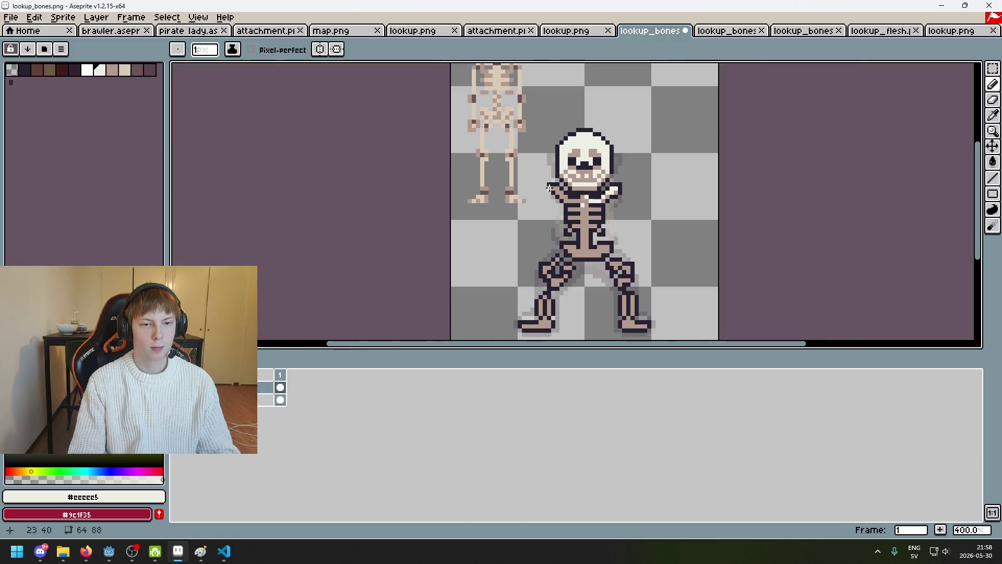
scroll(548, 220, up, 3)
scroll(528, 218, up, 3)
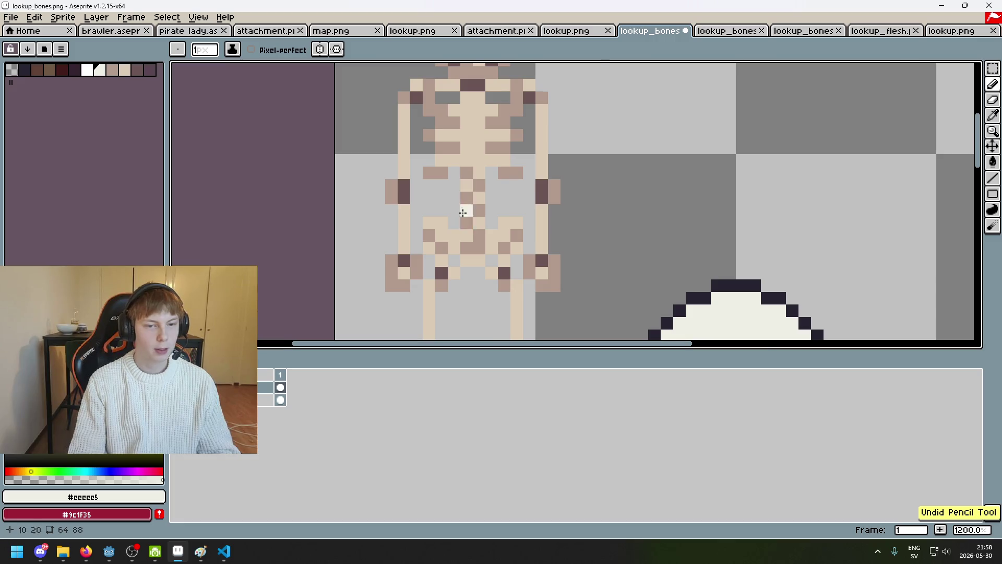
scroll(472, 201, down, 2)
scroll(569, 198, up, 1)
scroll(569, 198, up, 1)
click(537, 194)
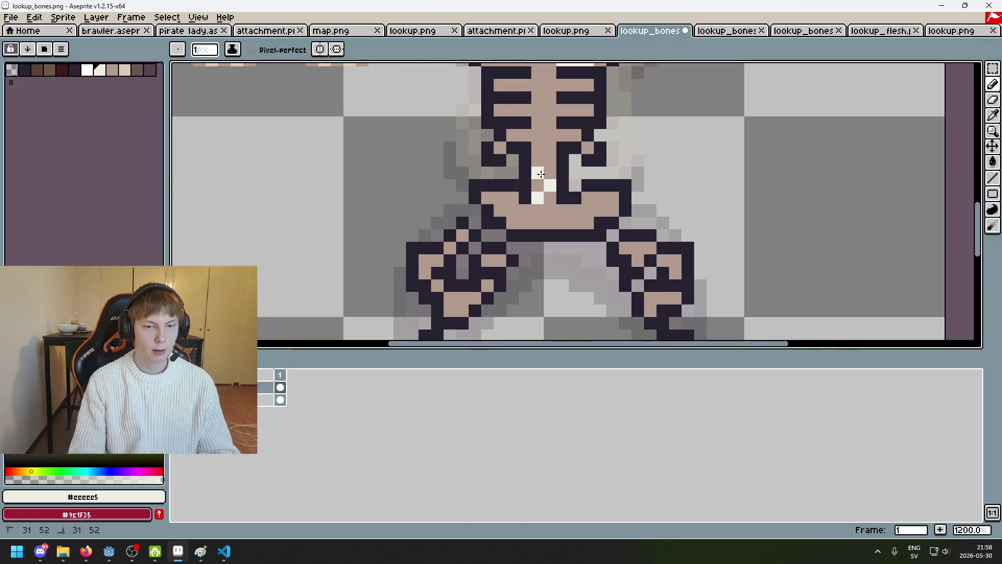
scroll(548, 162, down, 5)
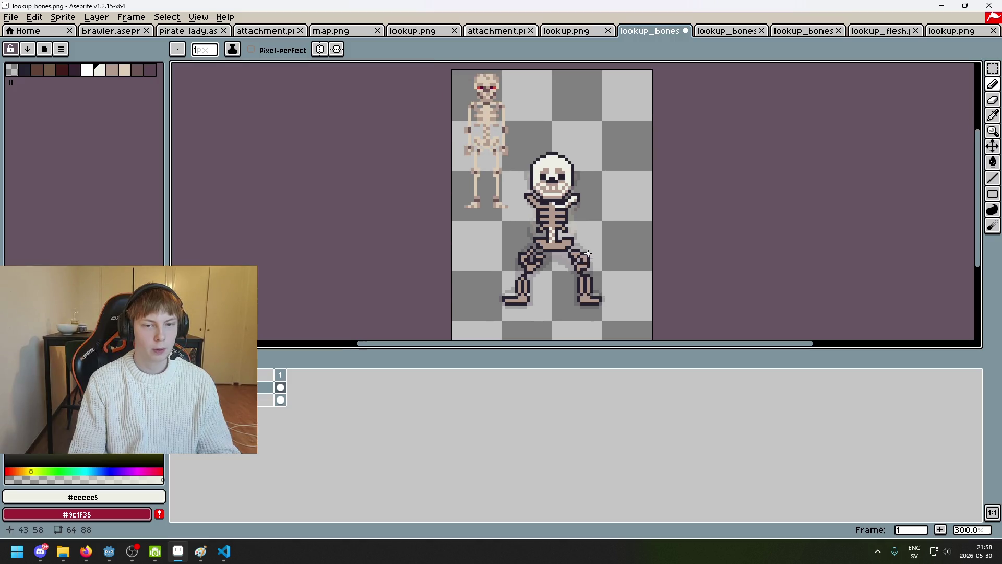
scroll(588, 254, up, 2)
scroll(555, 182, up, 1)
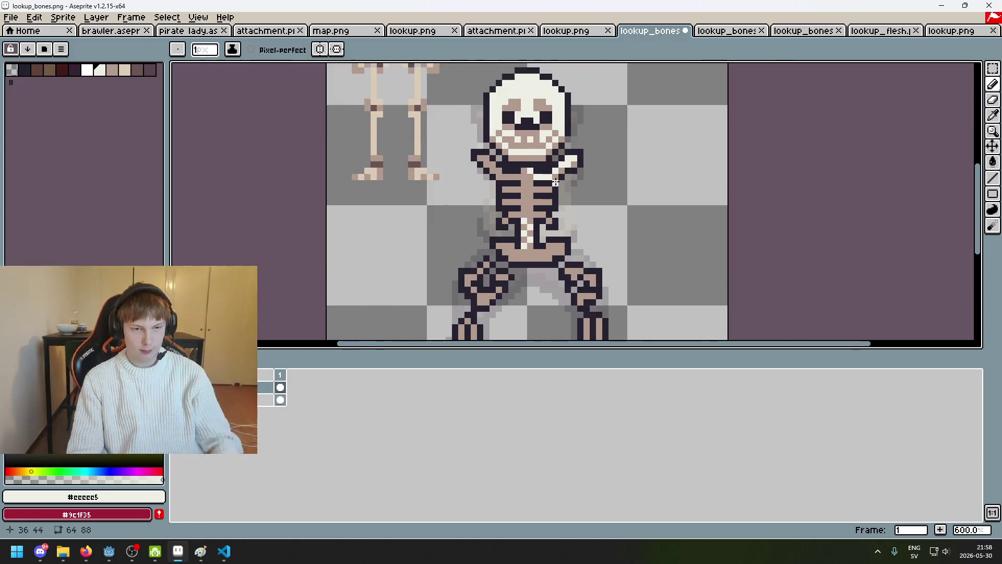
scroll(556, 182, up, 4)
mouse_move(549, 189)
mouse_down()
mouse_move(532, 189)
mouse_move(547, 221)
mouse_up()
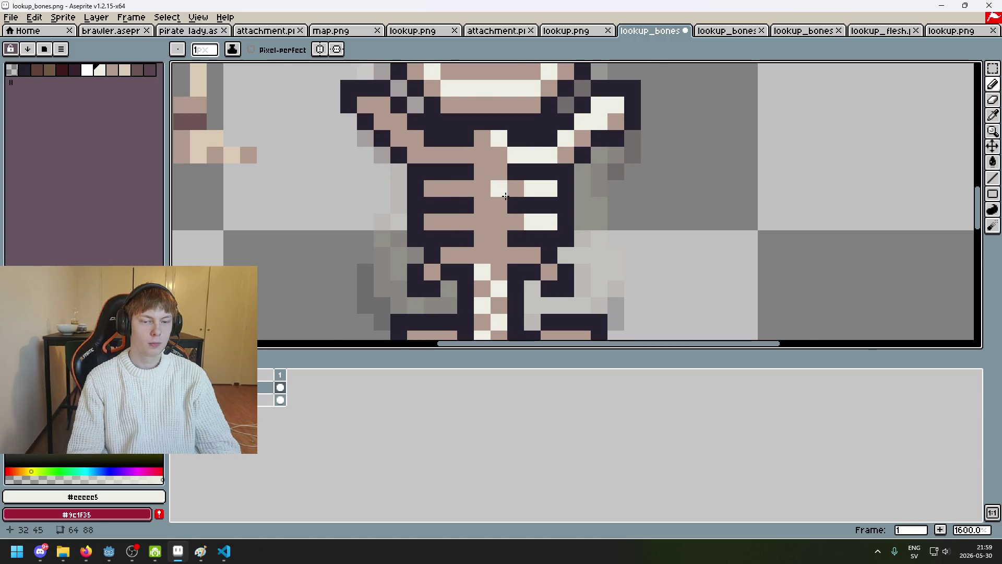
Paint the spine column with the light highlight colour.
scroll(505, 196, down, 3)
scroll(505, 196, up, 3)
mouse_move(494, 178)
mouse_down()
mouse_move(495, 151)
mouse_move(501, 223)
mouse_up()
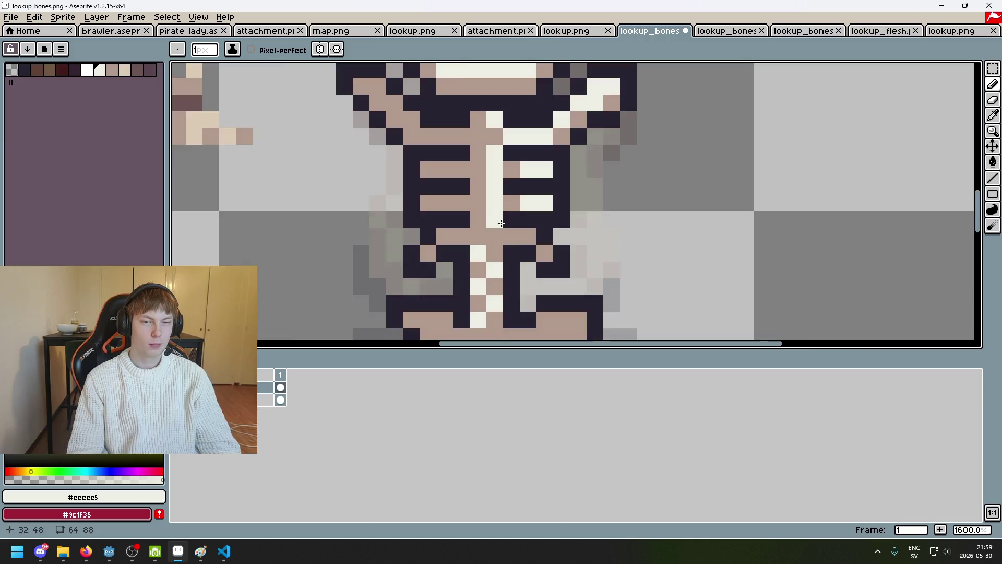
scroll(501, 224, down, 4)
scroll(526, 232, up, 1)
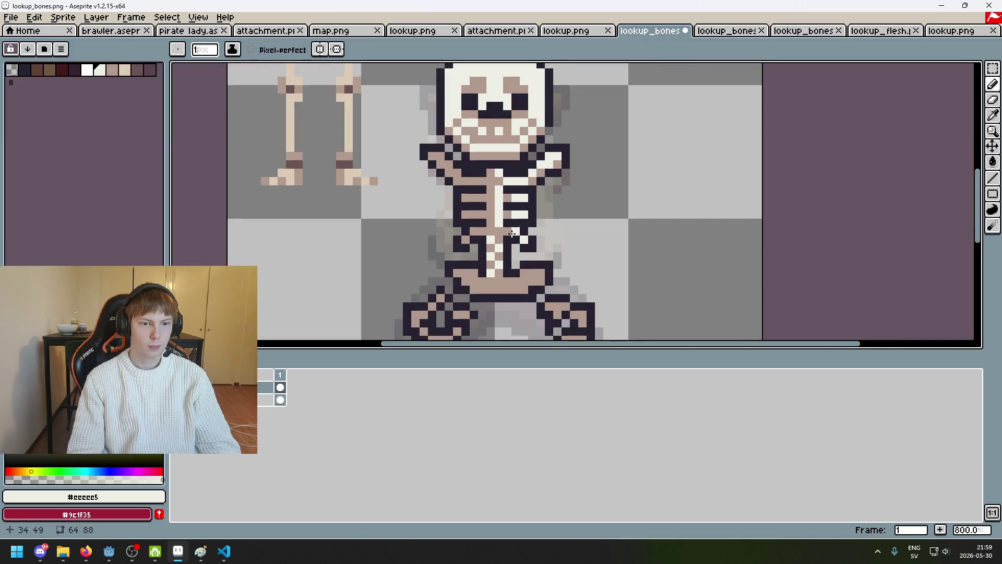
scroll(468, 205, down, 4)
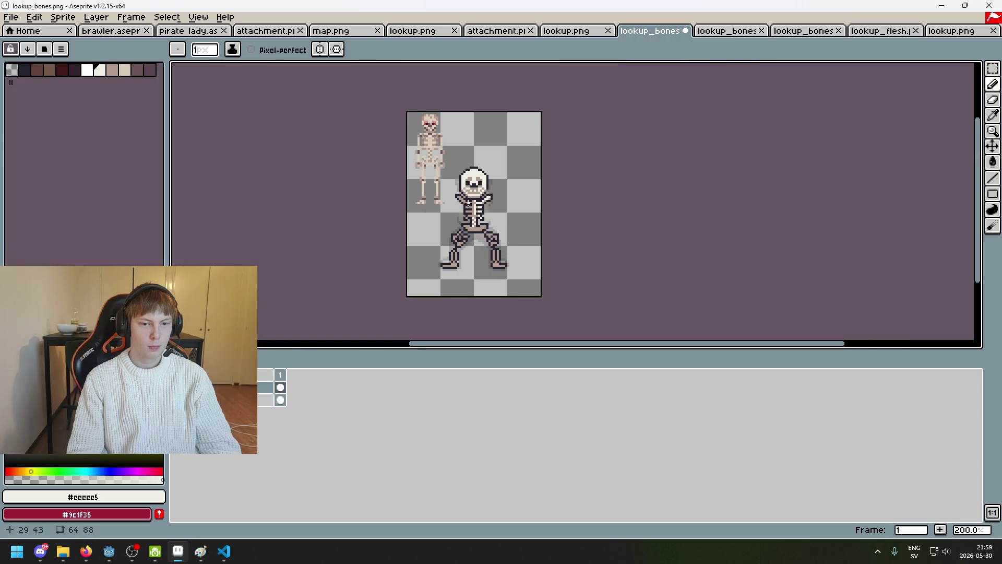
scroll(459, 197, up, 4)
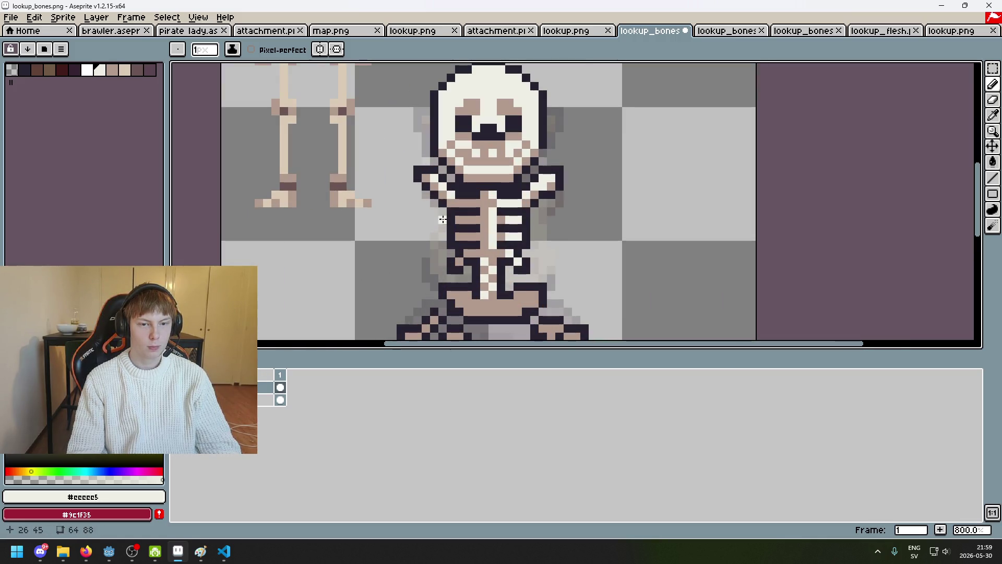
scroll(442, 219, down, 1)
scroll(446, 213, up, 3)
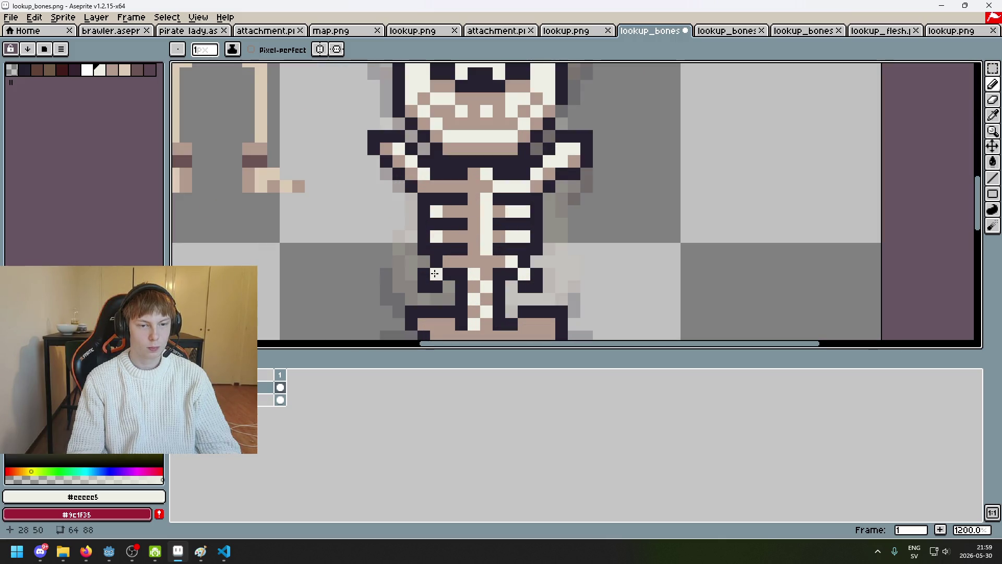
scroll(434, 274, down, 5)
scroll(616, 157, up, 5)
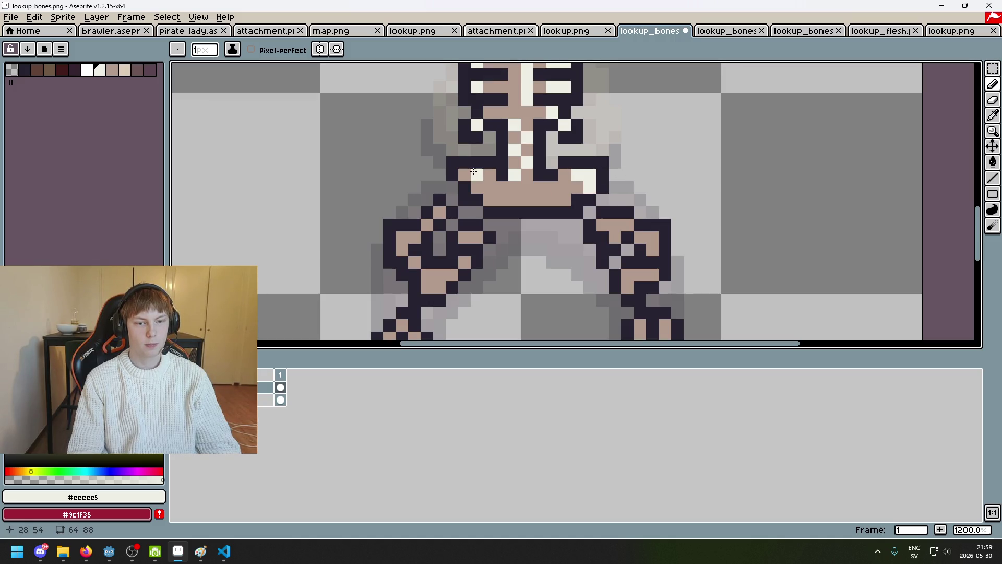
Undo the last stroke and place a #eeeee5 highlight pixel on the right foot, correcting its position.
scroll(474, 183, down, 3)
scroll(593, 131, up, 3)
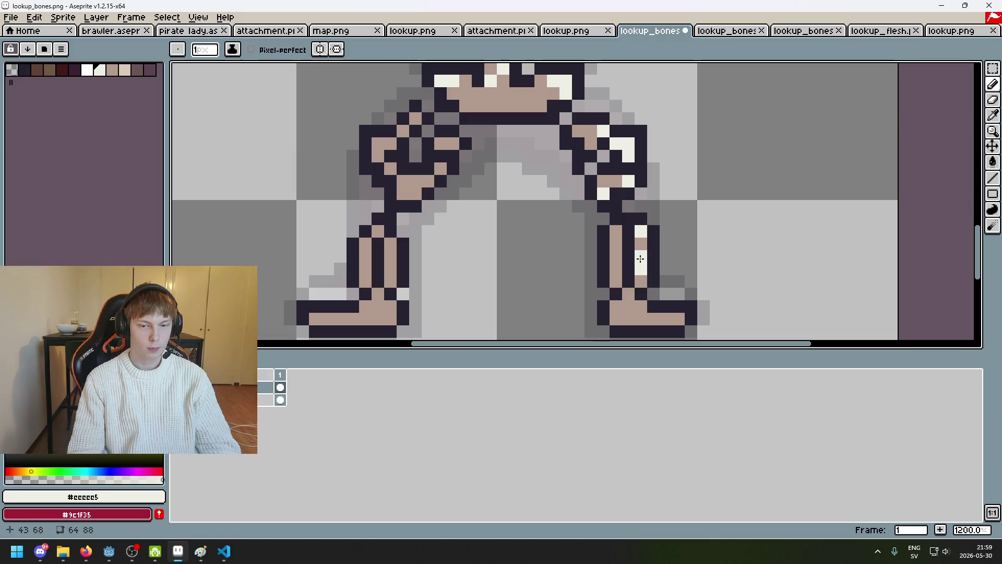
key(ctrl+z)
key(ctrl+z)
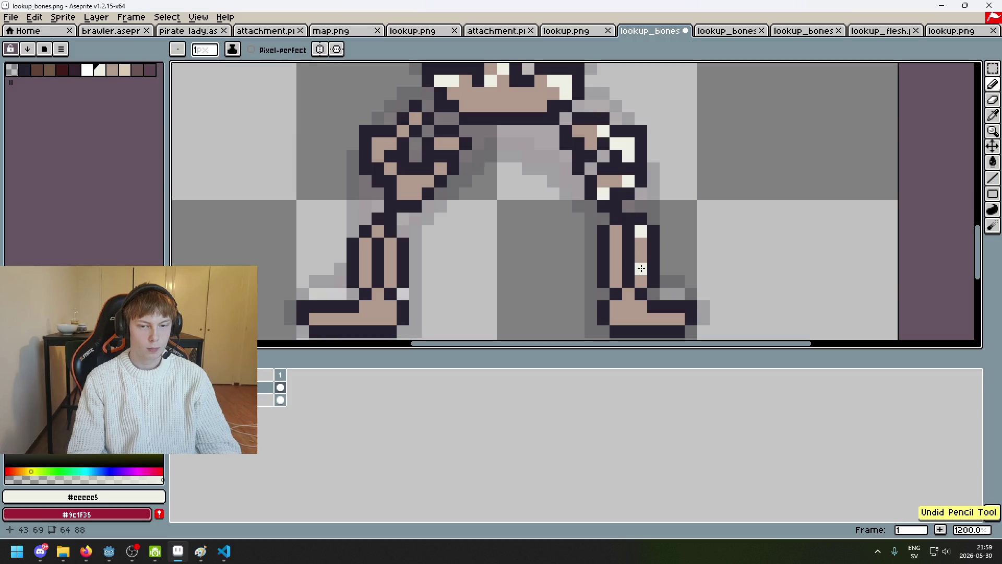
scroll(641, 268, down, 5)
scroll(645, 279, up, 4)
click(638, 278)
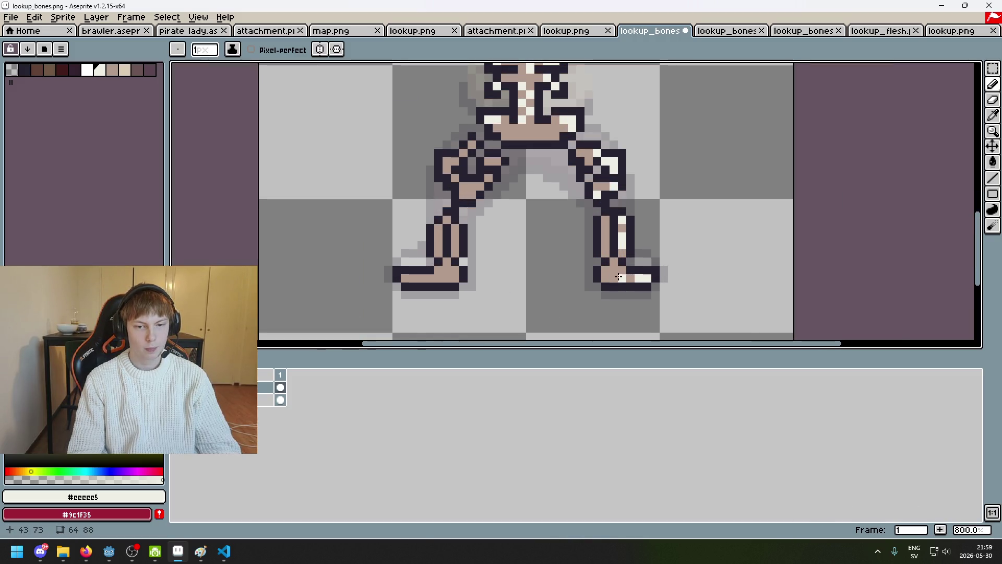
scroll(618, 277, down, 4)
scroll(507, 267, up, 6)
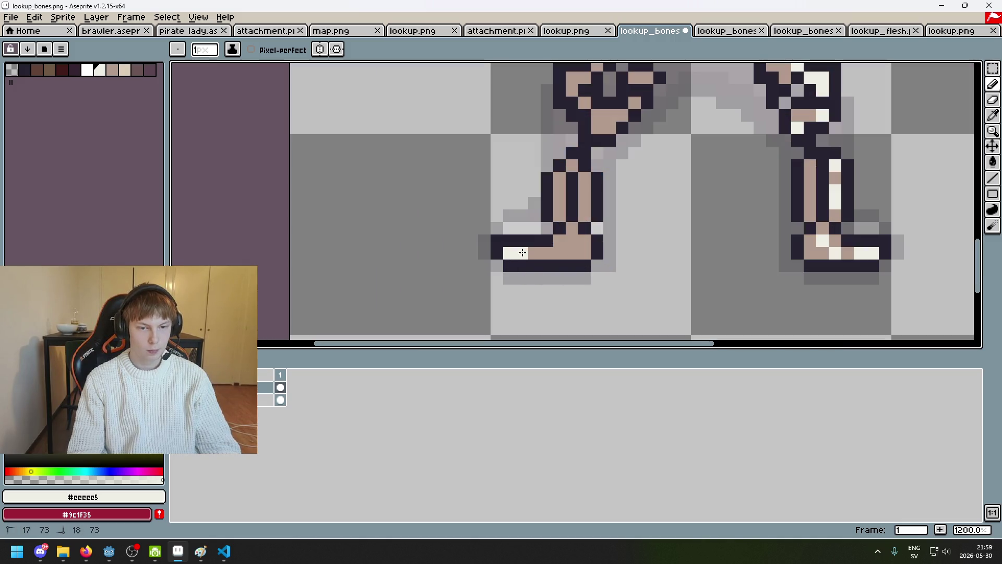
key(ctrl+z)
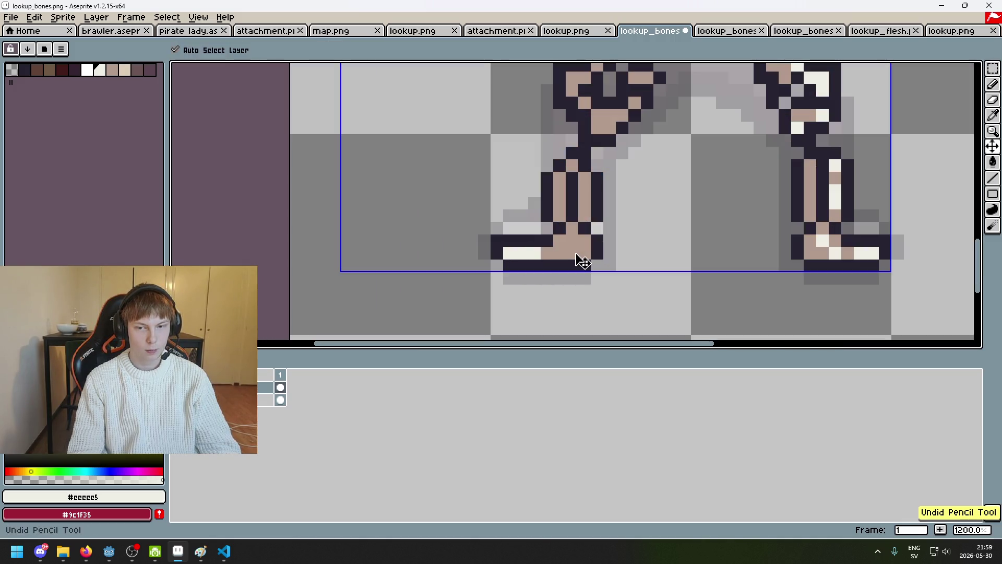
click(575, 242)
Paint cream highlight pixels beside the left hand and whiten two of its tan pixels.
scroll(561, 249, down, 4)
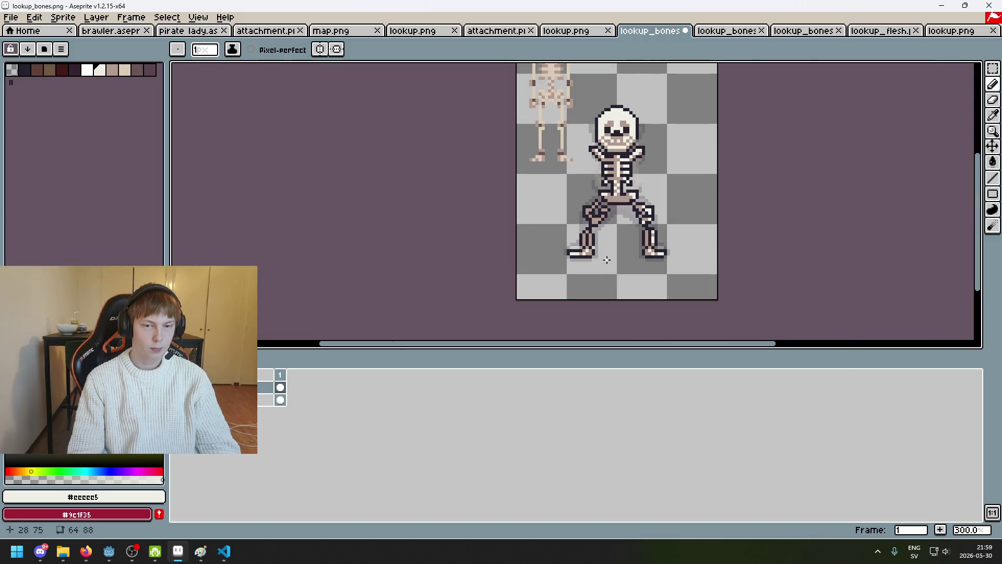
scroll(600, 253, up, 4)
scroll(565, 213, down, 4)
scroll(574, 250, up, 4)
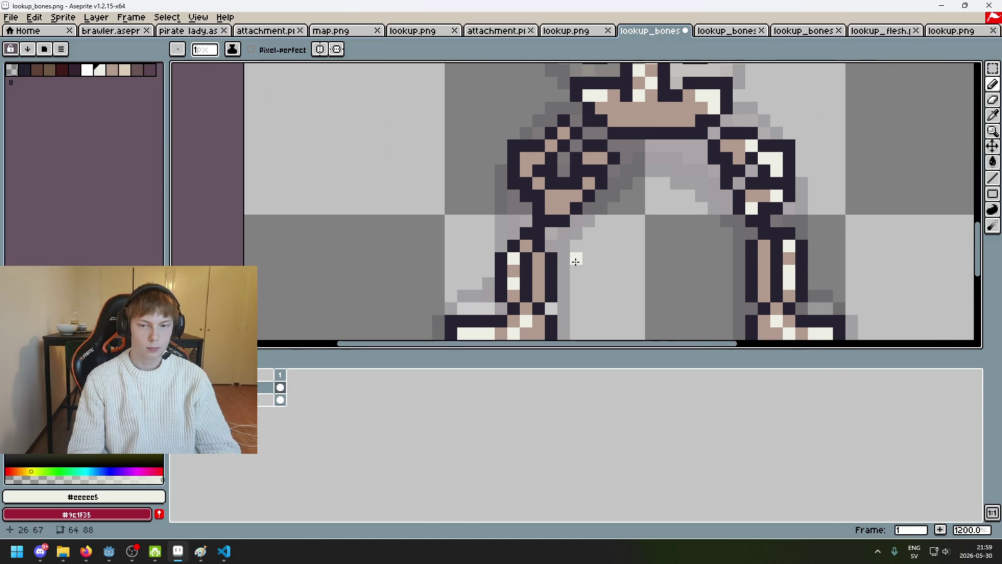
scroll(561, 196, down, 4)
scroll(562, 197, up, 4)
mouse_move(510, 204)
mouse_down()
mouse_move(497, 205)
mouse_move(498, 217)
mouse_up()
drag(519, 252, 520, 240)
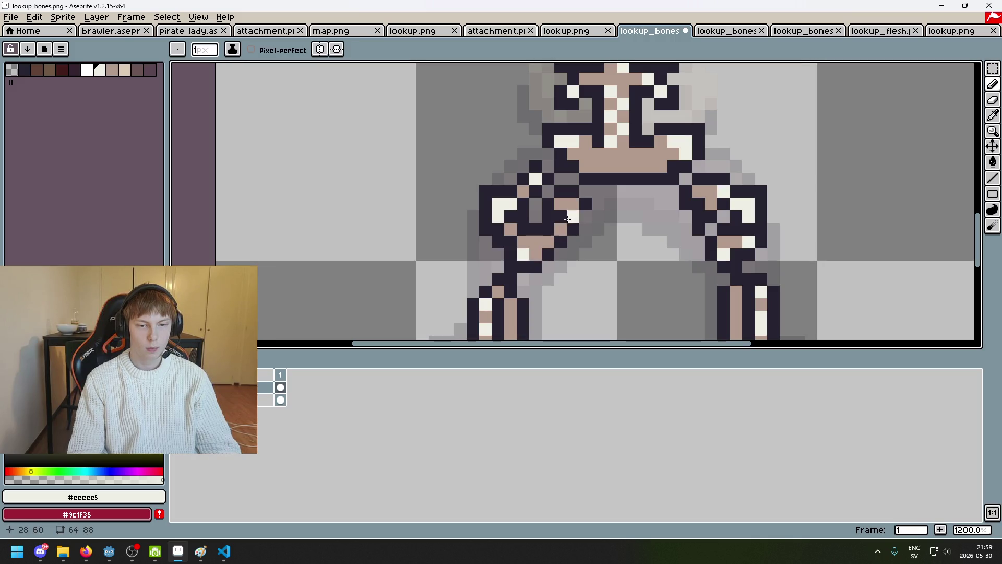
Start saving as PNG, then decline at the layers warning so the sprite stays unsaved.
scroll(600, 245, down, 5)
scroll(605, 244, up, 3)
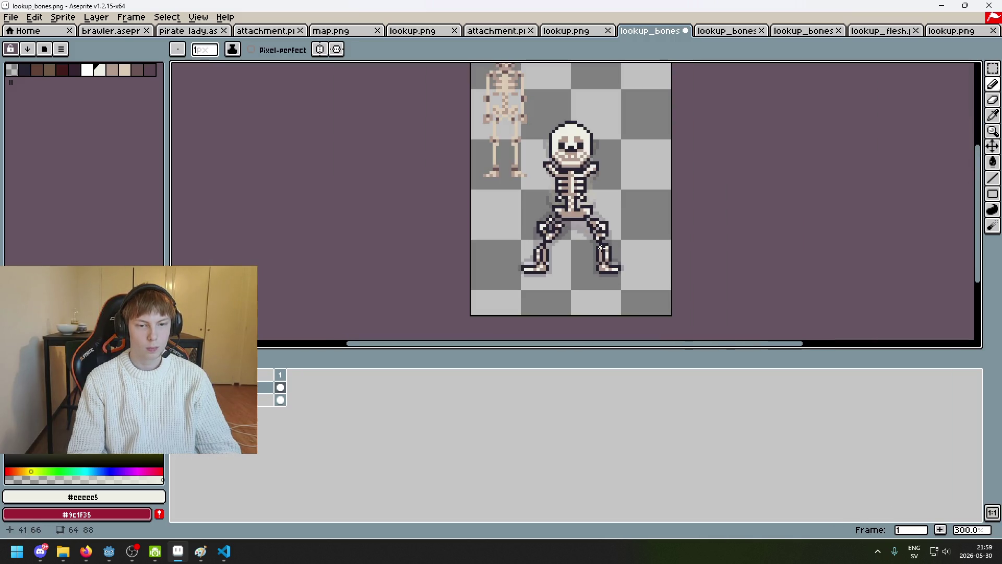
scroll(606, 244, up, 2)
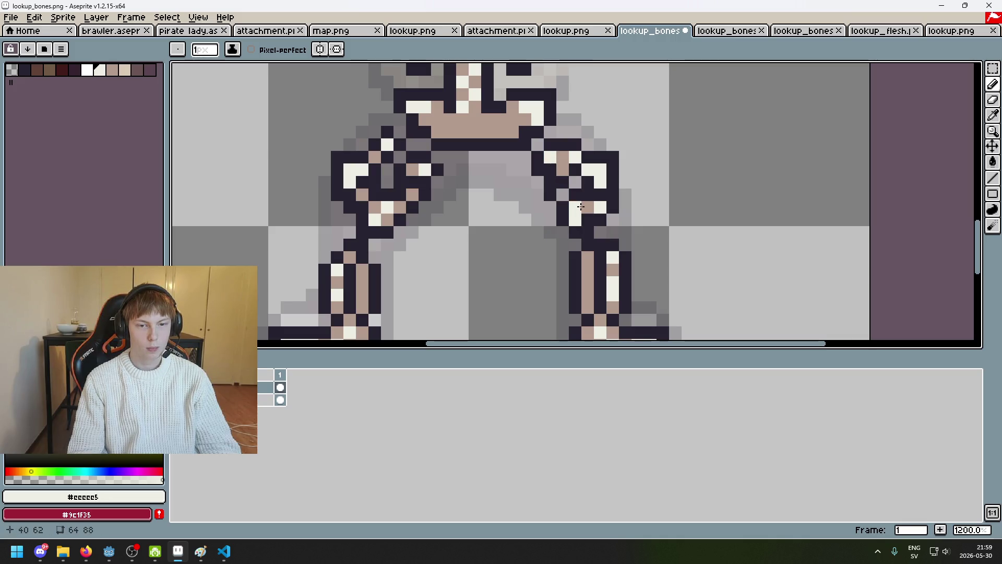
scroll(580, 207, down, 5)
key(ctrl+s)
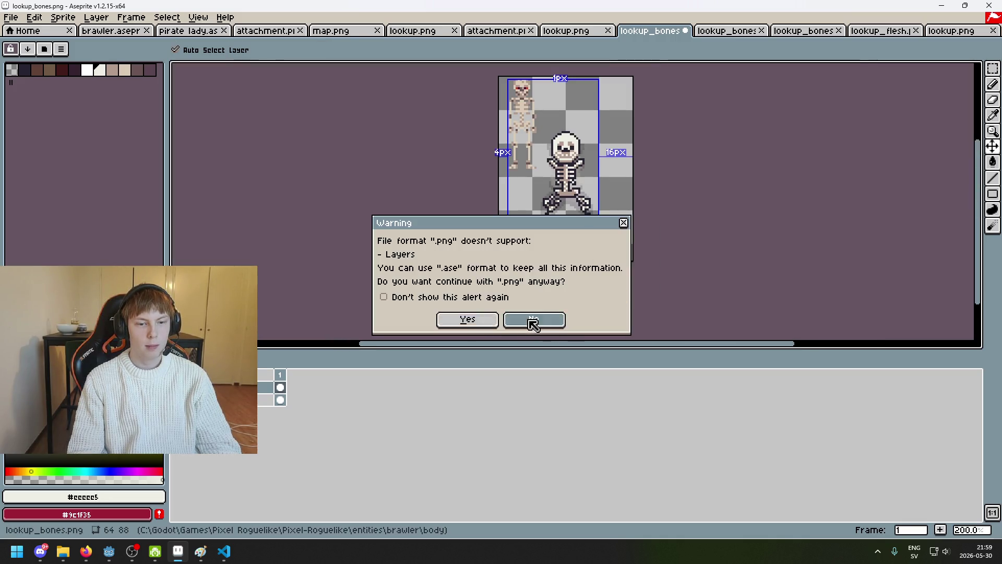
click(533, 319)
scroll(539, 223, up, 6)
scroll(539, 223, down, 4)
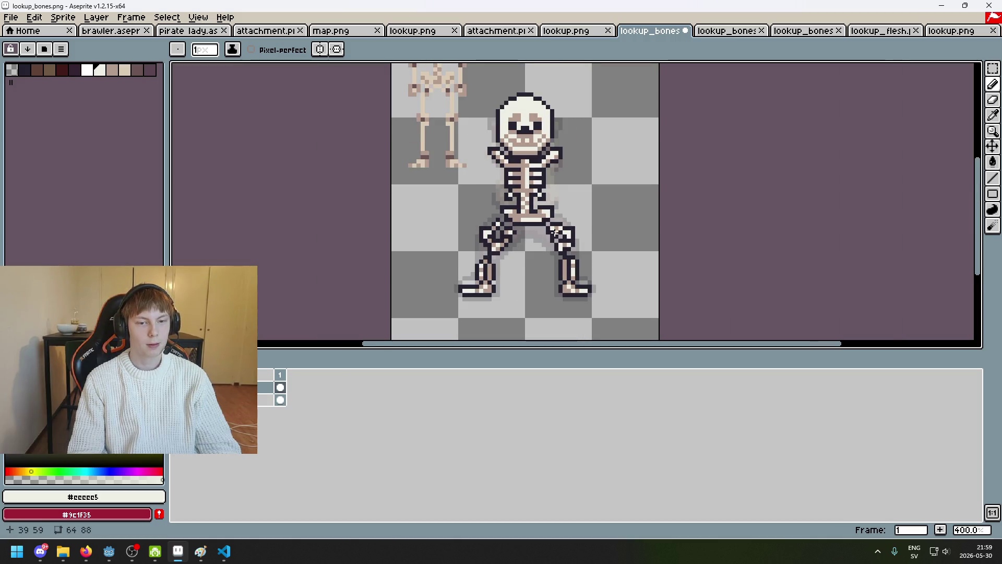
scroll(554, 232, down, 2)
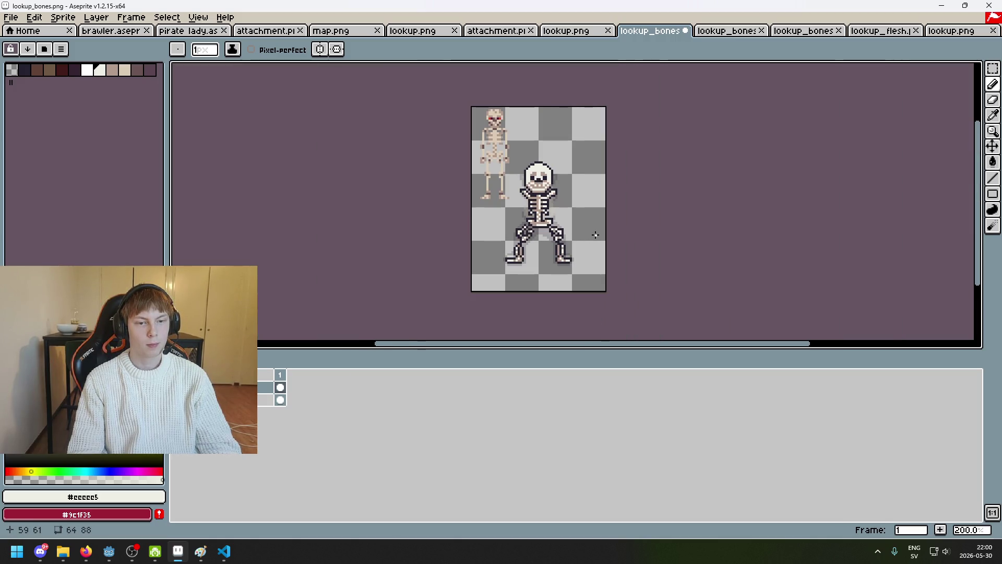
Sample the tan #b19a8c from the skull and shade its left edge and upper-right edge.
scroll(501, 135, up, 5)
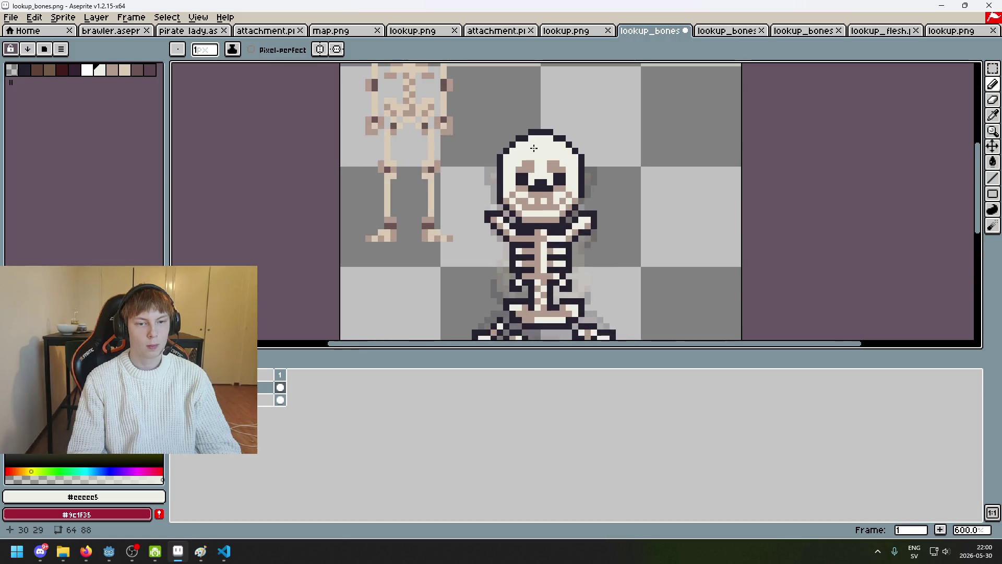
alt+click(488, 186)
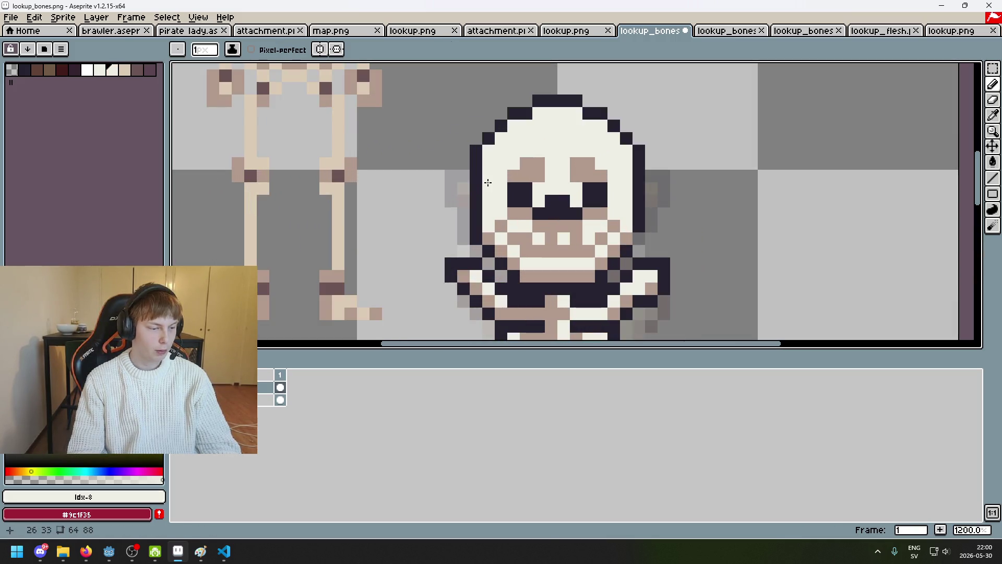
alt+click(516, 164)
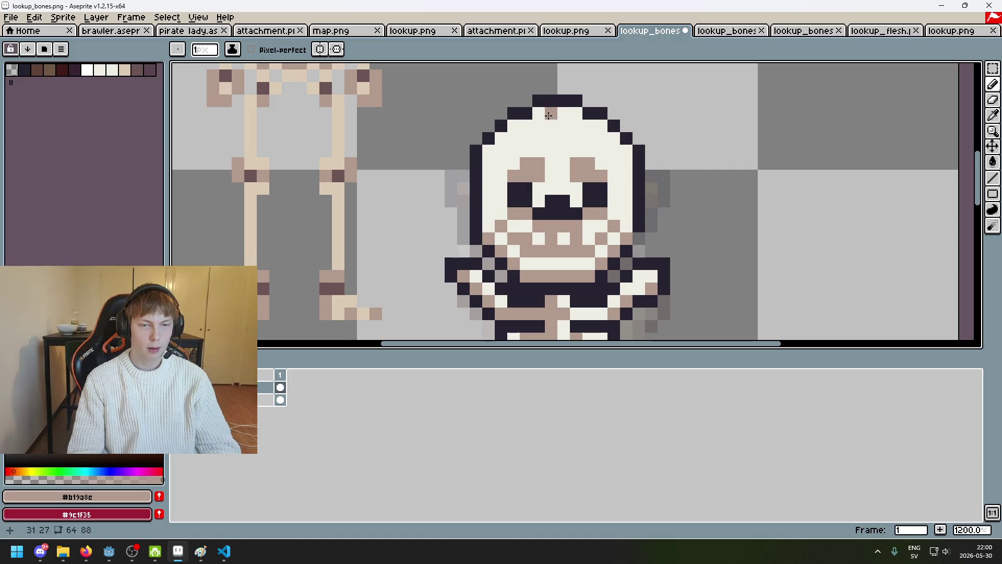
scroll(548, 114, down, 3)
scroll(469, 136, up, 4)
drag(402, 164, 401, 118)
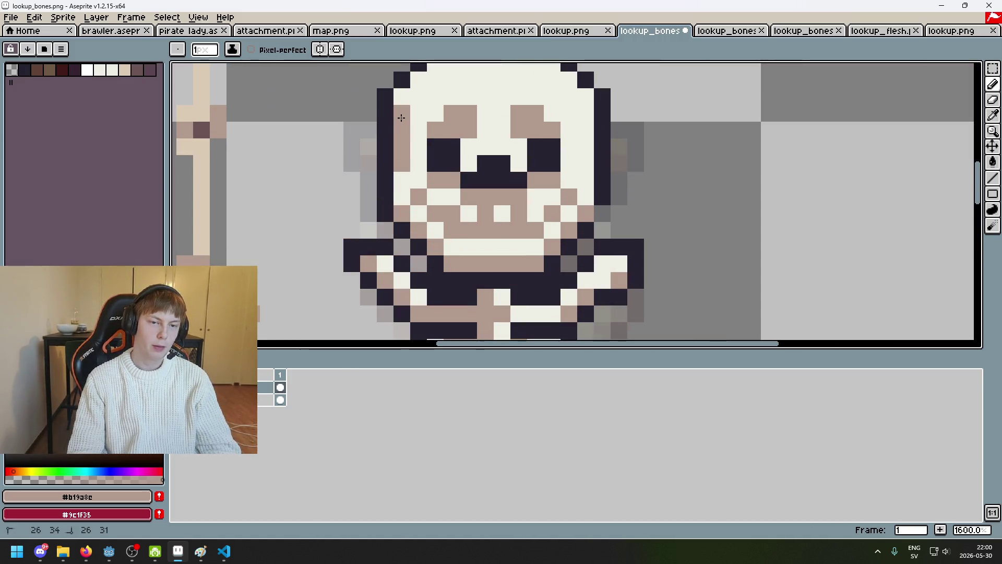
scroll(499, 185, down, 6)
scroll(515, 171, up, 5)
click(467, 140)
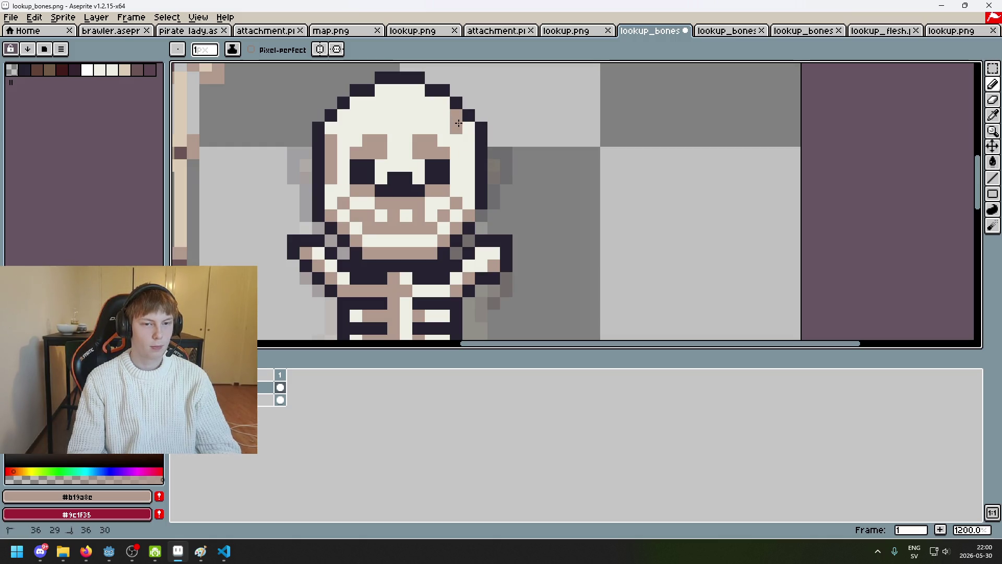
drag(458, 124, 473, 139)
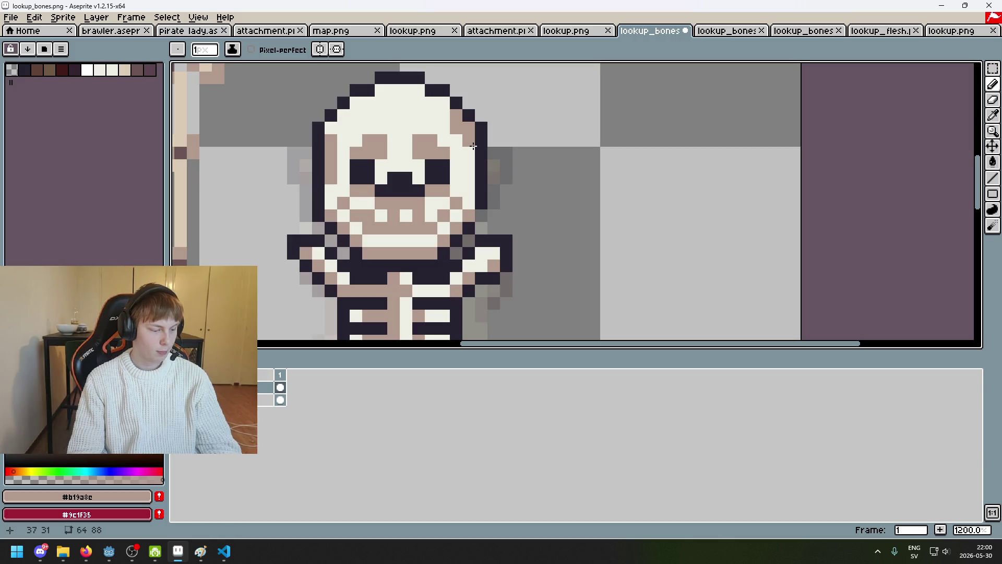
Add tan to the skull's upper-left edge, then sample the light bone colour and repaint an edge pixel.
scroll(473, 140, down, 1)
scroll(496, 129, left, 3)
scroll(496, 128, up, 3)
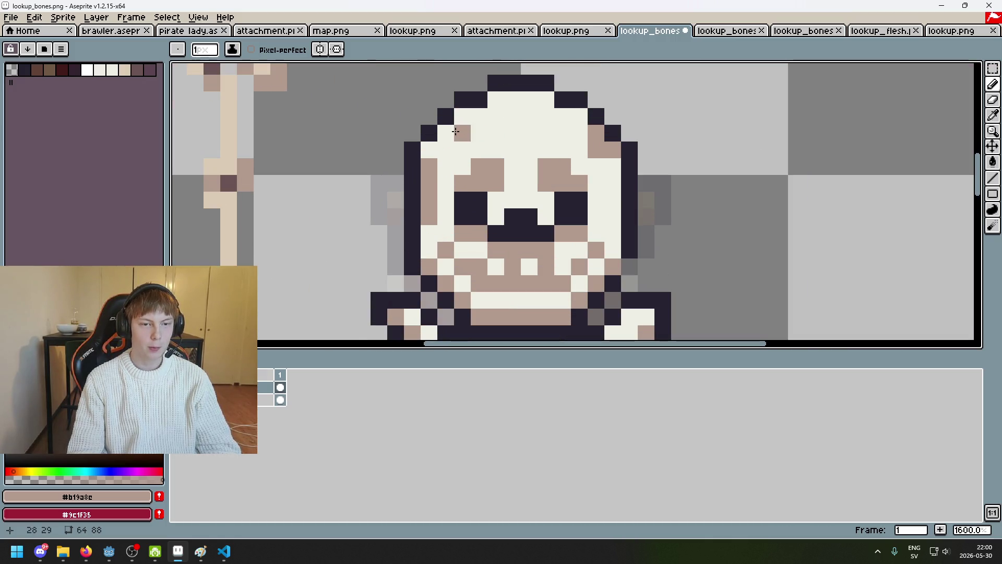
click(462, 133)
click(463, 116)
key(v)
key(b)
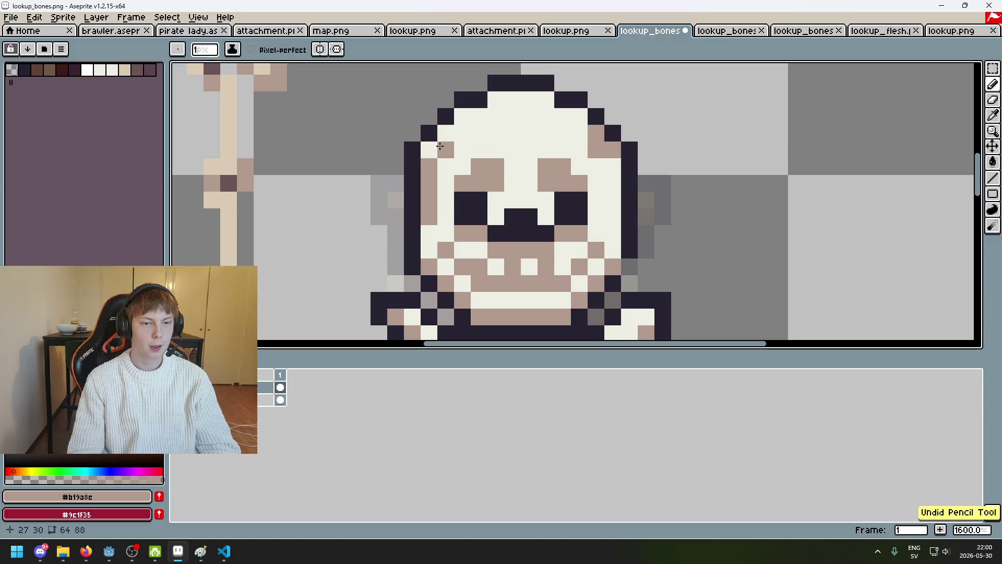
mouse_move(446, 150)
mouse_down()
mouse_move(429, 149)
mouse_move(463, 125)
mouse_up()
alt+click(486, 134)
click(429, 166)
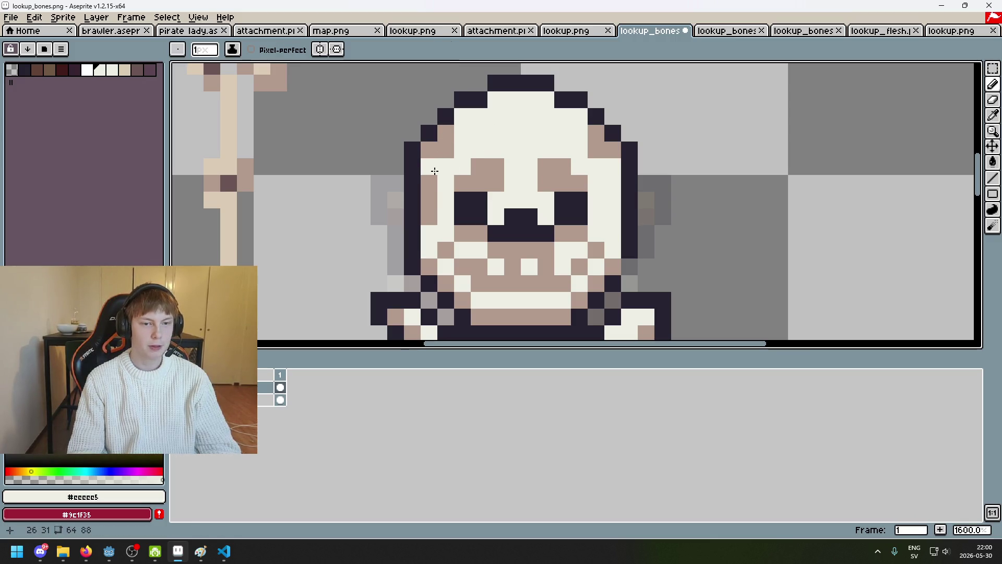
Resample the tan and shade the skull's top-left edge and crown.
scroll(431, 165, down, 3)
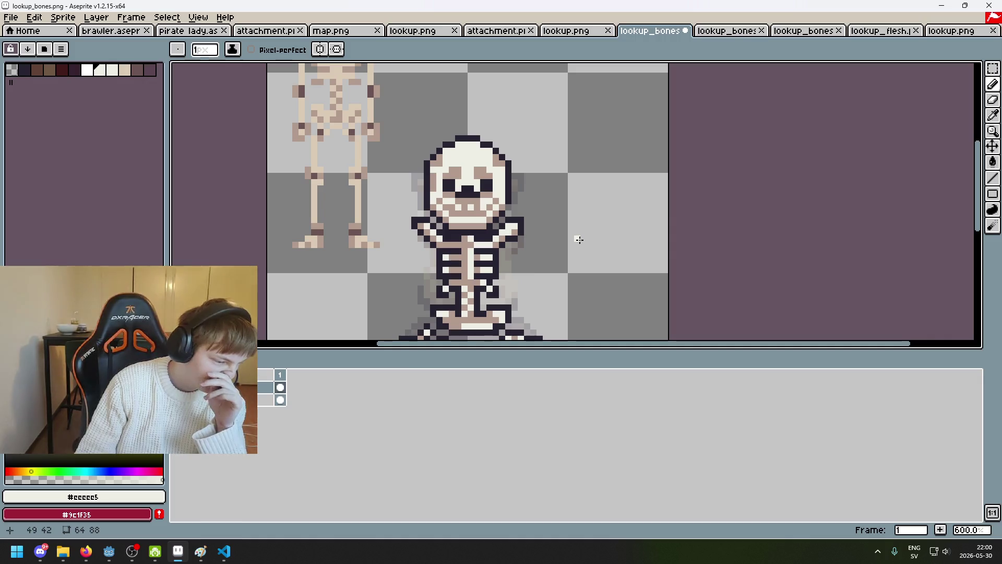
scroll(477, 161, up, 2)
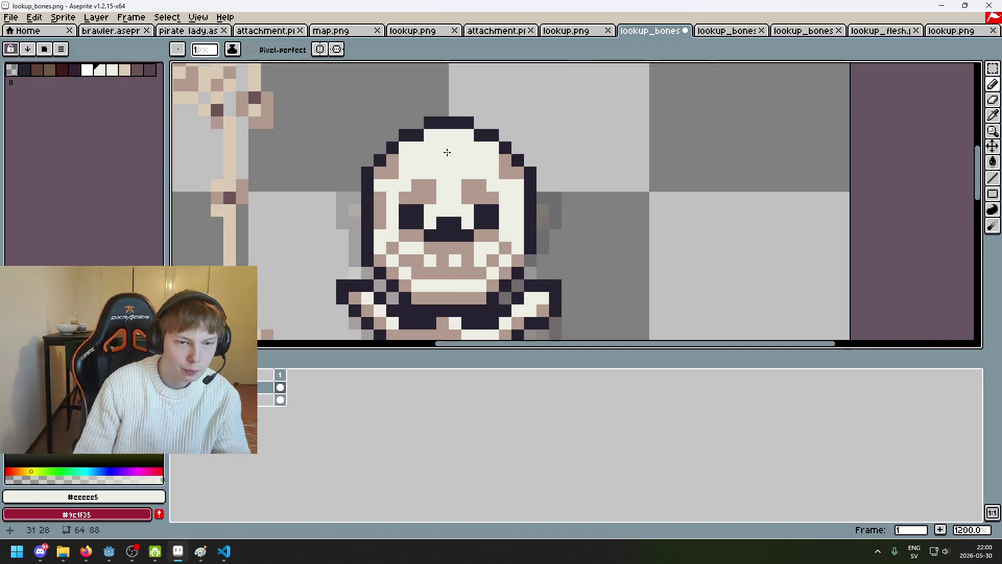
alt+click(399, 160)
drag(405, 149, 430, 134)
click(455, 135)
Save lookup_bones.png as PNG, accepting the layer-flattening warning.
scroll(501, 172, down, 4)
scroll(481, 150, up, 4)
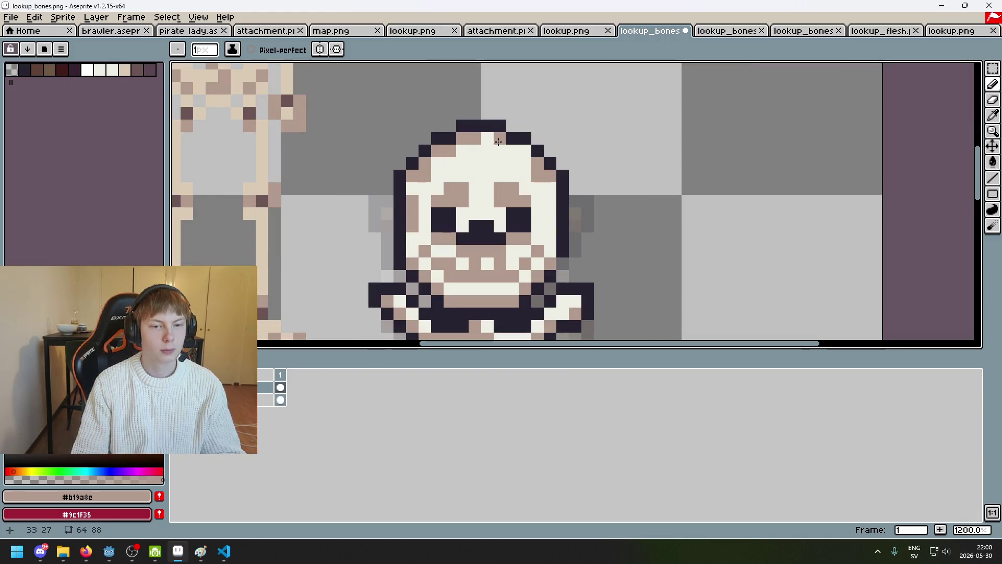
scroll(542, 160, down, 5)
key(ctrl+s)
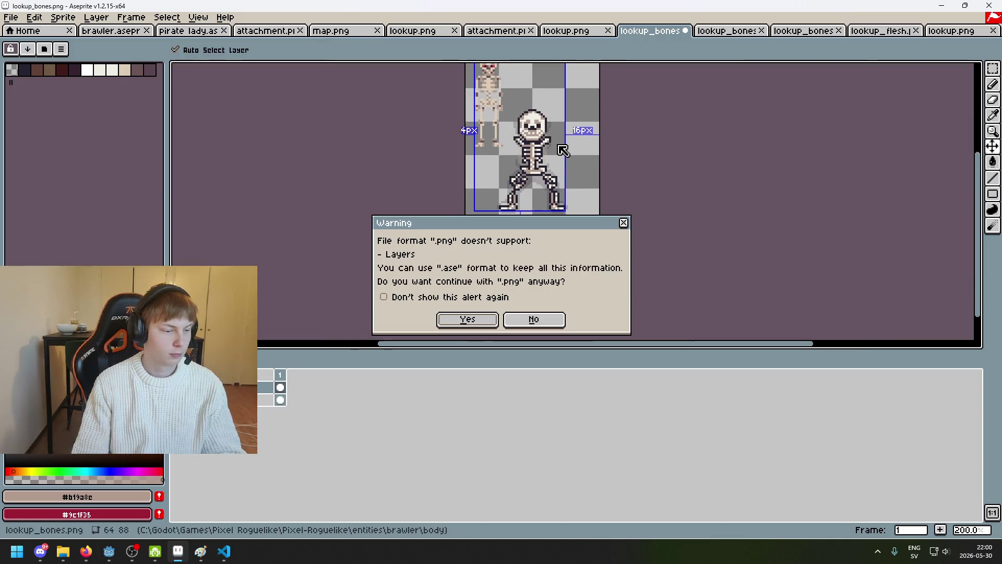
click(485, 319)
Undo a stray tan forehead pixel and save lookup_bones.png as PNG again.
scroll(556, 114, up, 1)
scroll(555, 114, up, 6)
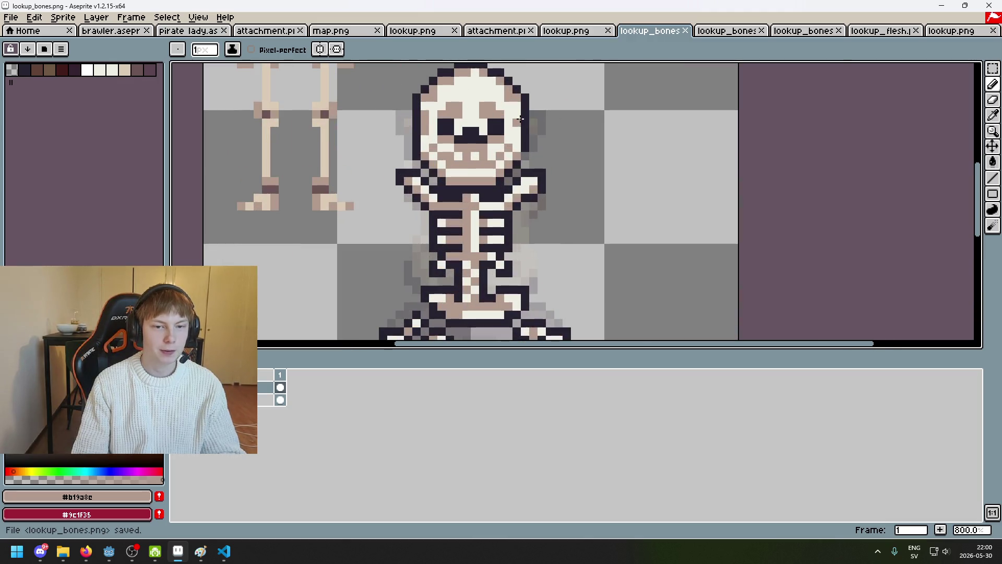
scroll(517, 115, down, 6)
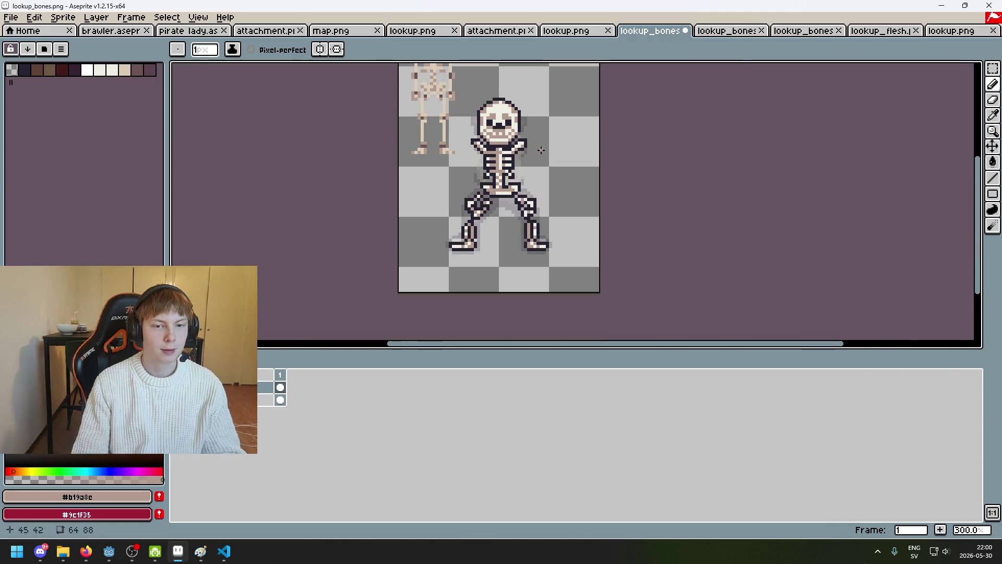
scroll(521, 109, up, 6)
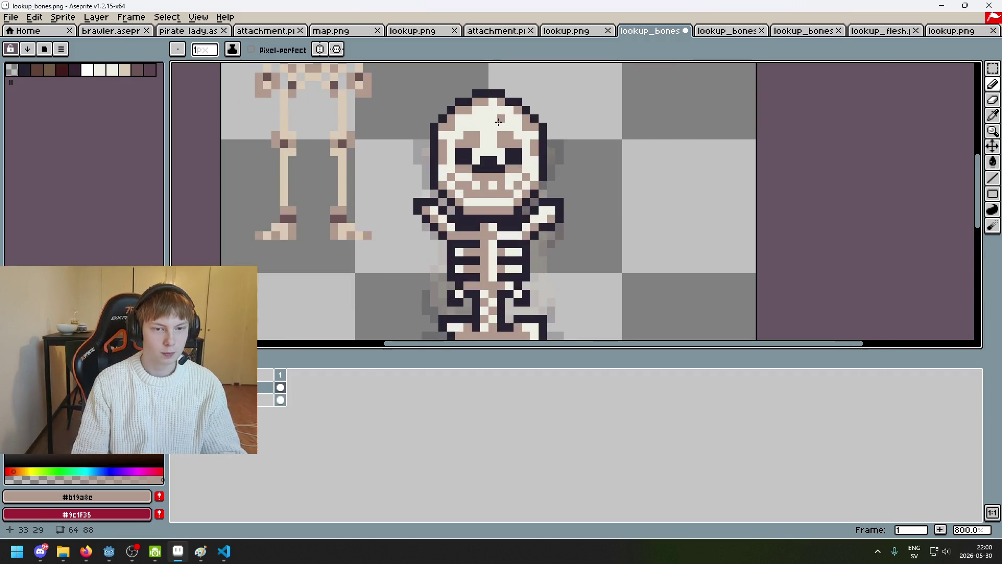
click(507, 114)
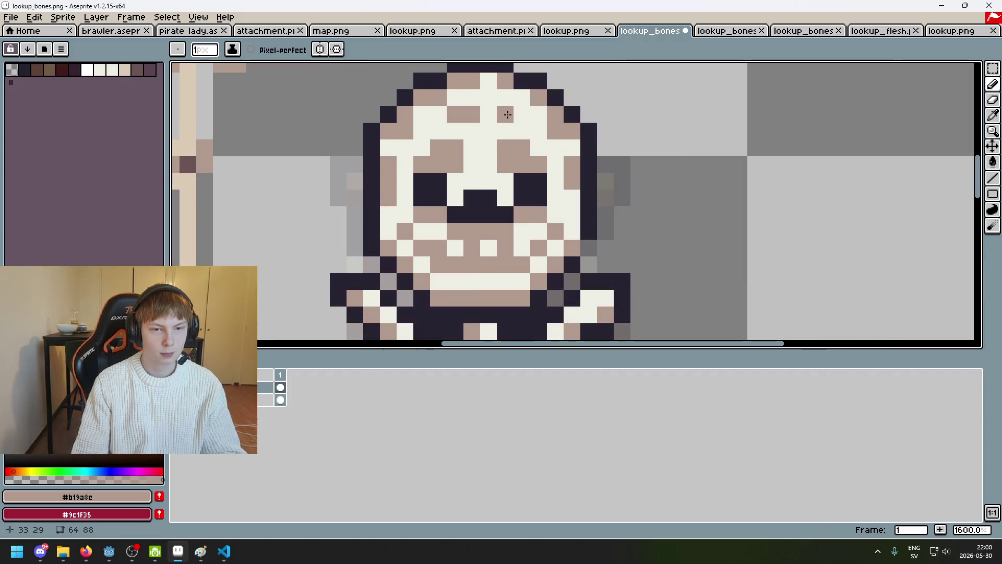
key(ctrl+z)
key(ctrl+z)
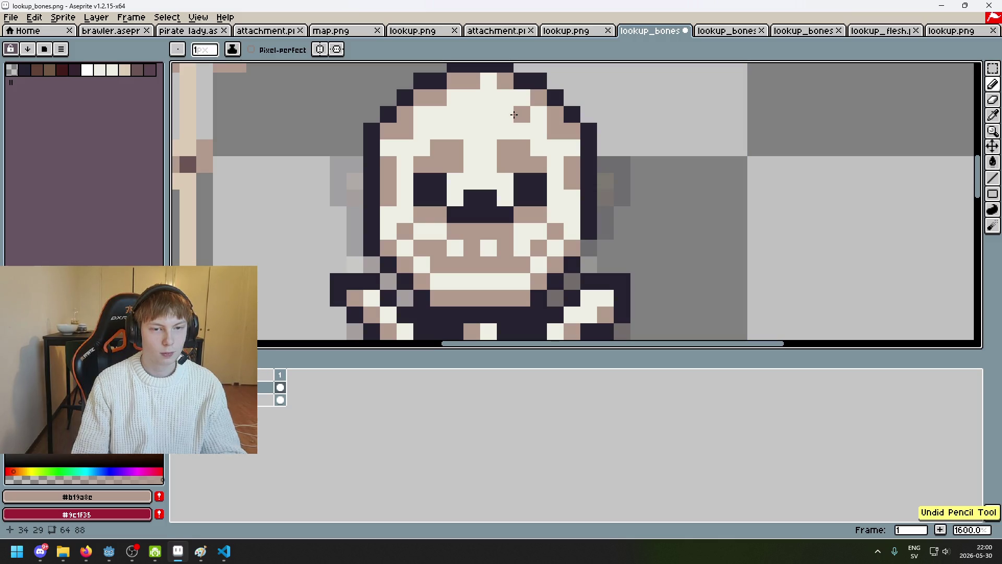
scroll(555, 153, down, 6)
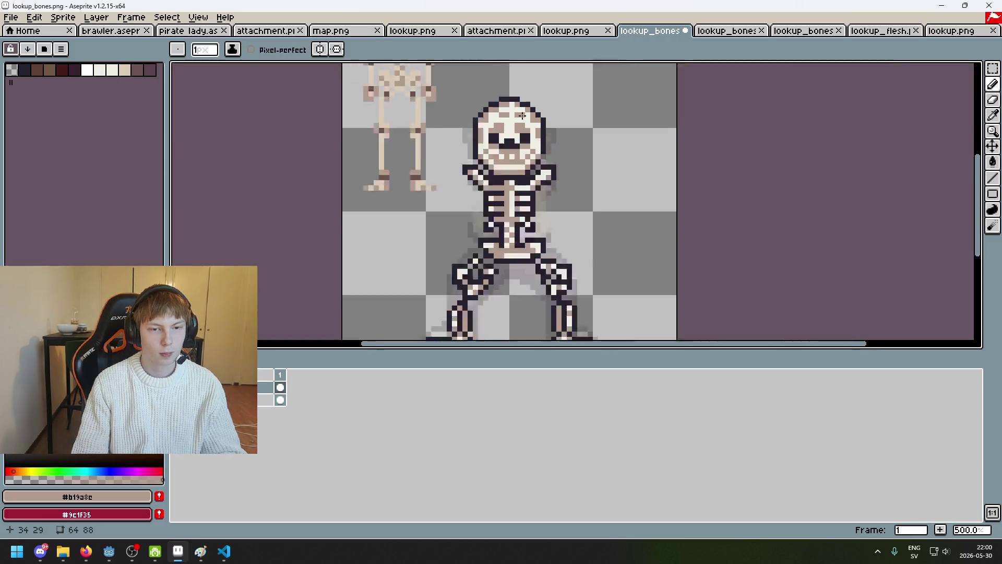
scroll(555, 153, down, 2)
key(ctrl+s)
click(493, 314)
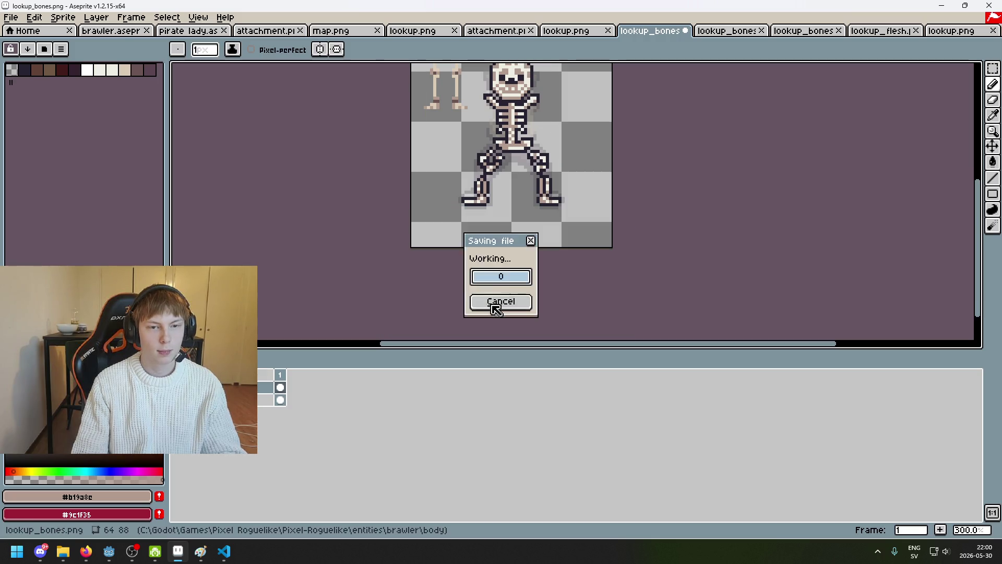
scroll(536, 108, up, 3)
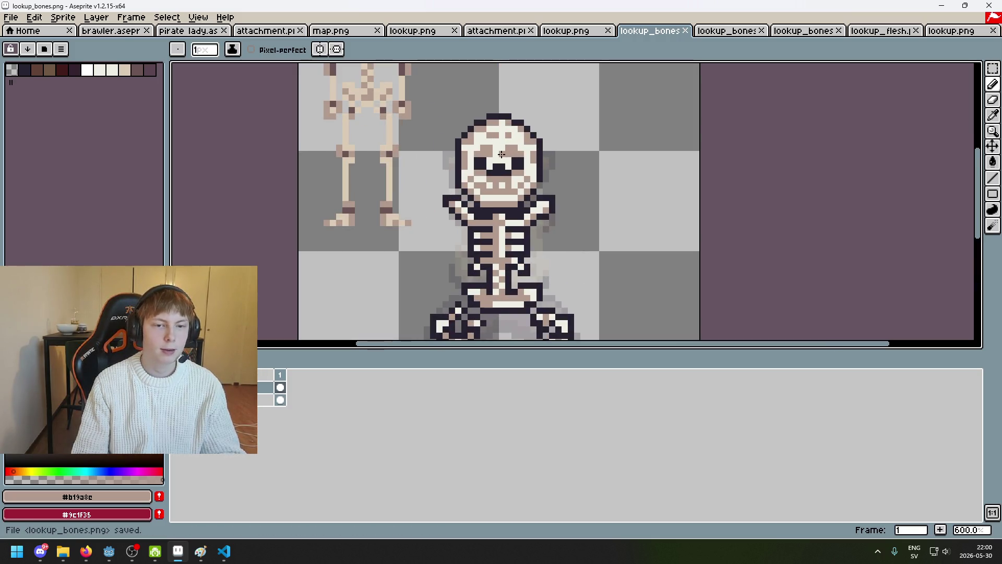
scroll(364, 312, down, 4)
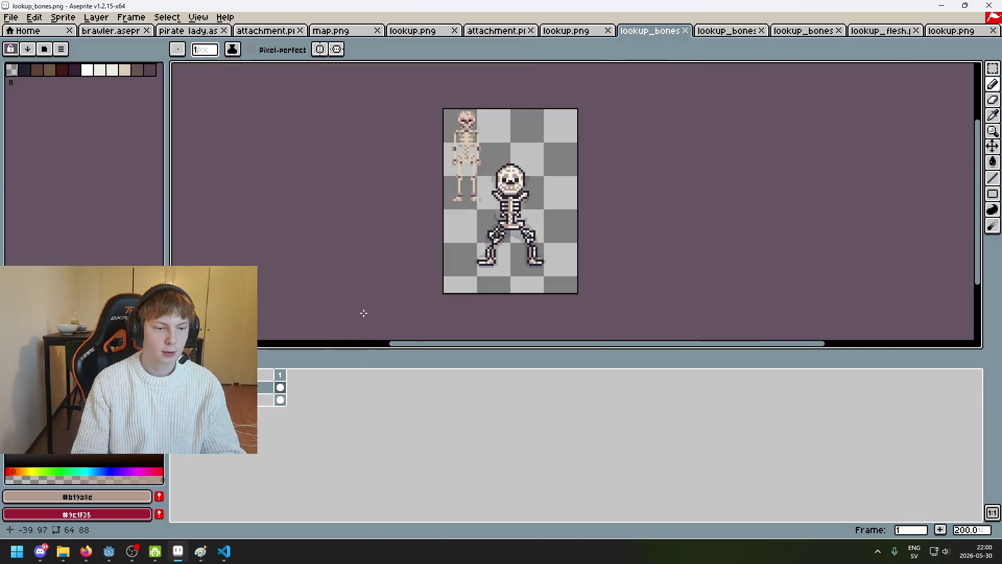
Close the bottom layer's properties and hide then show the bones layer to compare with the body.
double_click(219, 399)
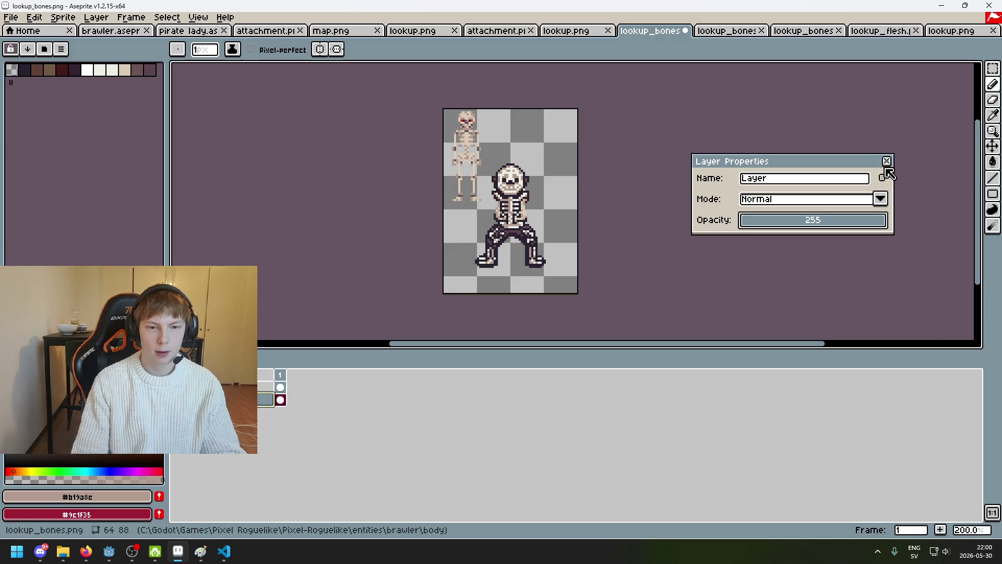
key(Return)
click(177, 387)
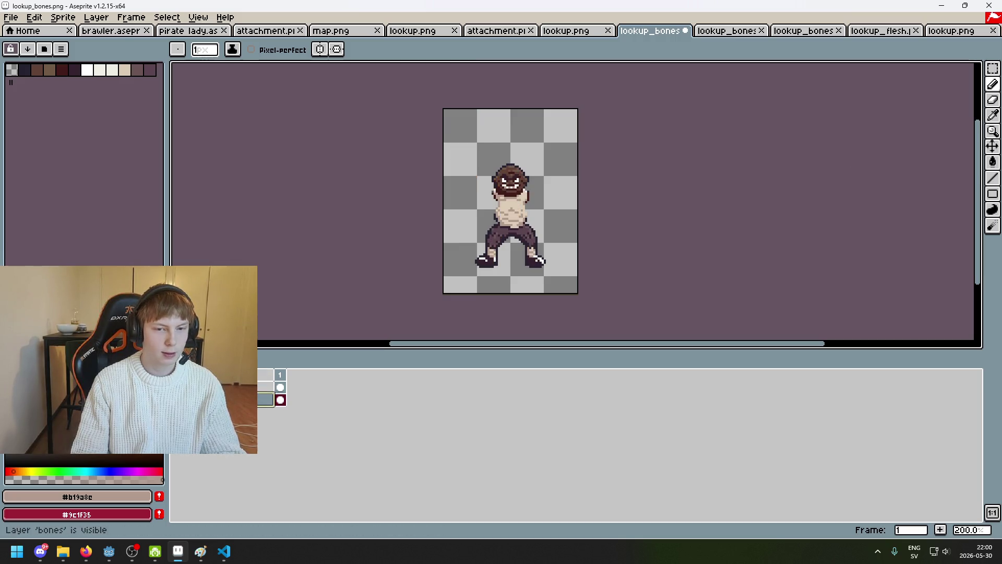
scroll(446, 263, up, 3)
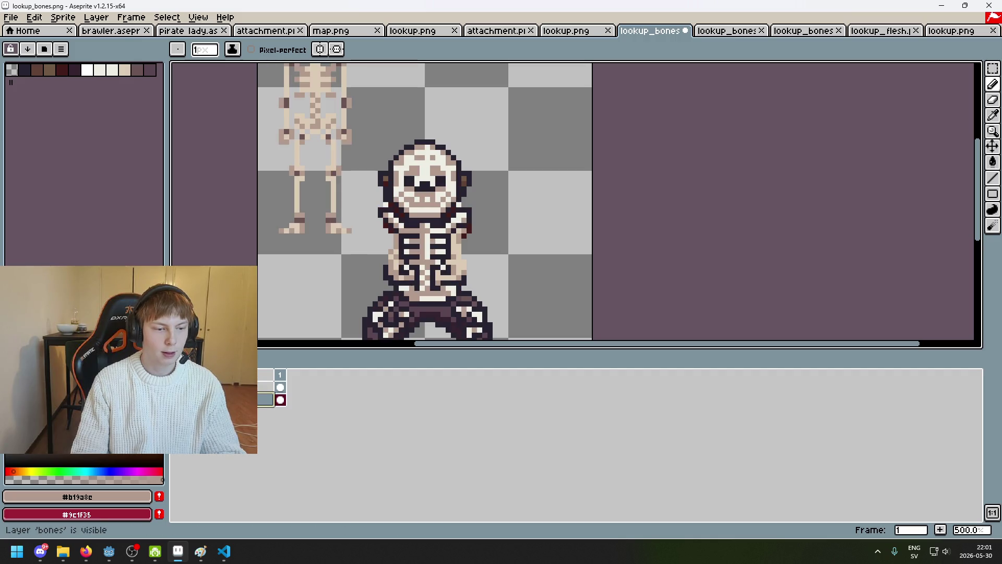
click(177, 387)
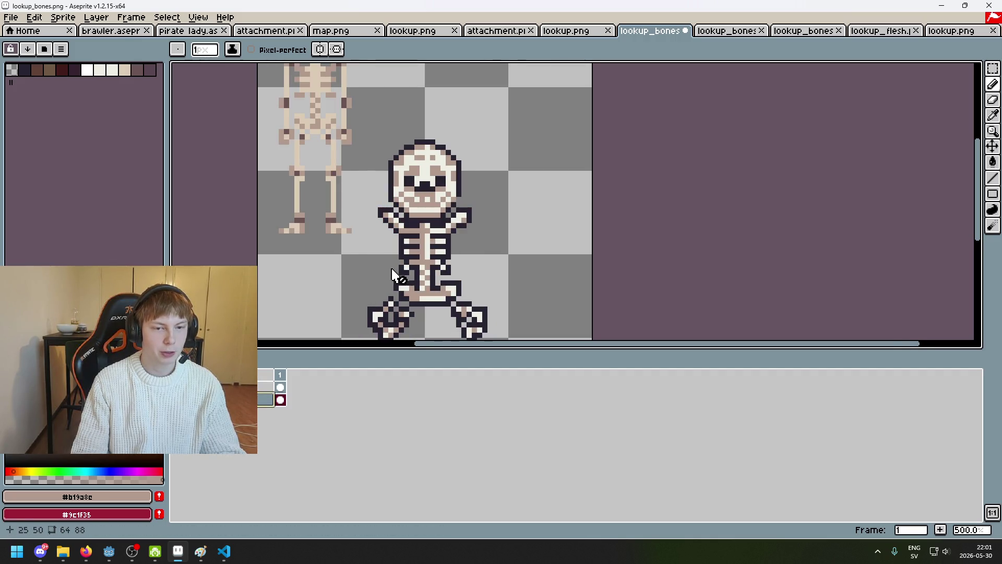
scroll(543, 199, down, 2)
scroll(575, 127, up, 2)
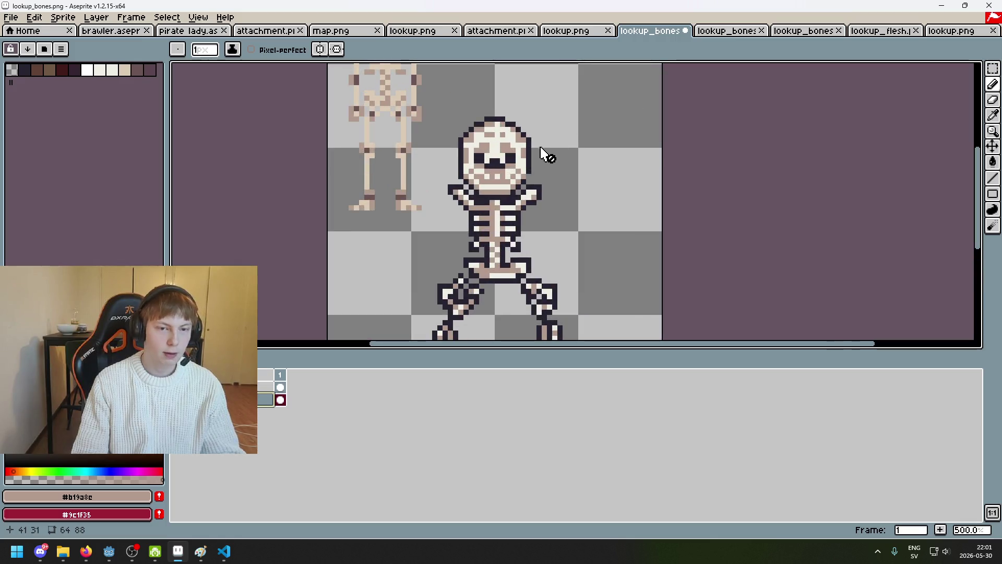
scroll(530, 167, down, 3)
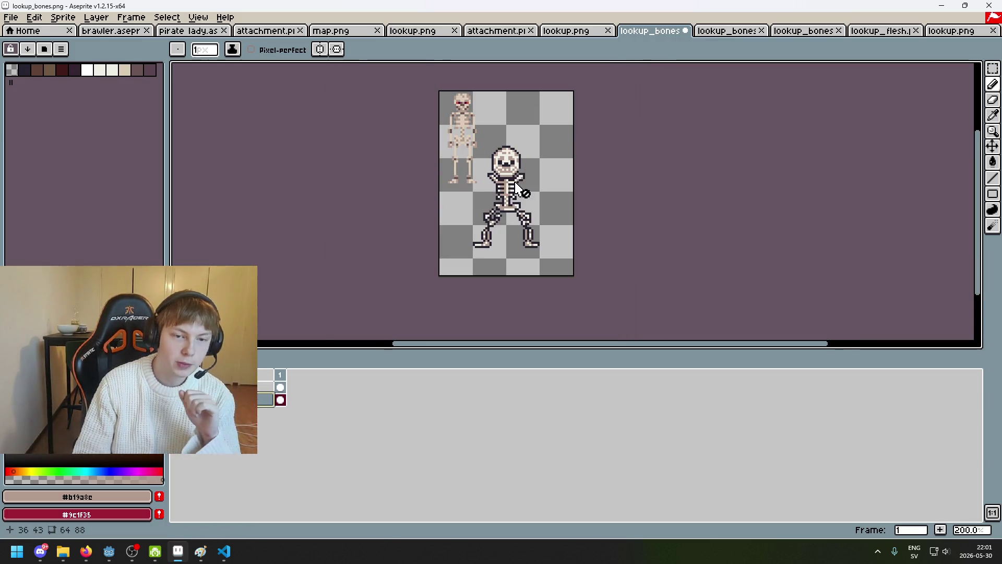
scroll(532, 172, up, 3)
Switch to the Rectangular Marquee tool and zoom around the skeleton.
click(992, 68)
scroll(515, 224, down, 2)
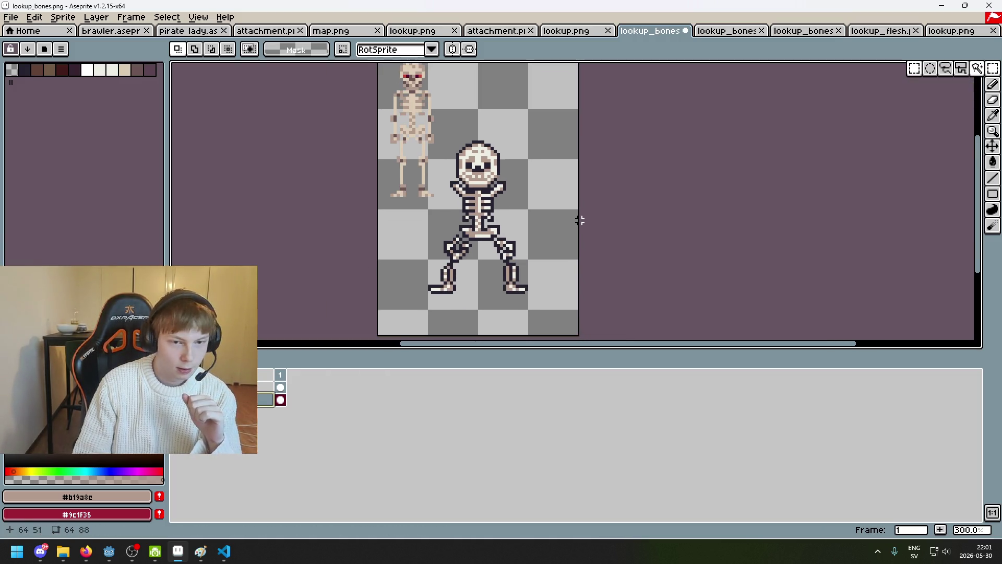
scroll(579, 219, down, 1)
scroll(551, 233, up, 1)
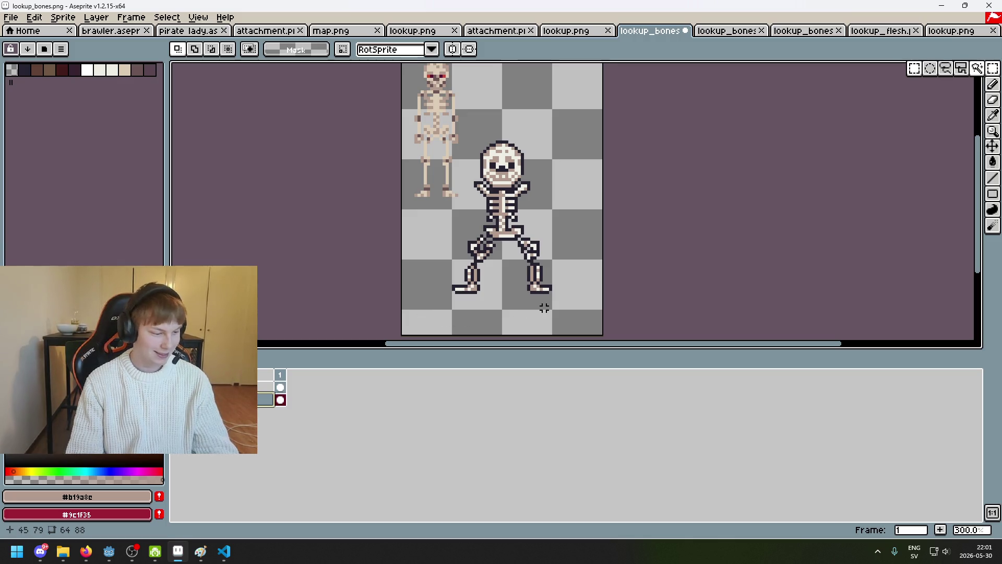
scroll(524, 289, up, 4)
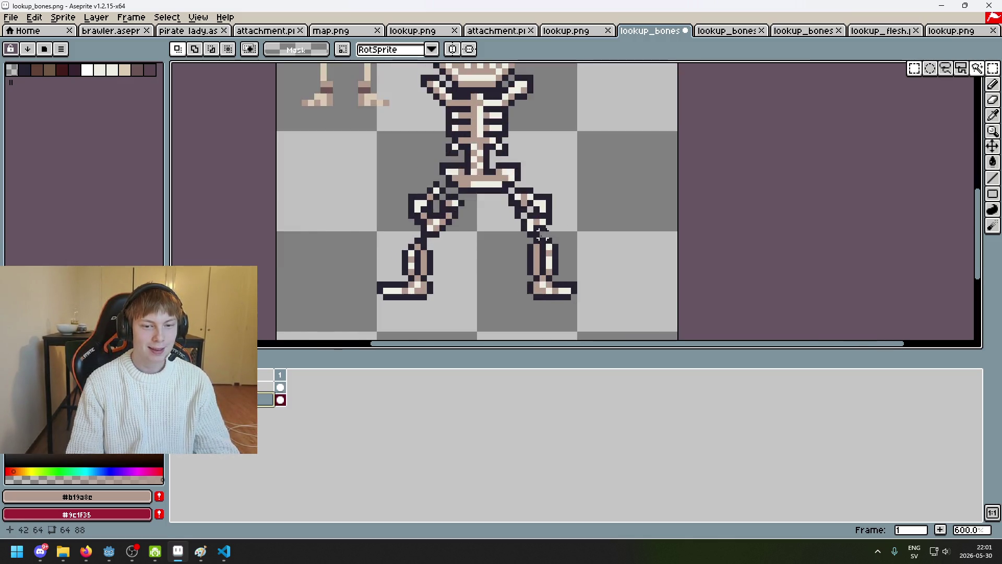
scroll(436, 224, down, 2)
scroll(443, 187, up, 4)
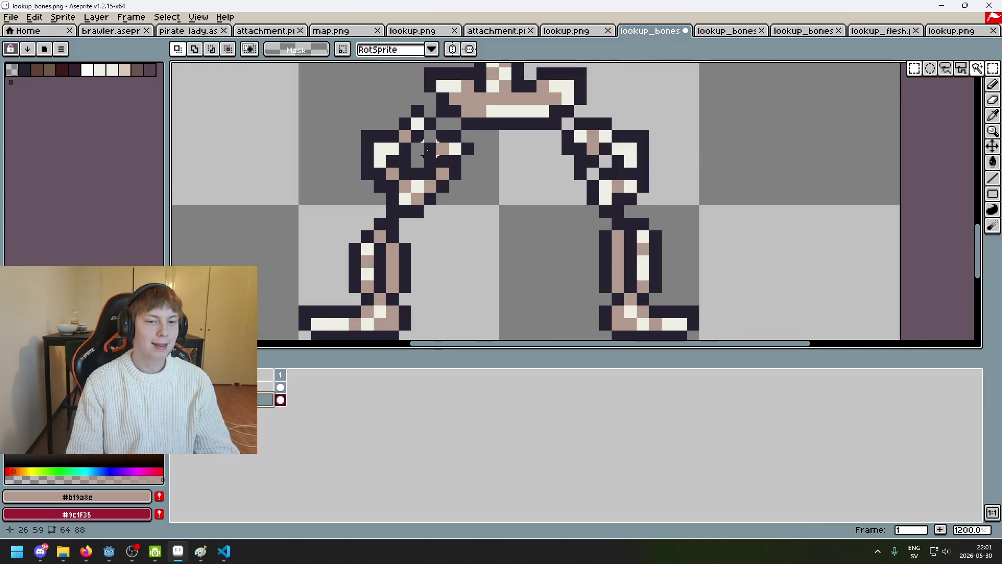
scroll(454, 136, down, 2)
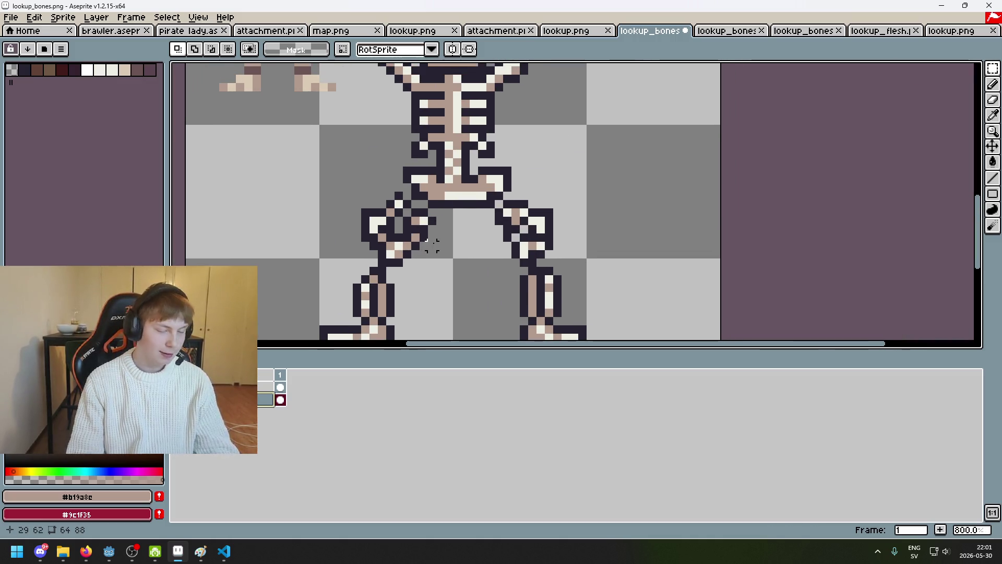
scroll(432, 245, up, 2)
scroll(432, 246, down, 2)
Switch to the Pencil, hide 'Layer', and pan between the skeleton's legs and head.
key(b)
click(365, 162)
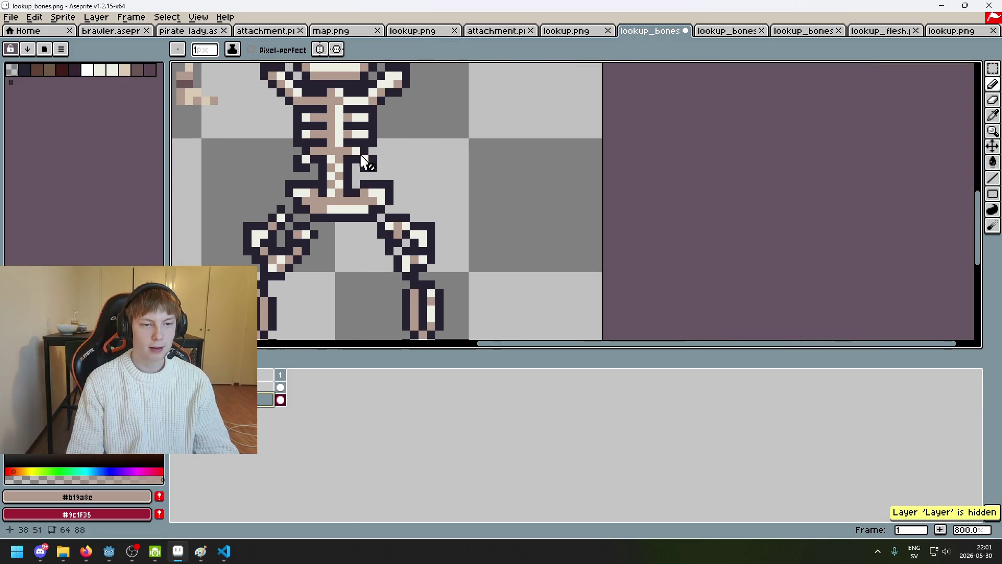
drag(267, 92, 431, 151)
alt+click(360, 105)
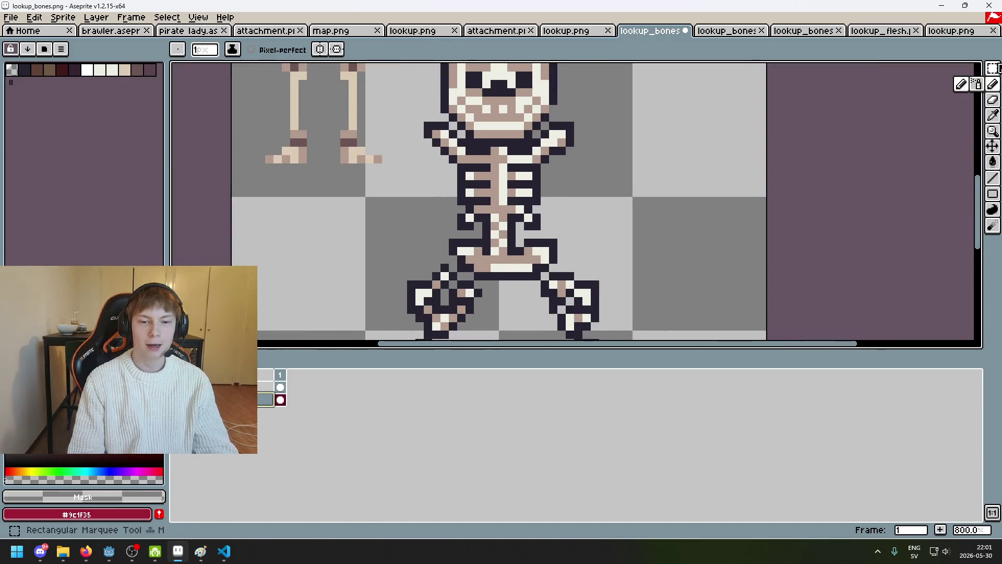
scroll(694, 206, down, 3)
scroll(642, 208, left, 3)
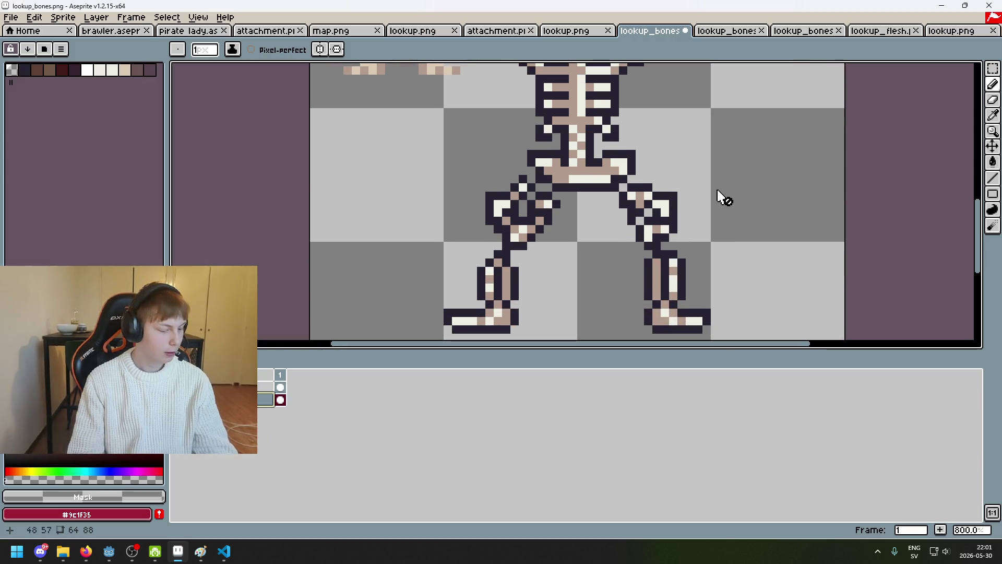
scroll(615, 235, down, 2)
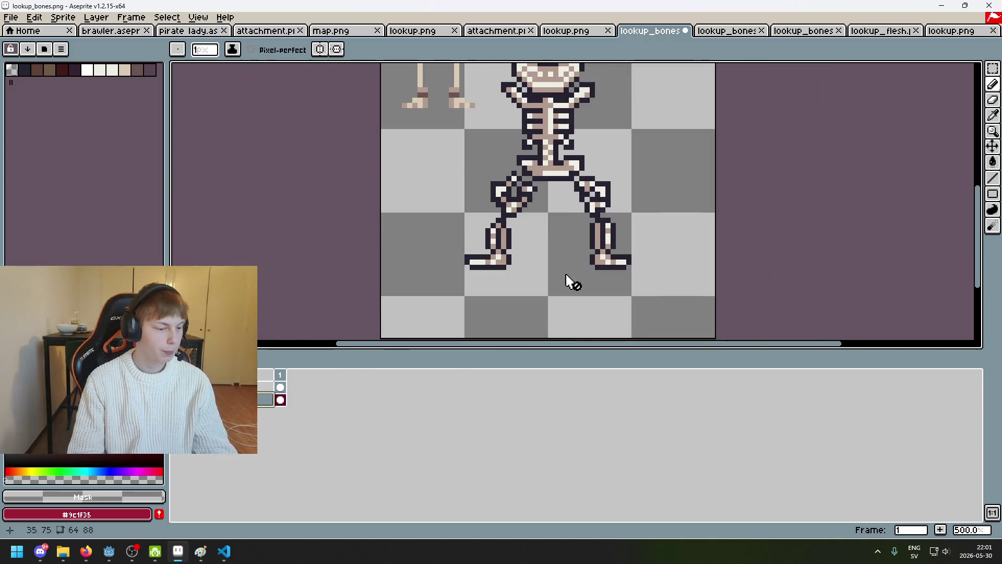
drag(532, 258, 476, 306)
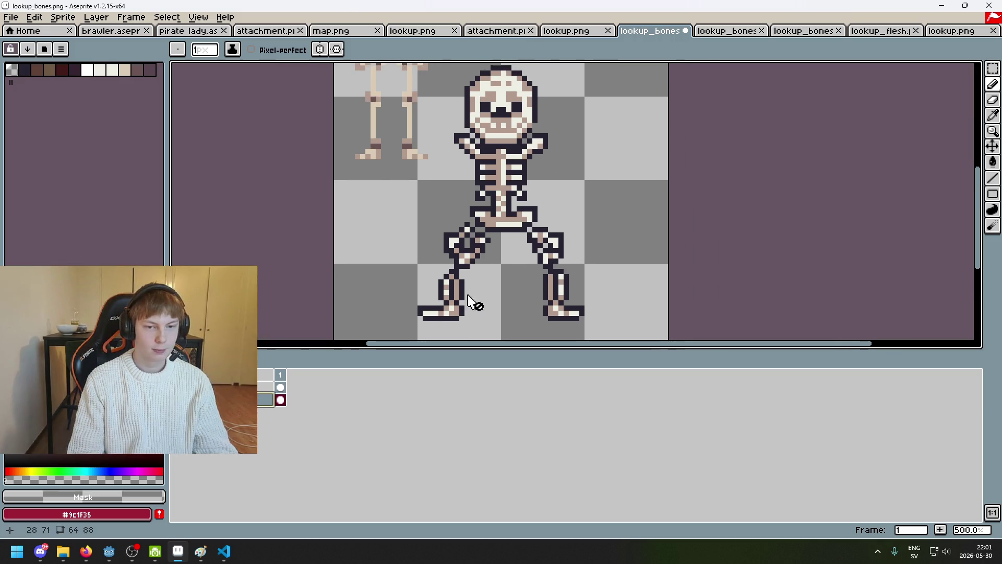
Return to the Rectangular Marquee tool and zoom in on the legs.
click(992, 69)
scroll(691, 277, down, 3)
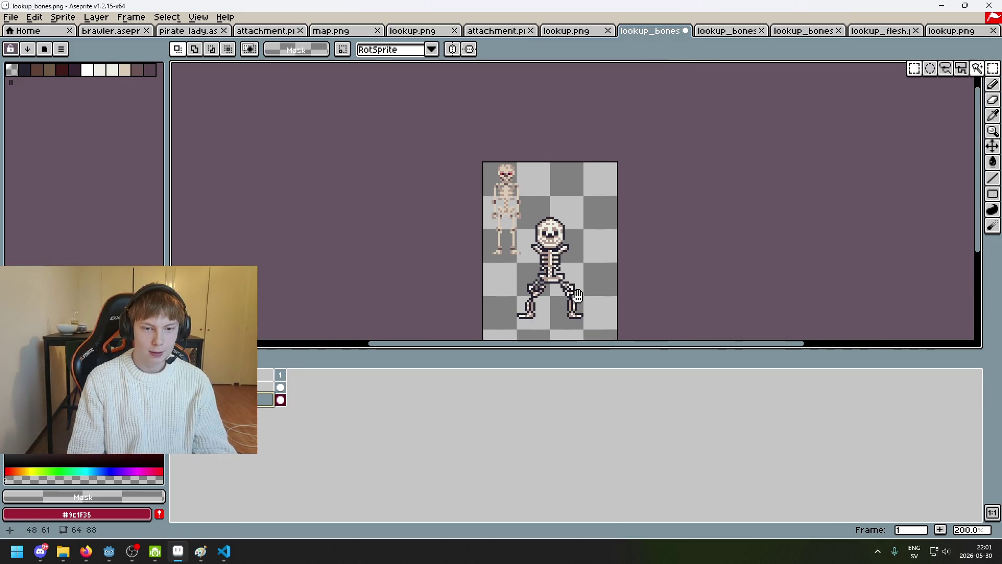
scroll(556, 243, up, 3)
scroll(557, 243, up, 3)
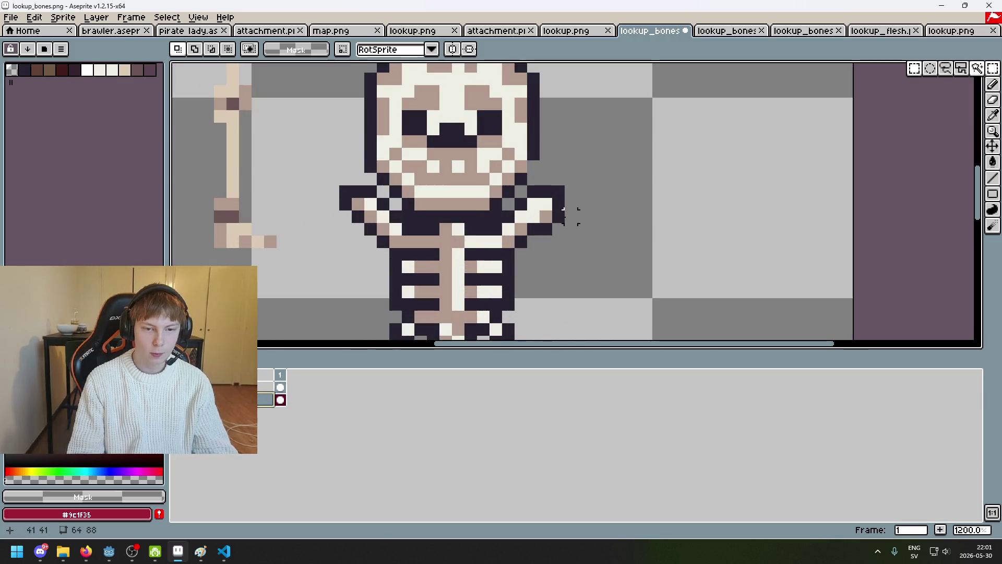
scroll(568, 219, down, 3)
scroll(557, 213, down, 1)
scroll(557, 214, up, 1)
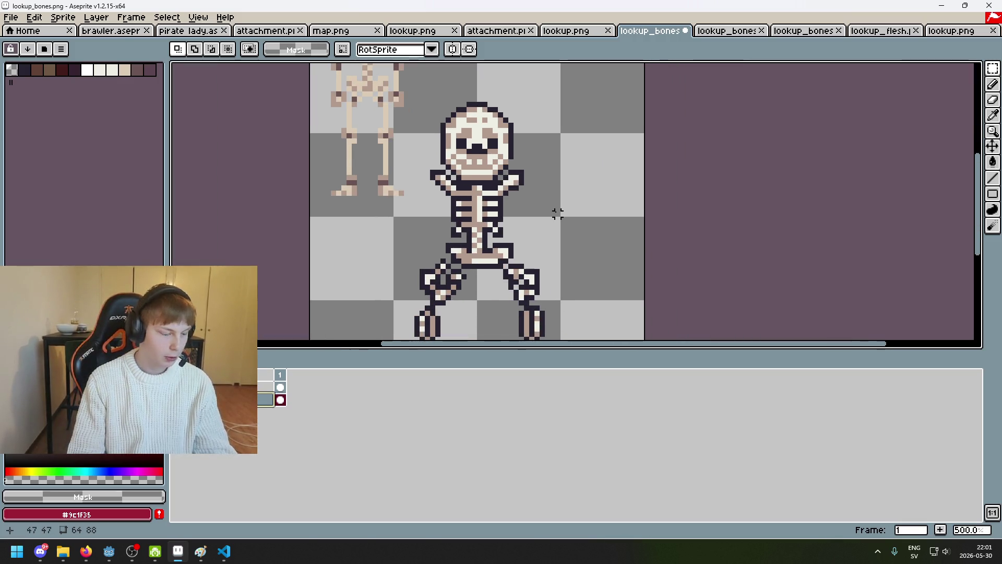
scroll(590, 209, up, 5)
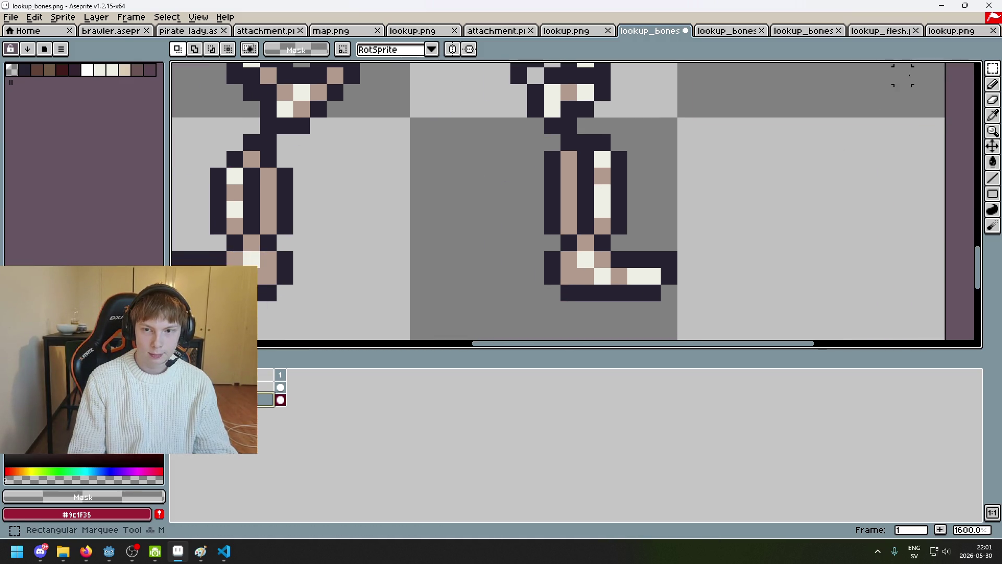
Pick the dark outline colour and fill one outline pixel at the top of each leg.
drag(545, 152, 629, 235)
click(635, 159)
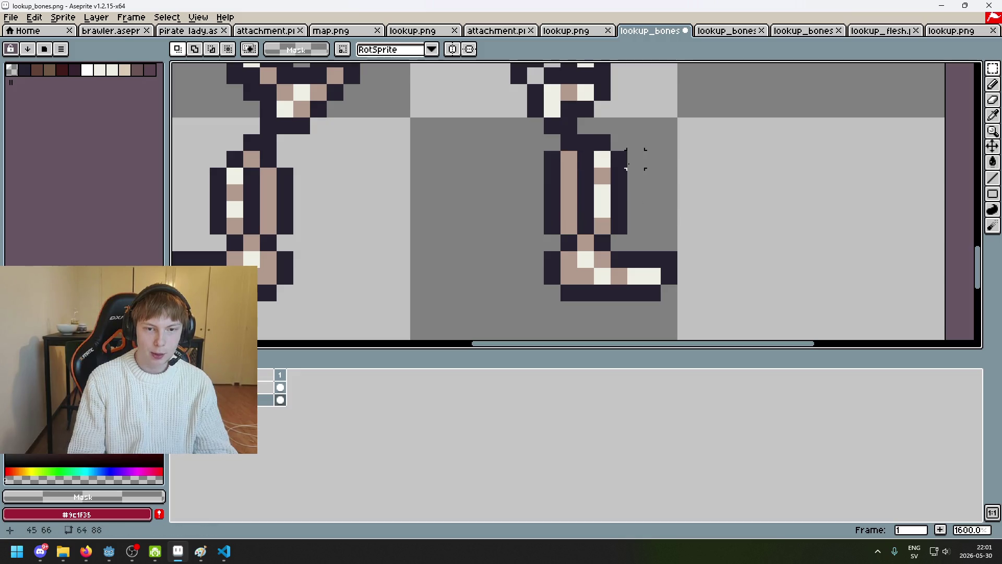
key(b)
alt+click(614, 163)
key(Up)
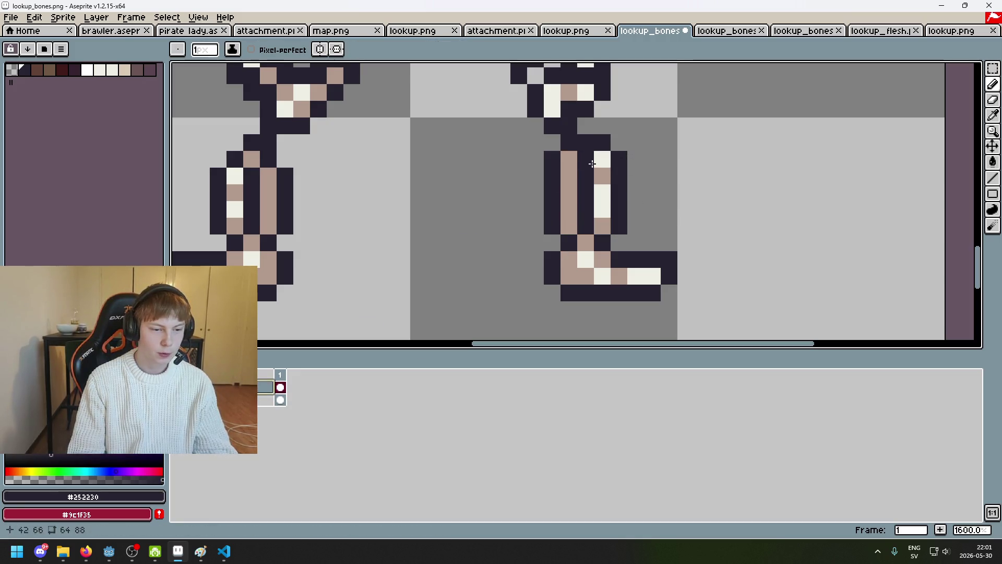
click(619, 143)
click(219, 159)
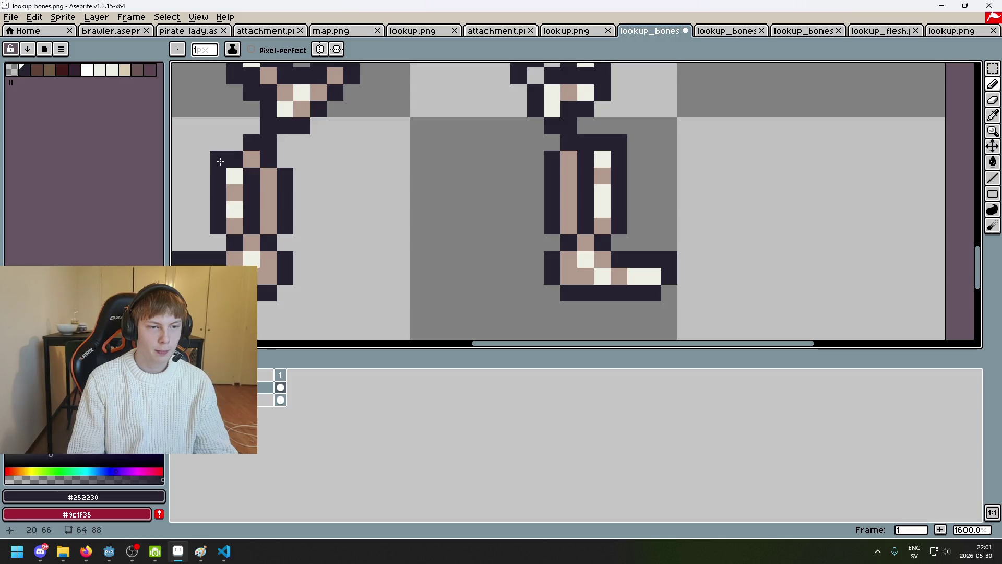
Save the sprite as PNG, confirming the layer warning, and recentre the whole skeleton.
scroll(354, 224, down, 3)
scroll(336, 205, down, 4)
scroll(433, 177, up, 2)
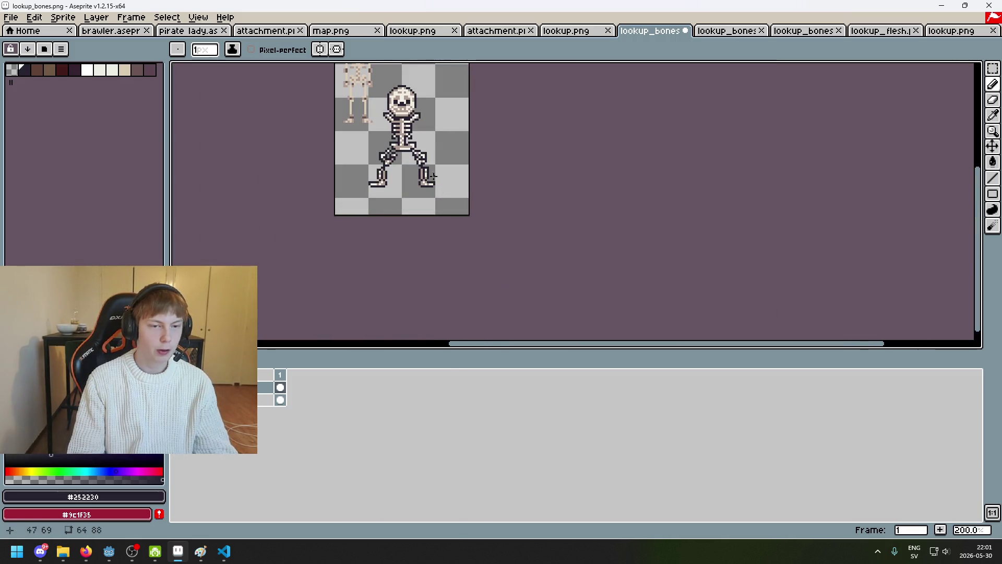
scroll(433, 177, up, 8)
scroll(487, 208, up, 1)
scroll(429, 168, down, 5)
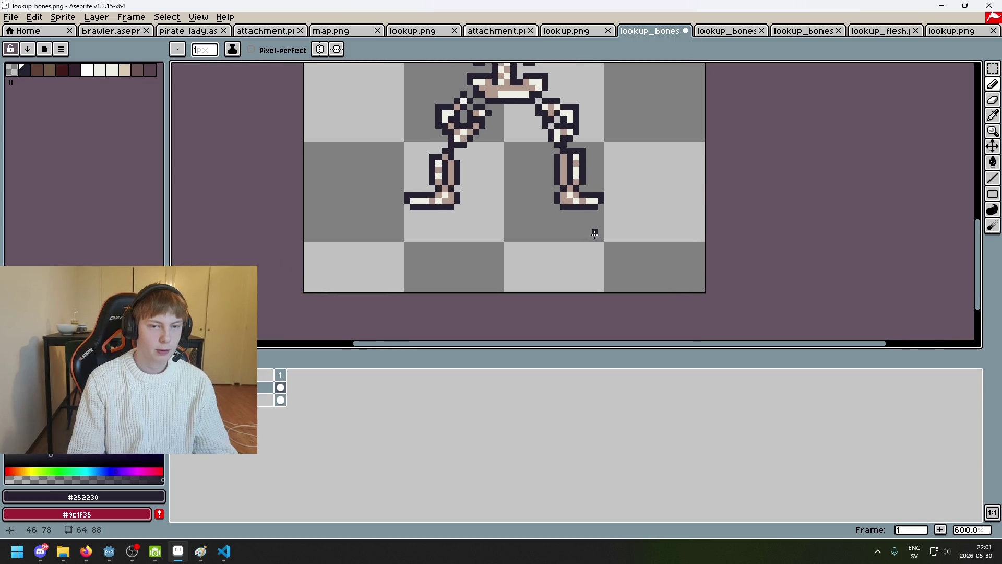
scroll(594, 233, down, 2)
key(ctrl+s)
click(485, 321)
drag(575, 189, 525, 278)
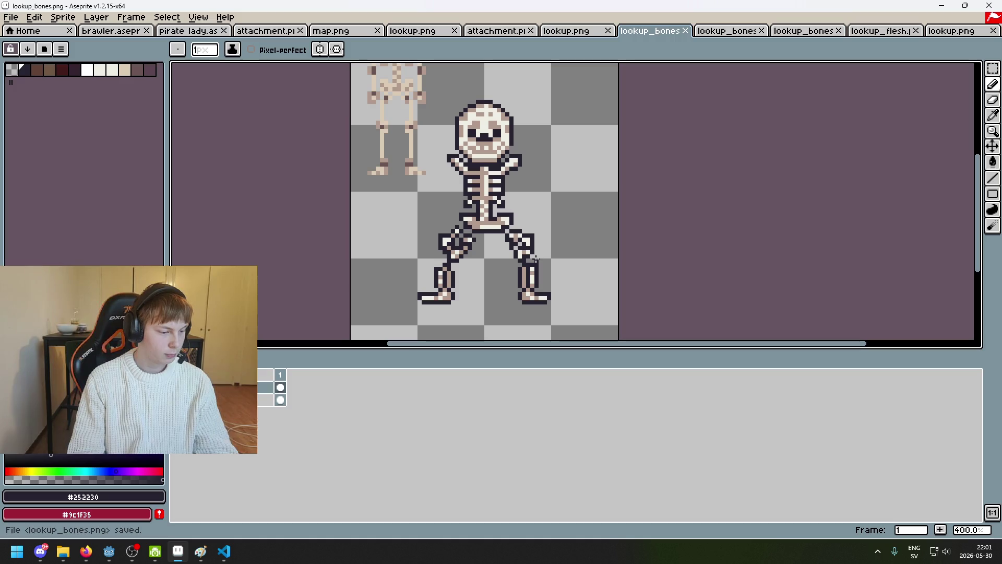
mouse_move(536, 258)
mouse_down()
mouse_move(543, 281)
mouse_move(516, 240)
mouse_move(499, 259)
mouse_up()
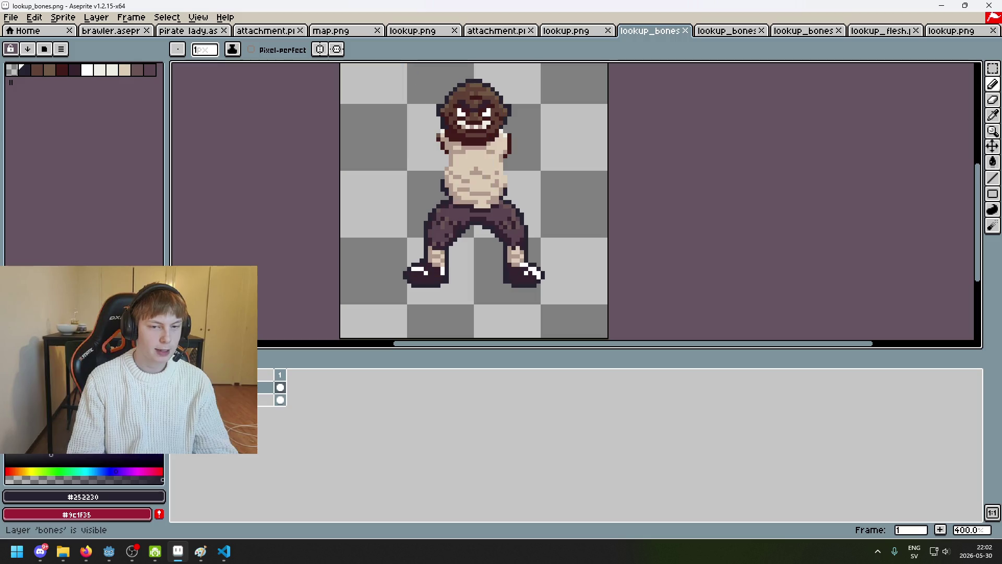
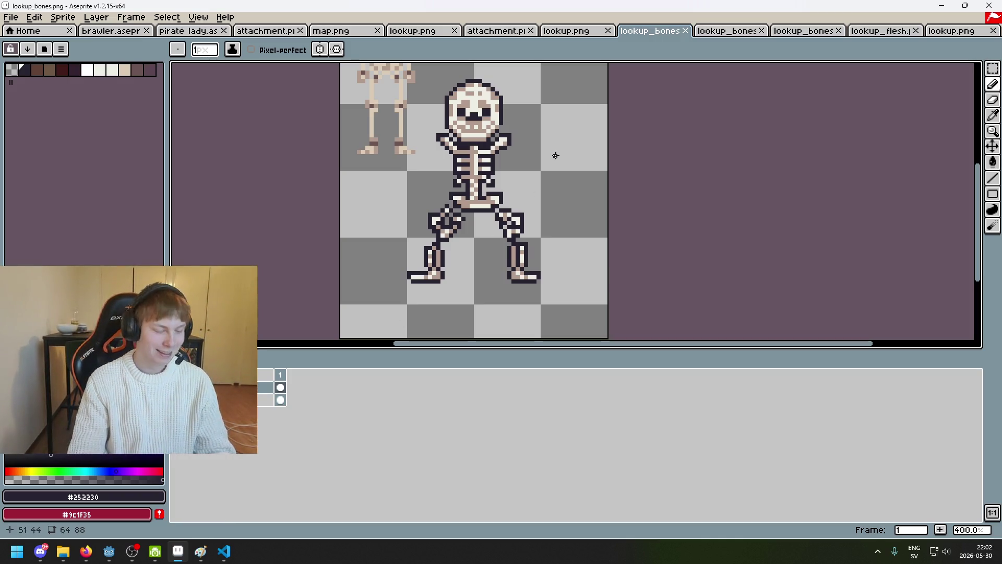
Add a dark outline pixel left of the skeleton's left arm and save lookup_bones.png as PNG.
scroll(451, 208, up, 2)
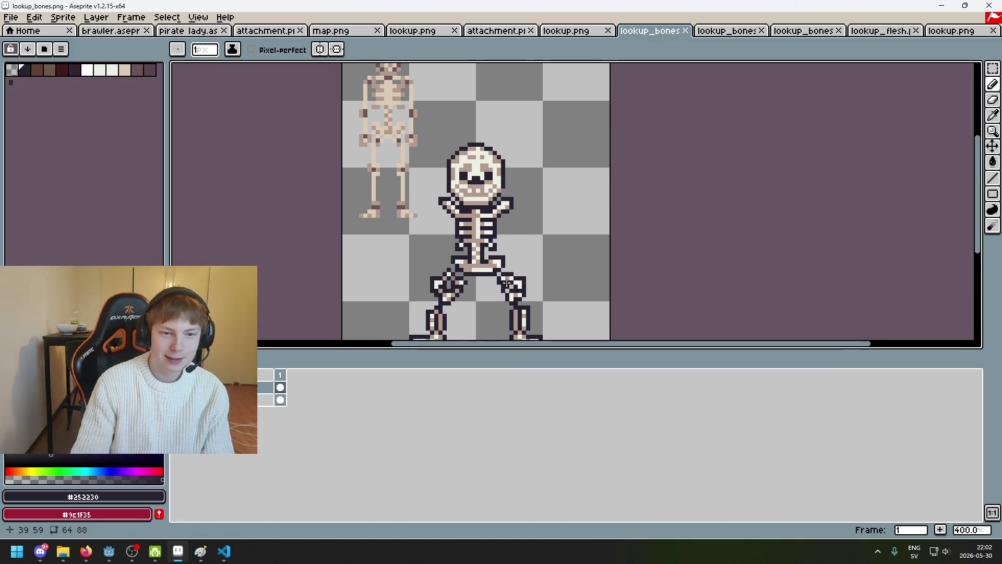
scroll(450, 208, up, 6)
click(451, 208)
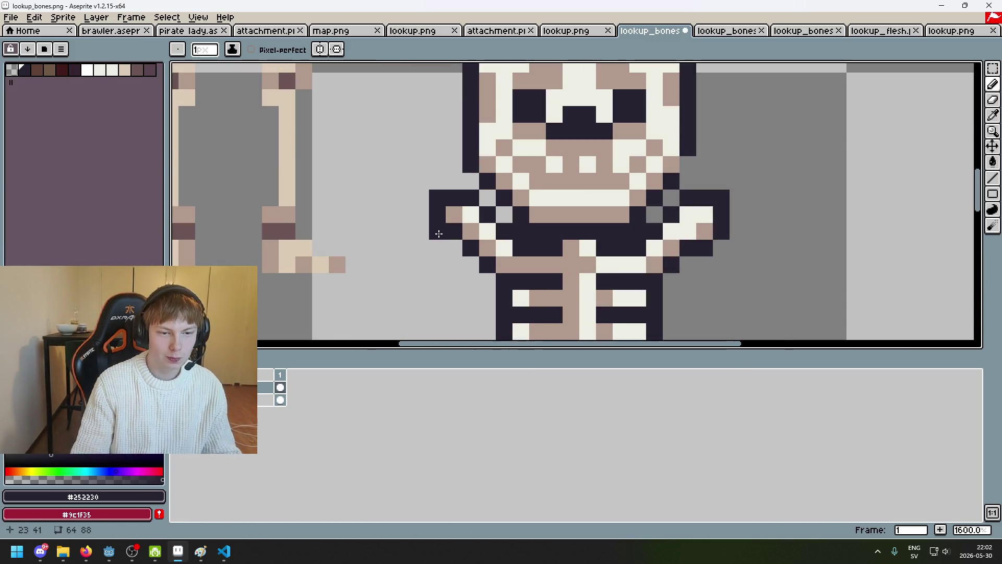
scroll(553, 209, down, 4)
scroll(553, 208, up, 3)
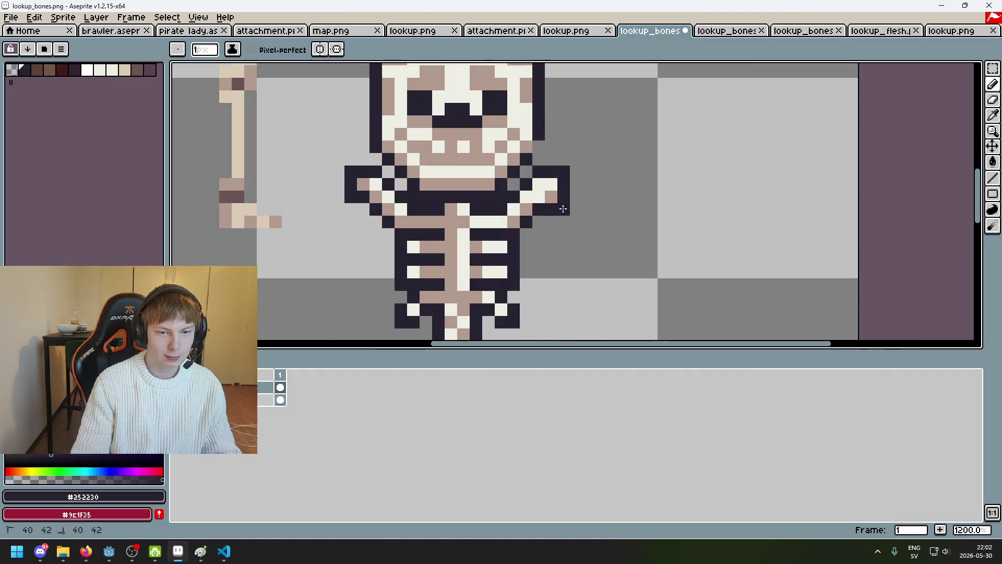
scroll(562, 209, down, 6)
key(ctrl+z)
scroll(574, 229, up, 4)
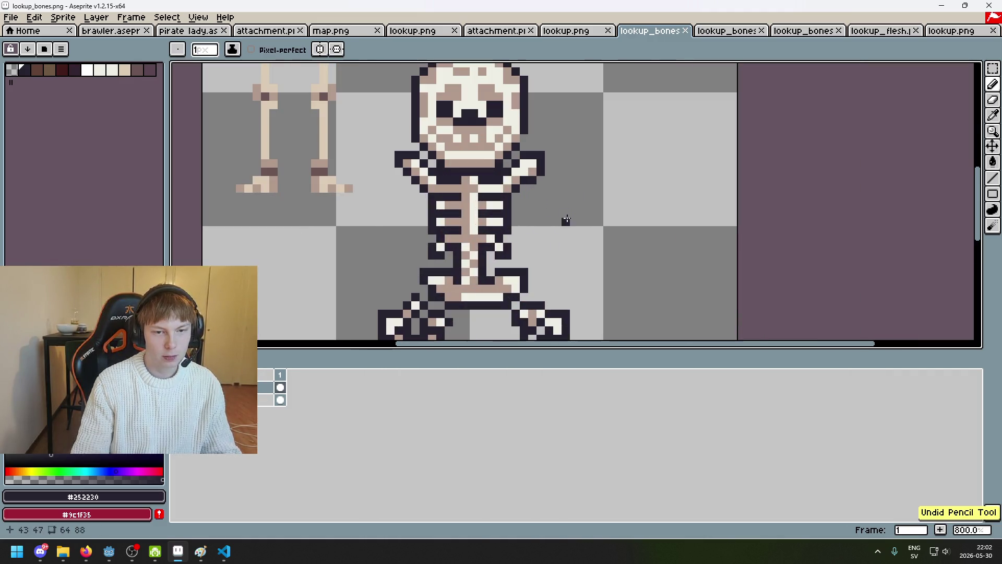
click(397, 187)
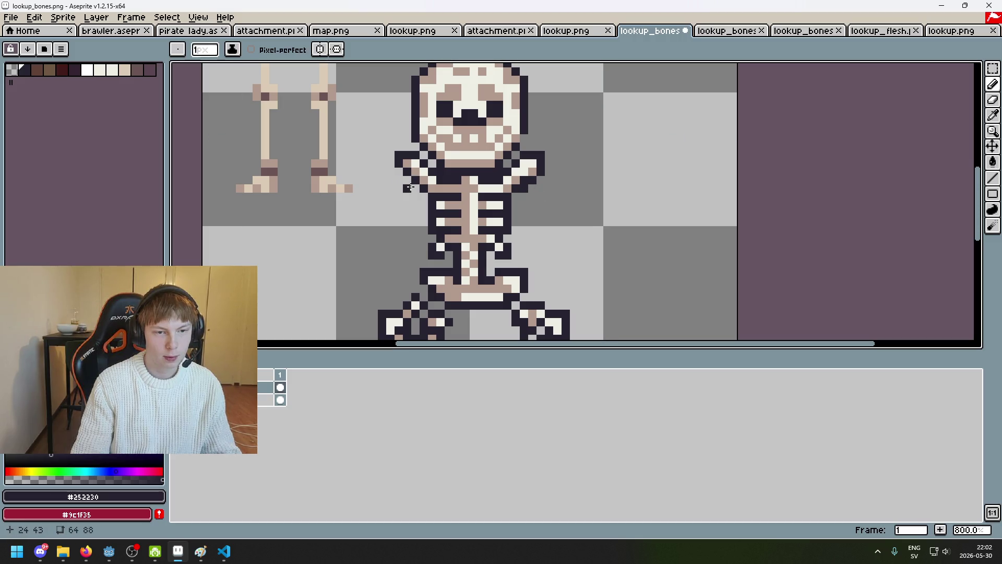
scroll(494, 240, down, 4)
key(ctrl+s)
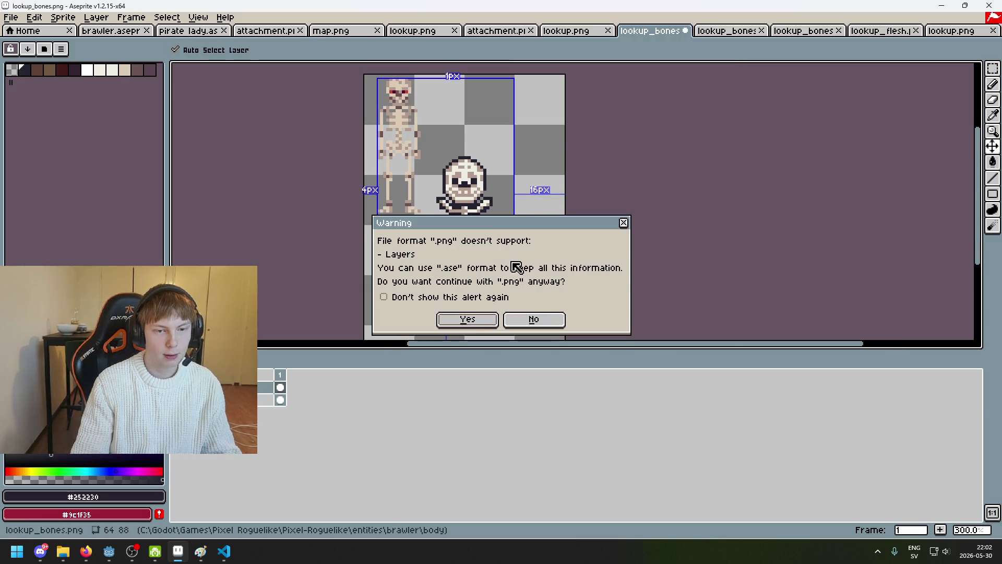
click(468, 318)
Delete the faded reference skeleton, save lookup_bones.png again, and switch to lookup.png.
click(993, 68)
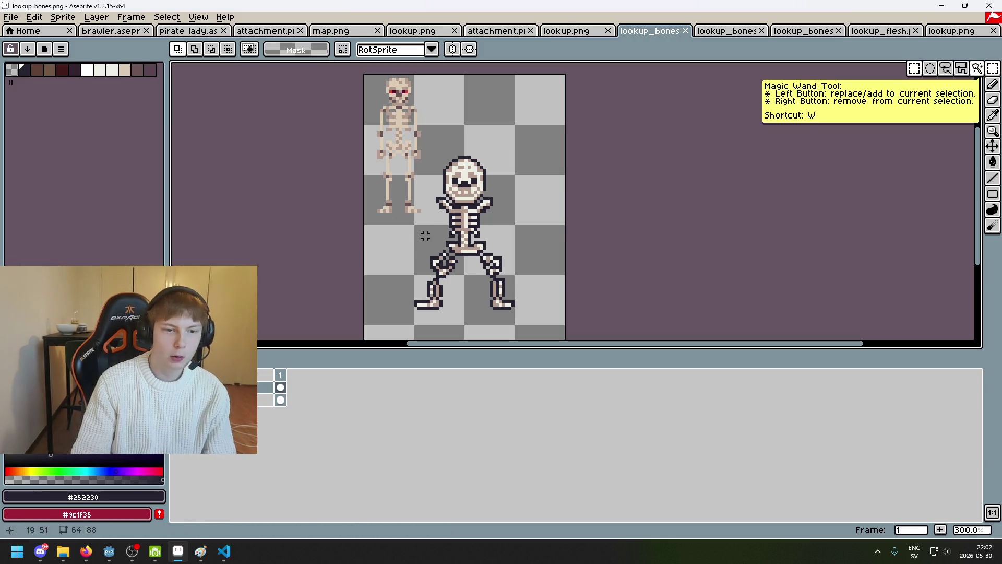
drag(373, 116, 422, 221)
key(Delete)
scroll(563, 228, down, 1)
key(ctrl+s)
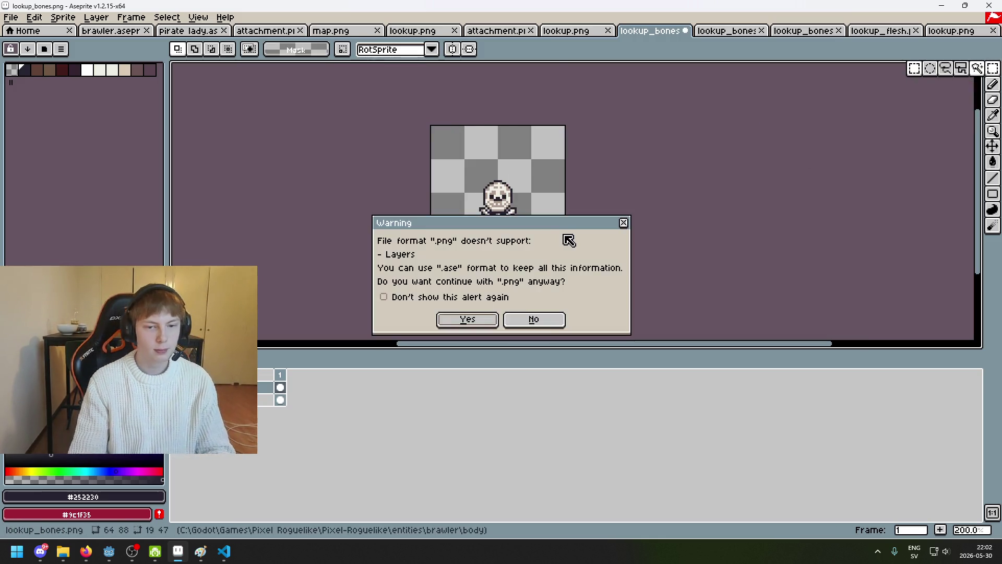
click(473, 319)
click(567, 31)
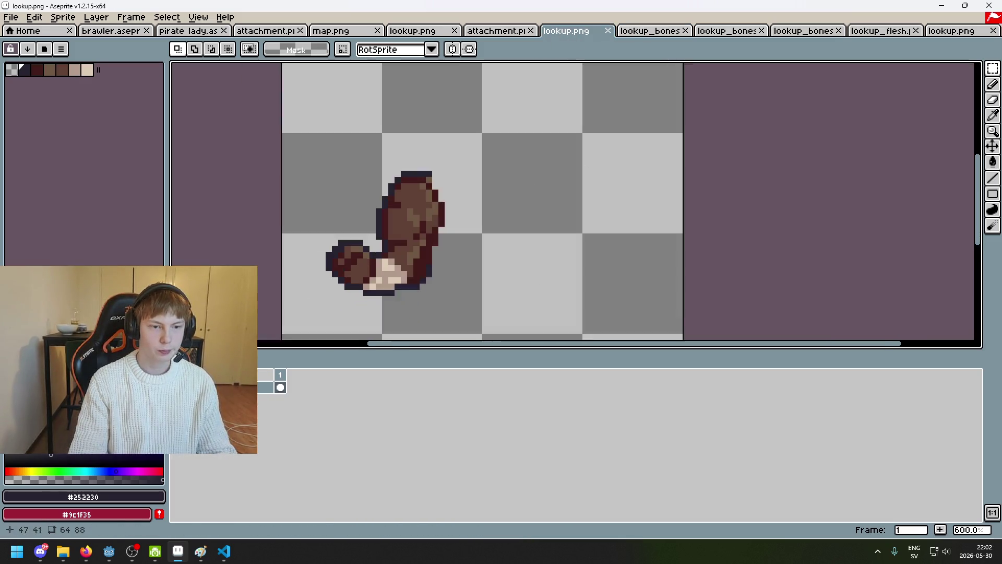
Copy the skeleton artwork from lookup_bones and paste it into lookup.png.
click(650, 30)
scroll(617, 83, up, 2)
key(ctrl+c)
click(566, 30)
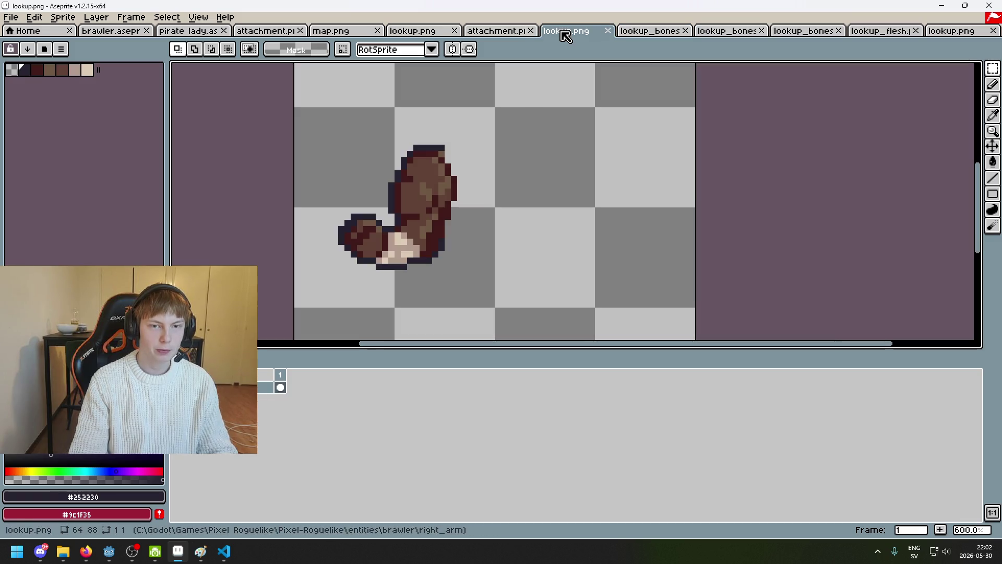
scroll(542, 215, down, 1)
key(ctrl+v)
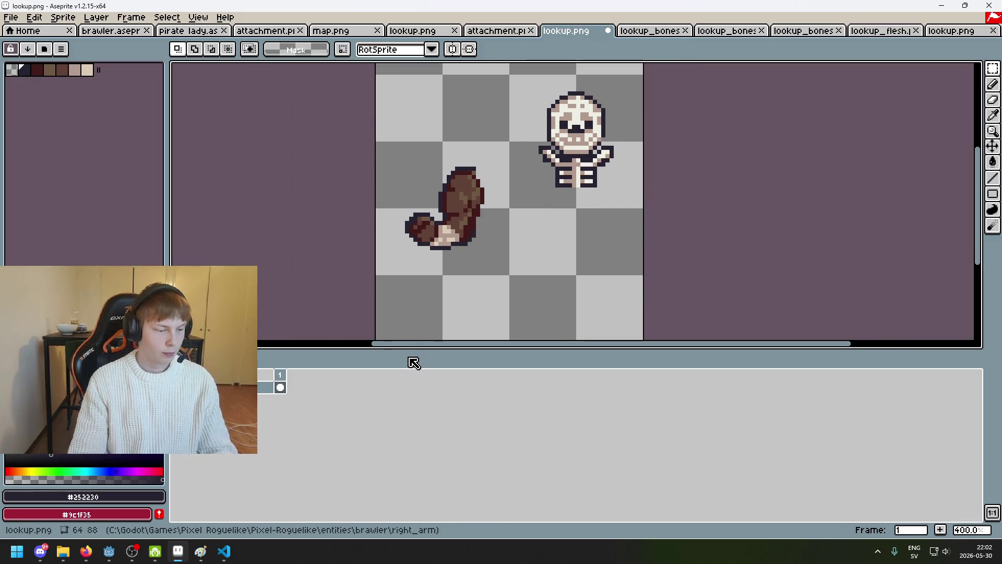
Select and delete the skeleton that landed on the arm's own layer.
right_click(243, 386)
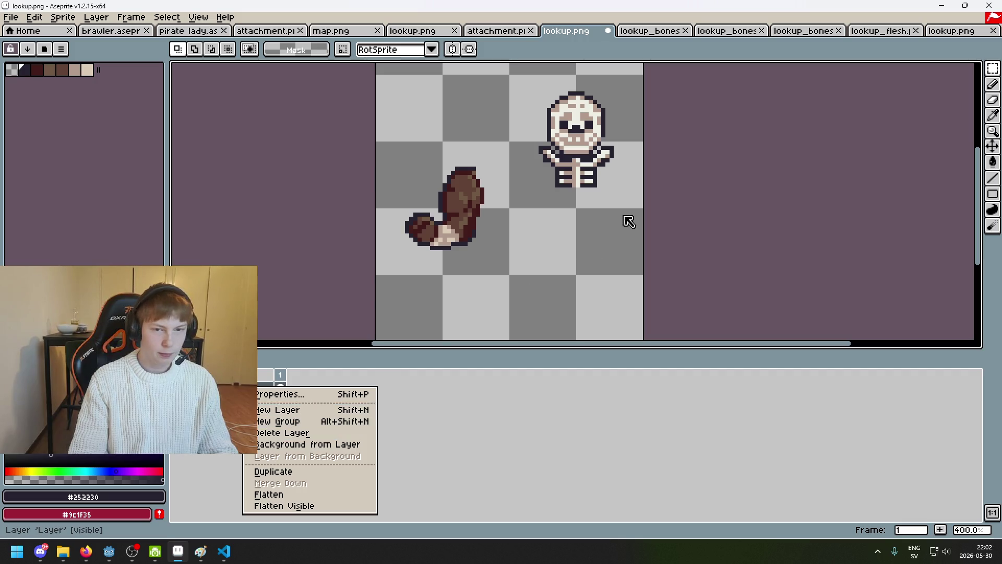
click(536, 81)
drag(536, 81, 675, 237)
drag(527, 81, 664, 233)
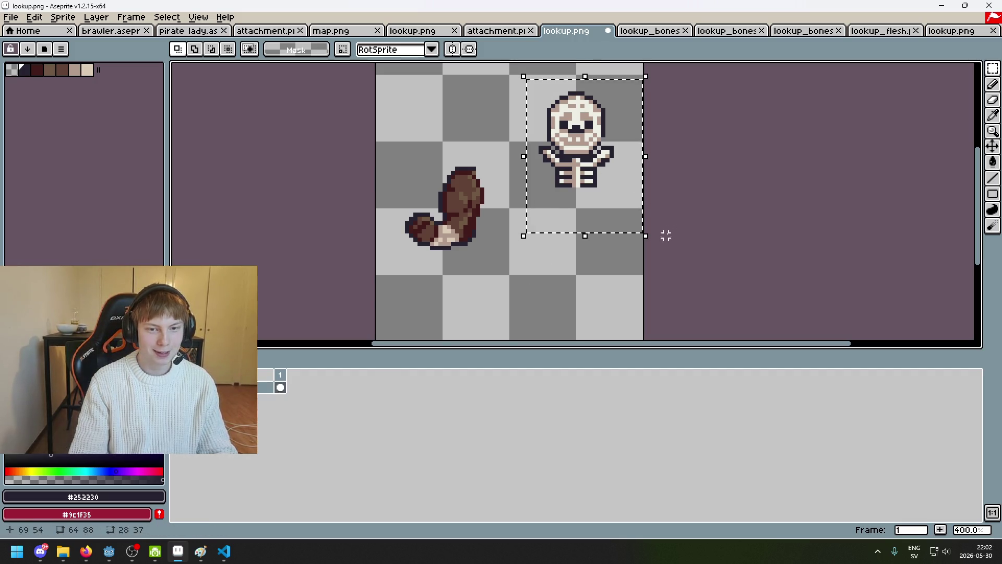
key(Delete)
Add a new layer to lookup.png and paste the skeleton onto it, dropping it in place.
right_click(261, 388)
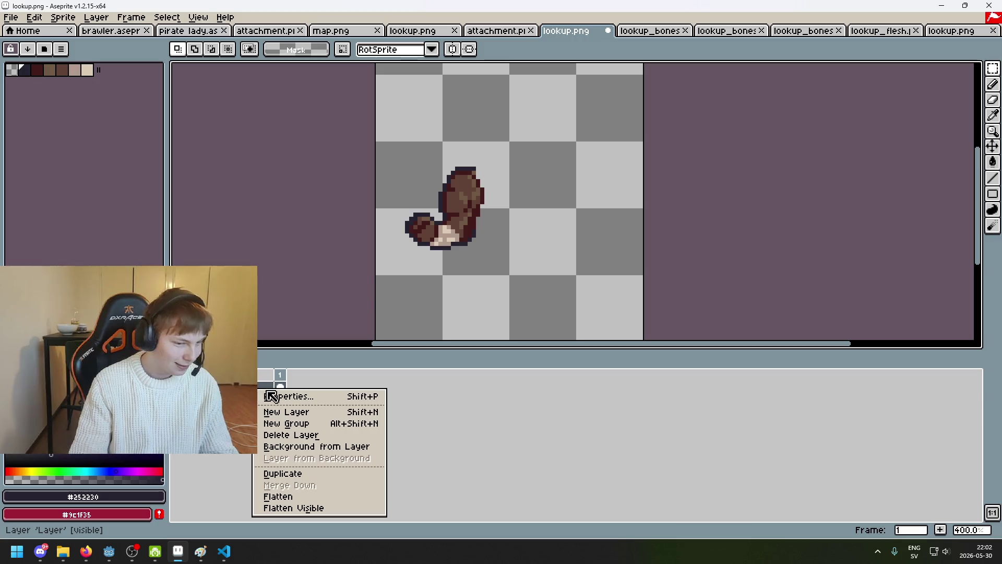
click(287, 412)
key(ctrl+v)
click(536, 235)
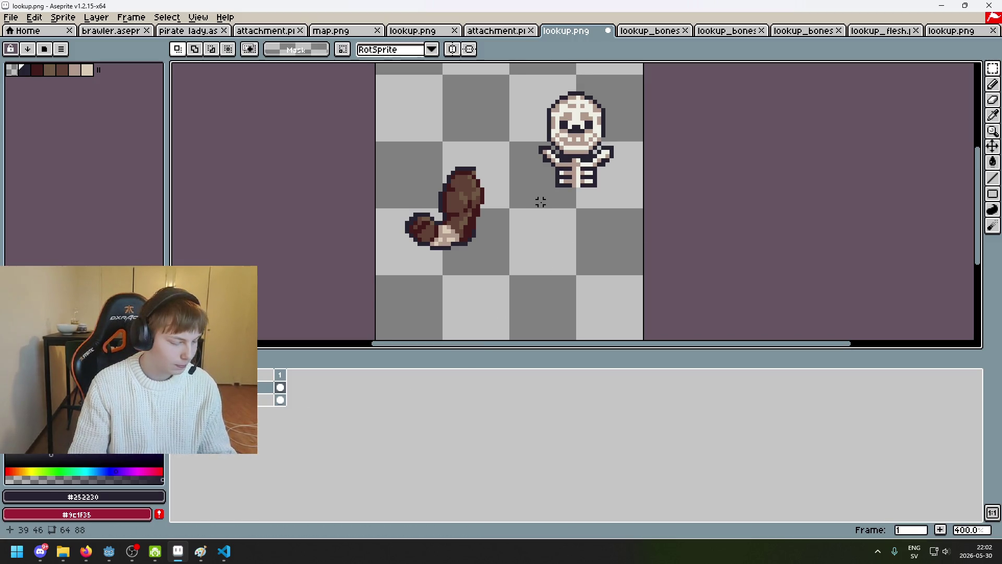
Undo and redo the last pencil stroke, then pan across the sprite.
scroll(548, 185, up, 1)
key(i)
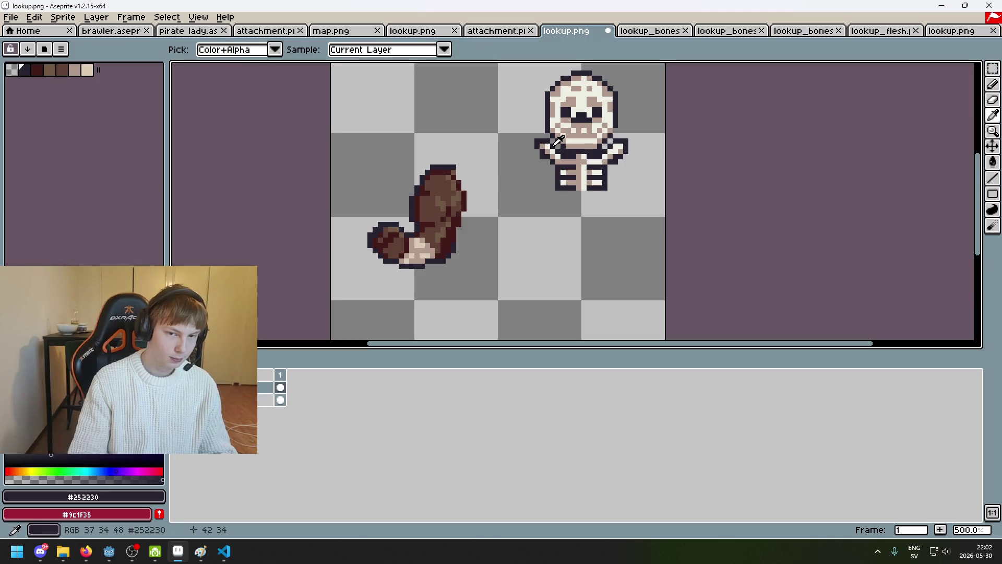
key(b)
scroll(446, 208, up, 2)
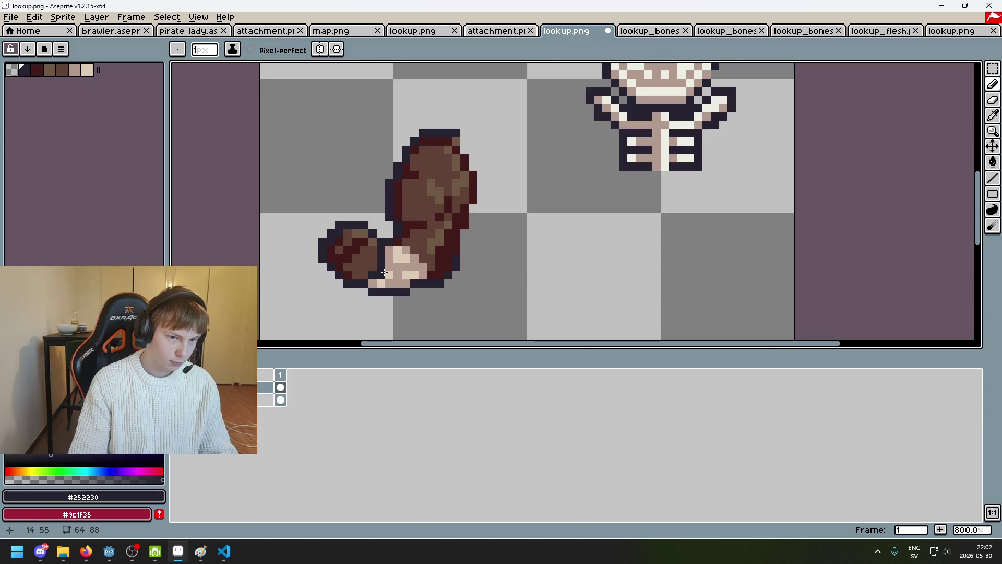
key(ctrl+z)
scroll(375, 258, up, 3)
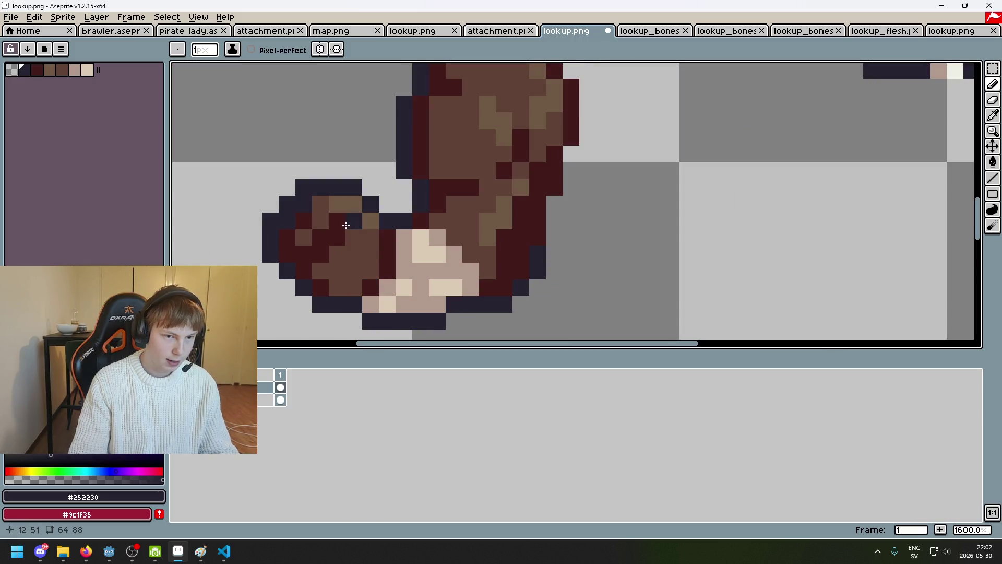
key(ctrl+y)
scroll(358, 235, down, 4)
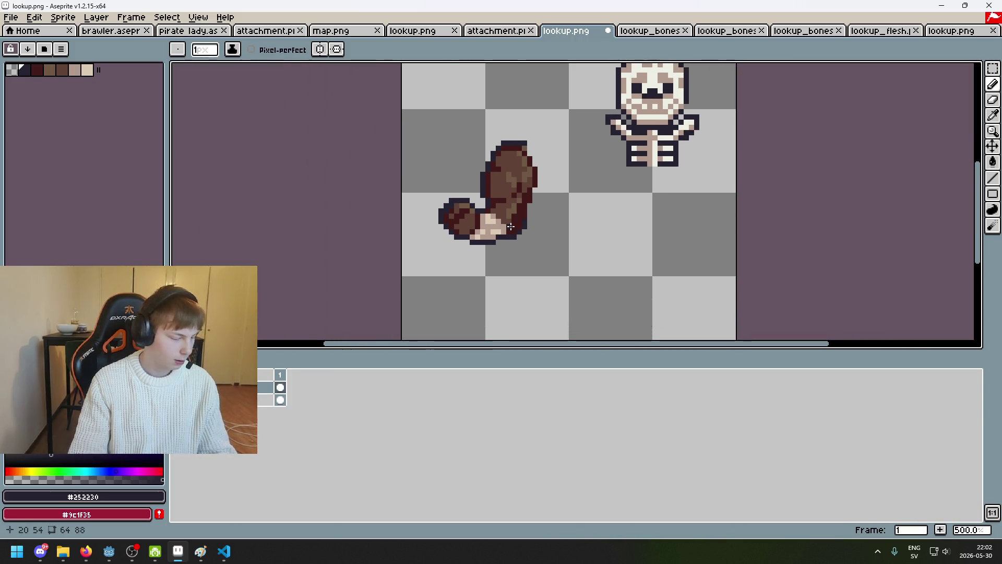
mouse_move(599, 160)
mouse_down()
mouse_move(667, 138)
mouse_move(570, 250)
mouse_up()
scroll(663, 171, up, 1)
double_click(265, 387)
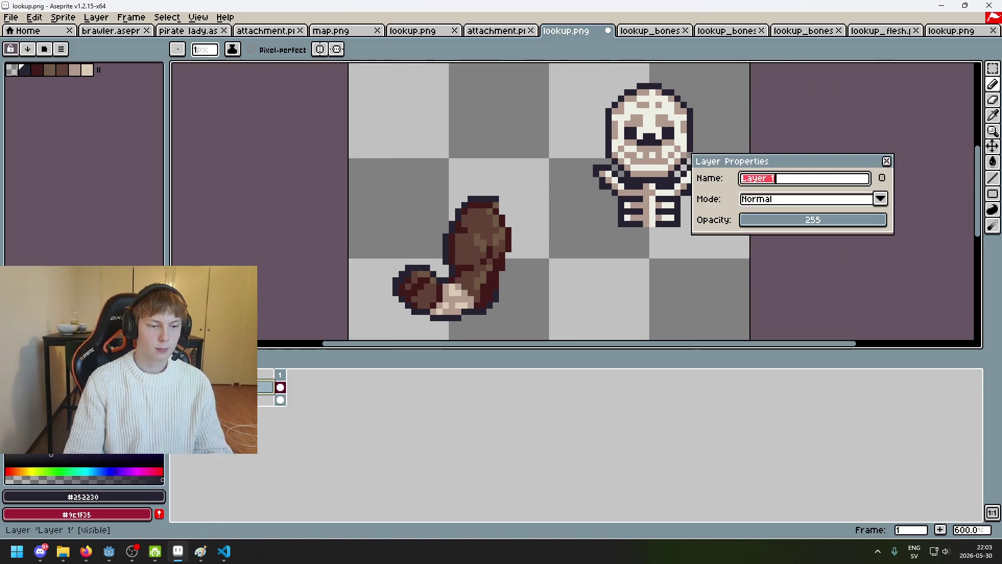
text(bones)
key(Return)
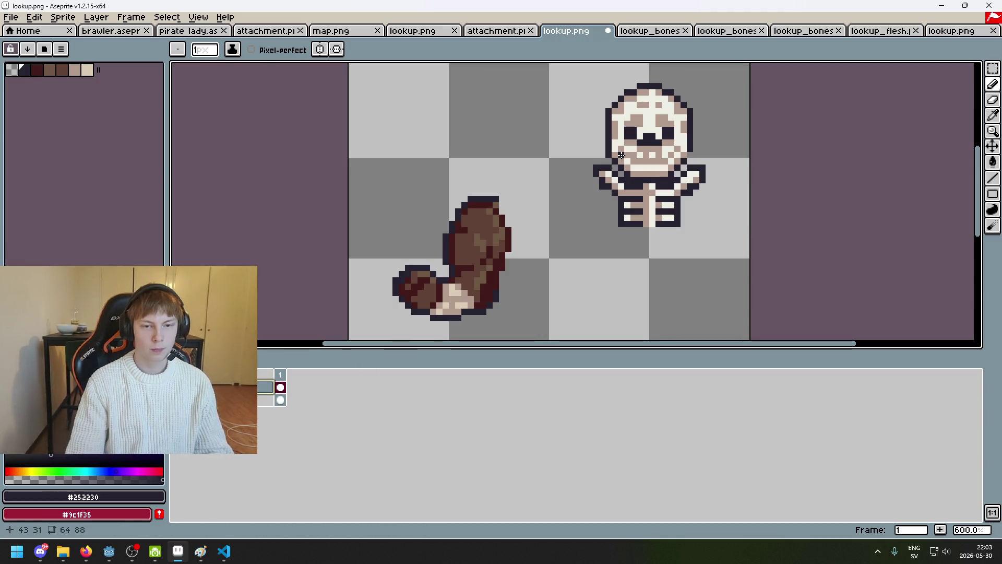
drag(534, 270, 572, 252)
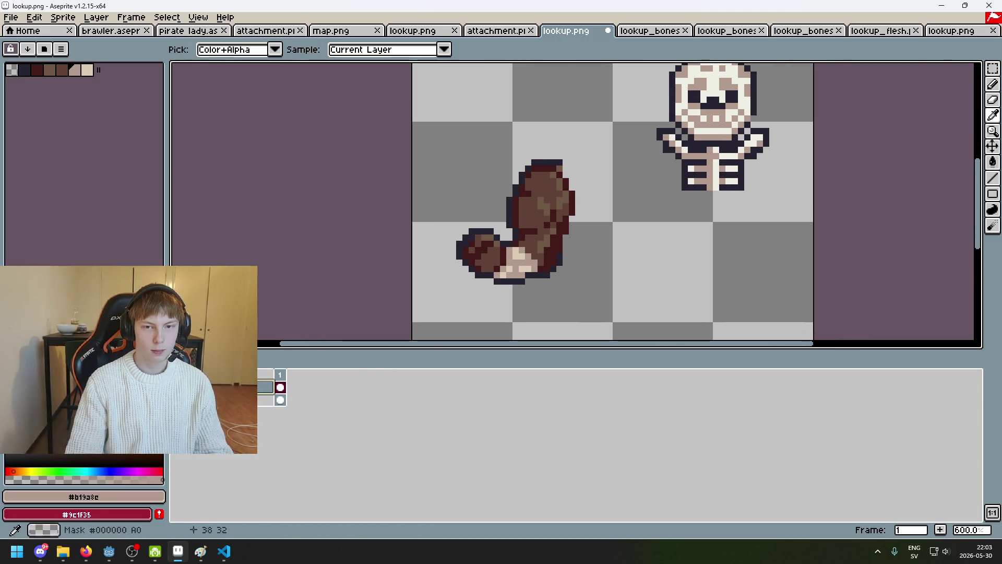
scroll(467, 237, up, 3)
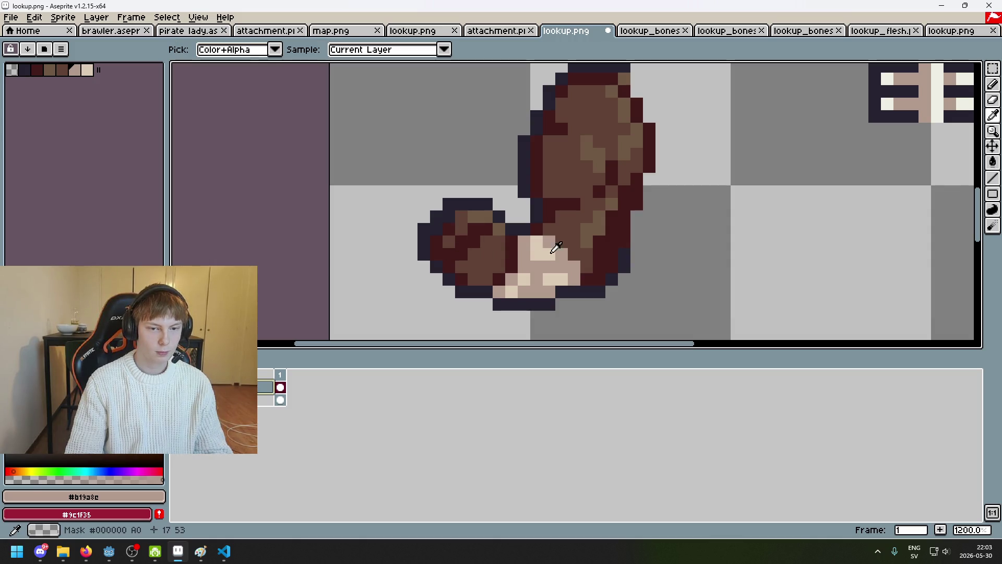
alt+click(473, 229)
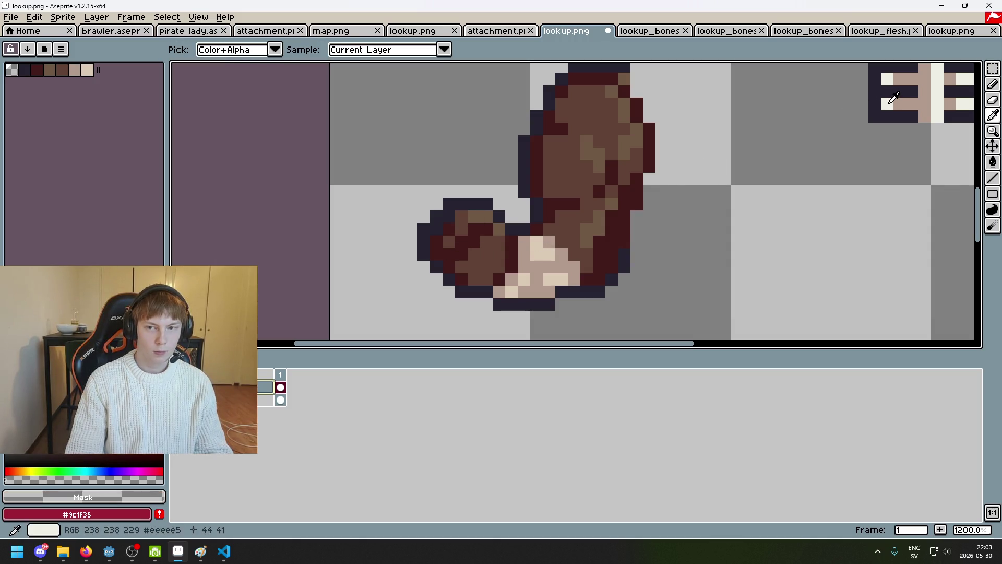
alt+click(543, 247)
drag(461, 215, 449, 240)
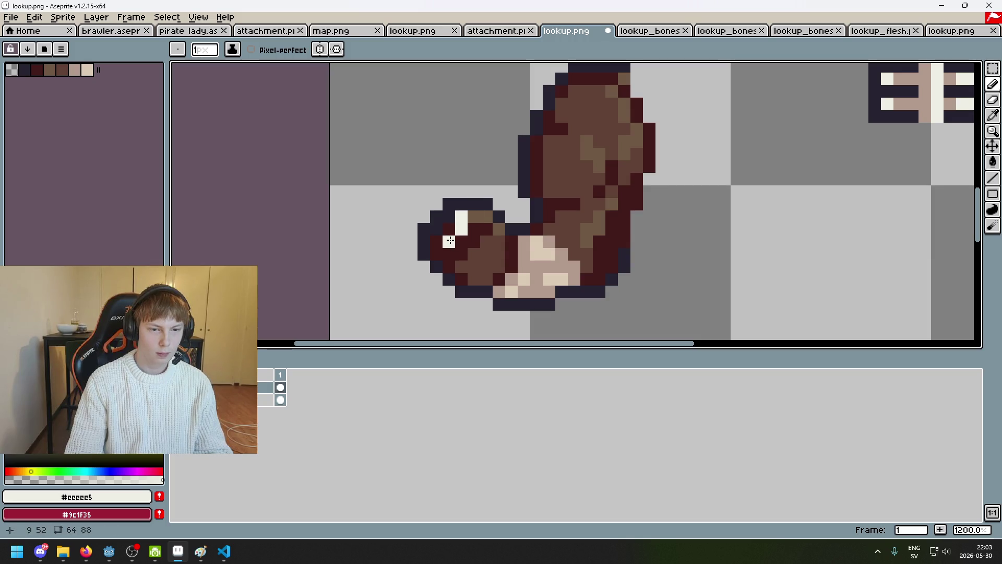
click(486, 217)
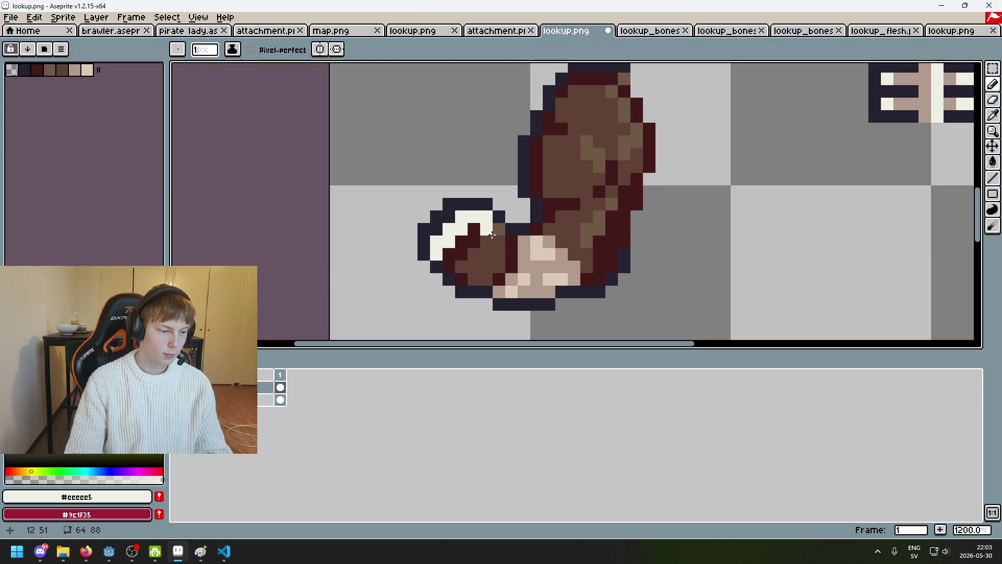
key(ctrl+z)
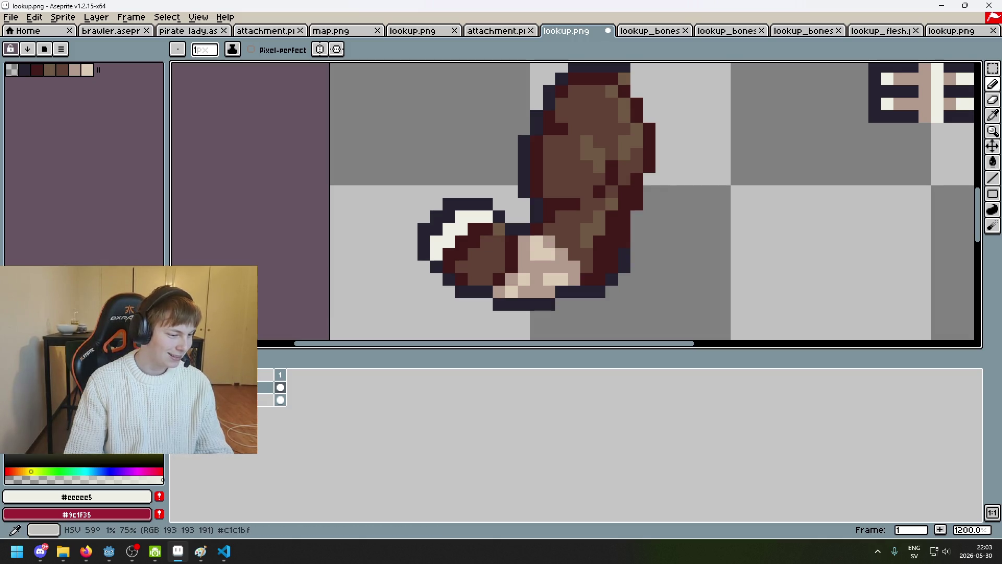
scroll(385, 301, down, 2)
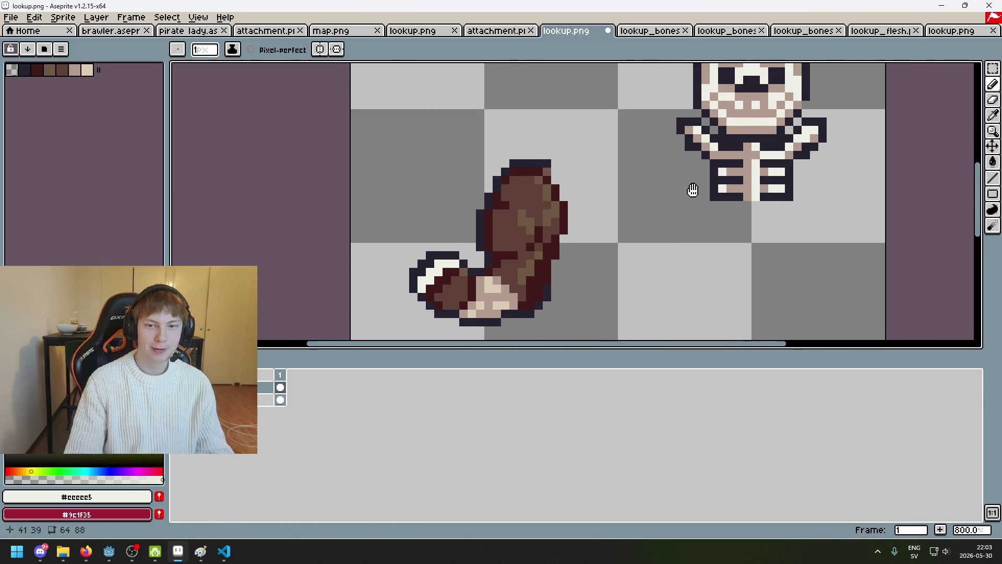
click(485, 32)
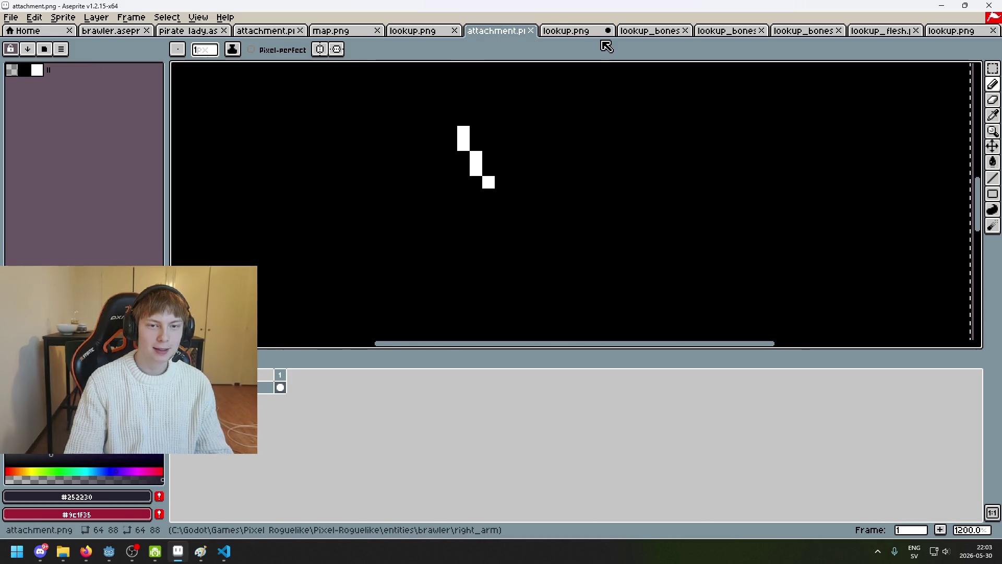
click(600, 31)
scroll(519, 204, up, 4)
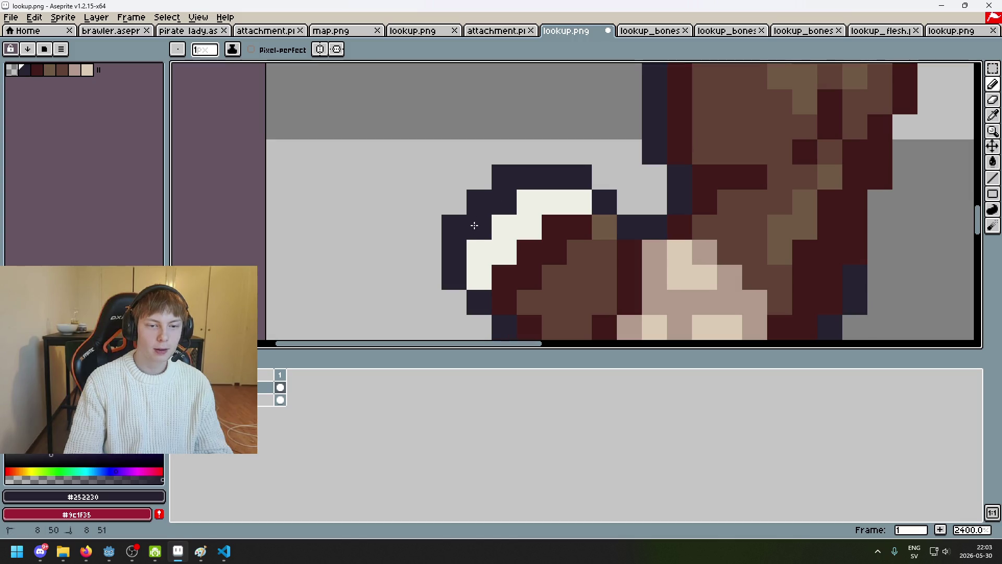
scroll(450, 272, down, 4)
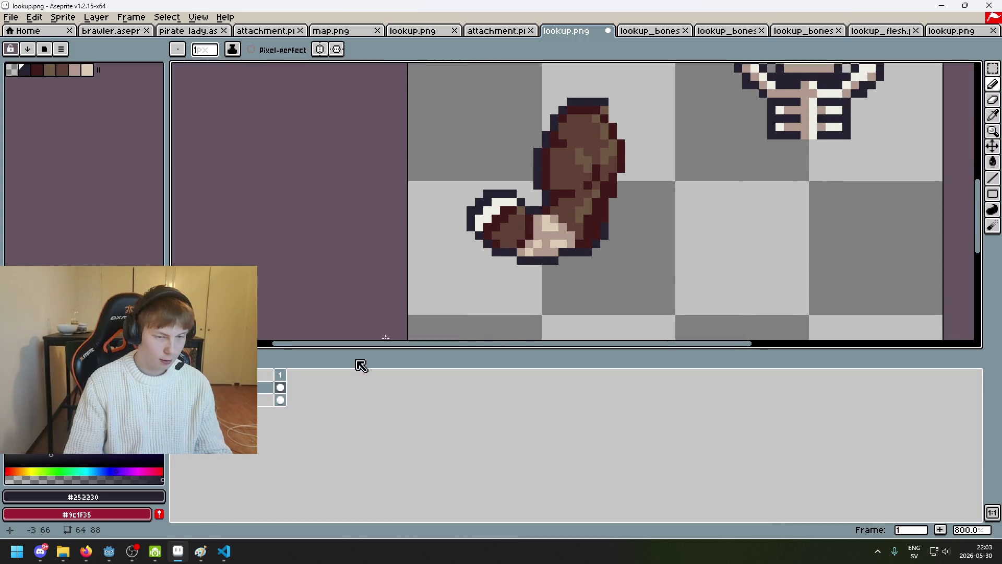
scroll(519, 204, up, 1)
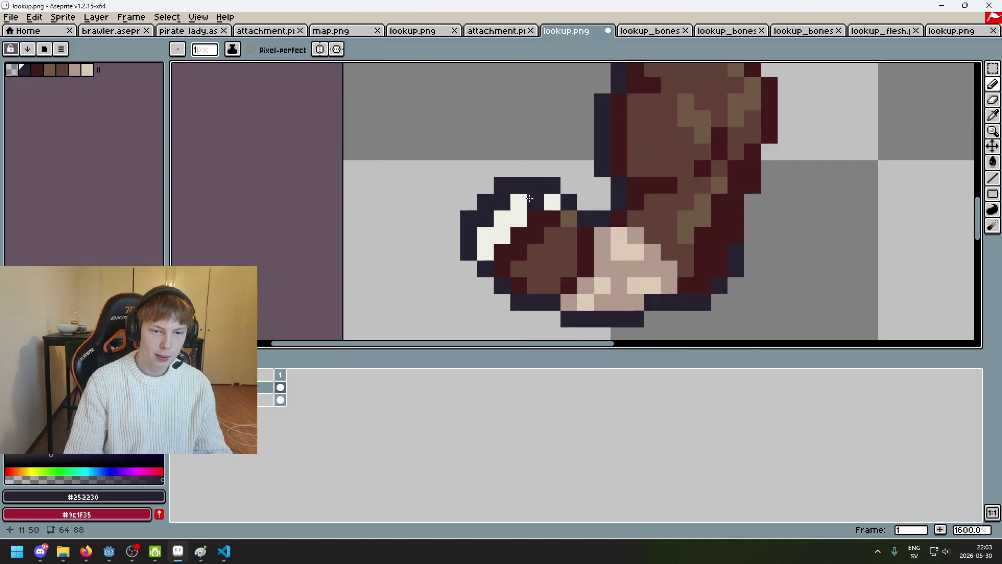
key(e)
key(ctrl+z)
Hide the arm layer, erase a white bone pixel, and paint two bone pixels cream.
click(177, 400)
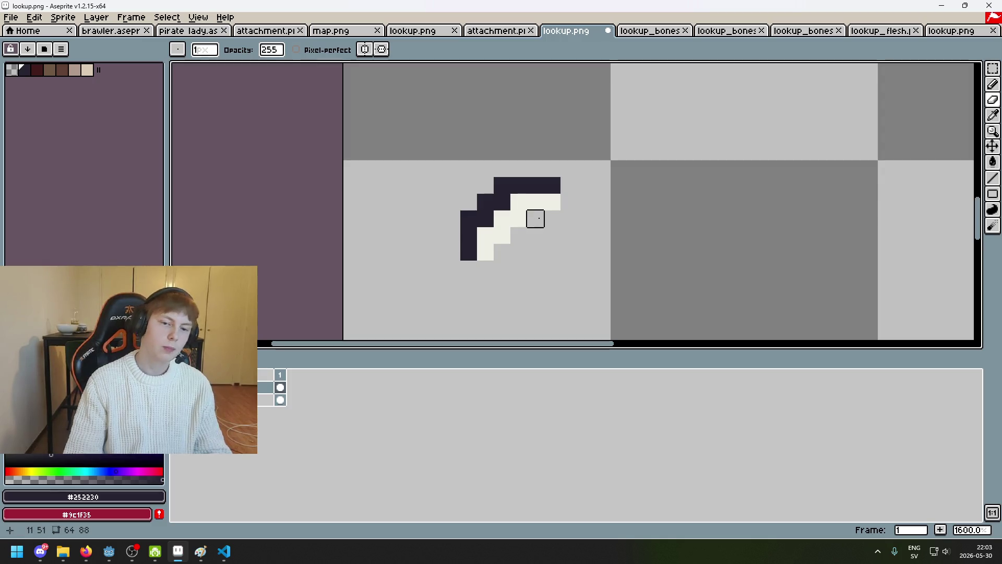
click(518, 202)
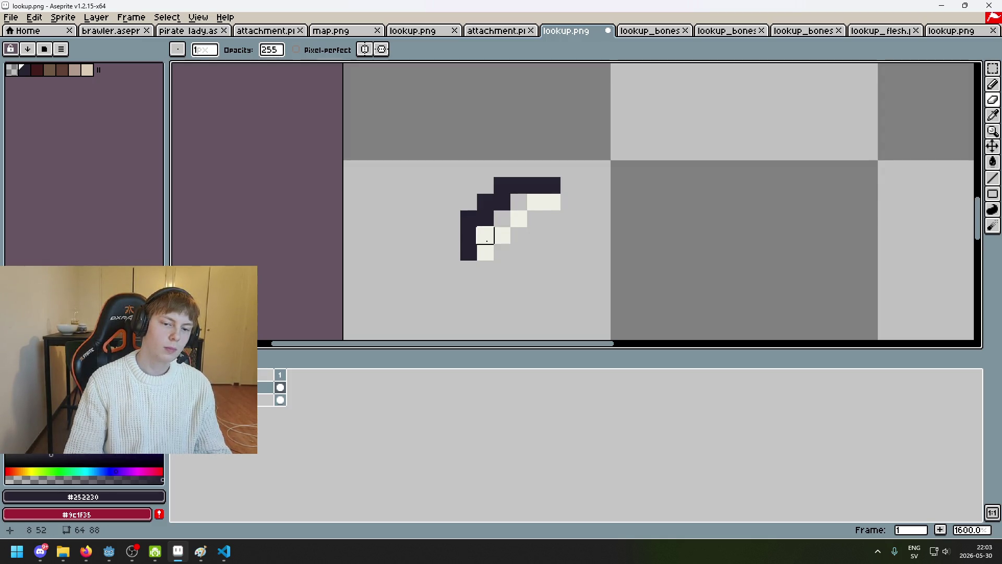
key(b)
alt+click(543, 203)
mouse_move(519, 202)
mouse_down()
mouse_move(513, 216)
mouse_move(484, 218)
mouse_up()
Add a dark outline pixel to the bone and erase a stray dark pixel.
key(e)
key(b)
alt+click(468, 218)
key(e)
click(468, 218)
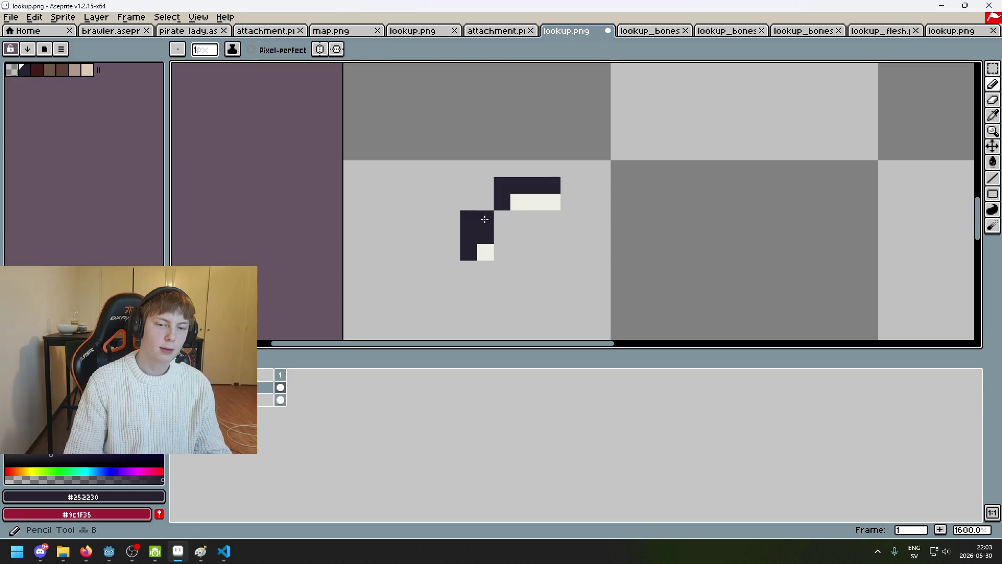
key(b)
key(e)
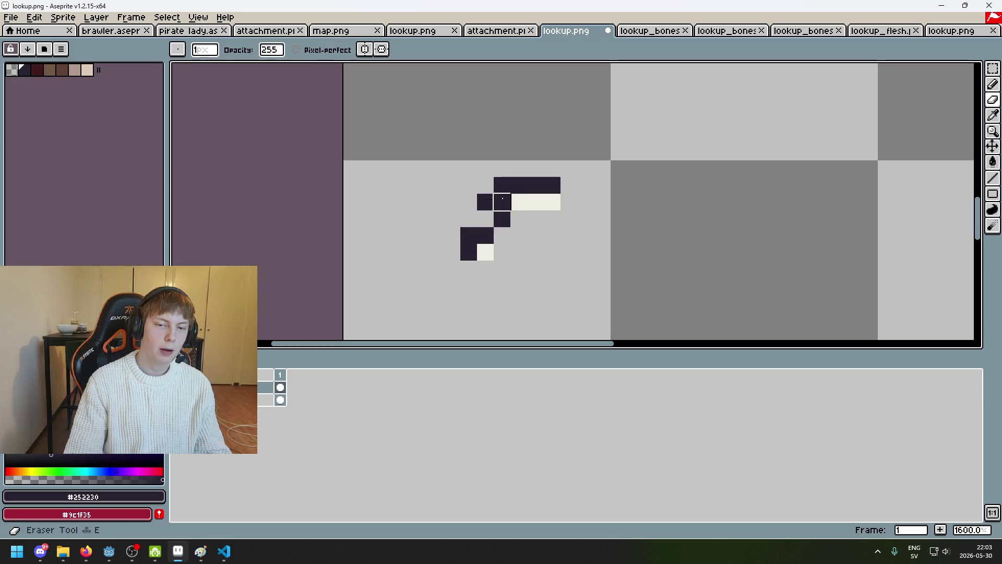
key(b)
key(e)
click(503, 202)
key(b)
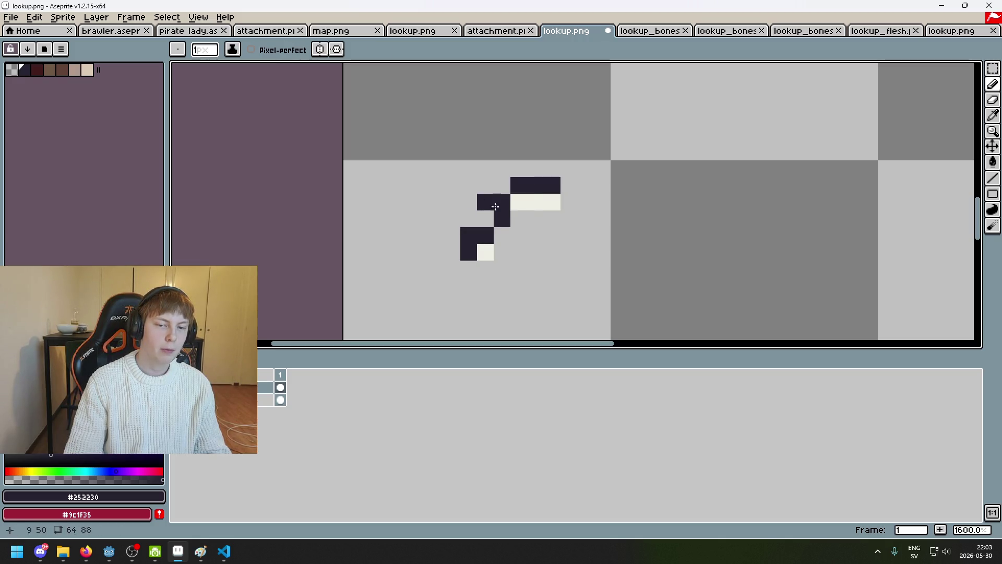
Recolour bone outline pixels, turning a lower dark pixel cream while keeping one dark.
alt+click(521, 201)
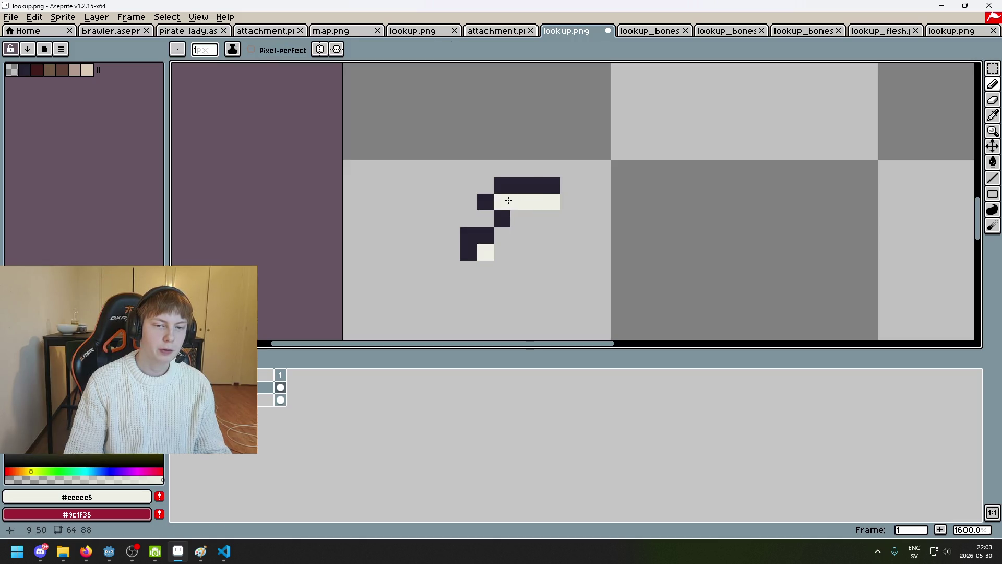
click(502, 185)
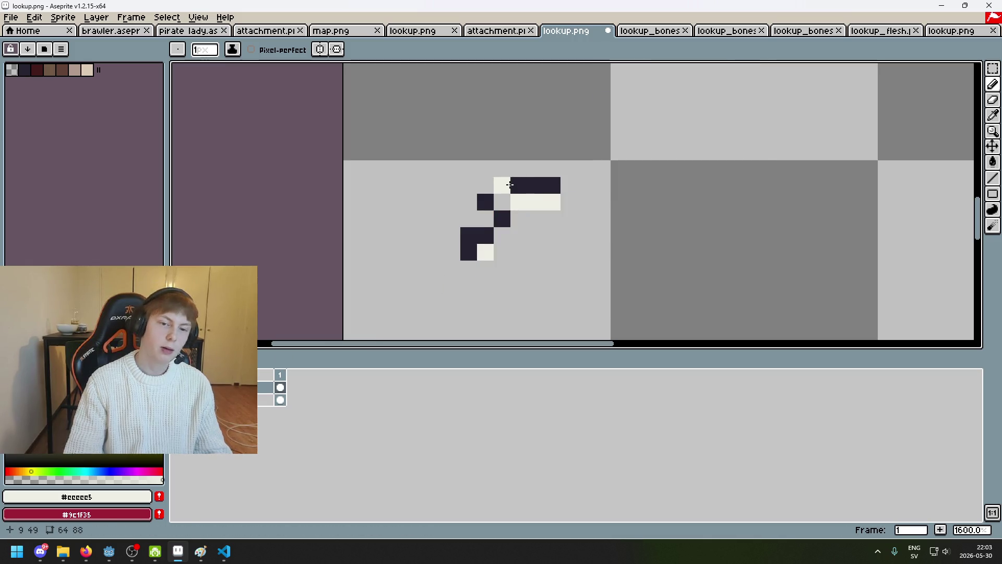
alt+click(537, 184)
click(505, 187)
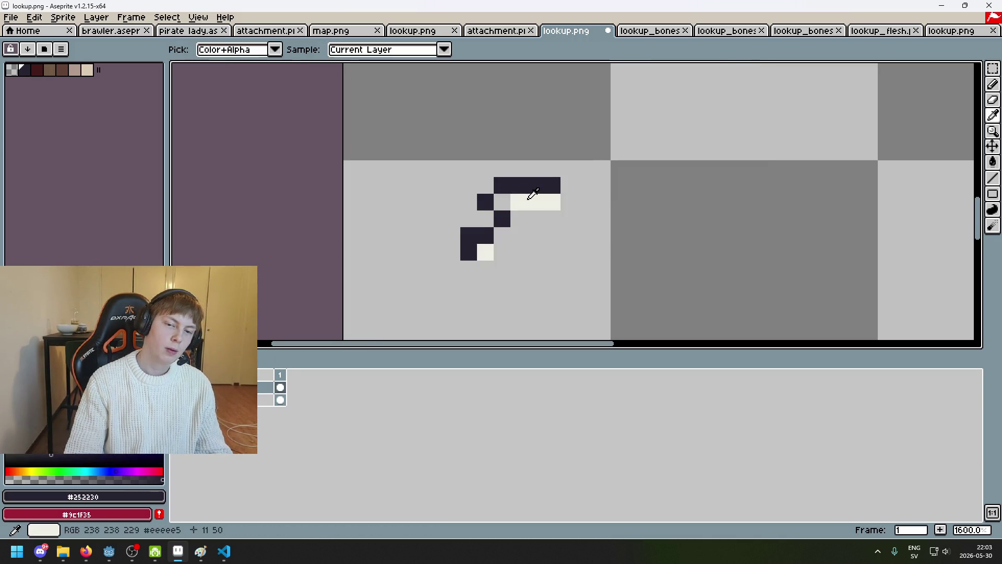
alt+click(527, 197)
click(502, 211)
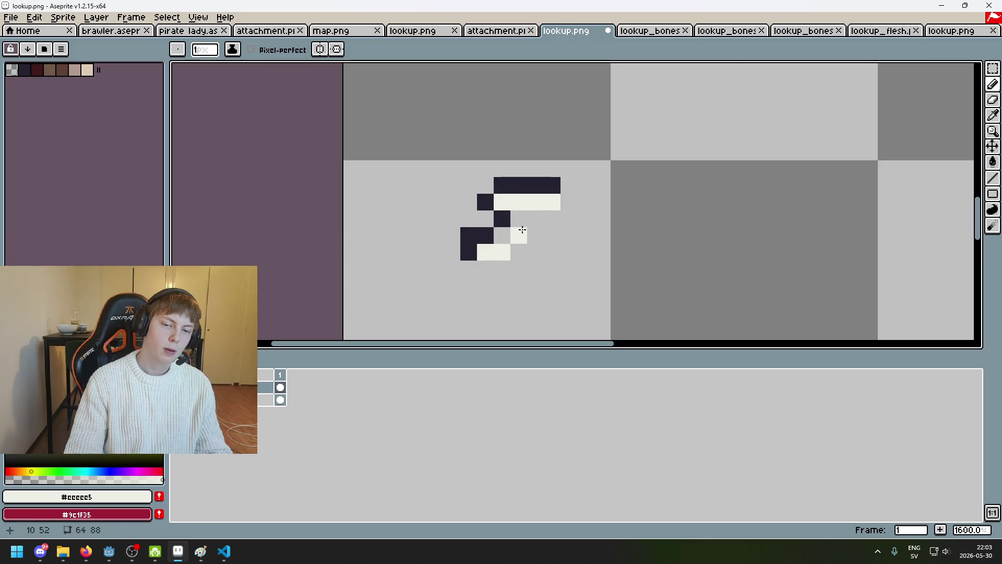
Paint a row of the skeleton's light brown on the bone, then undo those strokes.
scroll(591, 229, down, 4)
key(alt)
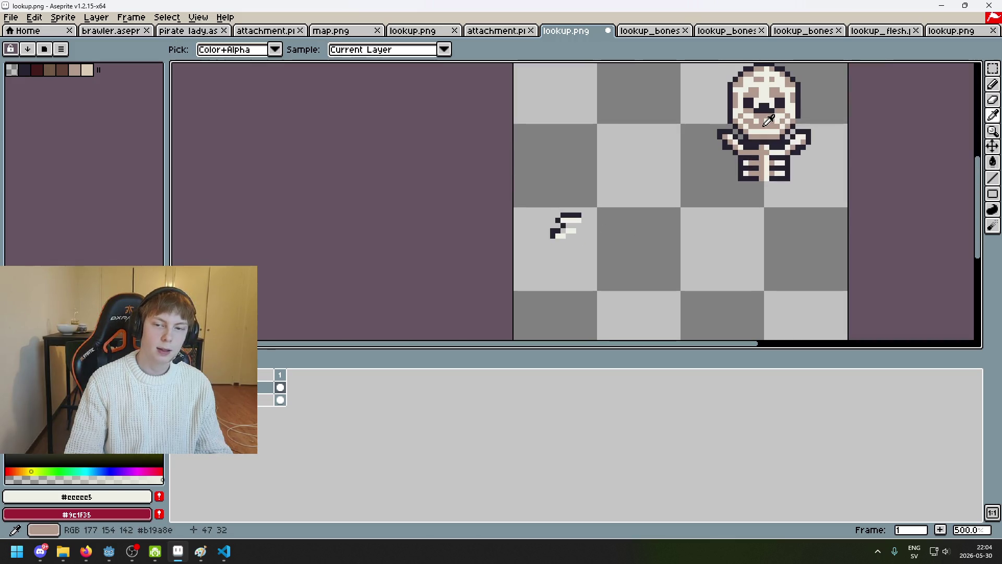
alt+click(768, 120)
scroll(604, 230, up, 3)
scroll(501, 217, up, 1)
mouse_move(502, 216)
mouse_down()
mouse_move(469, 217)
mouse_move(456, 235)
mouse_up()
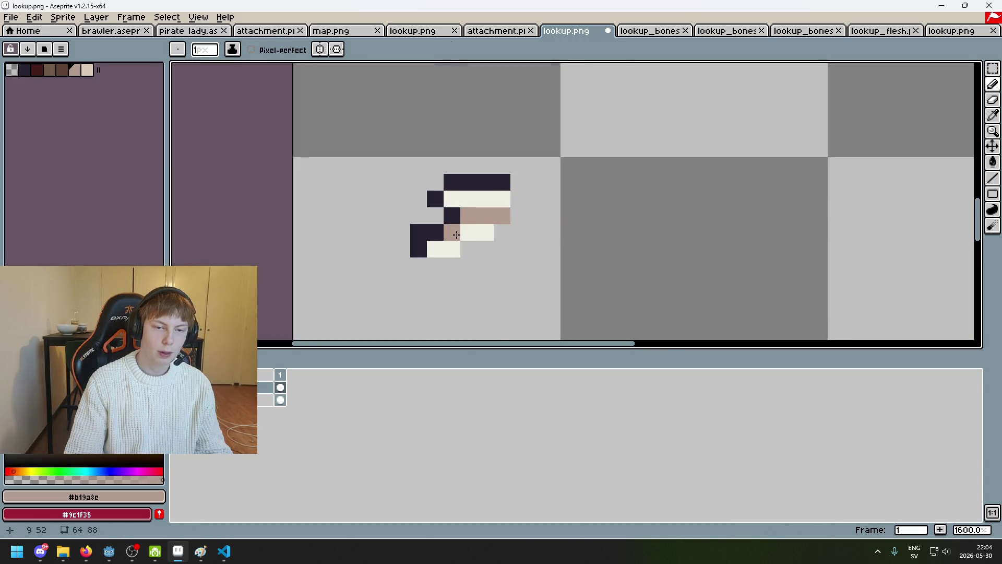
scroll(501, 255, down, 4)
key(ctrl+z)
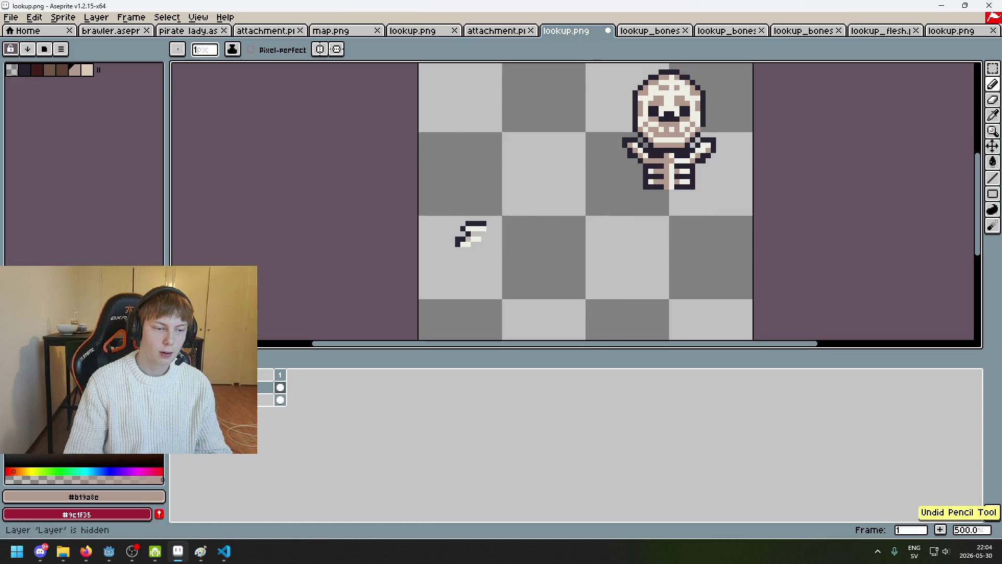
key(ctrl+z)
scroll(485, 248, up, 4)
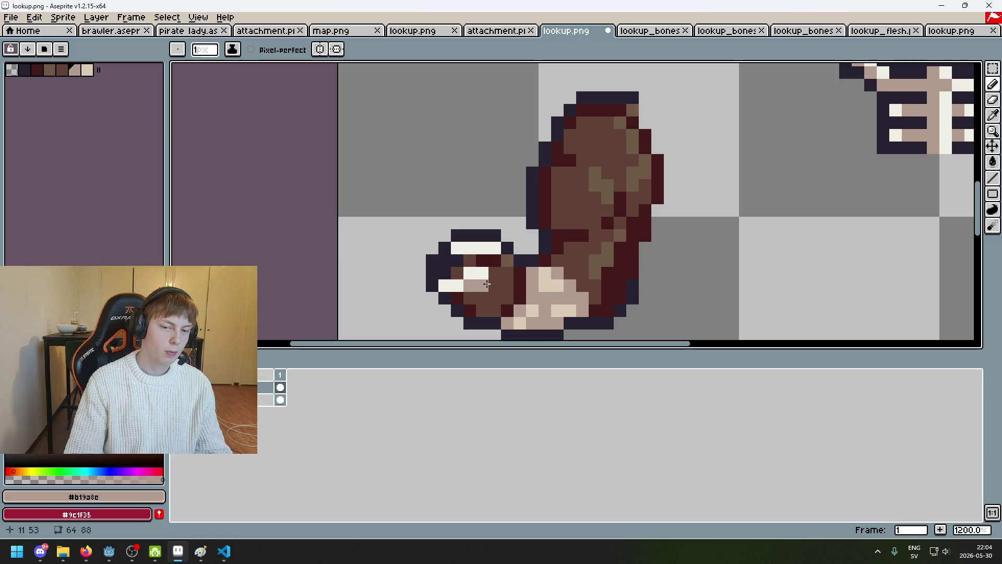
key(ctrl+z)
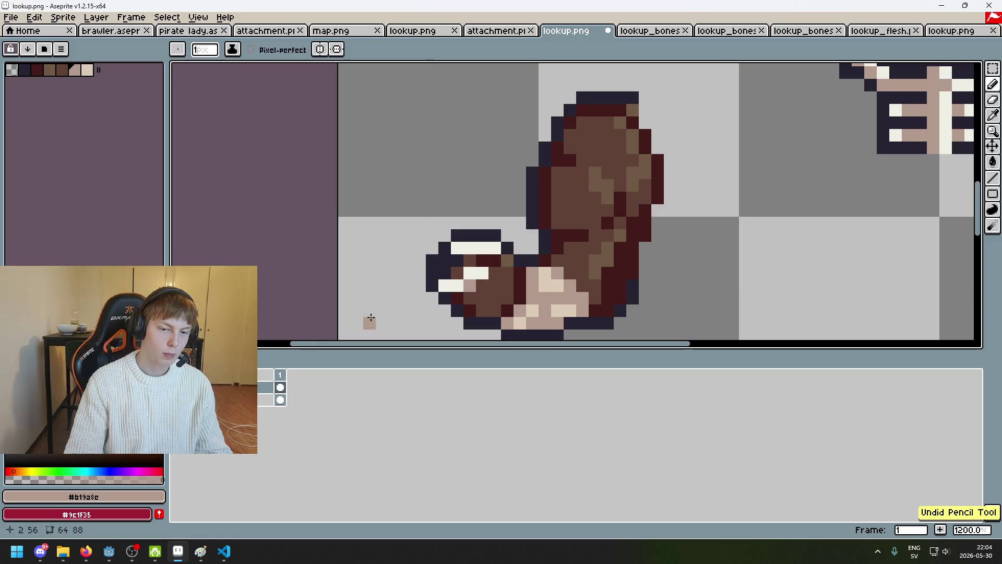
key(ctrl+z)
key(ctrl+z)
key(ctrl+z)
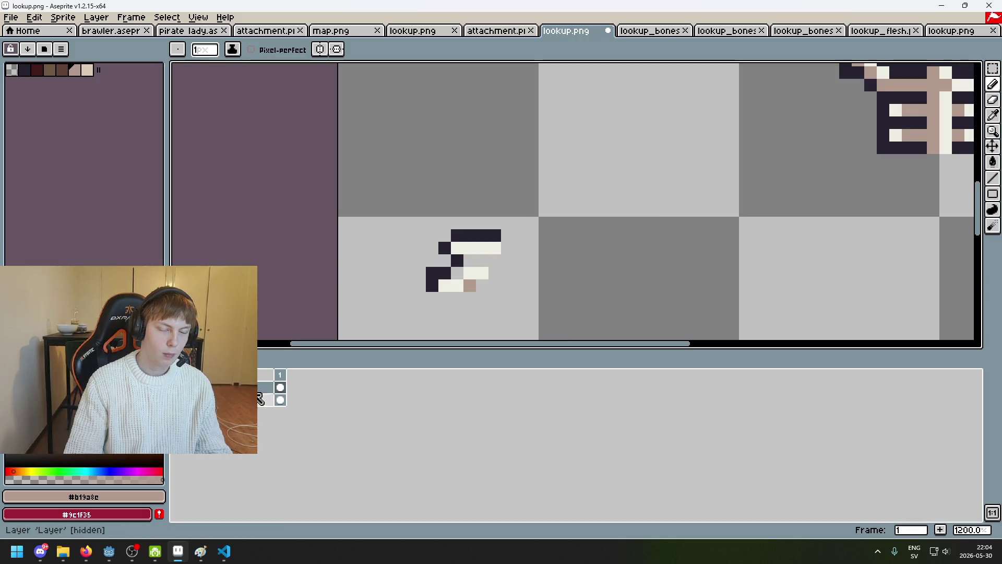
scroll(574, 209, down, 3)
scroll(618, 146, up, 4)
Add light brown pixels to the bone.
click(618, 146)
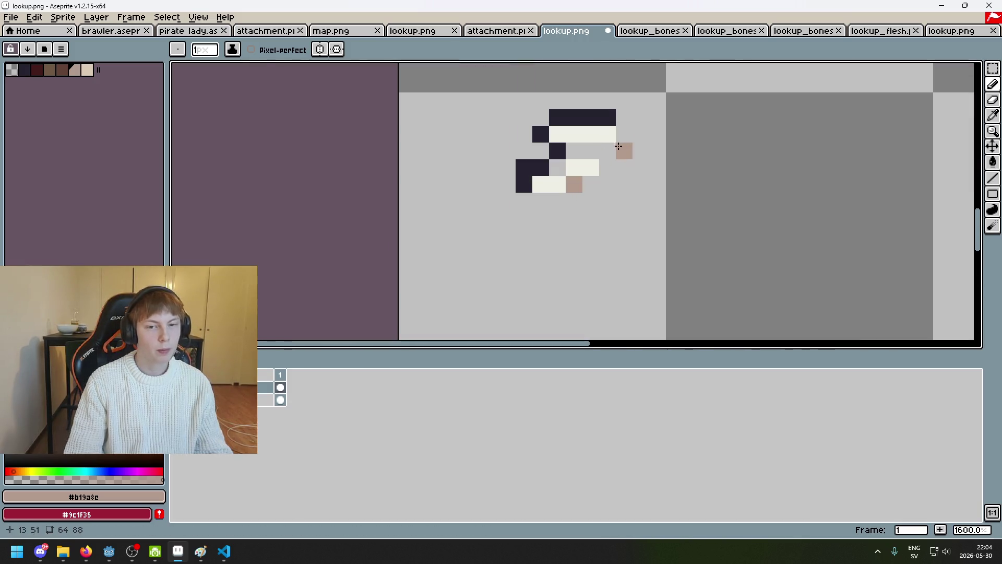
alt+click(557, 151)
scroll(624, 186, down, 6)
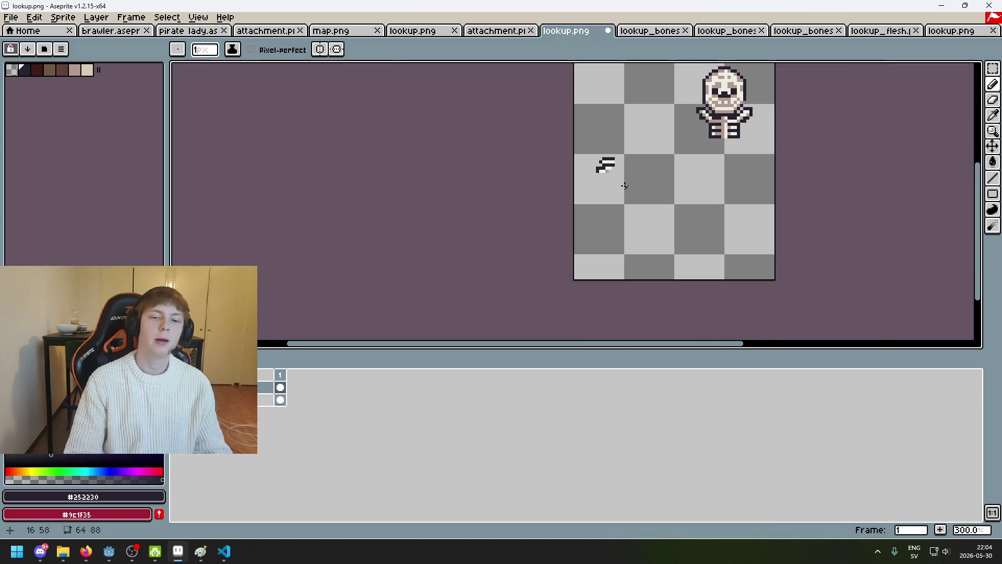
scroll(610, 172, up, 7)
alt+click(576, 163)
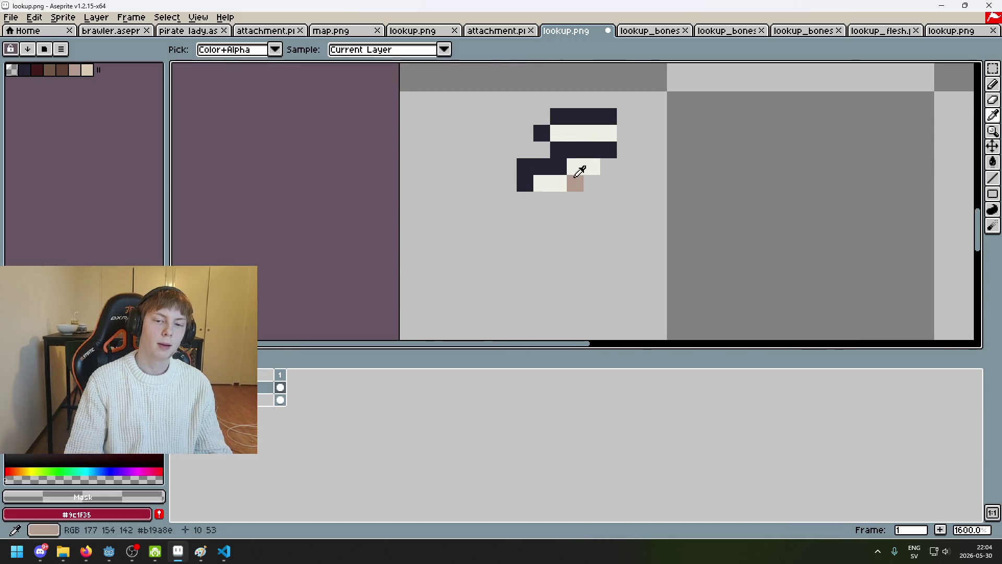
alt+click(575, 183)
click(574, 154)
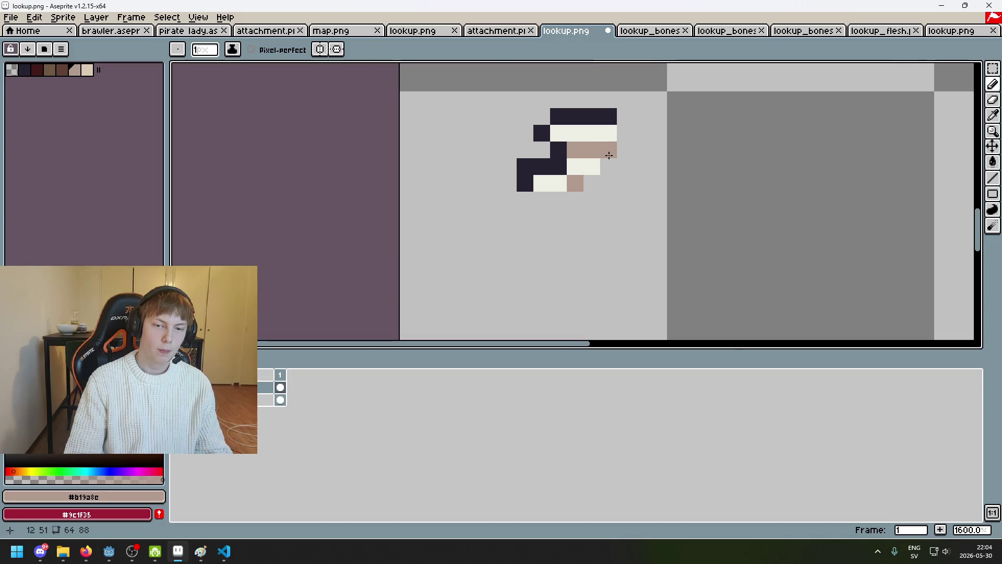
scroll(609, 155, down, 5)
scroll(652, 190, up, 1)
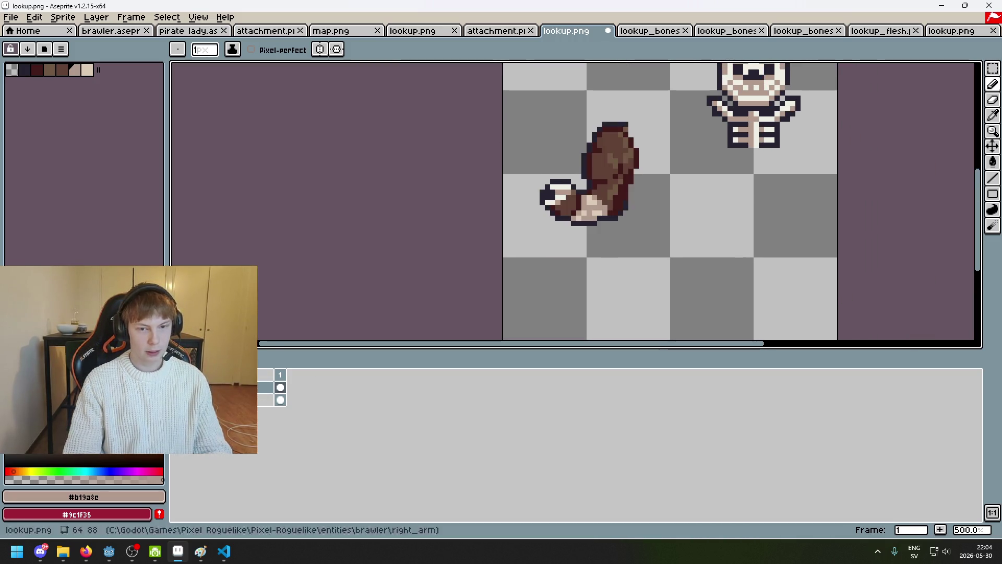
scroll(574, 170, up, 4)
Paint a dark outline row along the hand's underside, then hide the arm layer to check.
click(177, 387)
click(177, 388)
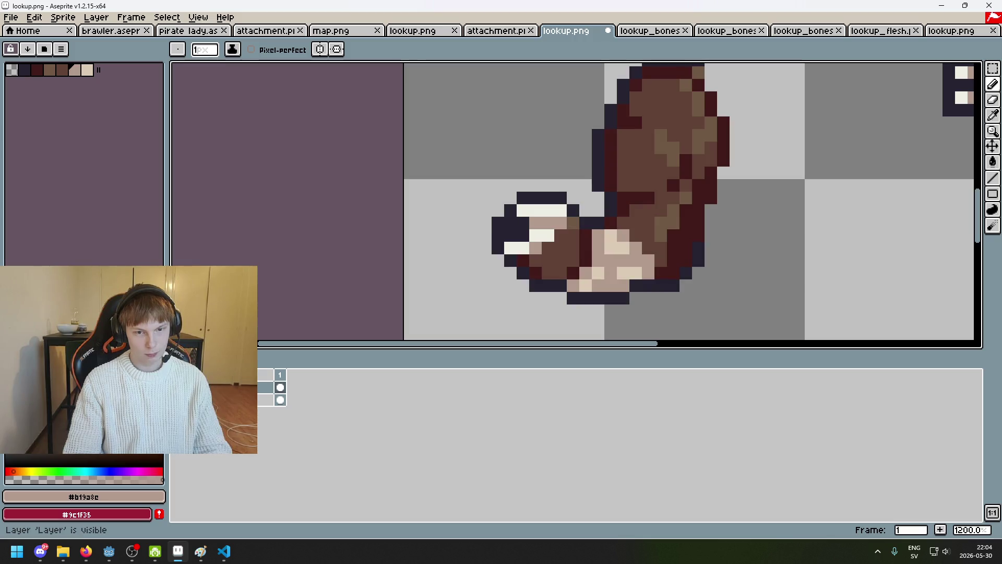
key(ctrl+z)
alt+click(559, 212)
alt+click(522, 217)
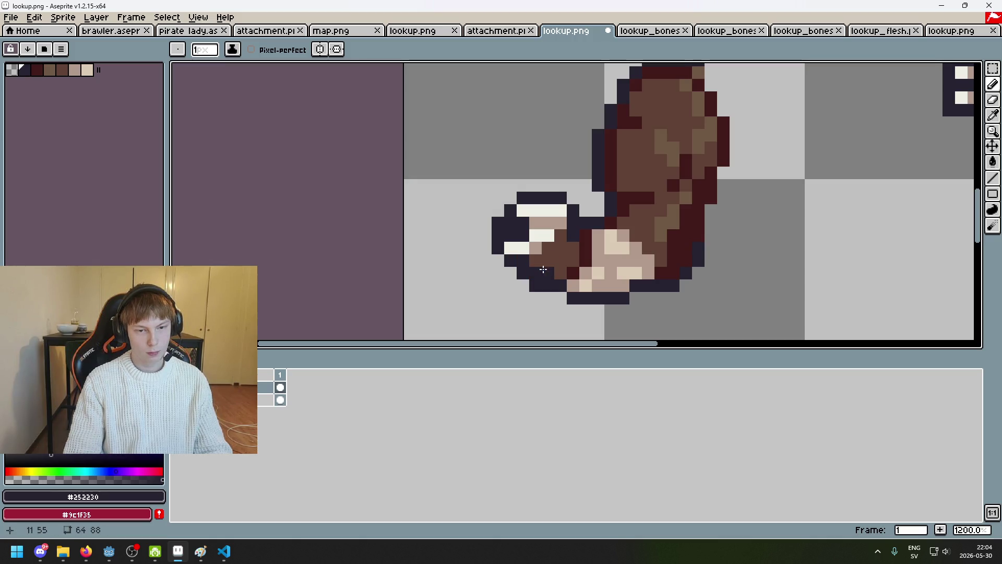
key(ctrl+z)
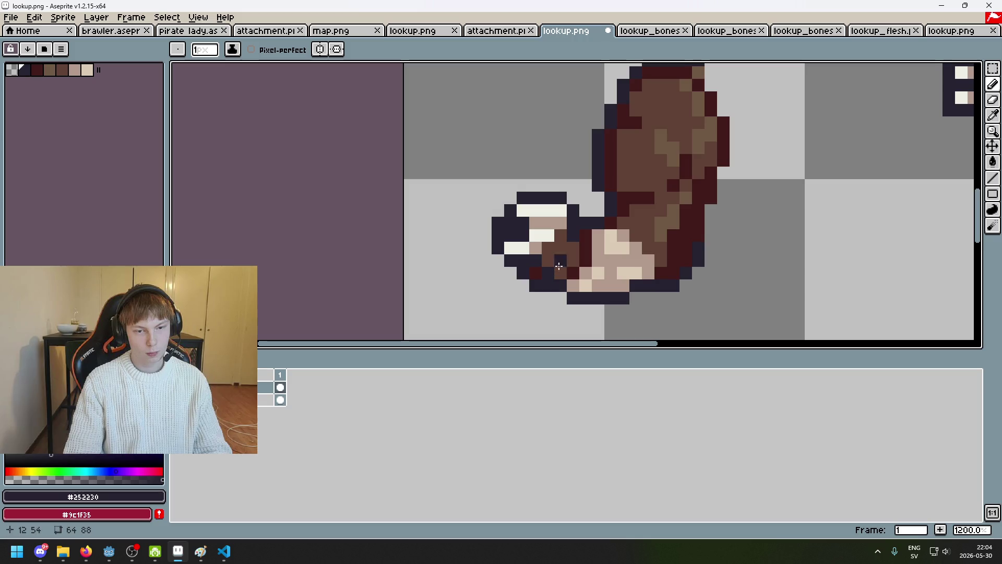
key(ctrl+z)
drag(536, 269, 556, 269)
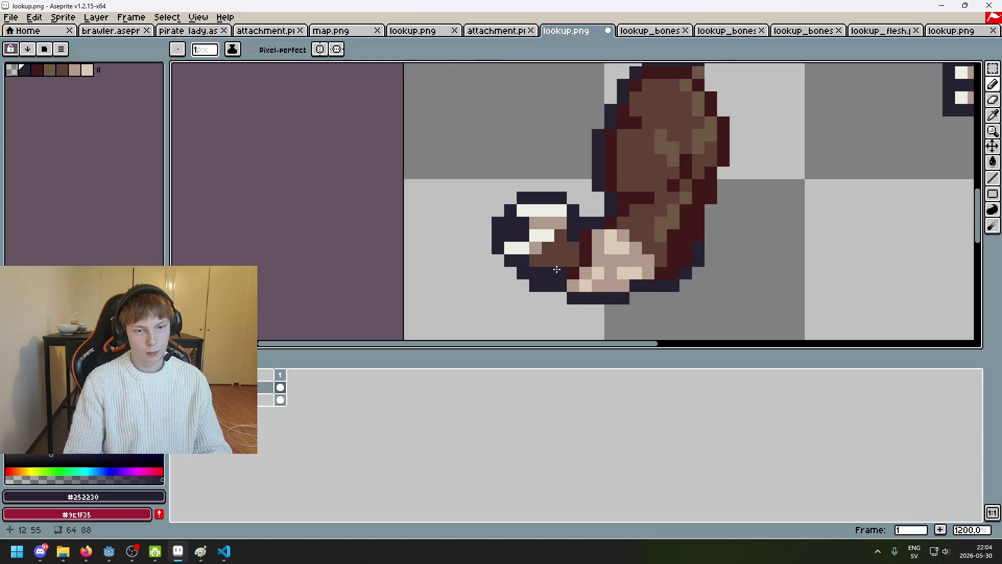
click(178, 386)
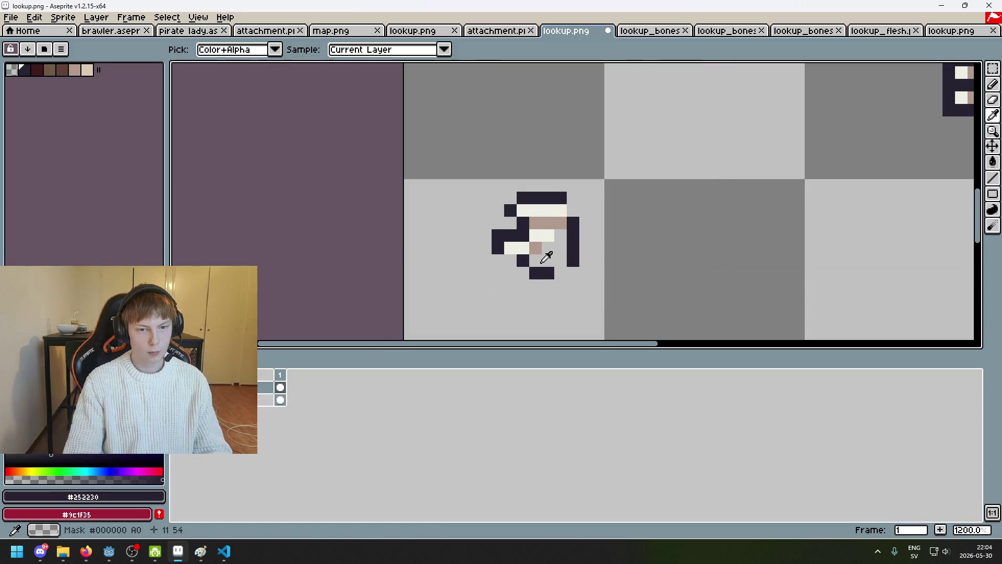
Erase a stray dark pixel, add an off-white pixel, and paint two tan #b19a8e pixels.
scroll(545, 251, up, 3)
right_click(537, 243)
alt+click(557, 221)
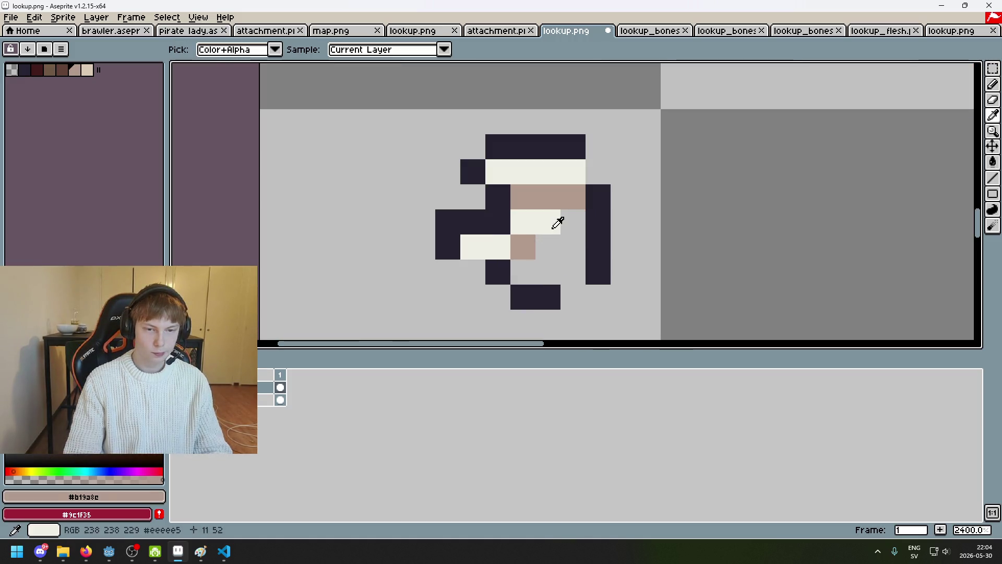
click(567, 236)
alt+click(577, 197)
drag(573, 222, 551, 245)
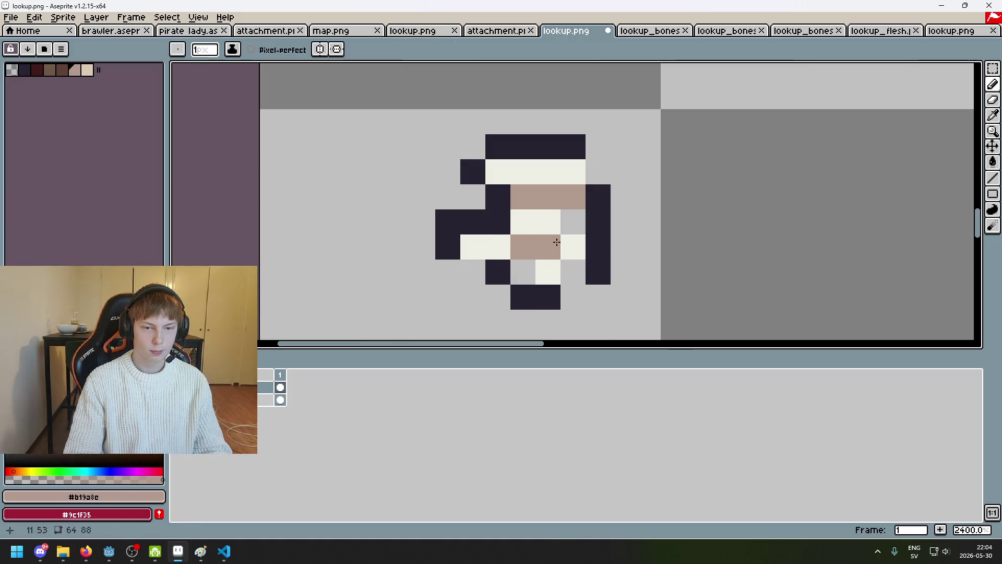
Add a dark #252230 outline pixel to the hand.
scroll(572, 278, down, 8)
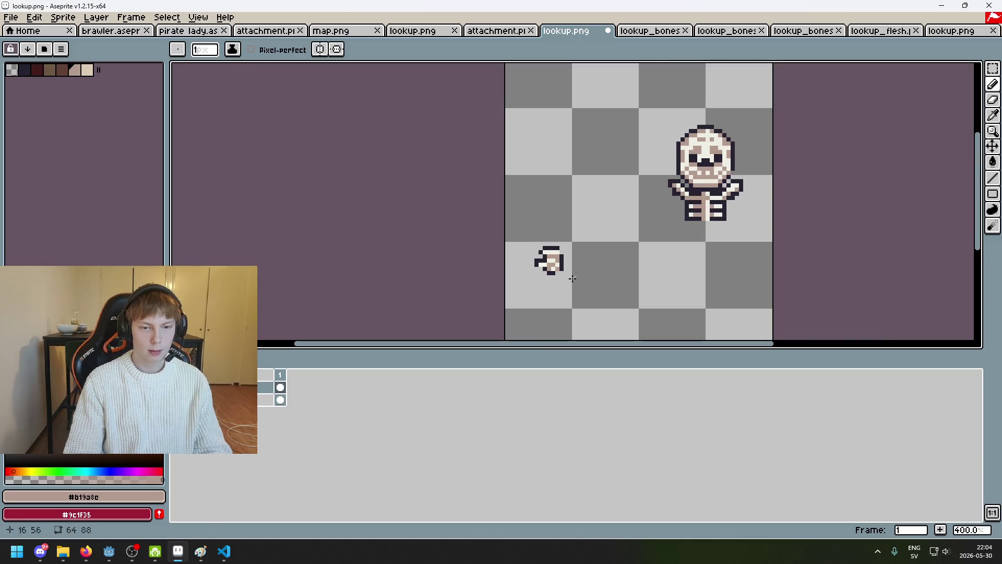
scroll(548, 262, up, 2)
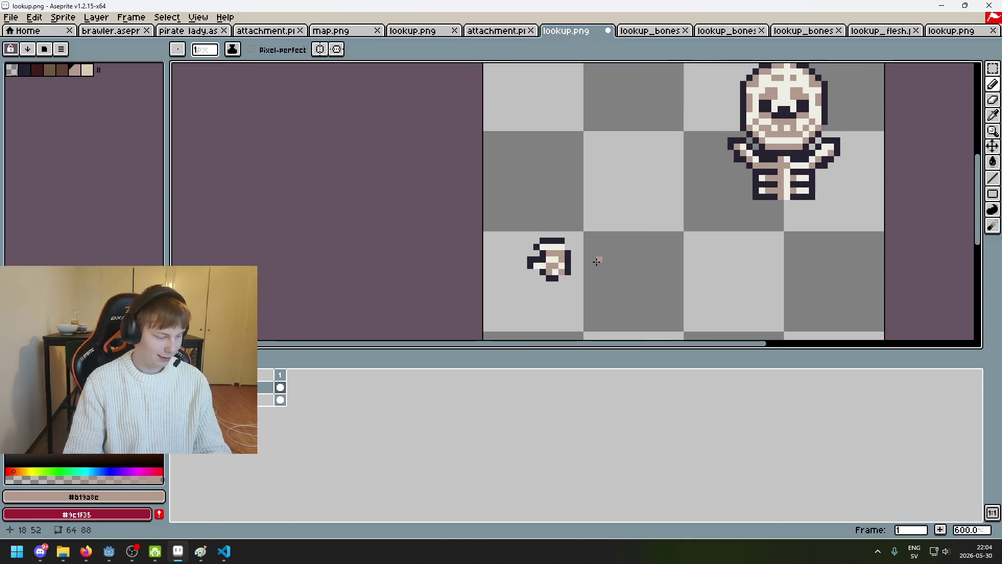
scroll(597, 261, up, 4)
alt+click(540, 204)
scroll(529, 285, down, 4)
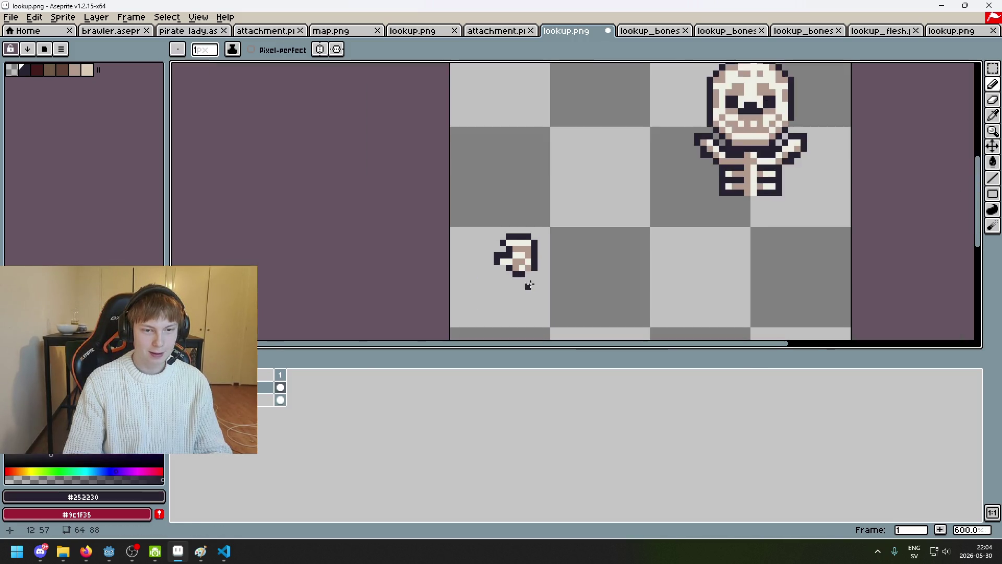
scroll(529, 285, up, 4)
key(alt)
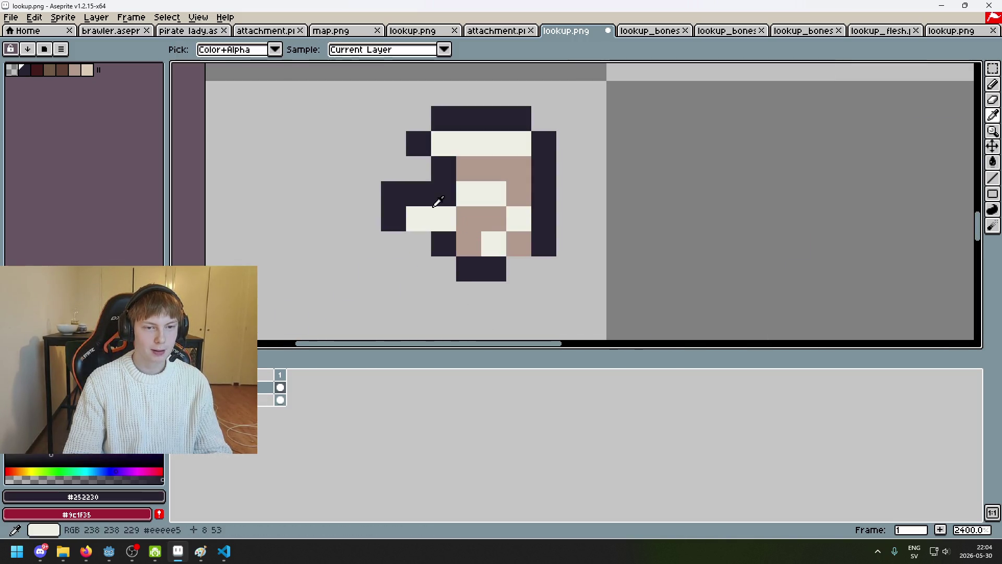
click(417, 168)
Sample off-white, transparent and dark #252230 colours around the hand while inspecting it.
alt+click(470, 190)
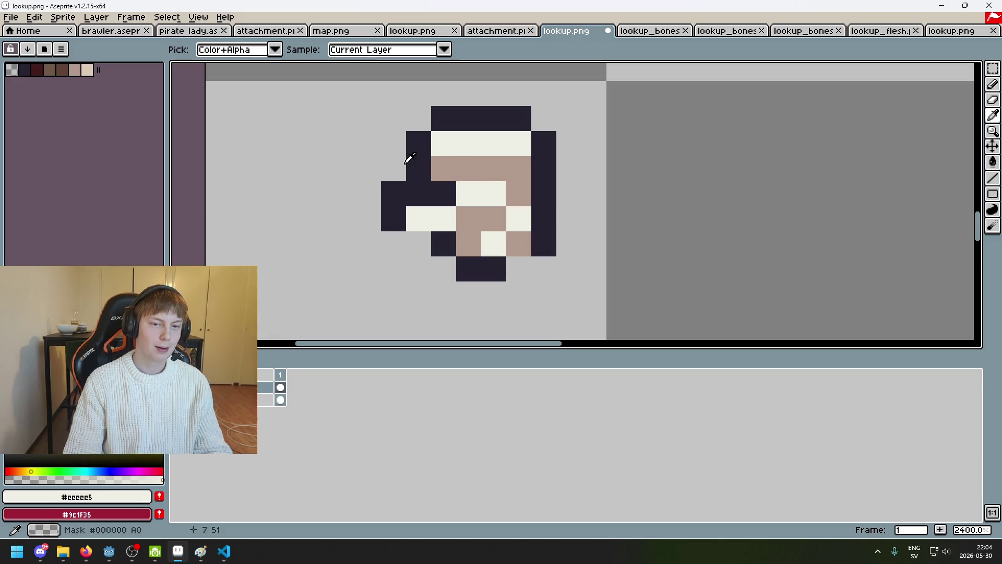
alt+click(406, 163)
scroll(452, 179, down, 5)
scroll(418, 170, up, 4)
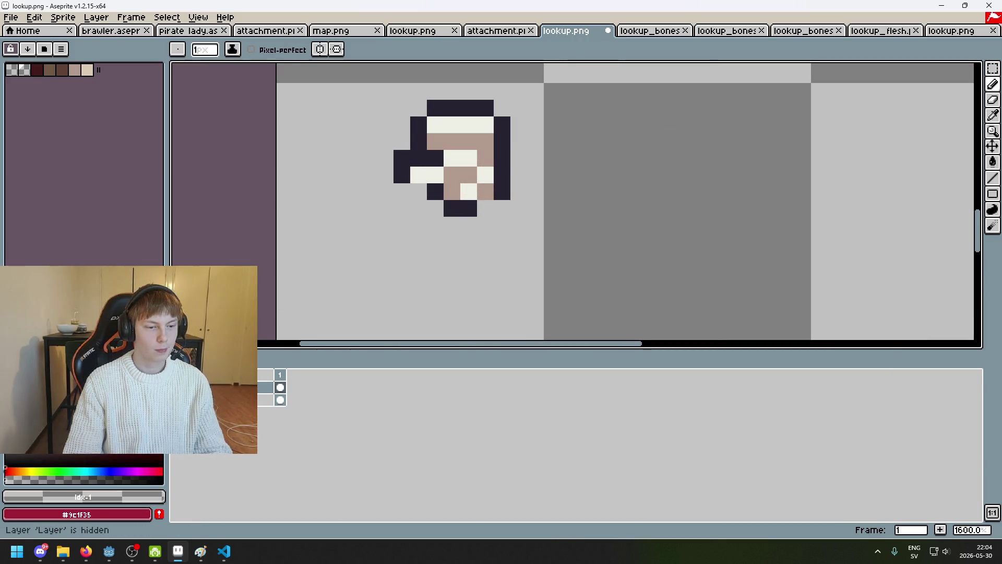
alt+click(403, 168)
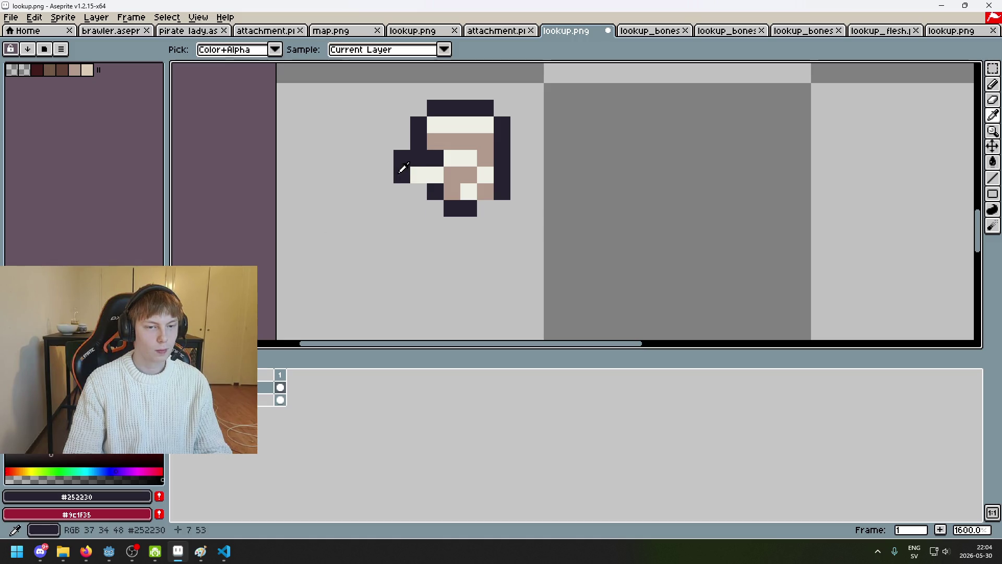
scroll(405, 169, down, 4)
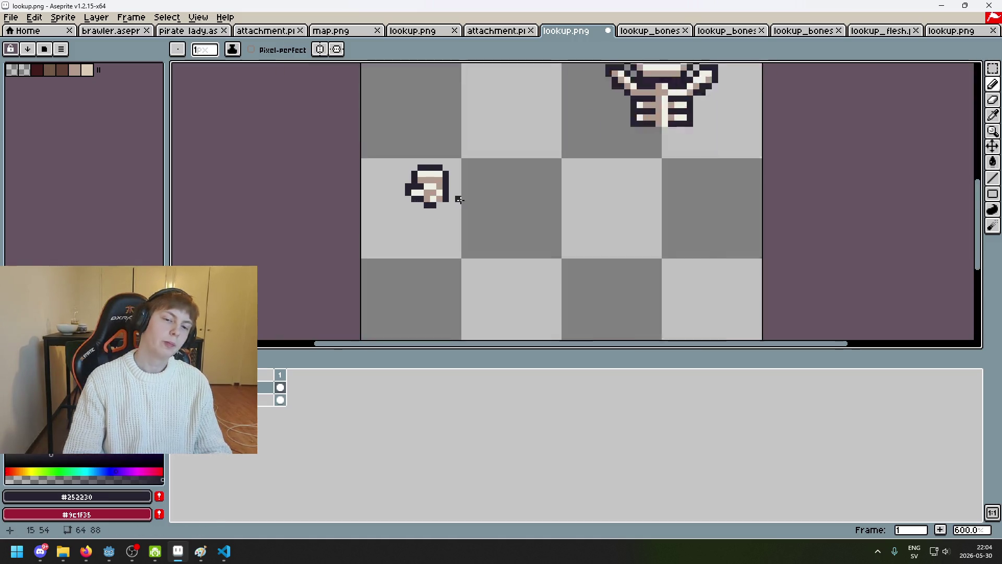
scroll(431, 199, up, 4)
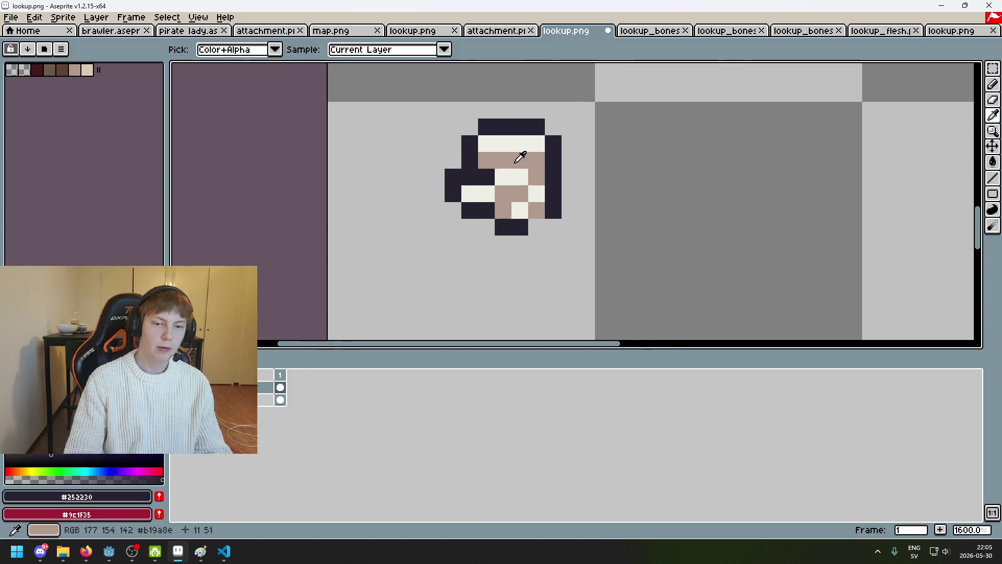
scroll(522, 157, down, 6)
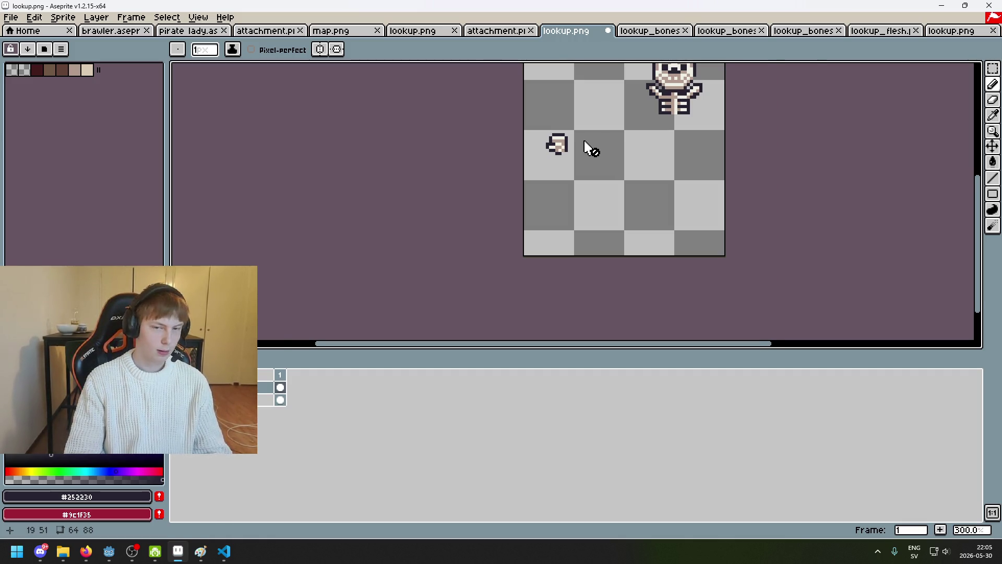
scroll(592, 149, up, 2)
Show the hidden brown arm layer and zoom in on its wrist.
click(7, 386)
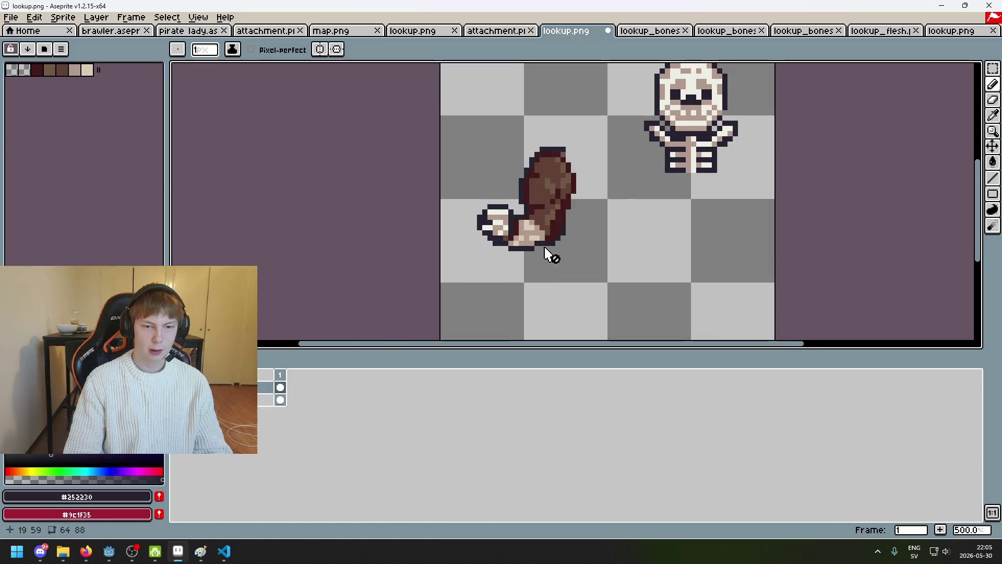
scroll(545, 255, up, 2)
scroll(503, 228, up, 3)
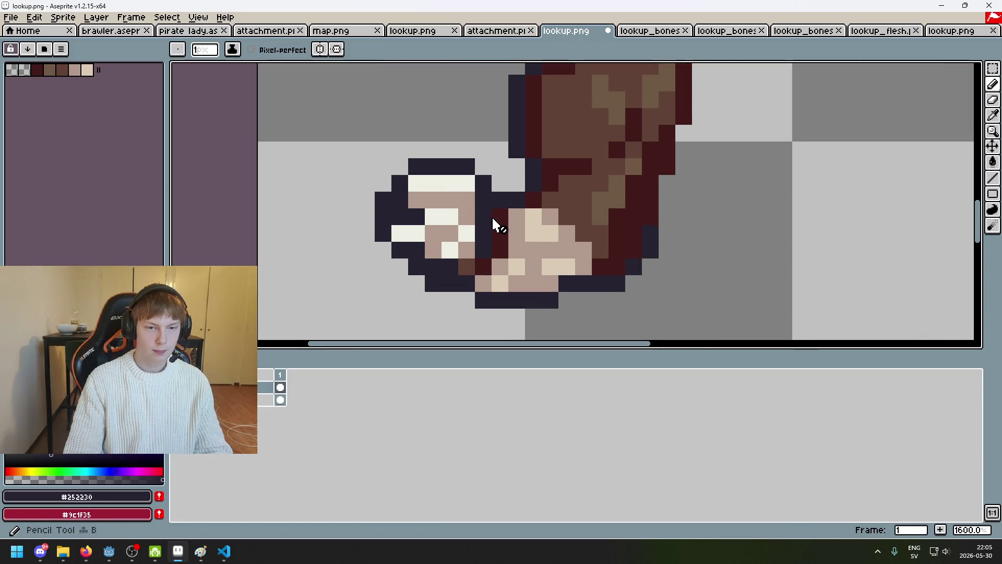
scroll(498, 226, down, 1)
scroll(505, 230, down, 3)
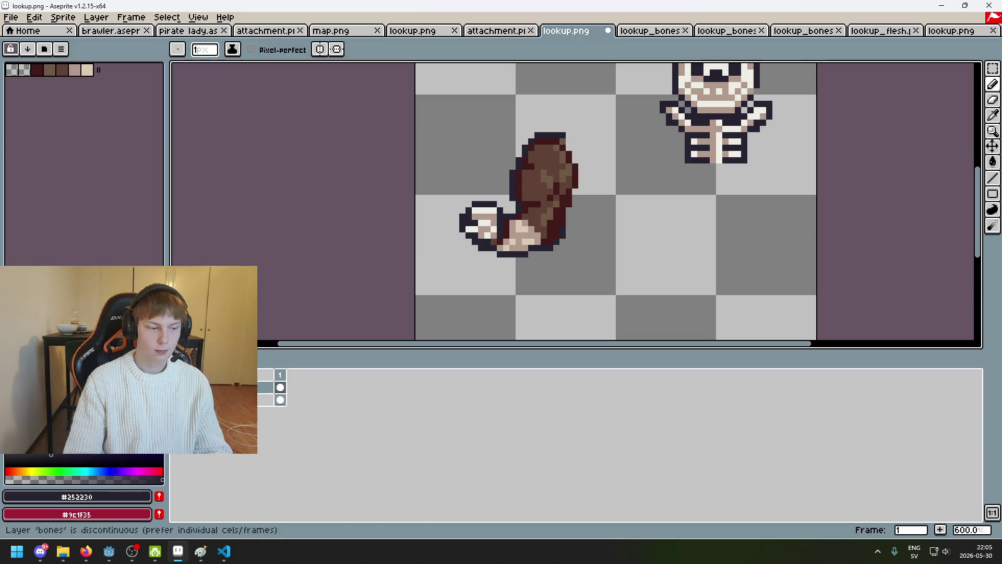
scroll(481, 268, up, 5)
scroll(399, 279, down, 5)
scroll(480, 267, up, 3)
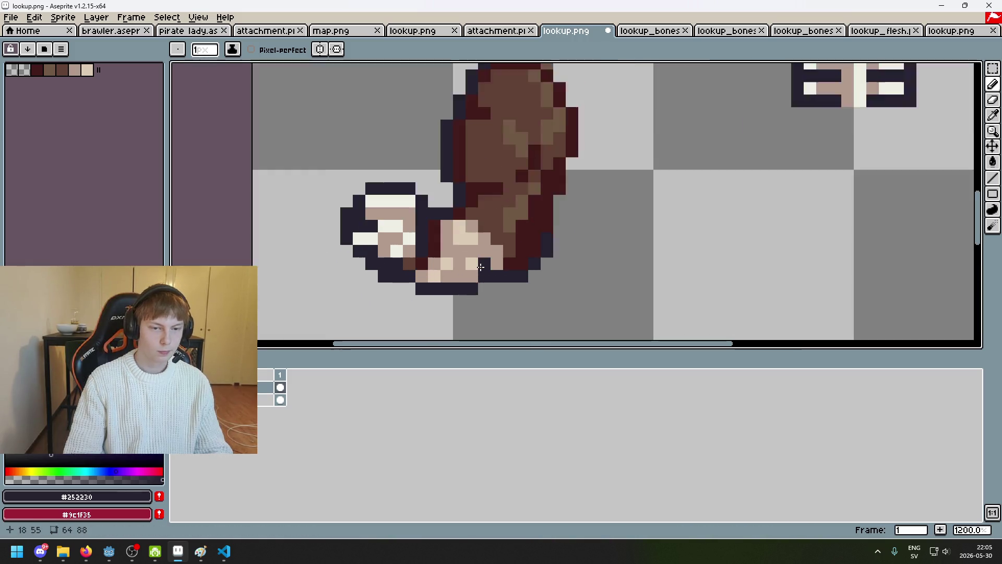
scroll(481, 267, up, 1)
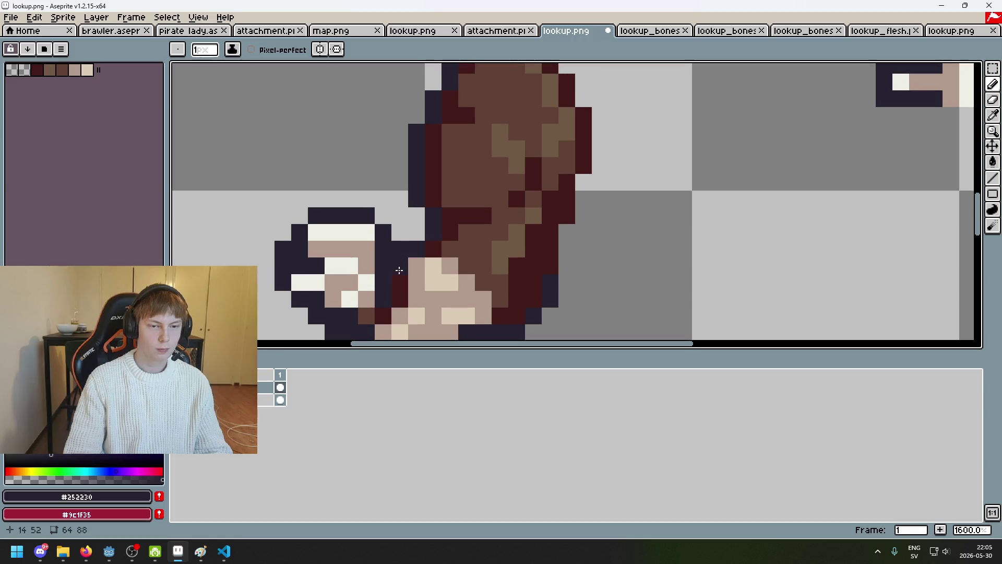
Undo the dark outline pixels, pick skin #b19a8c from the arm, and try a wrist stroke.
key(ctrl+z)
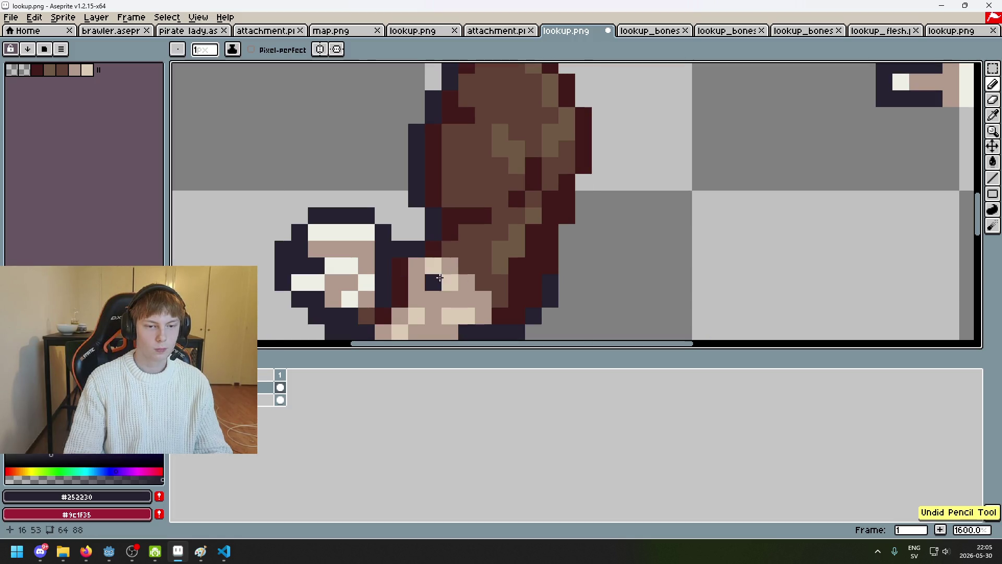
key(ctrl+z)
alt+click(405, 275)
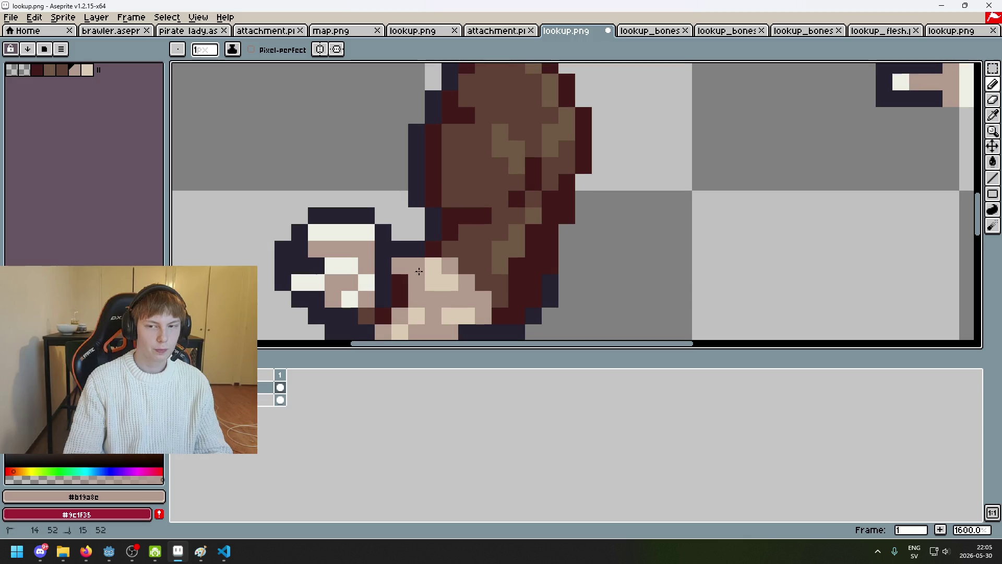
mouse_move(433, 265)
mouse_down()
mouse_move(483, 225)
mouse_move(494, 194)
mouse_up()
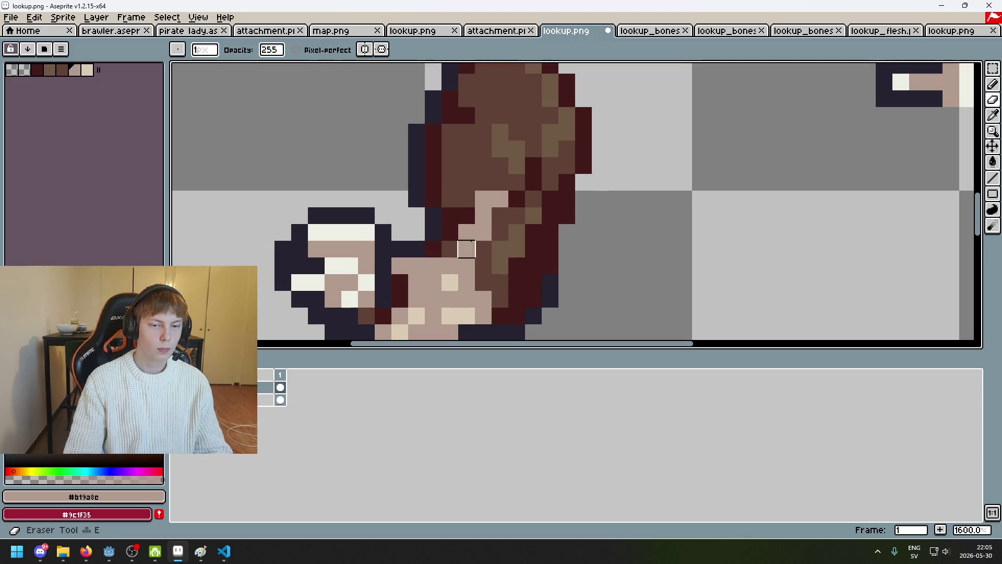
key(ctrl+z)
Paint skin #b19a8c over the wrist's dark hair and cover the light highlight pixel.
mouse_move(416, 314)
mouse_down()
mouse_move(481, 257)
mouse_move(540, 254)
mouse_up()
scroll(540, 253, right, 5)
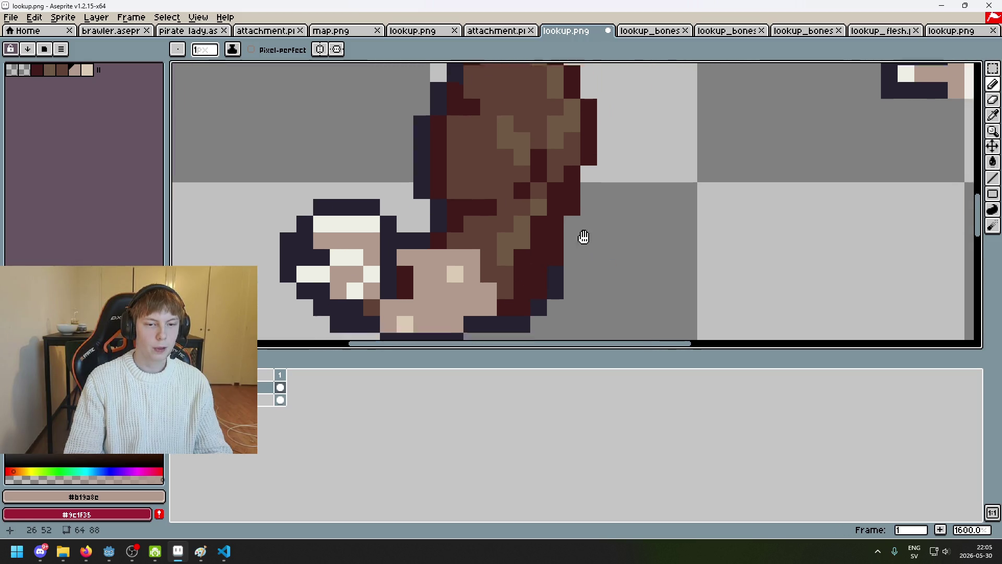
click(423, 176)
key(ctrl+z)
key(ctrl+z)
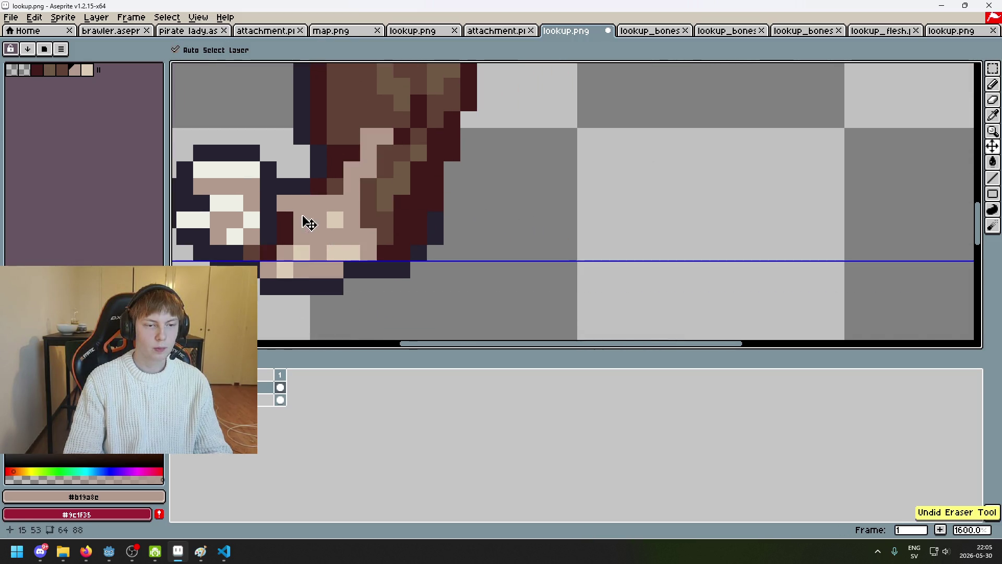
key(ctrl+y)
key(ctrl+z)
drag(284, 211, 366, 179)
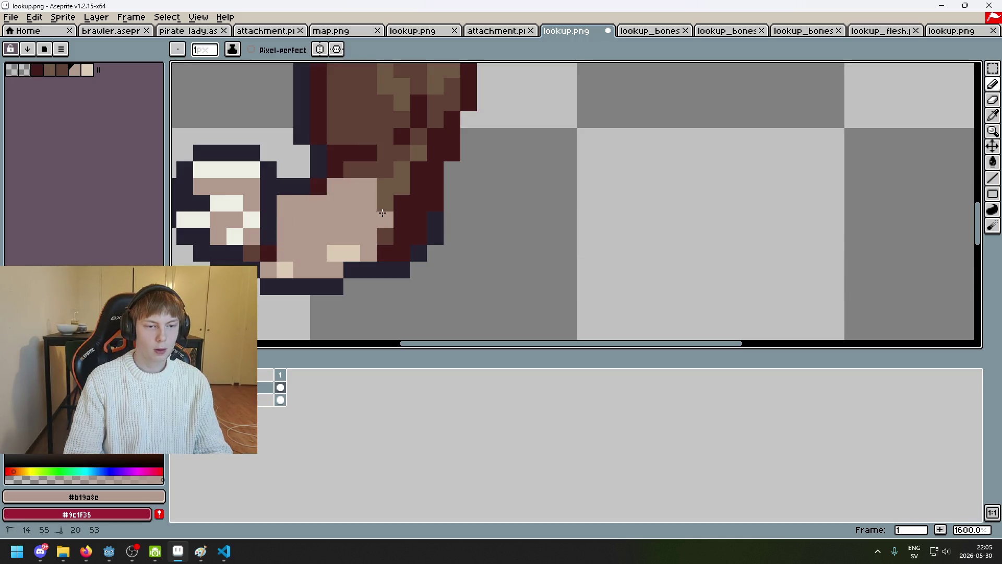
scroll(348, 246, left, 2)
scroll(348, 247, up, 1)
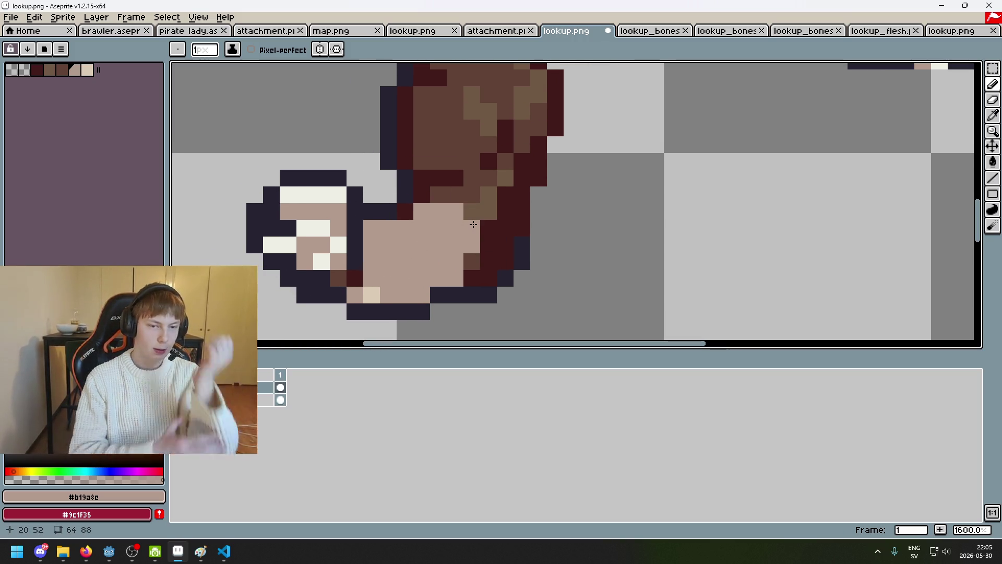
click(366, 299)
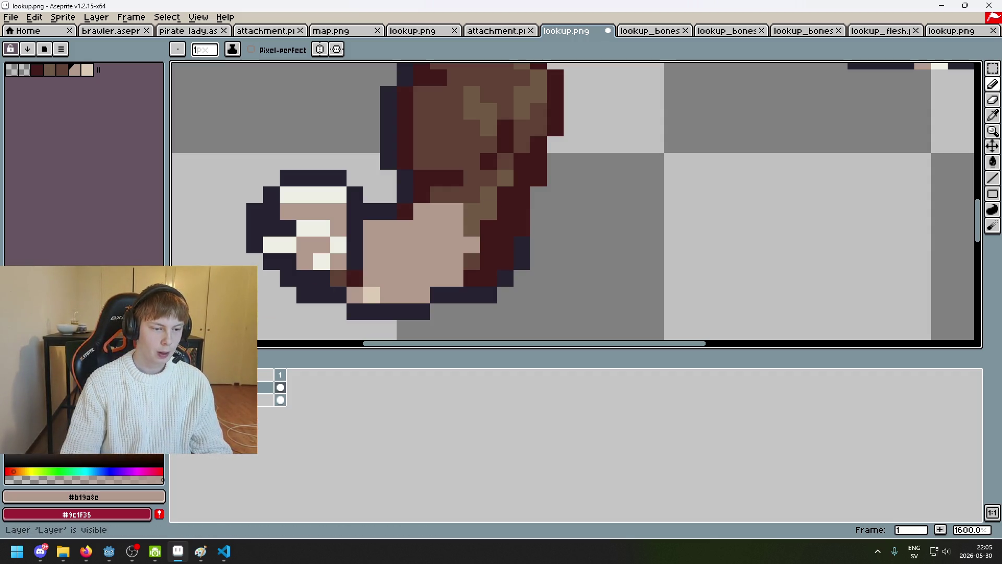
Repaint the brown hair columns on the upper arm in light skin tone.
drag(573, 195, 553, 259)
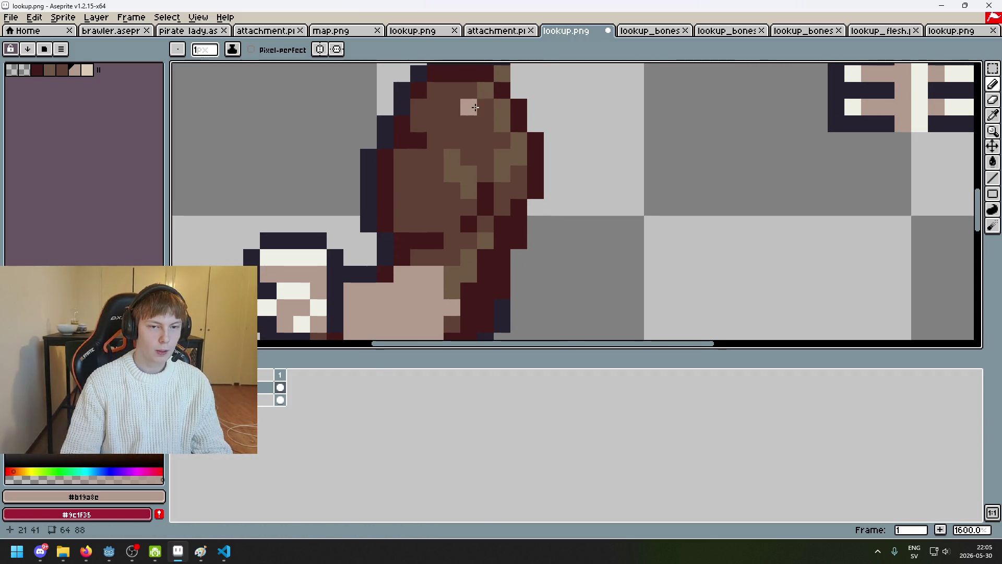
mouse_move(475, 107)
mouse_down()
mouse_move(452, 219)
mouse_move(469, 90)
mouse_move(452, 240)
mouse_move(505, 112)
mouse_move(485, 182)
mouse_move(485, 248)
mouse_up()
key(ctrl+z)
drag(436, 183, 443, 240)
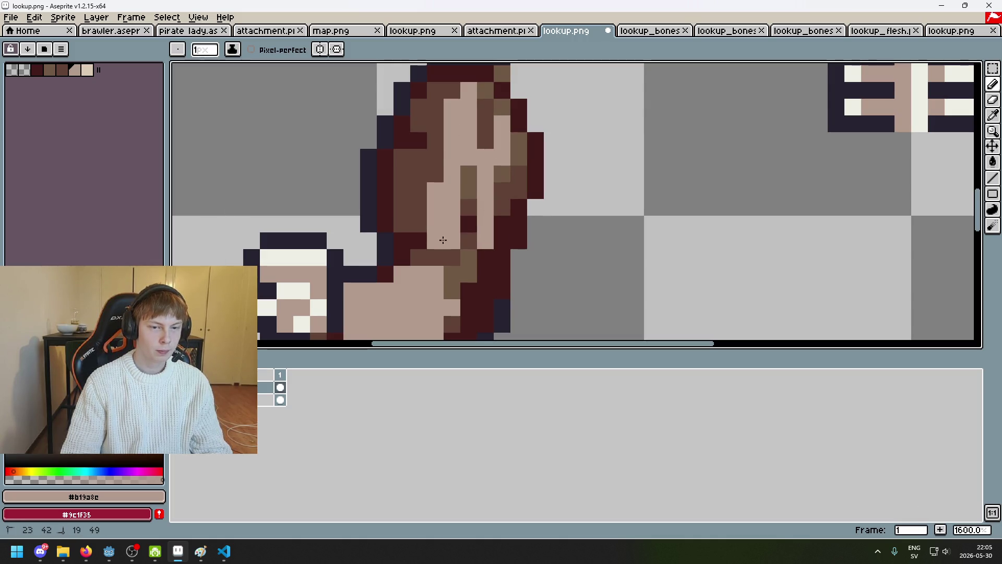
drag(441, 125, 486, 124)
scroll(501, 154, down, 3)
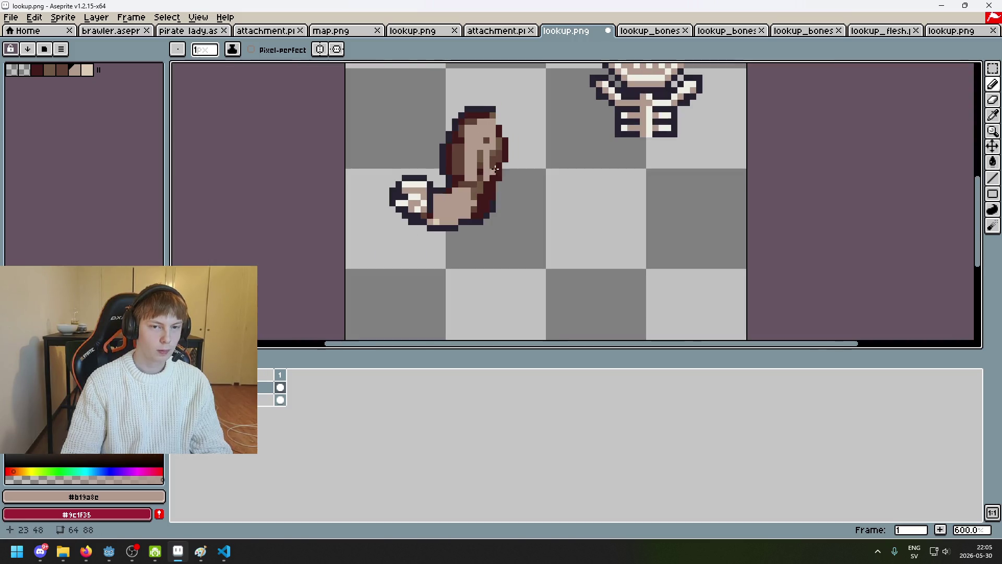
scroll(495, 155, up, 3)
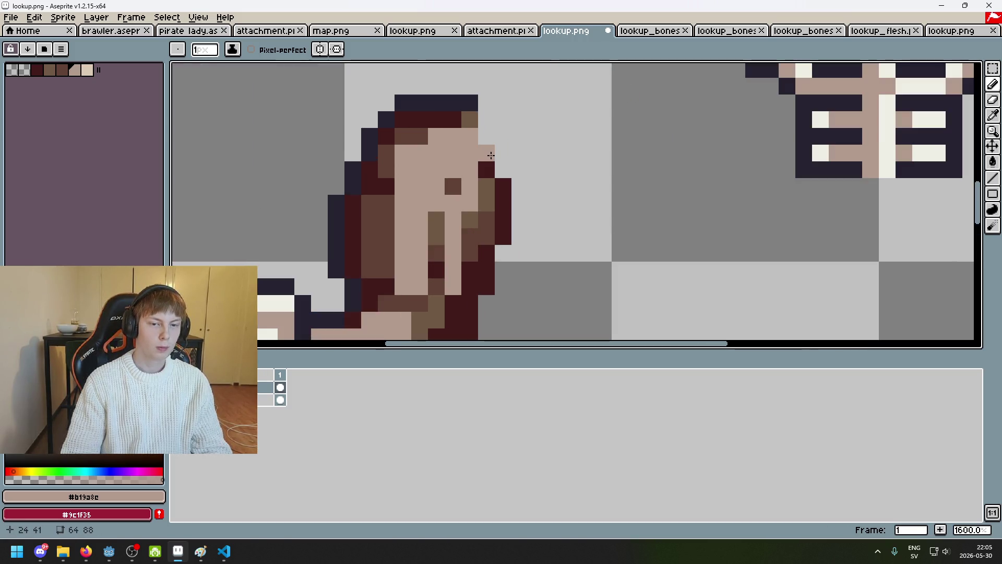
scroll(541, 226, down, 3)
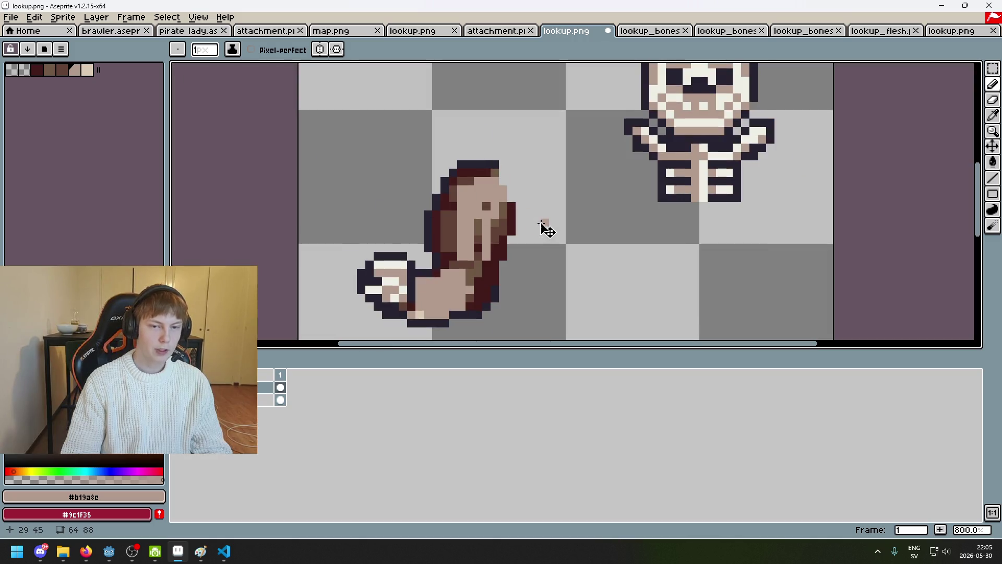
scroll(527, 214, up, 5)
Paint a diagonal of skin pixels down the arm's top-right edge, adding olive-brown and maroon pixels.
click(468, 121)
drag(468, 121, 515, 213)
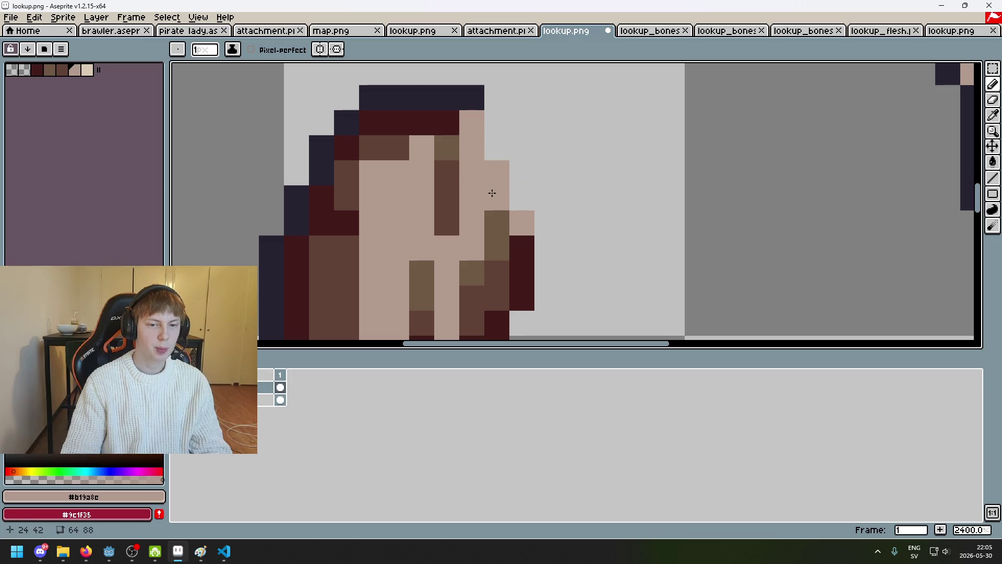
click(471, 122)
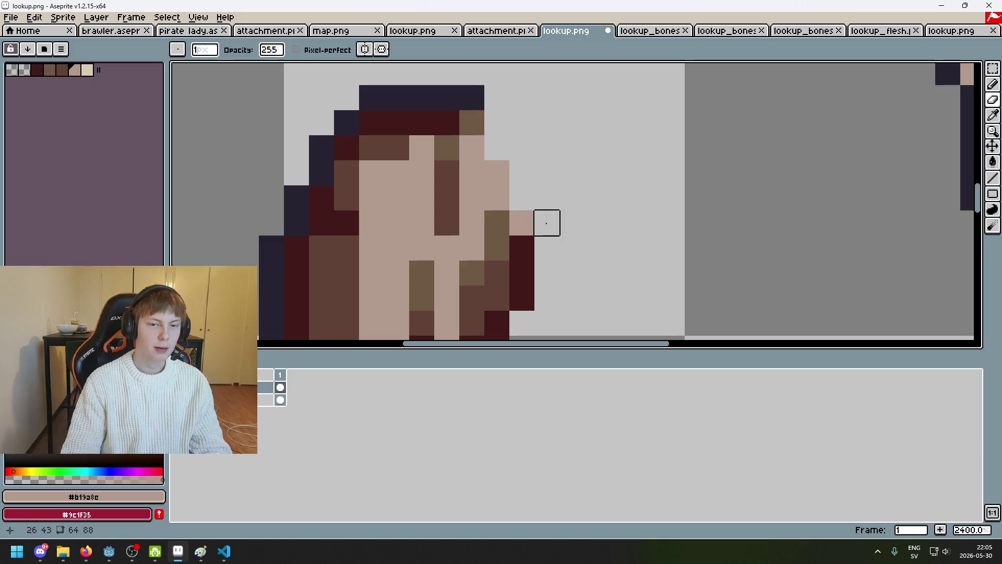
click(471, 147)
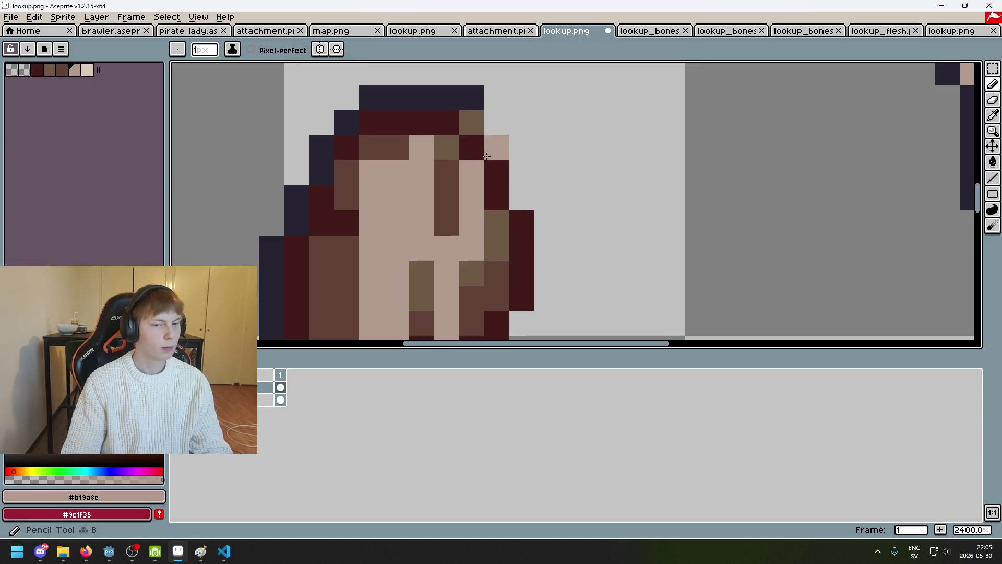
Erase the excess dark maroon pixels along the arm's edge.
key(e)
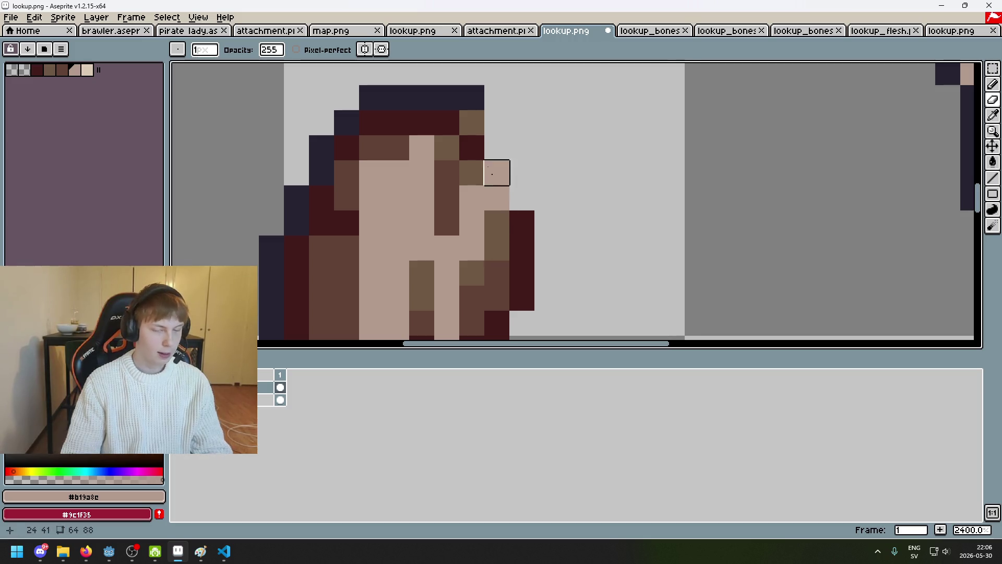
click(473, 147)
click(522, 222)
scroll(522, 215, down, 3)
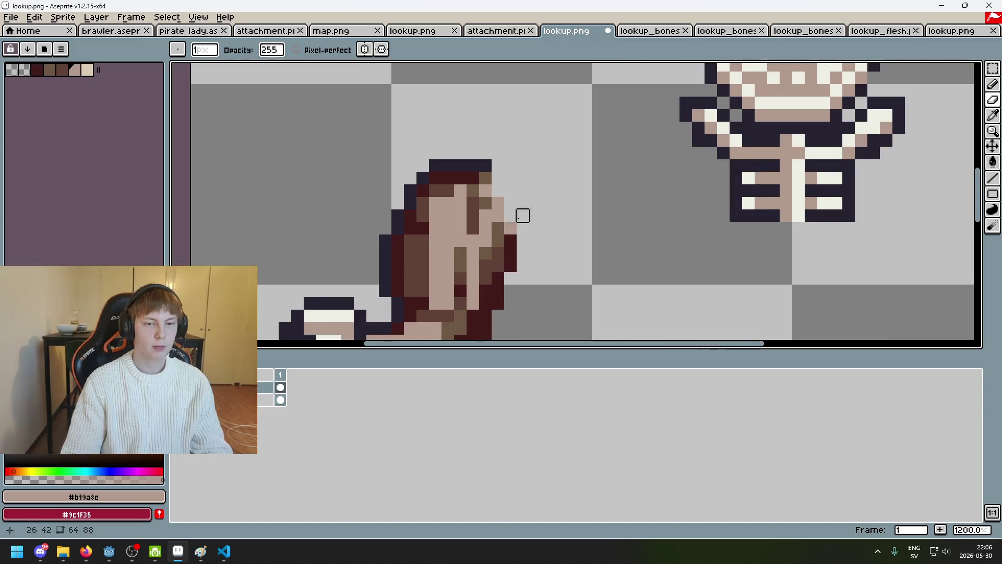
scroll(500, 165, up, 1)
key(e)
click(552, 212)
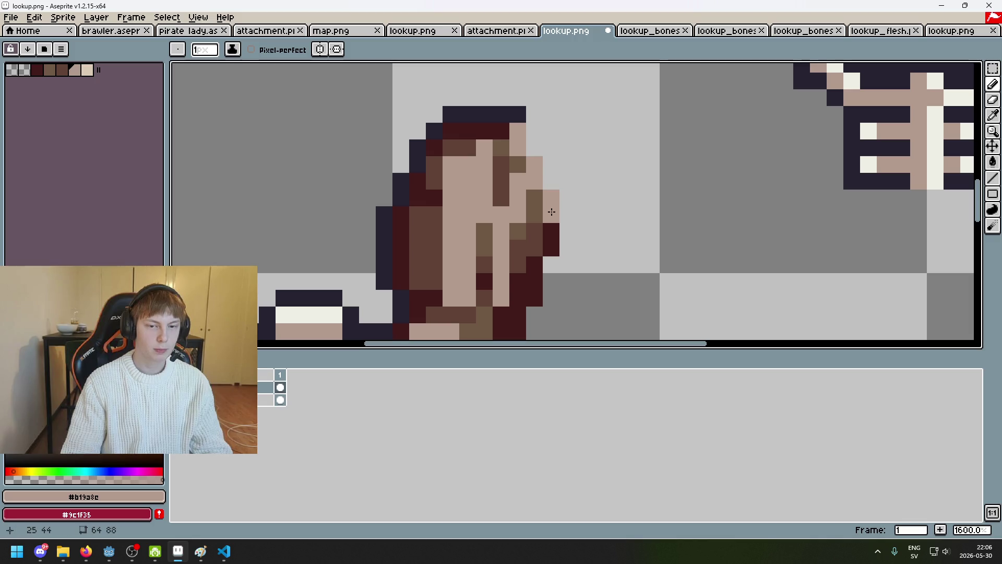
scroll(561, 214, down, 5)
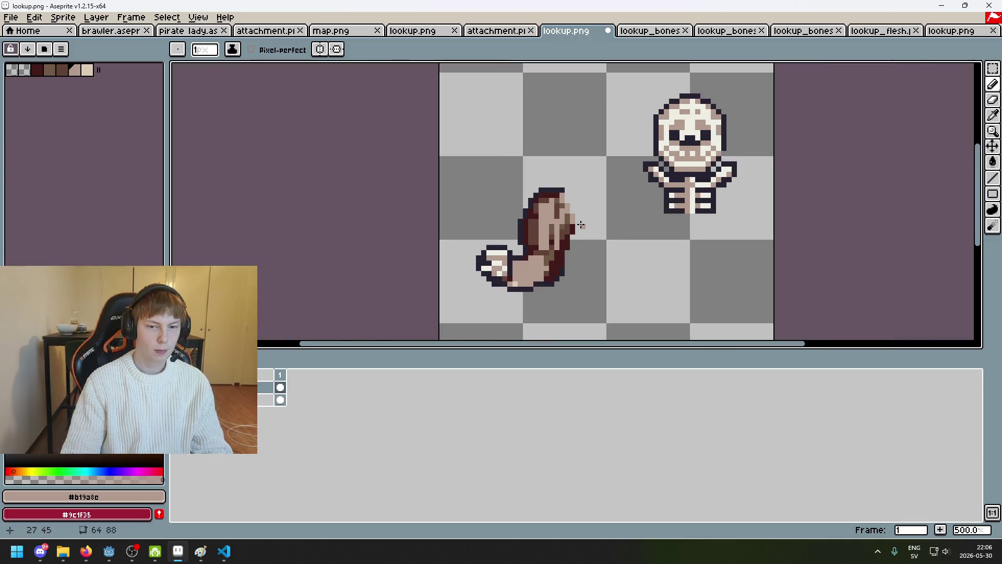
Toggle the top outline layer off and on to compare, and set the drawing colour to transparent.
scroll(581, 224, up, 4)
scroll(528, 206, down, 5)
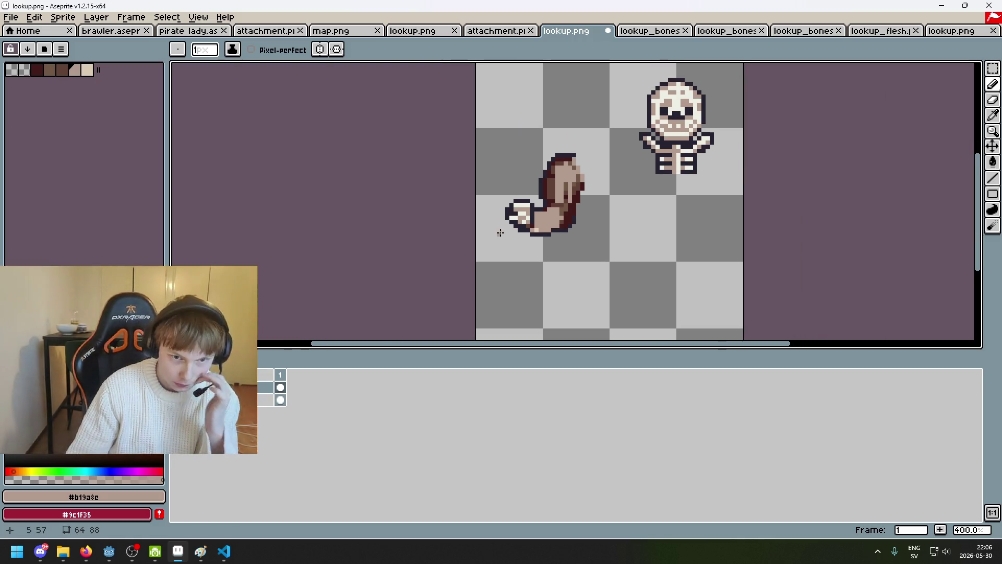
scroll(501, 225, down, 2)
scroll(522, 219, up, 2)
scroll(525, 225, up, 1)
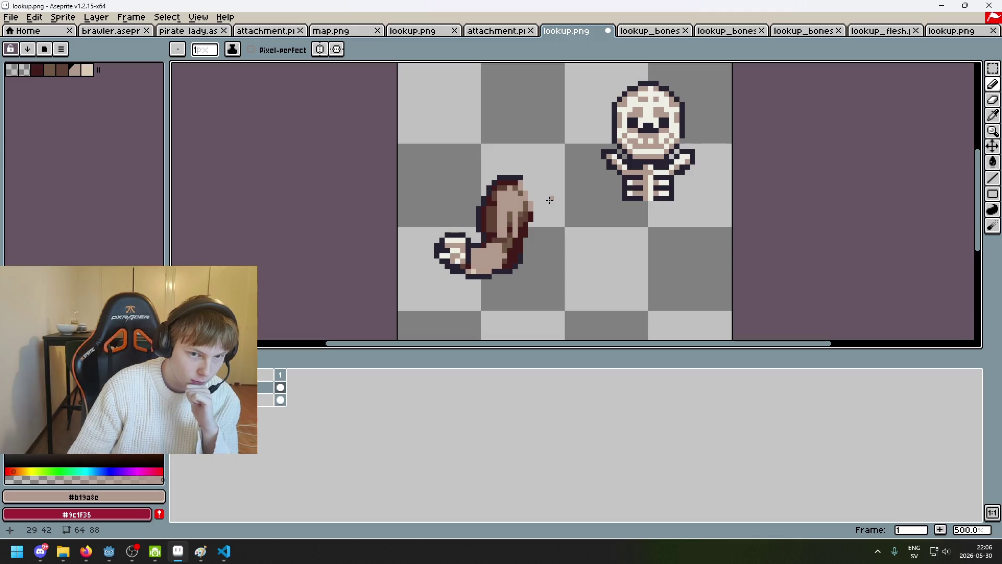
click(178, 386)
click(177, 386)
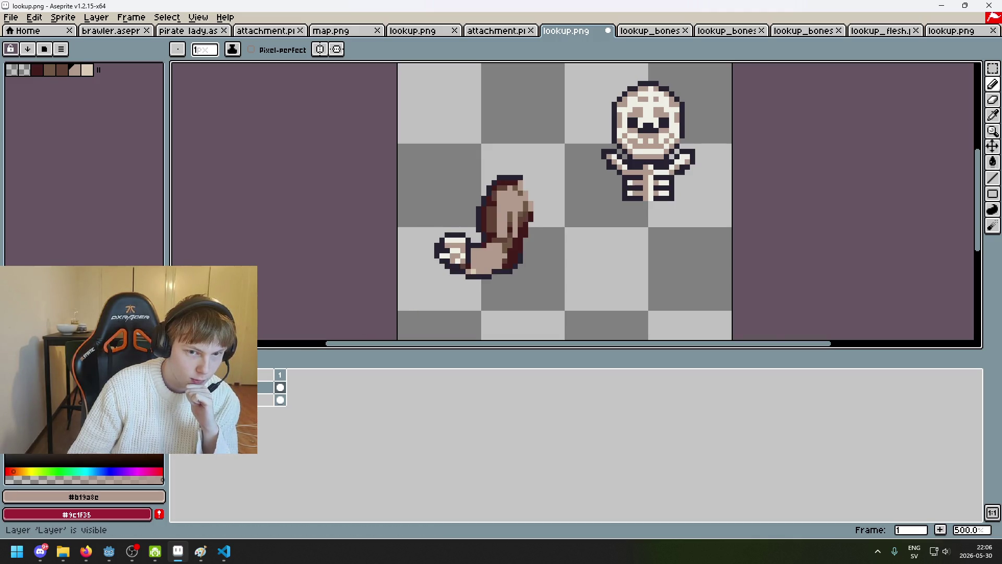
alt+click(539, 185)
scroll(539, 186, up, 7)
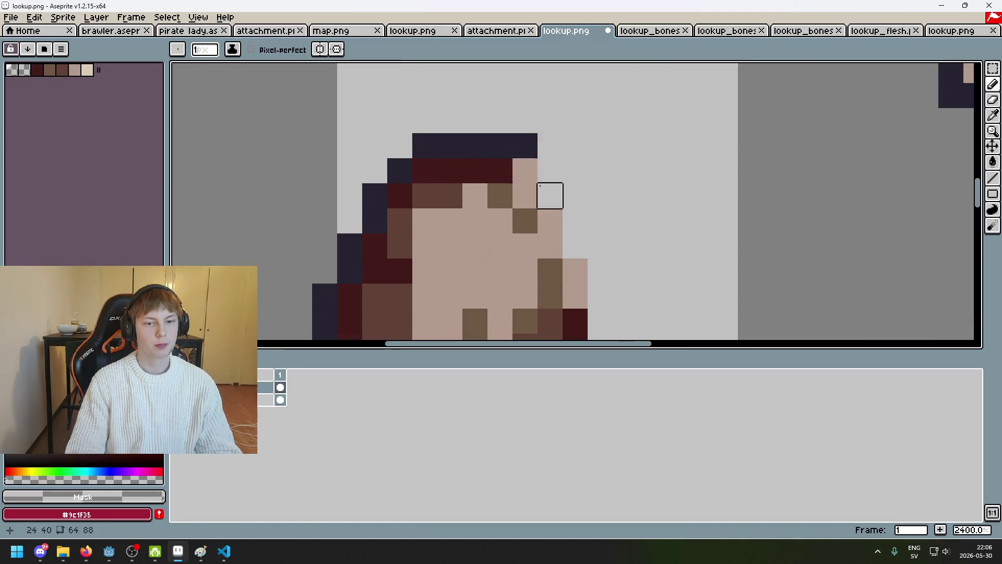
scroll(539, 186, down, 2)
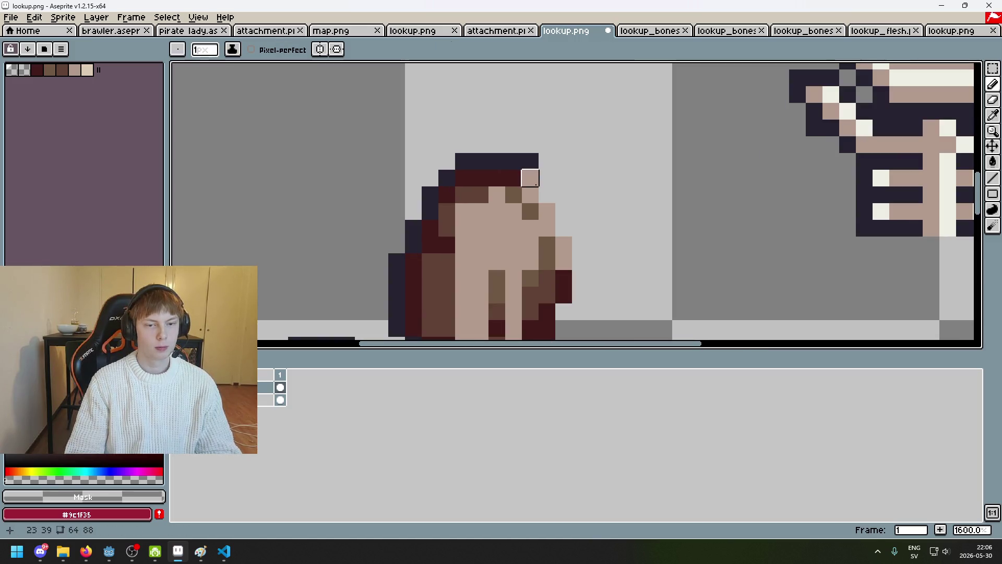
click(177, 386)
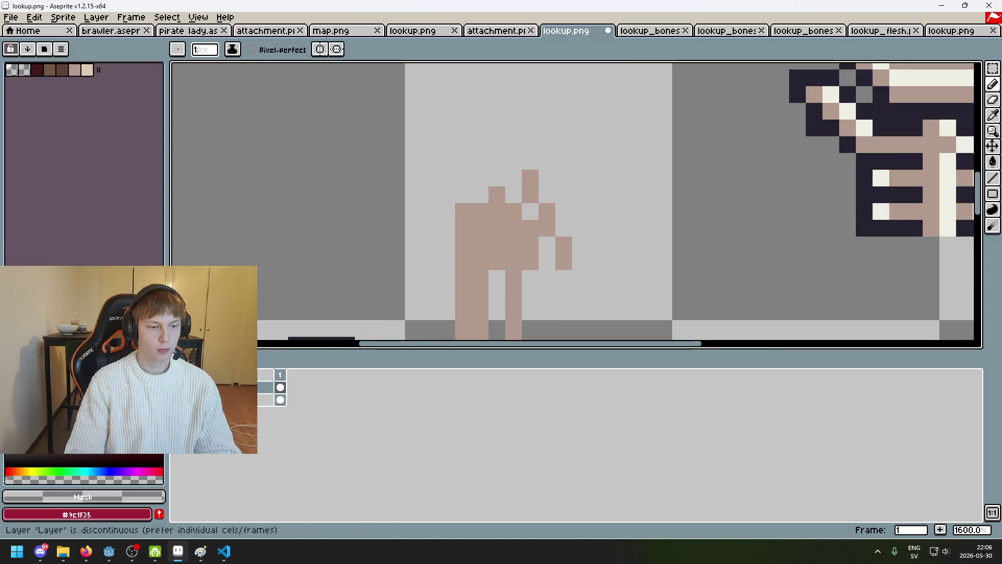
click(177, 387)
Pick navy #252230 and skin #b19a8c to fix pixels at the arm's top.
key(alt)
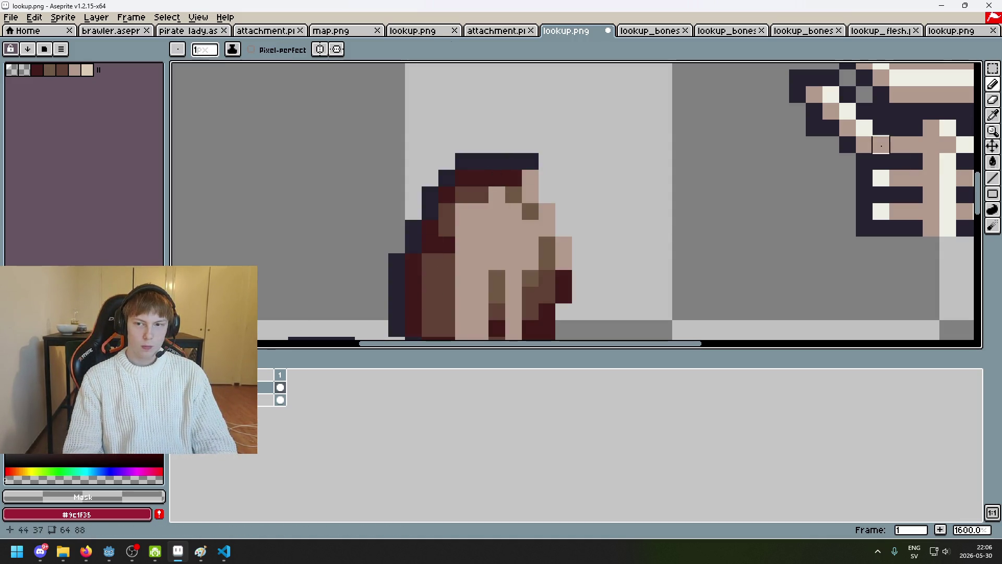
key(alt)
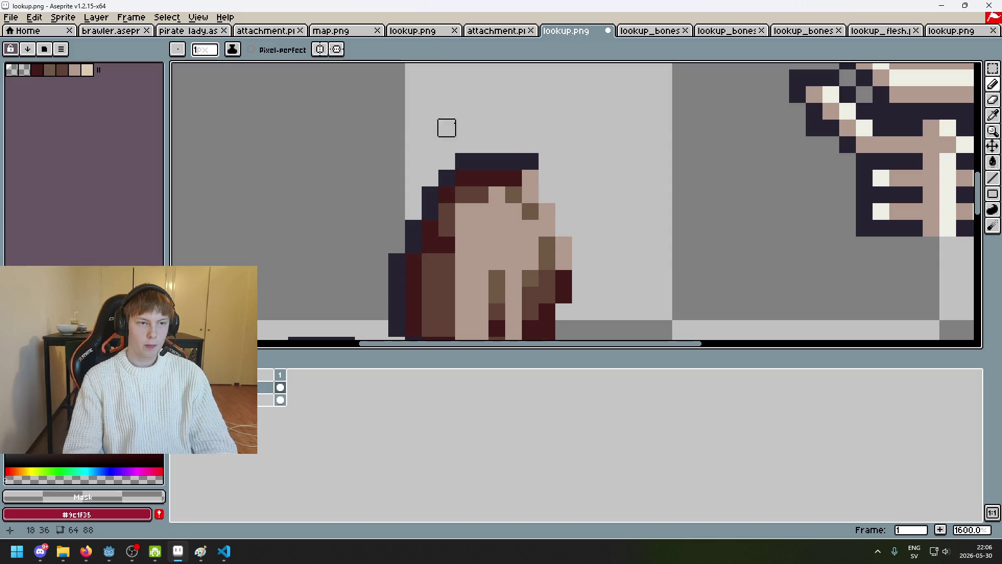
key(alt)
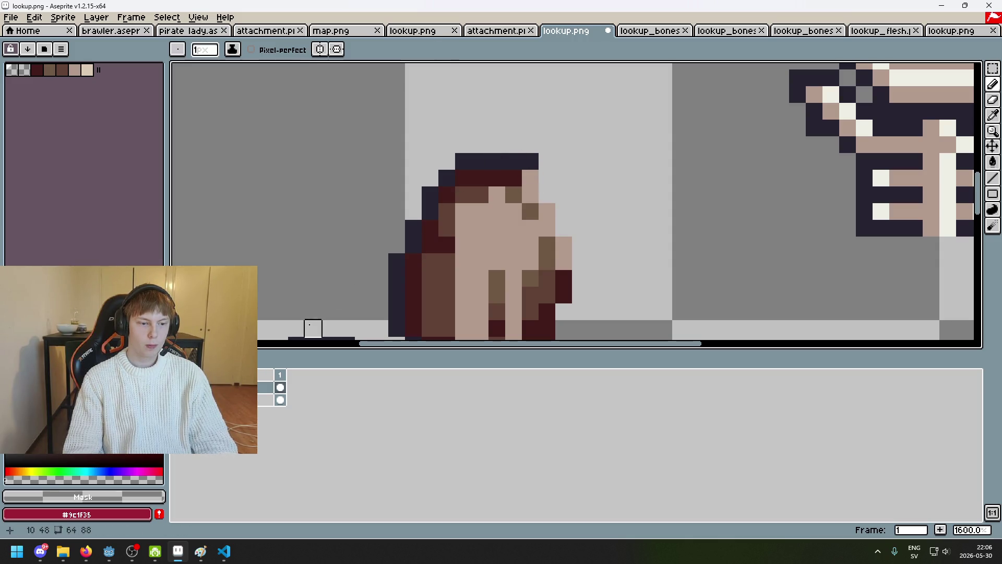
alt+click(530, 161)
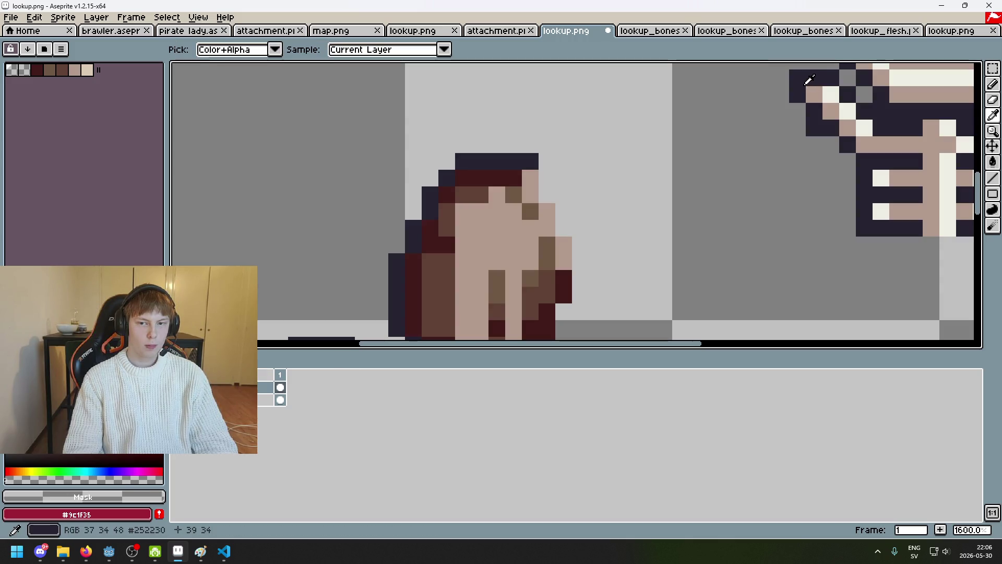
click(537, 208)
key(ctrl+z)
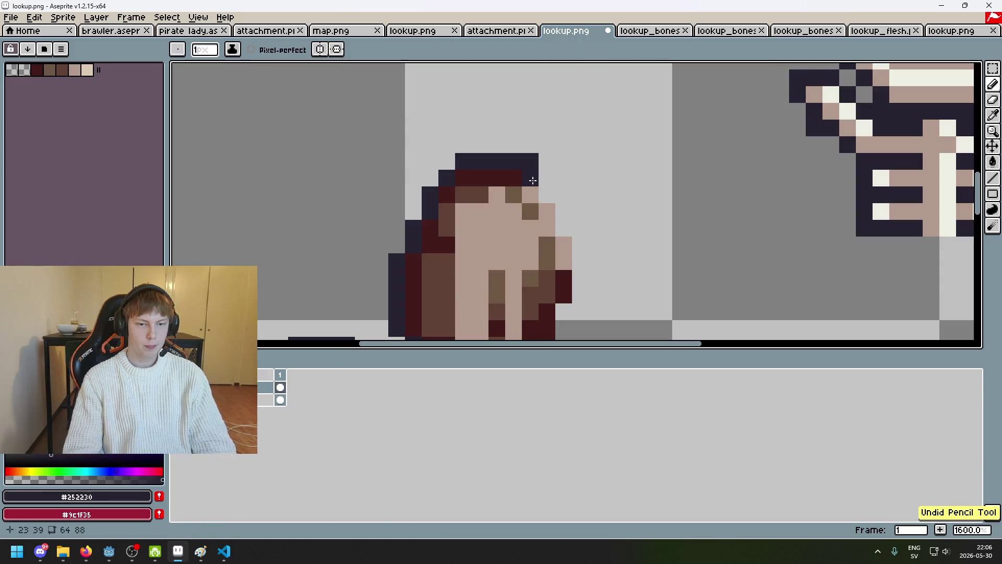
alt+click(537, 201)
click(527, 211)
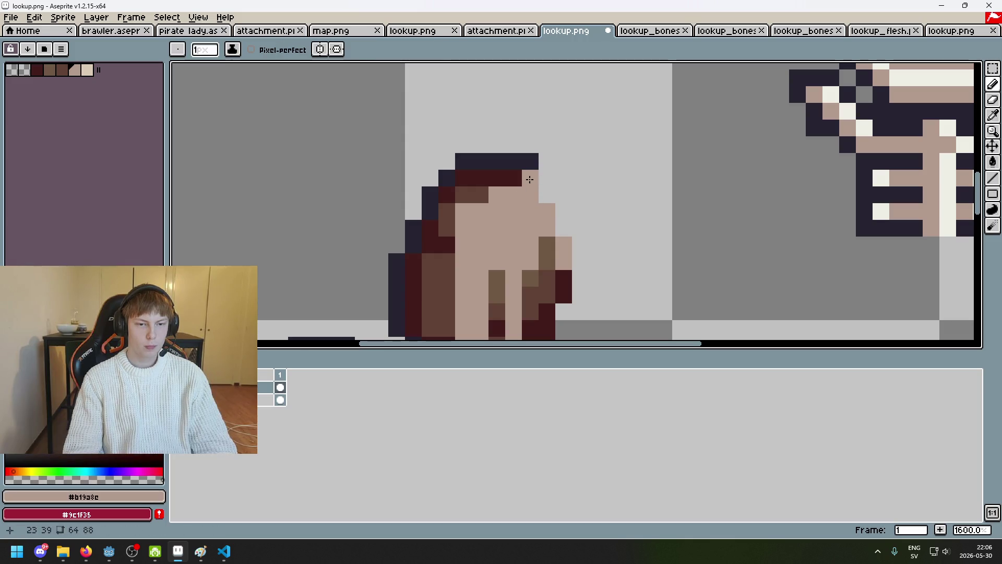
Extend the navy outline down the arm's right side and turn a brown pixel into skin.
alt+click(804, 83)
click(733, 124)
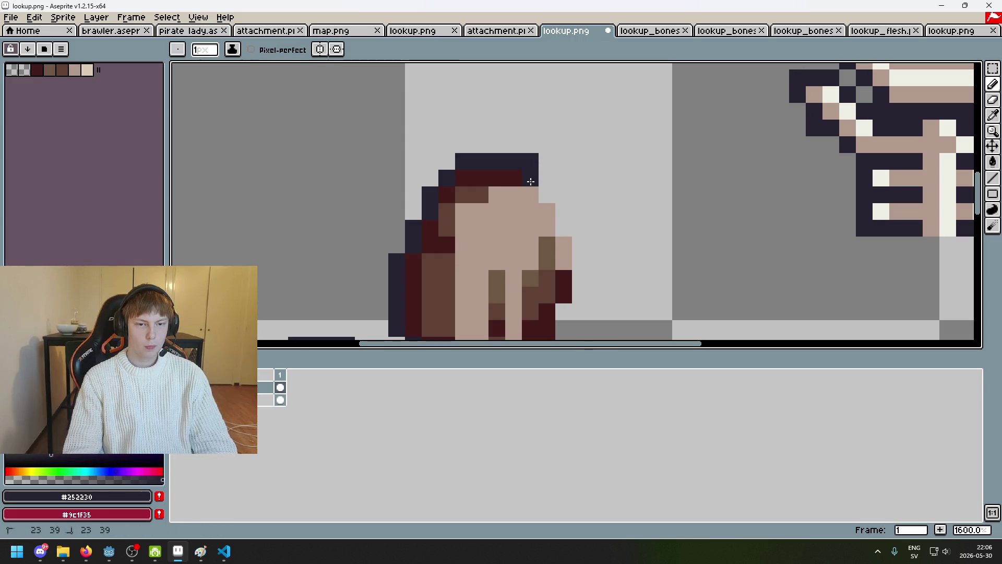
drag(555, 240, 563, 264)
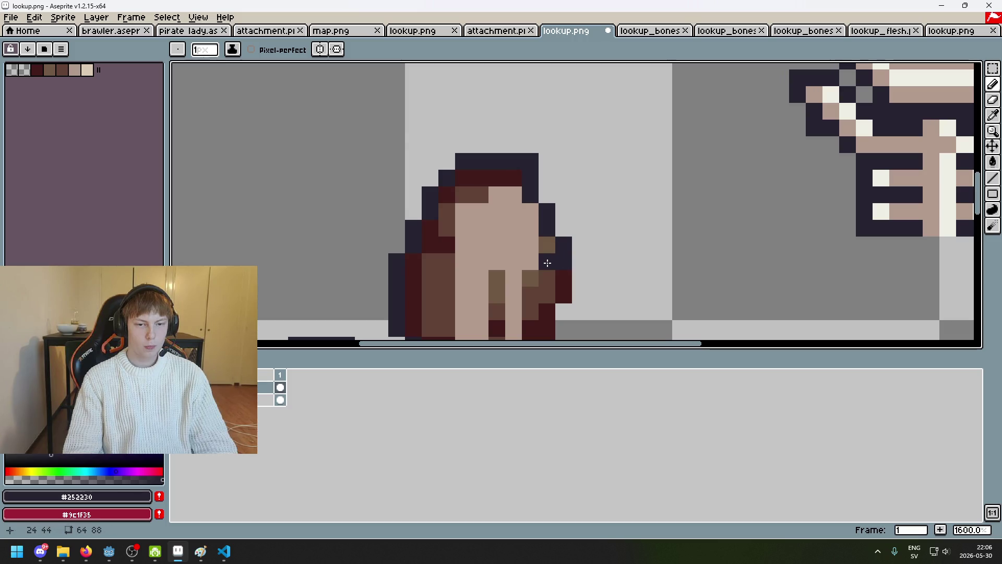
alt+click(533, 245)
click(545, 245)
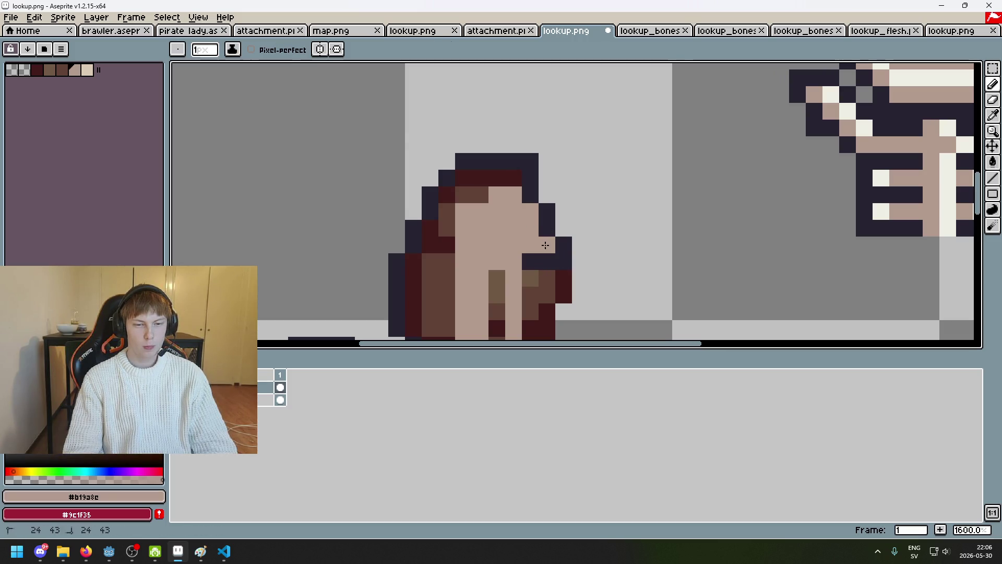
alt+click(528, 195)
drag(496, 196, 508, 198)
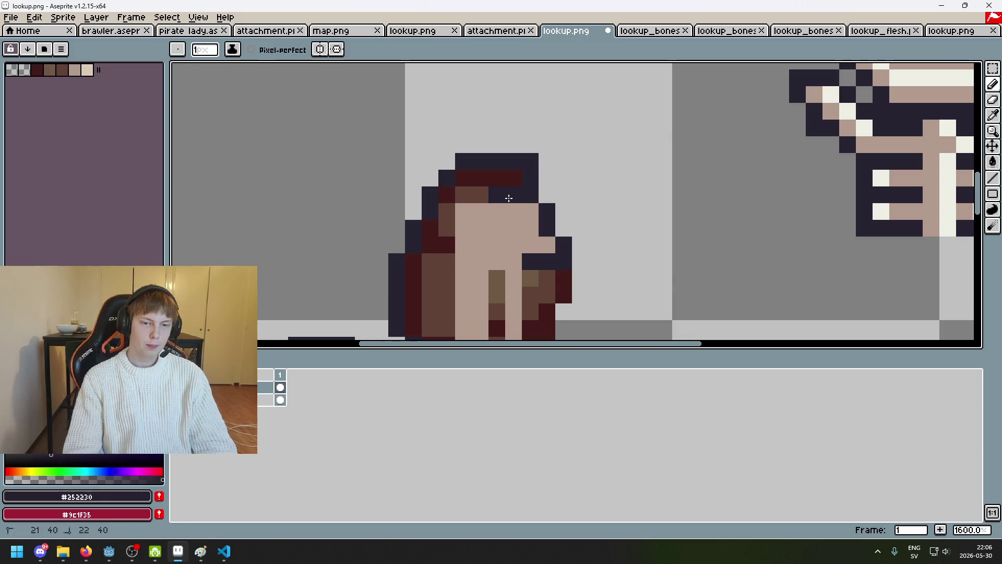
key(ctrl+z)
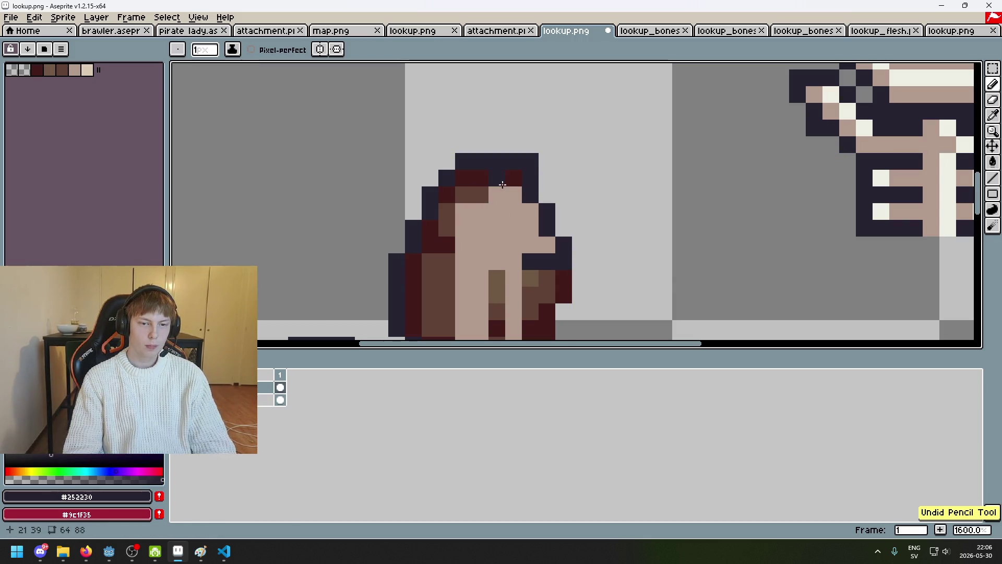
Darken the arm's top edge and draw two vertical navy lines inside it, undoing the last.
click(510, 181)
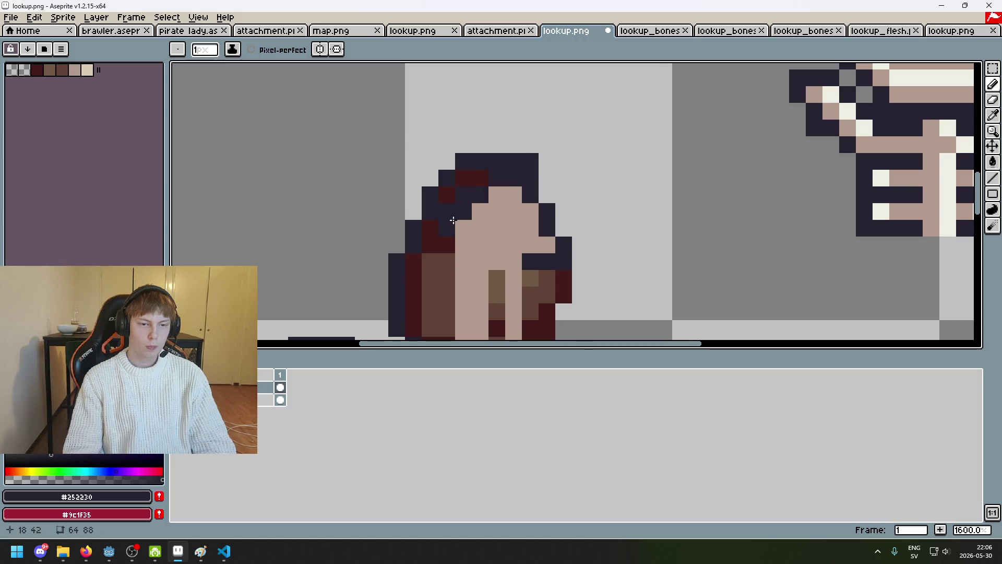
drag(452, 219, 537, 139)
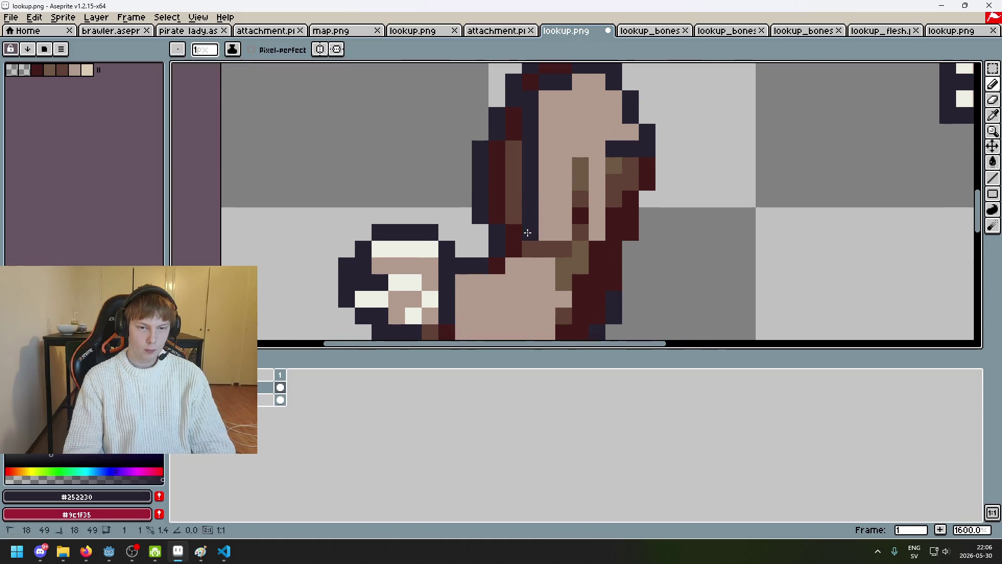
click(544, 247)
shift+click(583, 180)
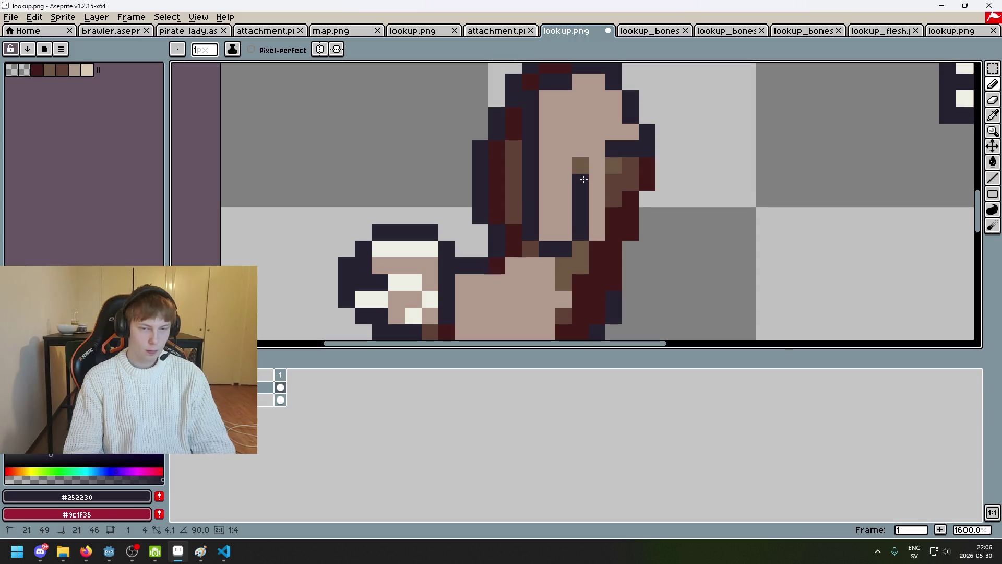
click(613, 232)
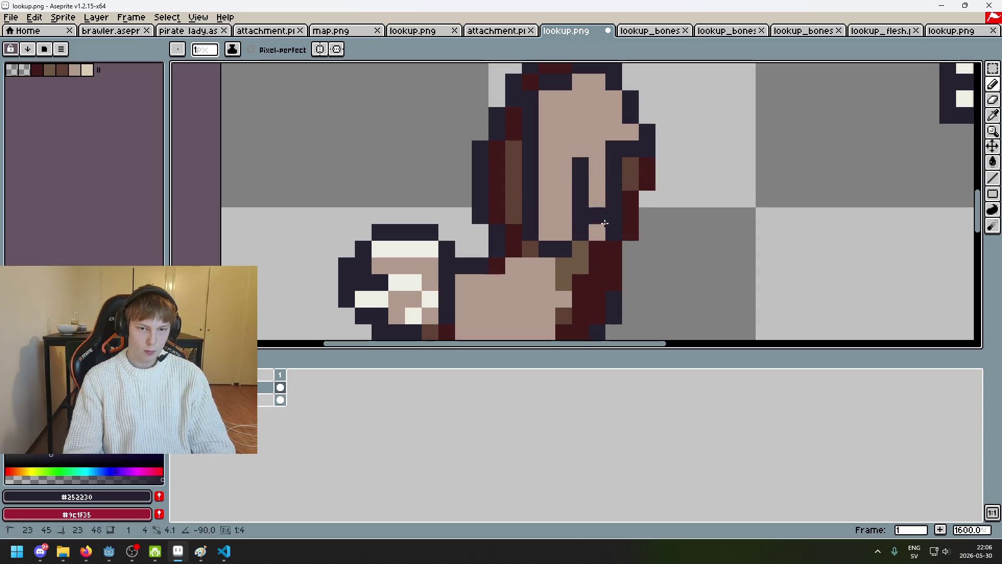
scroll(605, 224, down, 5)
scroll(612, 275, up, 7)
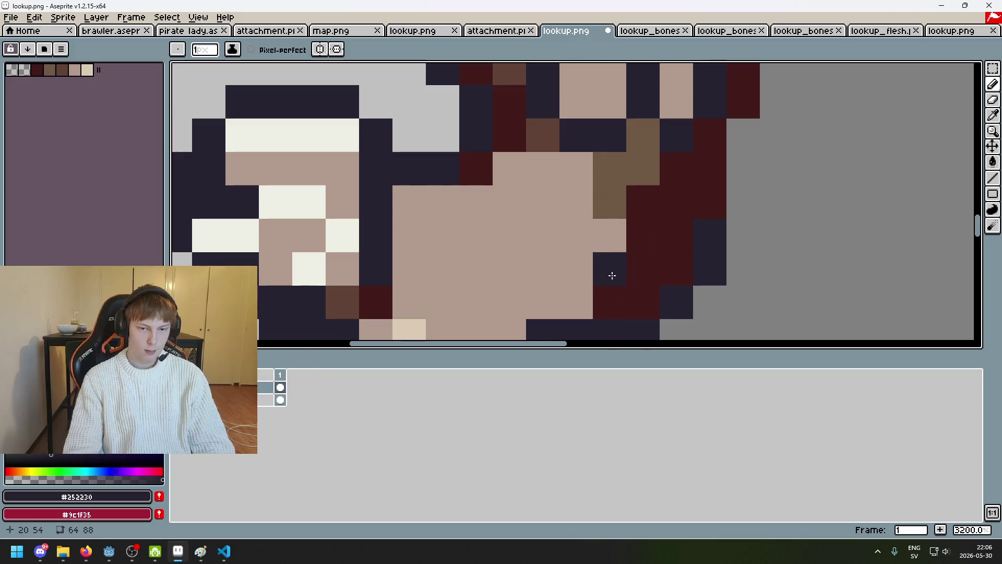
scroll(612, 275, down, 4)
scroll(612, 282, up, 3)
scroll(610, 291, down, 3)
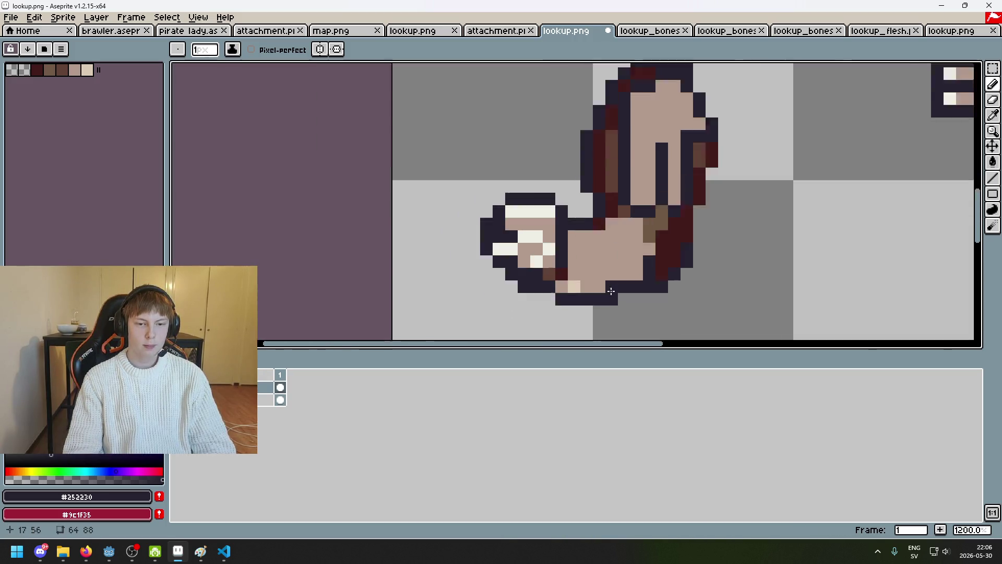
scroll(611, 291, up, 3)
key(ctrl+z)
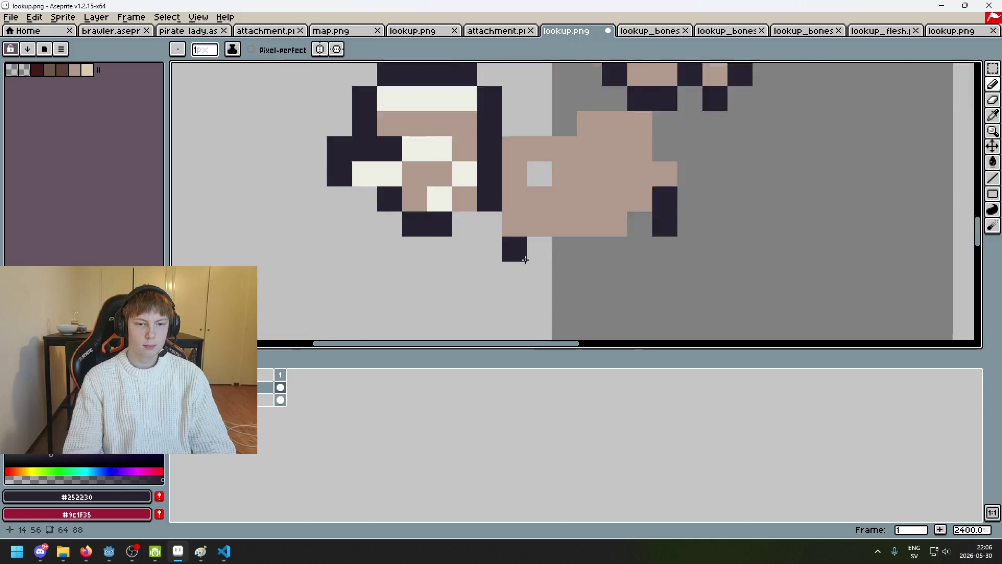
scroll(524, 259, down, 2)
scroll(597, 221, down, 1)
Draw a dark outline row along the hand's sole, comparing with the shading layer toggled.
scroll(597, 221, up, 2)
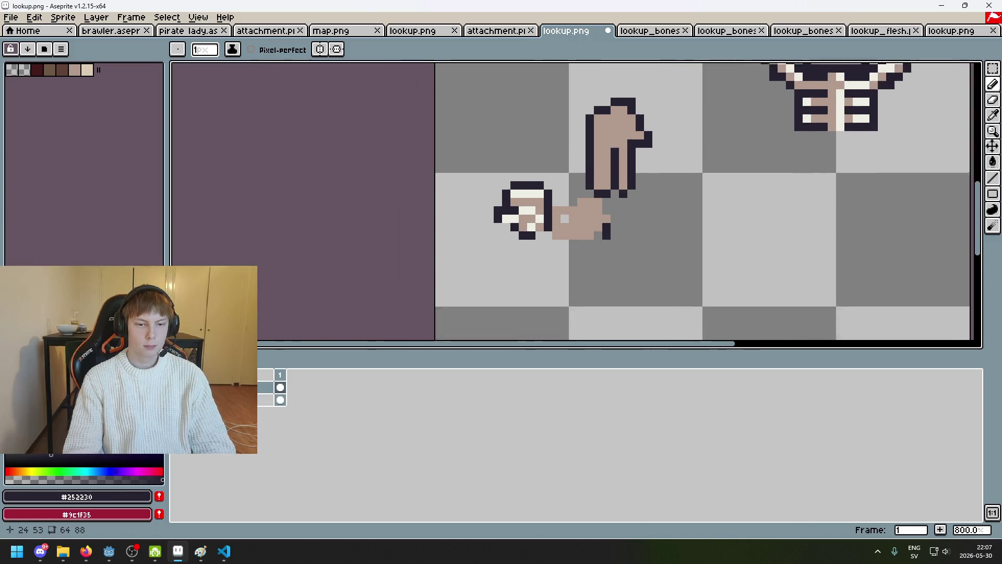
click(178, 399)
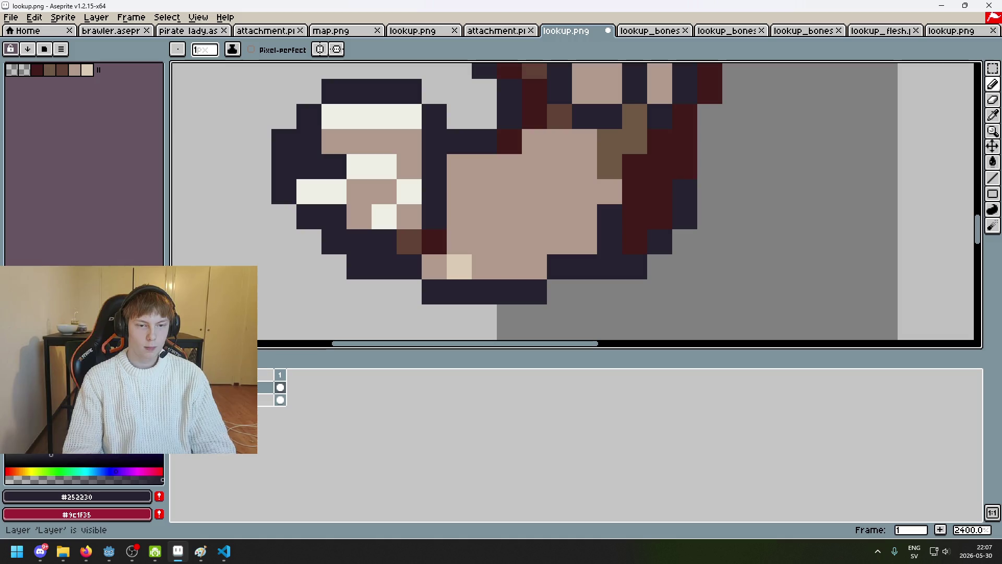
click(177, 399)
drag(460, 266, 566, 271)
click(178, 399)
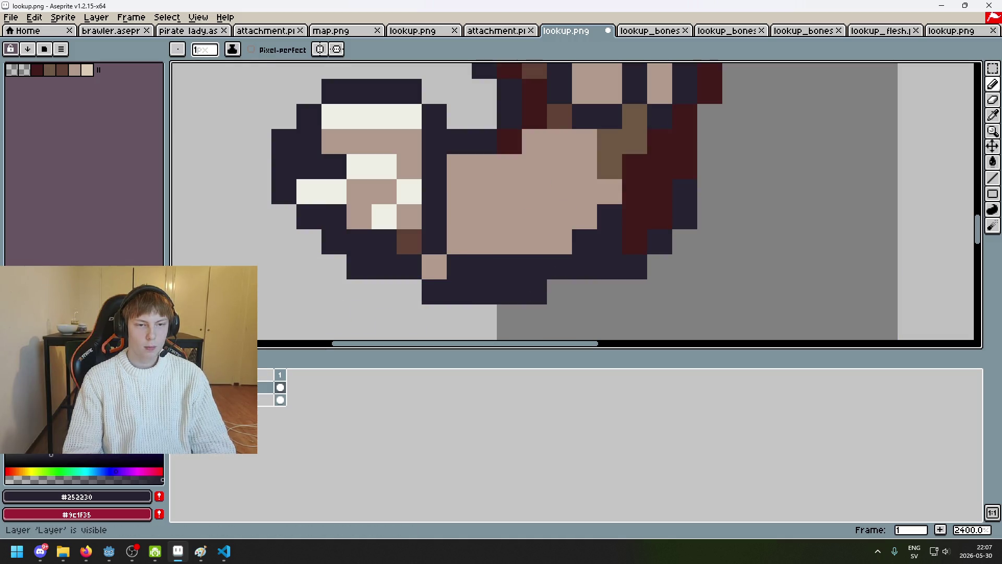
click(177, 400)
Add dark outline pixels along the hand's right side and top edge.
click(480, 166)
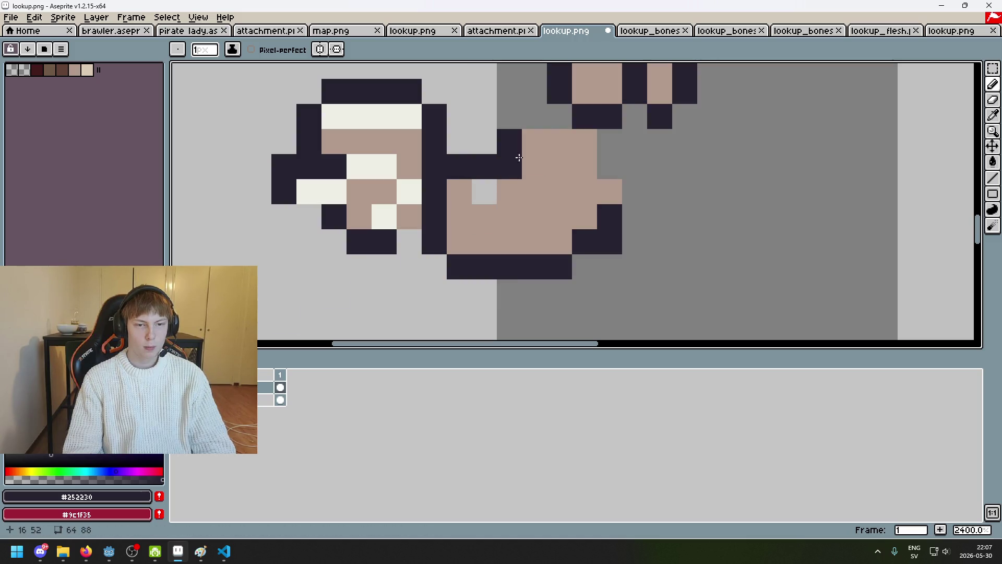
click(177, 400)
click(177, 399)
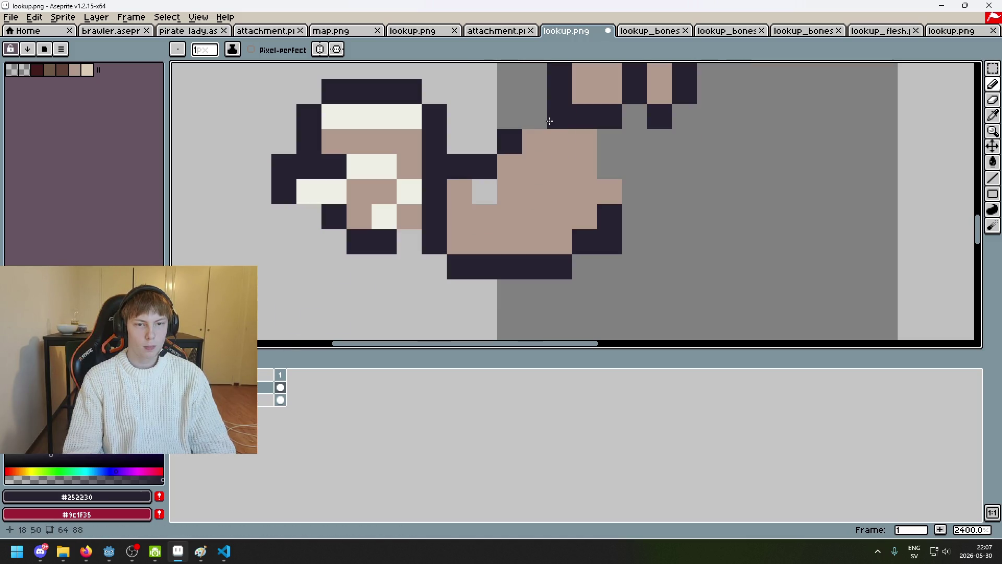
click(610, 141)
scroll(640, 172, down, 5)
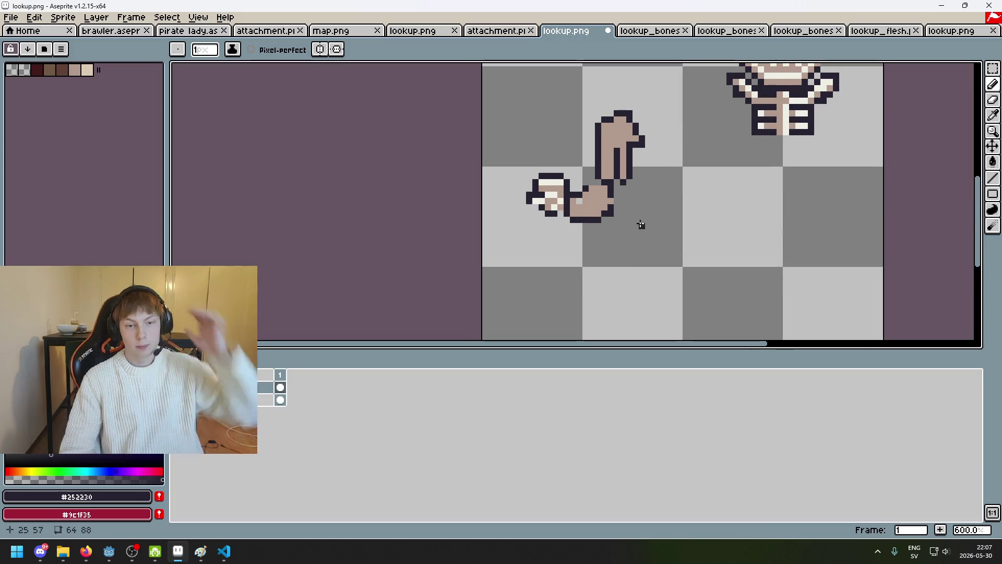
scroll(619, 187, up, 4)
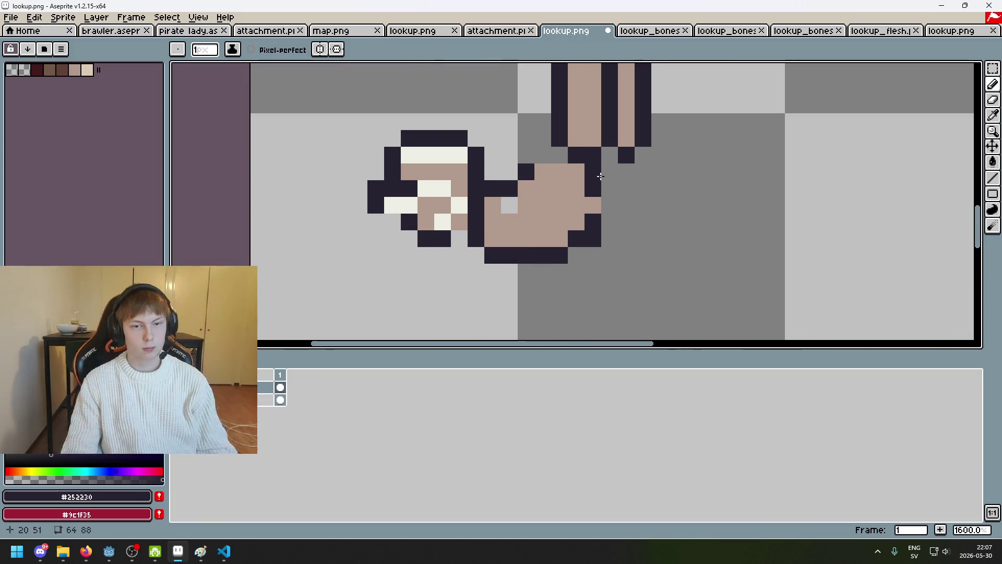
drag(542, 171, 560, 172)
Add one more dark outline pixel, then pan across the skeleton torso and arm sprite.
scroll(566, 163, up, 2)
click(566, 166)
scroll(630, 217, down, 4)
scroll(516, 167, up, 5)
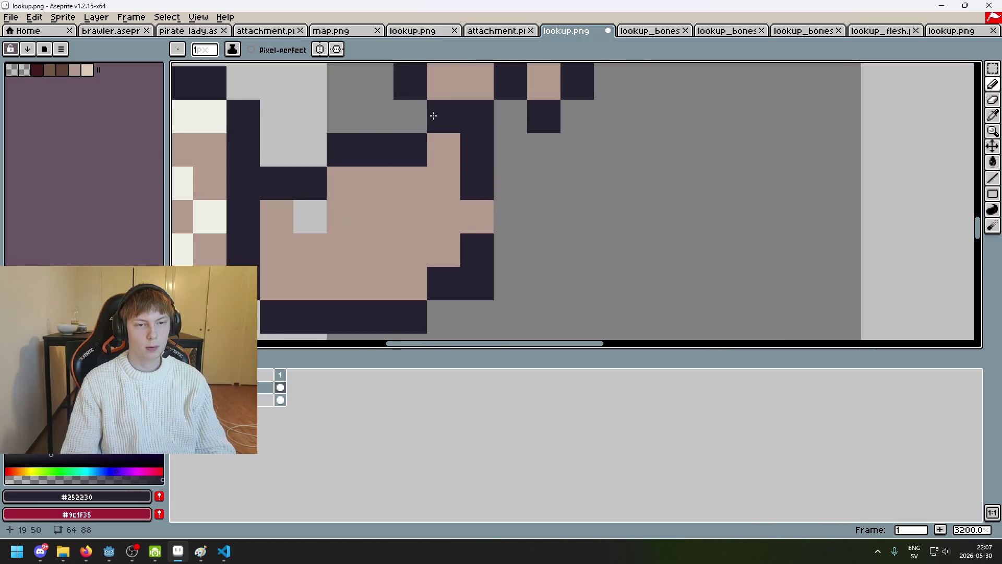
scroll(433, 116, down, 1)
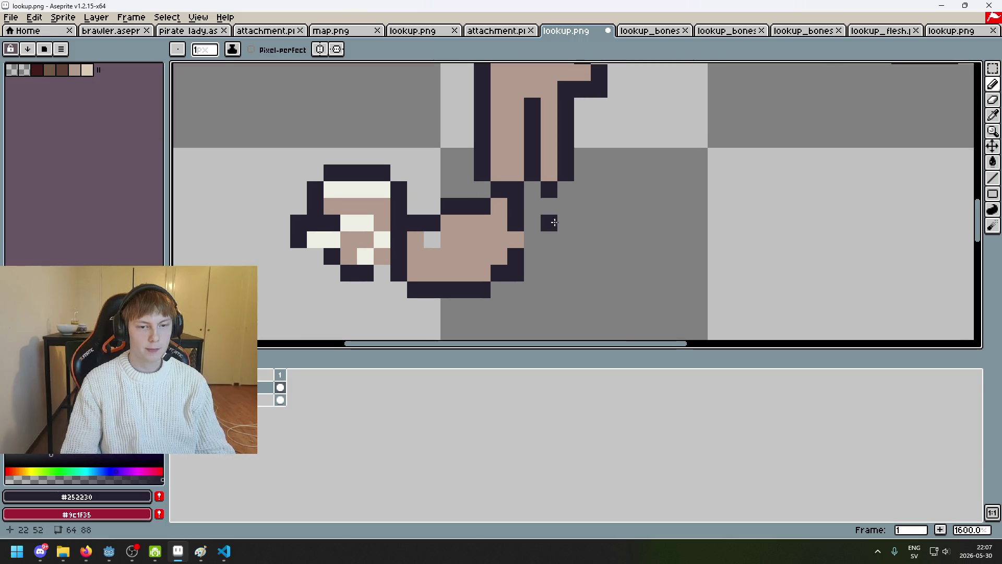
scroll(554, 223, down, 4)
scroll(575, 197, up, 1)
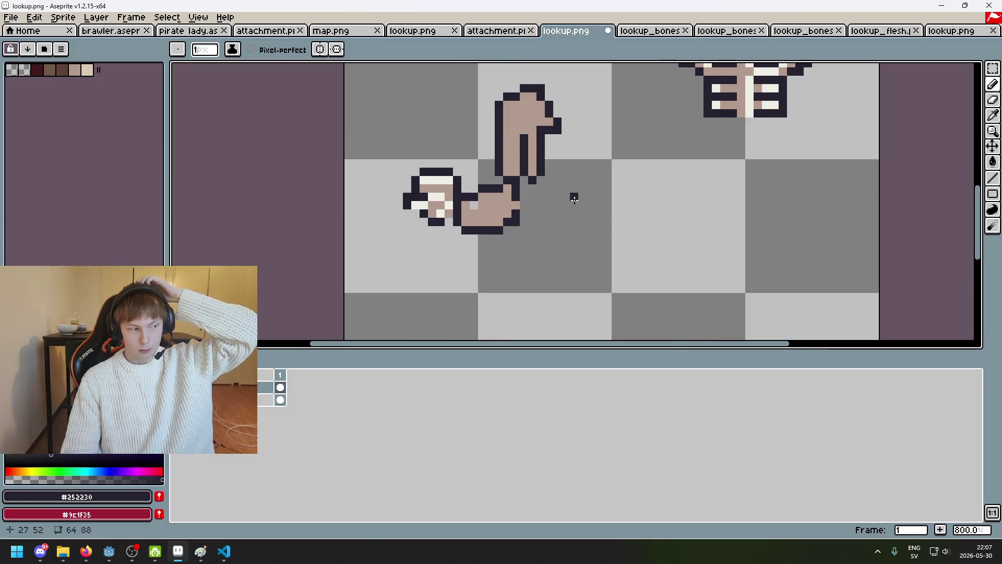
mouse_move(574, 197)
mouse_down()
mouse_move(564, 280)
mouse_move(553, 215)
mouse_up()
scroll(562, 257, down, 1)
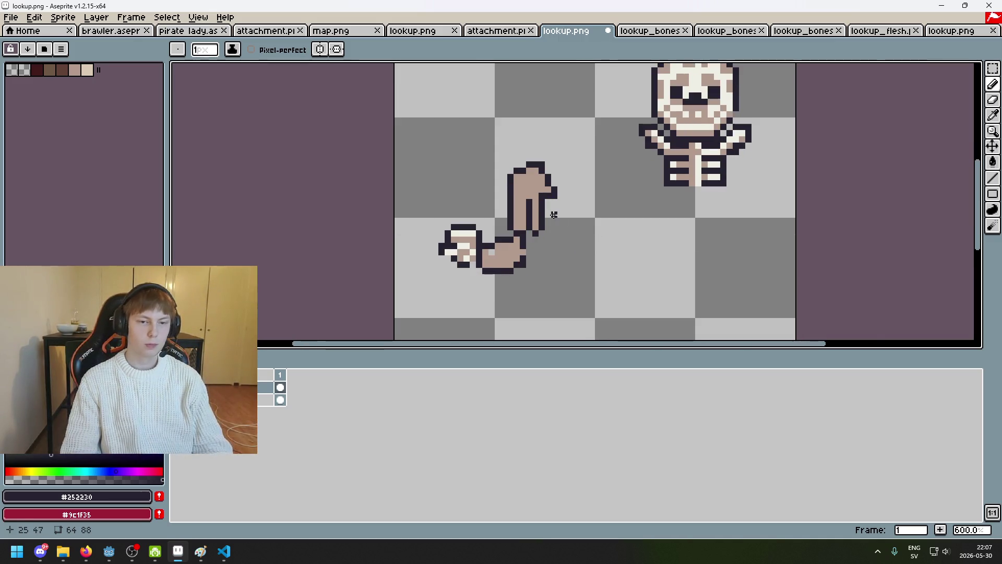
scroll(554, 214, up, 4)
scroll(495, 144, down, 6)
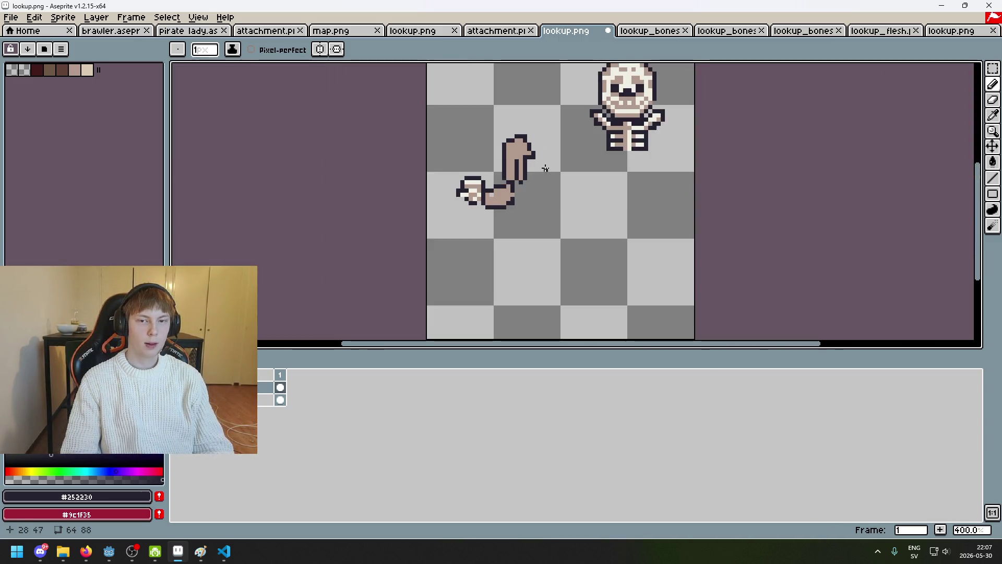
drag(541, 165, 543, 208)
scroll(522, 193, up, 6)
Erase a column inside the upper arm and redraw a dark line down it.
scroll(530, 176, up, 1)
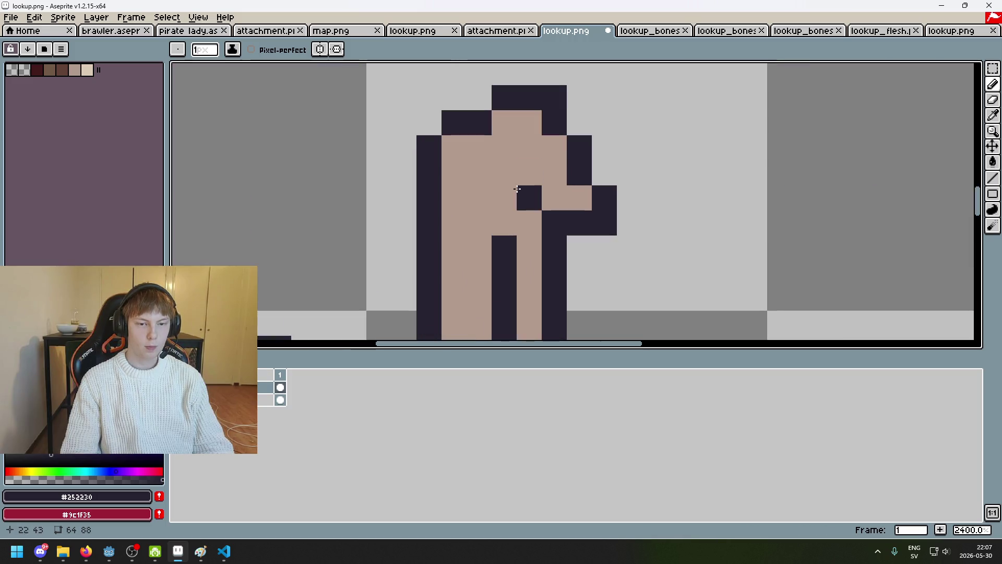
scroll(533, 223, down, 3)
scroll(532, 219, up, 2)
key(e)
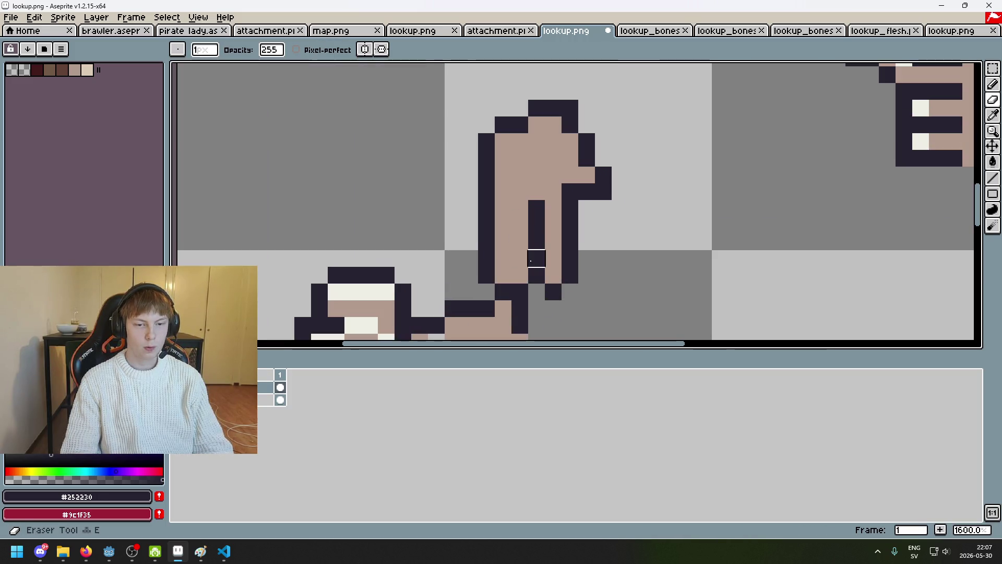
drag(535, 259, 536, 191)
drag(519, 250, 519, 172)
key(b)
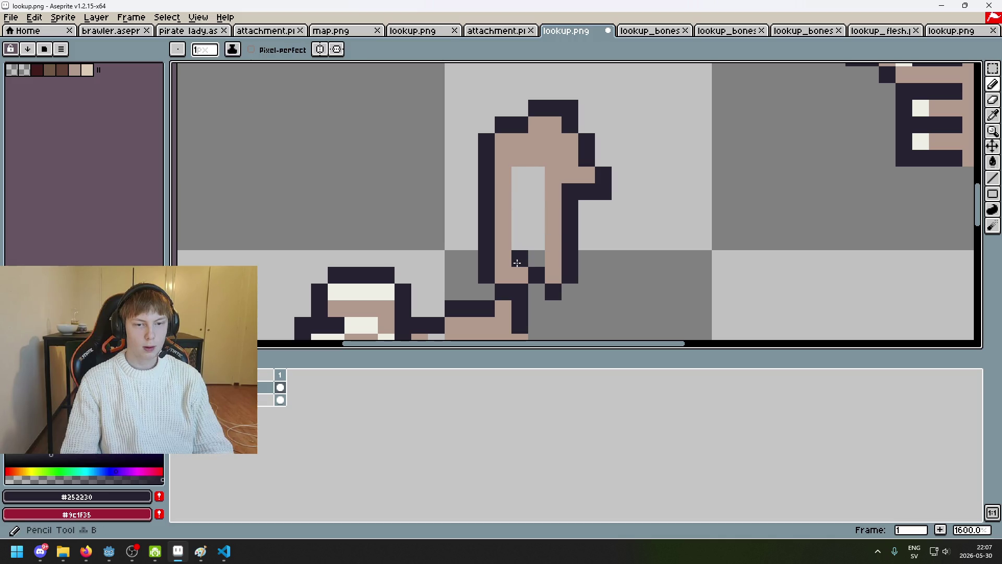
mouse_move(519, 250)
mouse_down()
mouse_move(525, 181)
mouse_move(543, 167)
mouse_up()
Add a dark pixel at the elbow bend and a dark column down the upper arm.
scroll(524, 181, down, 3)
scroll(543, 188, up, 4)
key(ctrl+z)
click(563, 94)
scroll(553, 136, down, 2)
scroll(543, 170, up, 2)
key(ctrl+z)
click(543, 170)
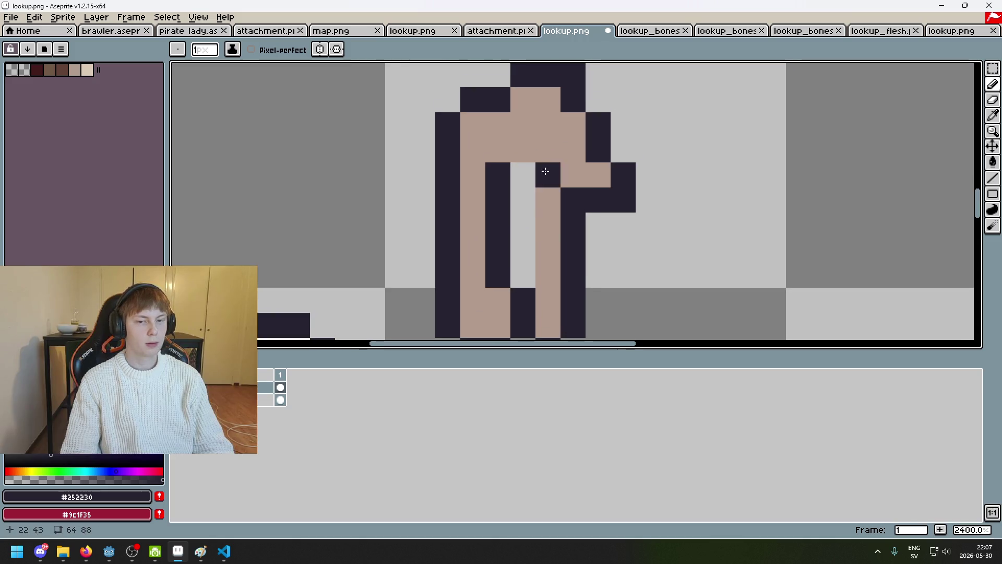
key(ctrl+z)
click(525, 157)
mouse_move(542, 176)
mouse_down()
mouse_move(546, 268)
mouse_move(600, 155)
mouse_up()
Draw a 3-pixel dark line across the forearm and adjust the nearby dark pixels.
scroll(577, 264, down, 4)
scroll(598, 145, up, 2)
scroll(600, 149, down, 5)
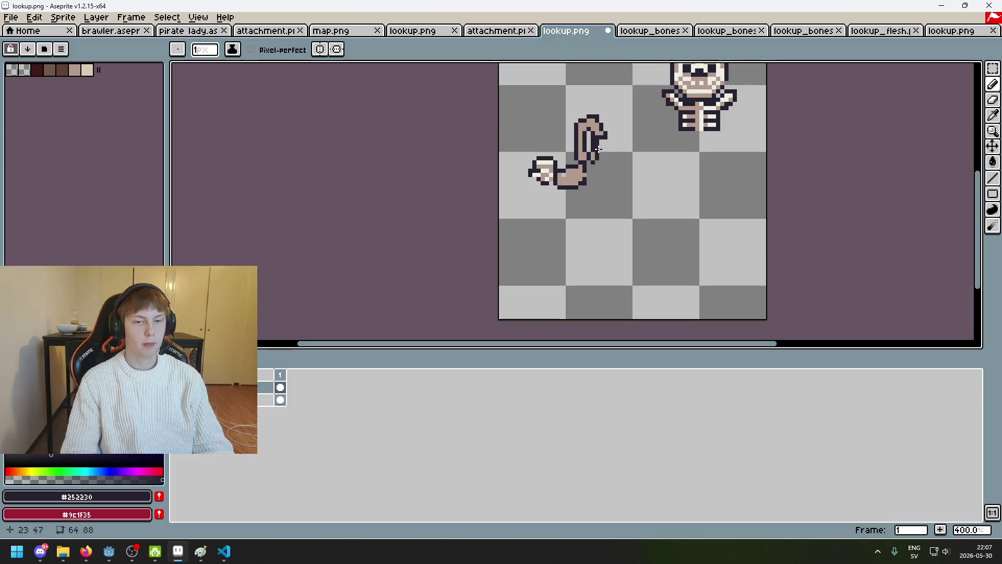
scroll(584, 167, up, 6)
key(ctrl+z)
mouse_move(478, 236)
mouse_down()
mouse_move(503, 234)
mouse_move(494, 253)
mouse_up()
key(e)
click(495, 236)
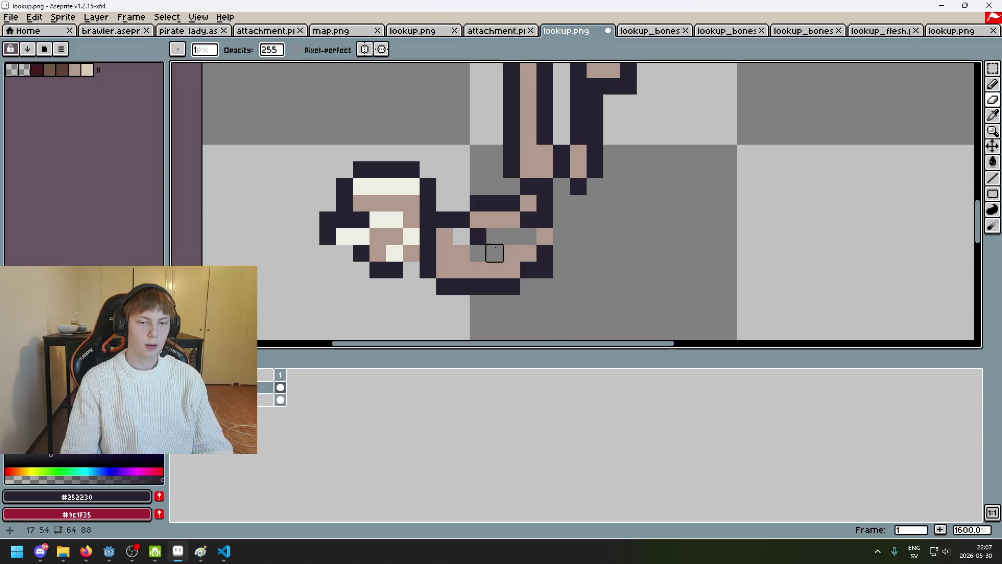
key(b)
click(505, 225)
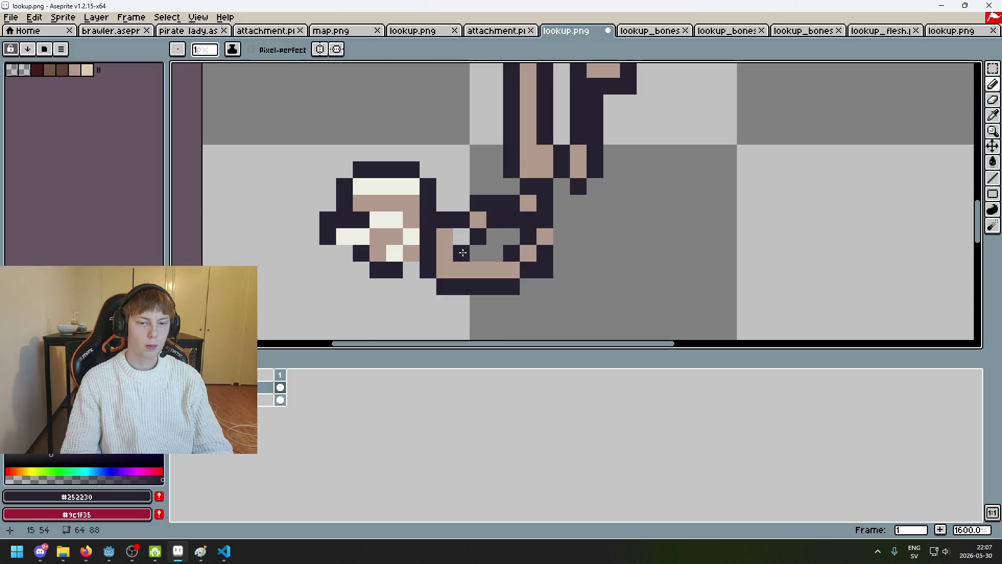
Pick cream #eeeee5 from the hand and add highlights at the shoulder top, inner edge and lower arm.
scroll(479, 265, down, 6)
scroll(481, 256, up, 4)
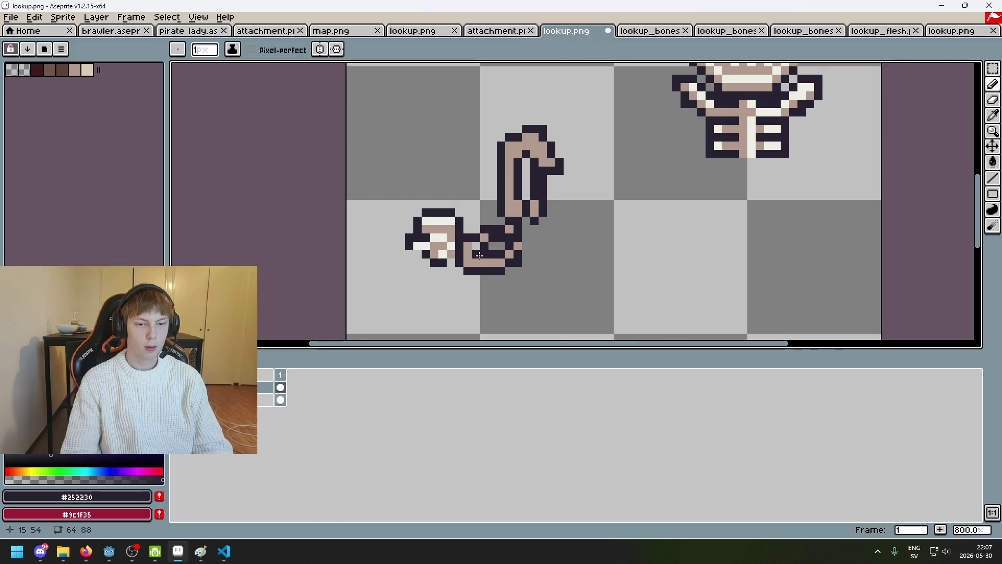
scroll(479, 254, down, 3)
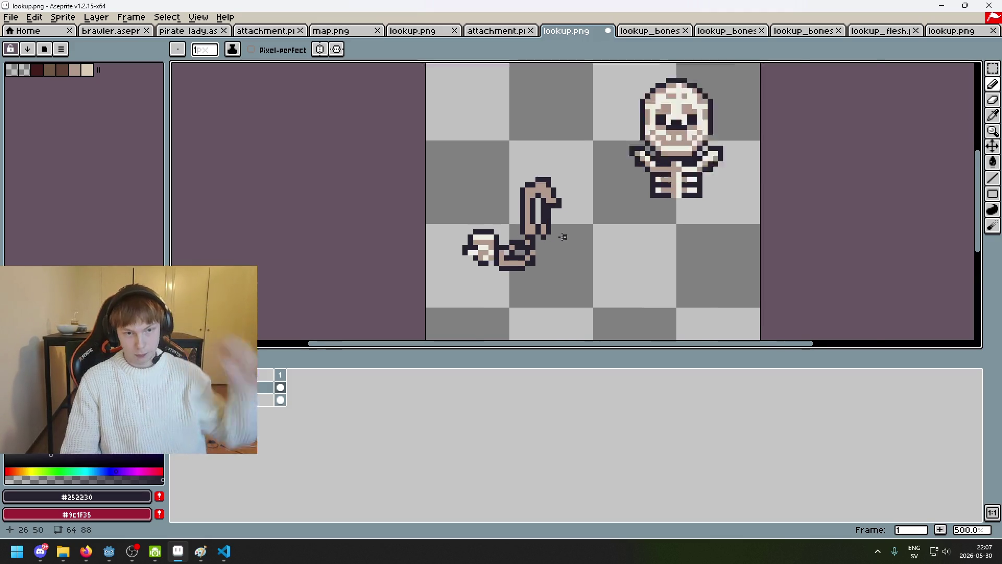
scroll(559, 236, up, 3)
alt+click(446, 252)
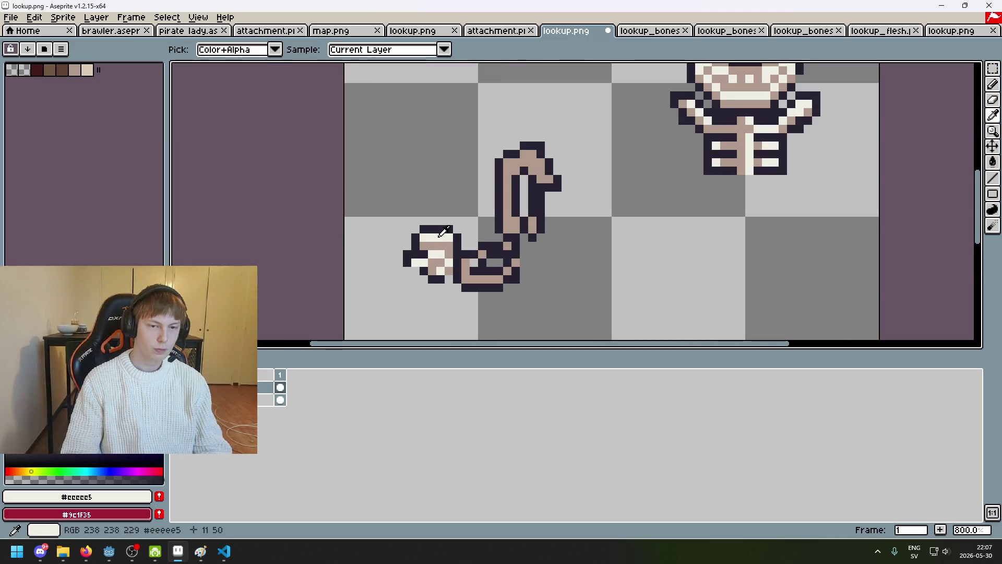
scroll(529, 160, up, 1)
click(532, 151)
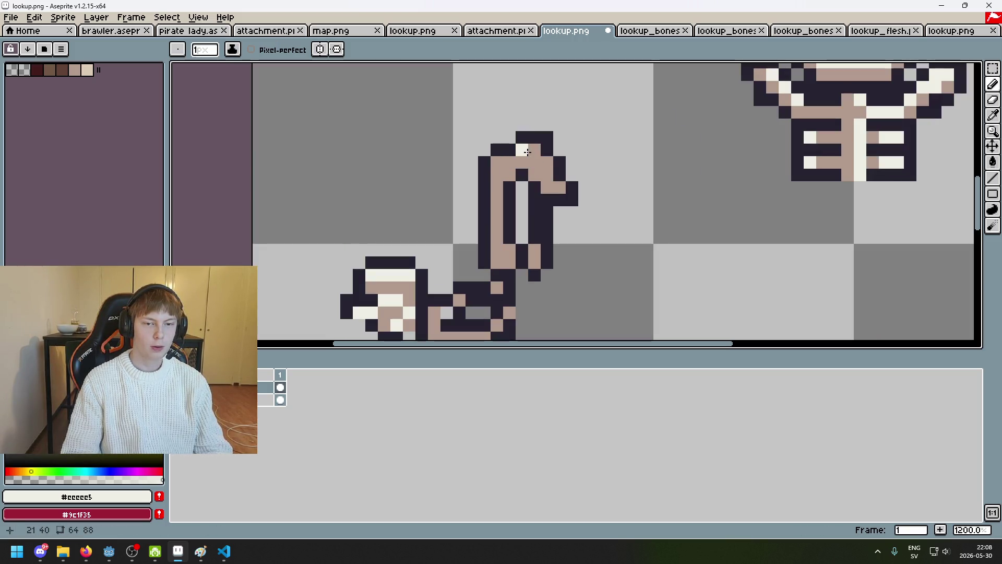
click(535, 150)
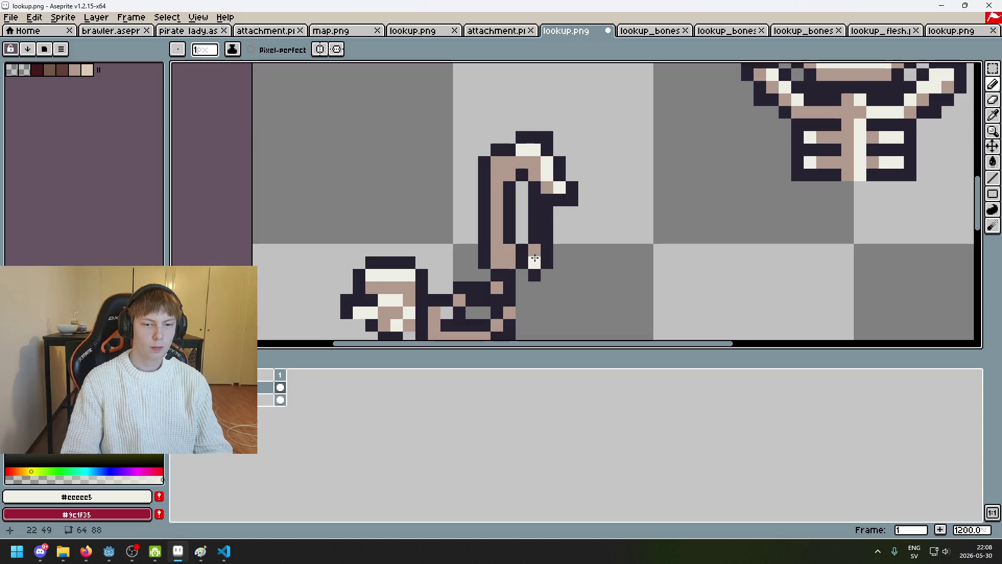
click(534, 258)
click(496, 167)
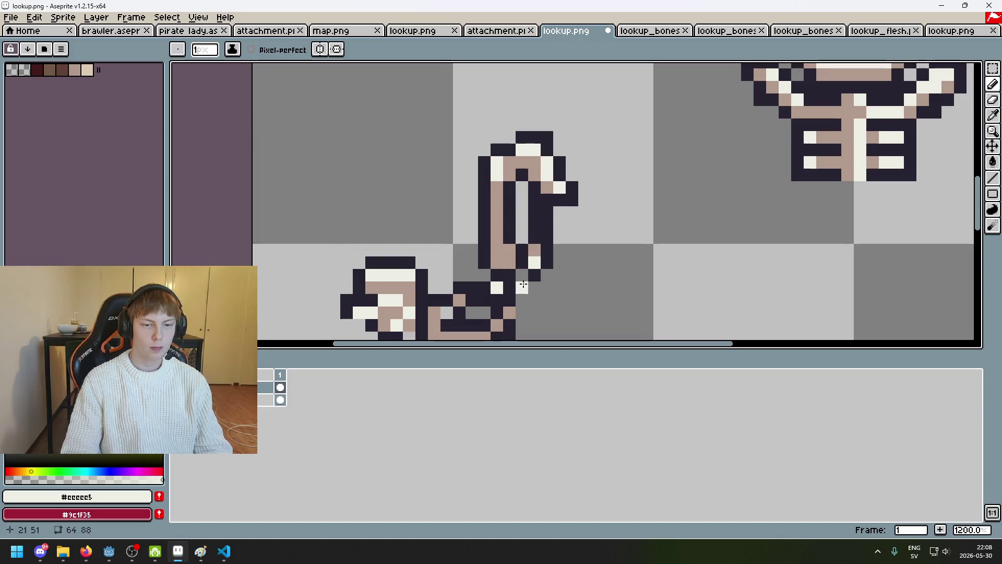
key(ctrl+z)
drag(523, 284, 587, 249)
click(518, 246)
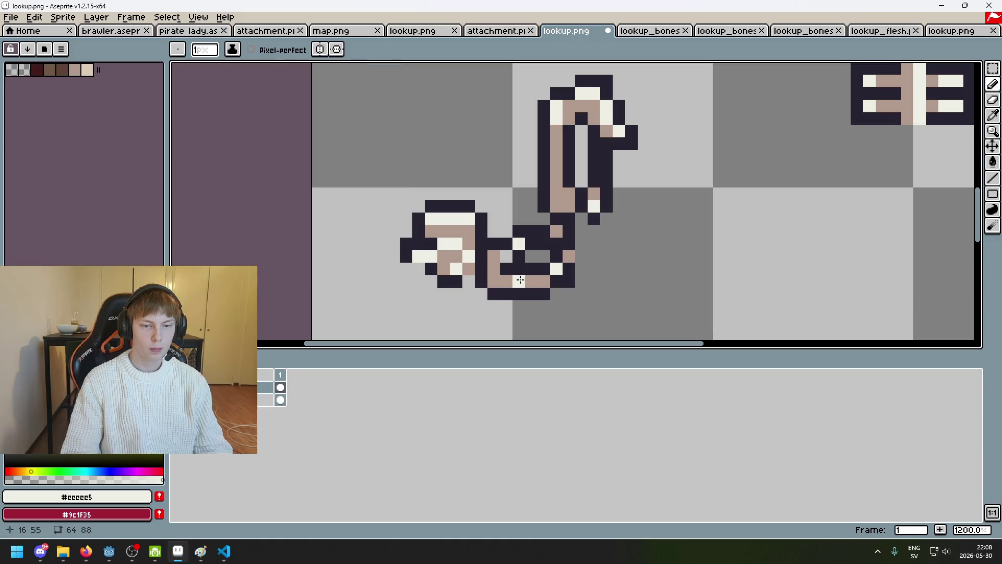
Undo the last cream pixel on the bone arm, restoring it to tan.
scroll(548, 278, down, 6)
scroll(538, 232, up, 4)
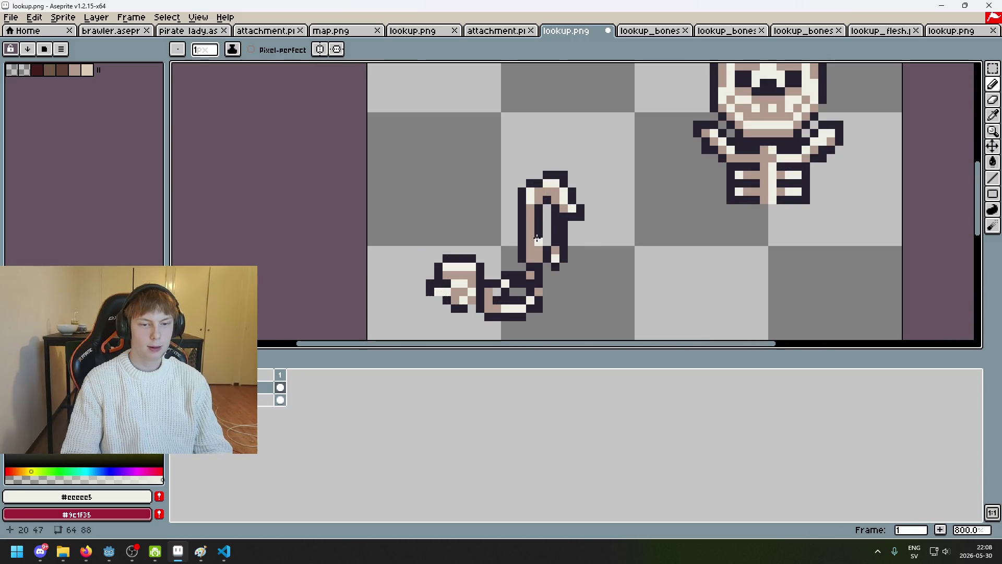
scroll(532, 254, down, 4)
key(ctrl+z)
Eyedrop the dark outline colour #252230 from the arm as the foreground colour.
scroll(501, 249, up, 4)
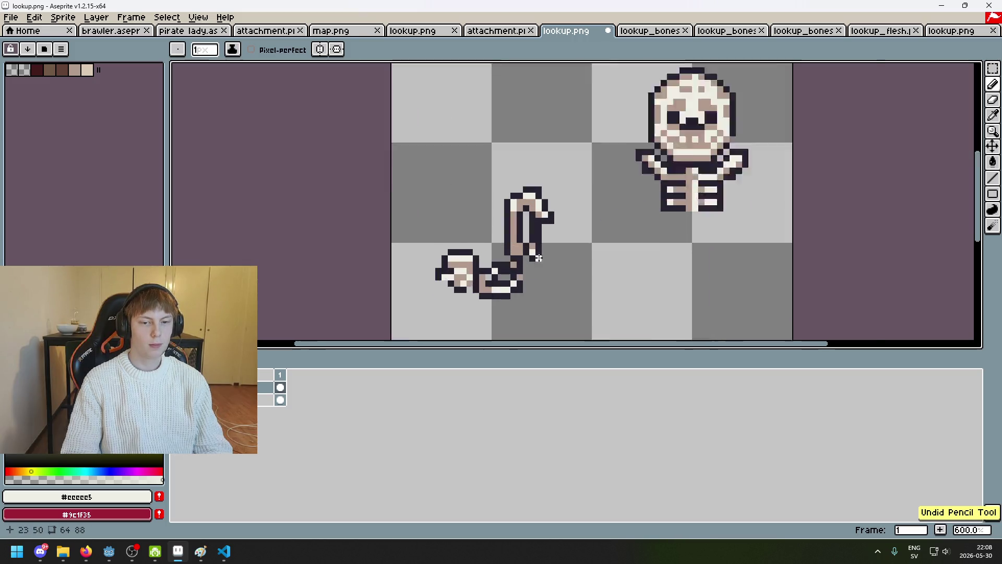
scroll(514, 250, down, 7)
scroll(521, 234, up, 2)
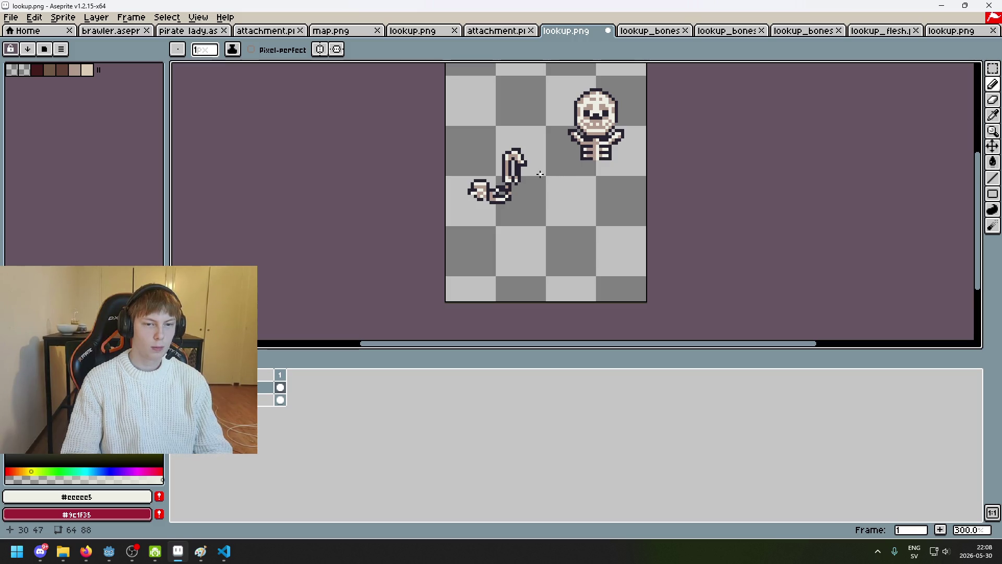
scroll(465, 183, up, 6)
alt+click(483, 199)
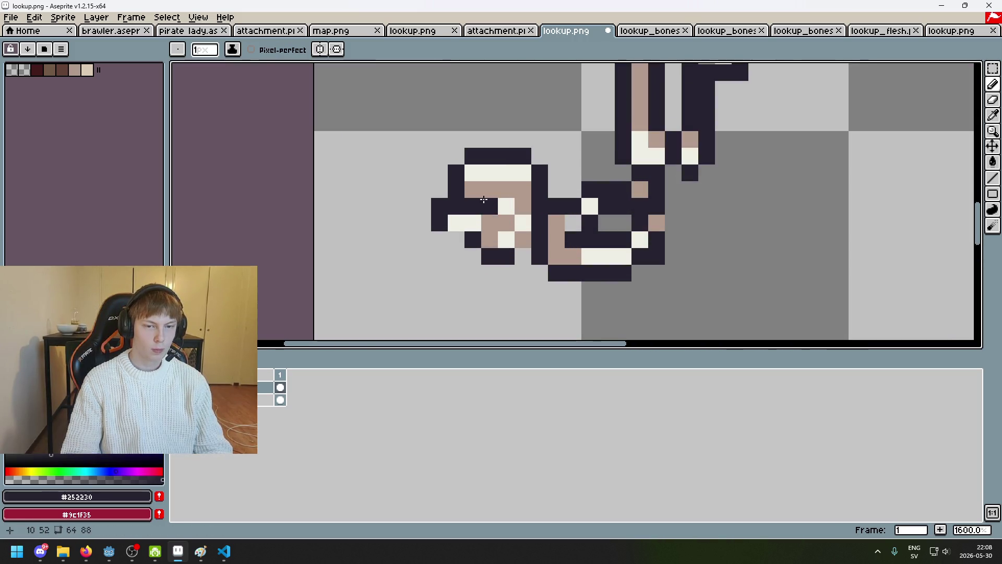
scroll(505, 206, down, 8)
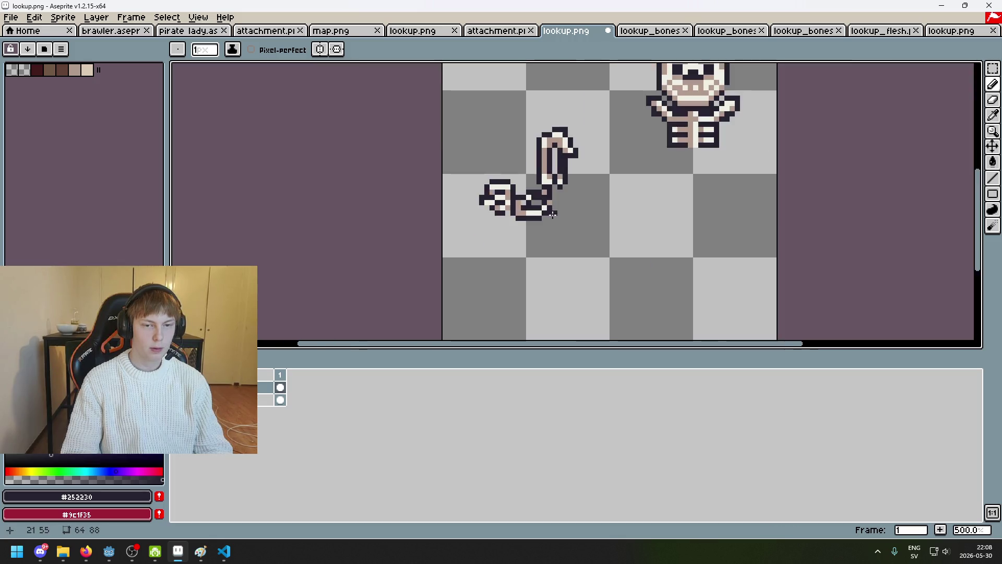
scroll(578, 223, up, 7)
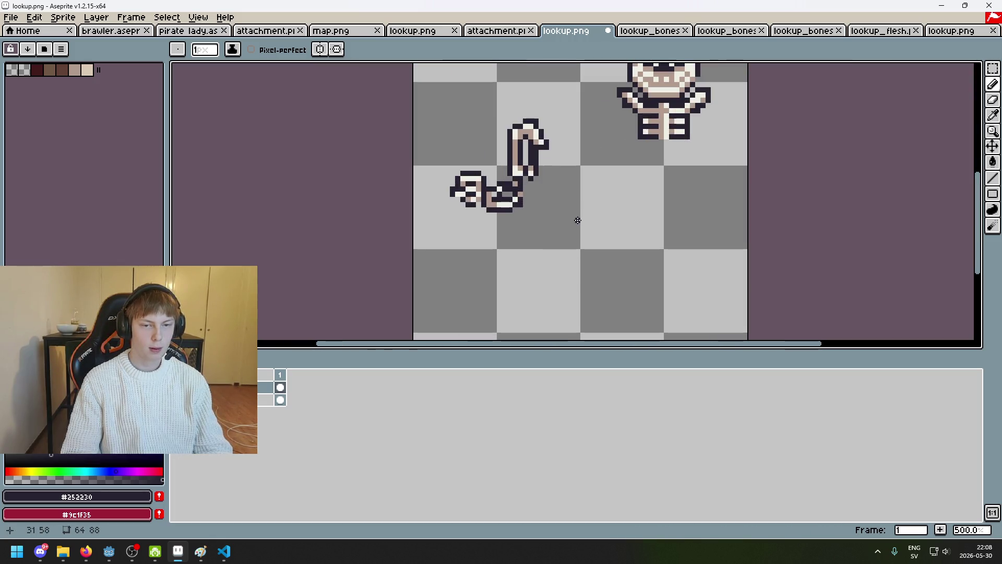
scroll(465, 191, down, 7)
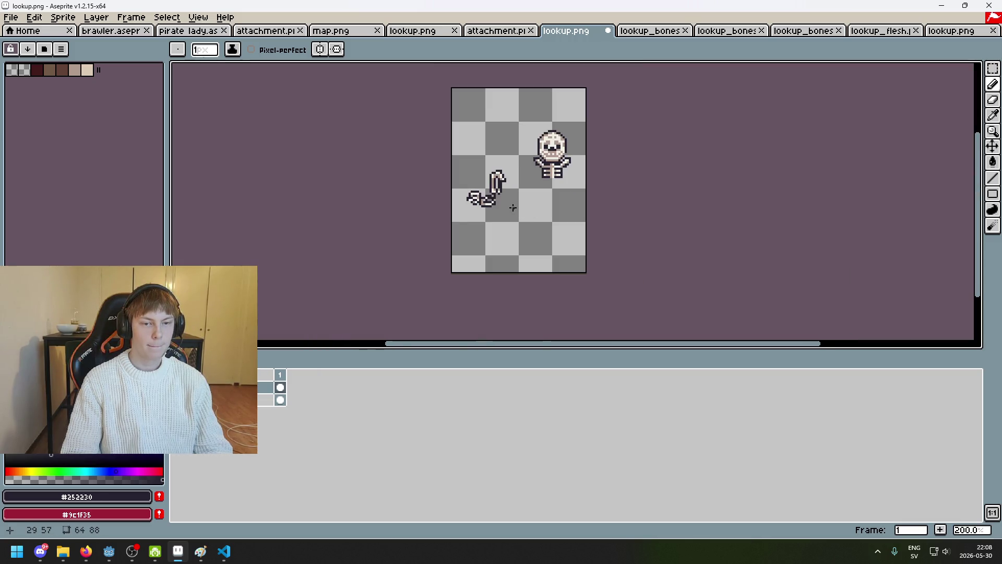
scroll(513, 208, up, 3)
scroll(473, 141, up, 2)
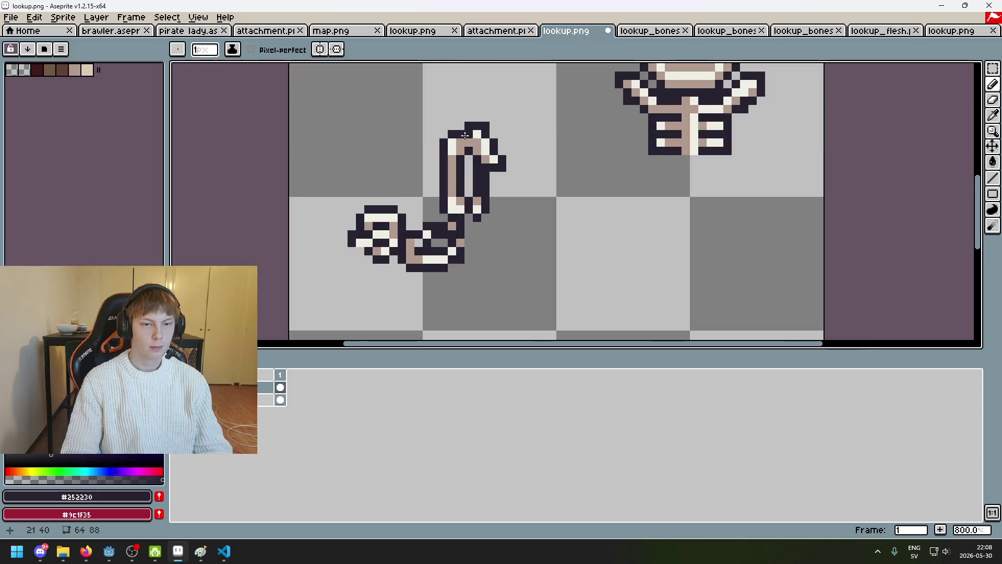
scroll(443, 133, down, 4)
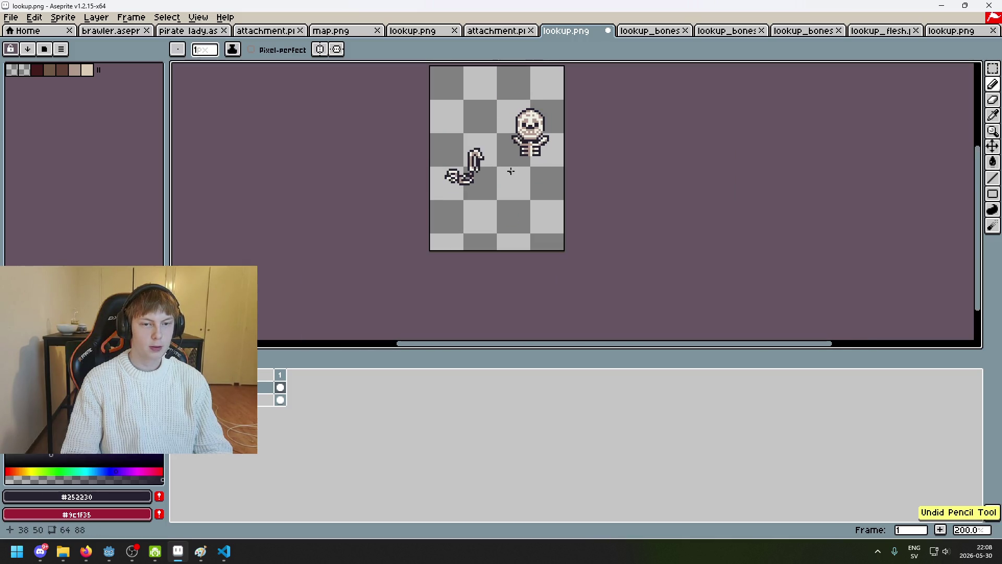
scroll(510, 170, up, 4)
scroll(510, 171, down, 1)
Select and delete the skeleton figure, leaving the flesh layer hidden.
key(m)
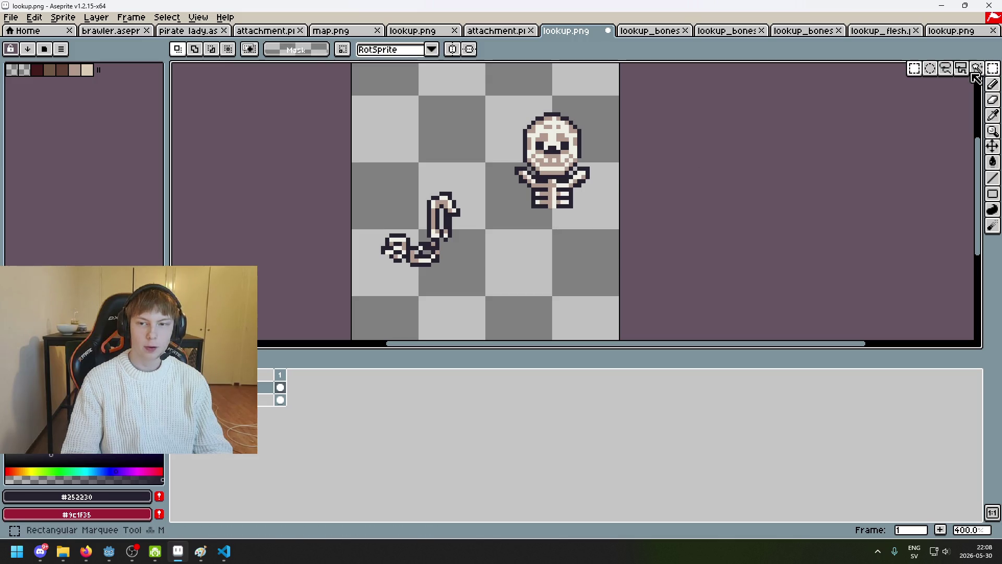
drag(508, 101, 621, 255)
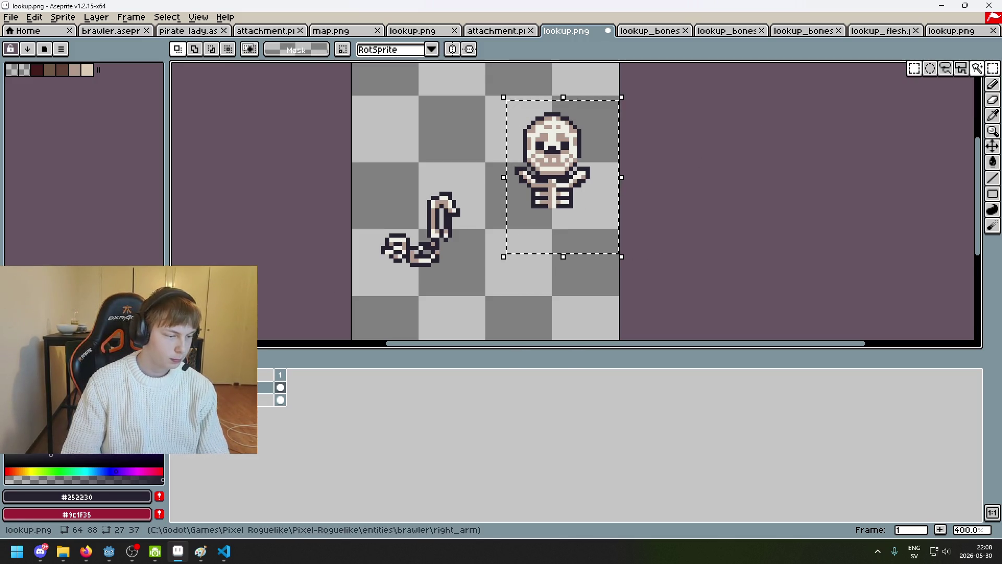
key(Delete)
scroll(631, 211, left, 5)
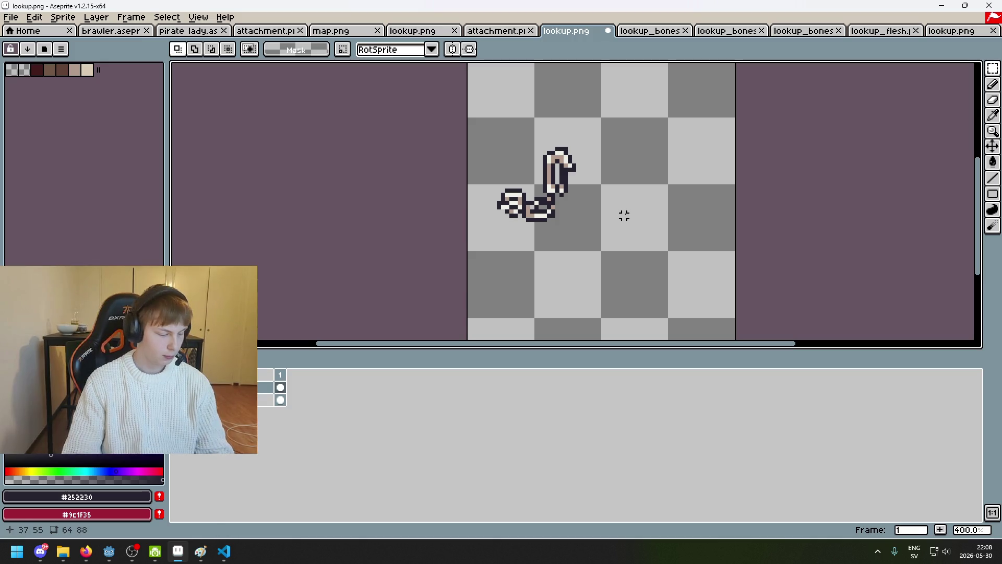
click(179, 400)
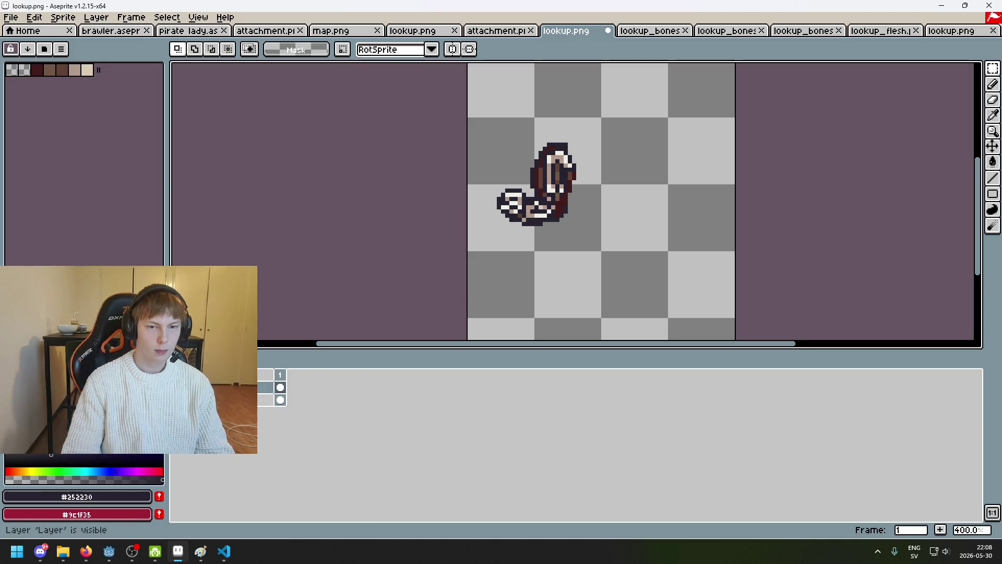
click(180, 400)
click(180, 400)
click(180, 400)
scroll(540, 103, up, 5)
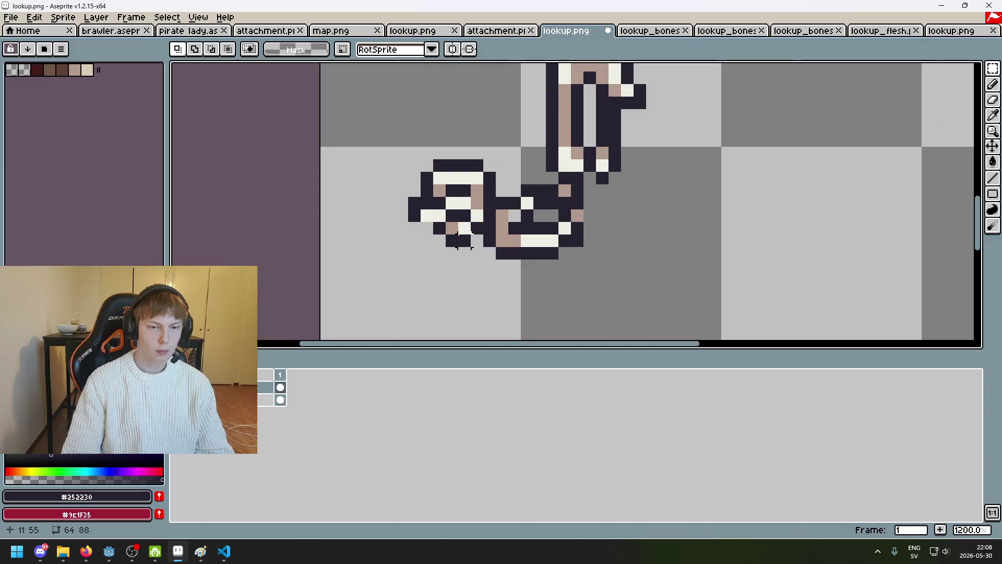
Save the bones-only image, bringing up the PNG layers warning.
key(b)
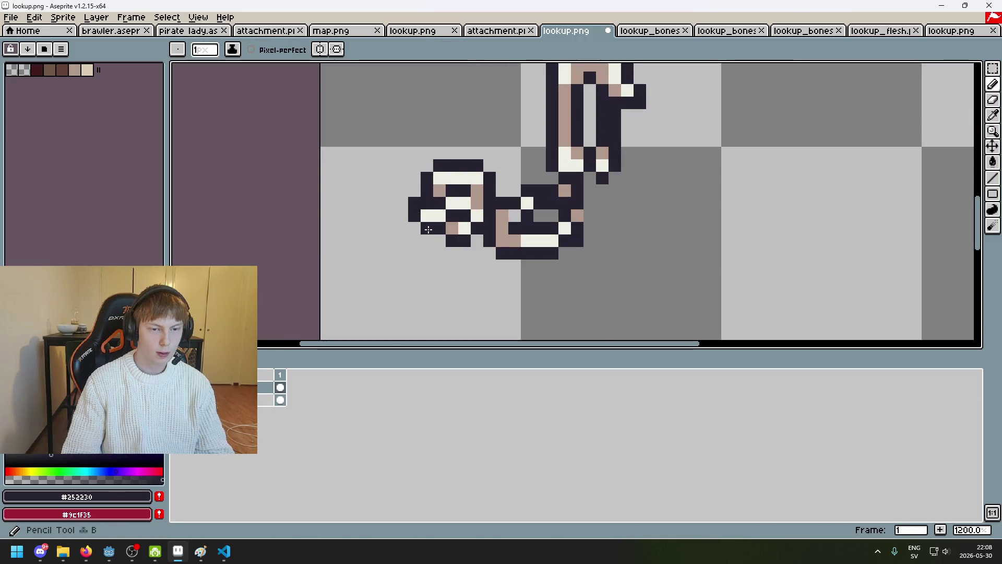
scroll(428, 228, down, 5)
key(ctrl+s)
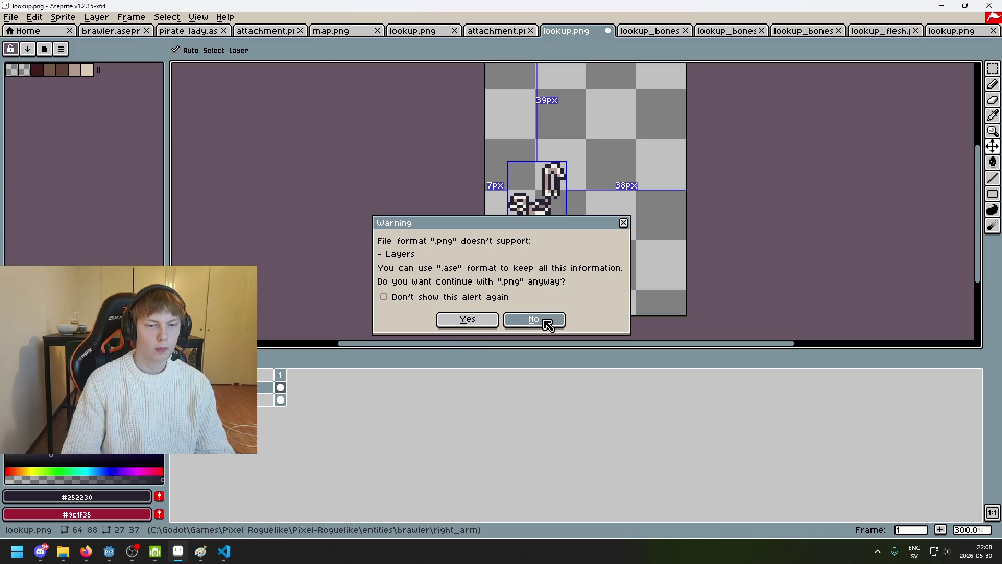
Decline overwriting lookup.png and save a flattened copy as lookup_bones.png instead.
click(523, 320)
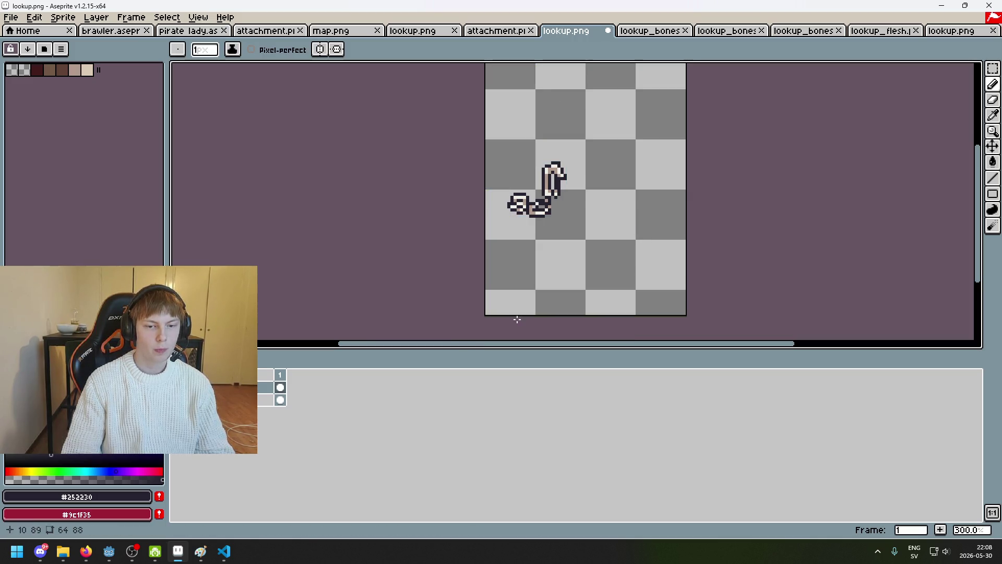
click(10, 17)
click(37, 82)
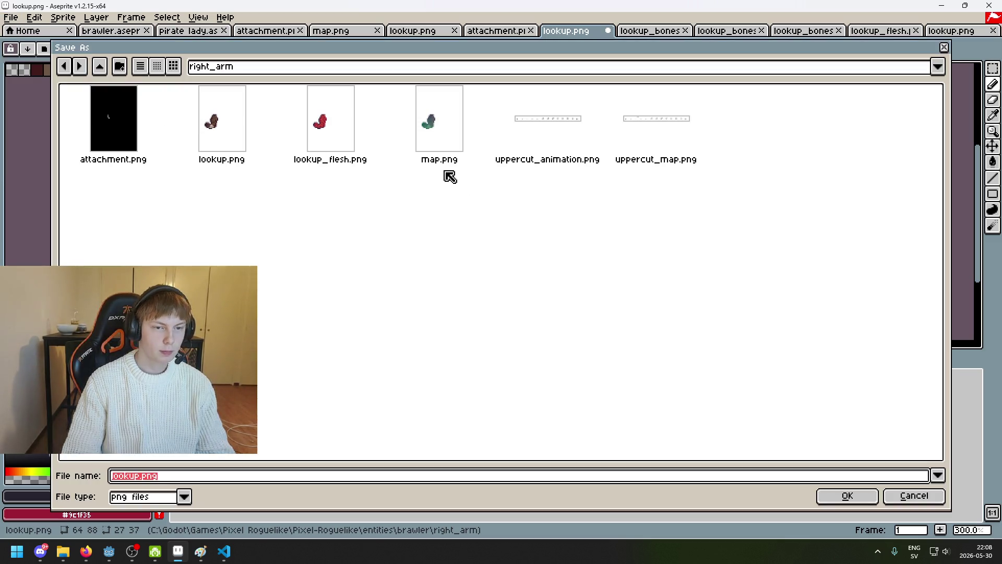
click(236, 143)
click(142, 476)
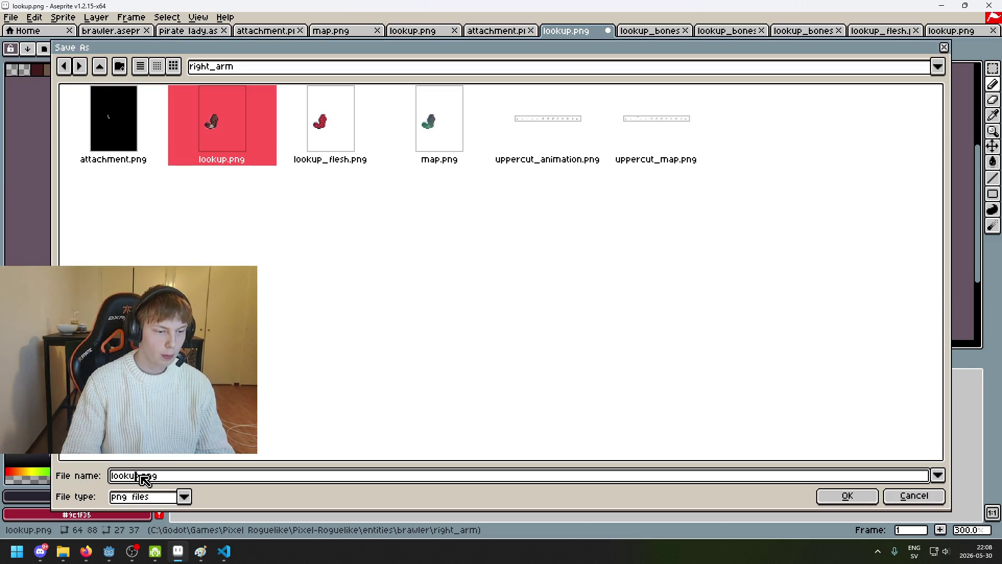
text(_BON)
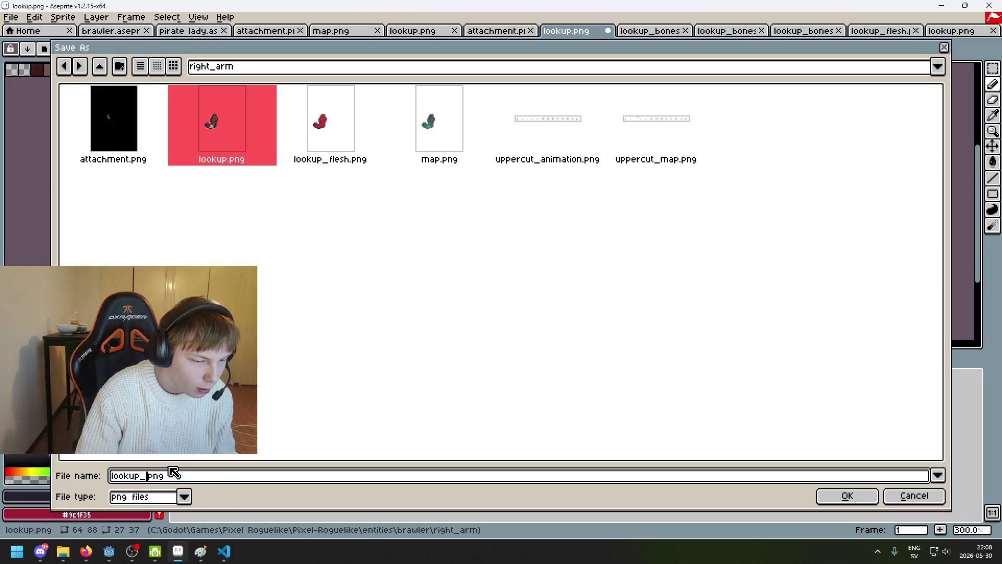
text(nes)
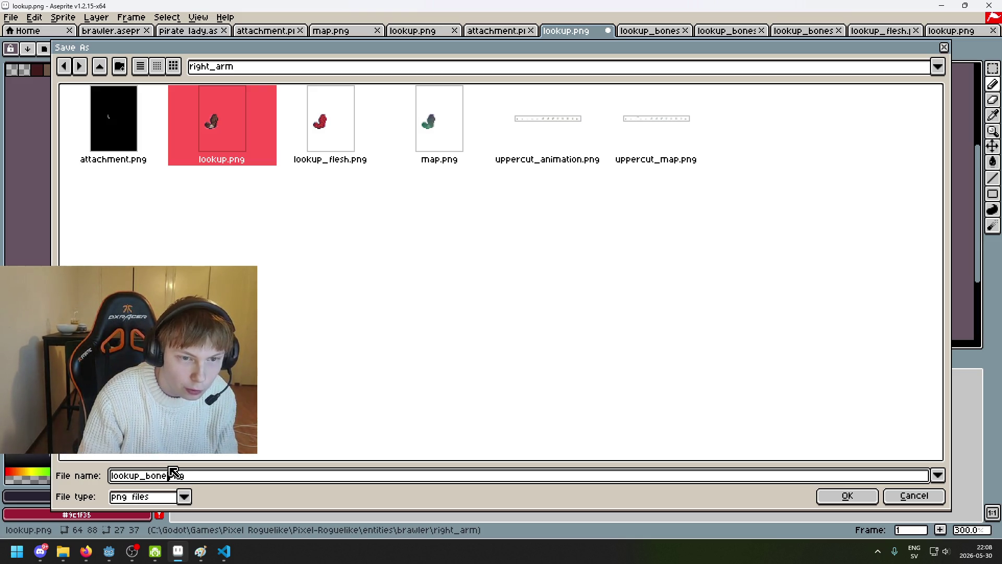
click(822, 500)
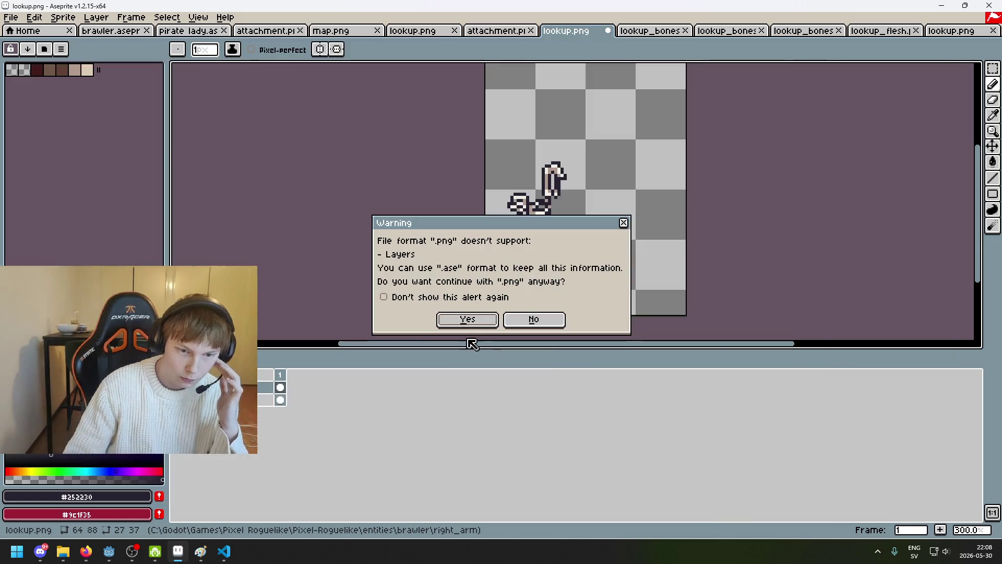
click(469, 319)
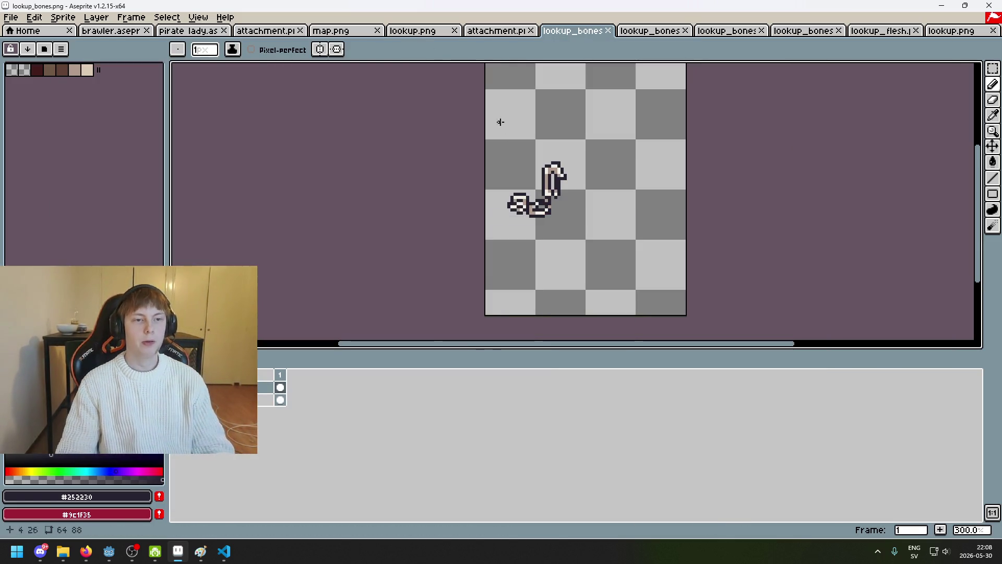
Copy the bone arm and paste it left of the brown arm in lookup.png.
click(993, 68)
mouse_move(731, 262)
mouse_down()
mouse_move(469, 58)
mouse_move(796, 160)
mouse_up()
click(650, 30)
click(495, 30)
click(412, 31)
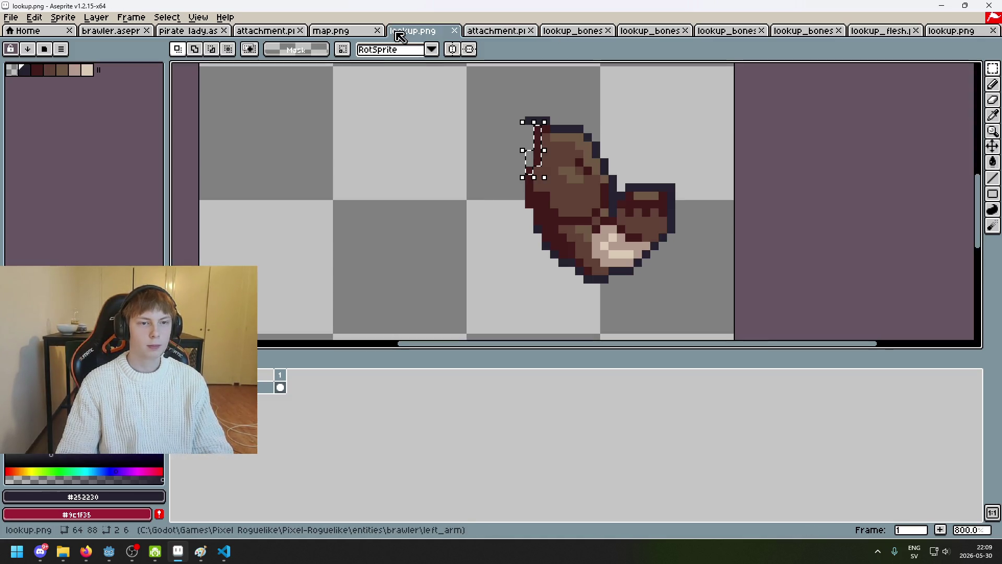
scroll(369, 134, down, 2)
key(ctrl+v)
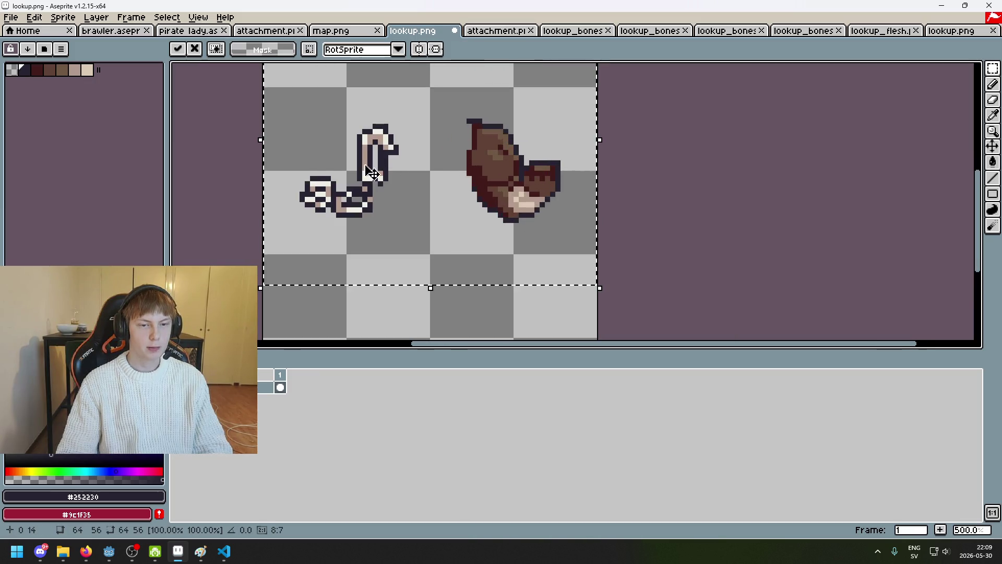
drag(344, 167, 357, 184)
key(ctrl+d)
scroll(536, 198, up, 1)
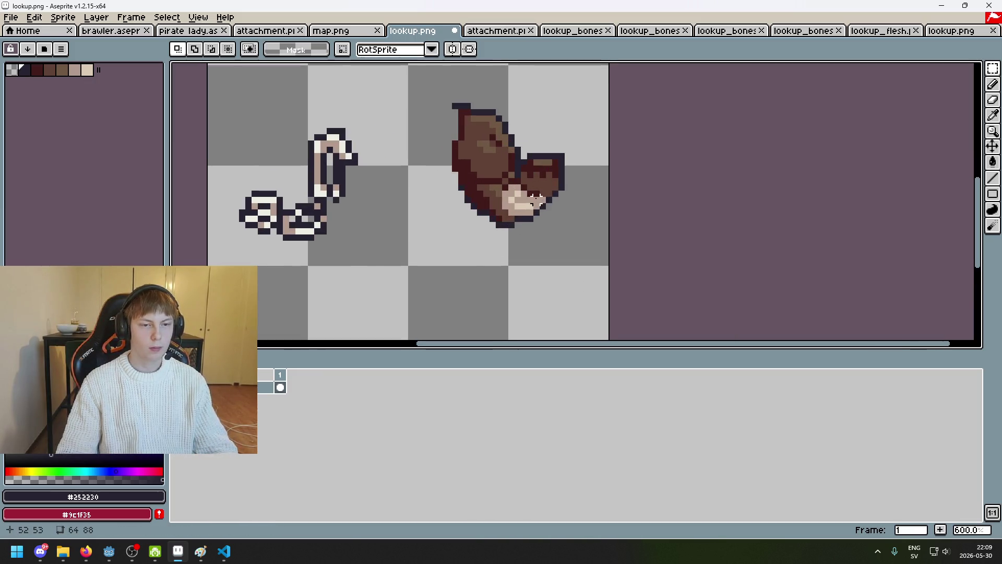
Add a new empty layer to the timeline and name it skin.
key(i)
key(m)
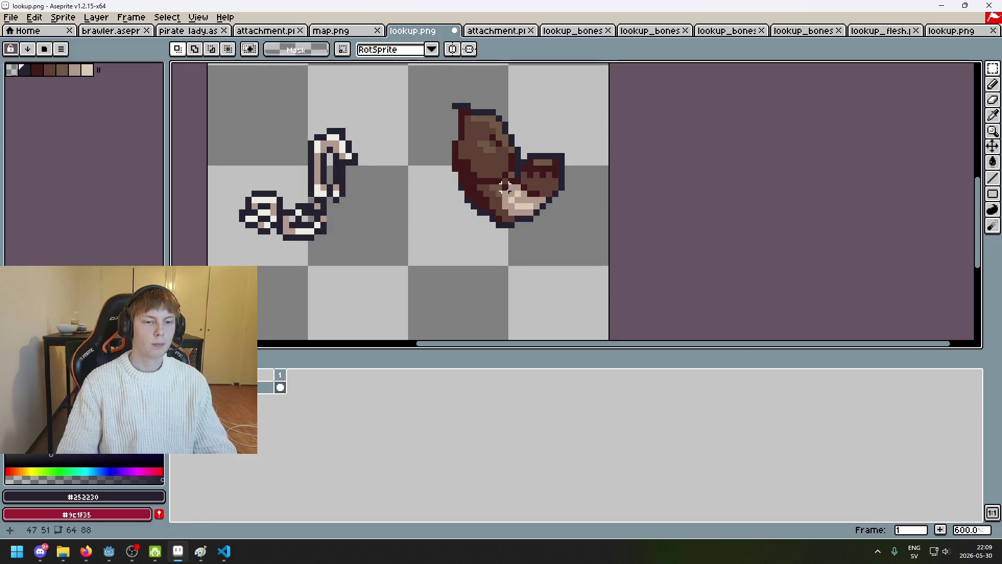
key(i)
scroll(455, 106, up, 3)
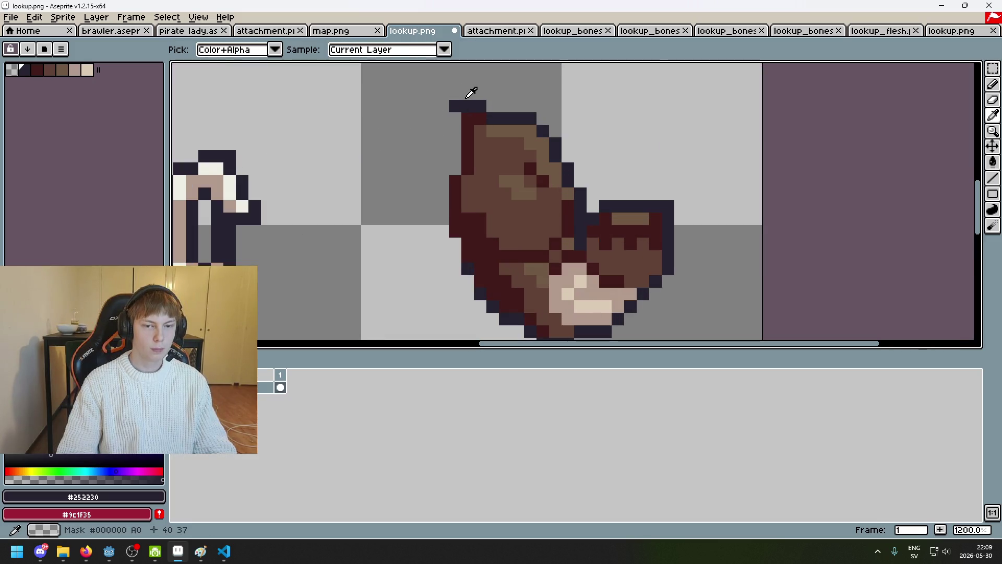
key(m)
scroll(460, 194, down, 4)
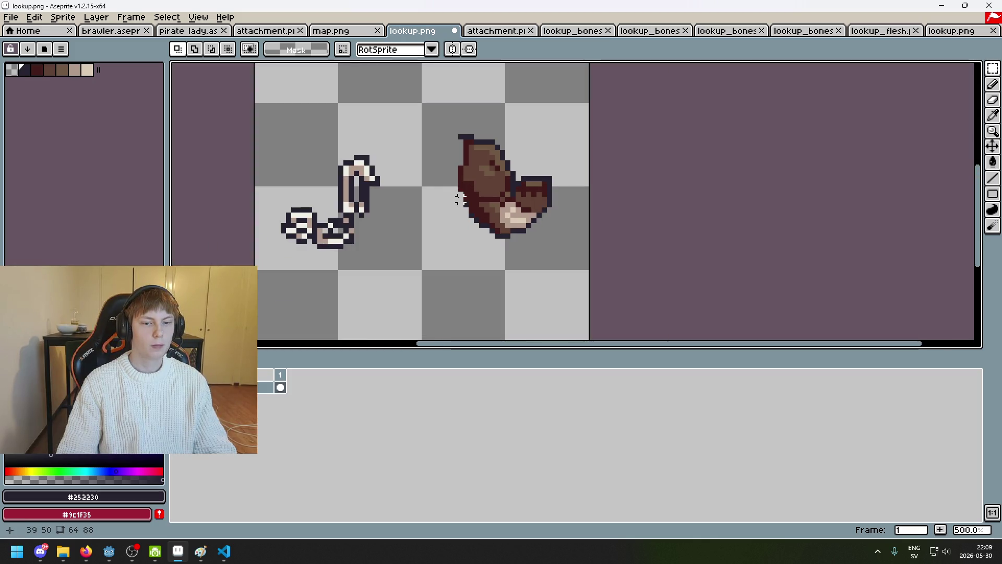
scroll(460, 199, up, 5)
key(b)
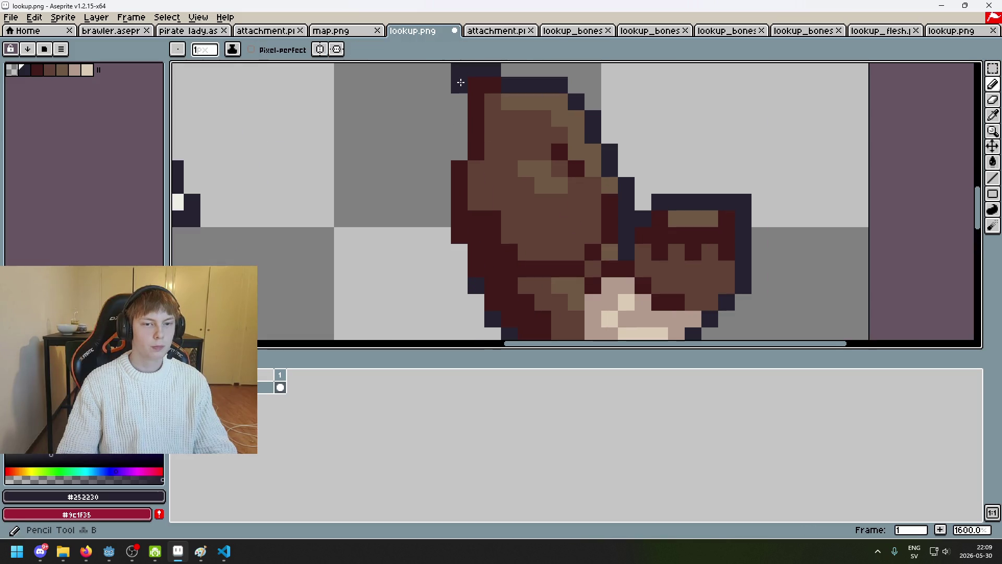
right_click(261, 389)
click(285, 408)
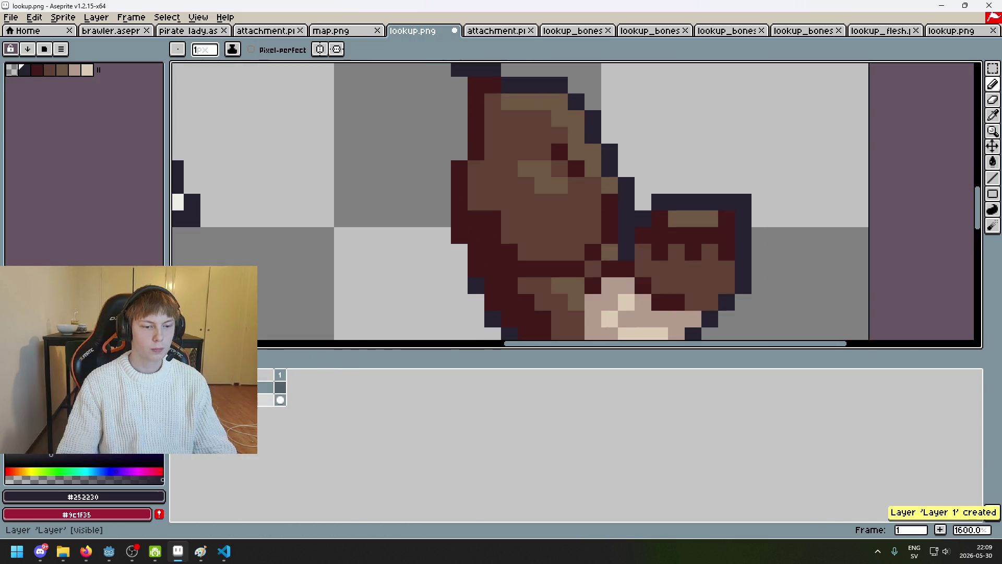
double_click(266, 386)
text(skin)
key(Return)
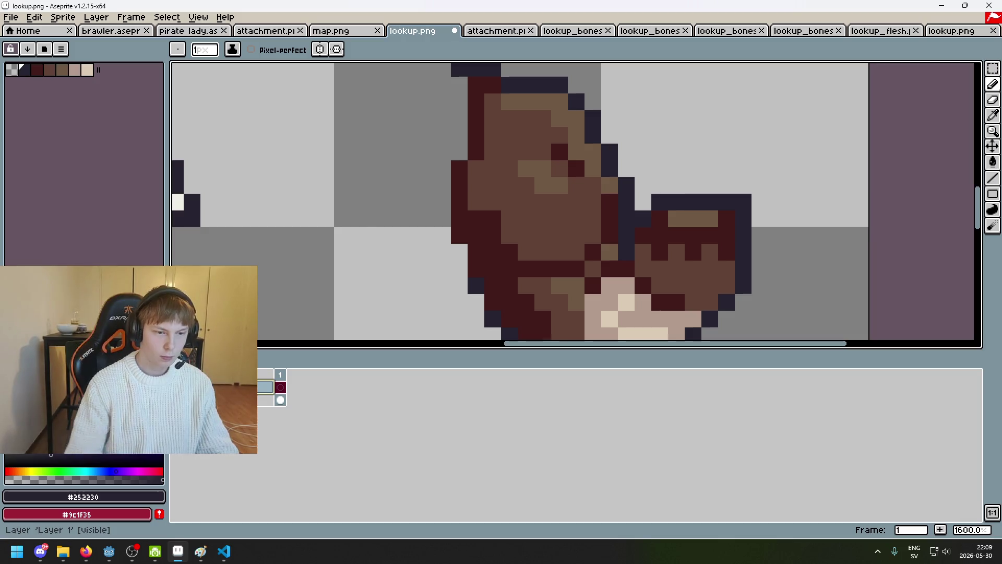
scroll(550, 185, down, 3)
scroll(535, 152, up, 3)
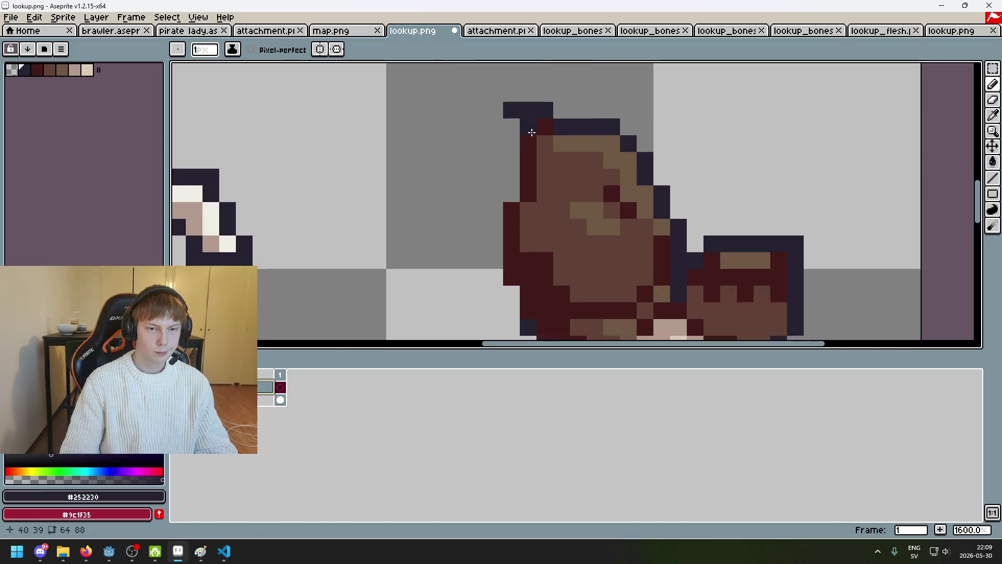
scroll(532, 209, down, 4)
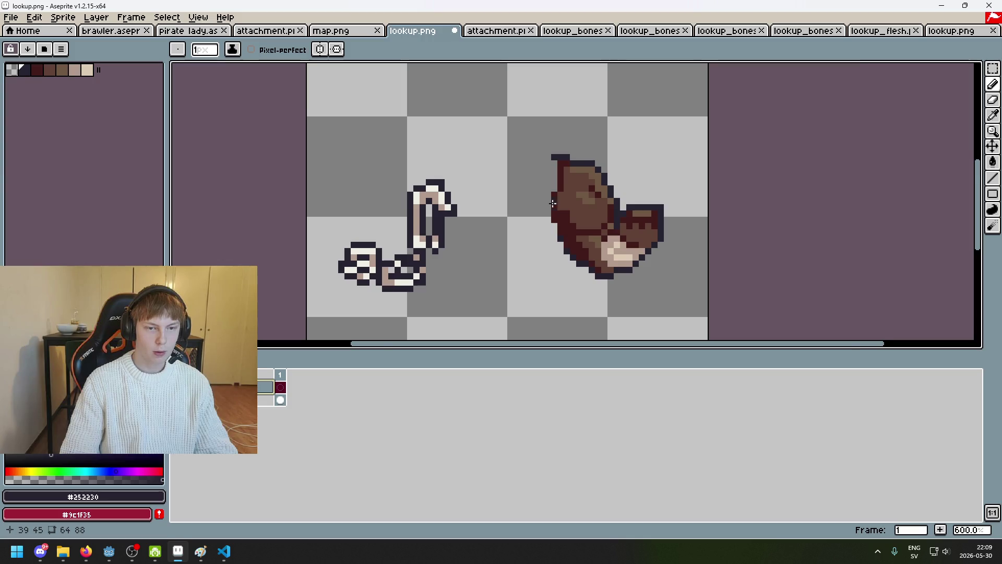
scroll(553, 203, up, 3)
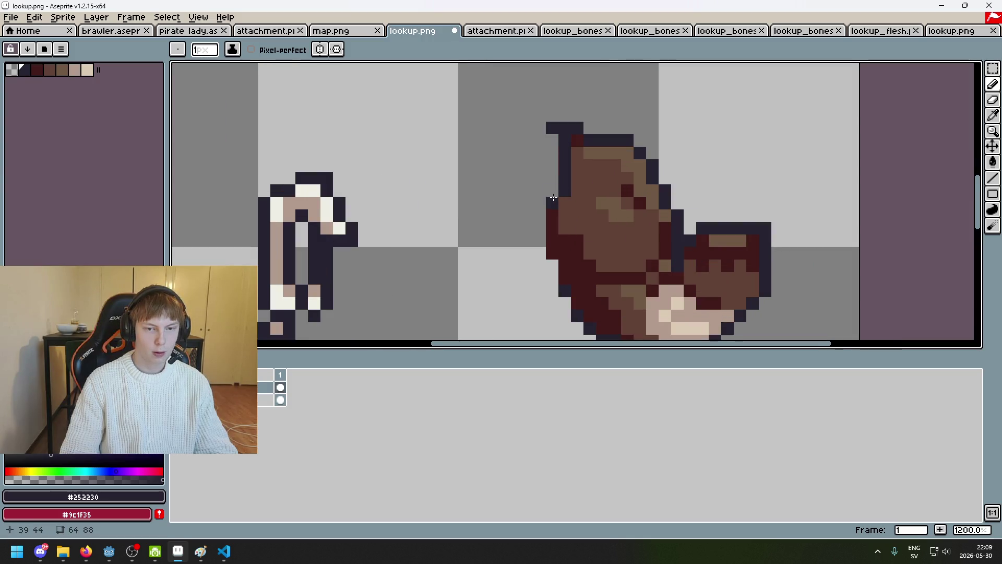
scroll(553, 198, down, 4)
Look over attachment.png and a bones document, then return to lookup.png and sample a colour.
click(483, 35)
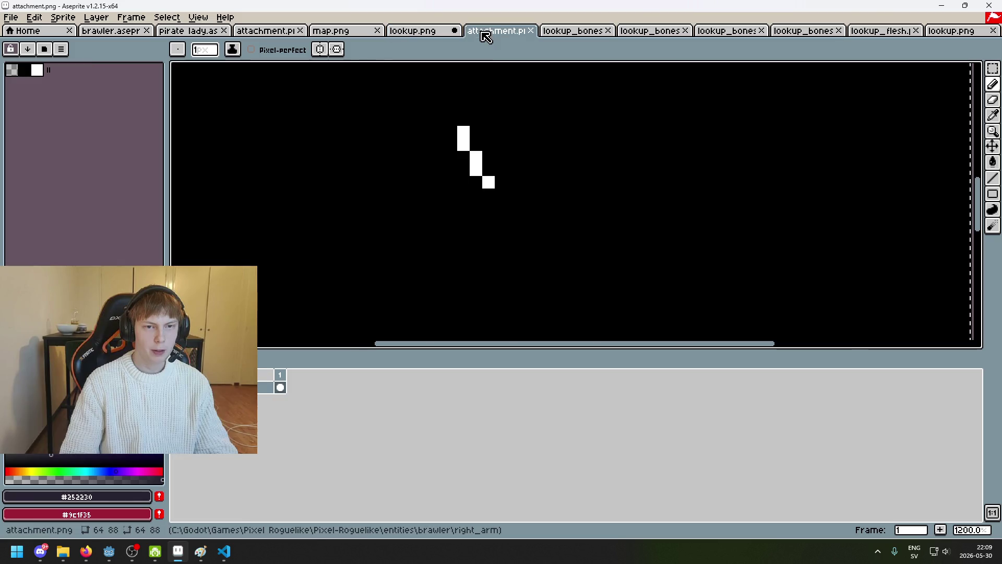
click(573, 35)
click(433, 35)
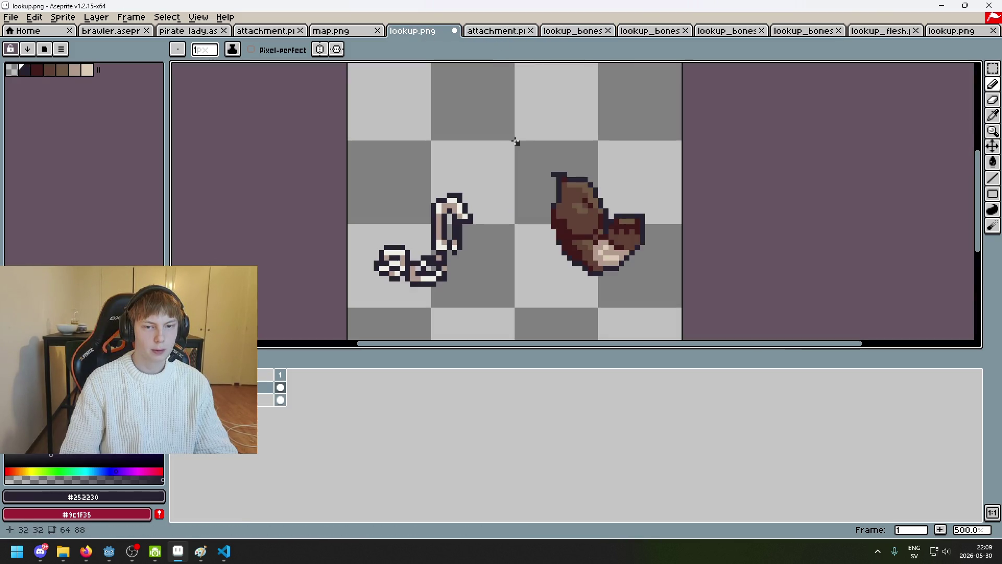
scroll(577, 246, up, 2)
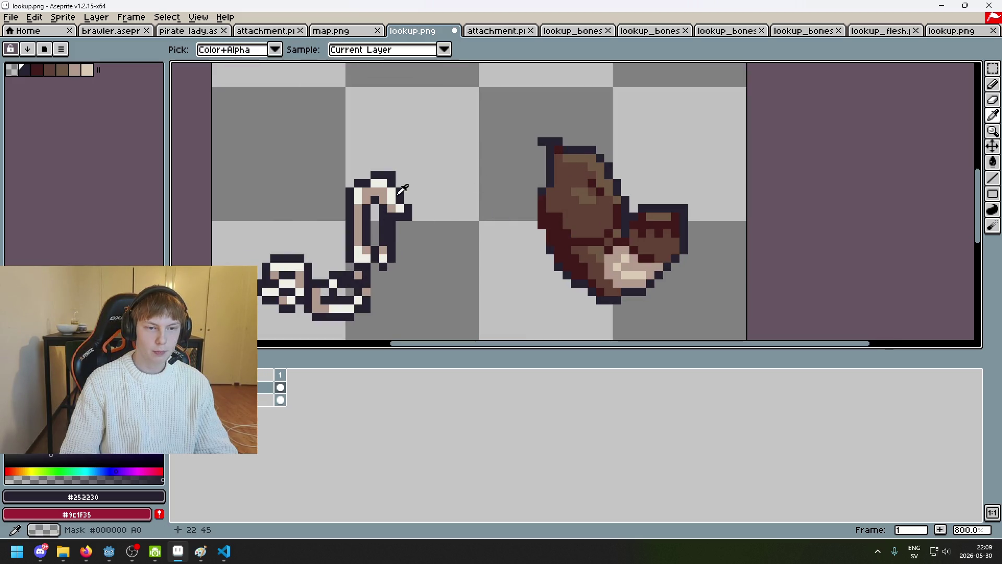
alt+click(530, 192)
scroll(564, 161, up, 2)
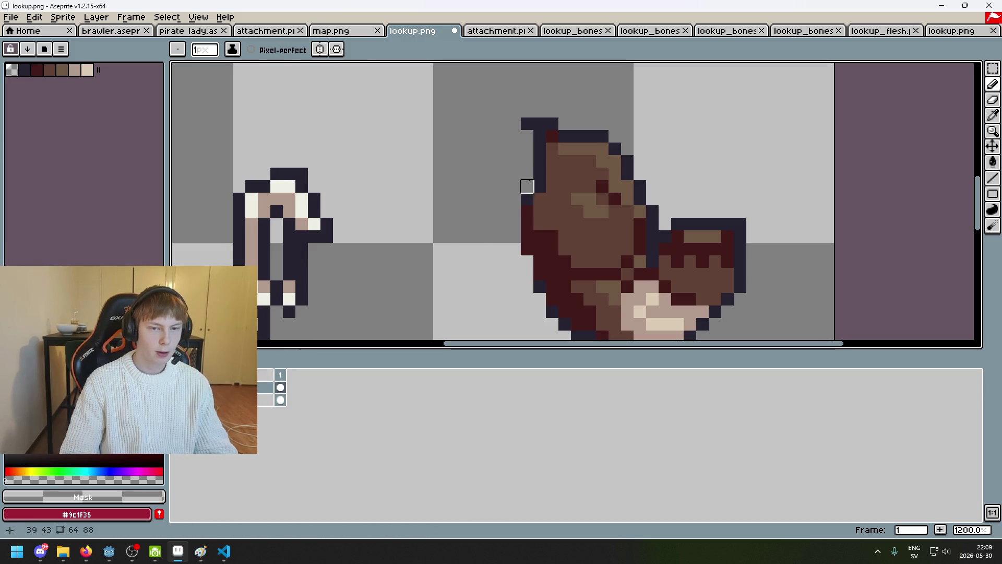
Cut the bone sprite from the third layer and paste it in place on the layer above.
click(266, 400)
click(993, 69)
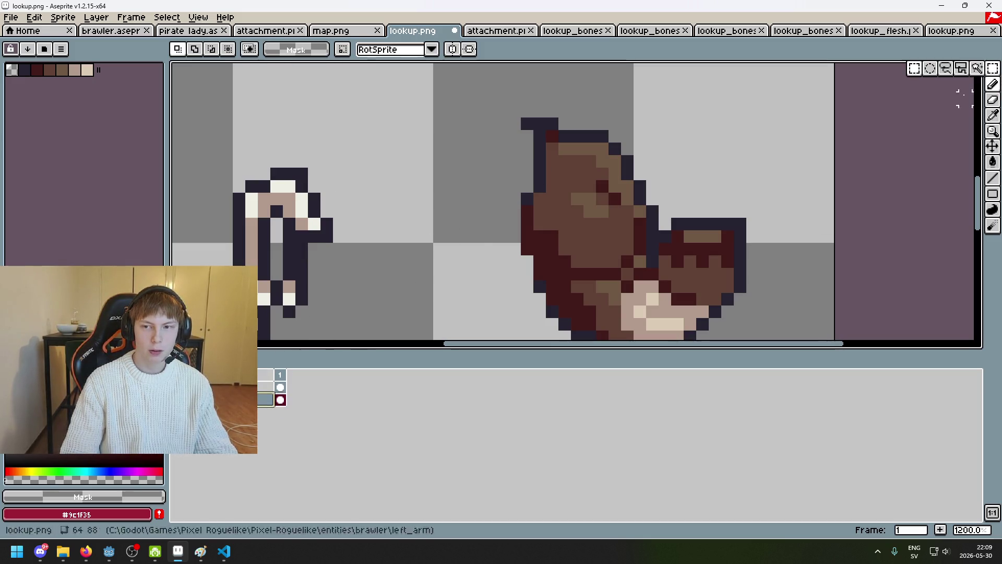
scroll(339, 243, down, 3)
drag(201, 188, 365, 340)
key(ctrl+x)
key(Up)
key(ctrl+v)
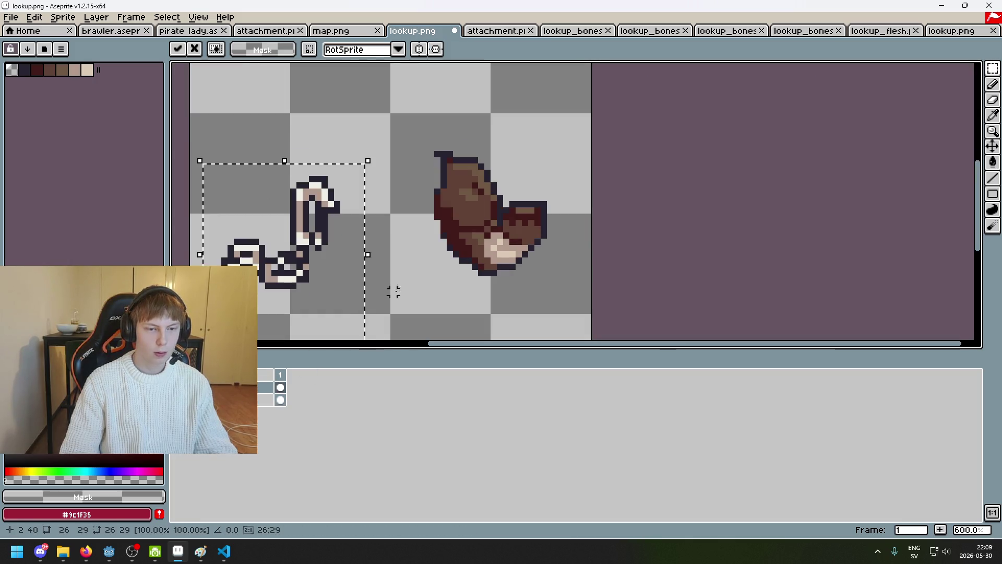
key(ctrl+d)
Eyedrop the beige skin tone #b19a8e from the bone and paint the arm's top pixel beige.
key(i)
click(321, 191)
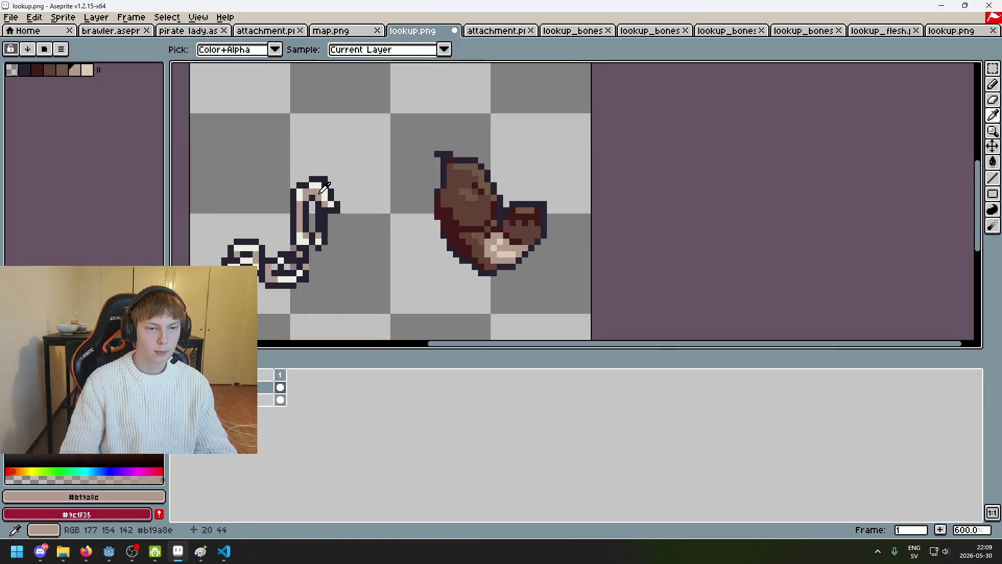
scroll(478, 173, up, 4)
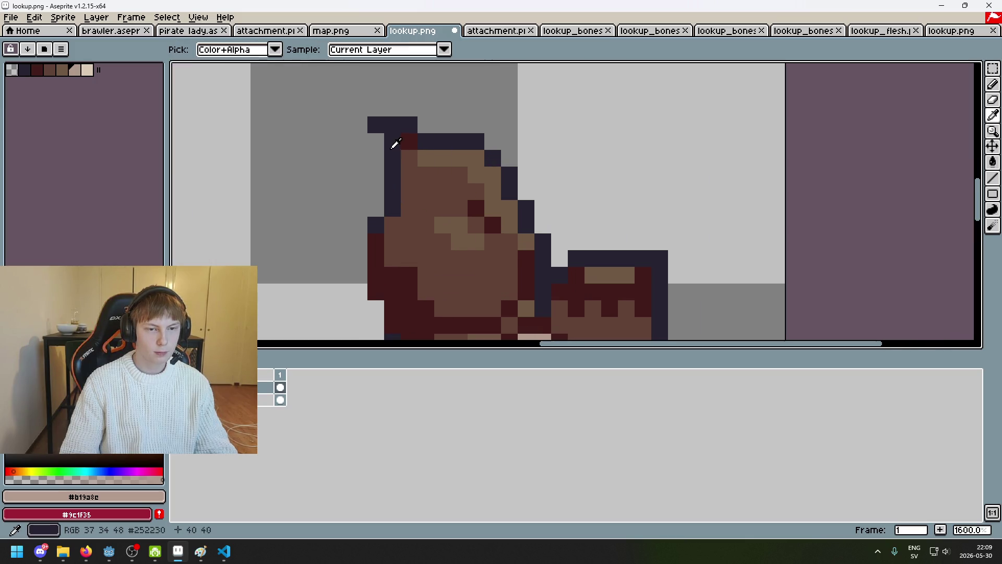
click(395, 144)
key(b)
scroll(469, 168, down, 1)
scroll(581, 180, down, 1)
scroll(581, 180, up, 1)
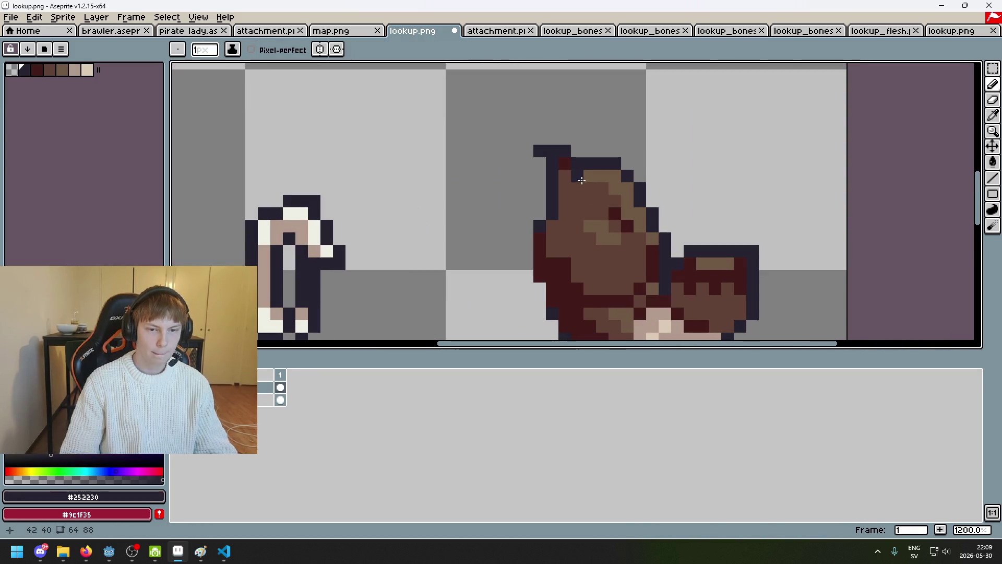
alt+click(291, 224)
click(563, 175)
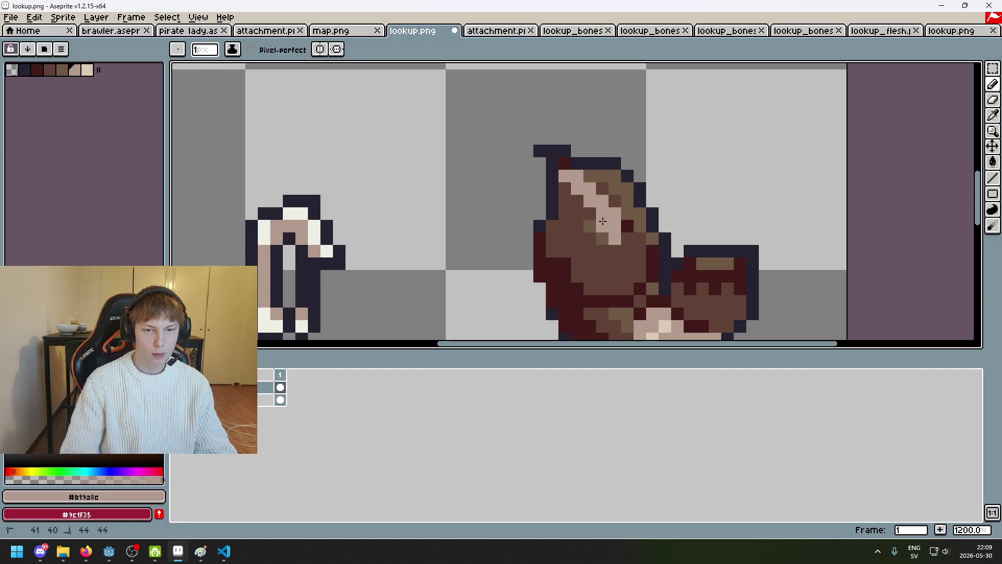
Repaint the dark-red row under the beige strip and the rounded fist in beige.
scroll(600, 219, down, 5)
scroll(576, 203, up, 3)
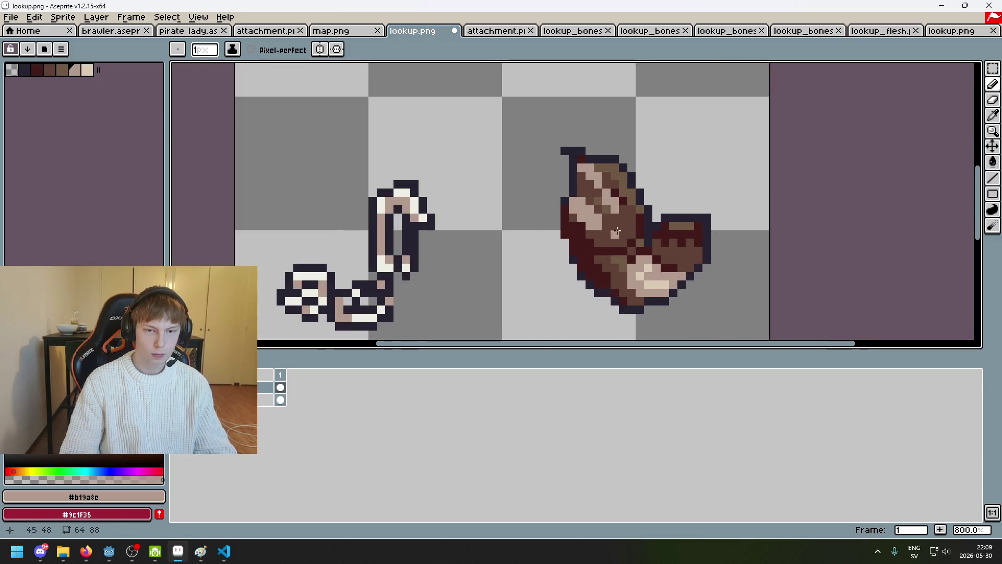
drag(617, 231, 533, 168)
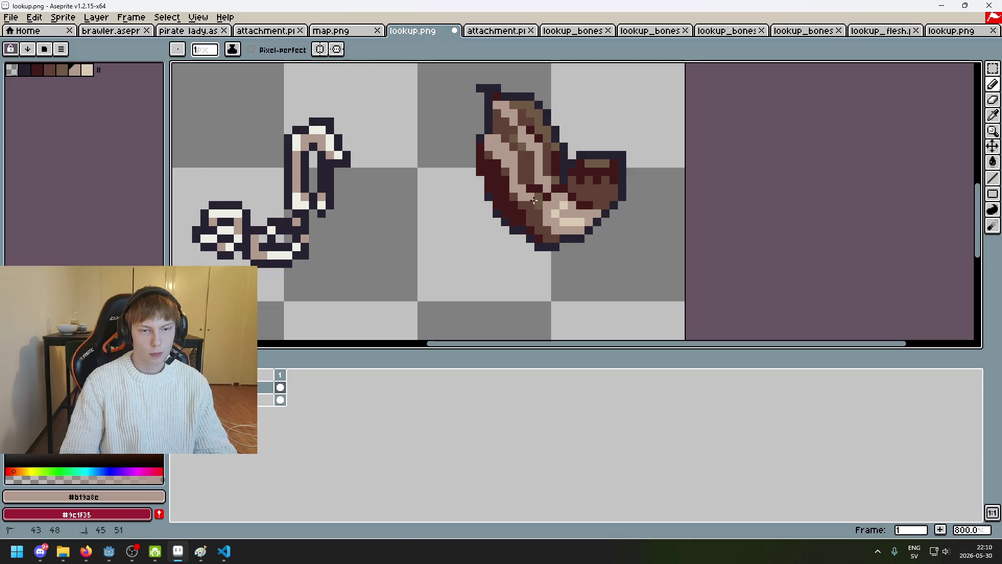
scroll(543, 194, down, 3)
scroll(543, 194, up, 3)
scroll(624, 268, left, 3)
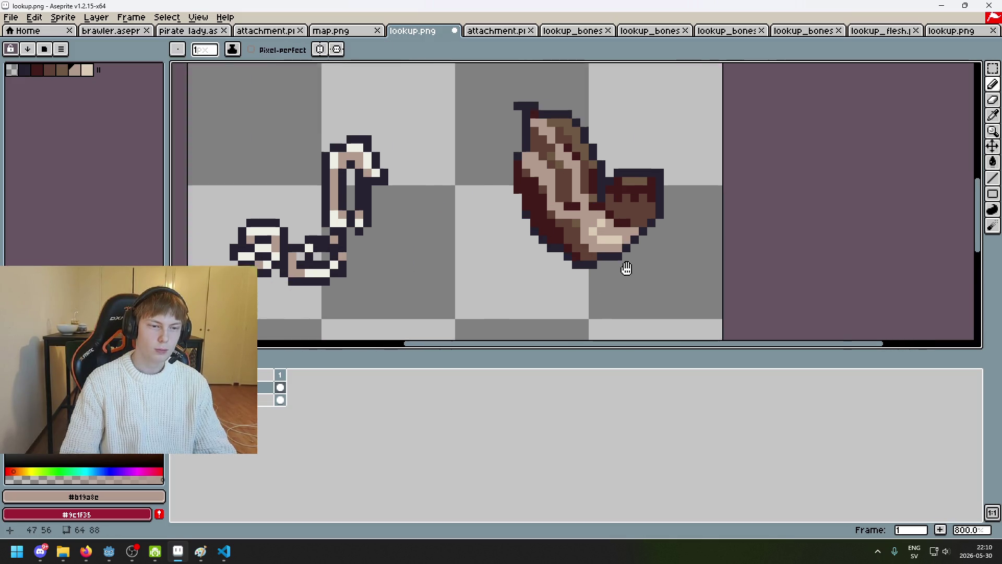
scroll(699, 194, up, 3)
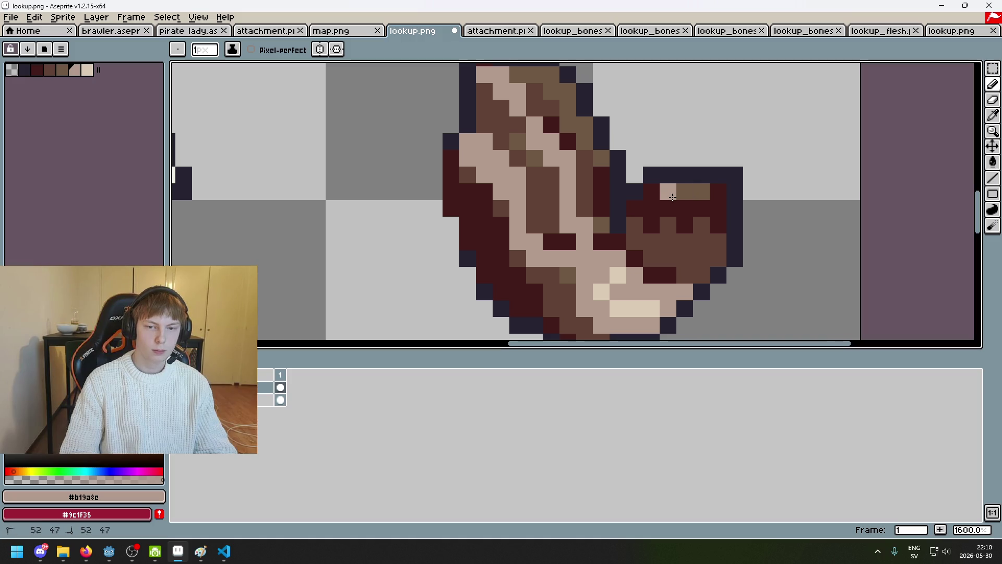
drag(716, 196, 646, 207)
scroll(666, 208, down, 3)
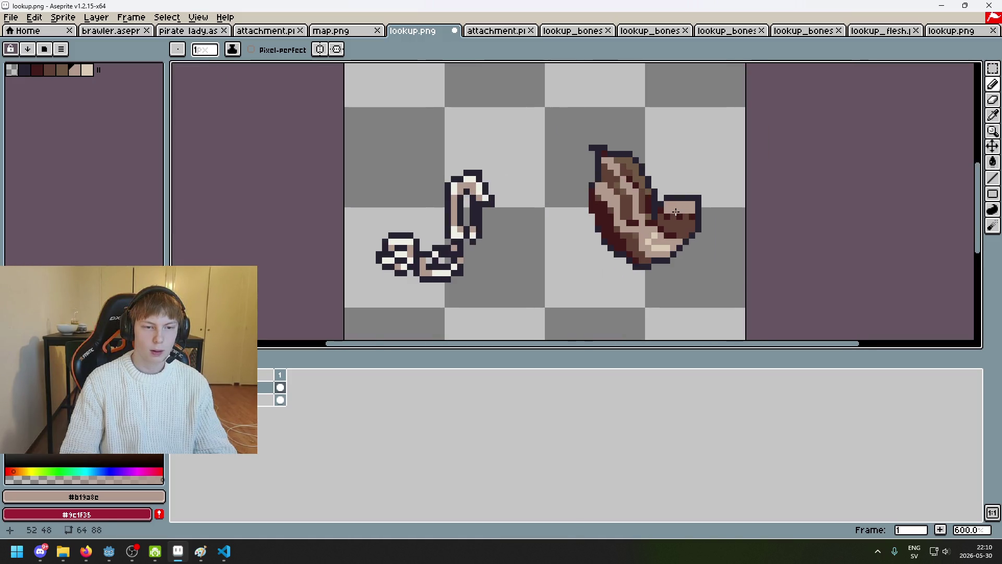
scroll(697, 215, up, 1)
drag(696, 215, 661, 223)
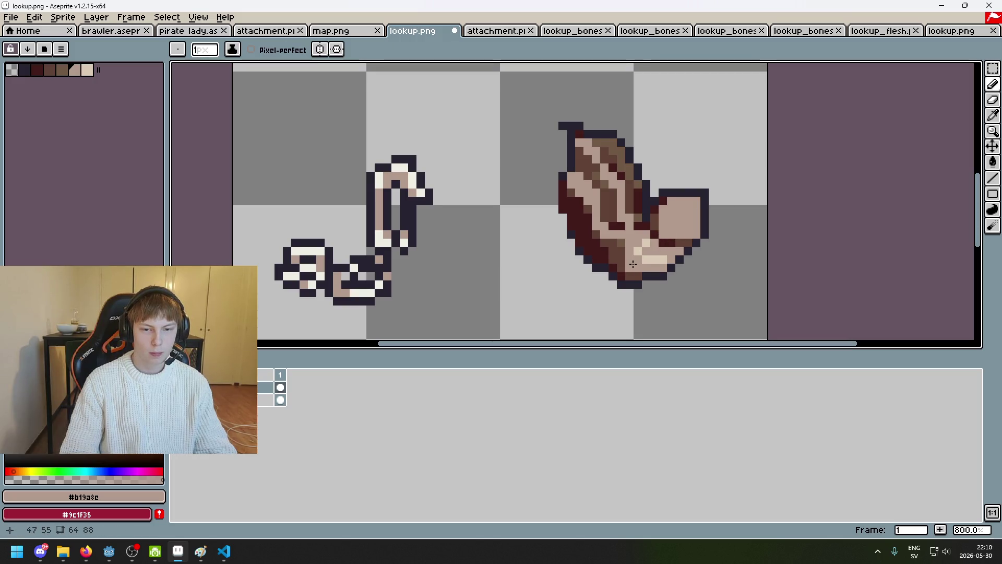
drag(633, 264, 541, 268)
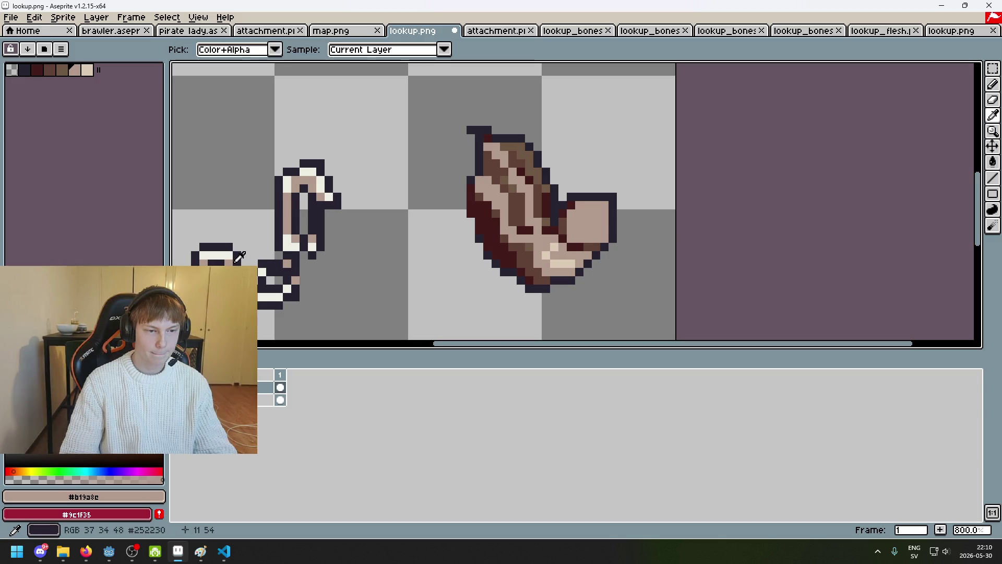
Outline the fist's bottom edge in dark #252230, undoing the trial right-side and top-row strokes.
alt+click(563, 239)
scroll(566, 238, up, 3)
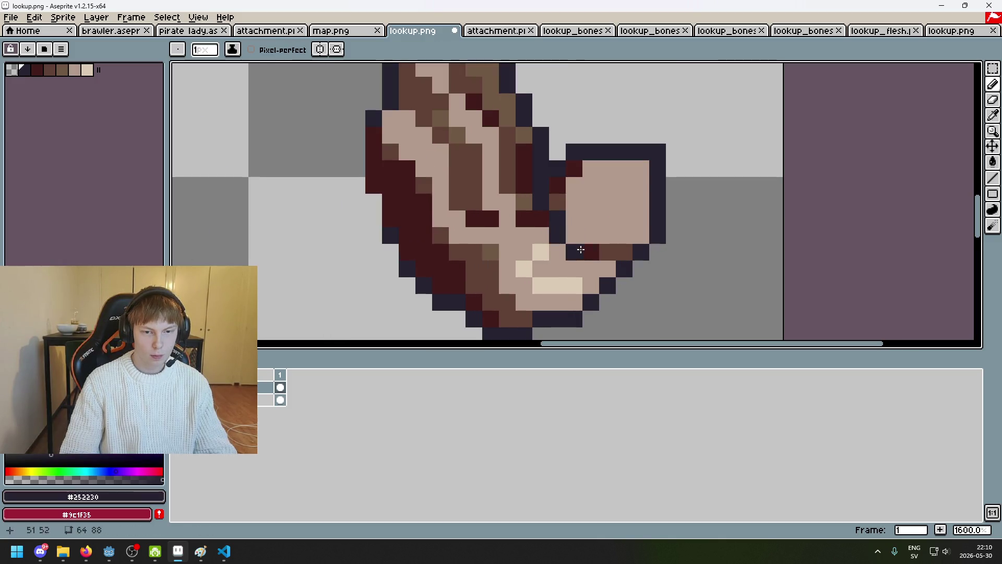
mouse_move(580, 249)
mouse_down()
mouse_move(609, 250)
mouse_move(639, 196)
mouse_up()
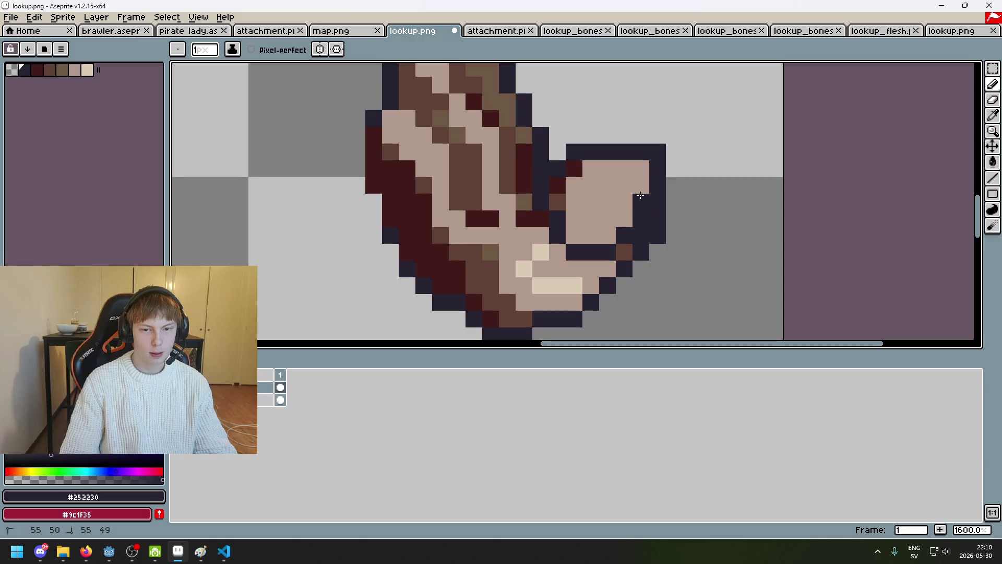
click(594, 179)
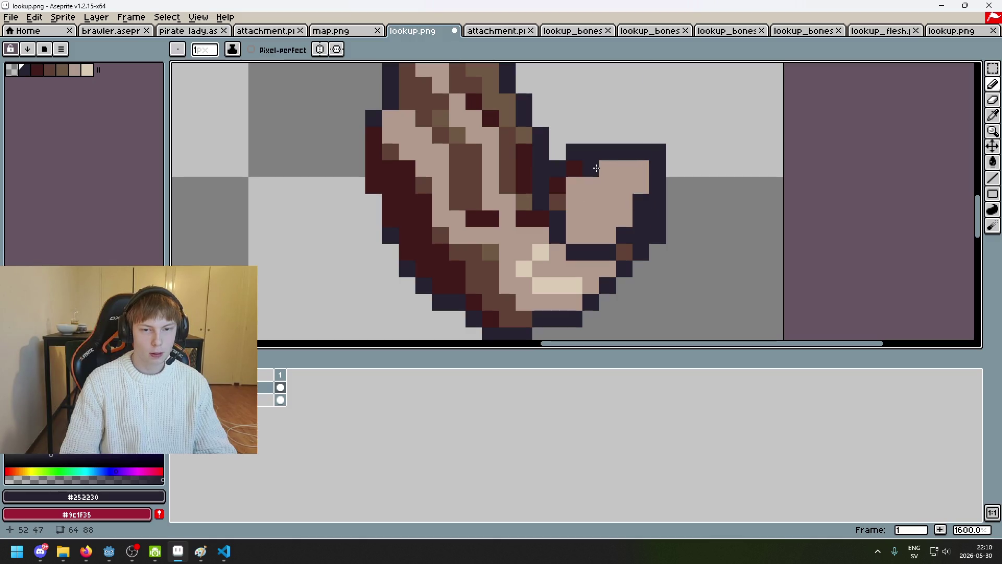
key(ctrl+z)
key(ctrl+z)
drag(606, 168, 649, 170)
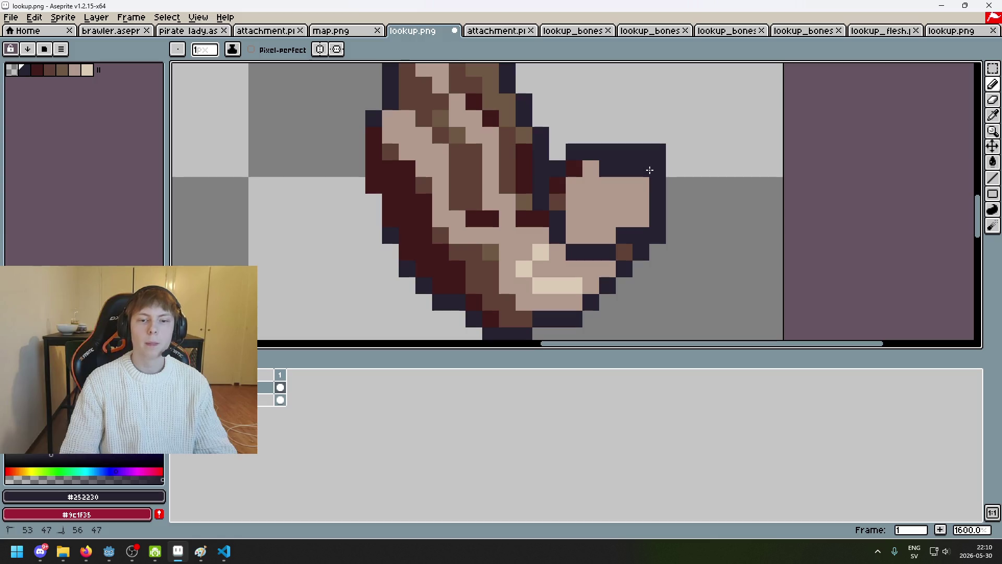
key(ctrl+z)
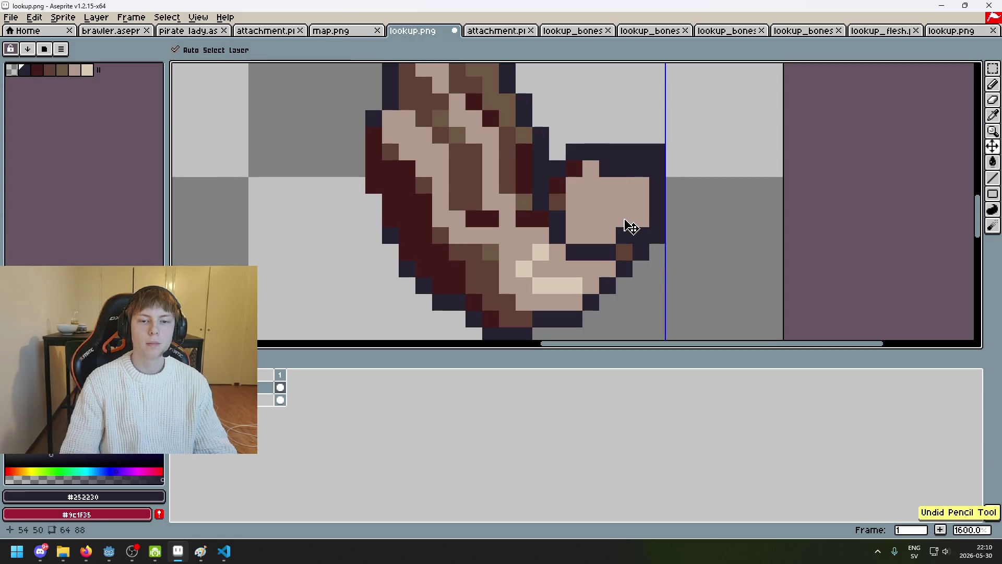
key(ctrl+z)
key(ctrl+y)
key(ctrl+z)
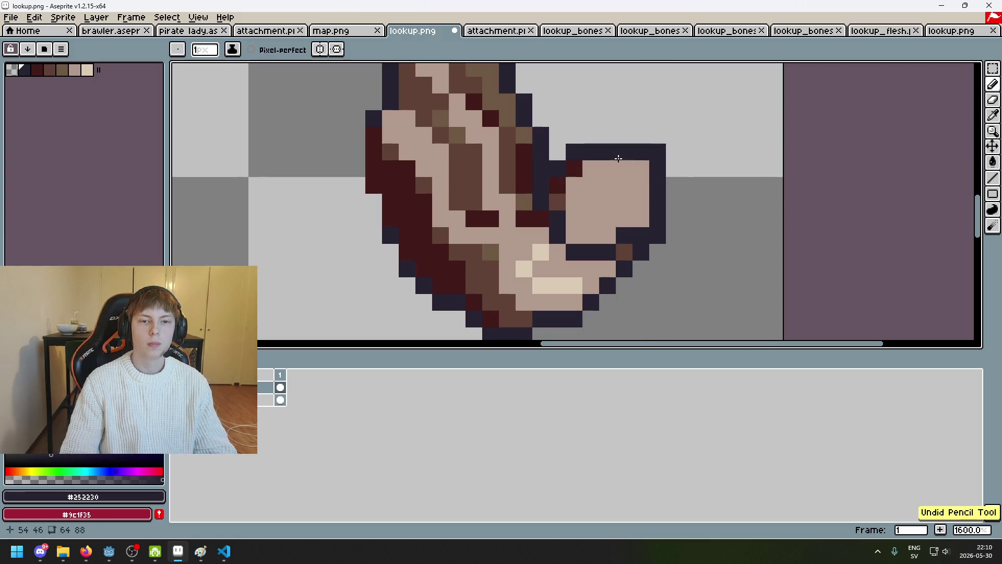
click(368, 33)
click(424, 31)
Check a change in lookup_bones.png via undo/redo, then return through attachment.png to lookup.png.
click(488, 32)
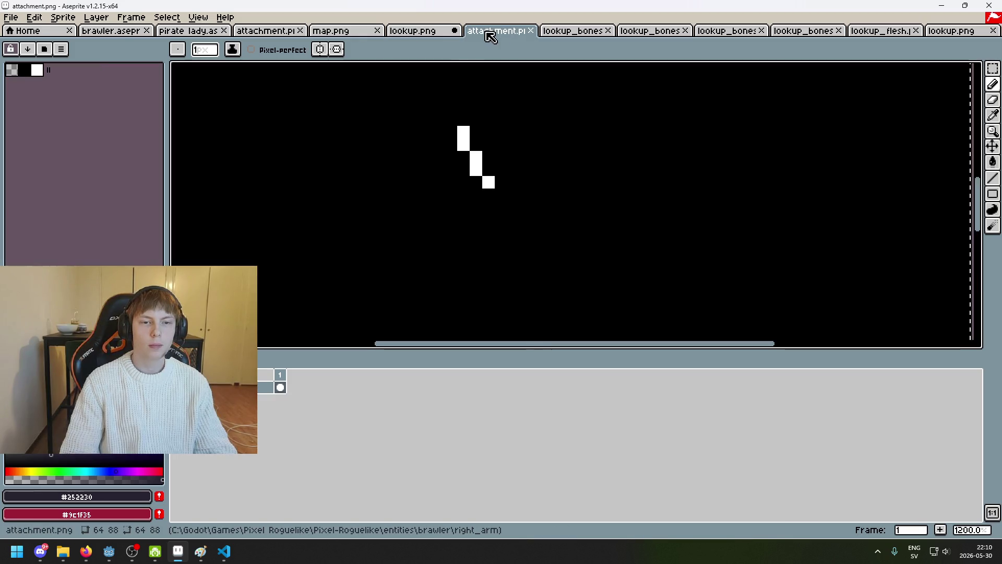
click(585, 30)
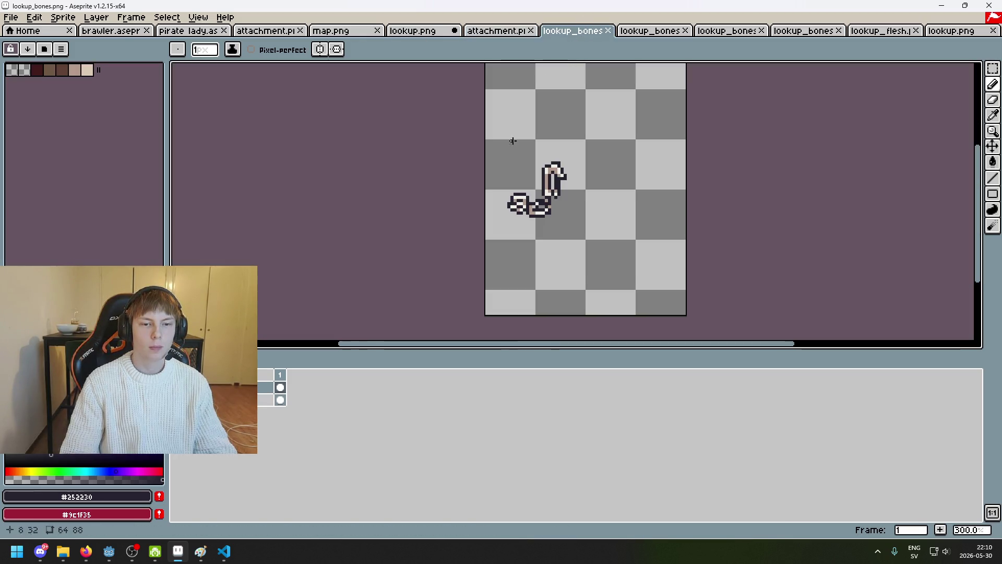
key(ctrl+z)
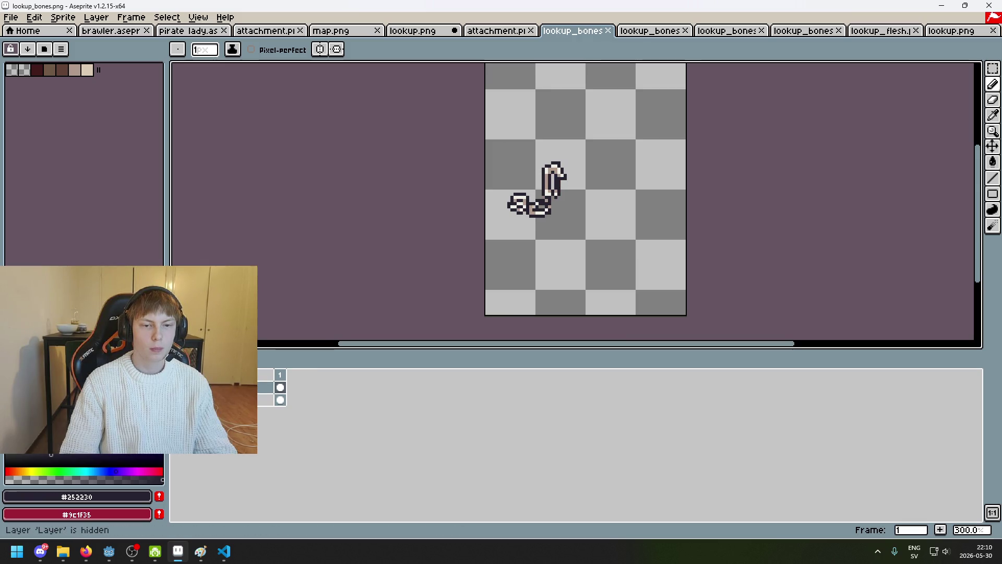
key(ctrl+y)
key(ctrl+z)
key(ctrl+shift+Tab)
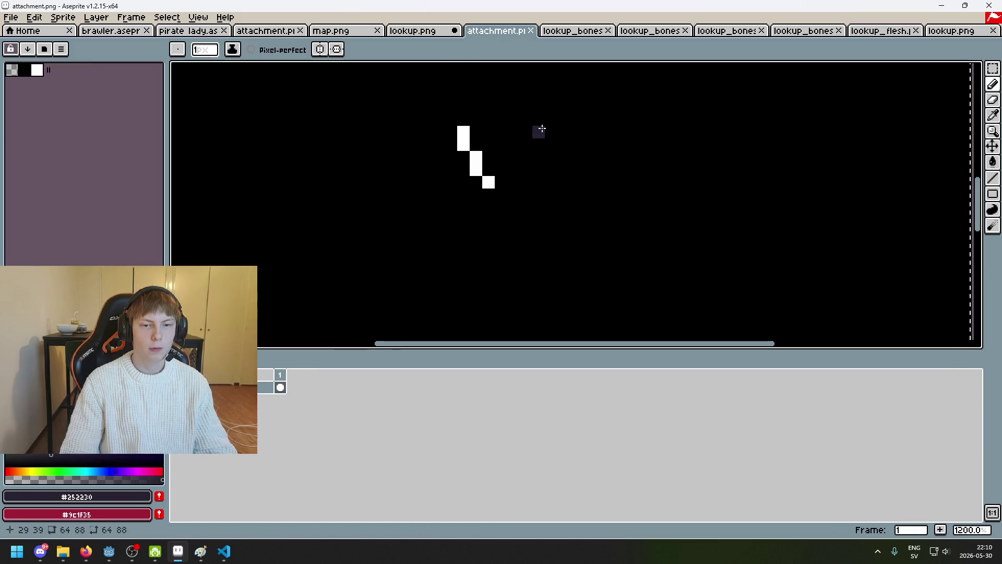
key(ctrl+shift+Tab)
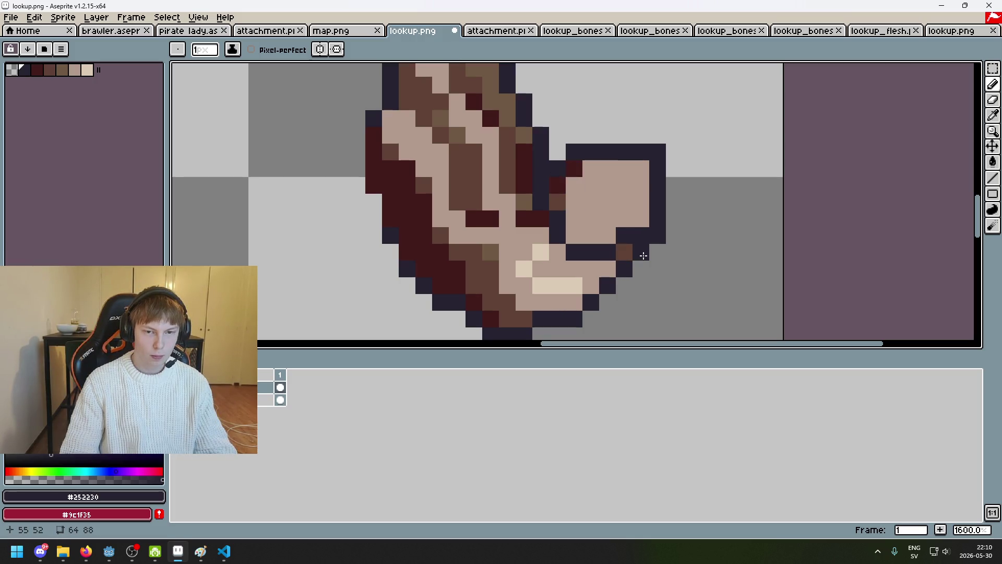
Outline the hand's lower edge and bottom corner with dark #252230 pixels.
scroll(542, 191, up, 1)
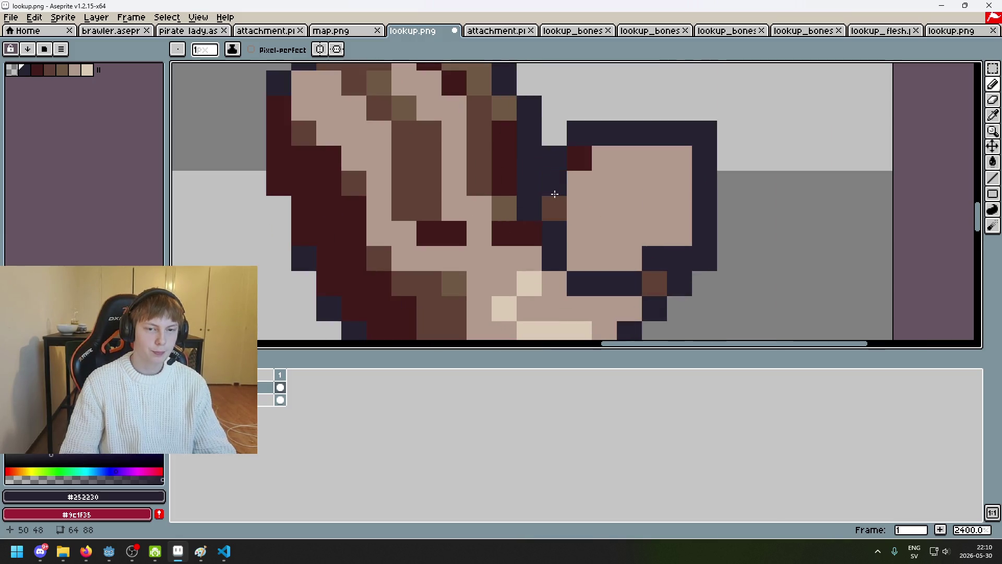
scroll(530, 180, up, 1)
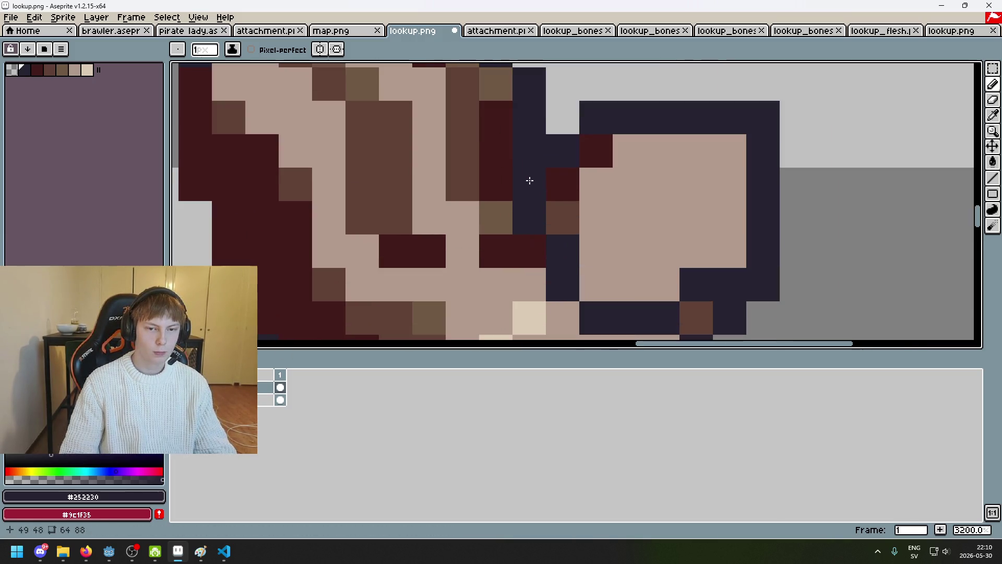
scroll(531, 214, down, 3)
mouse_move(562, 288)
mouse_down()
mouse_move(650, 242)
mouse_move(599, 270)
mouse_up()
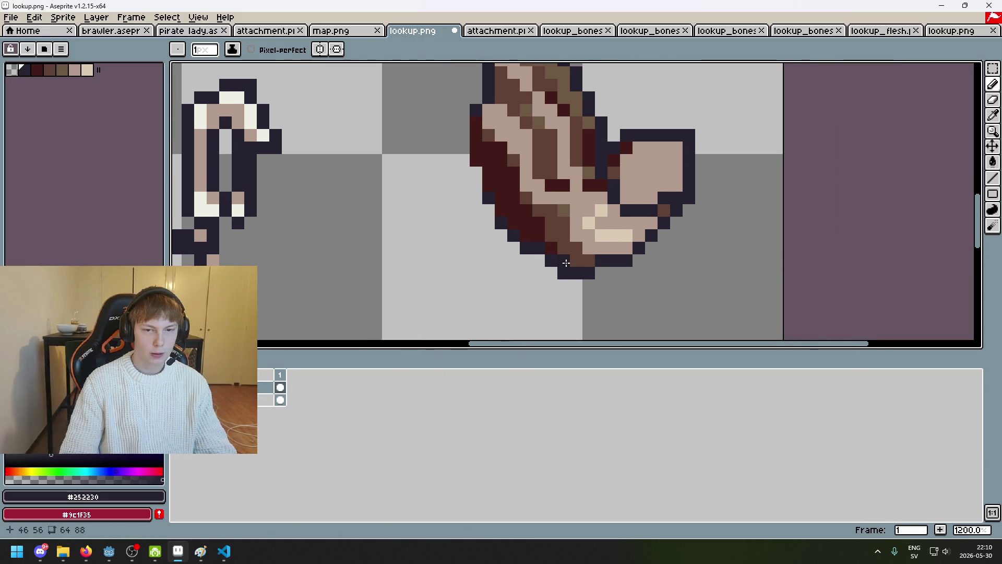
scroll(565, 263, up, 1)
scroll(600, 250, down, 2)
scroll(588, 240, up, 2)
mouse_move(577, 211)
mouse_down()
mouse_move(586, 249)
mouse_move(660, 263)
mouse_up()
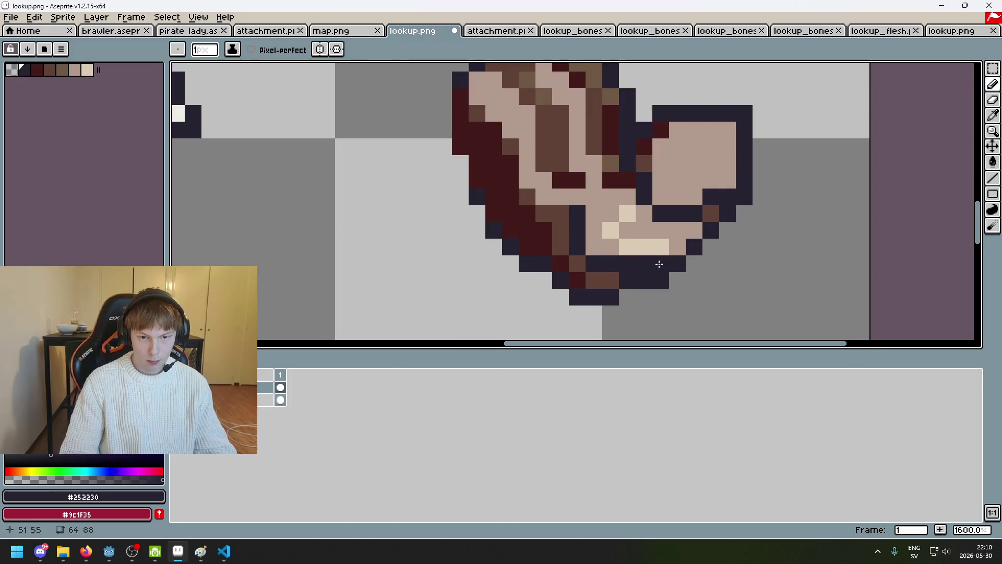
click(694, 230)
key(ctrl+z)
click(677, 251)
click(694, 230)
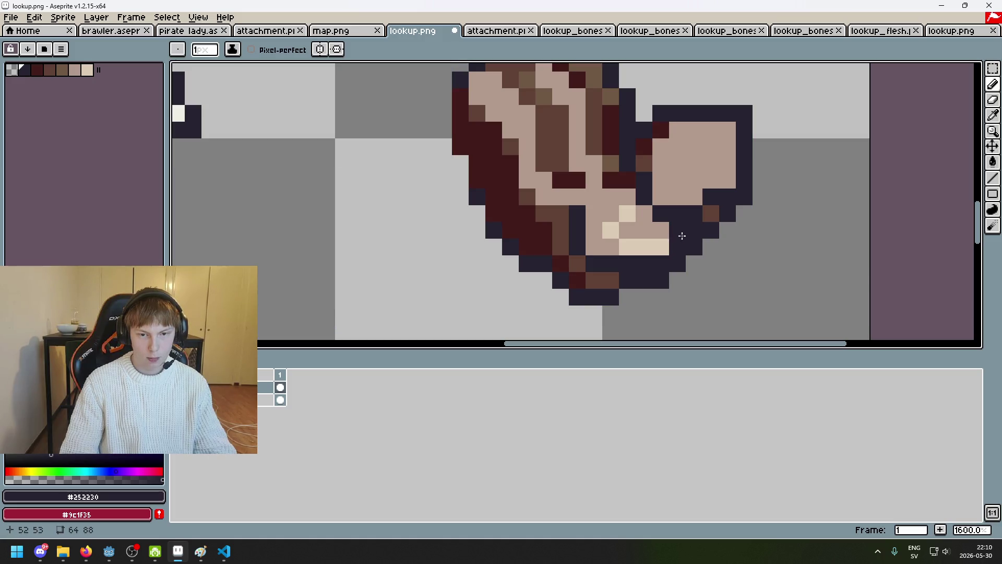
With the shading layer hidden, add two dark outline pixels and fill the hand gap with skin #b19a8c.
click(178, 399)
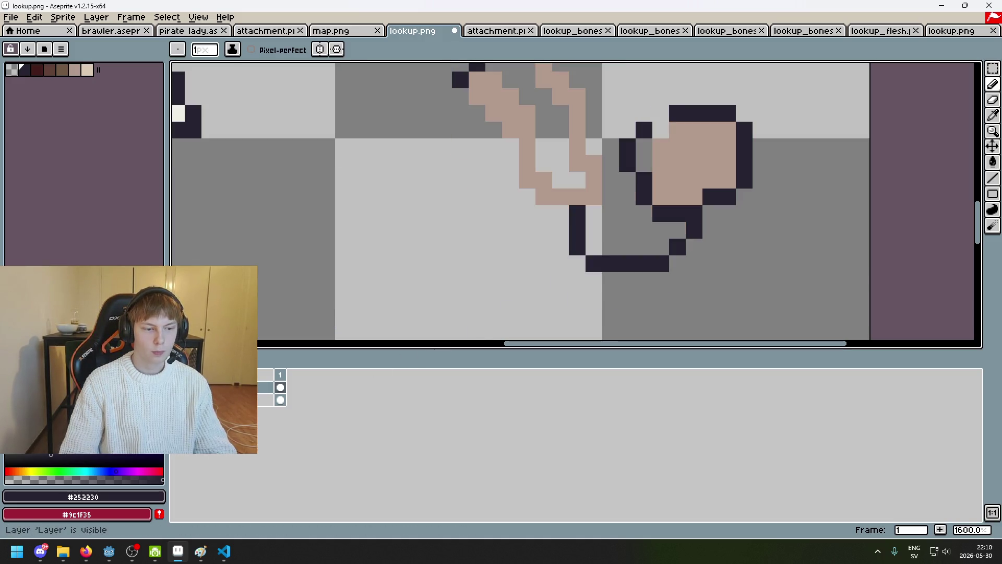
key(minus)
click(178, 399)
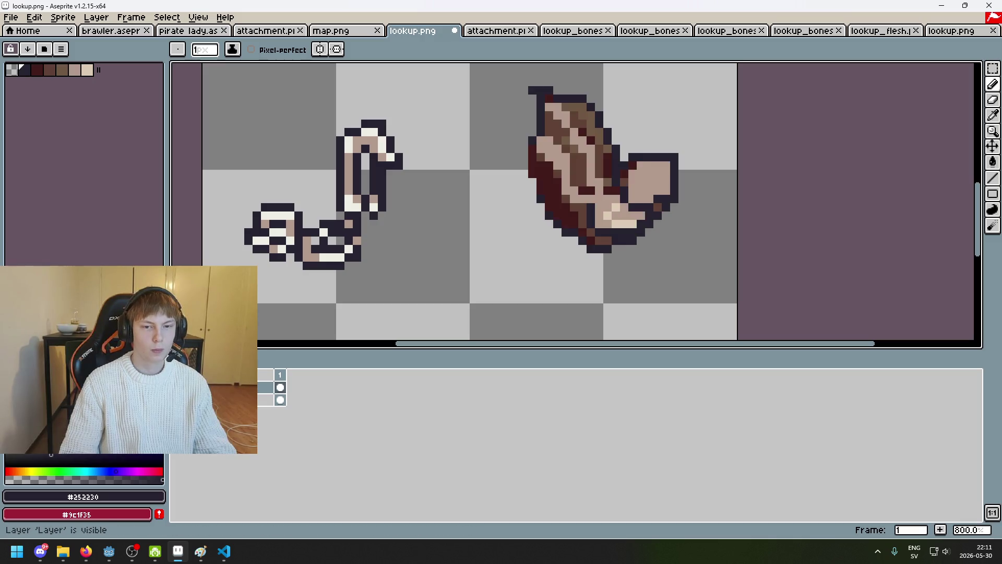
click(178, 399)
scroll(616, 193, up, 5)
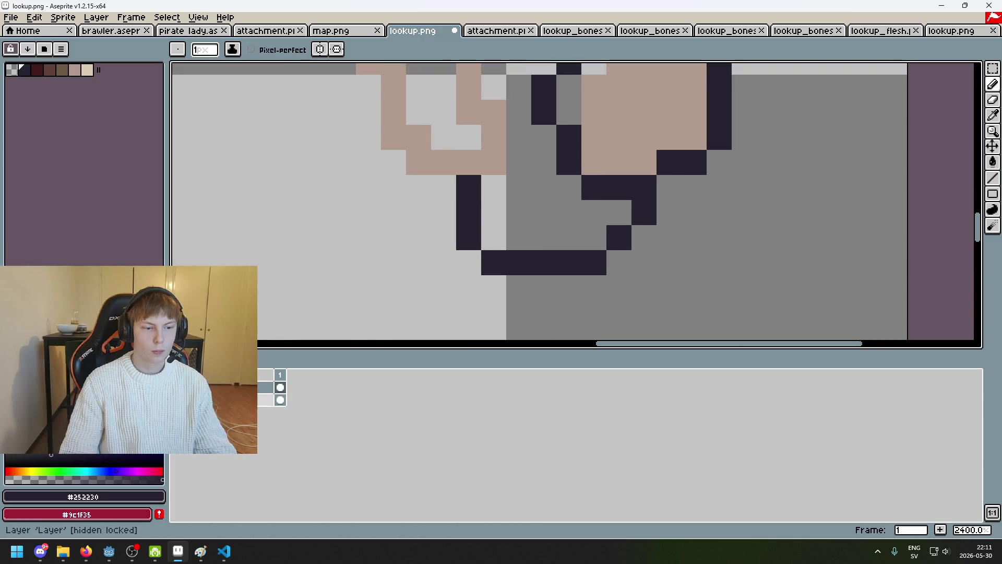
click(177, 400)
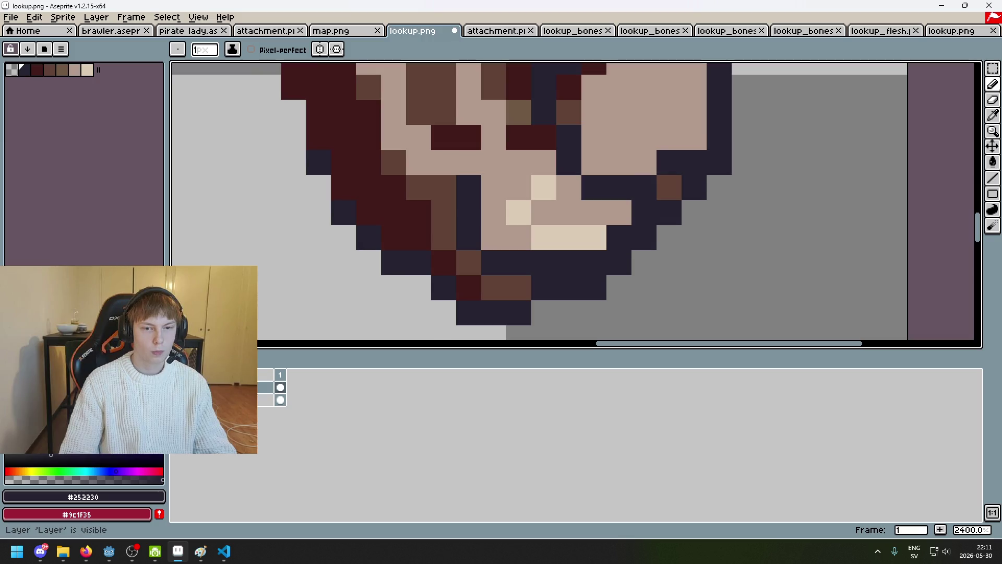
click(178, 399)
drag(543, 162, 515, 161)
alt+click(495, 162)
mouse_move(568, 187)
mouse_down()
mouse_move(505, 199)
mouse_move(615, 208)
mouse_move(523, 233)
mouse_move(590, 235)
mouse_up()
Check the skin fill against the shading layer and pick the dark outline colour #252230.
scroll(578, 225, down, 3)
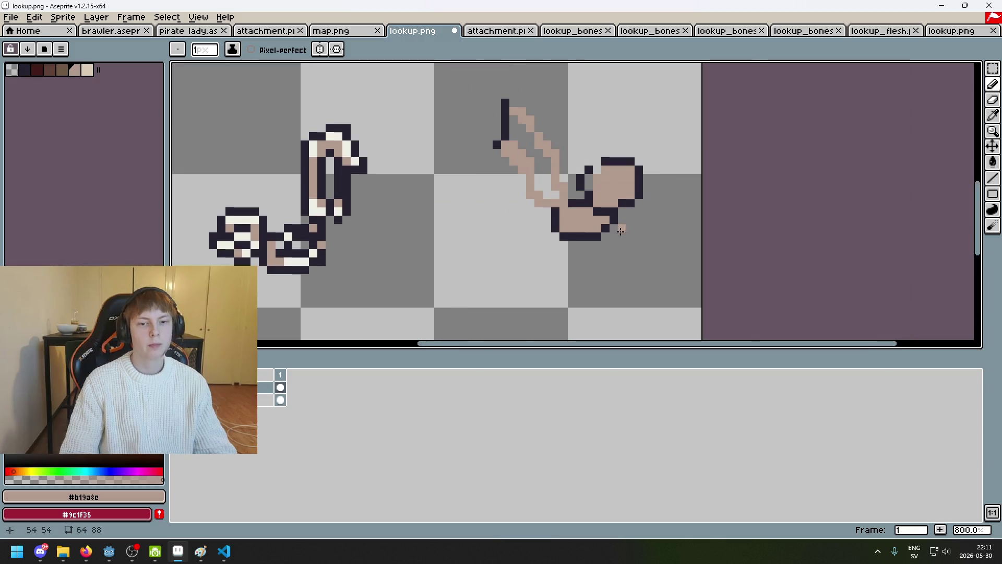
scroll(578, 224, down, 1)
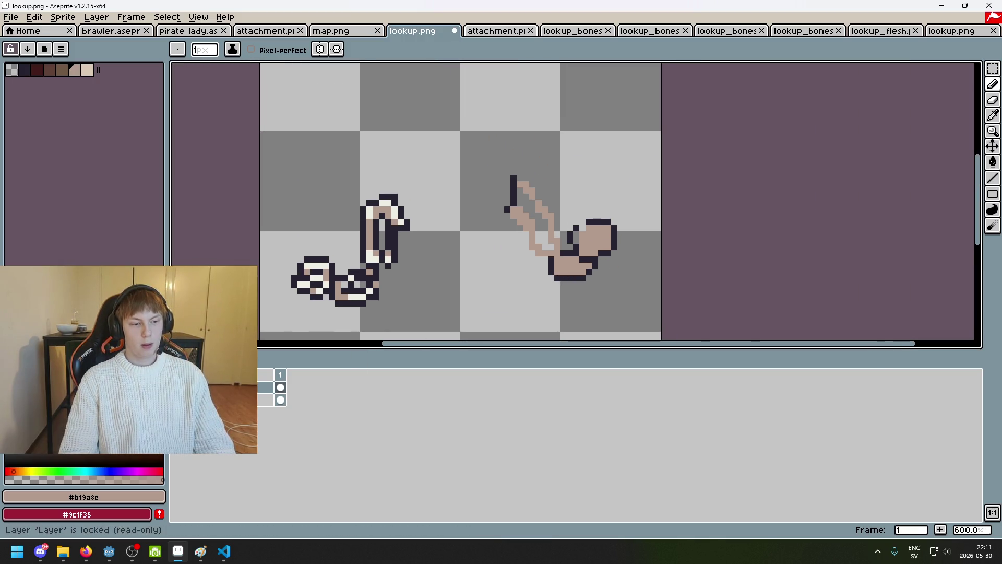
click(177, 400)
click(178, 400)
scroll(563, 277, up, 4)
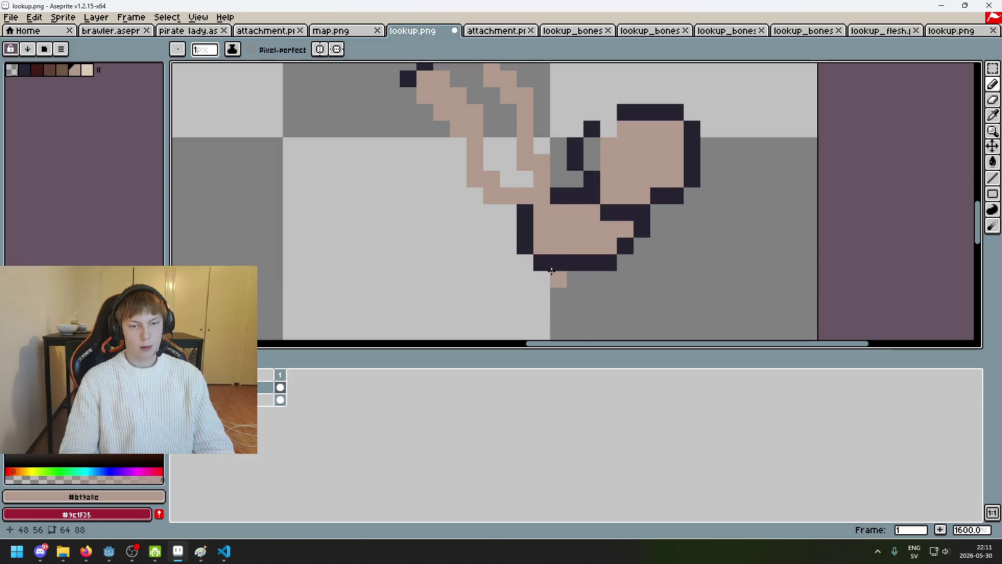
alt+click(534, 230)
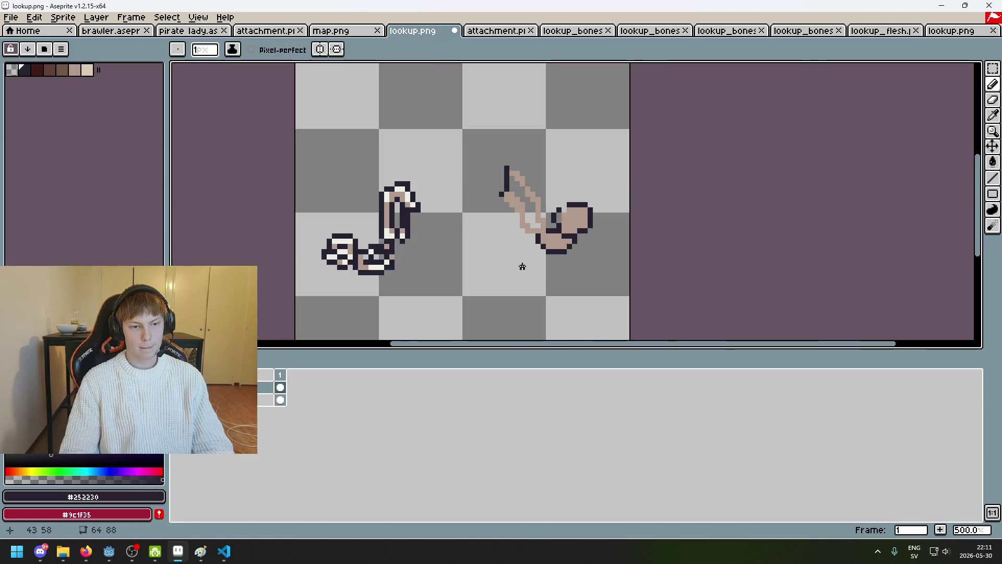
scroll(540, 225, up, 4)
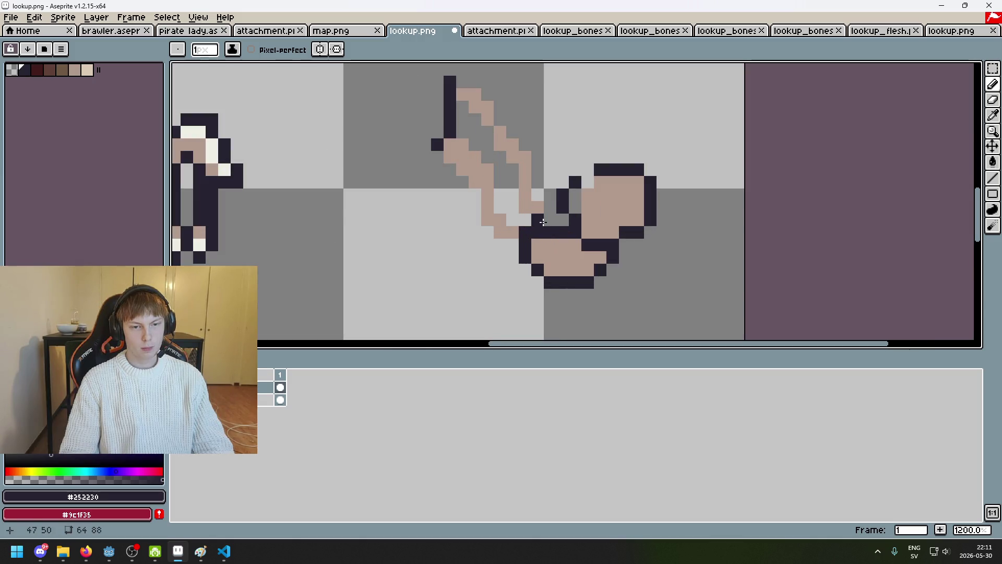
scroll(543, 223, down, 5)
Toggle the shading layer on and off to compare, leaving it hidden for editing.
click(9, 400)
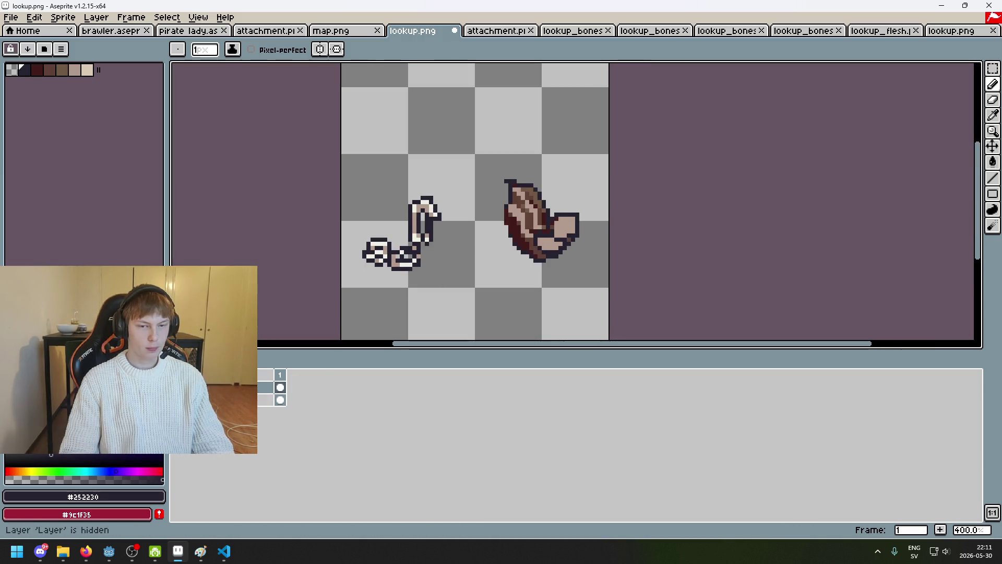
click(8, 400)
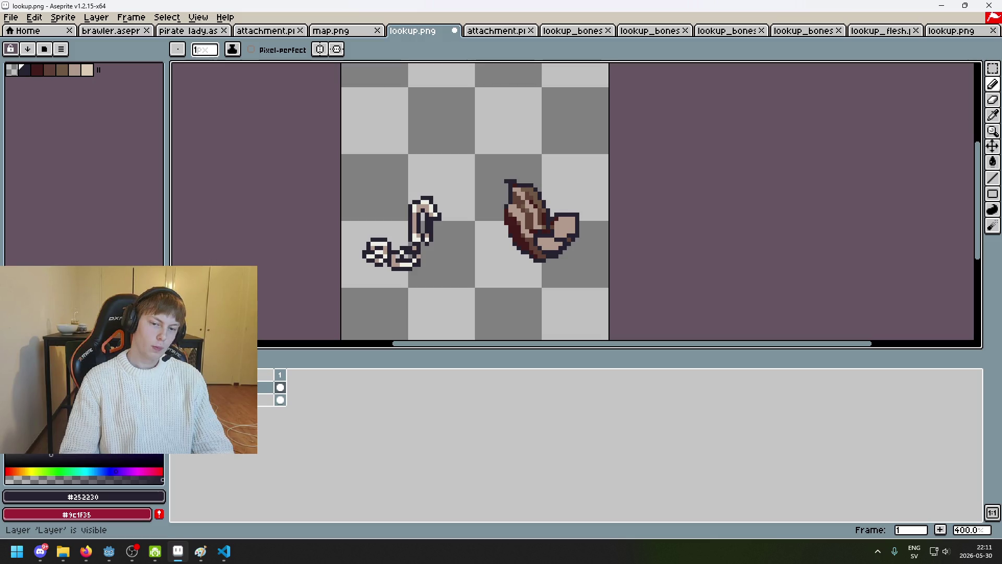
click(8, 400)
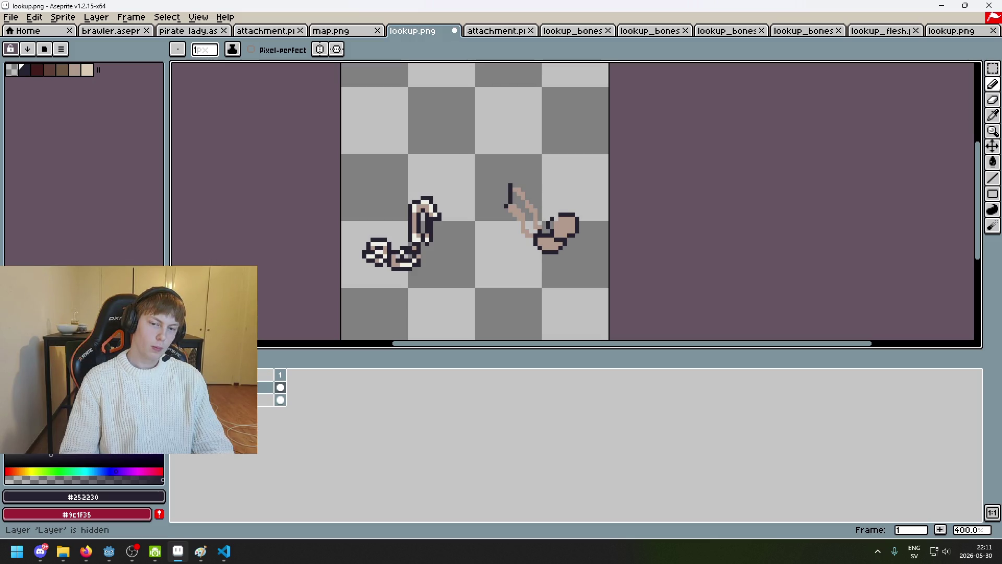
click(8, 400)
click(8, 400)
click(9, 400)
click(9, 399)
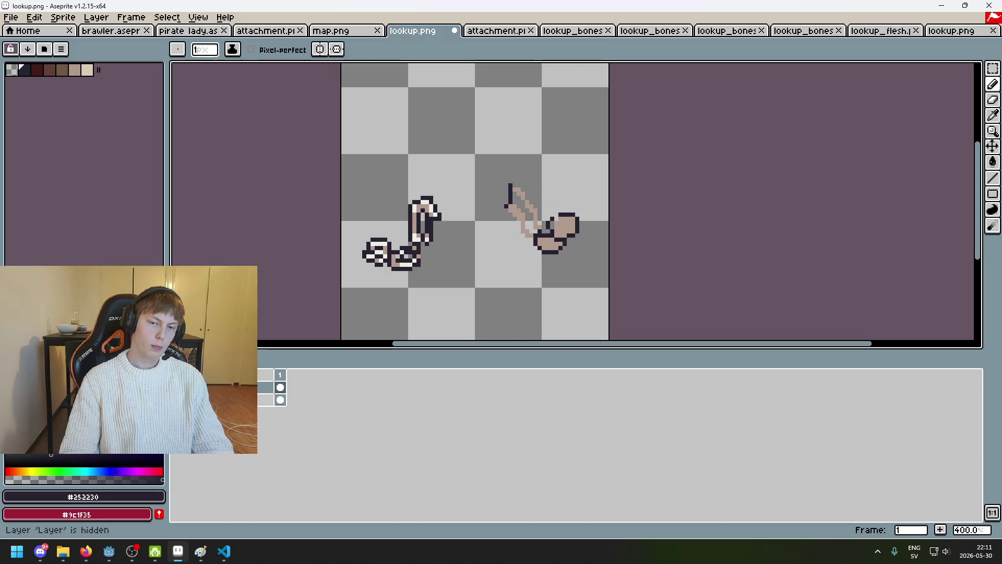
Draw the dark outline along the upper arm's inner edge, extending it up to the arm's top.
scroll(539, 207, up, 6)
key(e)
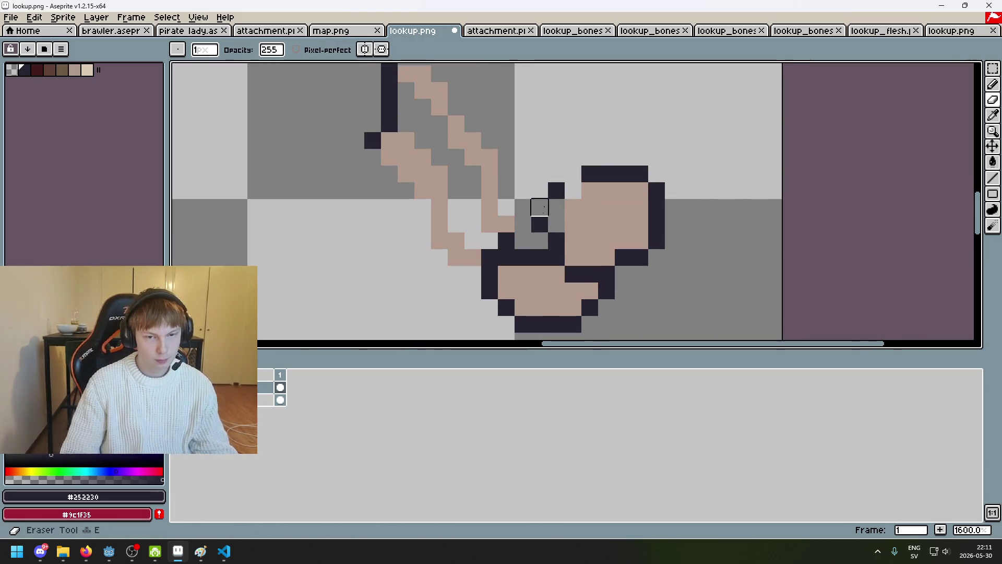
key(b)
scroll(479, 269, down, 6)
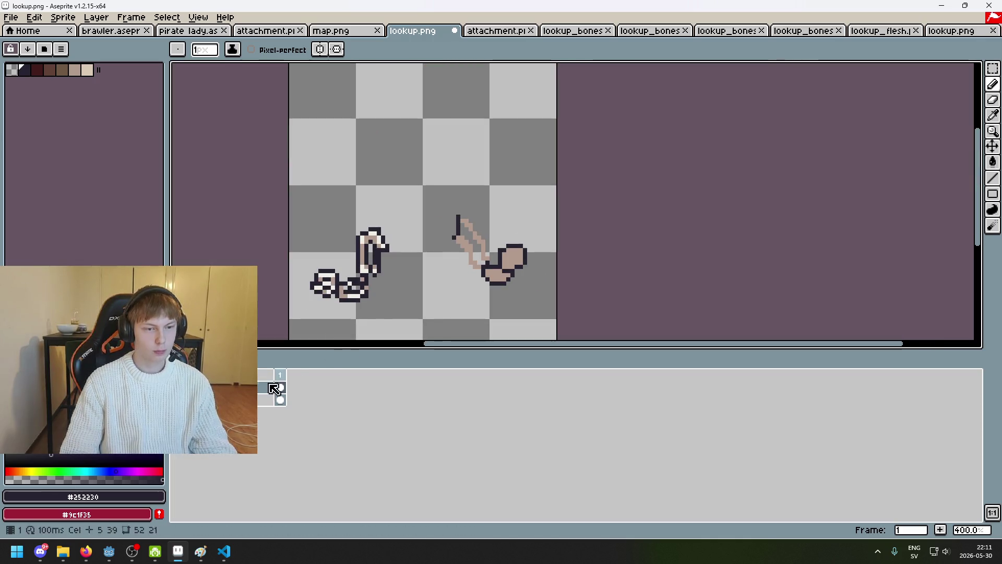
scroll(517, 264, up, 5)
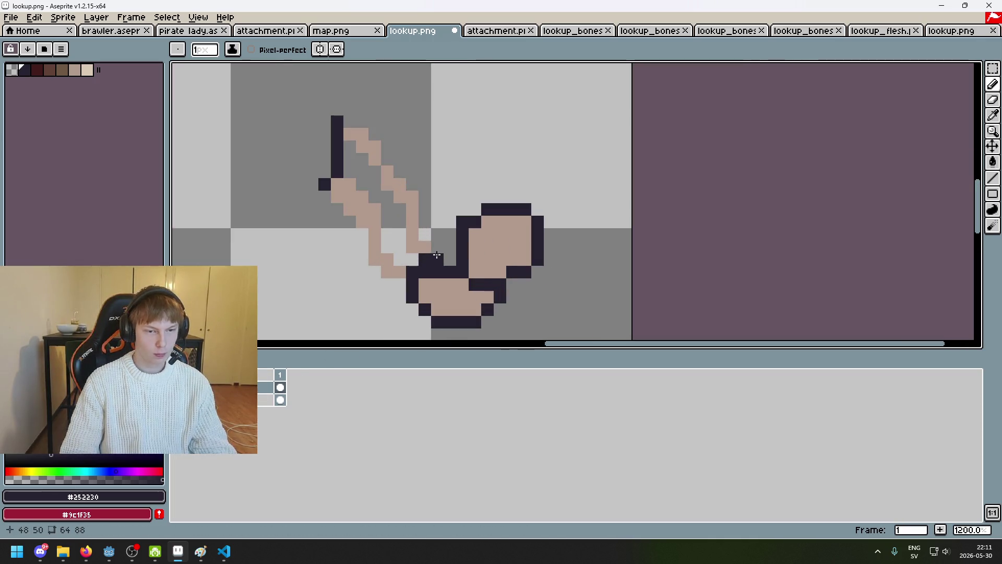
drag(437, 247, 421, 213)
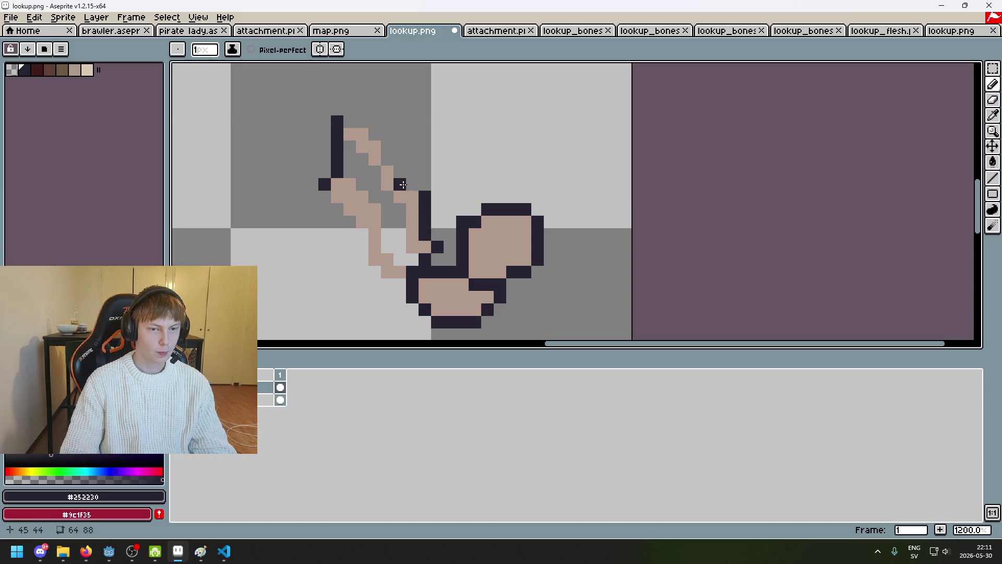
shift+click(390, 158)
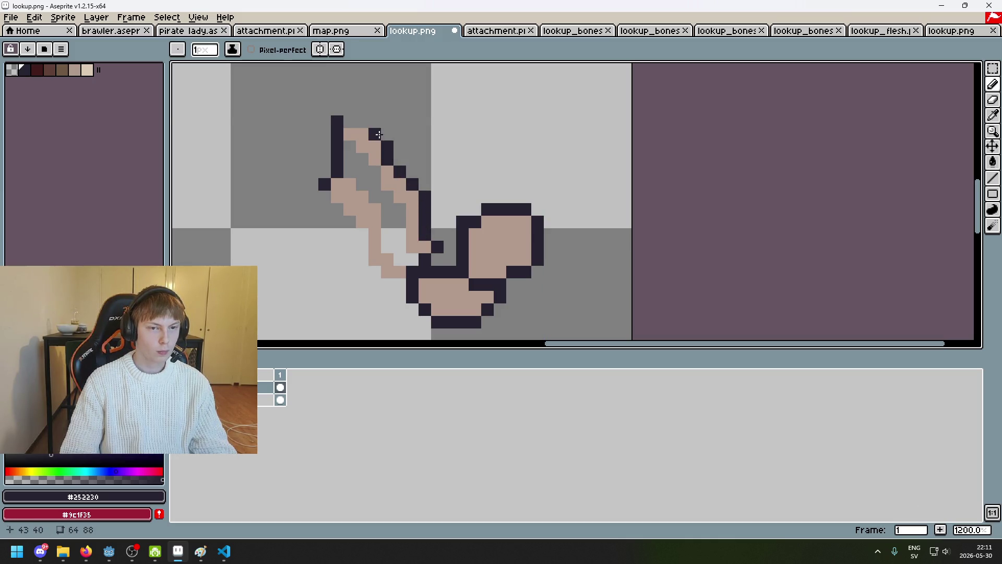
drag(378, 134, 348, 121)
drag(361, 234, 639, 202)
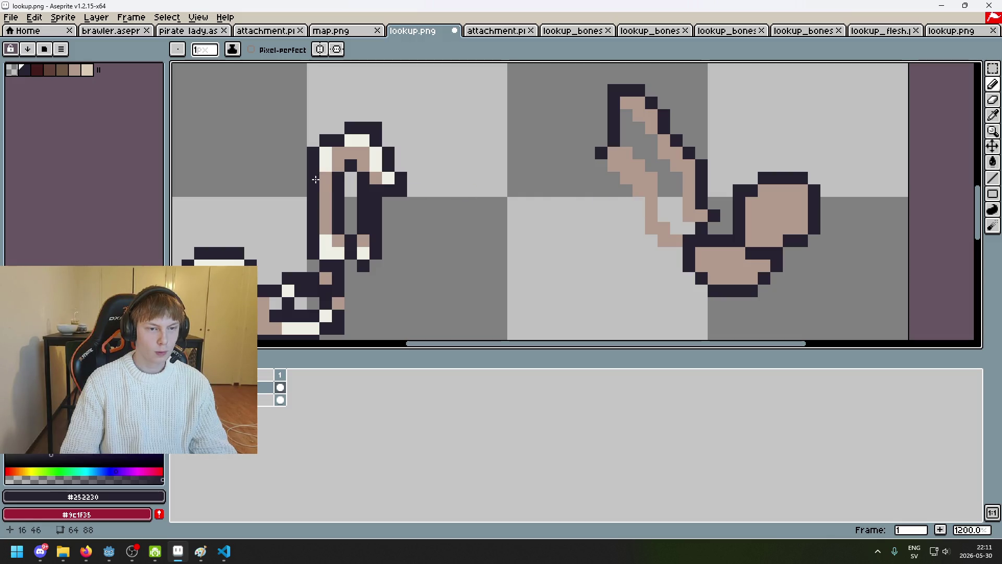
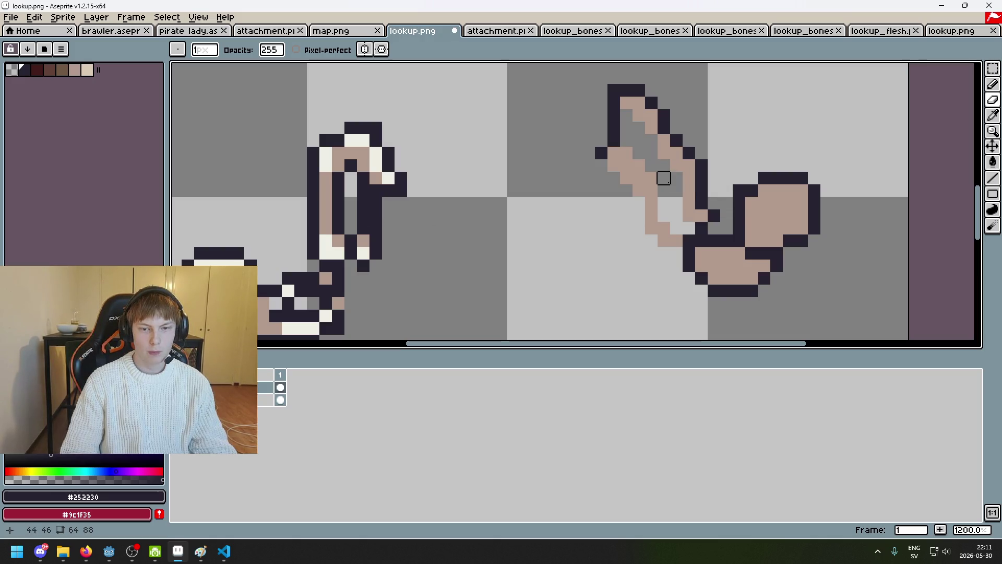
Draw the #252230 dark outline along the forearm's left edge and down toward the wrist.
drag(639, 203, 572, 214)
click(547, 177)
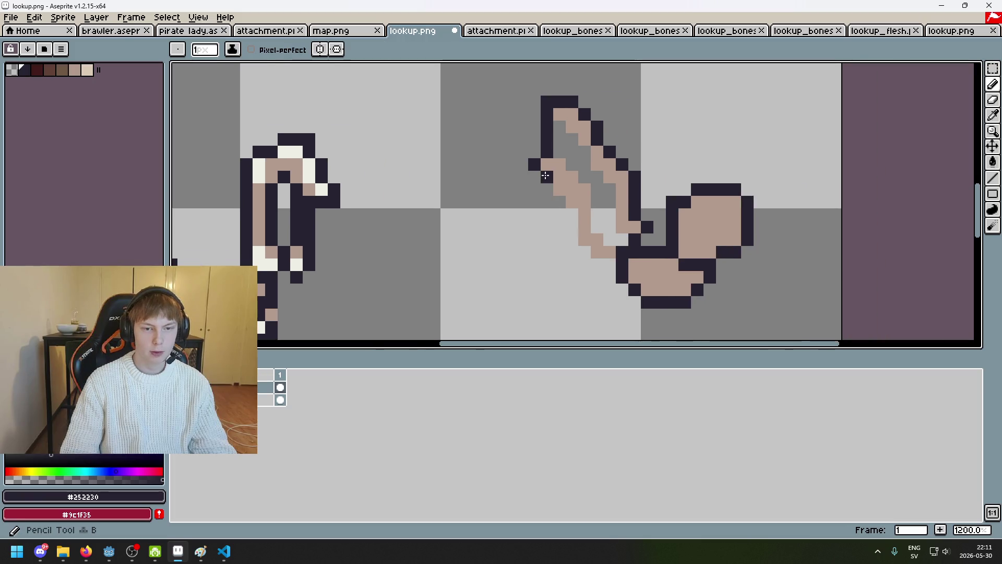
click(559, 190)
click(572, 203)
click(585, 228)
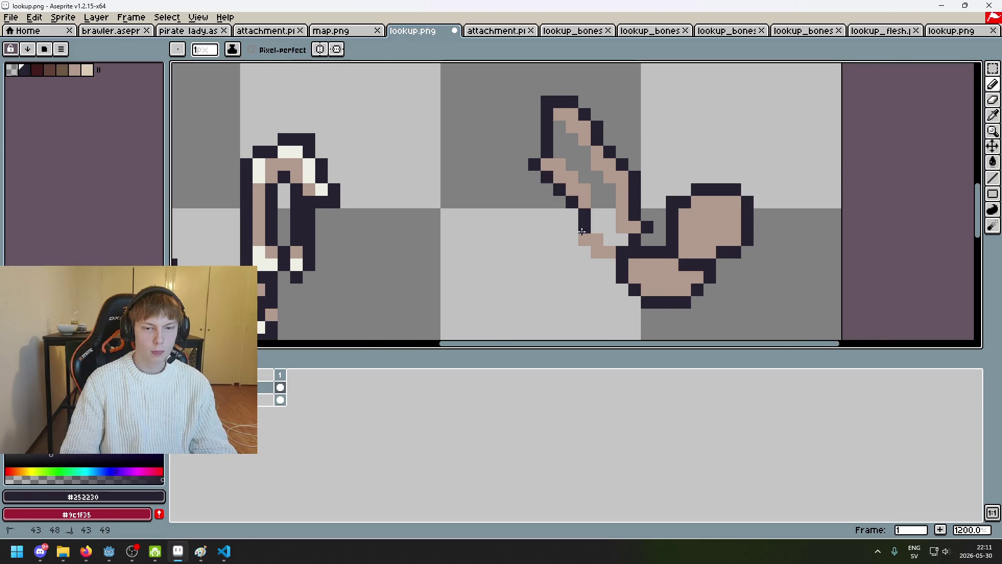
click(584, 240)
click(597, 253)
click(609, 253)
scroll(616, 249, down, 3)
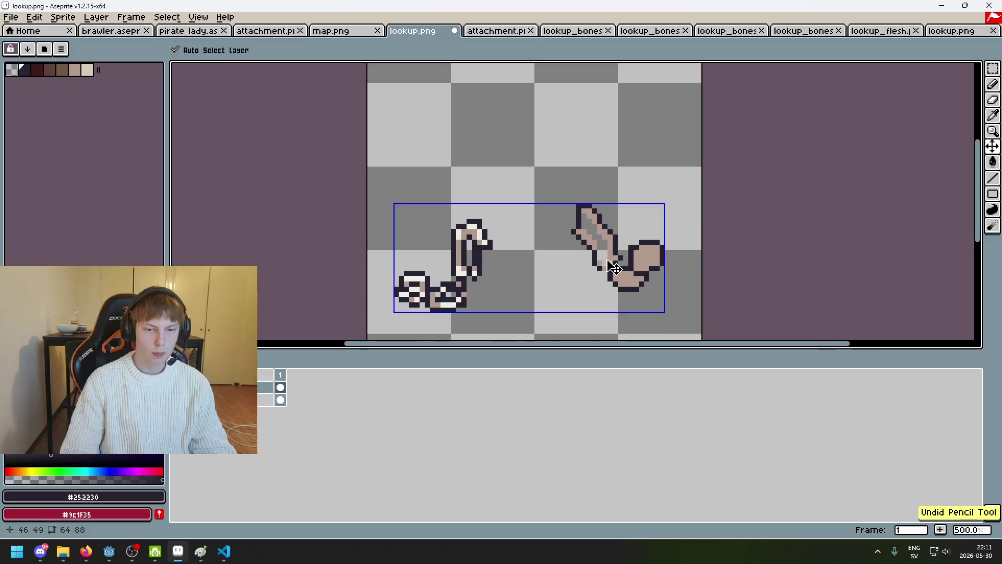
scroll(617, 245, up, 5)
key(e)
key(b)
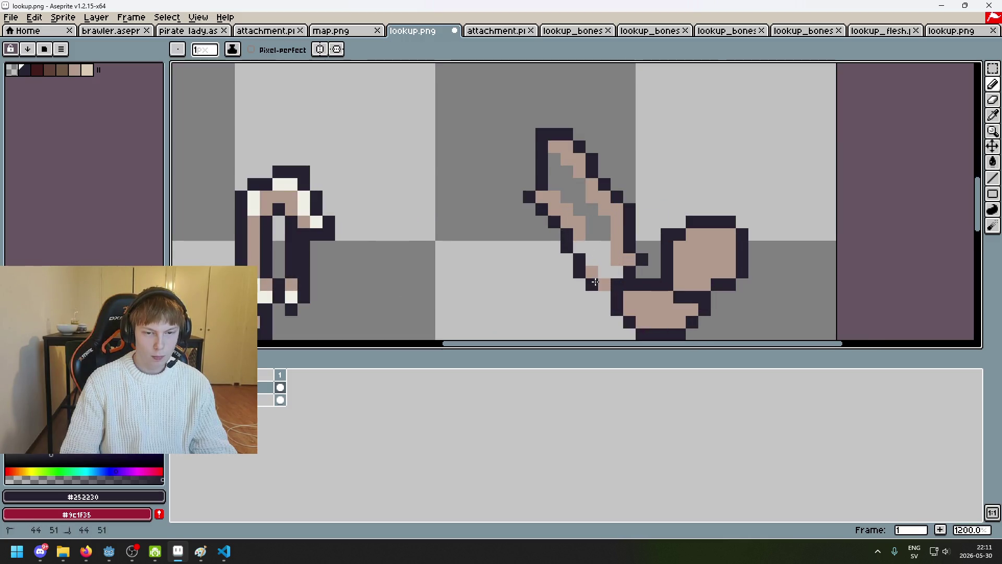
scroll(561, 224, down, 4)
scroll(553, 211, up, 8)
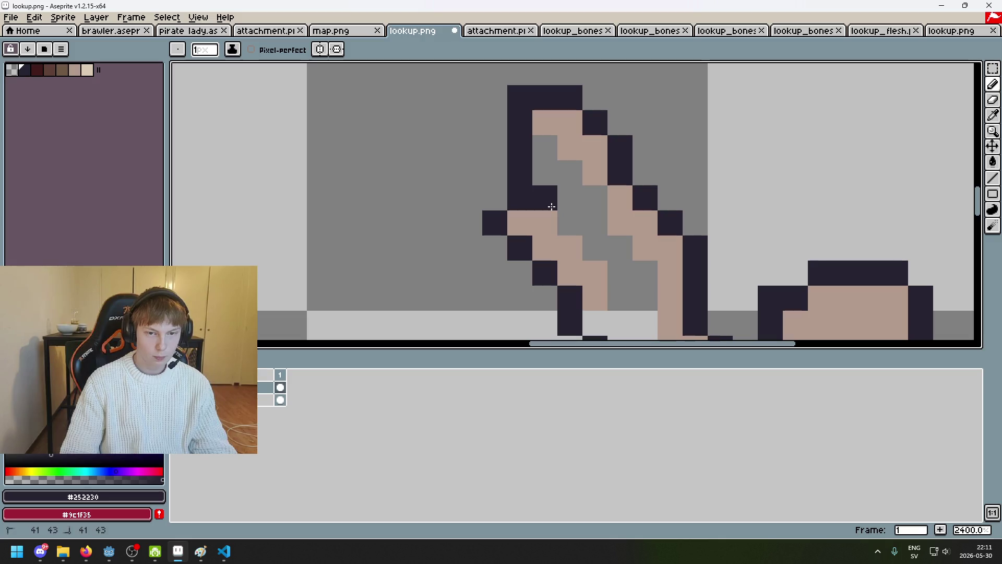
scroll(649, 242, down, 5)
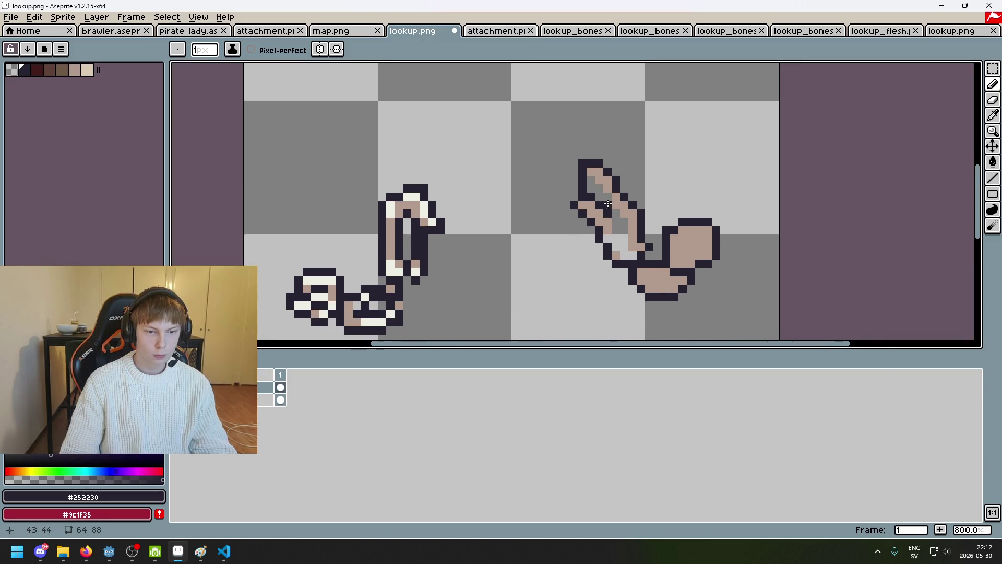
scroll(603, 197, up, 2)
scroll(603, 197, up, 1)
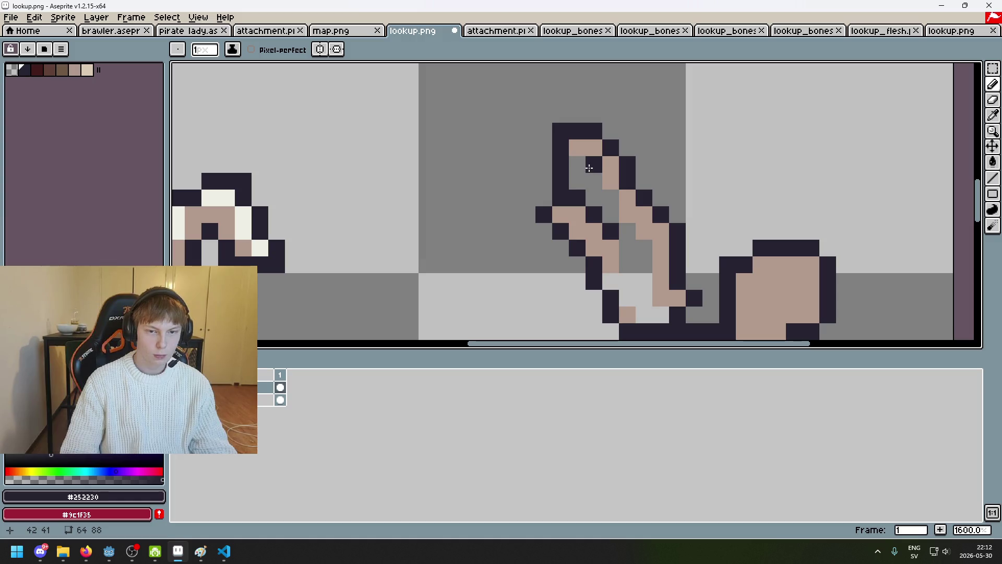
Fill forearm gaps with tan #b19a8e and add a diagonal line of dark pixels across it.
alt+click(584, 148)
drag(577, 164, 577, 181)
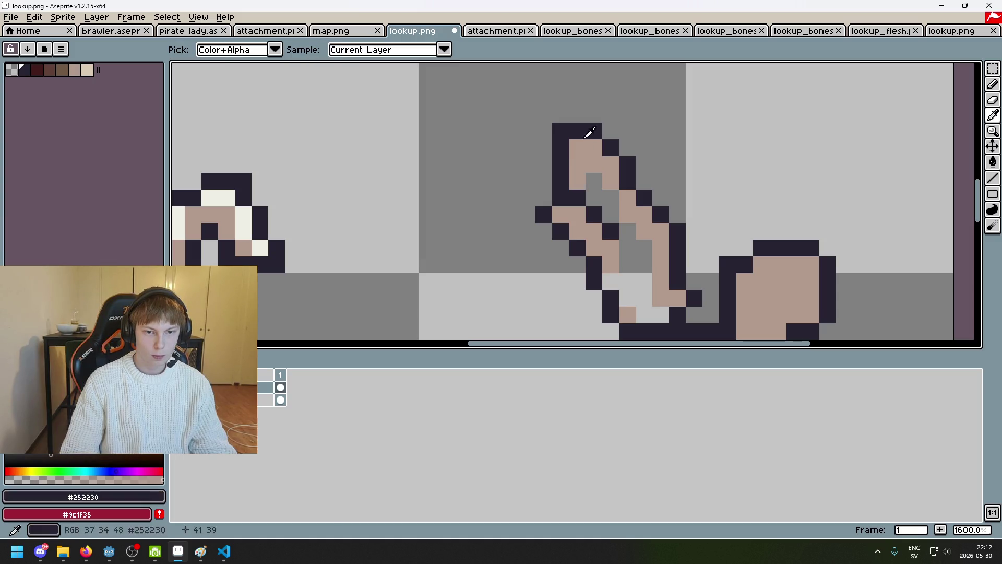
alt+click(594, 181)
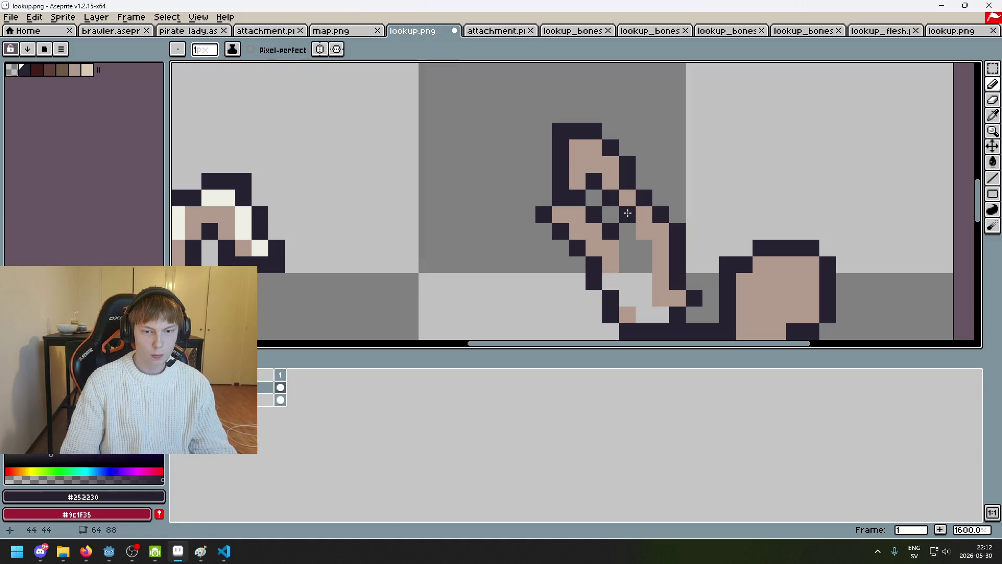
drag(644, 265, 614, 247)
scroll(616, 250, down, 2)
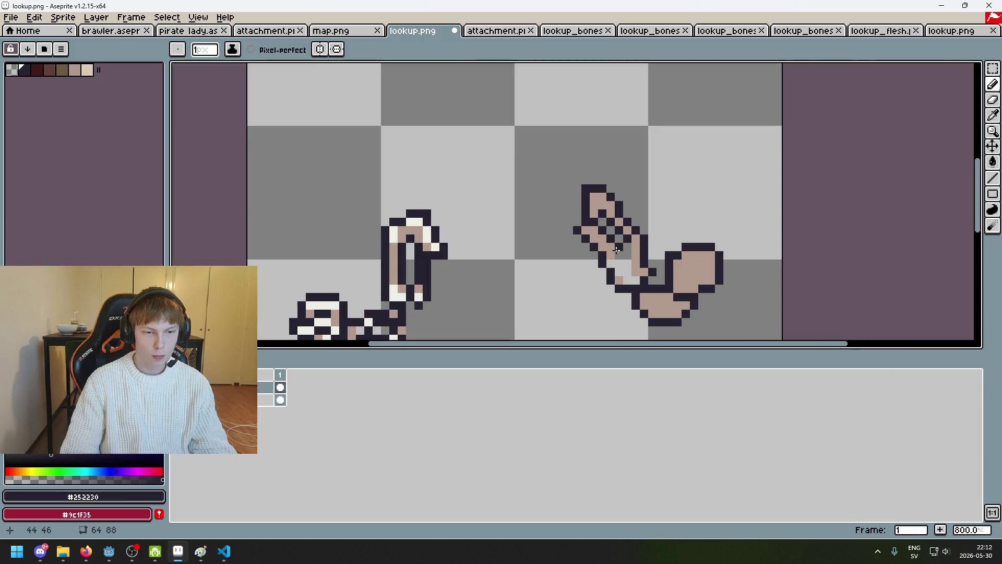
scroll(616, 250, up, 3)
alt+click(558, 205)
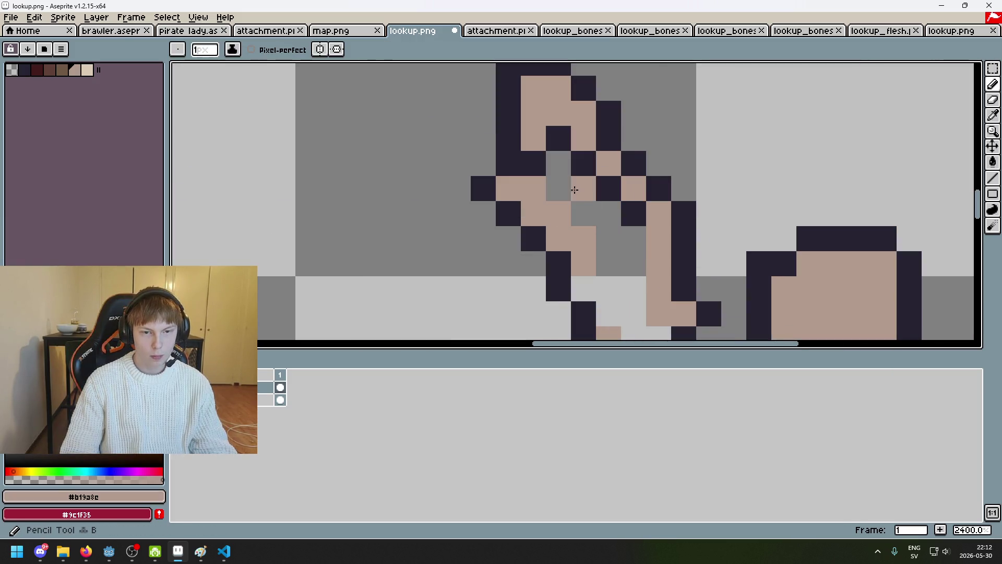
alt+click(534, 164)
click(532, 187)
click(559, 213)
click(583, 239)
click(615, 254)
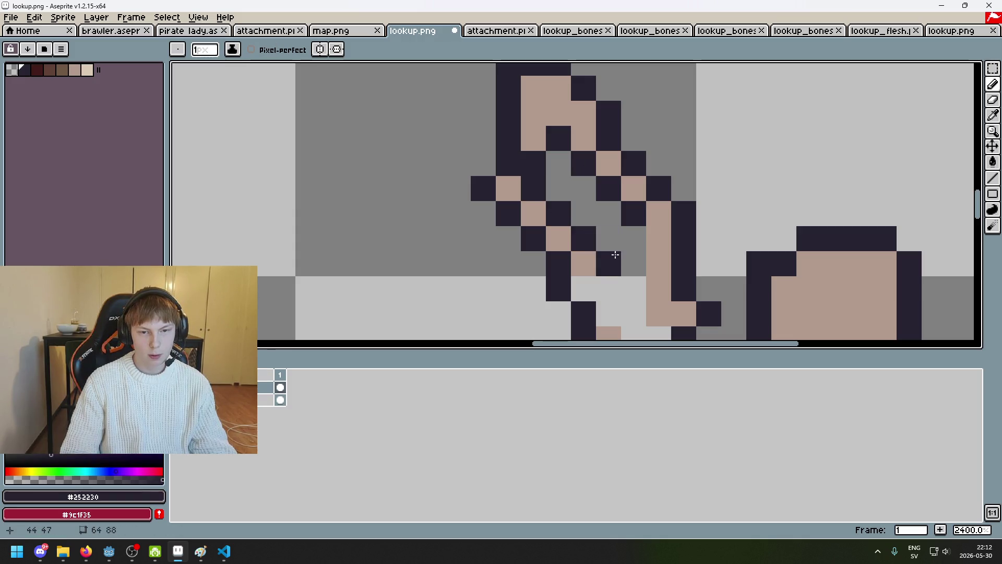
click(611, 240)
scroll(613, 241, down, 2)
scroll(621, 204, up, 2)
Paint tan pixels down the forearm, then darken selected pixels to outline the bones.
alt+click(624, 203)
mouse_move(665, 205)
mouse_down()
mouse_move(662, 186)
mouse_move(648, 245)
mouse_move(691, 277)
mouse_up()
scroll(691, 277, down, 2)
scroll(647, 167, up, 2)
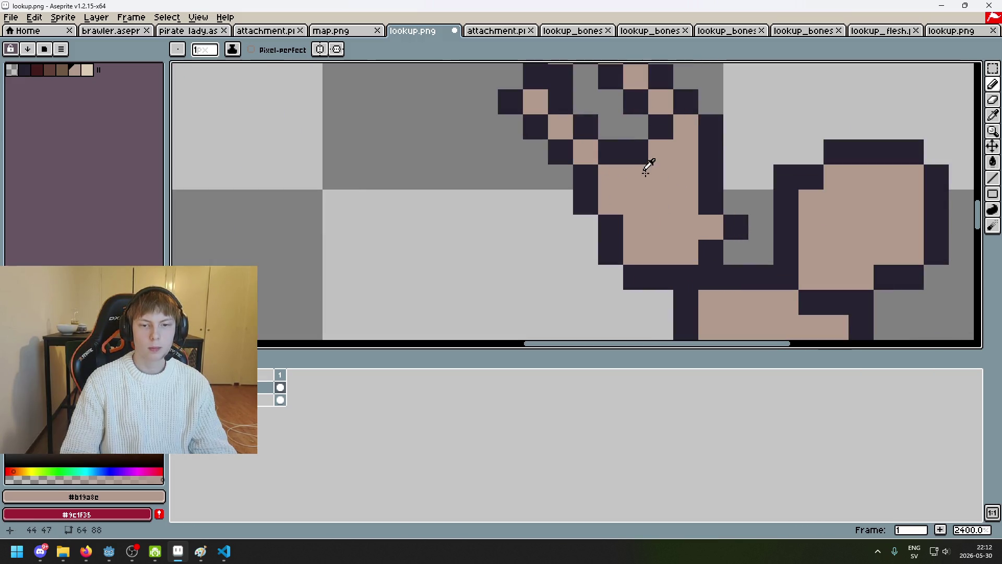
alt+click(638, 157)
click(635, 202)
click(636, 178)
click(661, 202)
click(686, 151)
drag(686, 176, 686, 202)
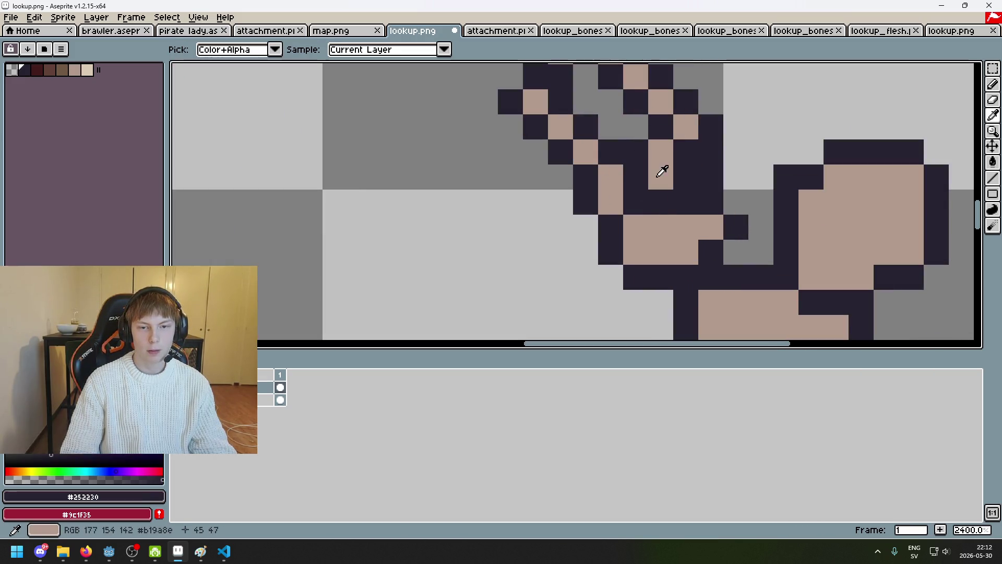
Erase the tan column between the two bones and clean up stray forearm pixels.
alt+click(662, 172)
click(642, 151)
key(ctrl+z)
key(e)
drag(660, 151, 660, 183)
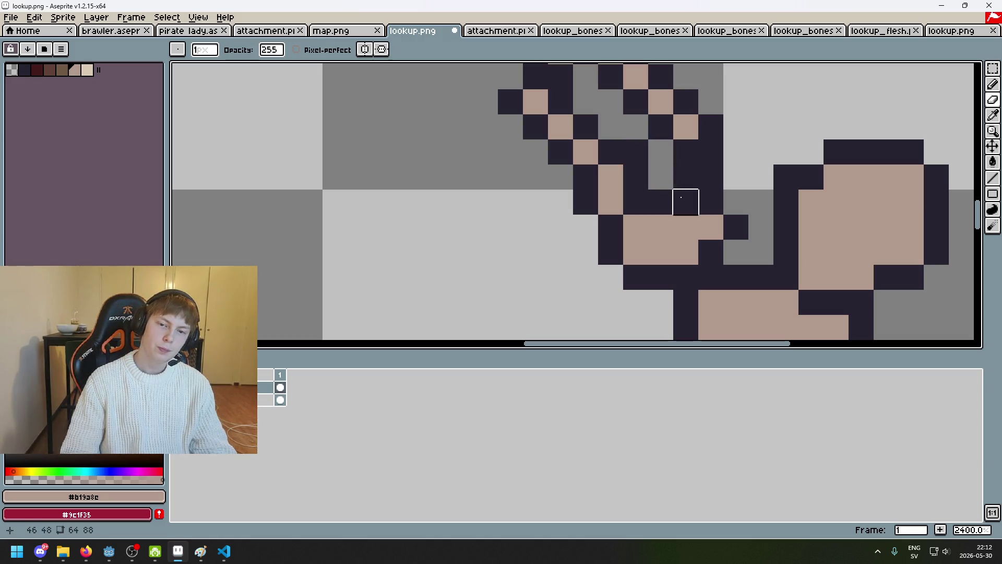
key(b)
click(636, 202)
click(686, 202)
scroll(685, 202, down, 2)
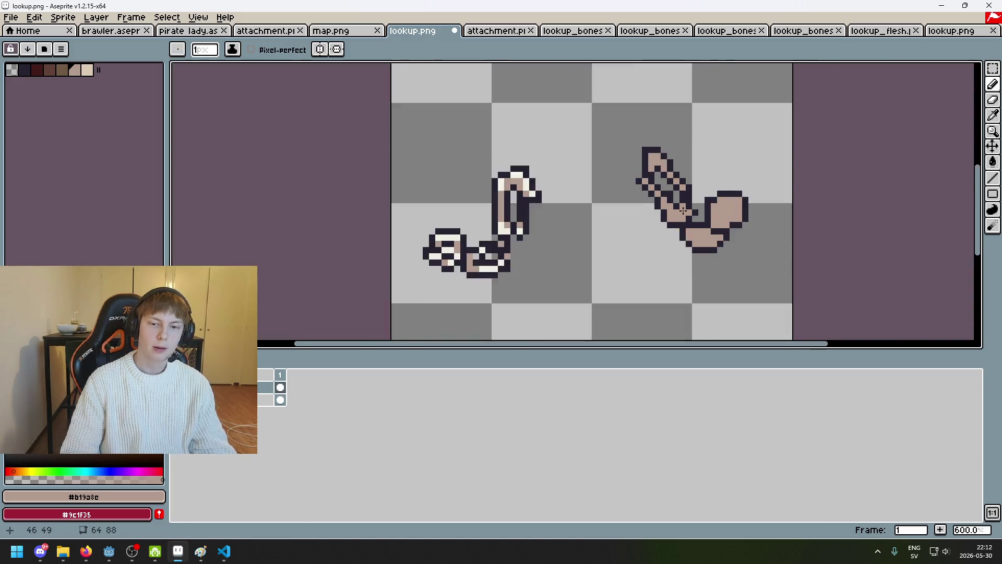
scroll(648, 152, up, 2)
click(648, 152)
key(e)
click(648, 152)
scroll(681, 192, down, 5)
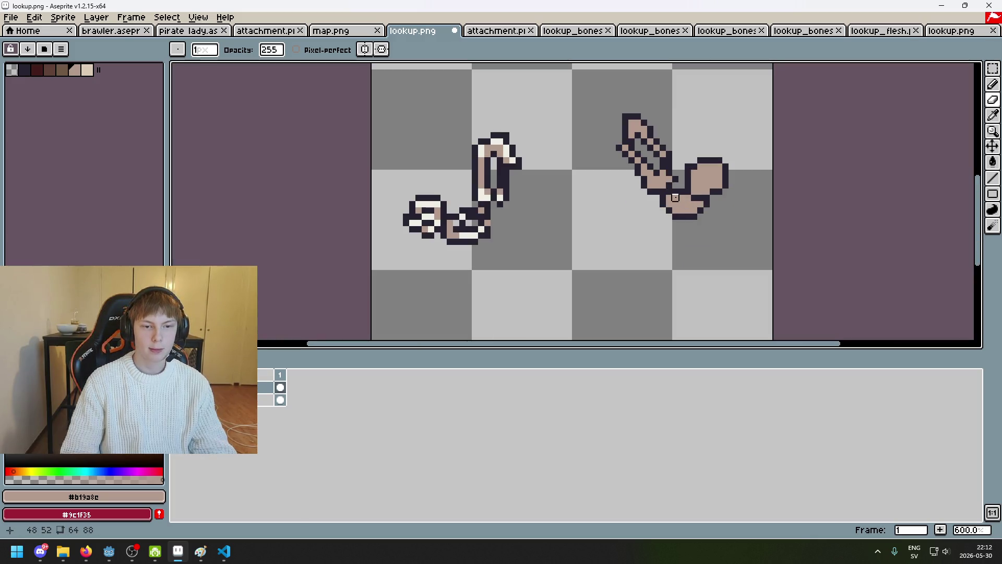
scroll(656, 145, up, 3)
scroll(622, 111, down, 4)
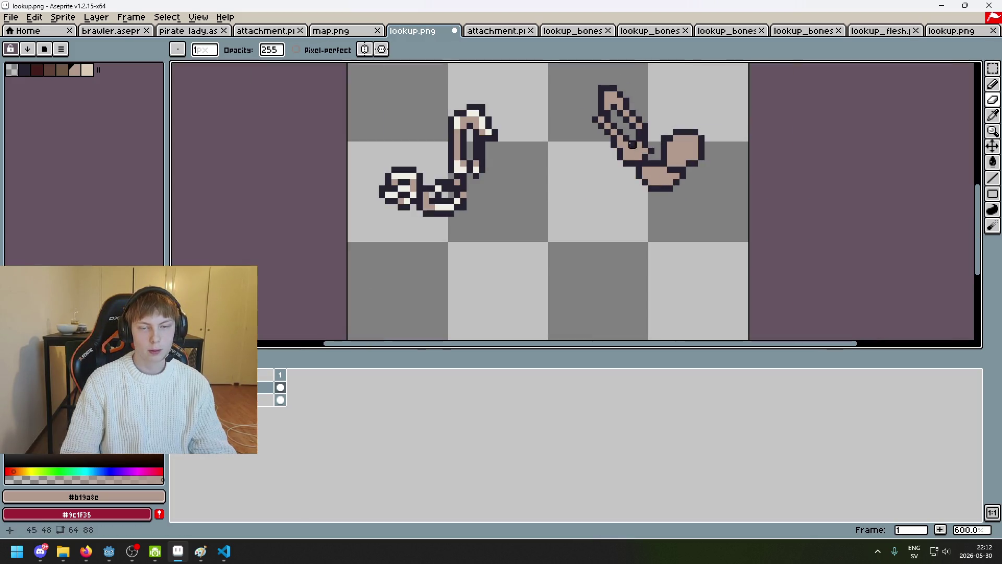
scroll(637, 146, up, 1)
scroll(649, 159, down, 3)
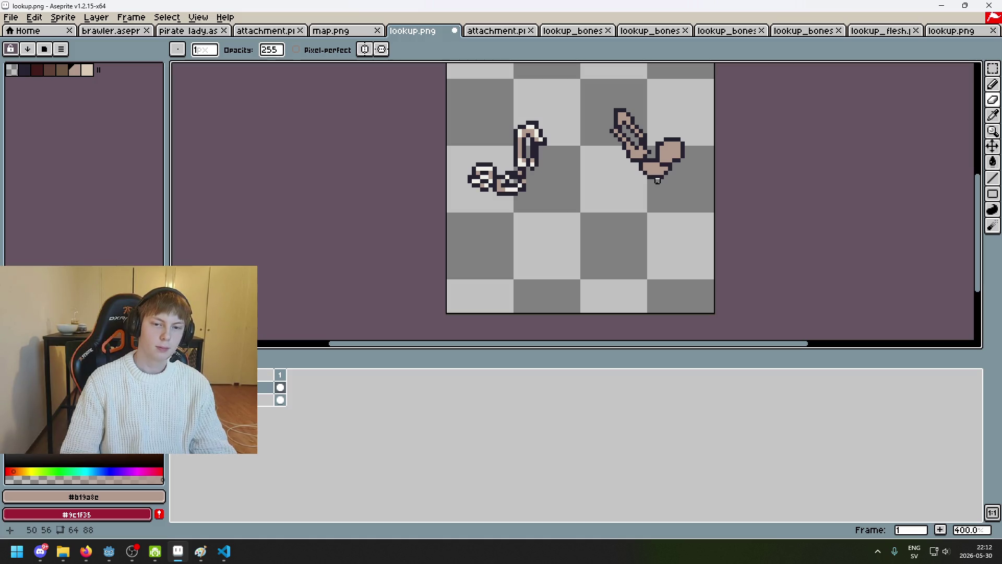
scroll(657, 180, up, 4)
Repaint the row just below the elbow with #252230 dark pixels, undoing misplaced strokes.
mouse_move(636, 167)
mouse_down()
mouse_move(686, 167)
mouse_move(629, 167)
mouse_up()
key(ctrl+z)
key(i)
click(683, 152)
key(b)
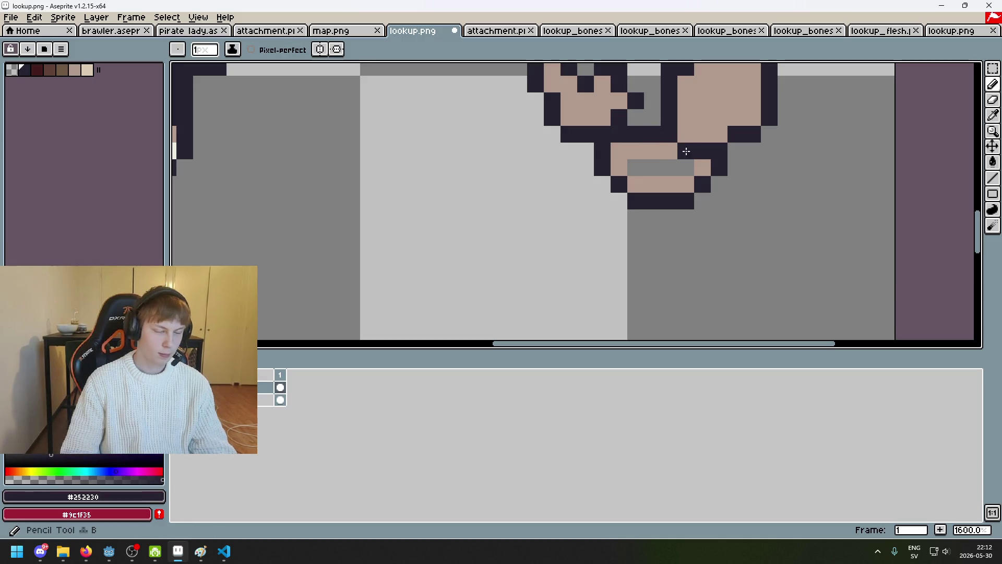
mouse_move(685, 151)
mouse_down()
mouse_move(700, 168)
mouse_move(668, 161)
mouse_move(670, 151)
mouse_move(682, 190)
mouse_up()
click(671, 163)
key(ctrl+z)
key(ctrl+z)
click(668, 161)
click(639, 157)
Darken the tan pixels along the elbow's underside into a dark outline row.
key(ctrl+z)
key(ctrl+z)
click(621, 168)
click(652, 183)
key(ctrl+z)
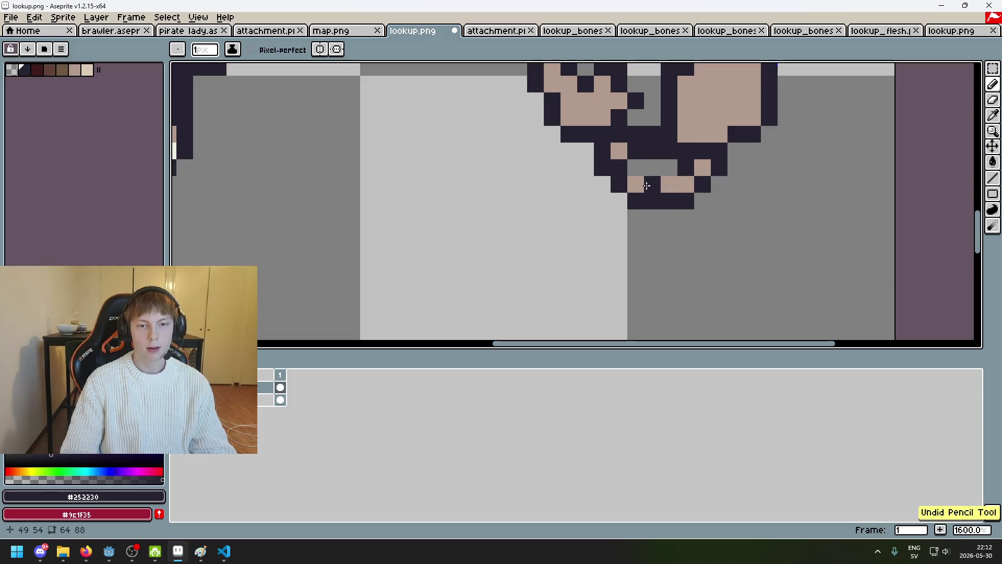
click(636, 184)
click(669, 183)
click(685, 184)
scroll(683, 184, down, 5)
key(ctrl+z)
scroll(688, 206, up, 4)
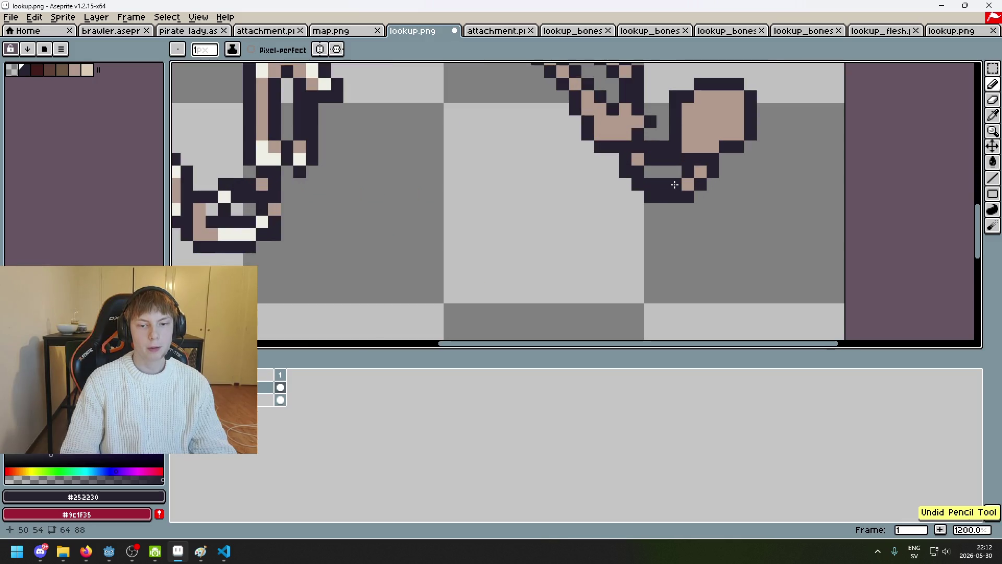
scroll(674, 184, down, 4)
scroll(676, 198, up, 3)
scroll(677, 212, down, 3)
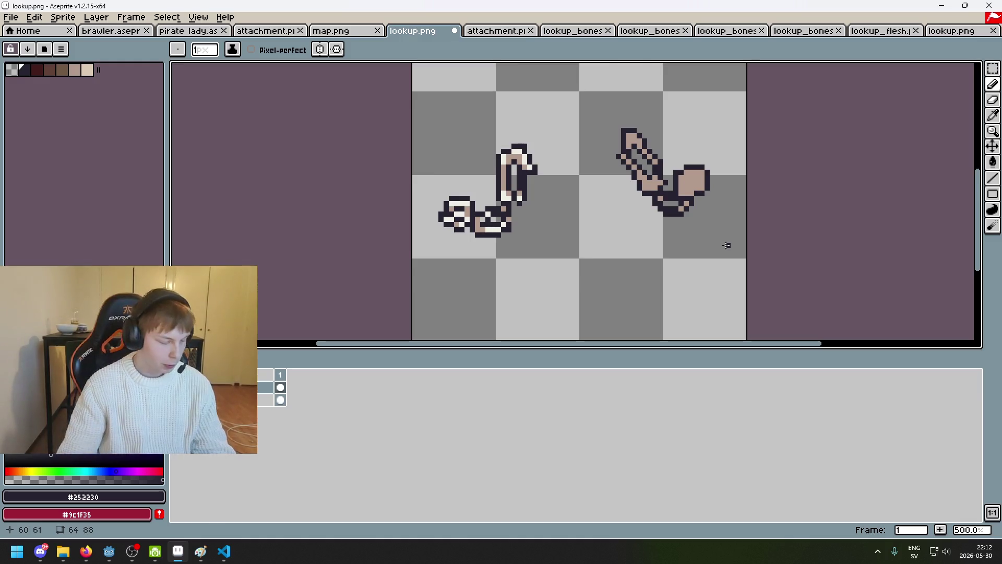
Zoom and pan around the sprite to inspect the redrawn right arm.
scroll(659, 184, up, 2)
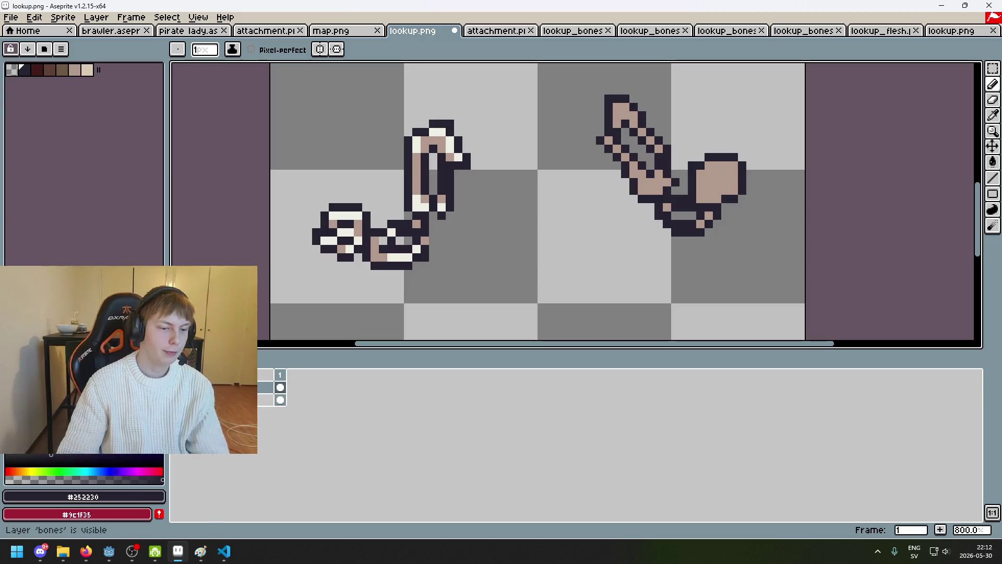
drag(493, 249, 434, 245)
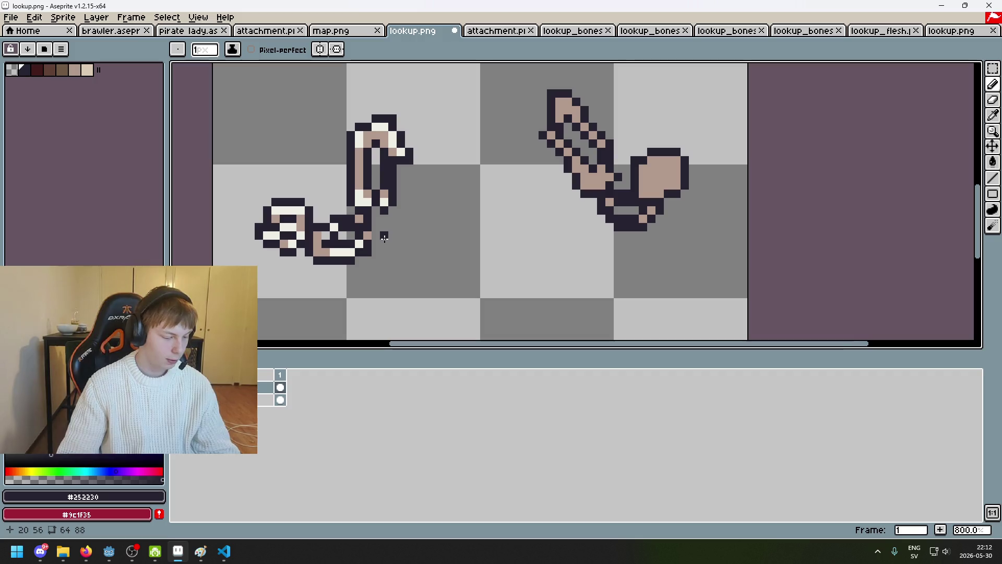
scroll(389, 233, up, 1)
scroll(349, 232, up, 1)
scroll(412, 236, down, 2)
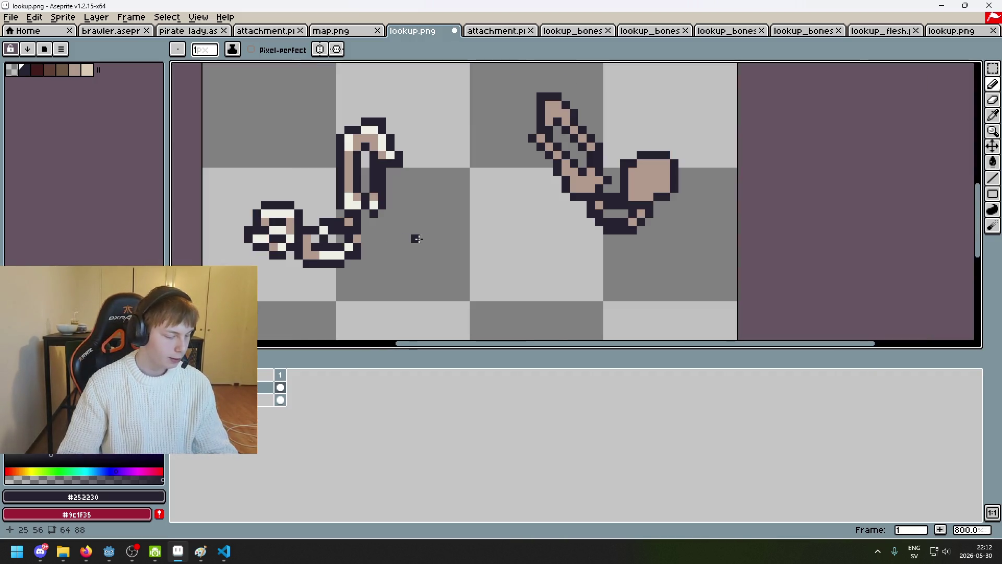
scroll(468, 230, up, 1)
scroll(437, 240, down, 1)
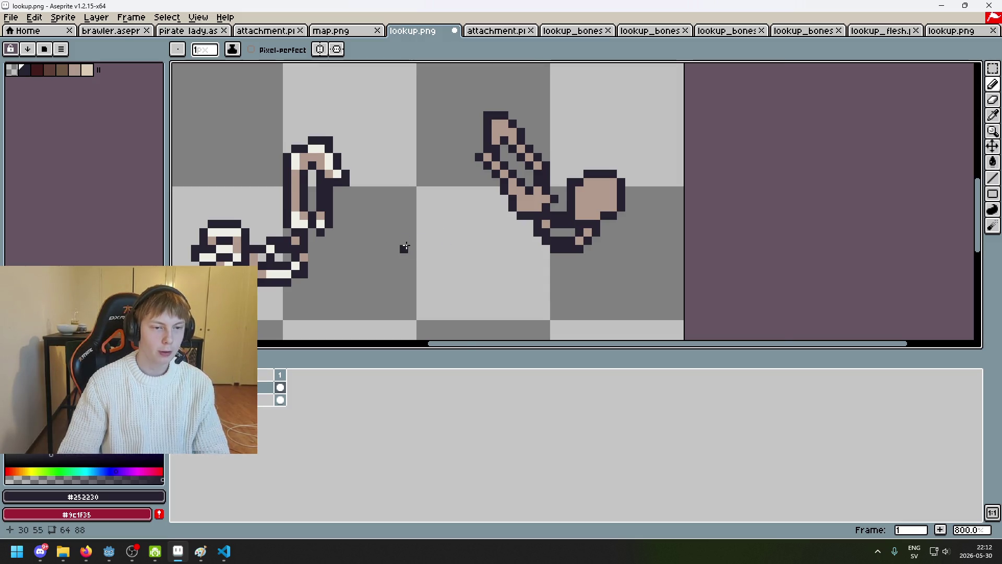
scroll(485, 155, up, 1)
scroll(476, 189, down, 4)
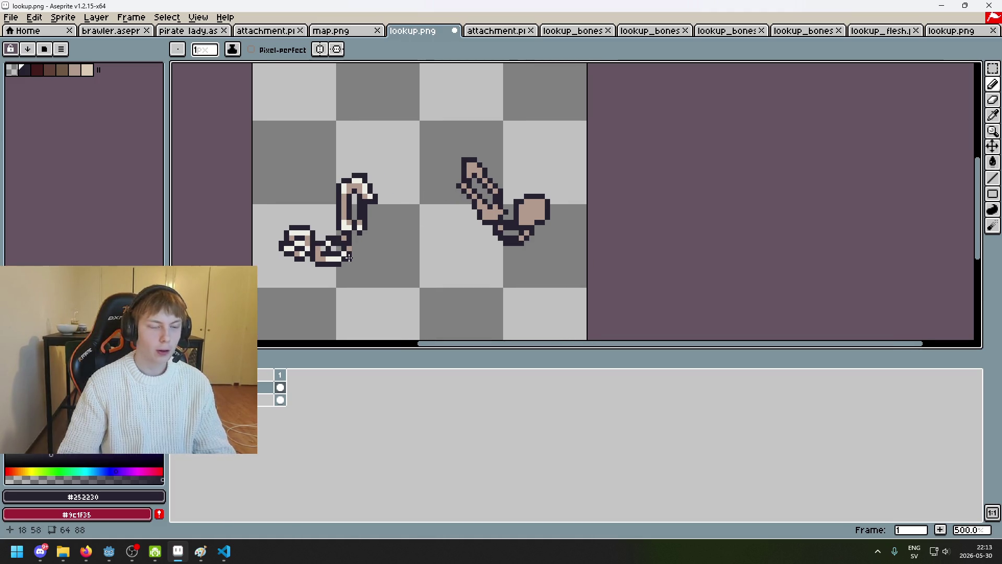
scroll(381, 245, up, 1)
scroll(539, 226, down, 1)
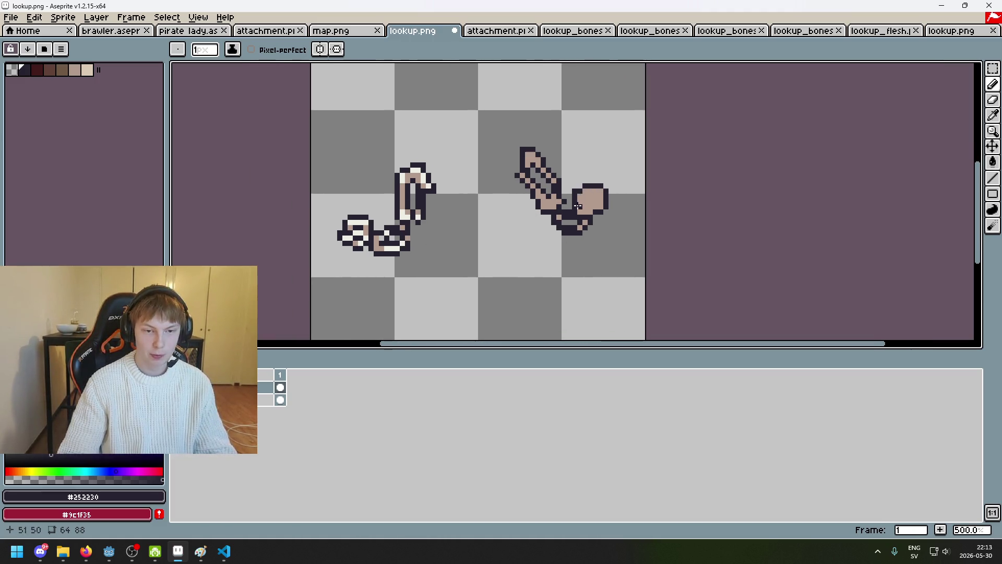
scroll(515, 202, up, 4)
scroll(527, 206, down, 2)
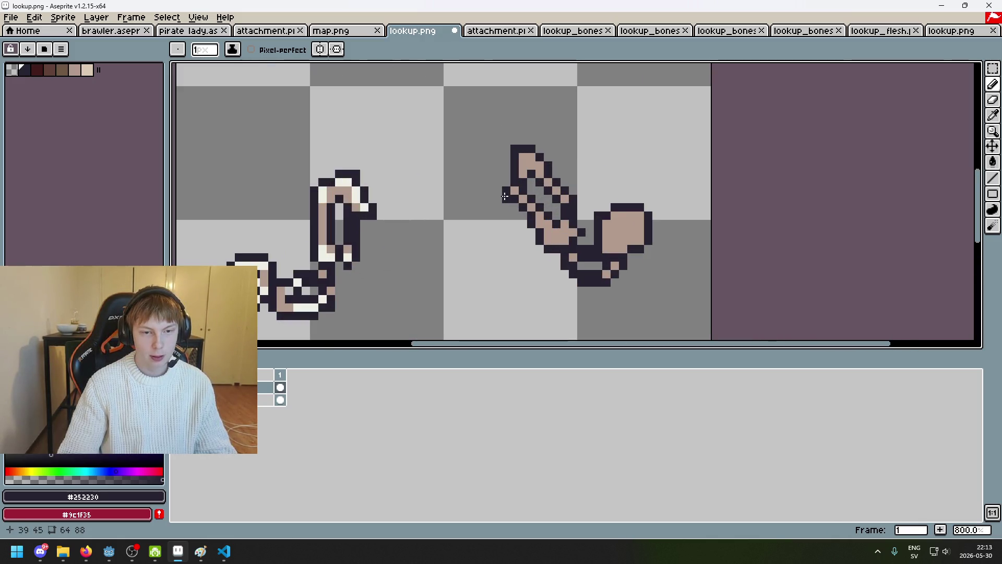
scroll(443, 239, down, 3)
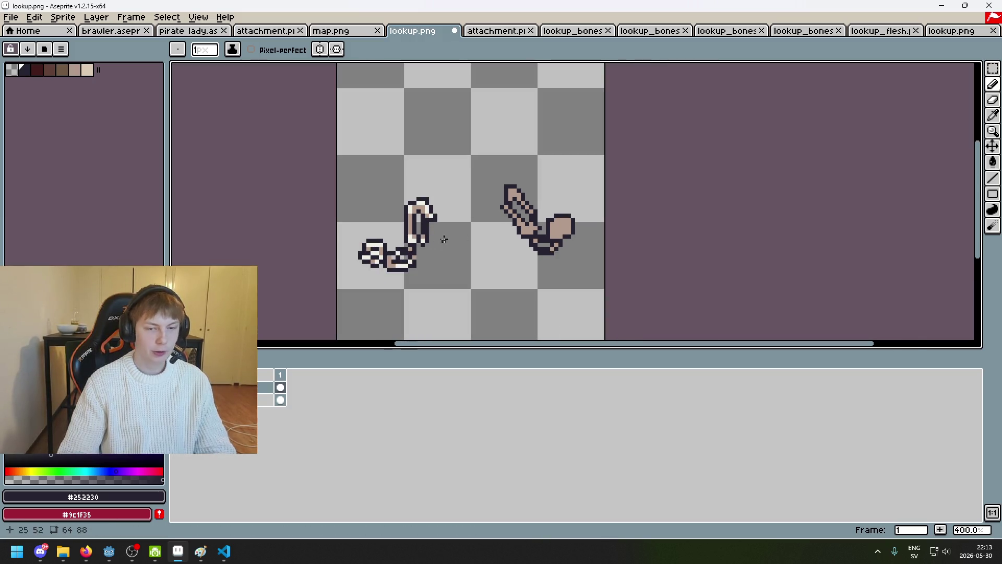
scroll(518, 245, up, 2)
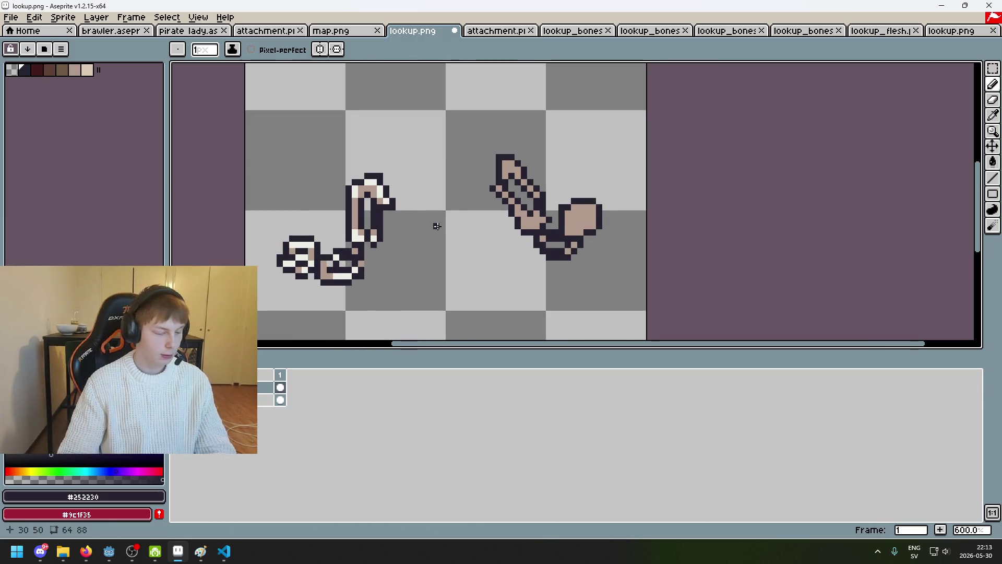
scroll(496, 199, up, 3)
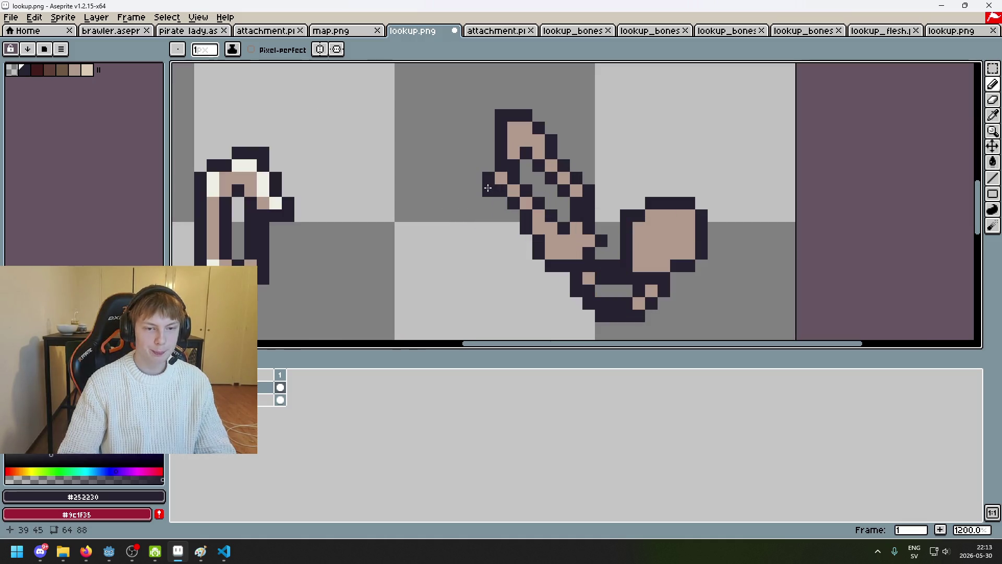
scroll(495, 204, down, 4)
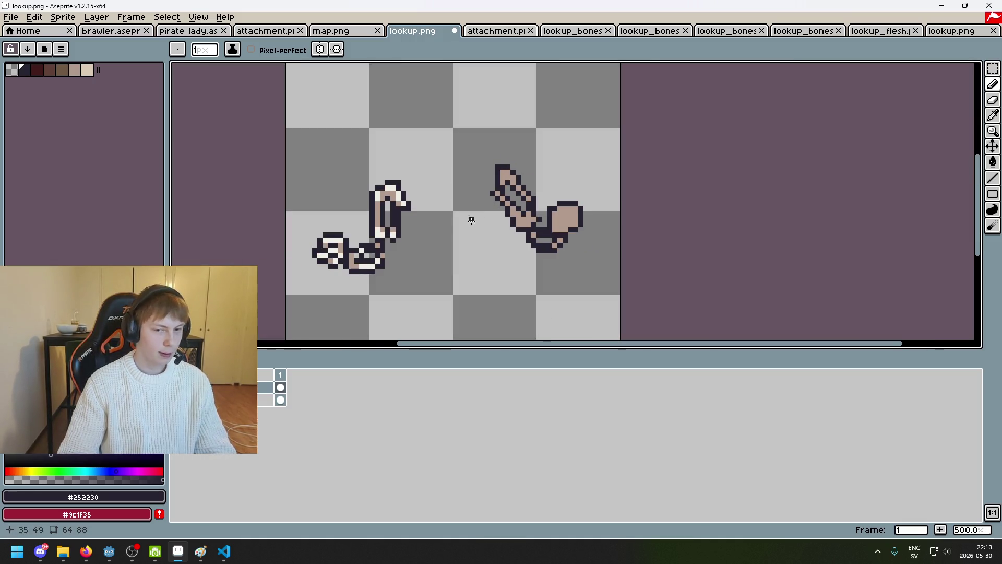
scroll(467, 219, up, 2)
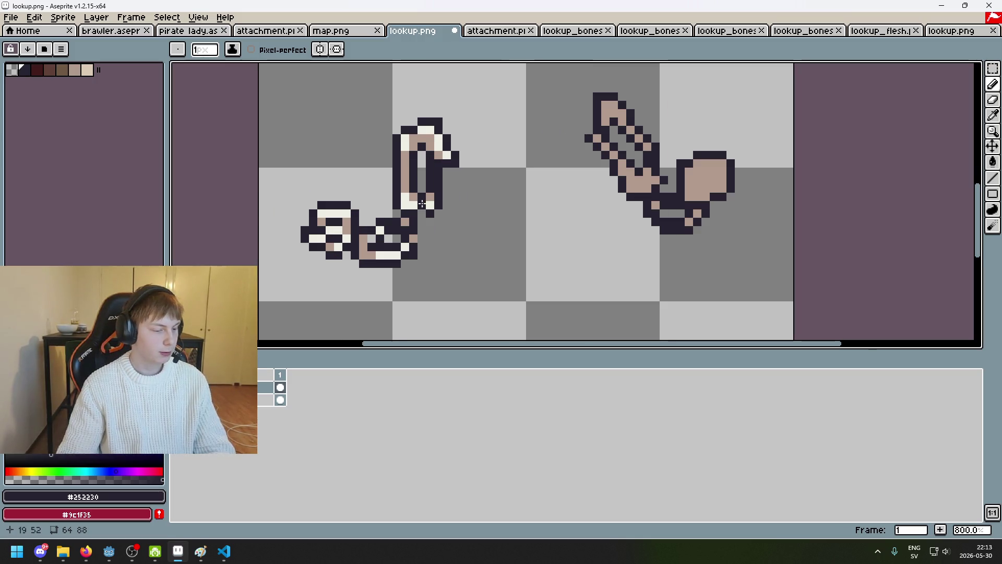
mouse_move(598, 199)
mouse_down()
mouse_move(501, 215)
mouse_move(461, 170)
mouse_up()
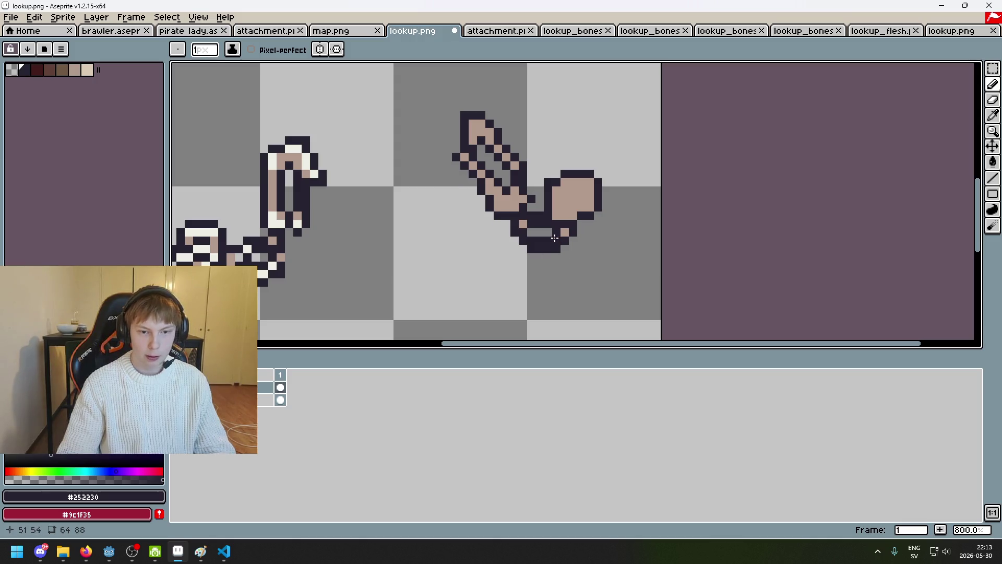
scroll(550, 187, down, 2)
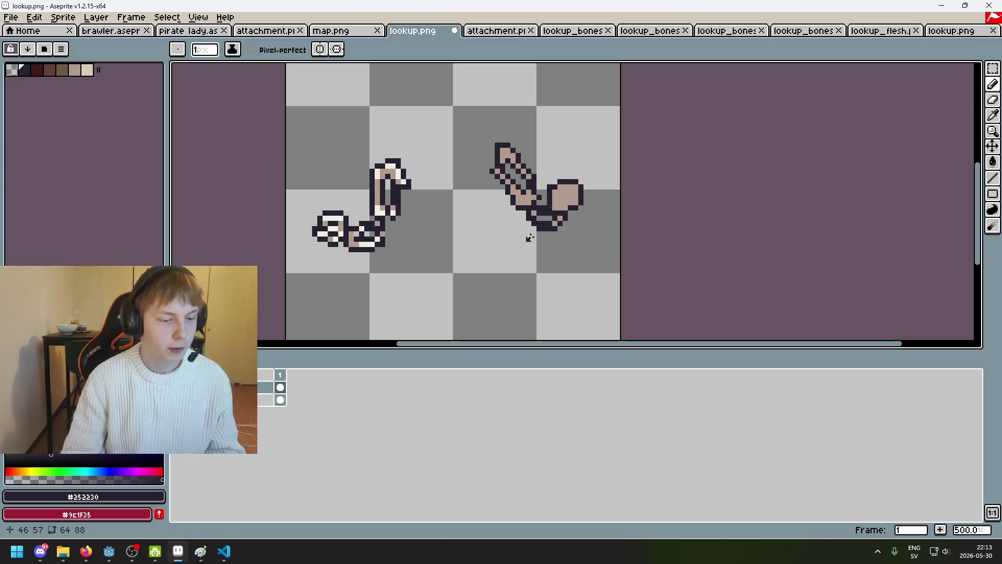
scroll(406, 242, up, 1)
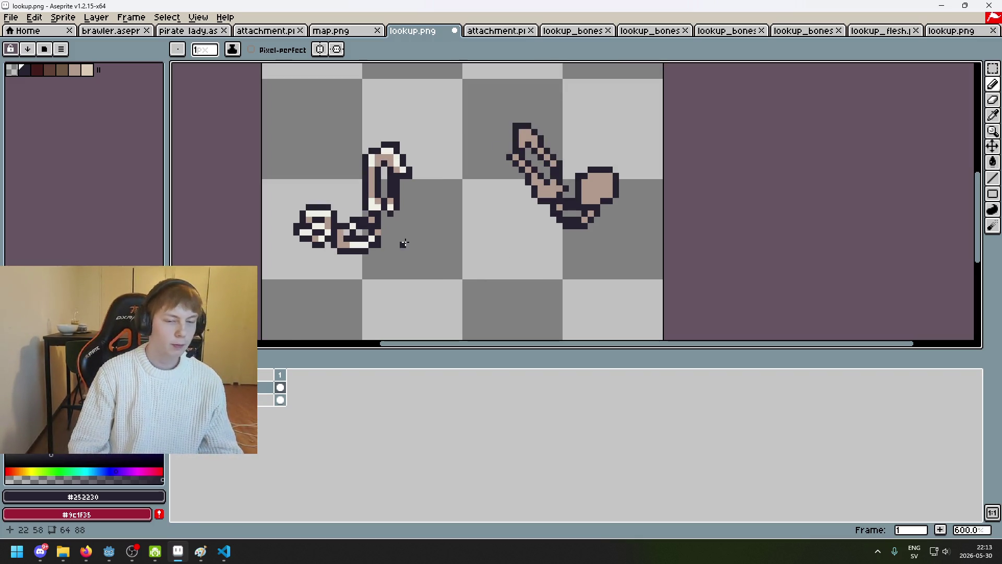
scroll(402, 249, up, 1)
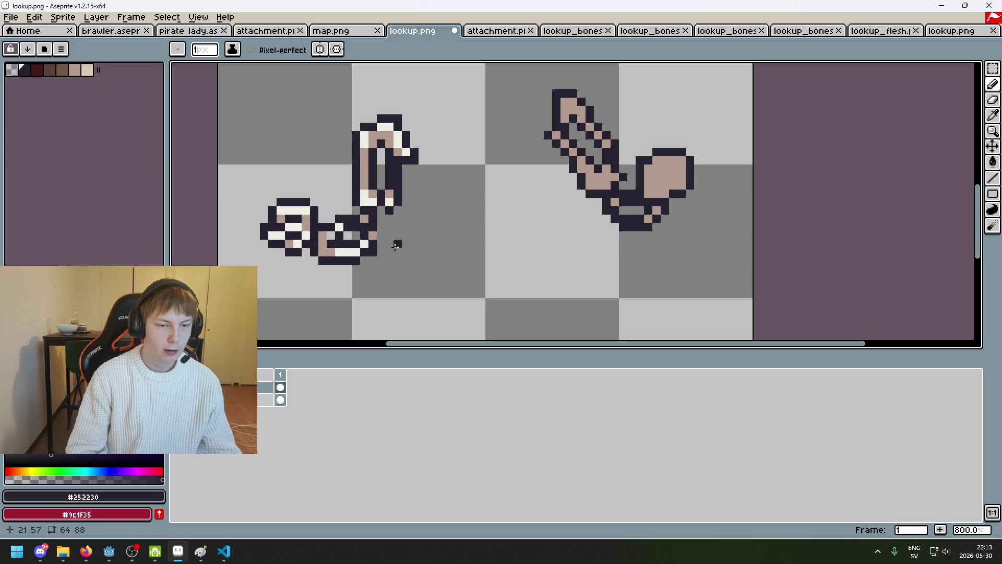
scroll(421, 250, down, 5)
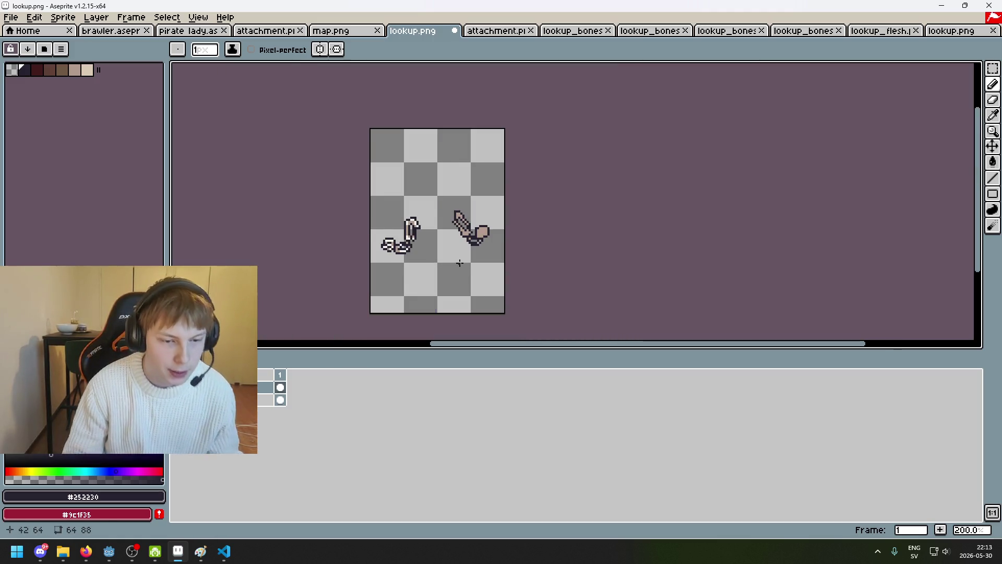
Attempt to save lookup.png, dismiss the layers warning, and undo the last pencil stroke.
key(ctrl+s)
click(532, 319)
key(ctrl+z)
scroll(403, 200, up, 4)
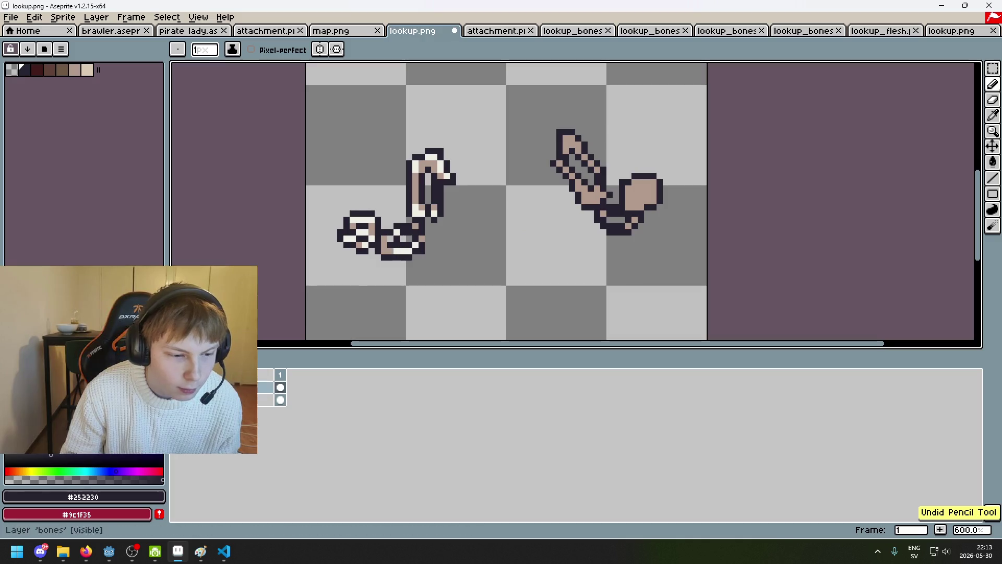
Save lookup_bones.png as PNG without layers, then return to lookup.png.
click(579, 31)
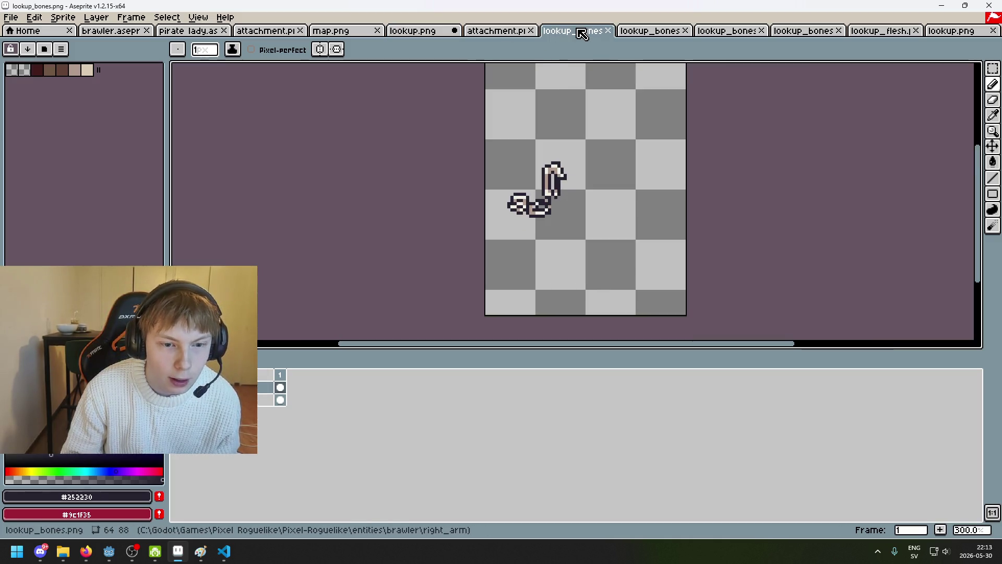
scroll(563, 178, up, 4)
scroll(561, 231, down, 4)
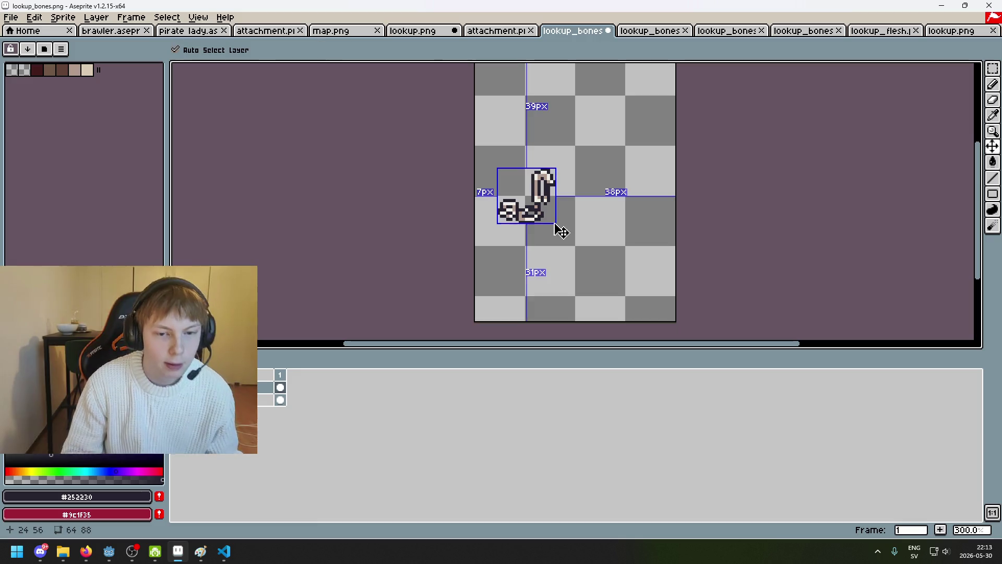
key(ctrl+s)
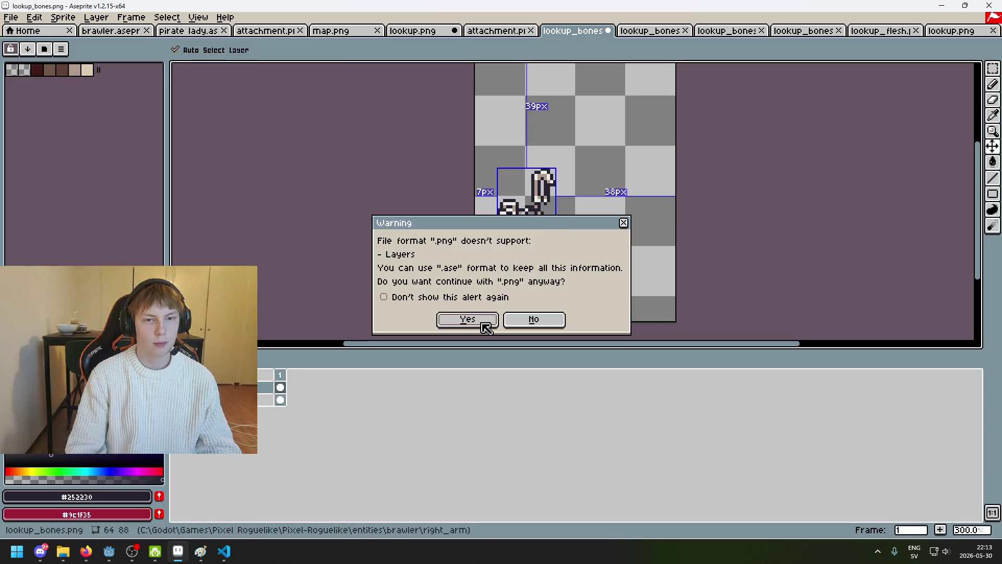
click(485, 328)
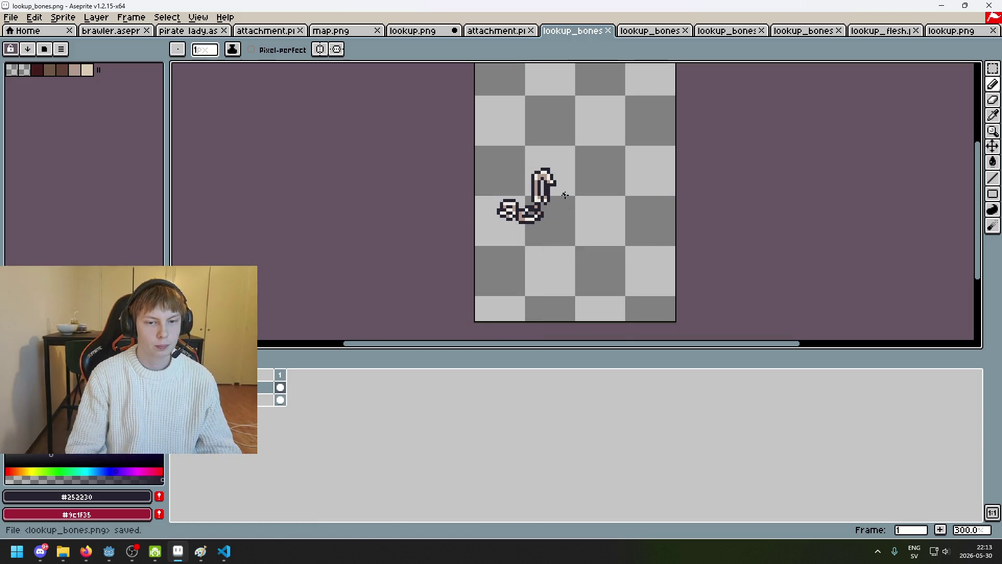
click(407, 30)
Undo the two latest dark pencil strokes drawn on the right arm's hand.
scroll(559, 238, up, 3)
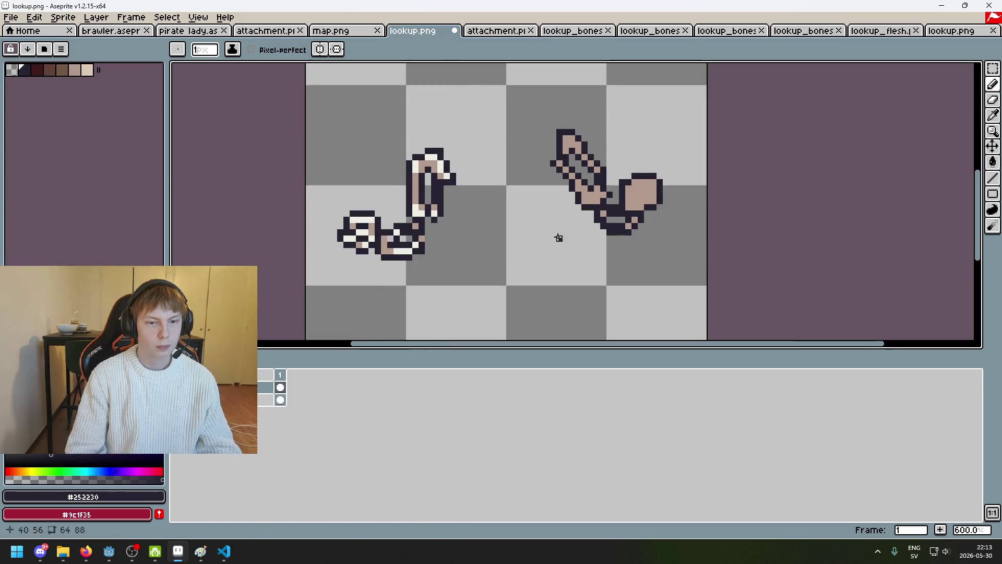
scroll(460, 243, up, 1)
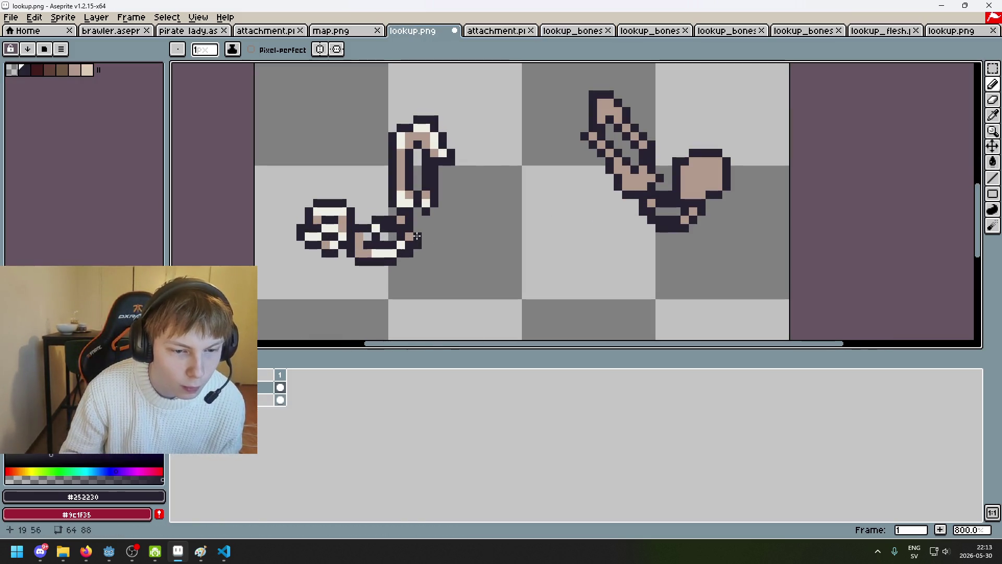
scroll(423, 242, down, 1)
scroll(532, 235, up, 1)
scroll(549, 203, down, 1)
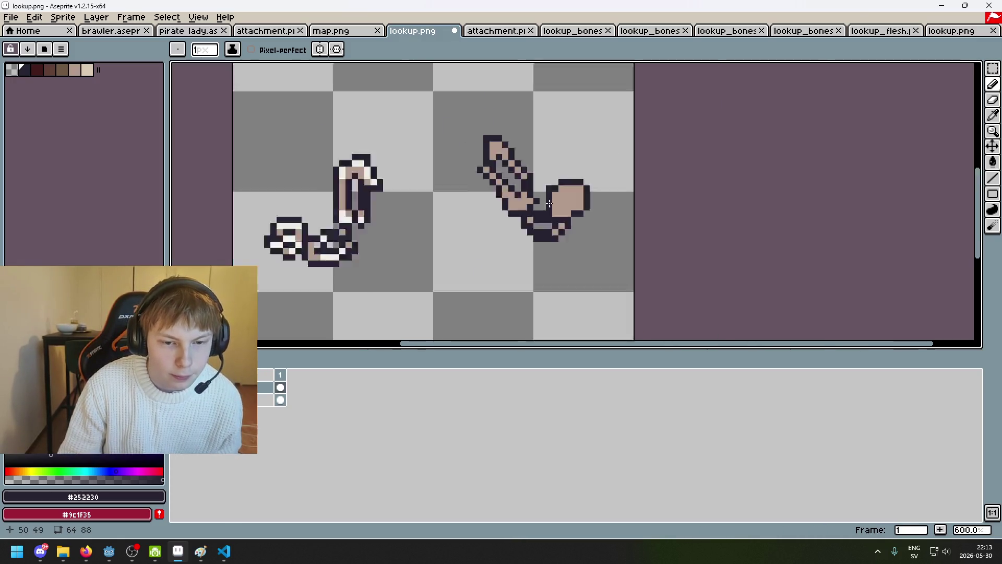
scroll(549, 204, down, 4)
scroll(522, 214, up, 2)
scroll(471, 219, up, 1)
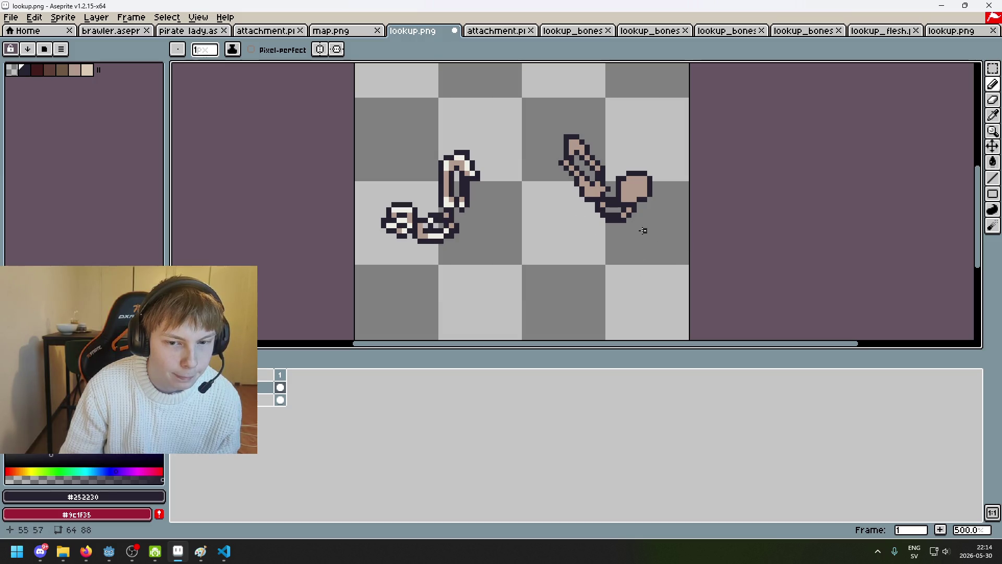
scroll(648, 247, down, 3)
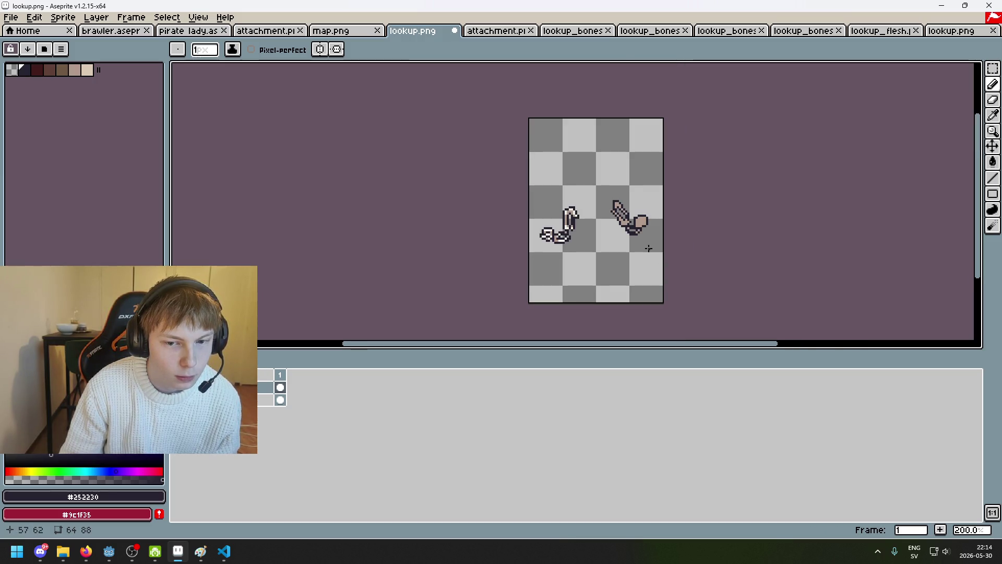
scroll(647, 230, up, 4)
scroll(577, 227, up, 3)
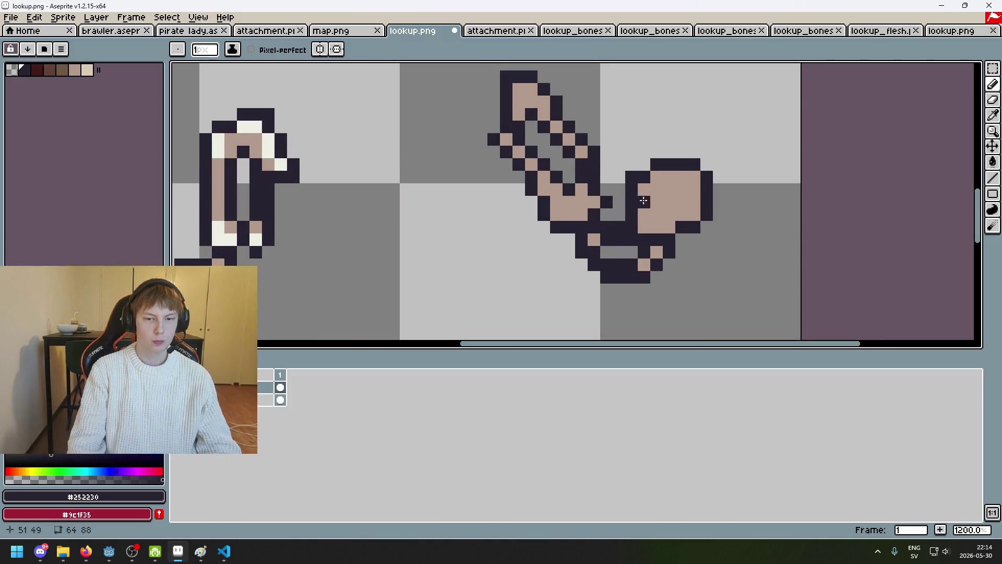
scroll(665, 192, down, 2)
scroll(658, 202, up, 1)
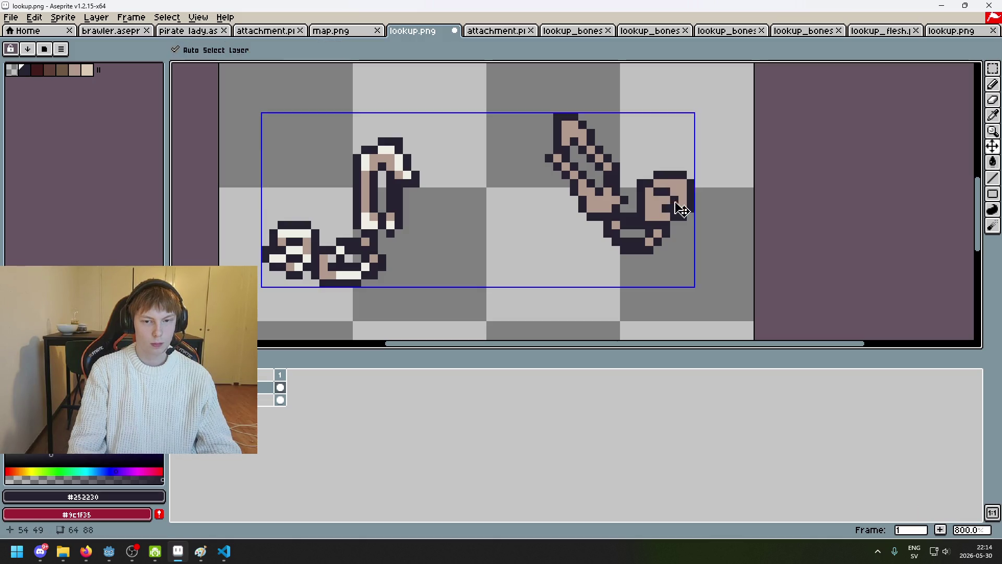
key(ctrl+z)
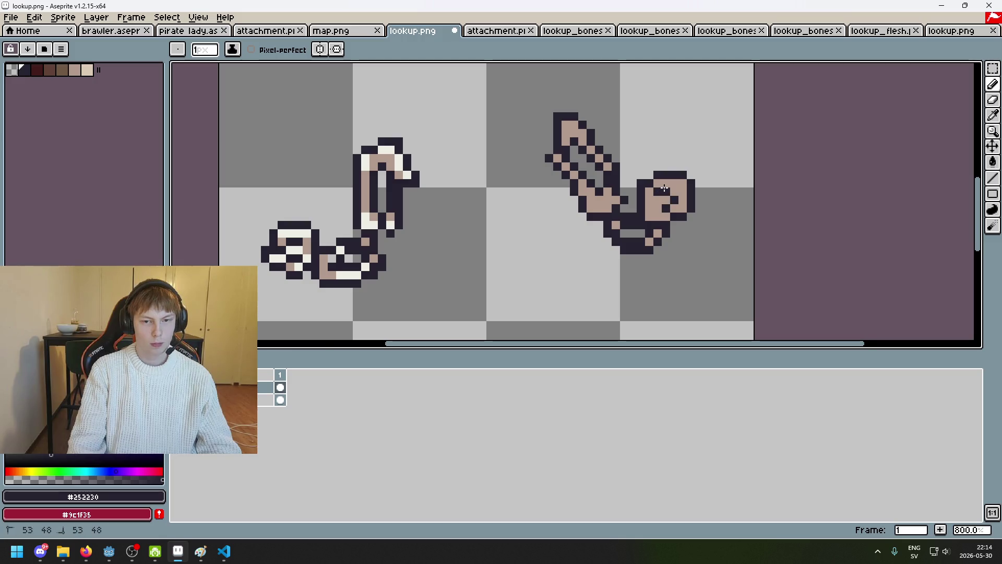
scroll(664, 187, down, 4)
scroll(687, 201, up, 3)
key(ctrl+z)
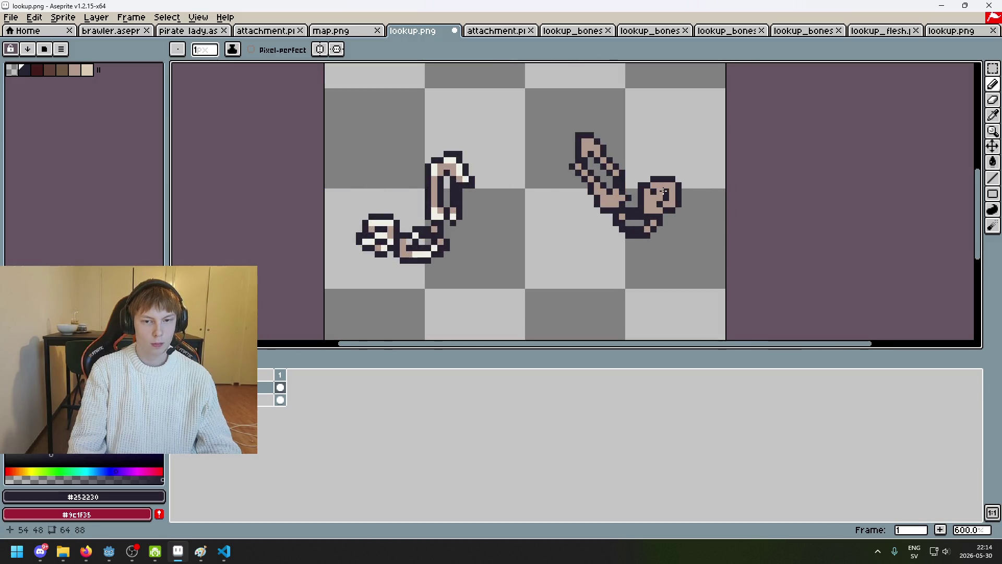
scroll(661, 189, down, 4)
scroll(679, 187, up, 5)
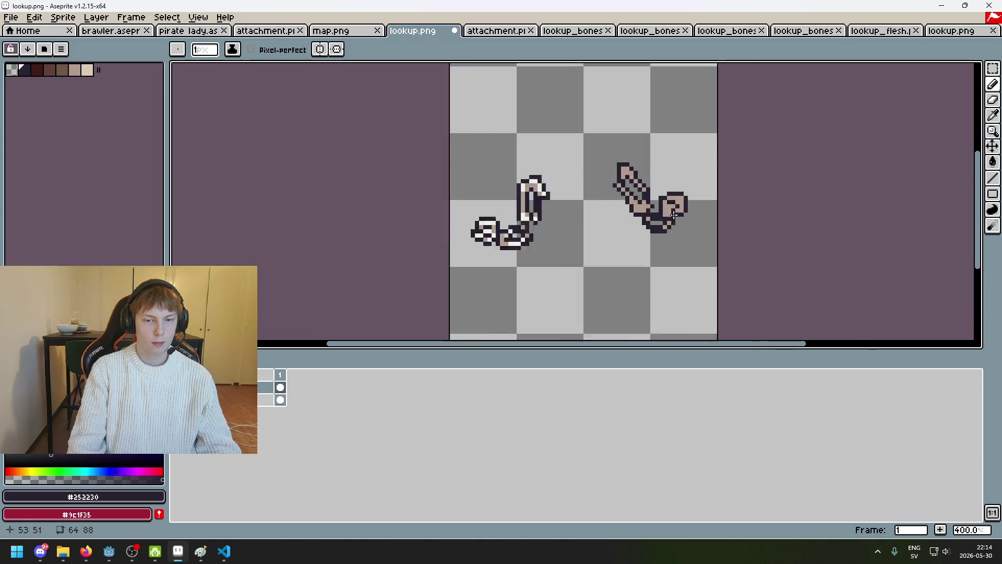
scroll(678, 183, down, 5)
scroll(700, 200, up, 4)
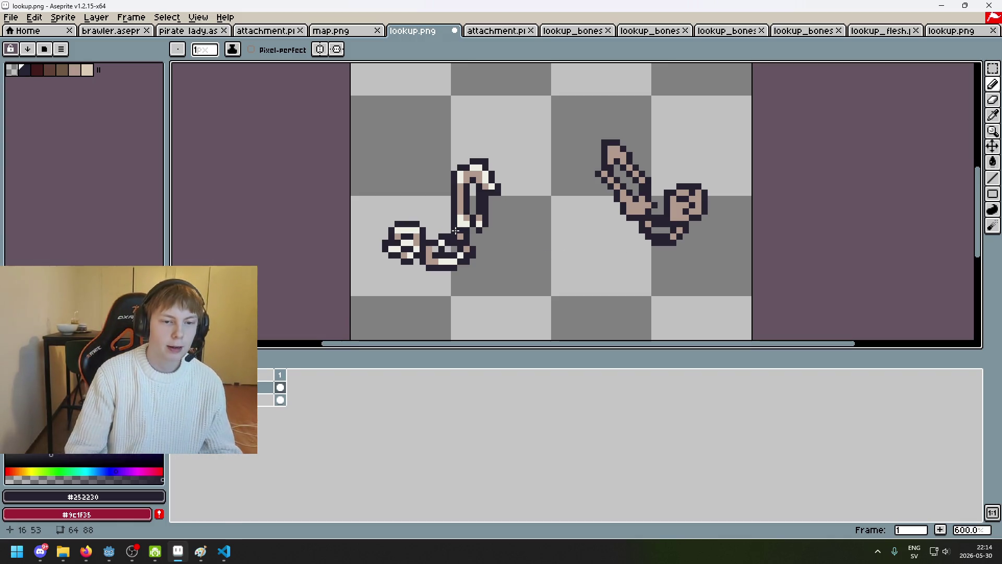
Sample the cream #eeeee5 colour and pencil highlight pixels down the right arm bone.
key(i)
click(413, 230)
key(b)
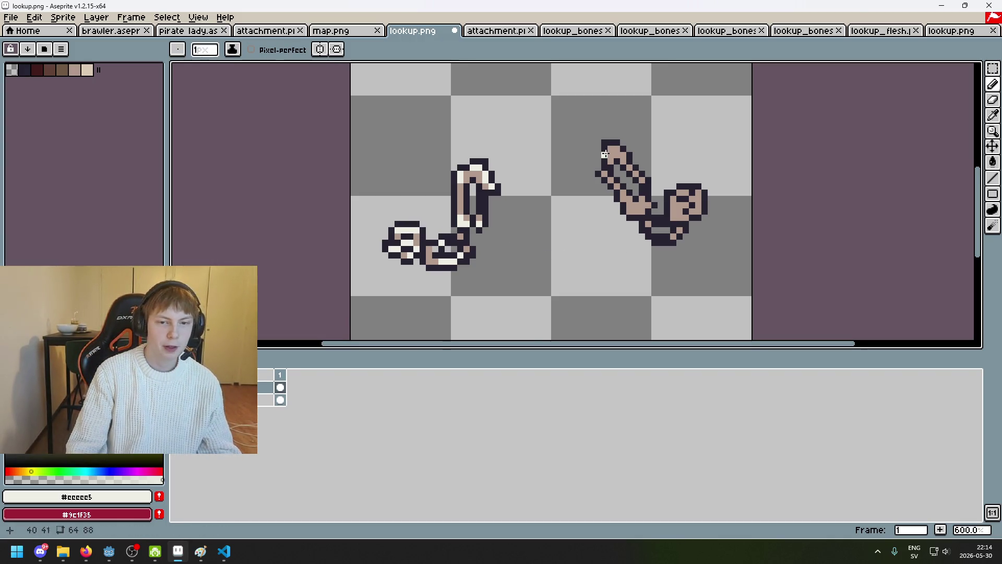
scroll(597, 131, up, 4)
click(634, 183)
mouse_move(639, 182)
mouse_down()
mouse_move(662, 202)
mouse_move(678, 246)
mouse_move(694, 232)
mouse_move(685, 236)
mouse_move(697, 249)
mouse_up()
Add more cream highlight pixels along the left arm bone and the right wrist and fist.
scroll(697, 249, down, 4)
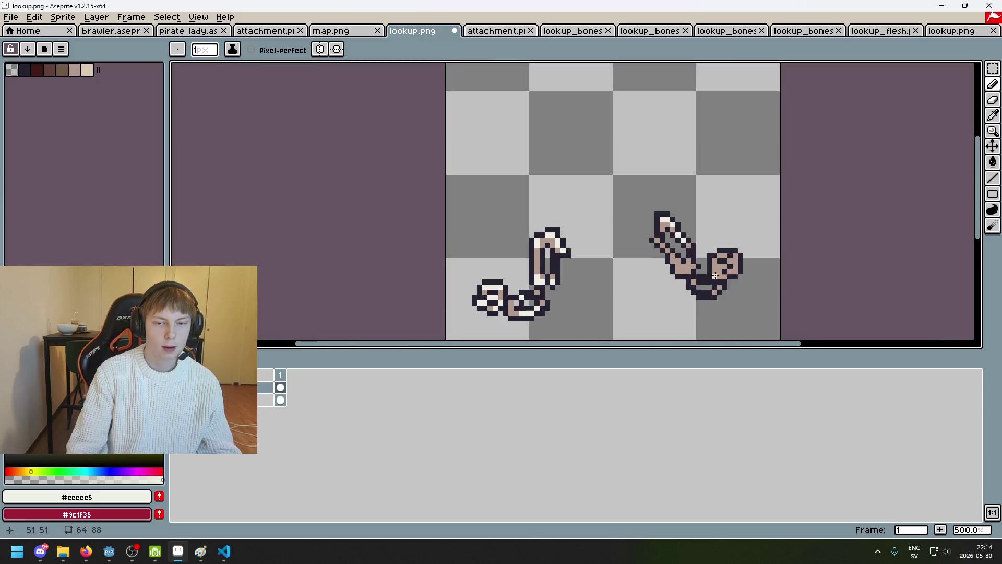
scroll(547, 202, up, 3)
click(547, 202)
drag(518, 200, 505, 187)
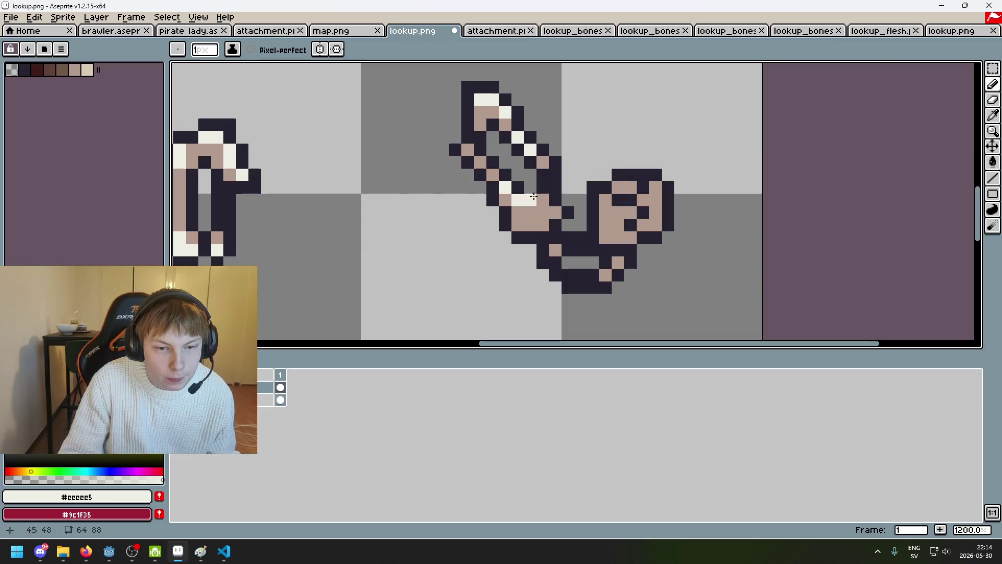
click(480, 163)
drag(660, 185, 658, 202)
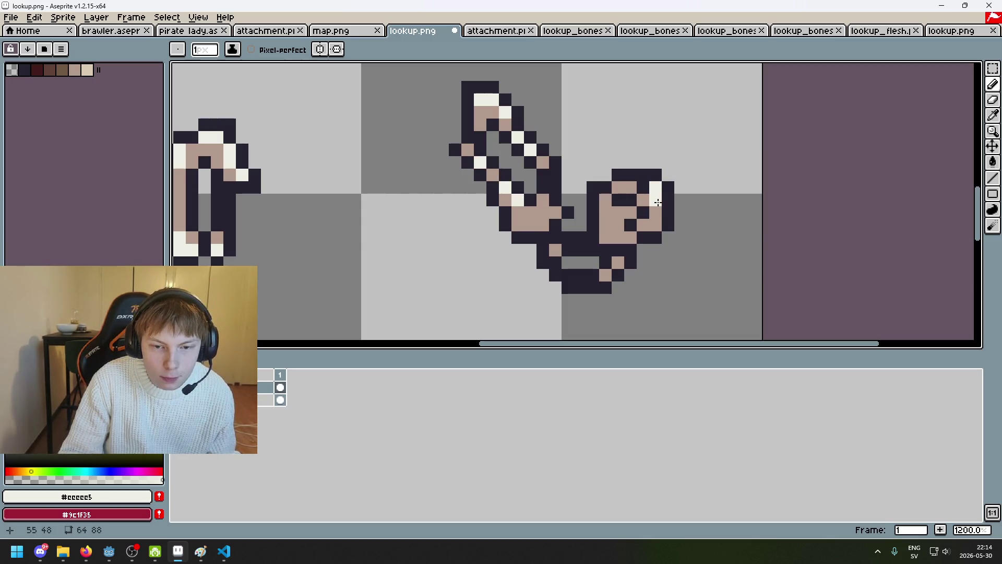
click(655, 225)
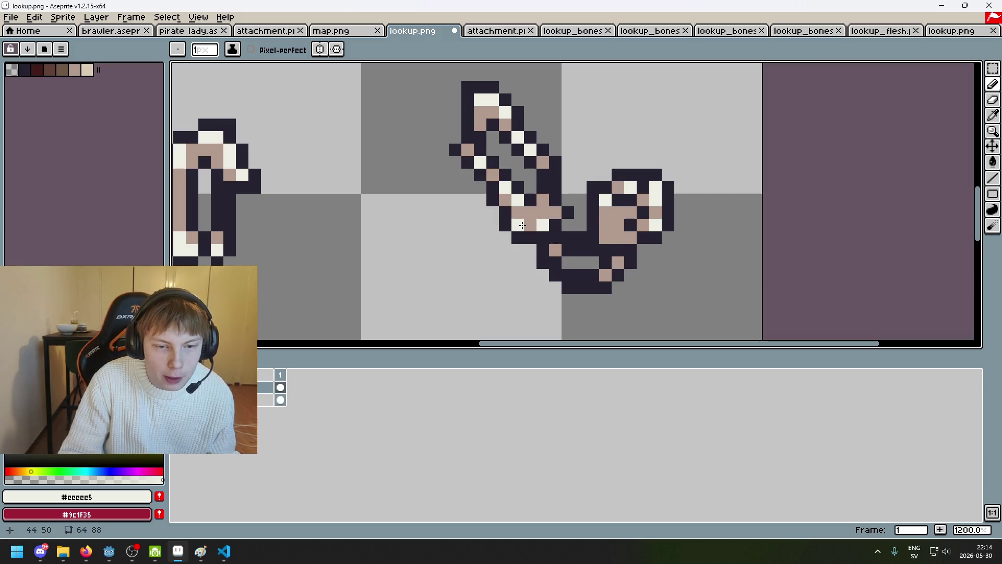
scroll(616, 262, down, 6)
scroll(587, 220, up, 5)
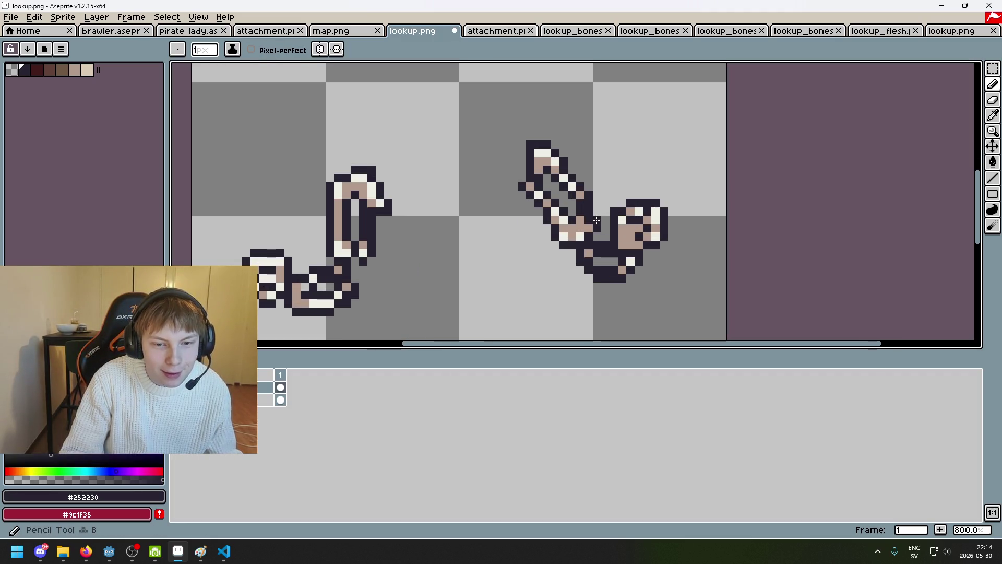
scroll(588, 227, down, 4)
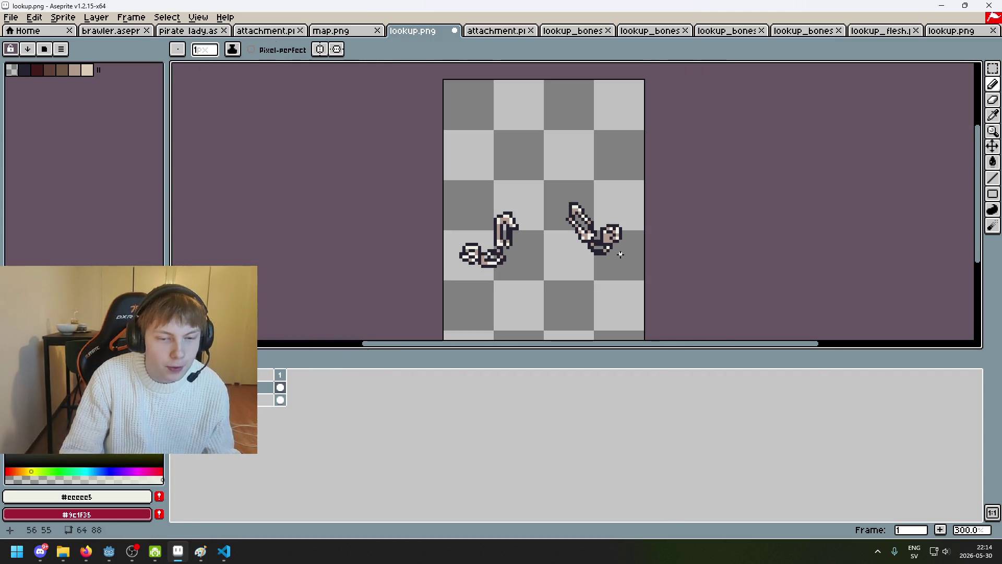
scroll(597, 262, up, 9)
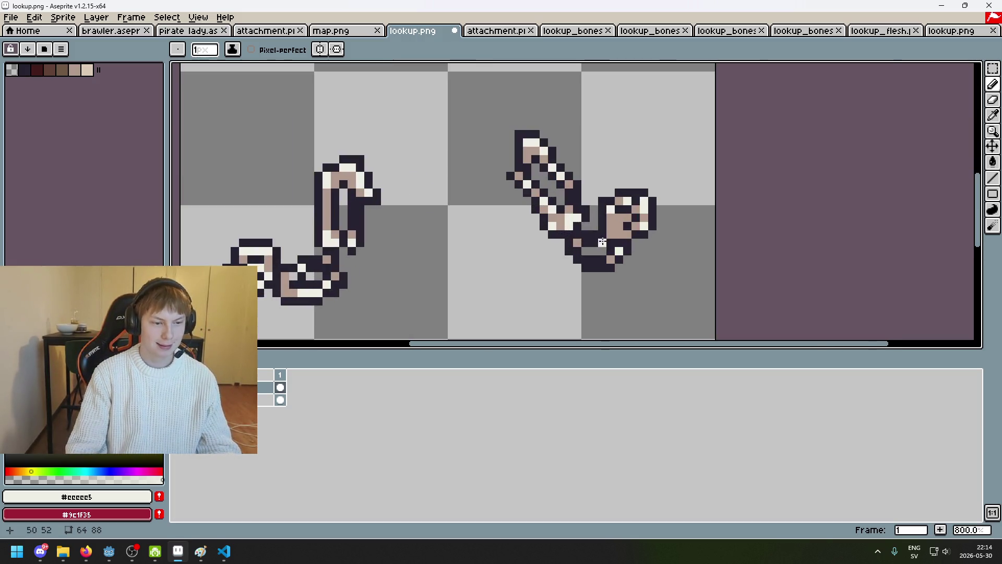
scroll(604, 225, down, 4)
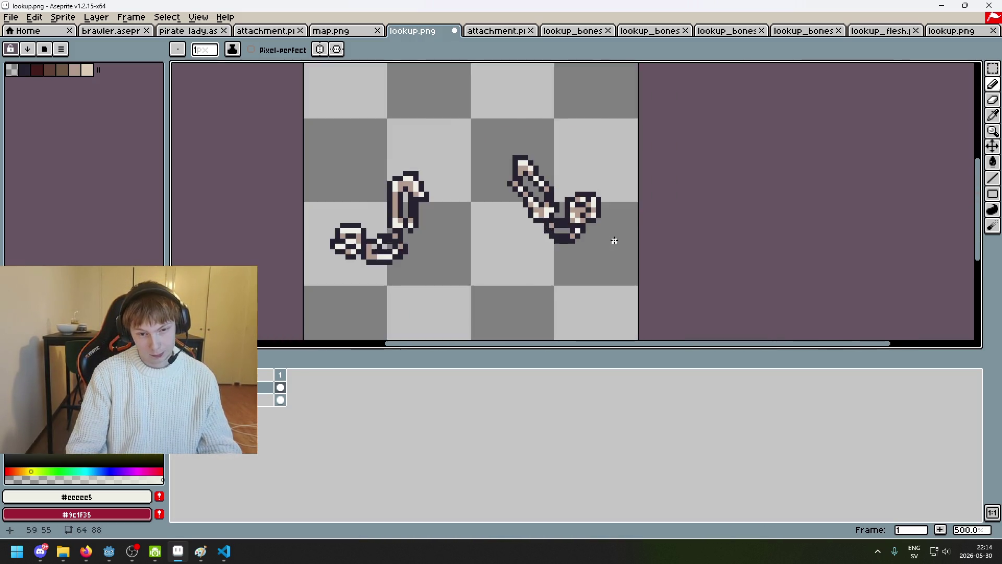
scroll(616, 242, up, 2)
Undo a stray erase and paint light pixels across the right arm's elbow.
key(e)
key(b)
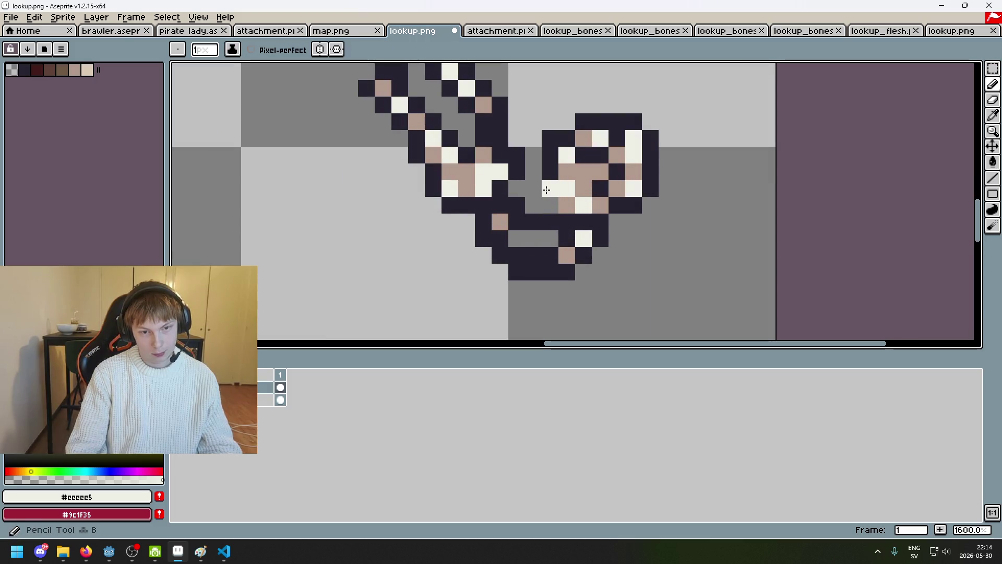
key(ctrl+z)
drag(533, 205, 547, 206)
Fill the elbow gap with a tan pixel and a dark outline pixel sampled from the sprite.
alt+click(548, 180)
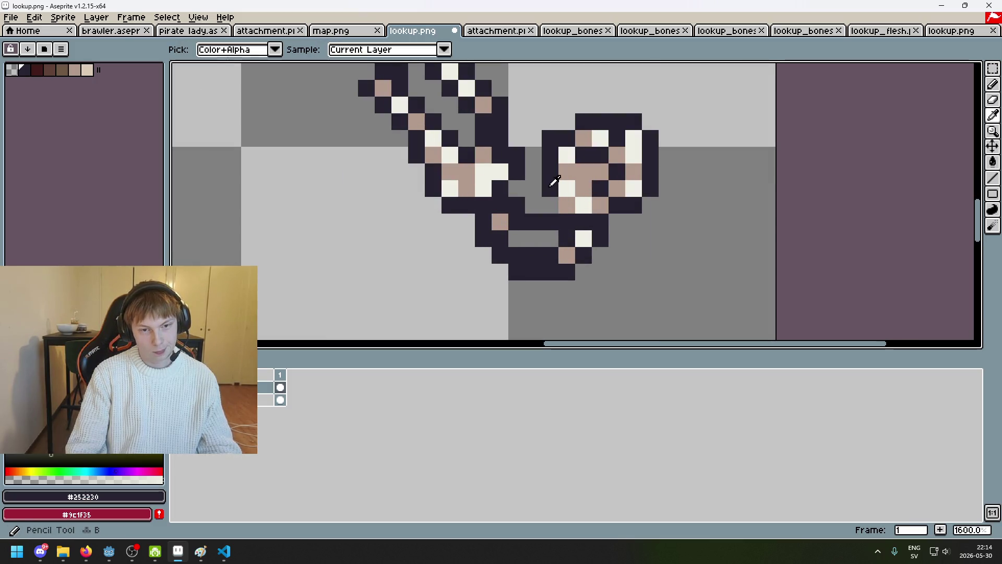
scroll(593, 227, down, 7)
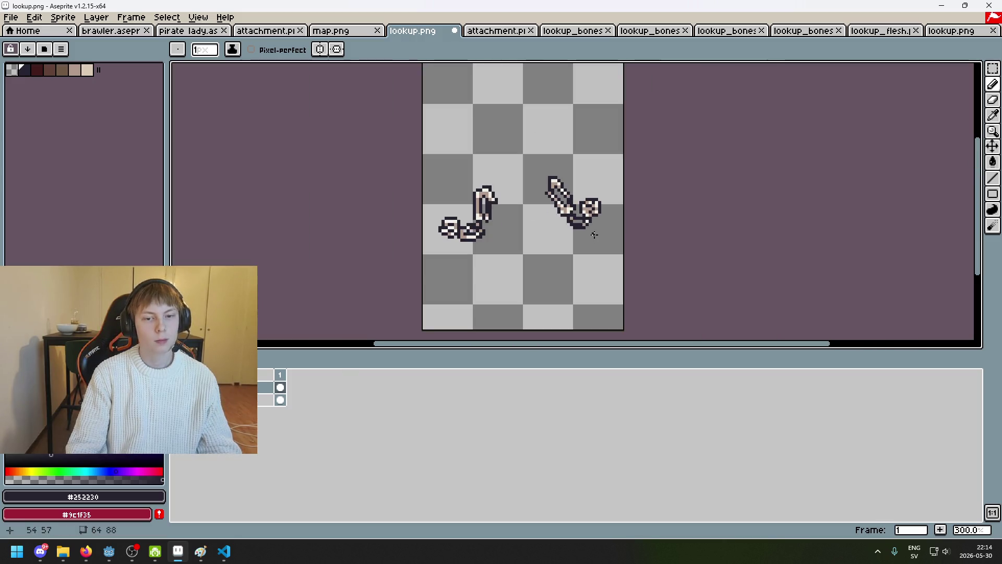
scroll(575, 208, up, 9)
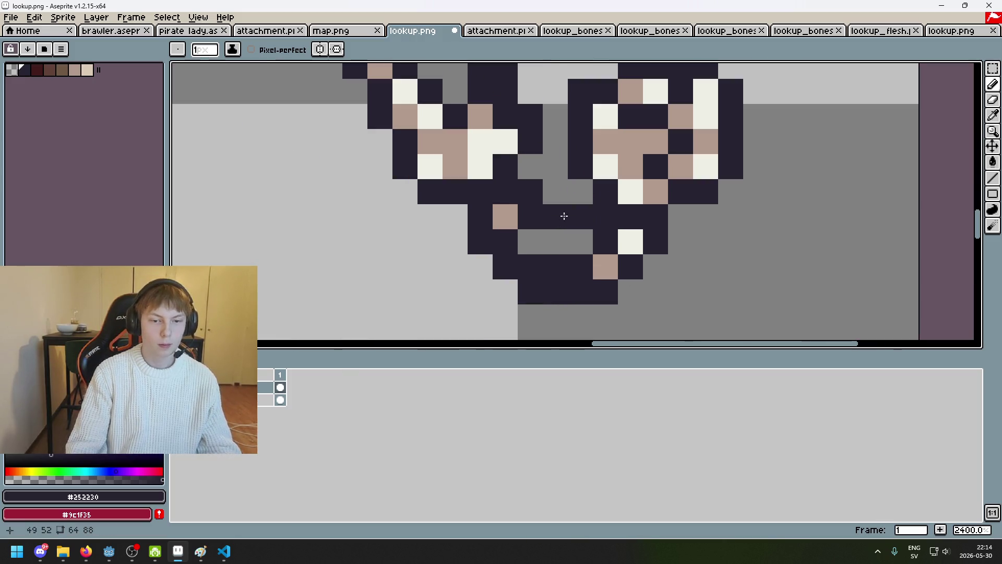
alt+click(505, 216)
click(547, 218)
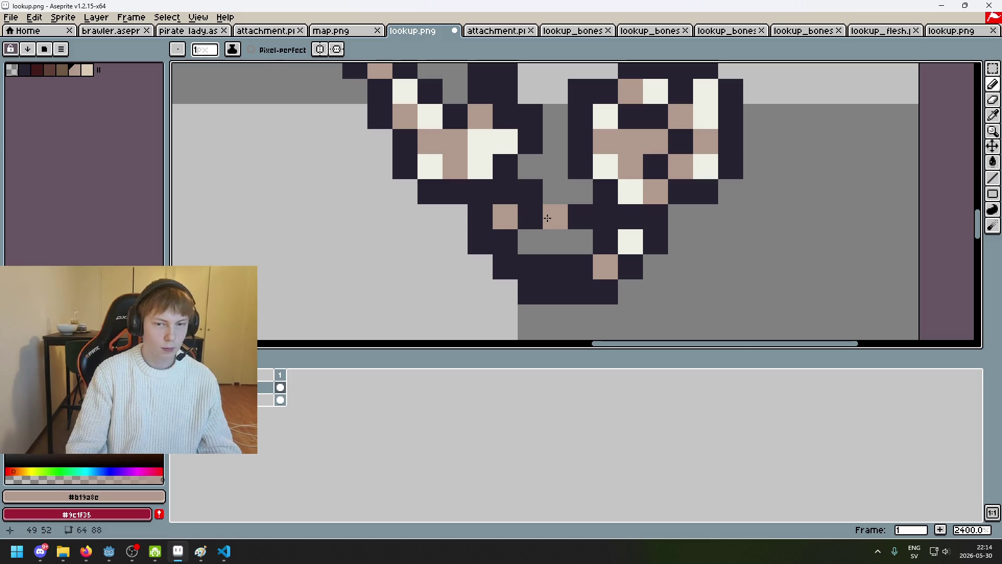
alt+click(535, 212)
click(553, 190)
scroll(553, 190, down, 7)
key(ctrl+y)
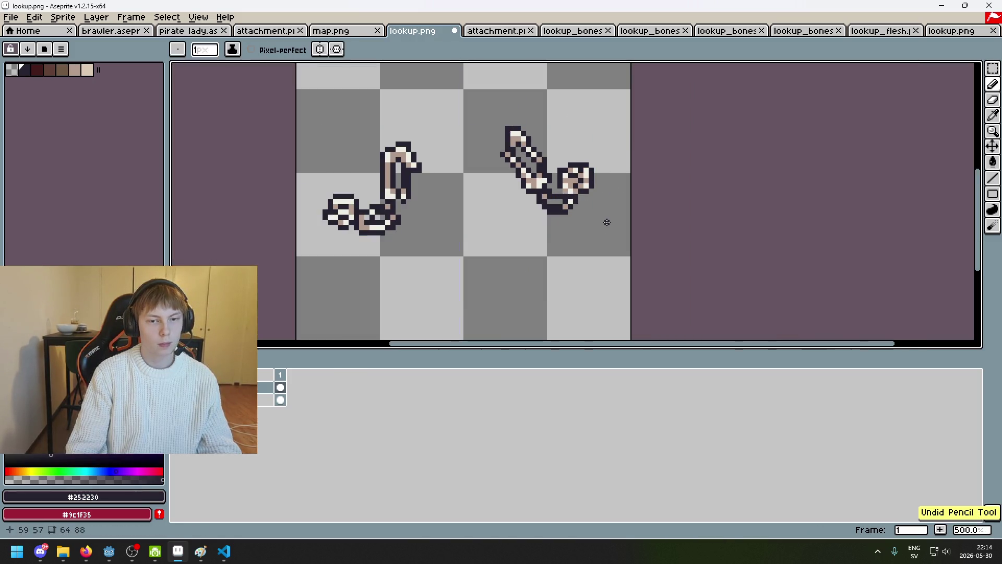
scroll(600, 216, down, 2)
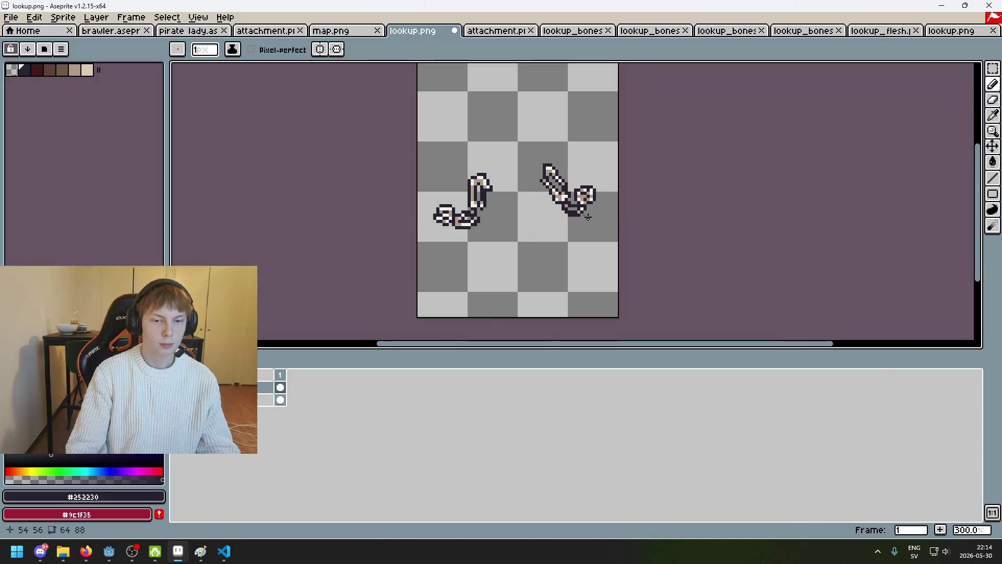
scroll(565, 194, up, 6)
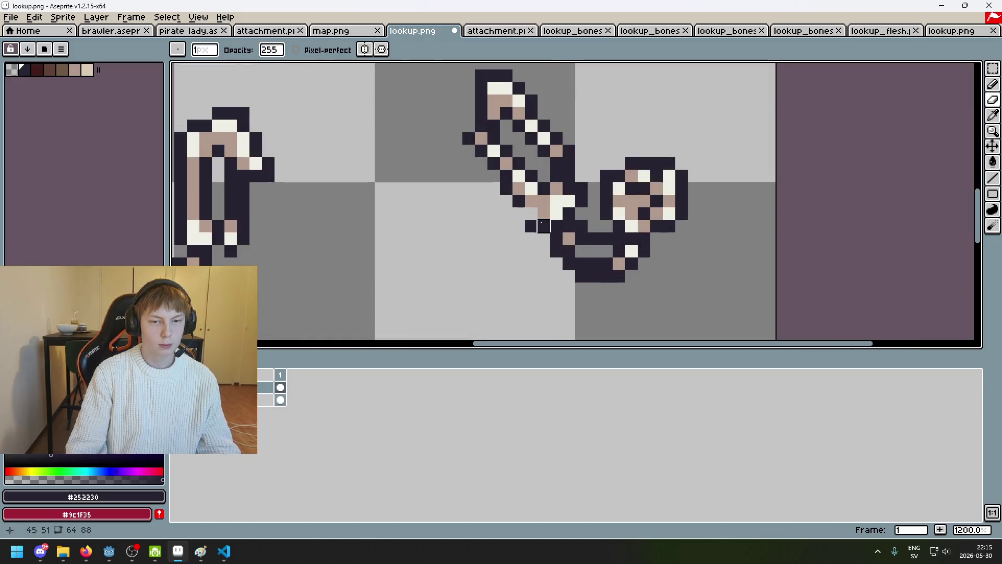
key(alt)
scroll(561, 241, down, 6)
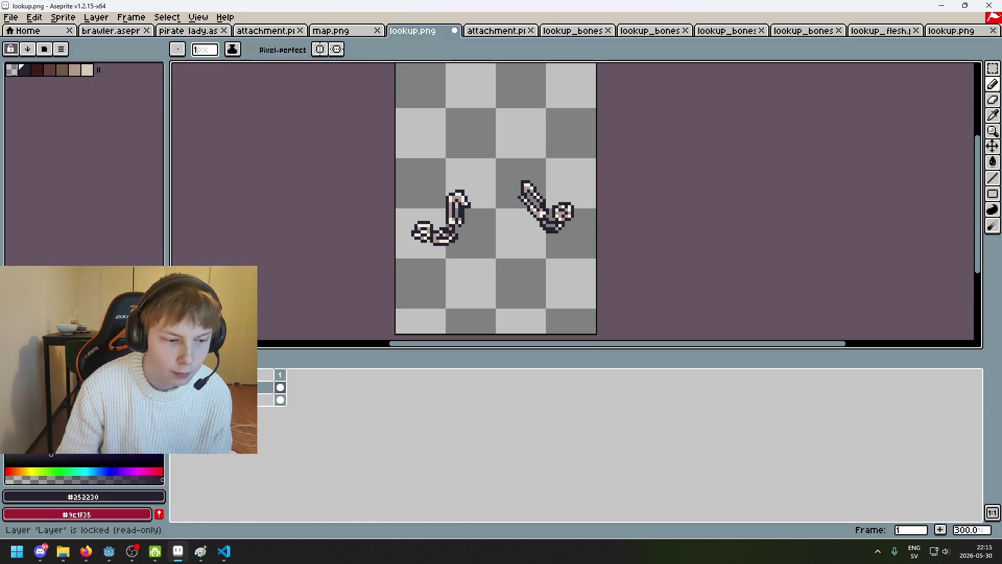
Toggle the flesh layer's visibility to compare, leaving it hidden.
click(177, 387)
click(178, 387)
click(178, 387)
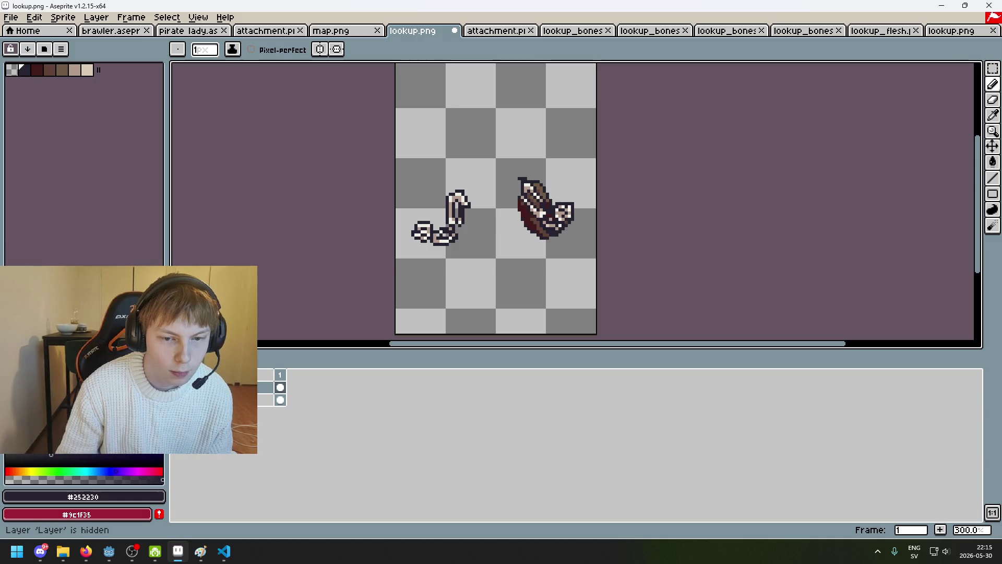
click(177, 387)
scroll(554, 189, up, 6)
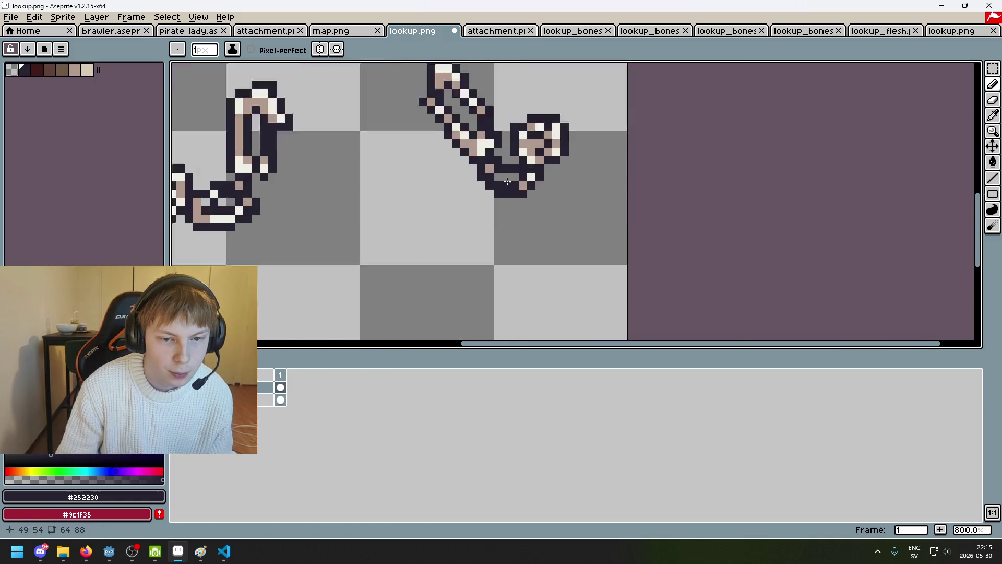
Restore erased pixels and paint light, tan and dark pixels at the right elbow bend.
key(ctrl+z)
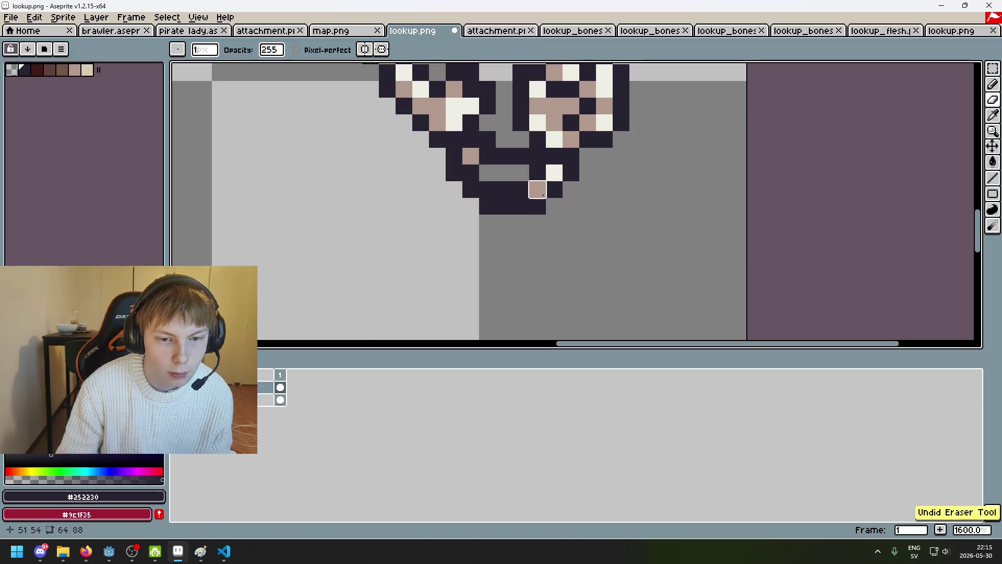
alt+click(537, 189)
click(521, 189)
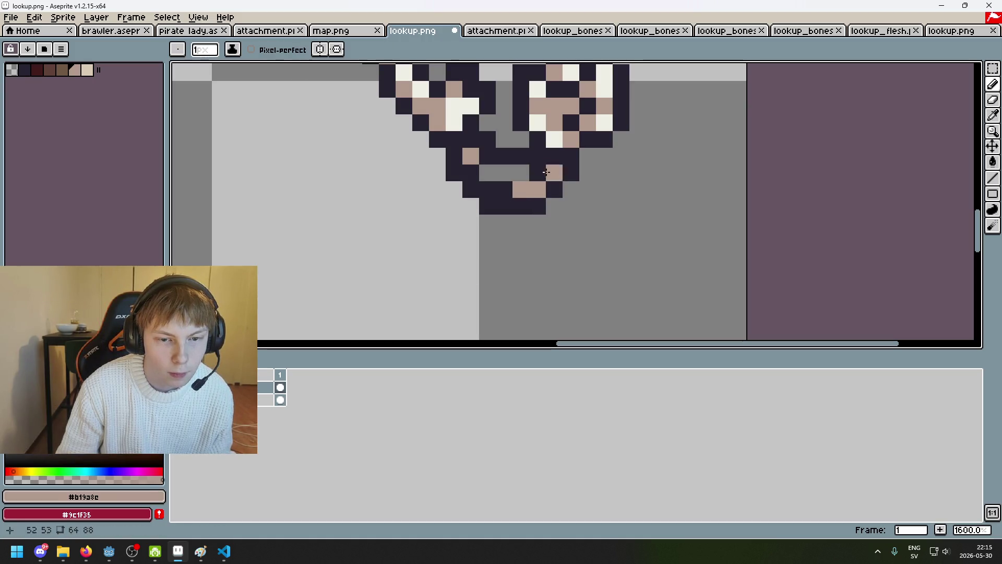
alt+click(554, 172)
click(538, 172)
alt+click(554, 189)
click(538, 189)
Erase stray pixels below the elbow and trim its bottom corner.
key(e)
click(537, 206)
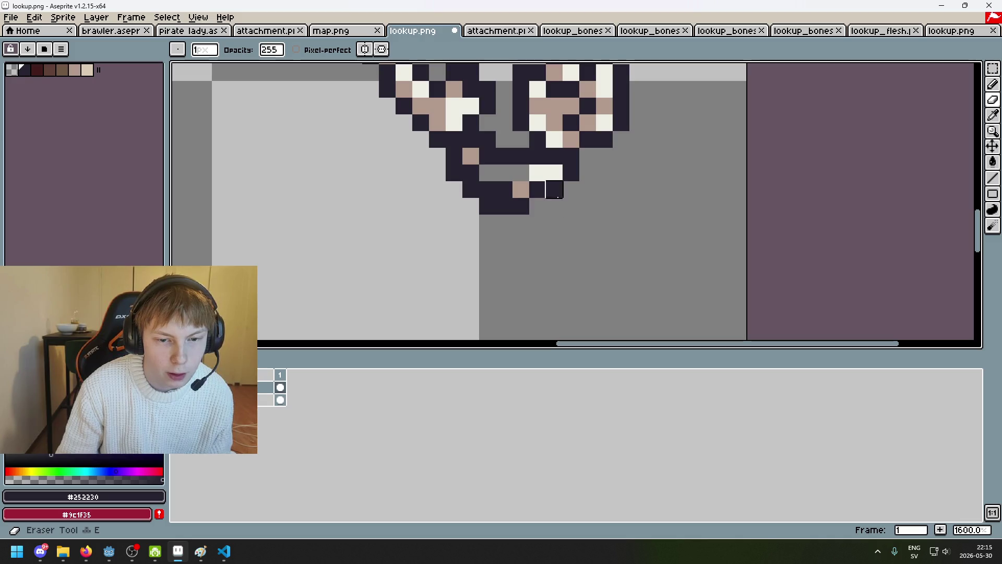
drag(554, 189, 572, 174)
key(b)
key(e)
click(523, 205)
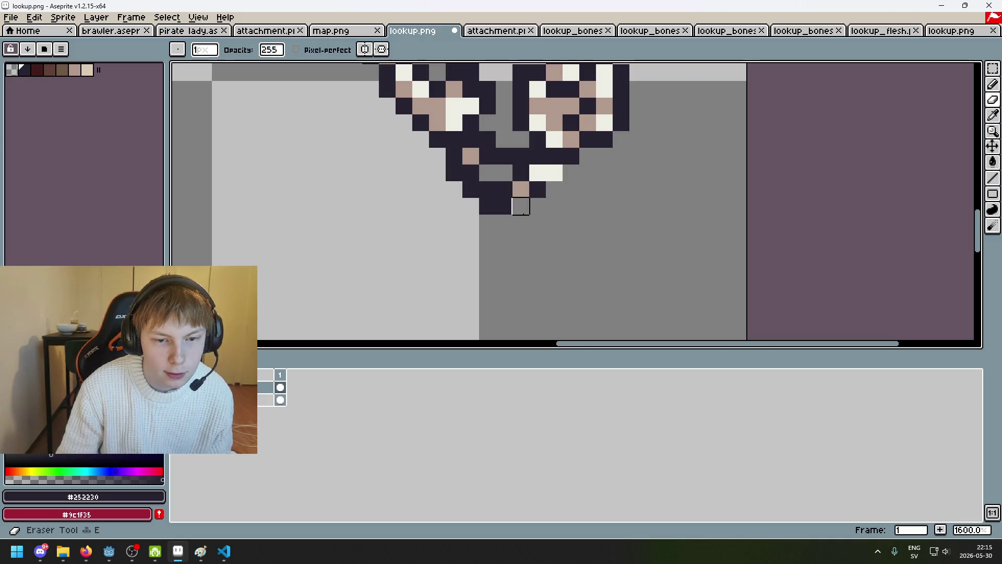
key(ctrl+z)
Switch back to the Pencil and save lookup.png.
scroll(548, 214, down, 6)
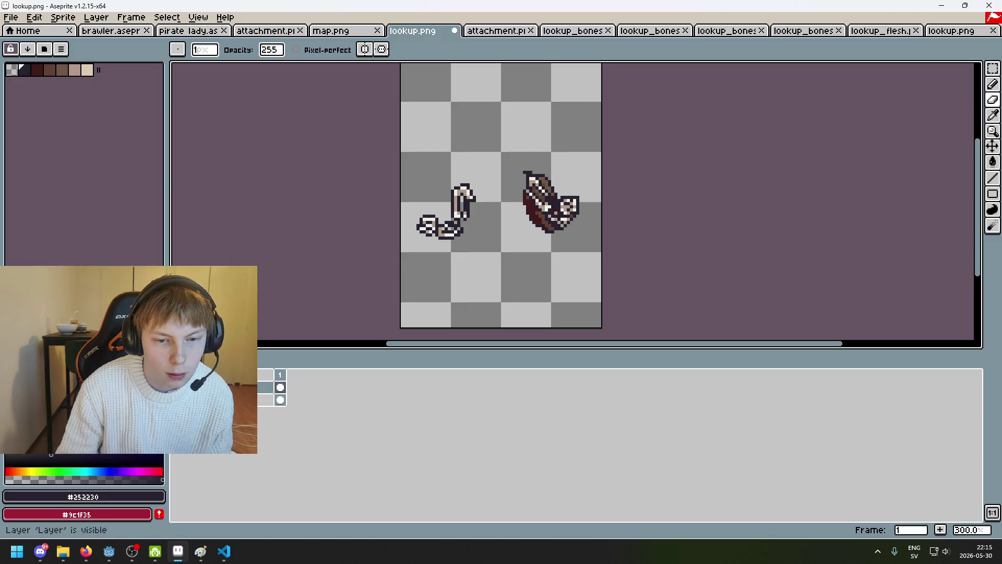
scroll(614, 169, up, 4)
key(b)
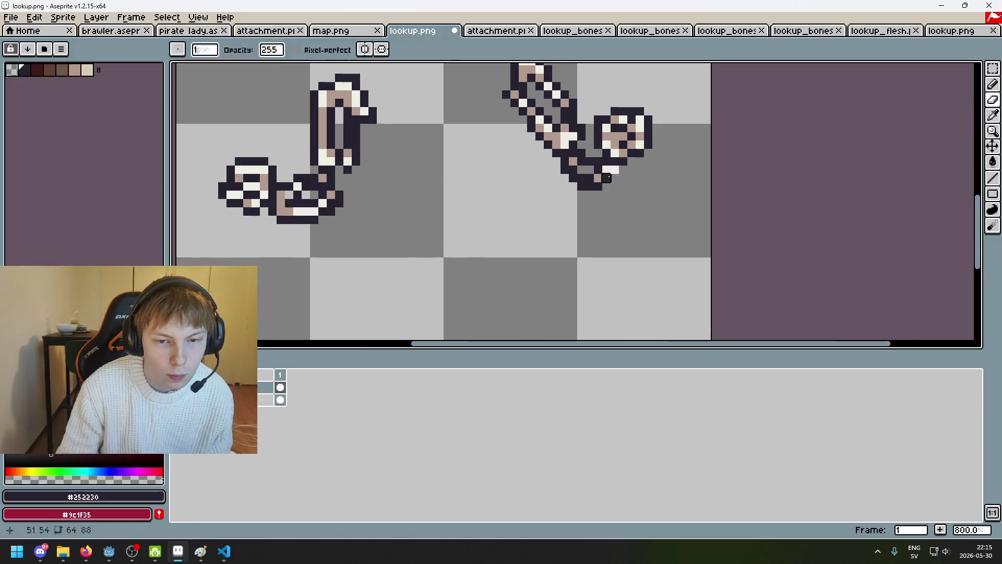
scroll(614, 170, down, 4)
scroll(608, 185, up, 1)
scroll(608, 185, down, 1)
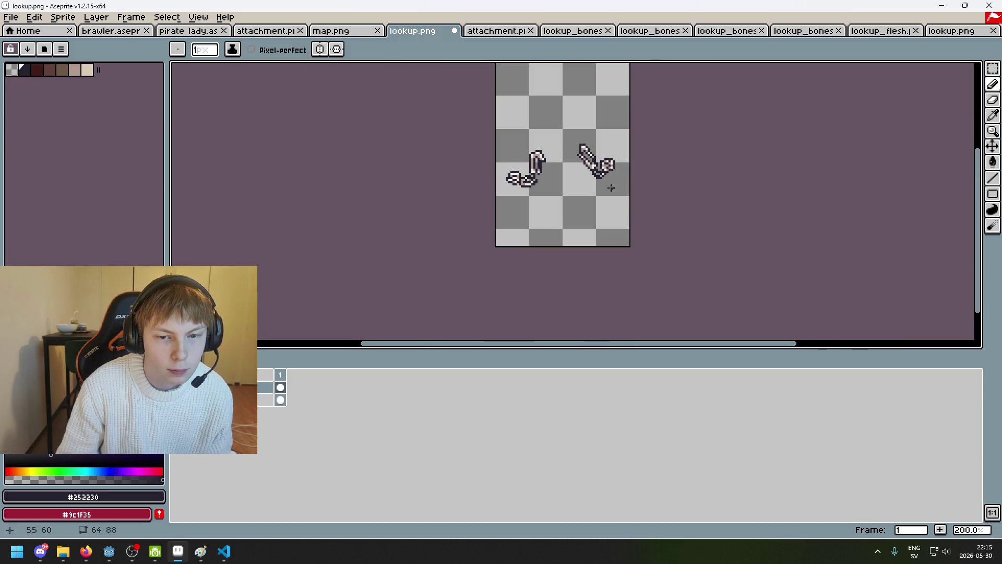
key(ctrl+s)
Decline the flattened-PNG save, delete the bent left arm bone, and retry saving.
click(534, 319)
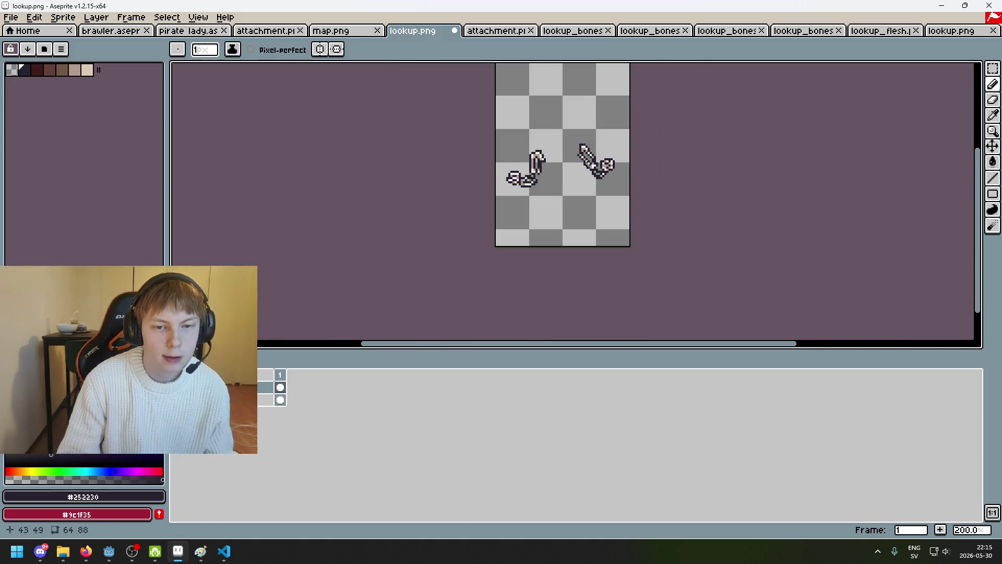
scroll(562, 167, up, 3)
key(m)
drag(372, 113, 466, 243)
key(Delete)
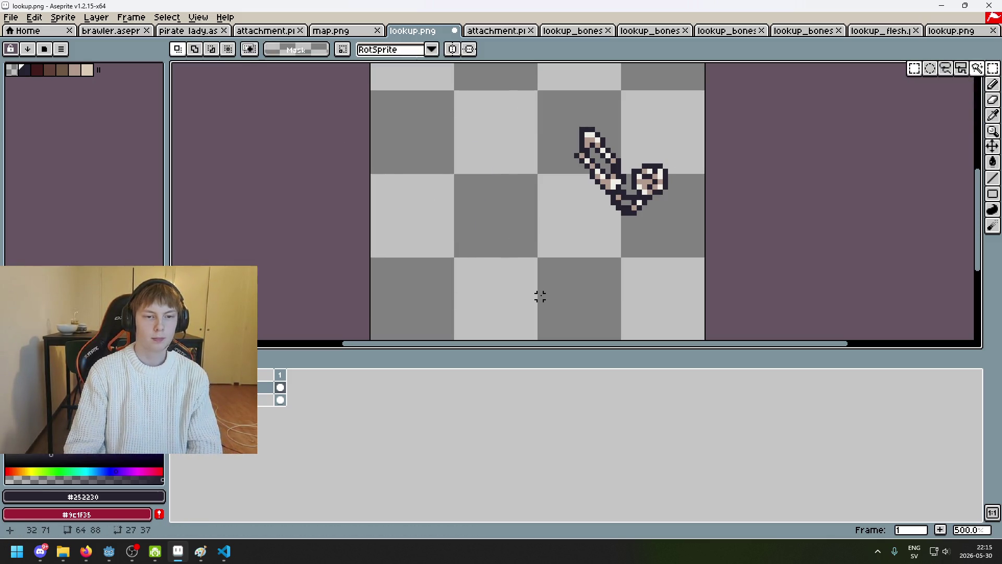
key(ctrl+s)
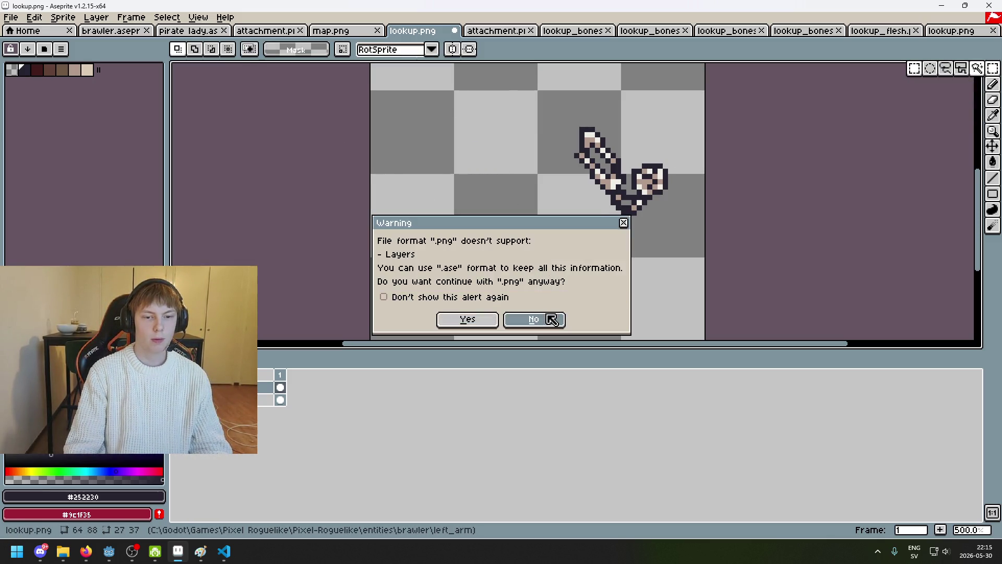
click(543, 318)
Export a copy named lookup_bones.png, accept the layers warning, then verify via Save As.
click(11, 17)
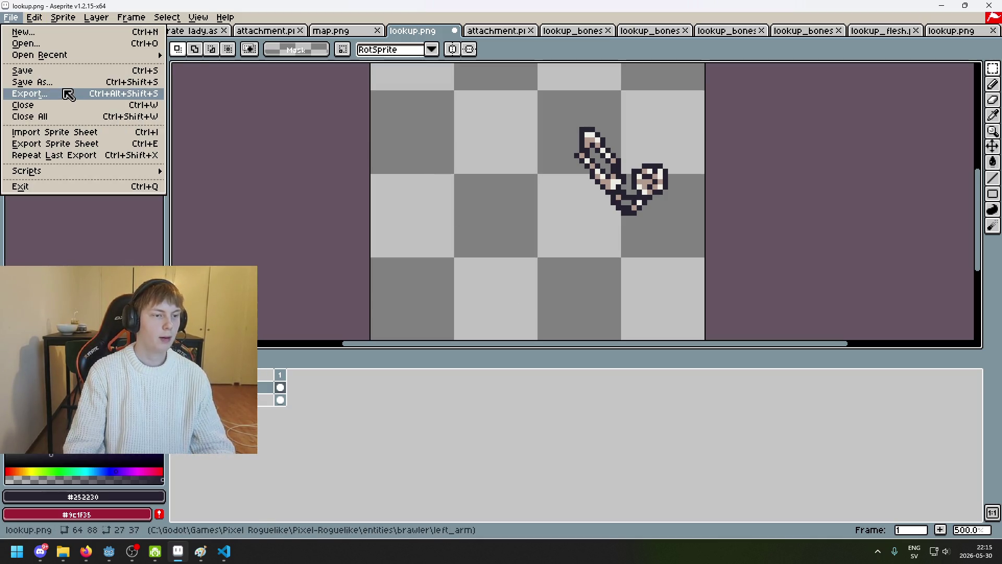
click(68, 94)
click(226, 160)
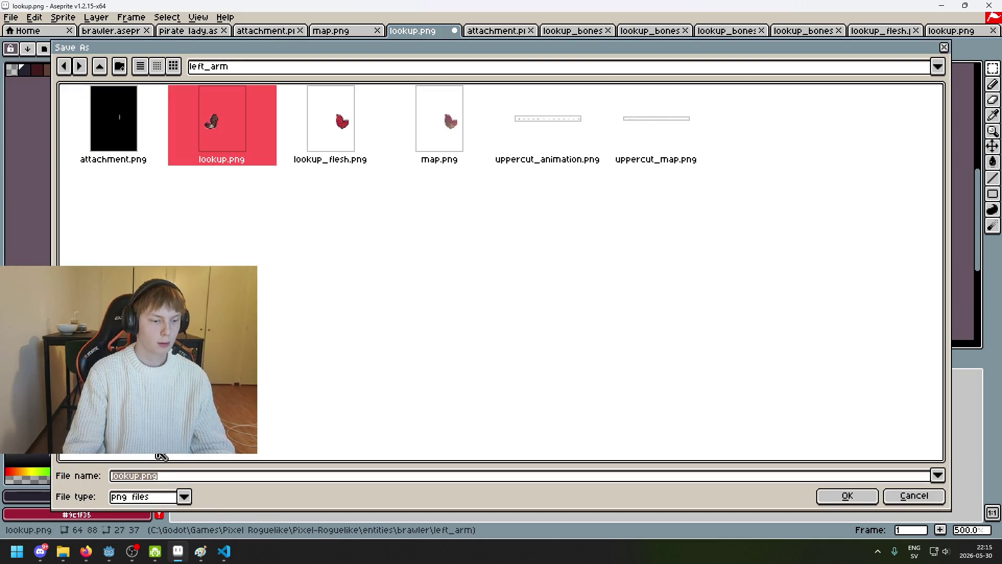
click(140, 476)
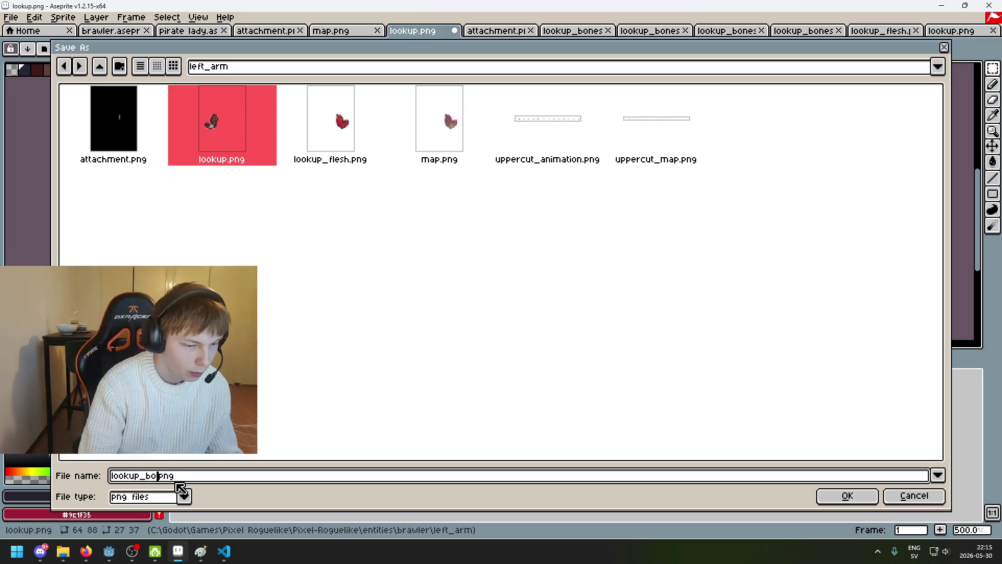
click(845, 494)
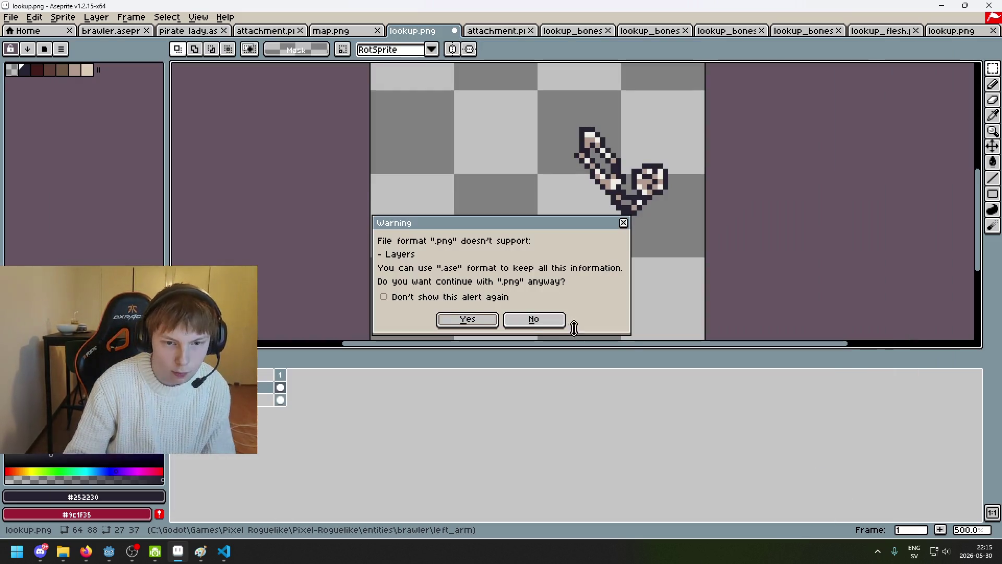
click(475, 320)
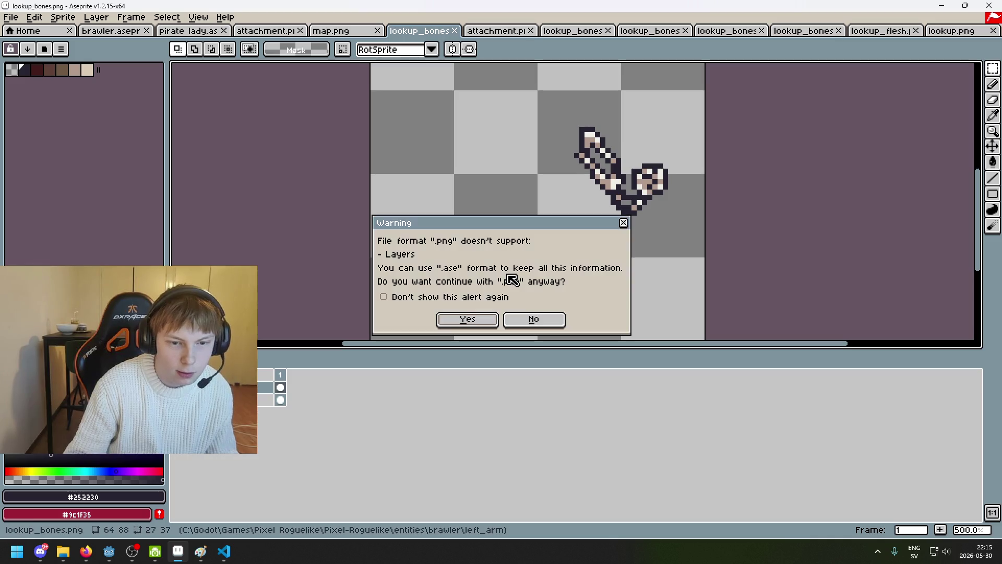
click(527, 319)
click(11, 17)
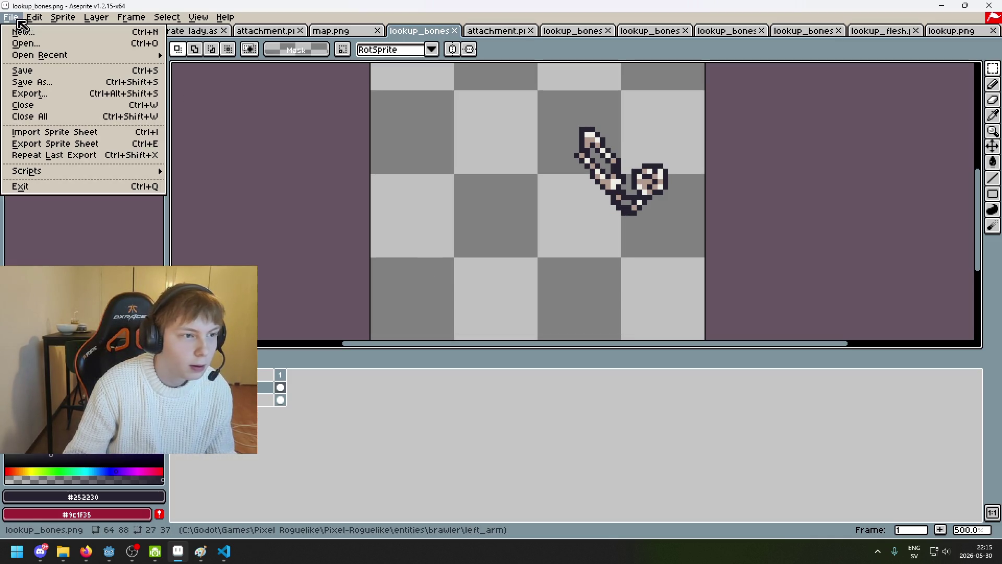
click(52, 80)
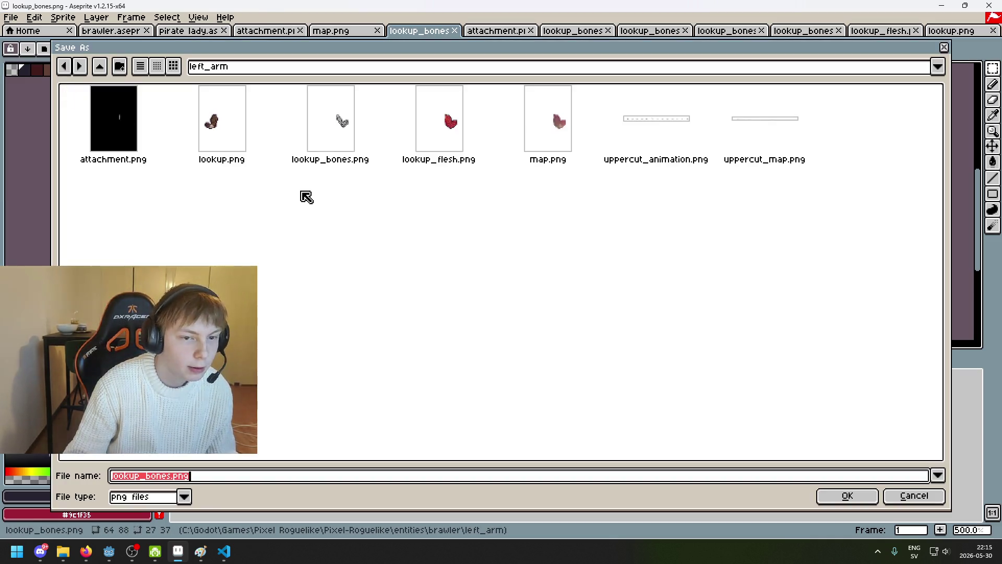
click(908, 496)
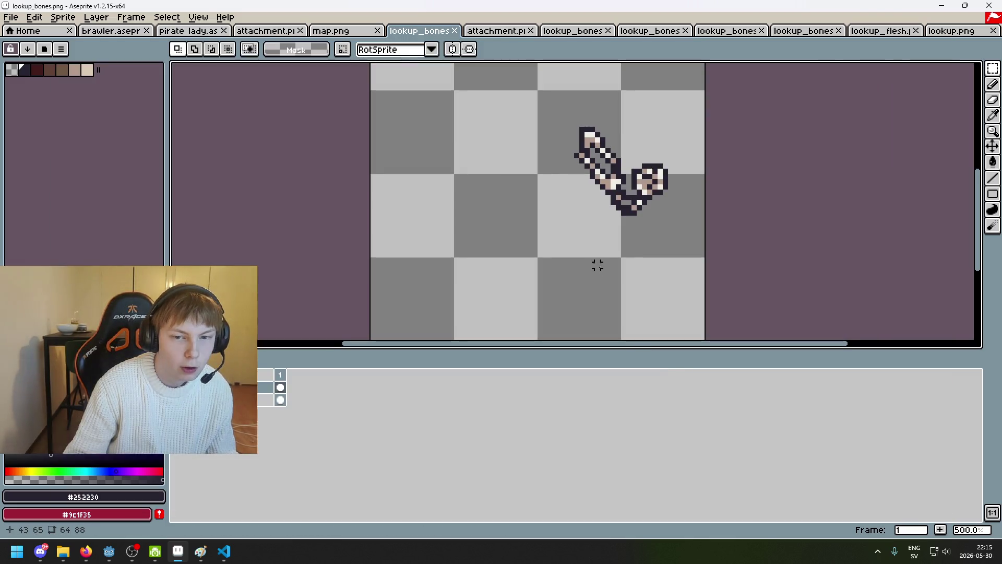
Close Aseprite, return to Godot, pan the 2D view and open brawler.tscn.
click(989, 6)
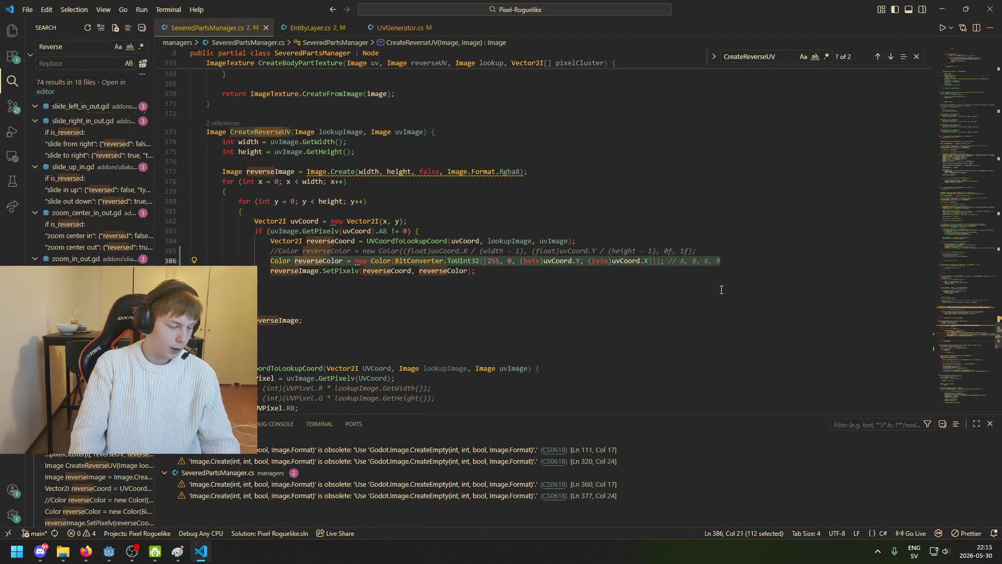
click(109, 553)
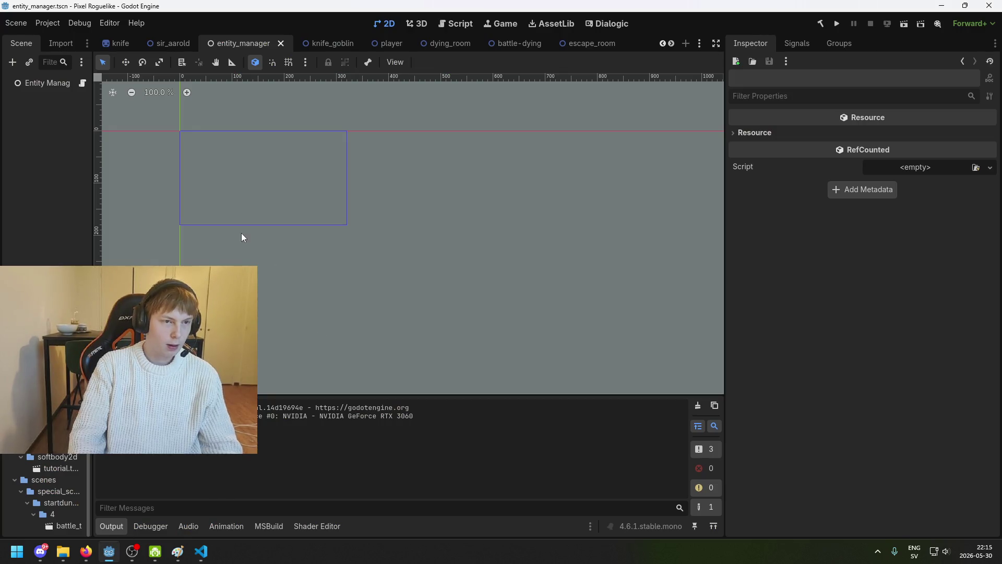
drag(278, 279, 331, 292)
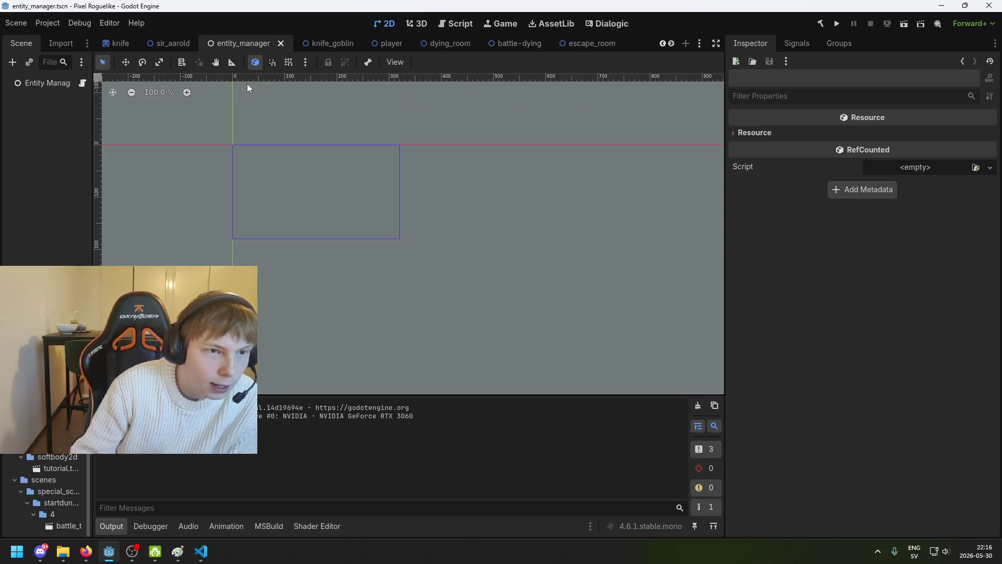
drag(210, 176, 331, 185)
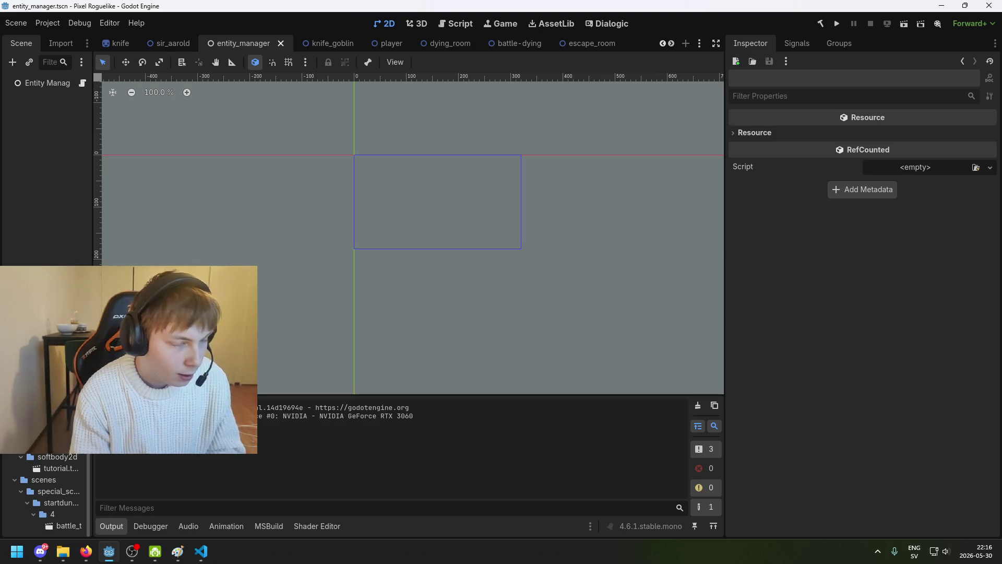
scroll(47, 495, up, 5)
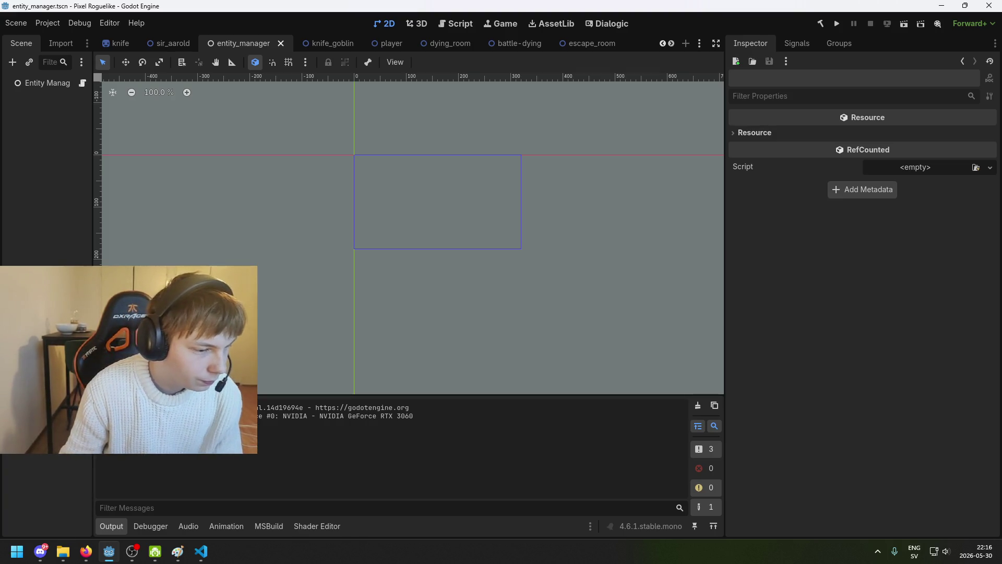
double_click(63, 433)
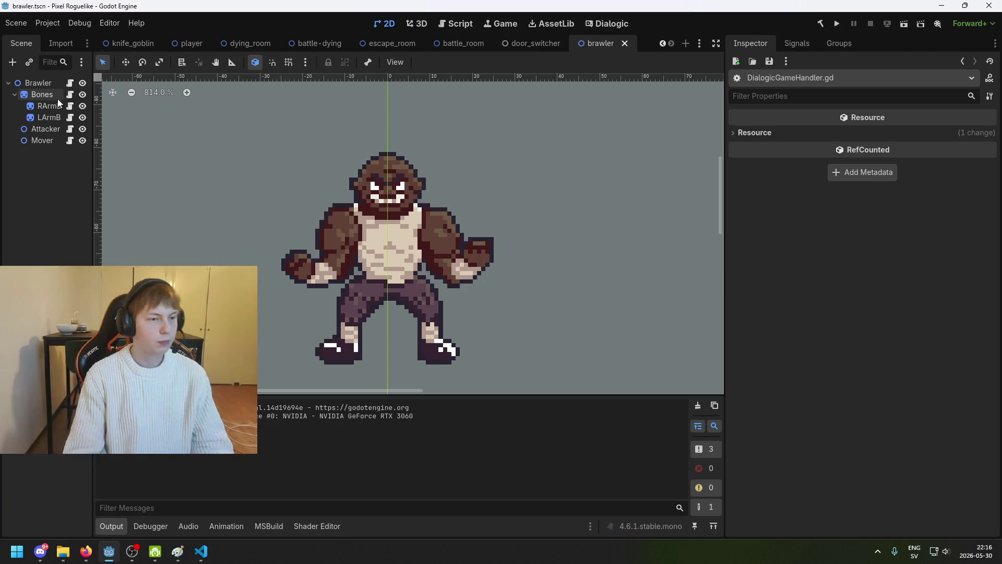
Select the Bones node and drop lookup_bones.png into its EntityLayer Lookup slot.
click(25, 94)
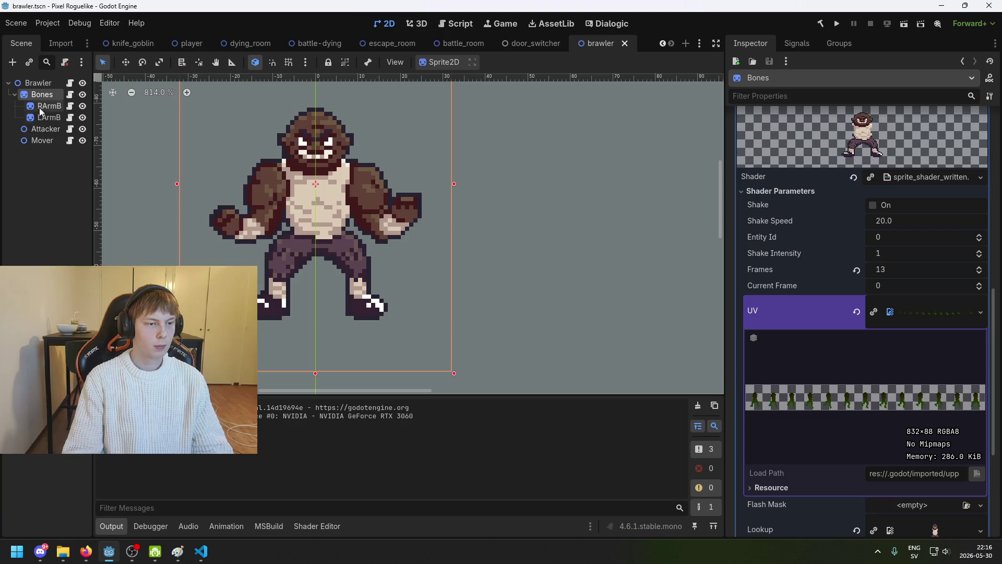
right_click(42, 96)
click(38, 98)
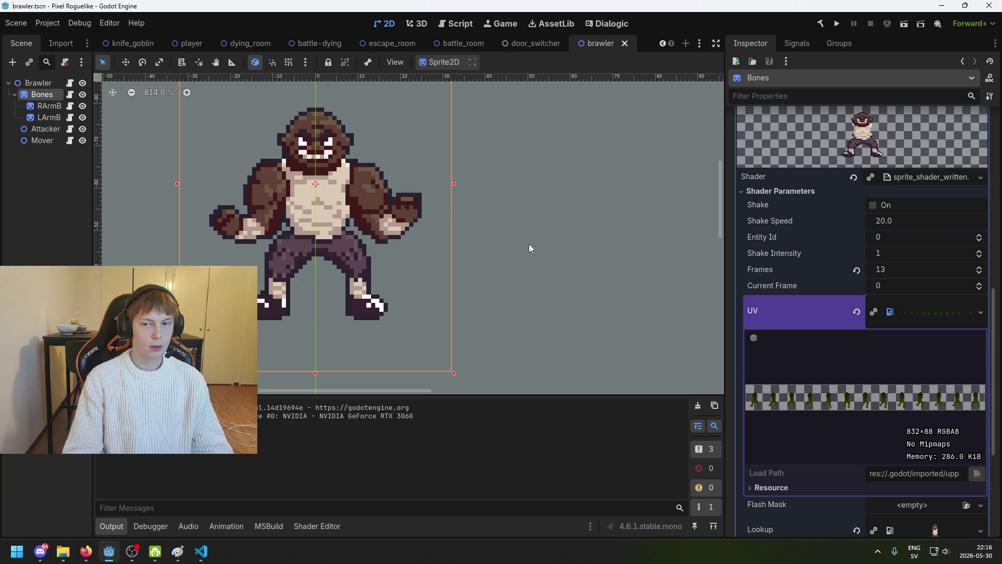
scroll(939, 291, up, 10)
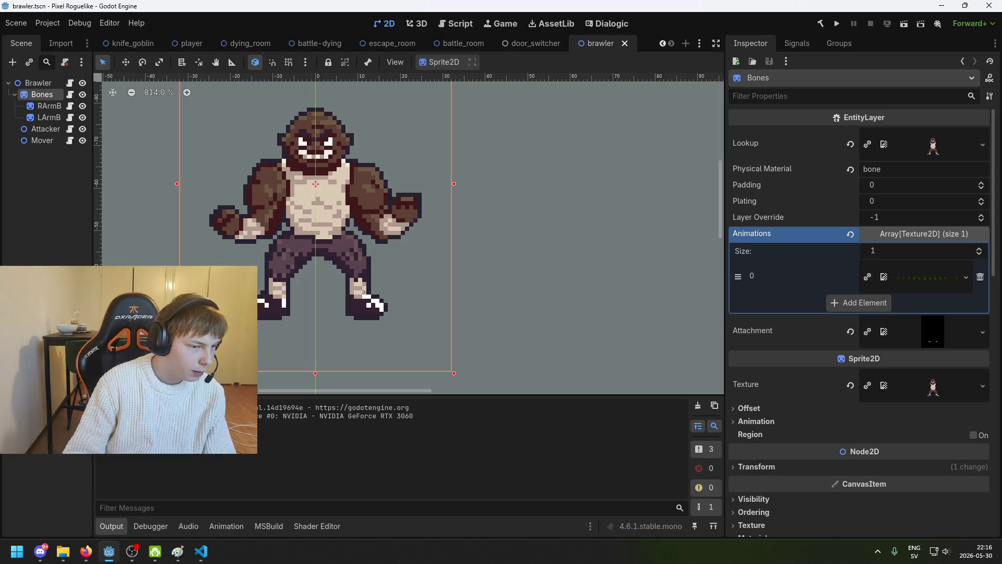
scroll(47, 496, down, 5)
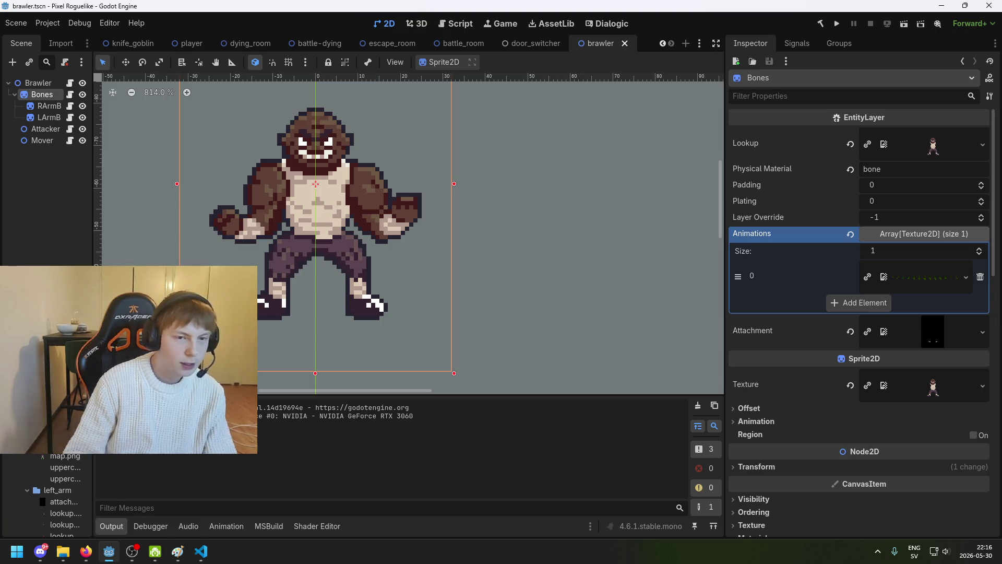
mouse_move(62, 513)
mouse_down()
mouse_move(933, 162)
mouse_move(932, 151)
mouse_up()
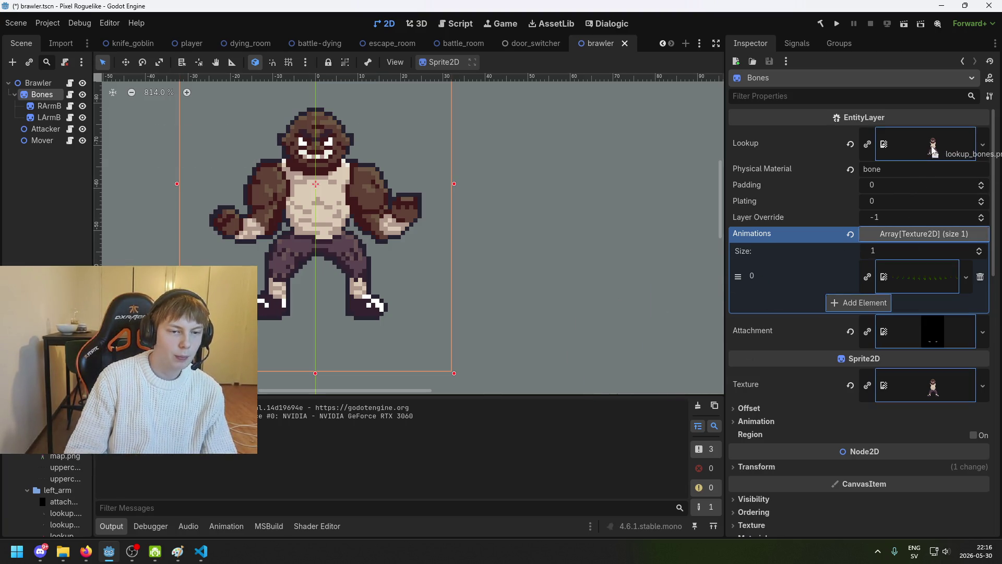
Drop lookup_bones.png into the Bones shader's Lookup parameter and save the brawler scene.
scroll(906, 274, down, 3)
scroll(906, 273, down, 4)
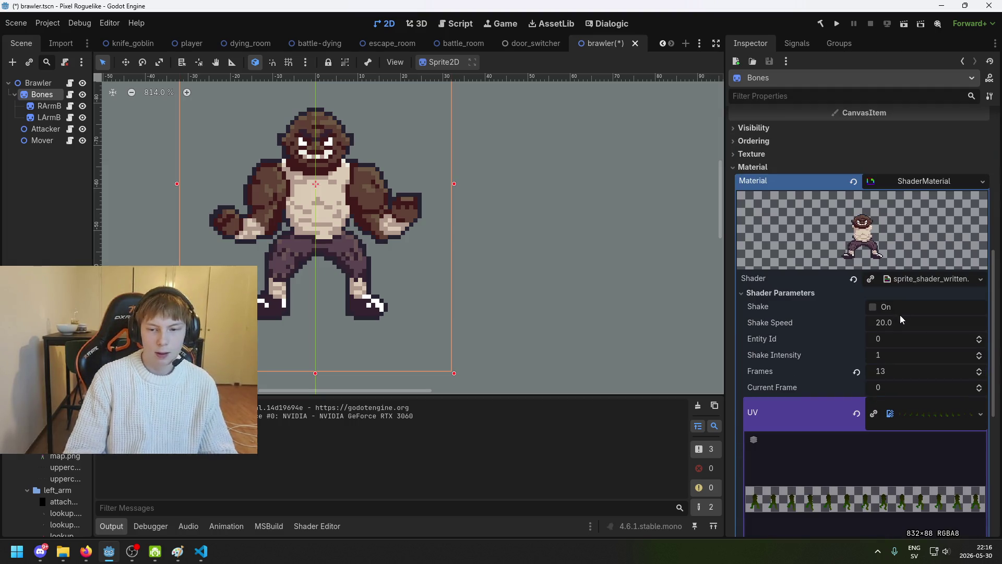
scroll(905, 342, down, 5)
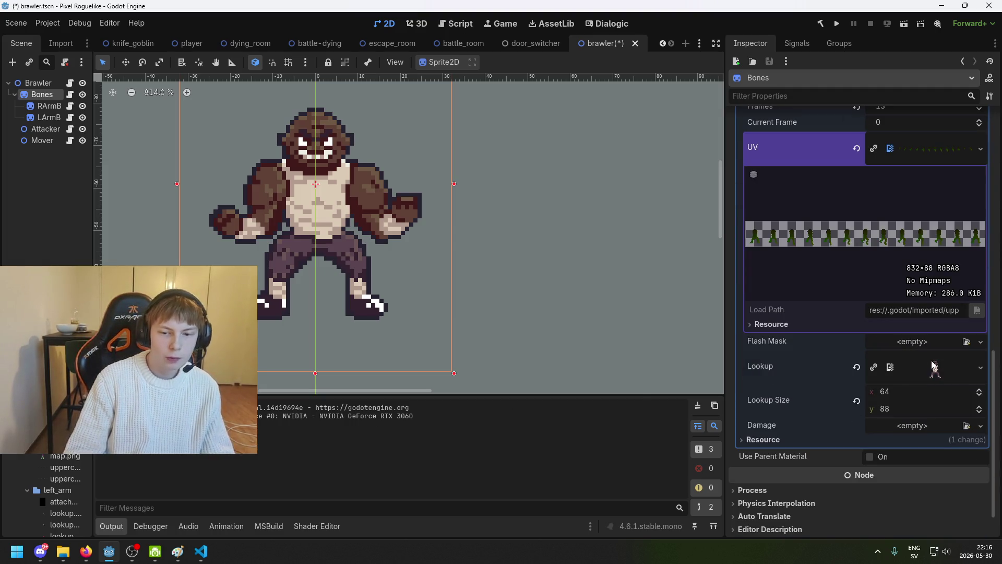
mouse_move(65, 513)
mouse_down()
mouse_move(750, 413)
mouse_move(934, 368)
mouse_up()
scroll(334, 262, up, 4)
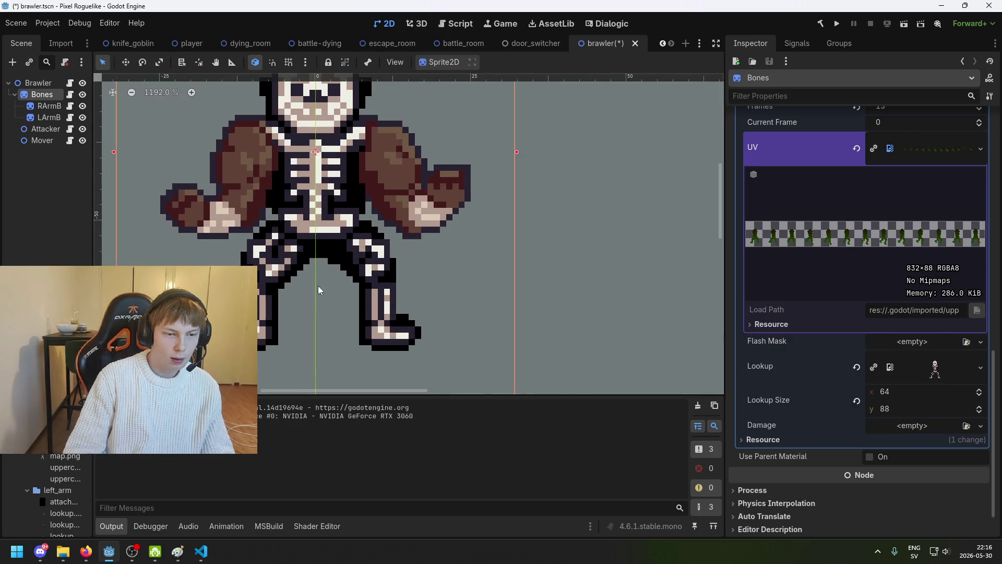
scroll(319, 267, down, 2)
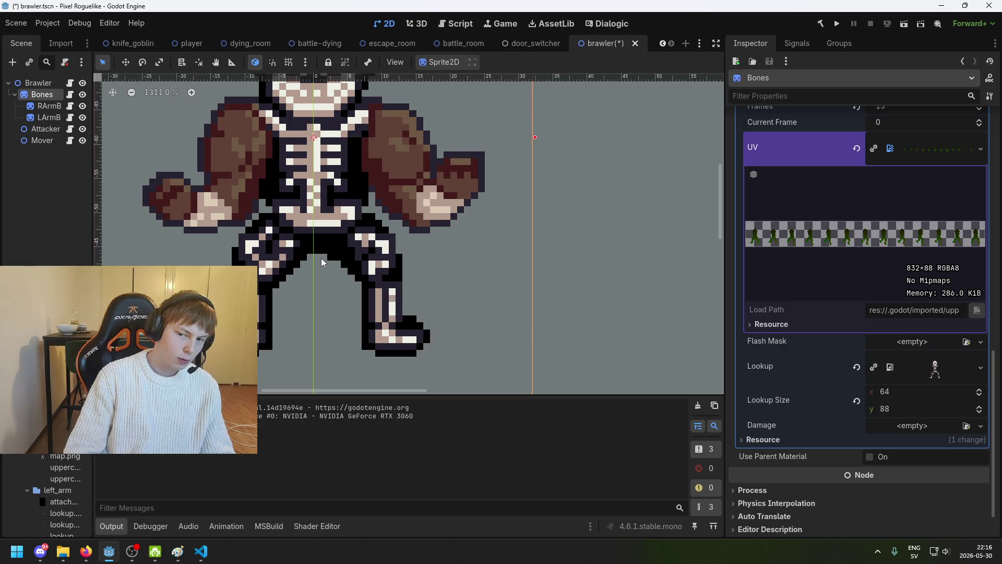
key(ctrl+s)
Open the Bones material's sprite_shader_written code in the Shader Editor.
scroll(974, 326, down, 2)
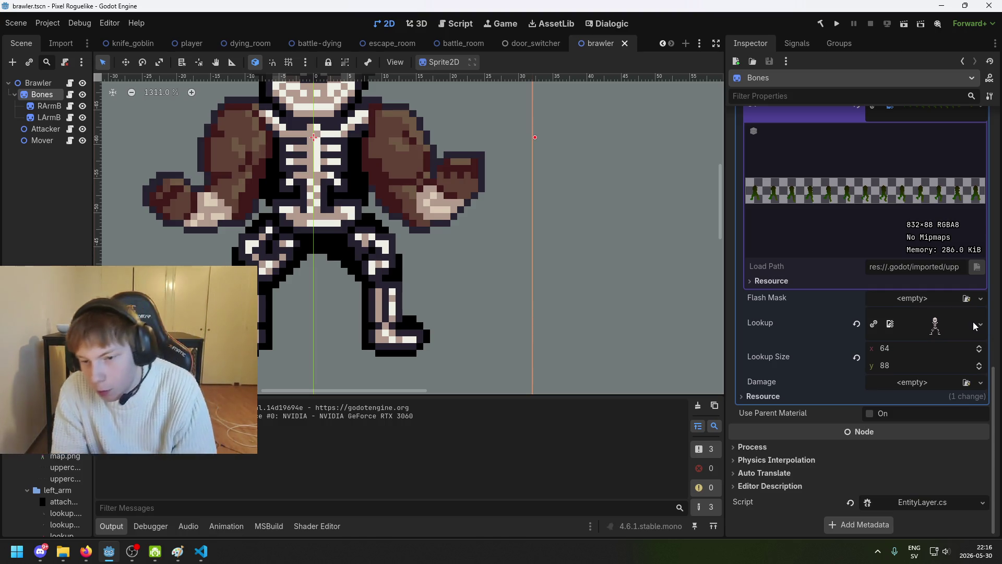
scroll(934, 337, up, 2)
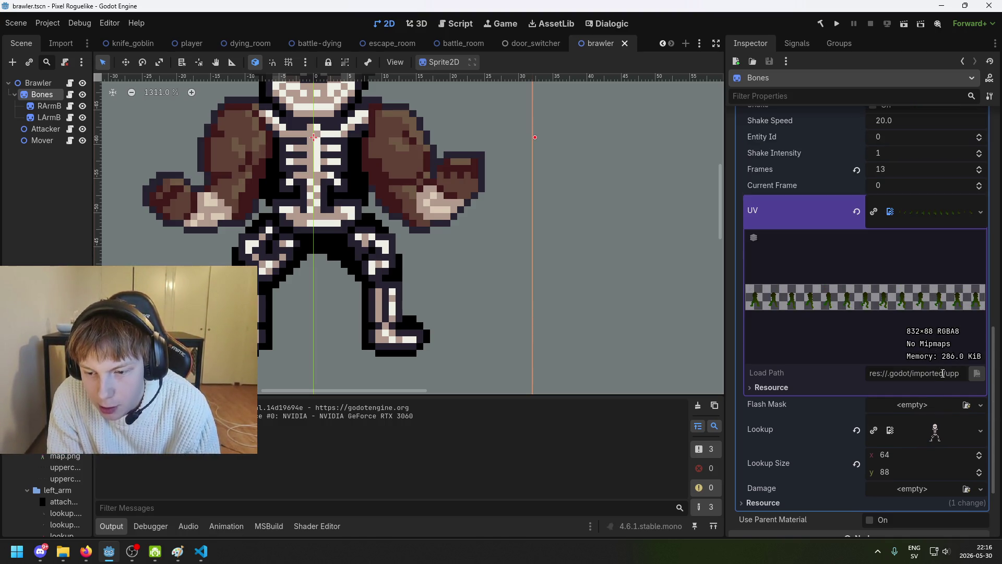
scroll(943, 373, down, 2)
scroll(908, 344, up, 6)
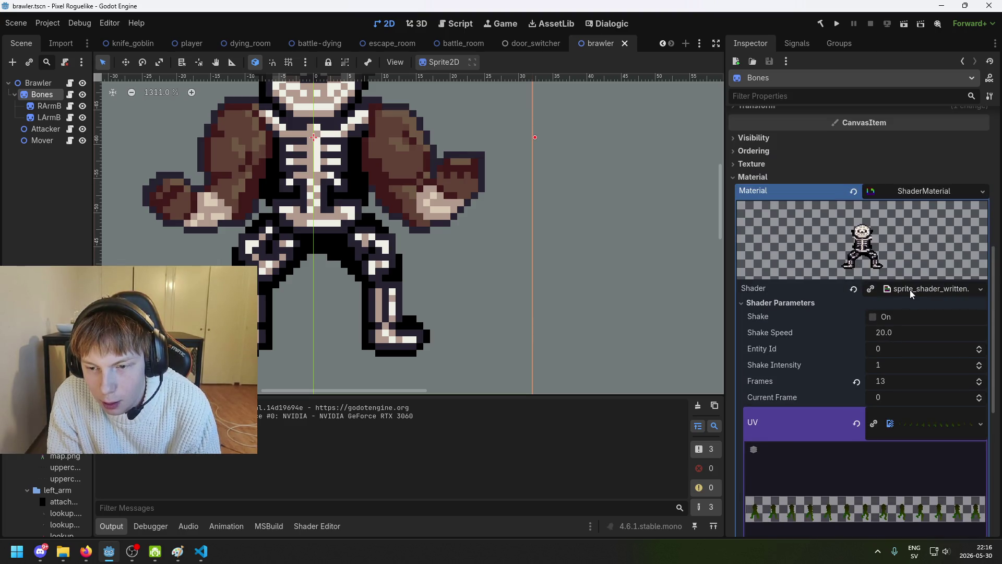
scroll(496, 265, down, 1)
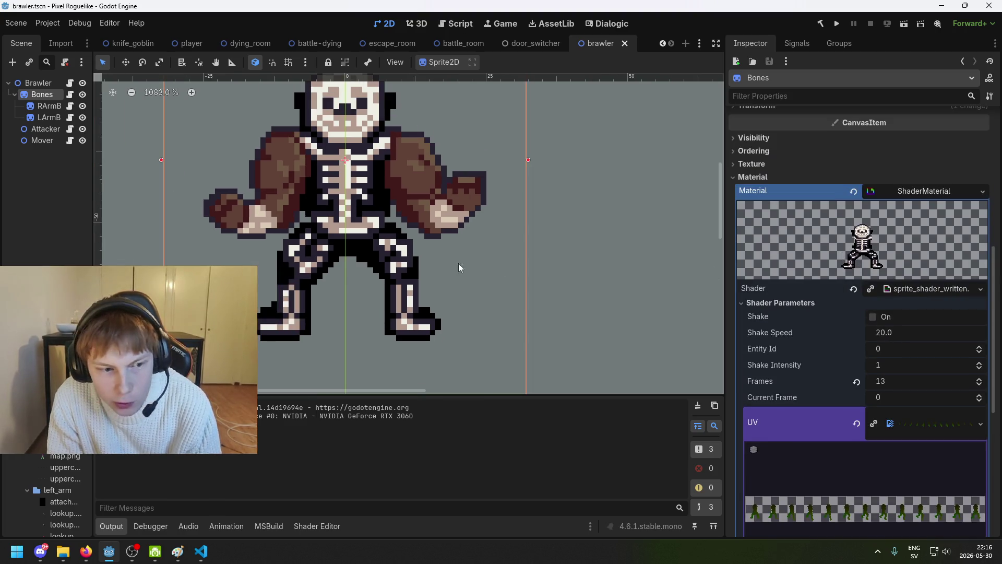
click(934, 288)
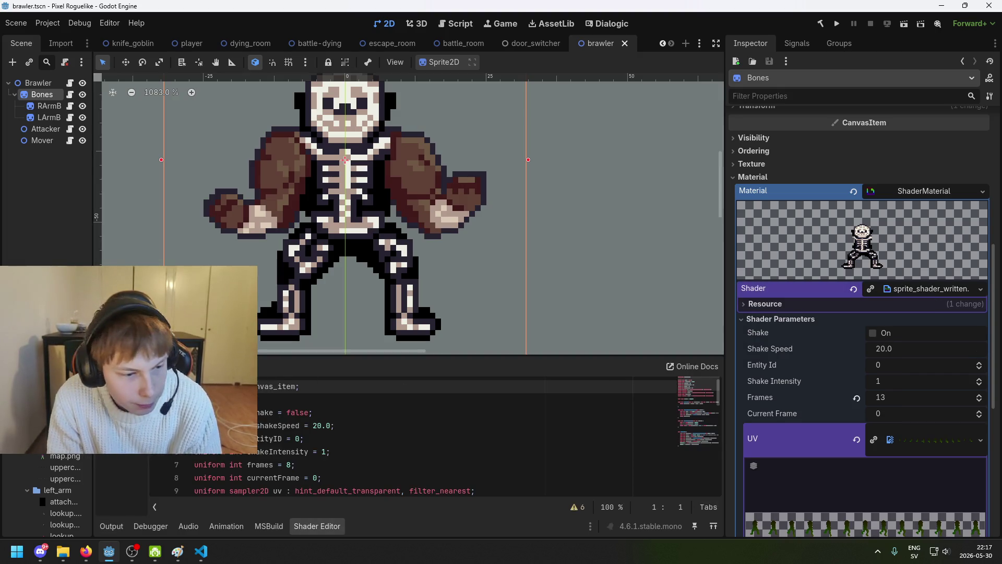
Detach the Shader Editor into its own floating window with Make Floating.
click(139, 365)
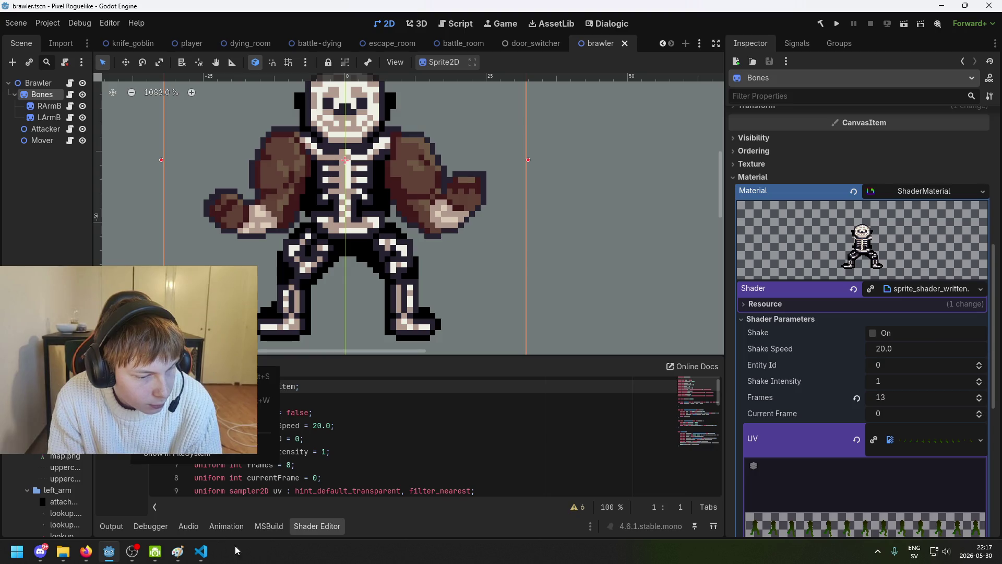
right_click(323, 525)
click(363, 506)
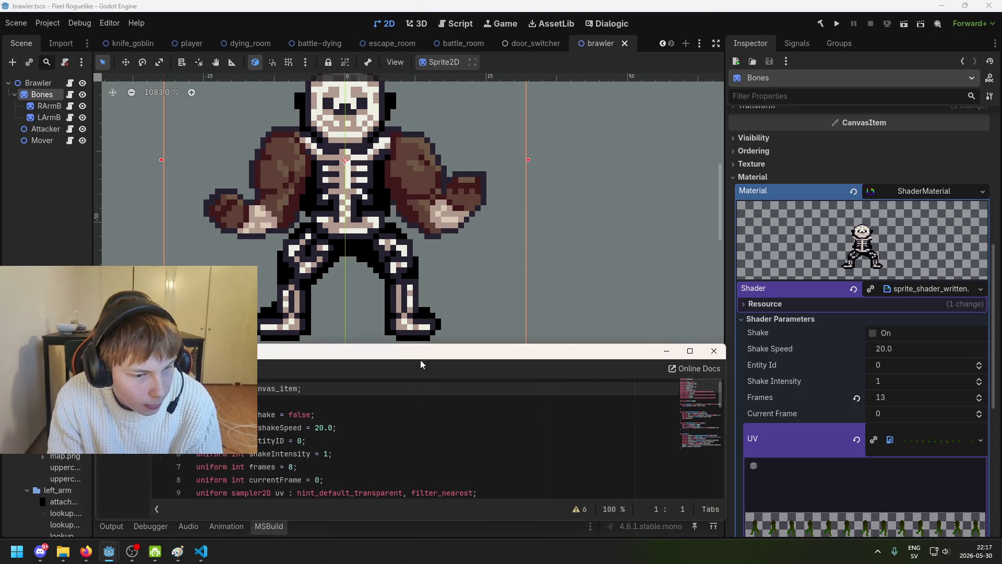
double_click(407, 353)
Bring the floating shader editor to the front and stretch it to full screen height.
key(alt+Tab)
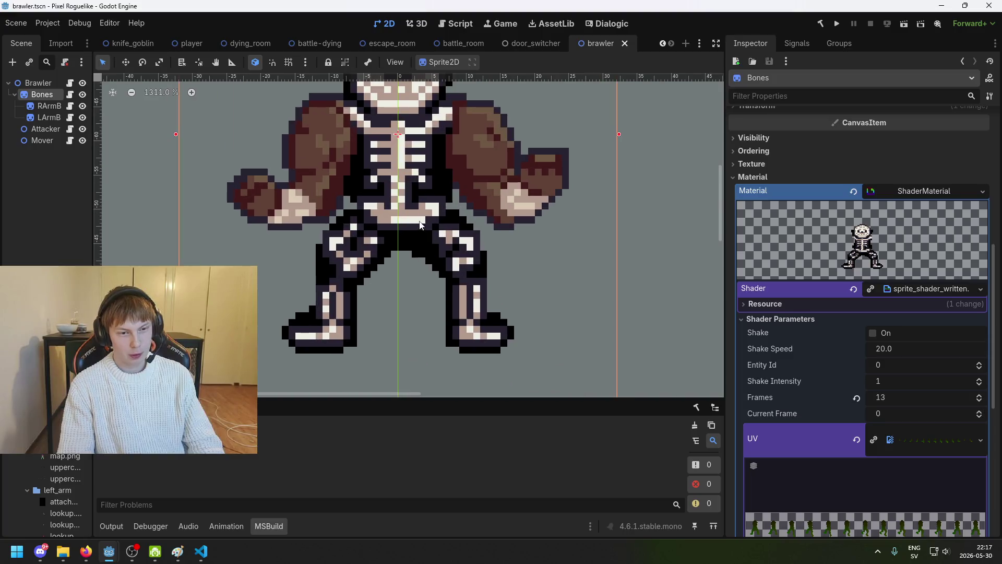
scroll(395, 247, down, 2)
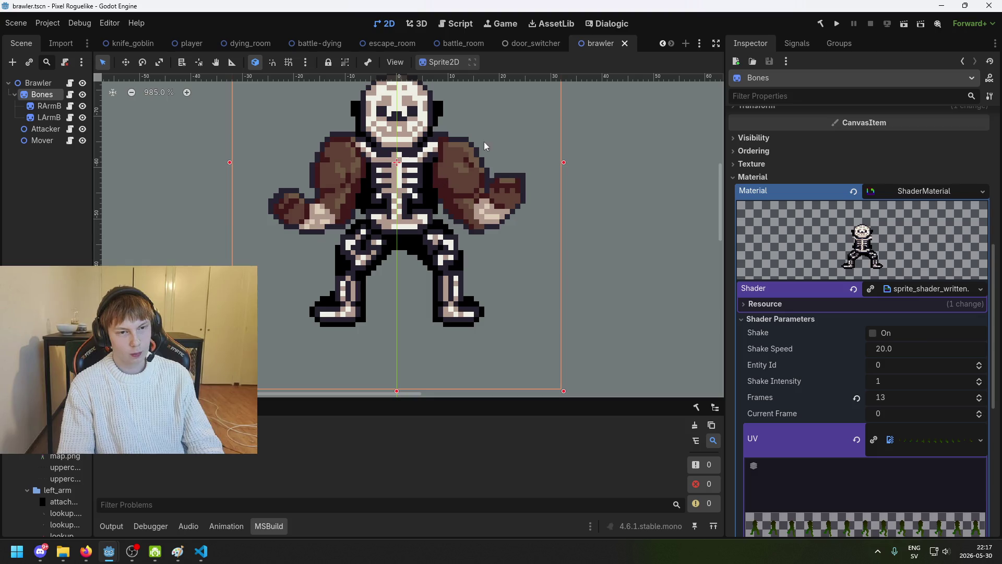
scroll(945, 266, up, 7)
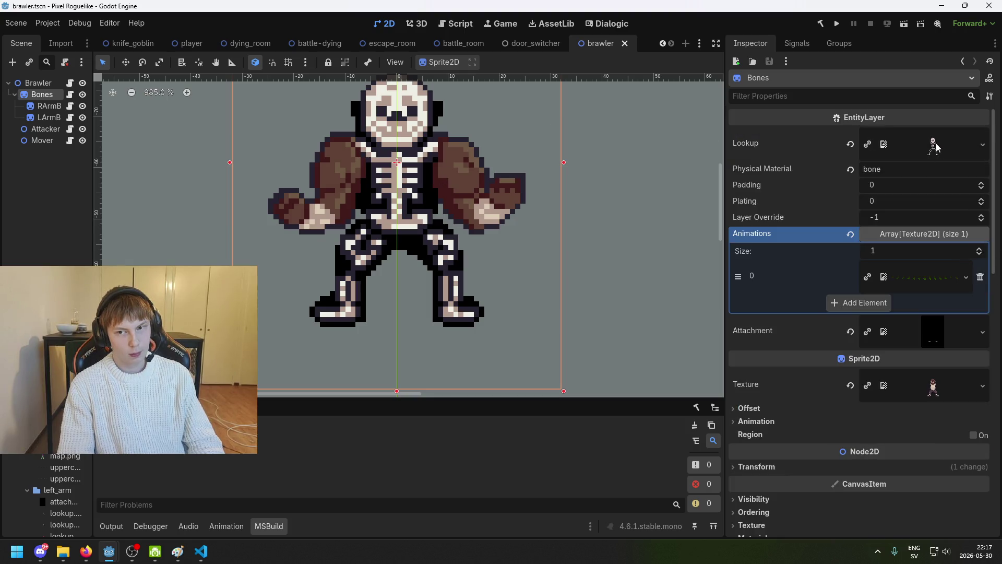
mouse_move(198, 556)
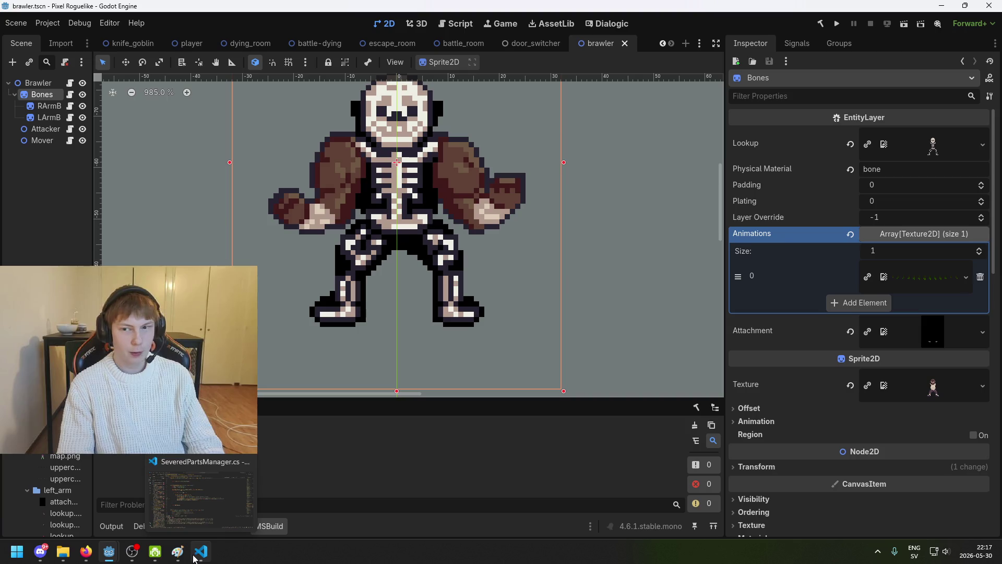
click(194, 556)
click(194, 556)
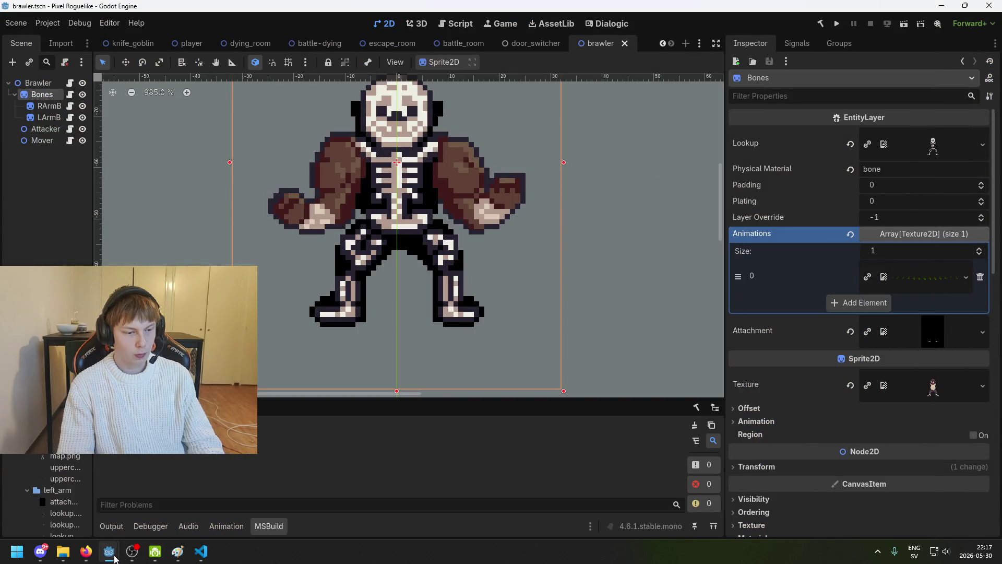
mouse_move(111, 554)
click(177, 501)
drag(428, 319, 427, 1)
scroll(494, 397, down, 3)
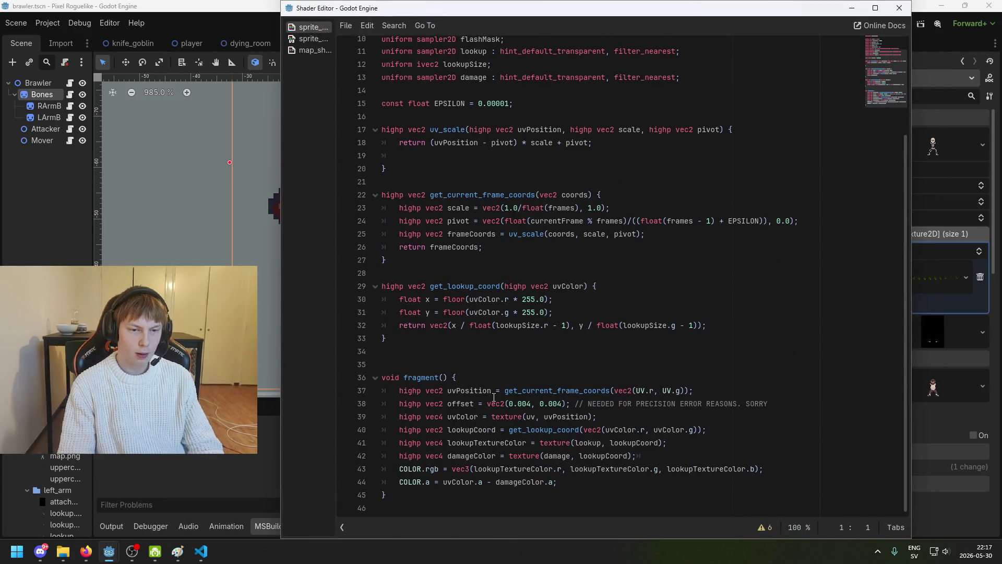
Maximize the Shader Editor window over the scene.
scroll(492, 413, up, 3)
drag(442, 20, 324, 29)
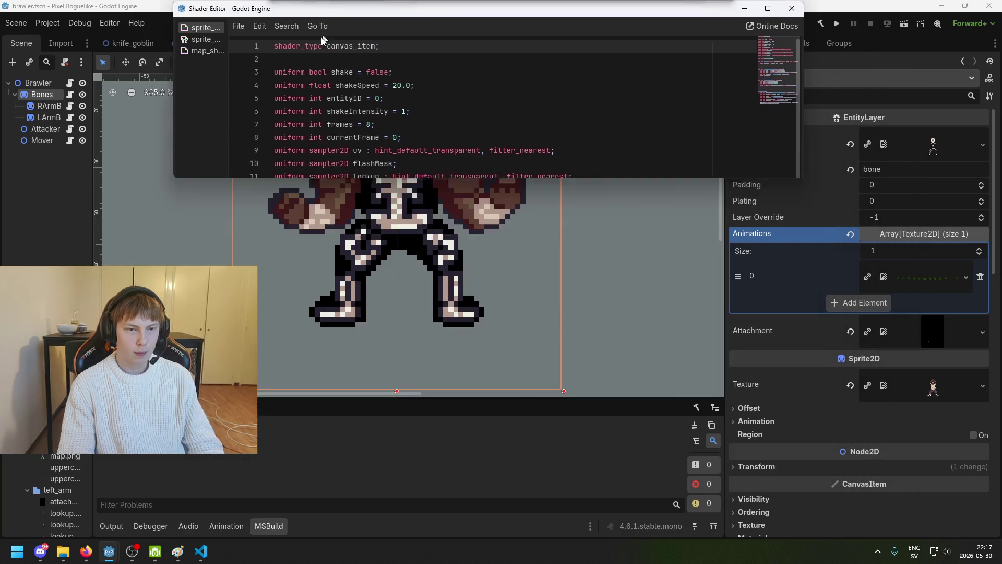
double_click(365, 22)
scroll(353, 280, down, 3)
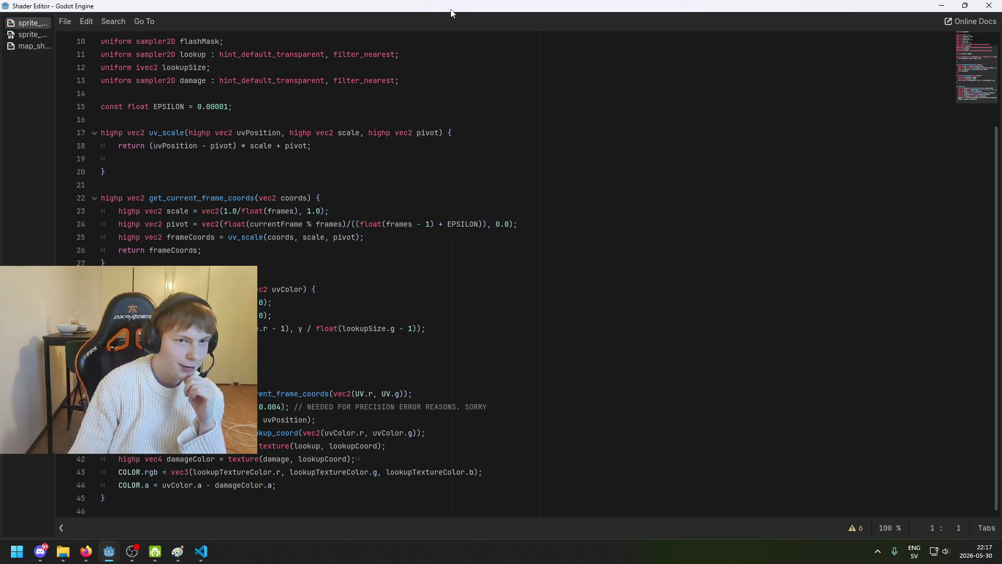
mouse_move(451, 13)
mouse_down()
mouse_move(469, 424)
mouse_move(353, 347)
mouse_move(368, 365)
mouse_move(357, 380)
mouse_move(363, 370)
mouse_up()
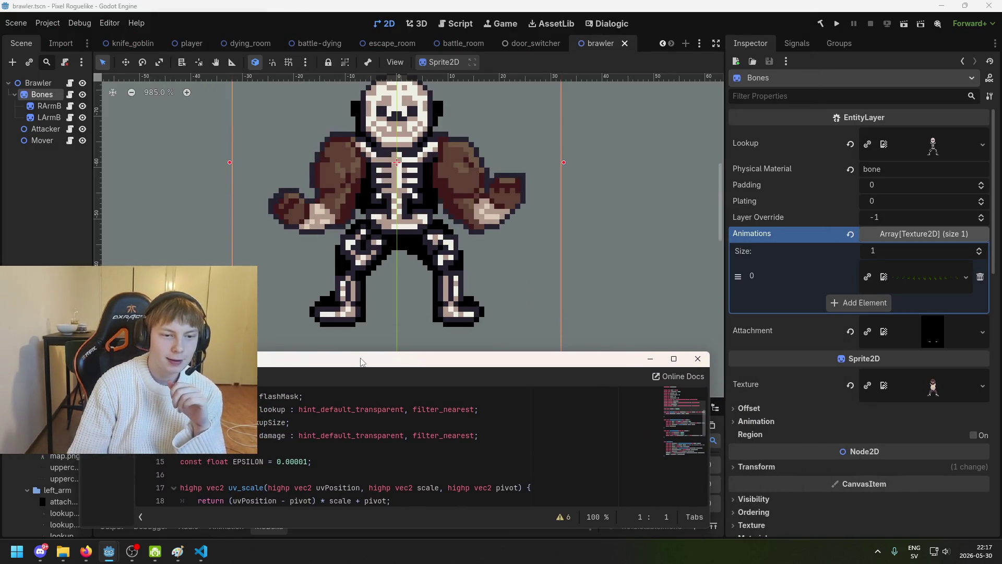
double_click(361, 359)
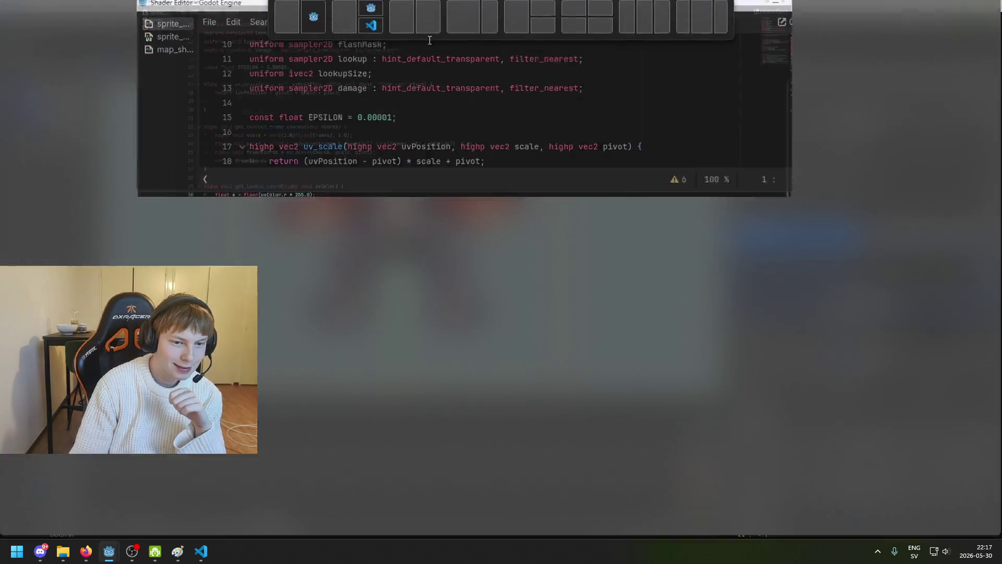
After the COLOR.rgb line, add 'if (lookupTextureColor.a == 0.0) {' setting COLOR.a to 0.0.
click(215, 315)
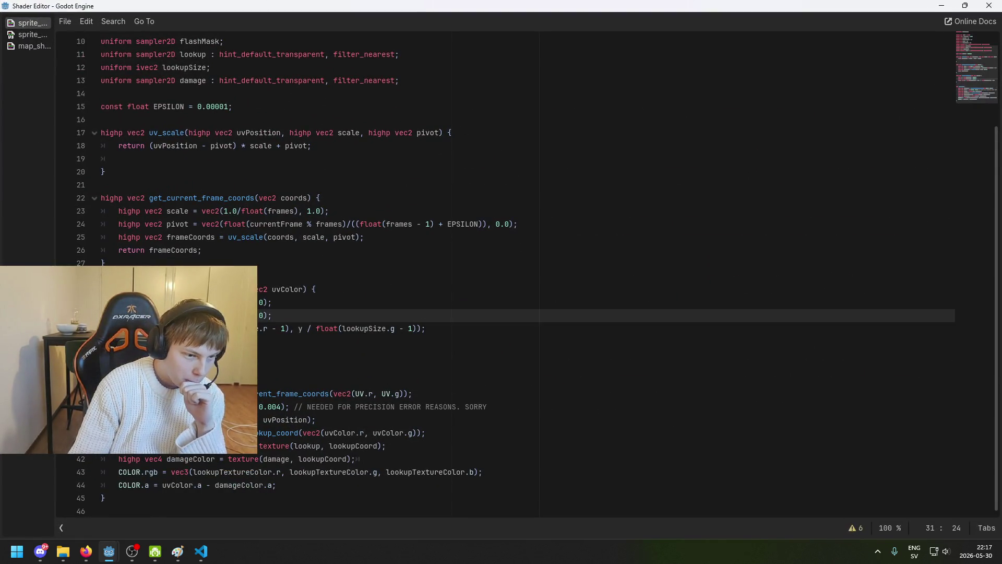
click(175, 380)
scroll(279, 363, up, 3)
scroll(279, 363, down, 3)
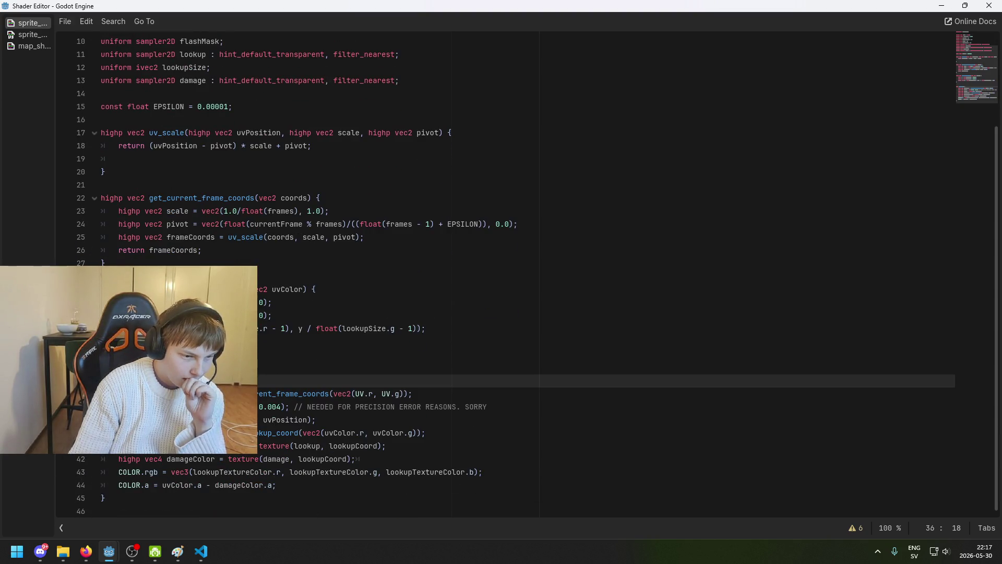
click(182, 485)
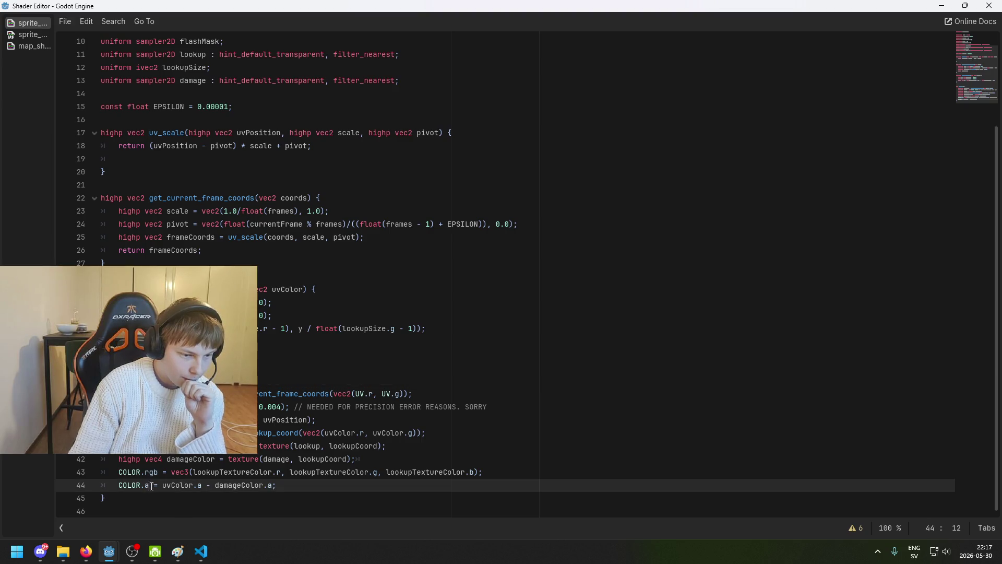
click(513, 470)
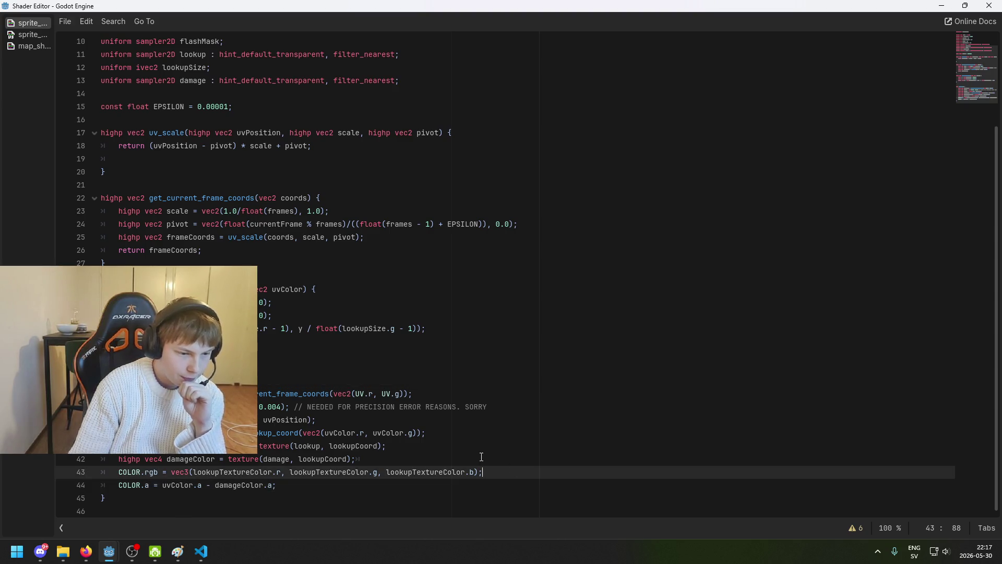
key(Return)
text(if (lo)
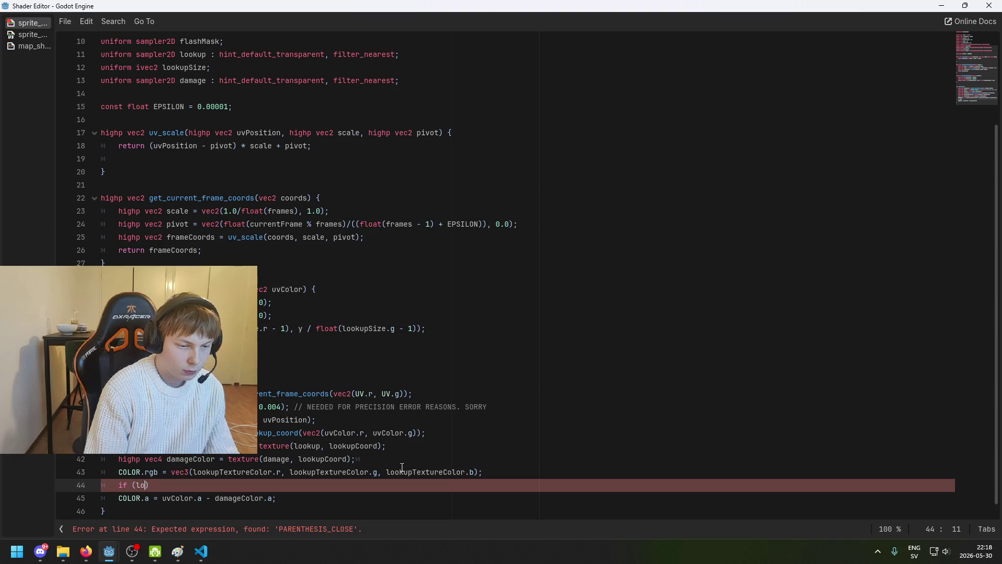
text(okupTextureColor.a)
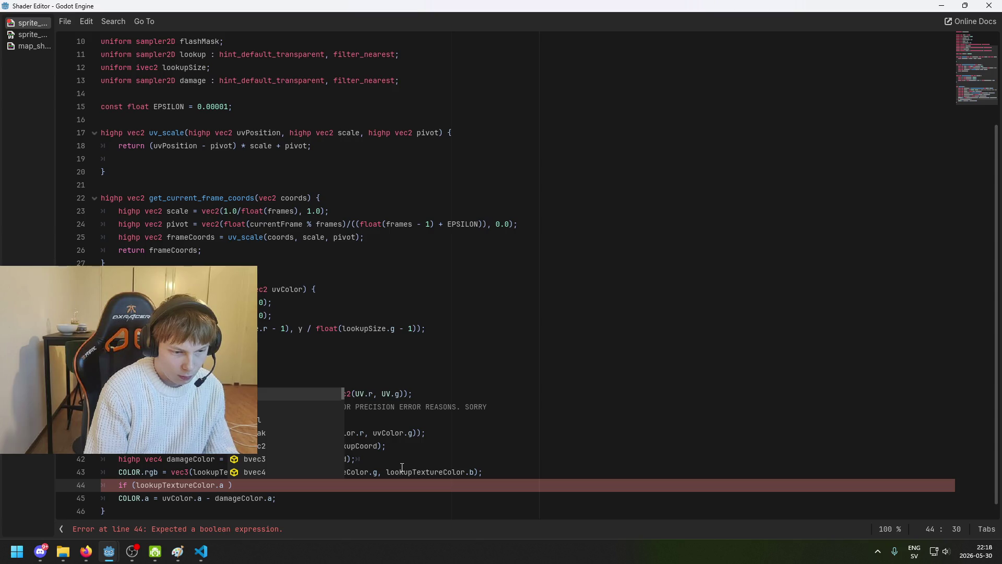
text( == 0.0)
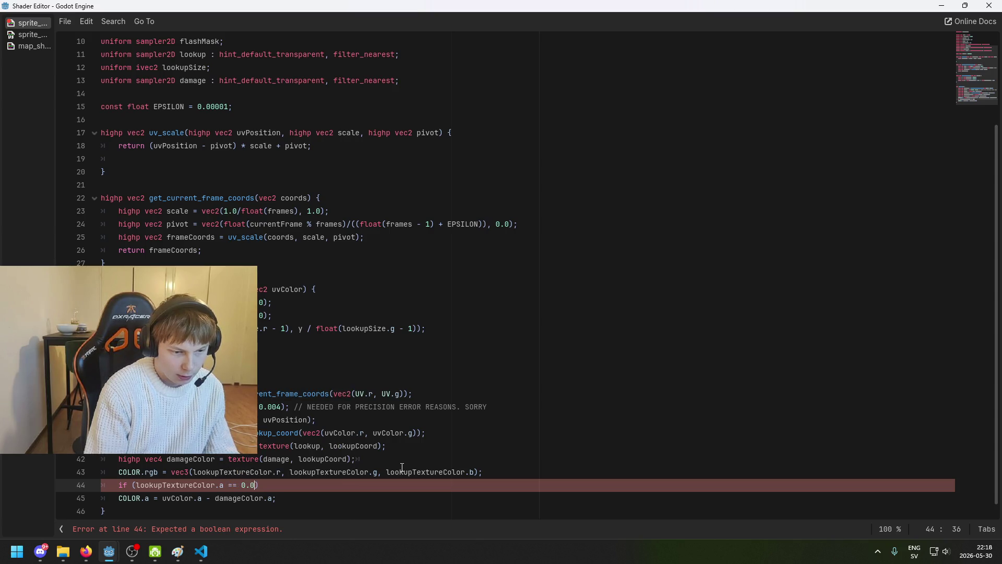
text() {)
key(Return)
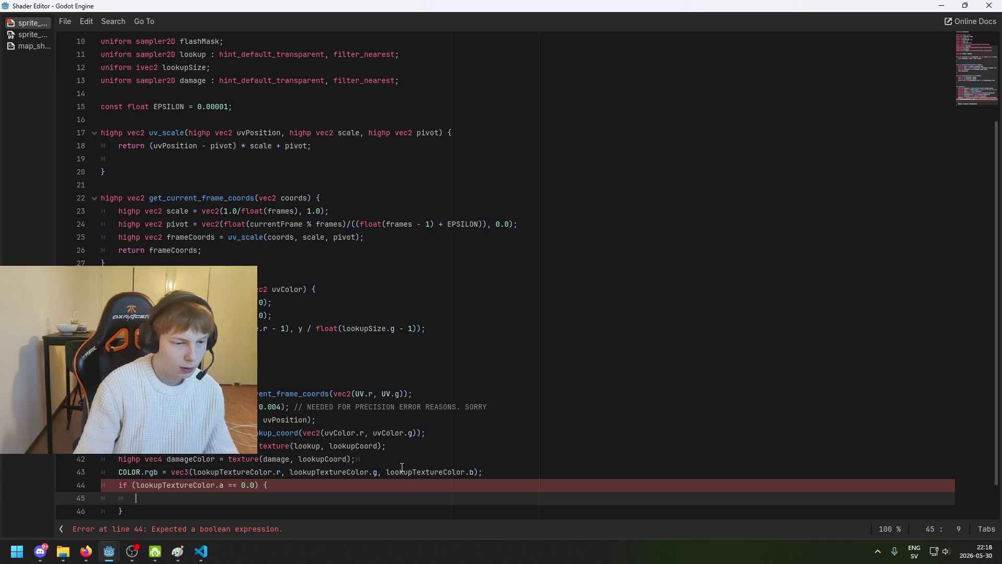
scroll(402, 467, down, 1)
text(COLOR)
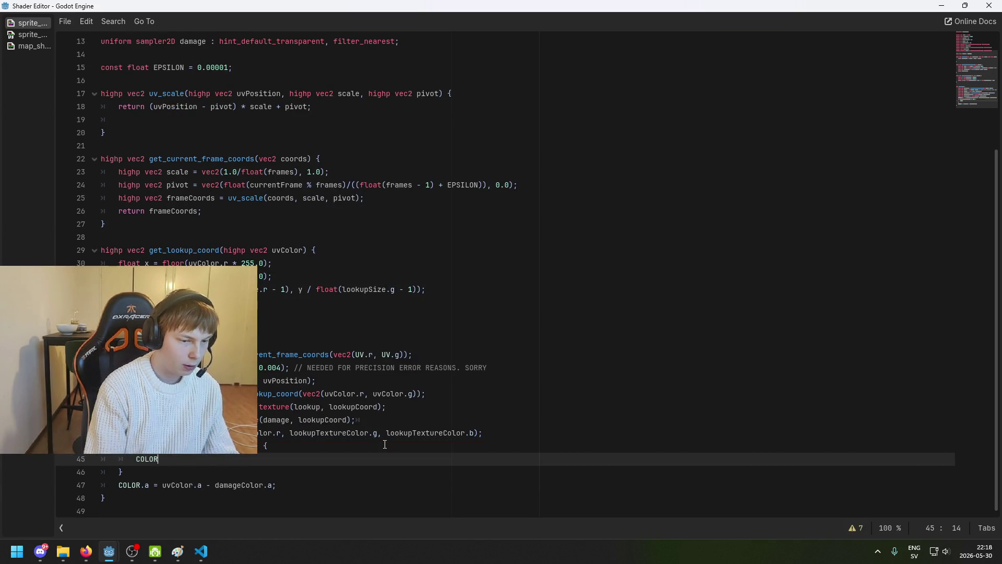
text(.a = 0.0;)
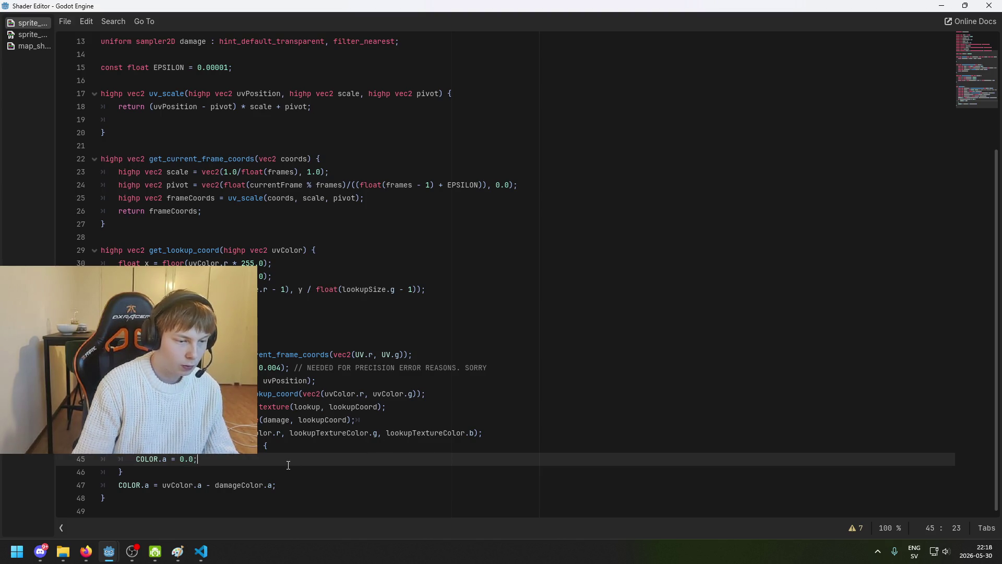
Add an else block after the if and move the old alpha assignment line into it.
click(285, 473)
text(else {)
key(Return)
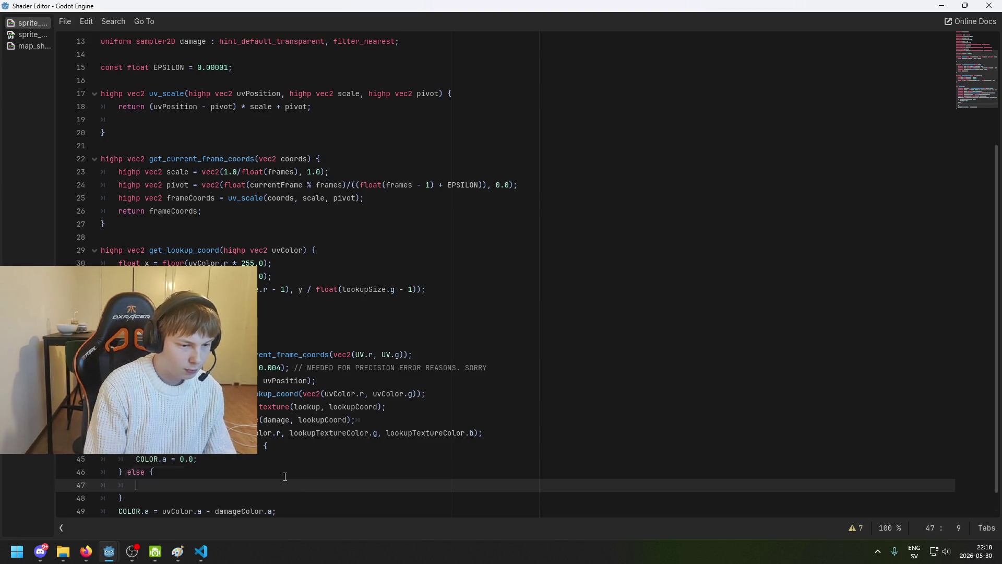
scroll(285, 480, down, 1)
click(285, 485)
drag(285, 483, 56, 482)
key(ctrl+c)
key(BackSpace)
key(BackSpace)
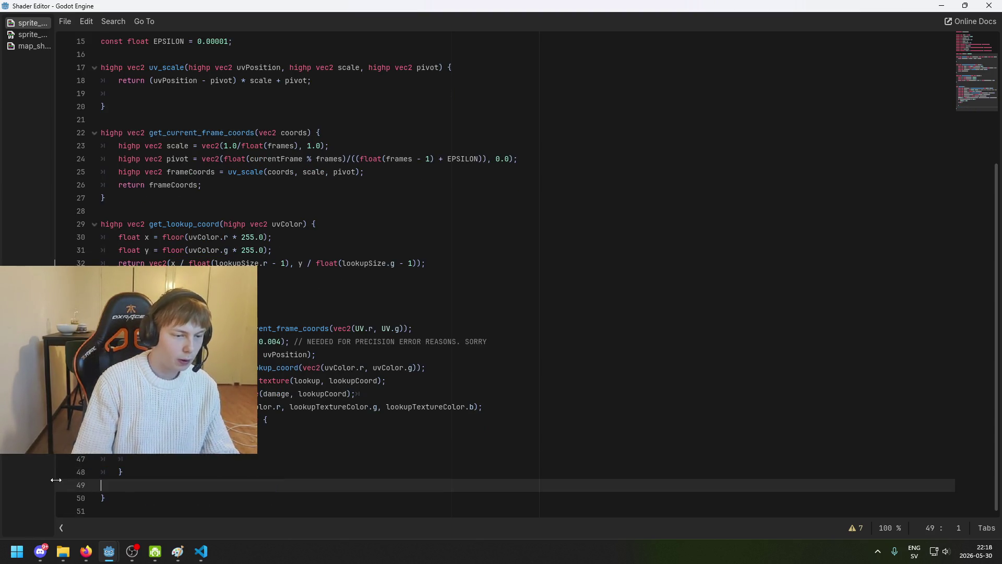
key(Up)
key(ctrl+v)
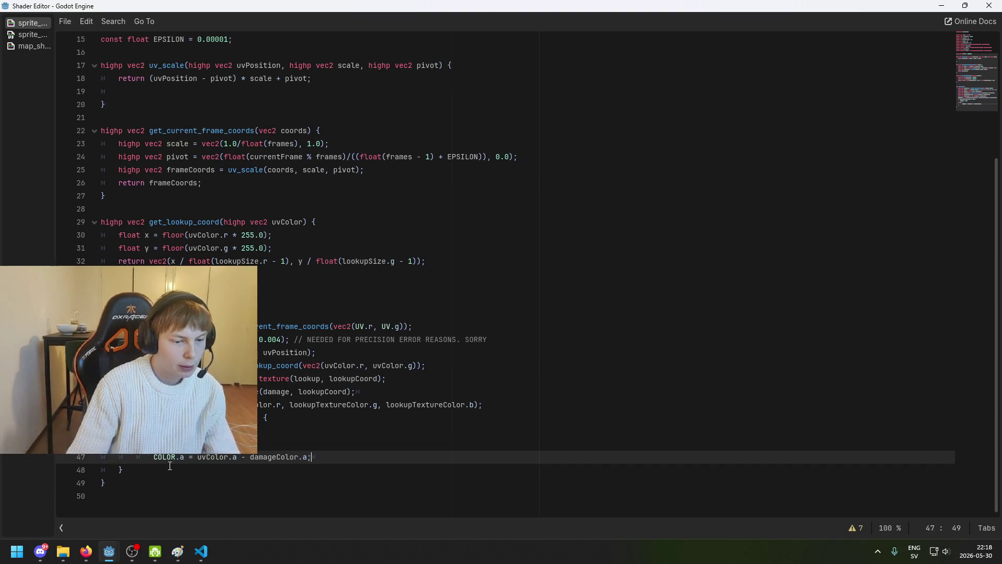
key(Home)
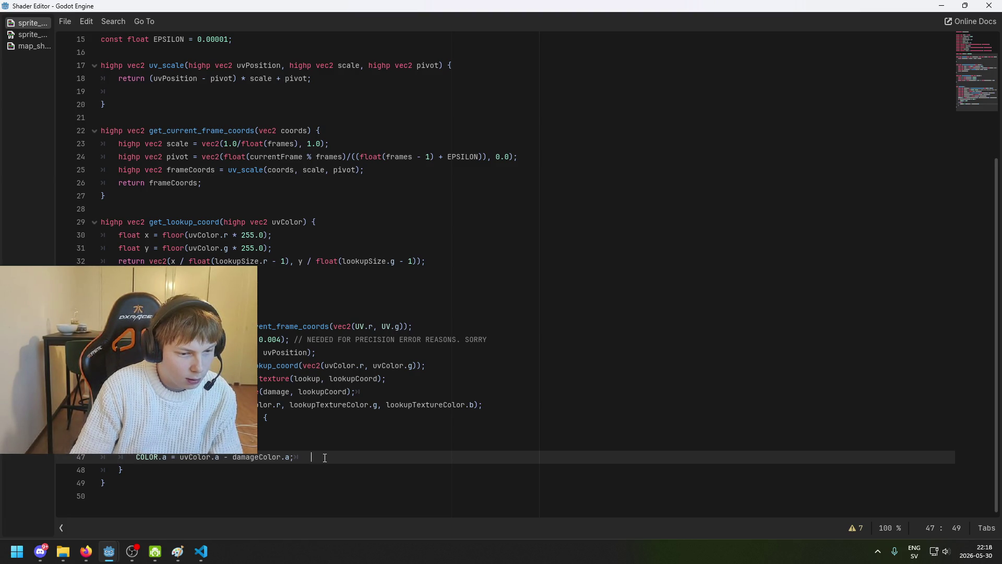
drag(301, 457, 137, 457)
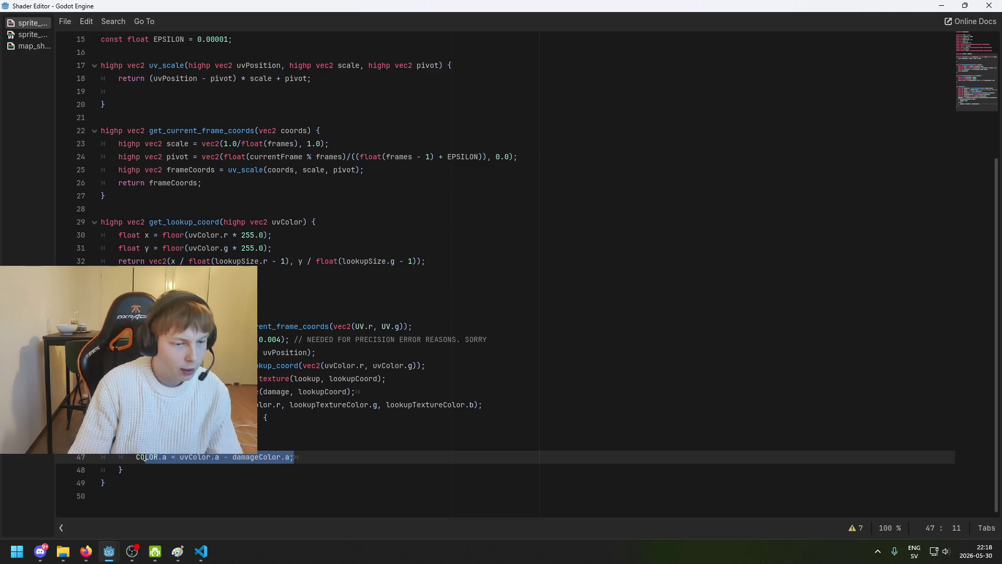
key(ctrl+x)
click(134, 466)
Undo the if/else and change line 44's '- 1' to '- (1.0 - lookupTextureColor.a)'.
key(ctrl+z)
key(ctrl+z)
key(ctrl+z)
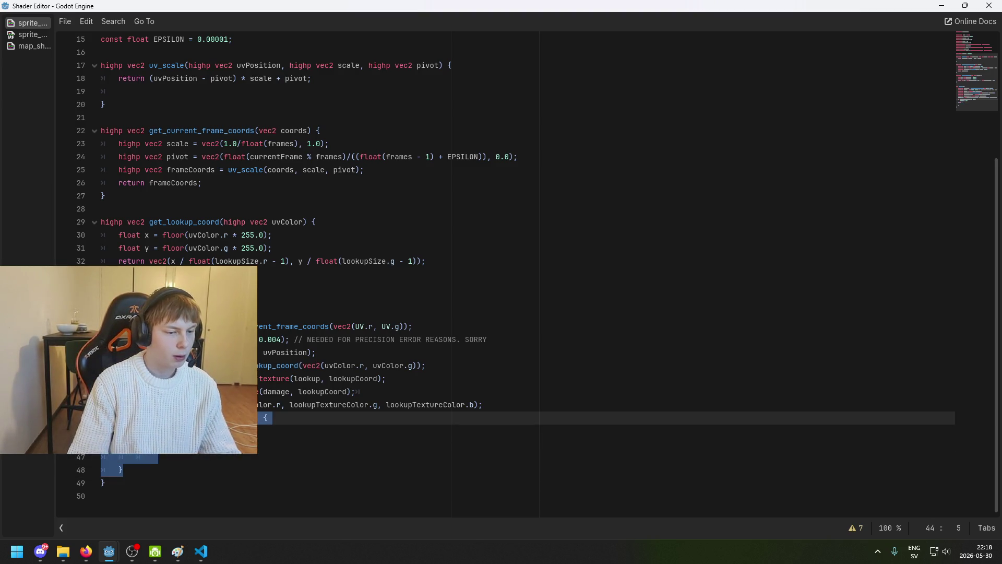
key(ctrl+z)
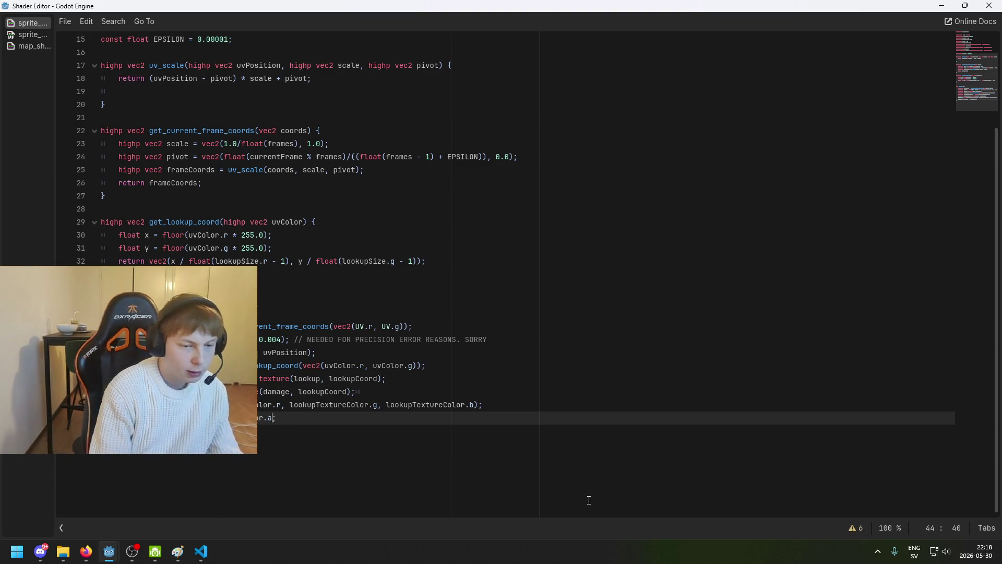
text((1)
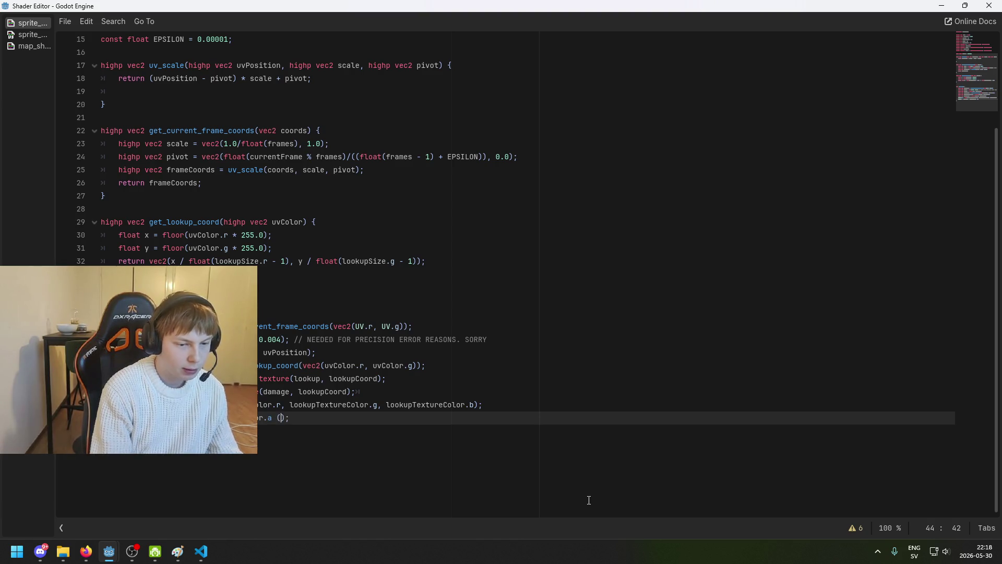
key(BackSpace)
key(BackSpace)
text(- 1)
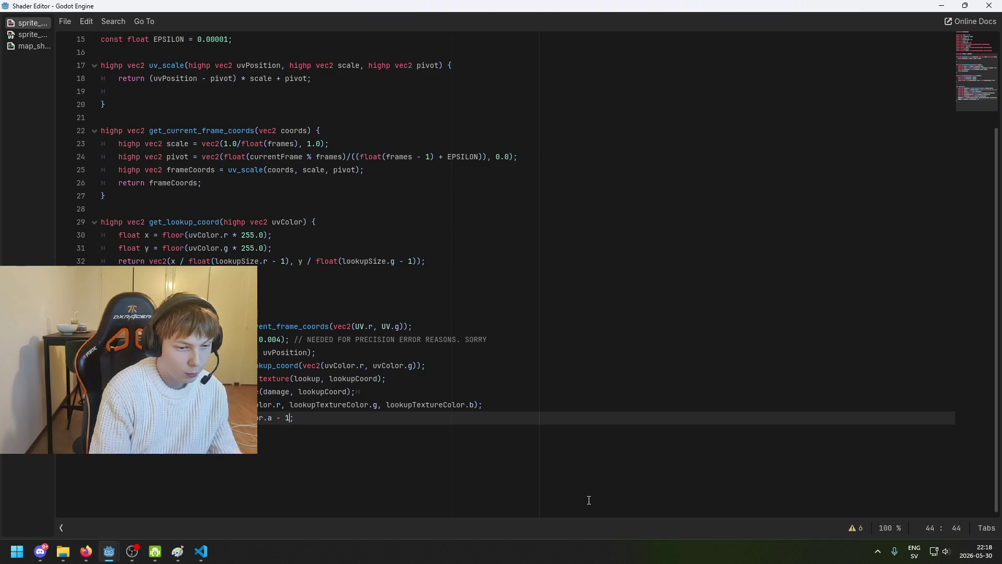
key(BackSpace)
text((1.0)
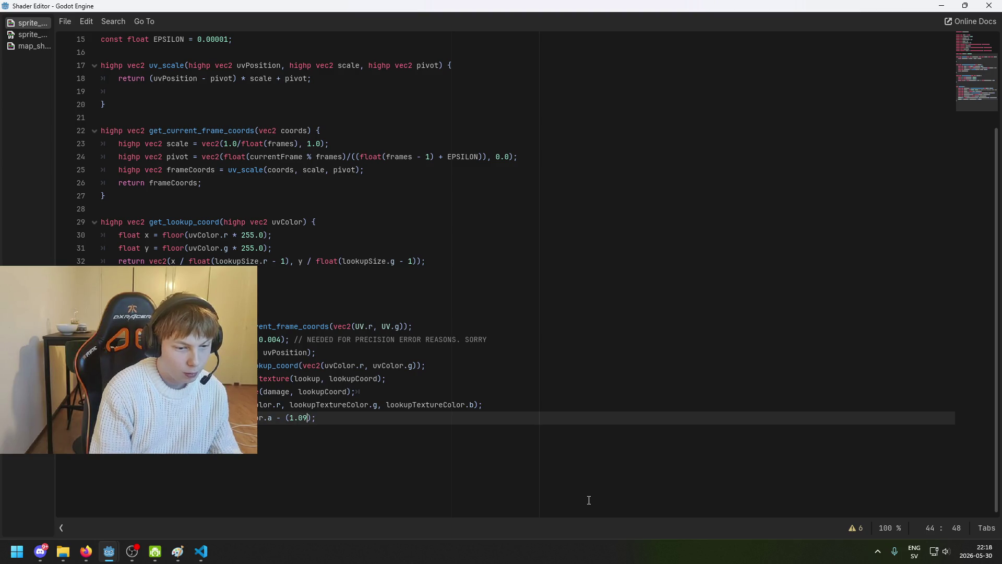
text( - )
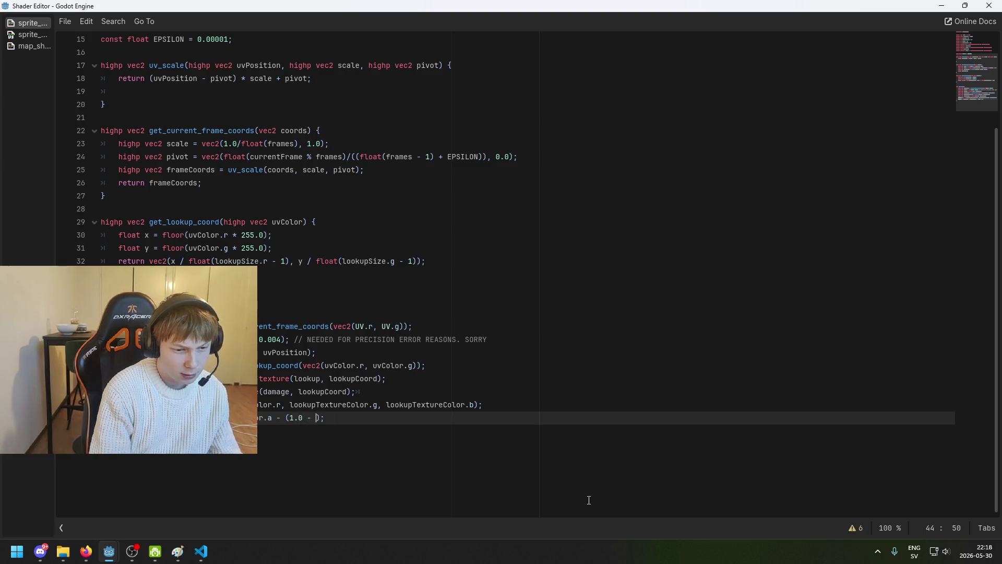
text(look)
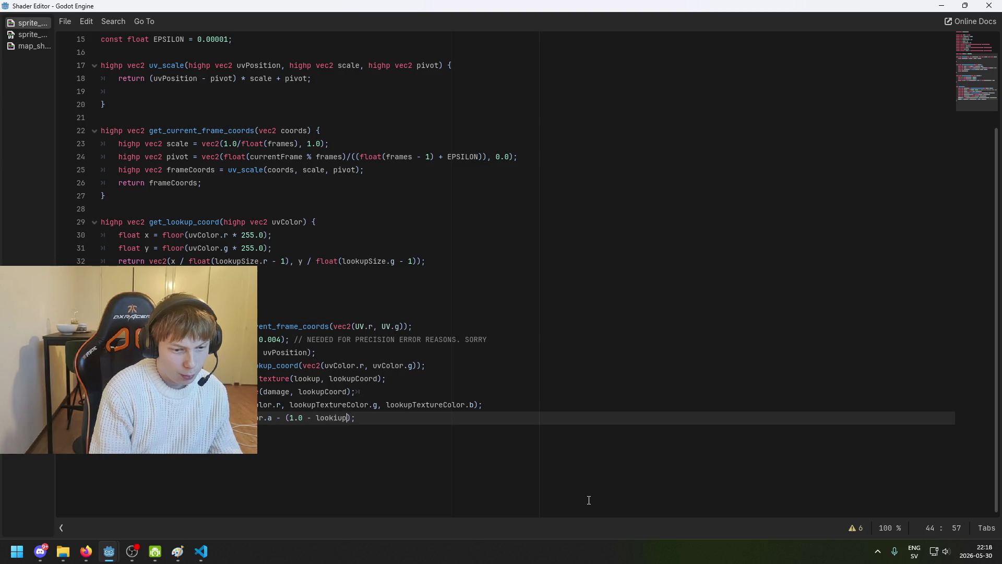
text(upTe)
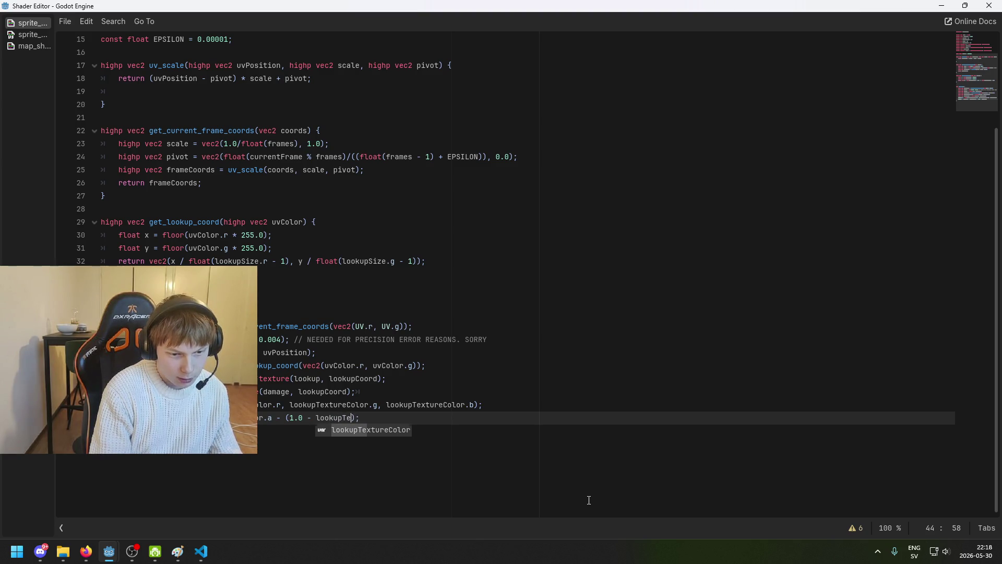
key(Return)
text(.a)
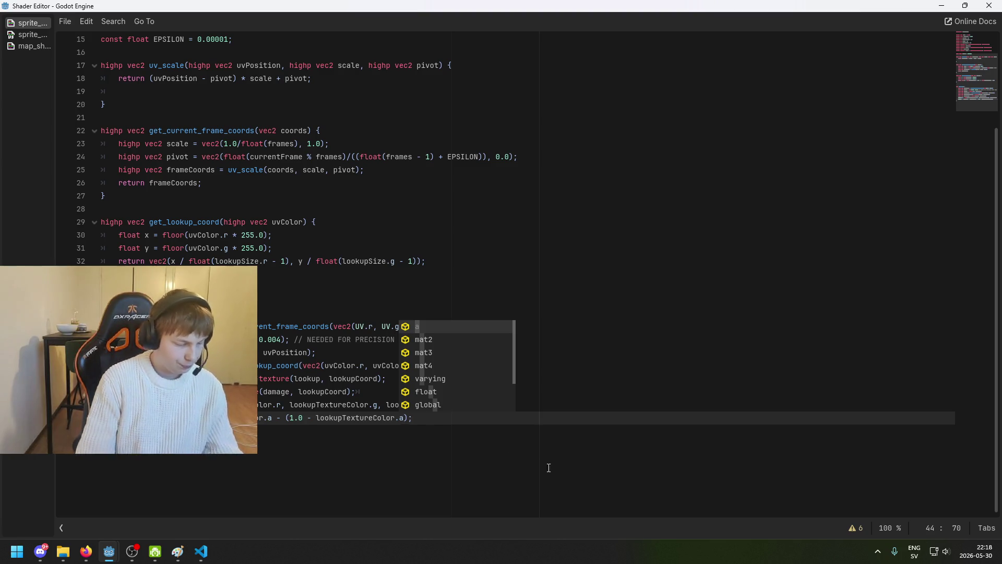
click(427, 422)
Review the 1.0 and lookupTextureColor.a parts of the new line 44 expression.
click(287, 419)
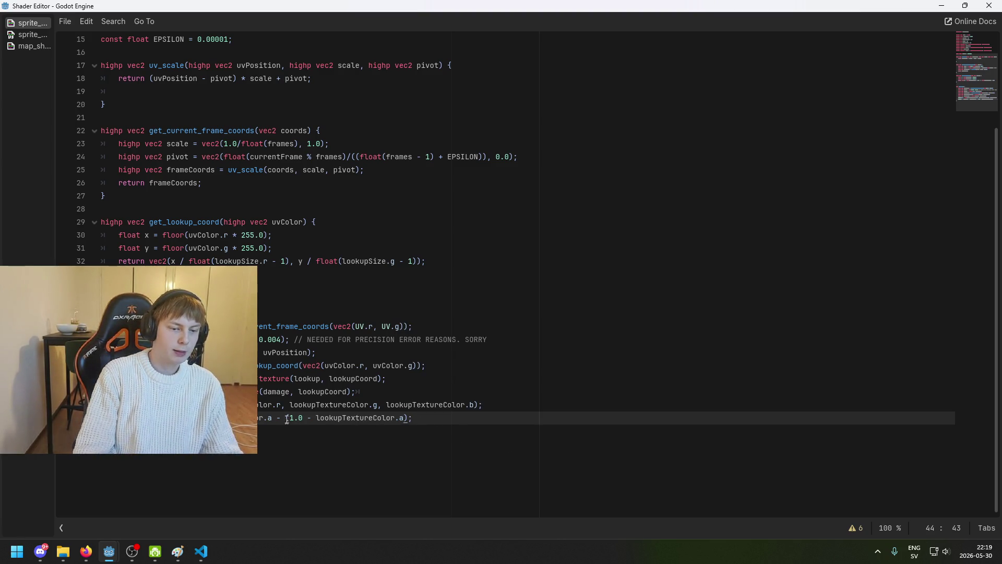
drag(224, 417, 276, 421)
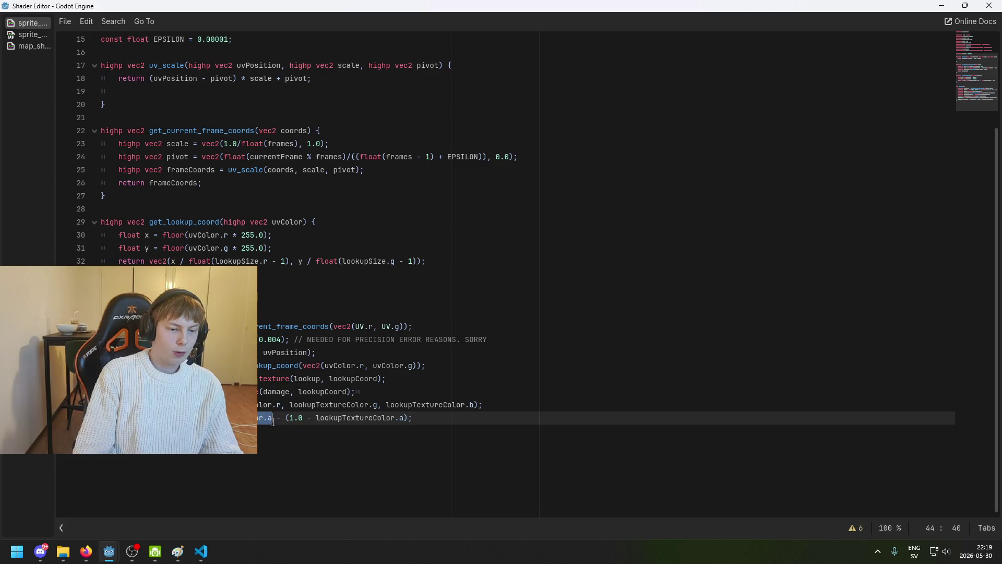
click(144, 418)
mouse_move(144, 417)
mouse_down()
mouse_move(335, 418)
mouse_move(269, 417)
mouse_move(307, 417)
mouse_up()
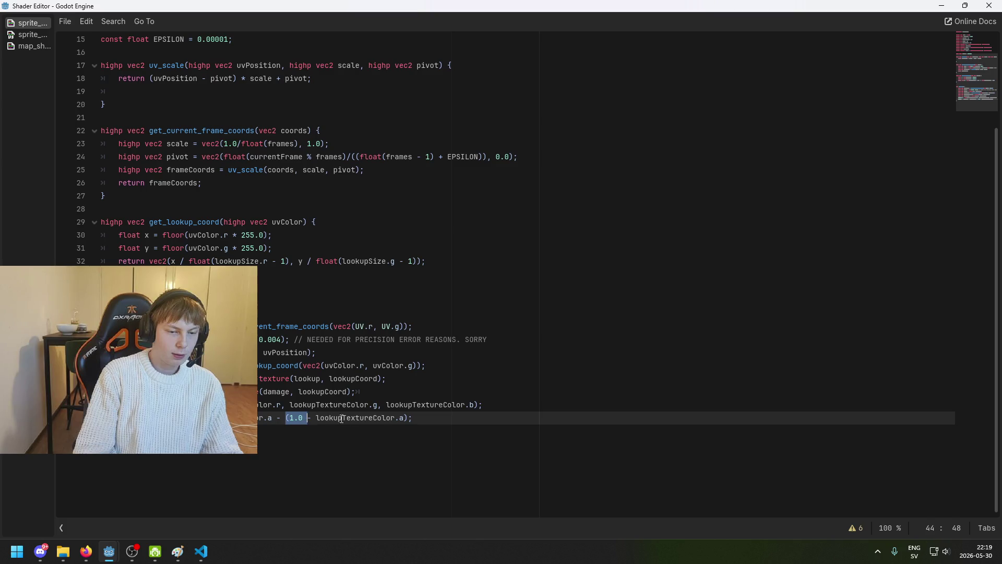
drag(404, 419, 316, 419)
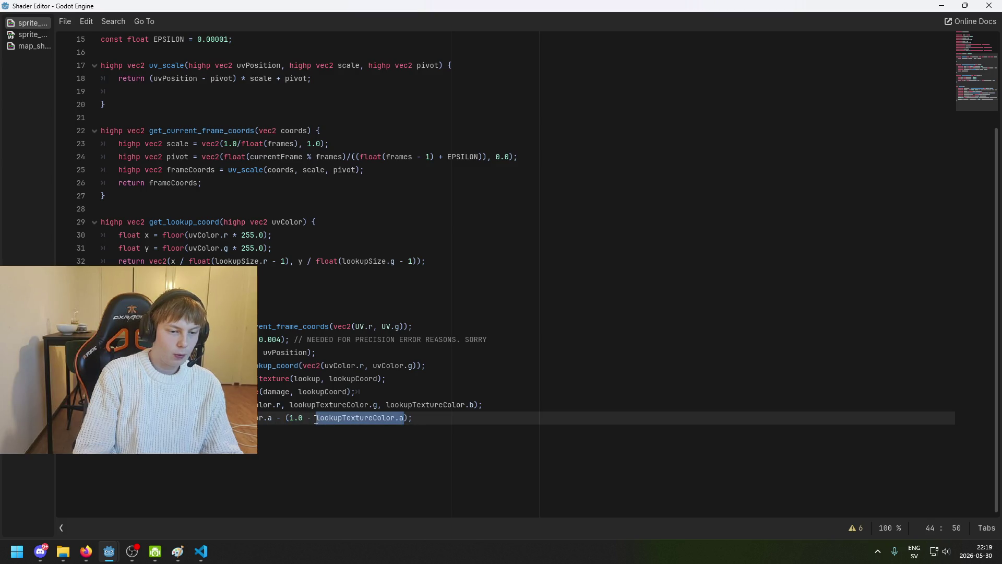
click(381, 418)
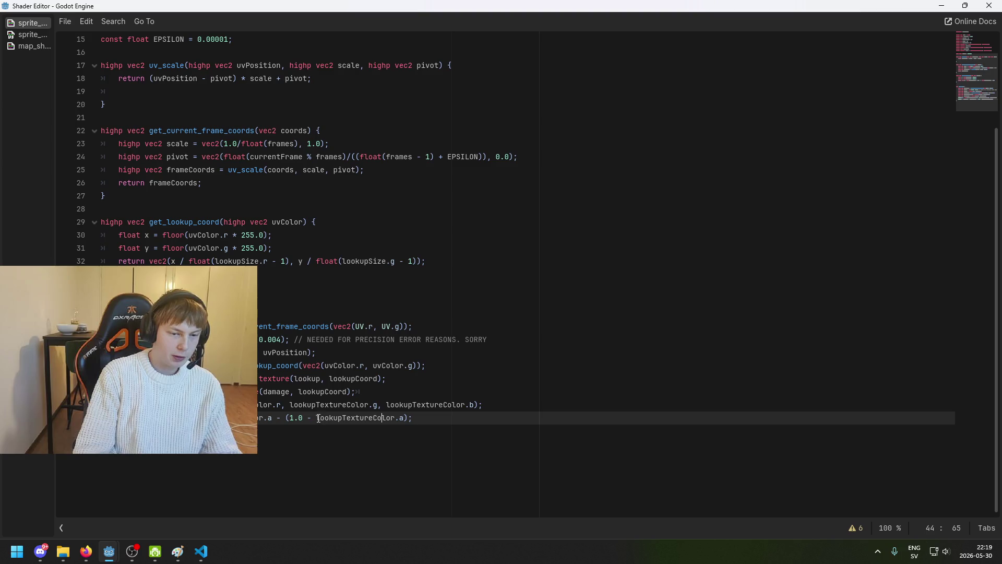
drag(316, 419, 407, 418)
drag(290, 418, 305, 419)
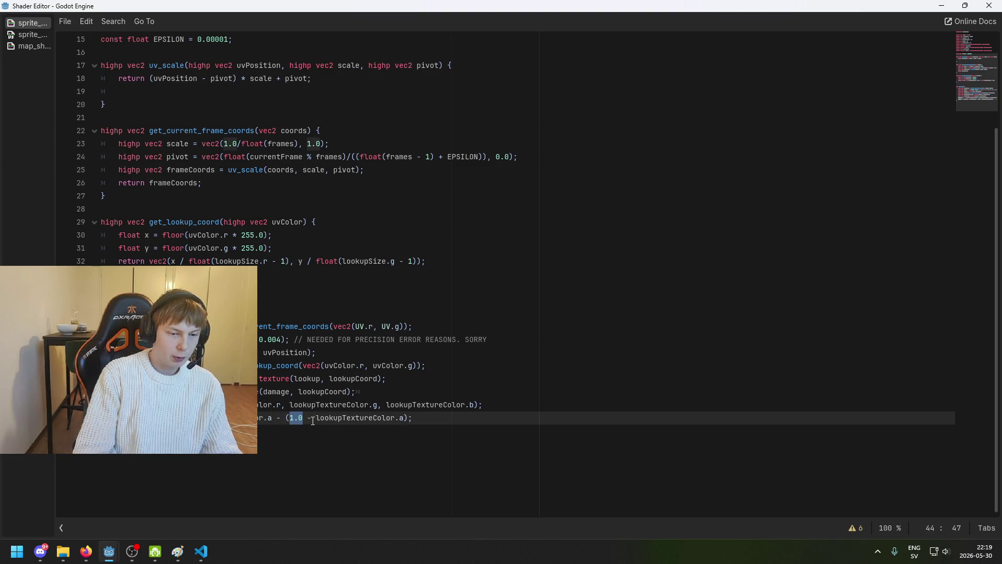
click(280, 418)
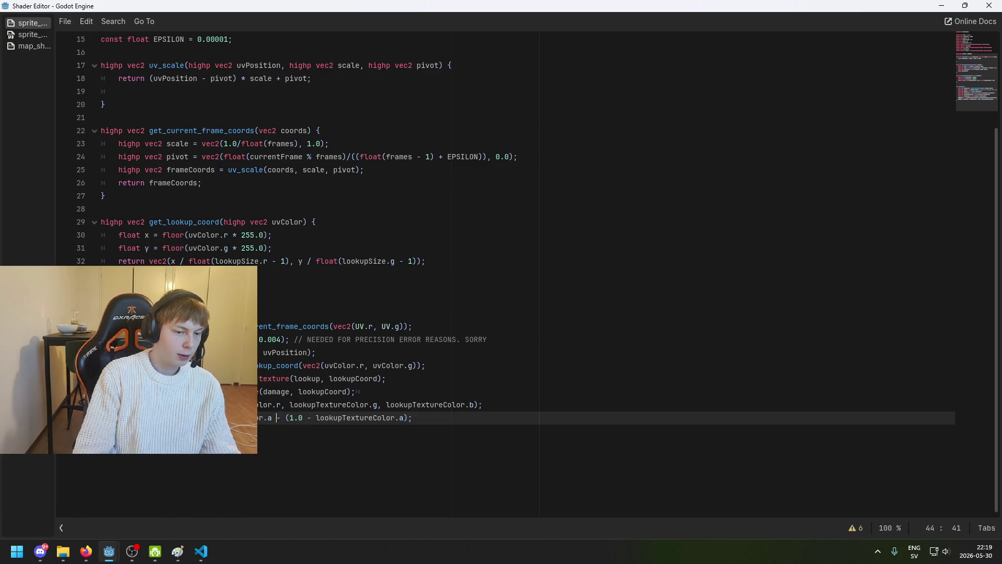
click(272, 417)
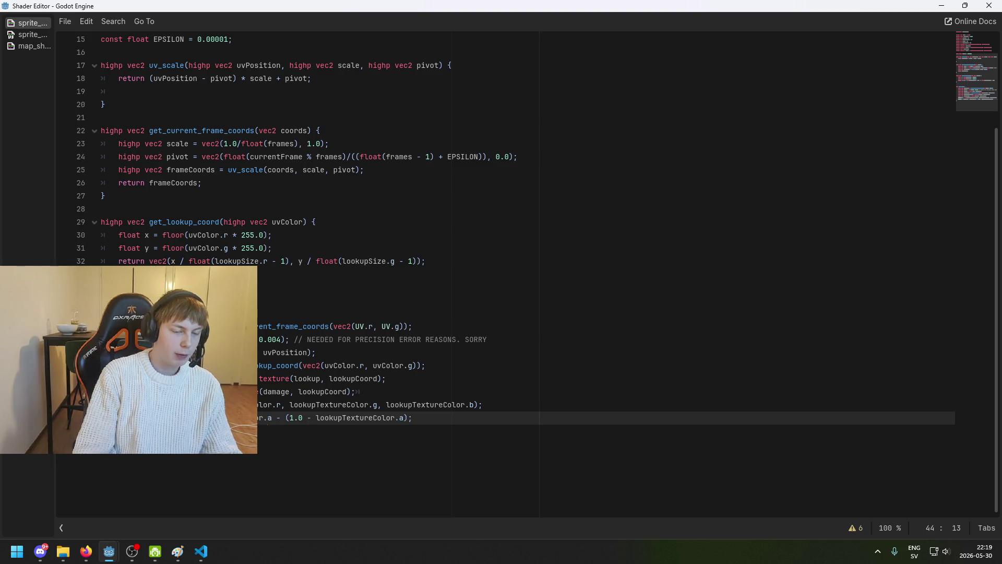
double_click(295, 418)
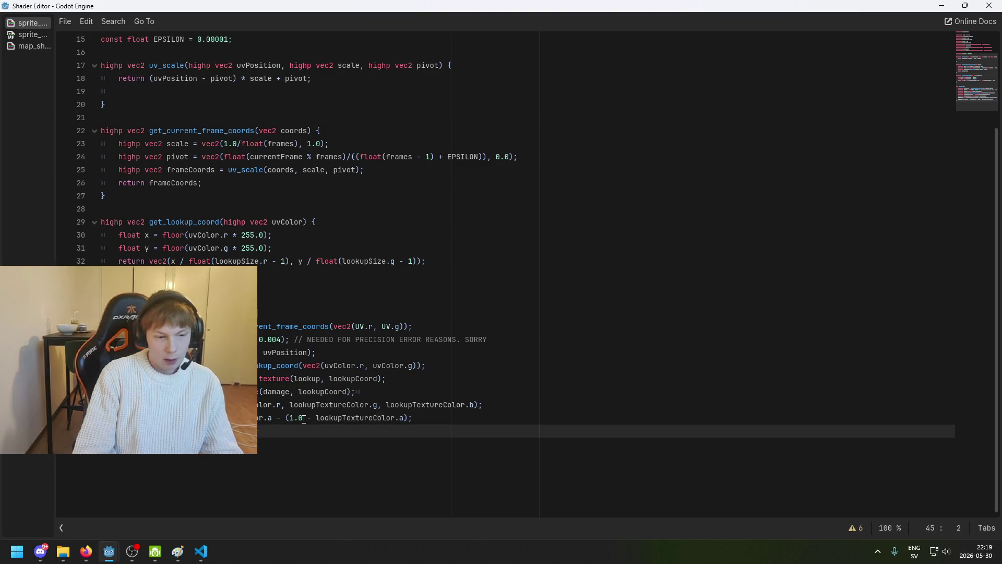
click(272, 427)
key(Up)
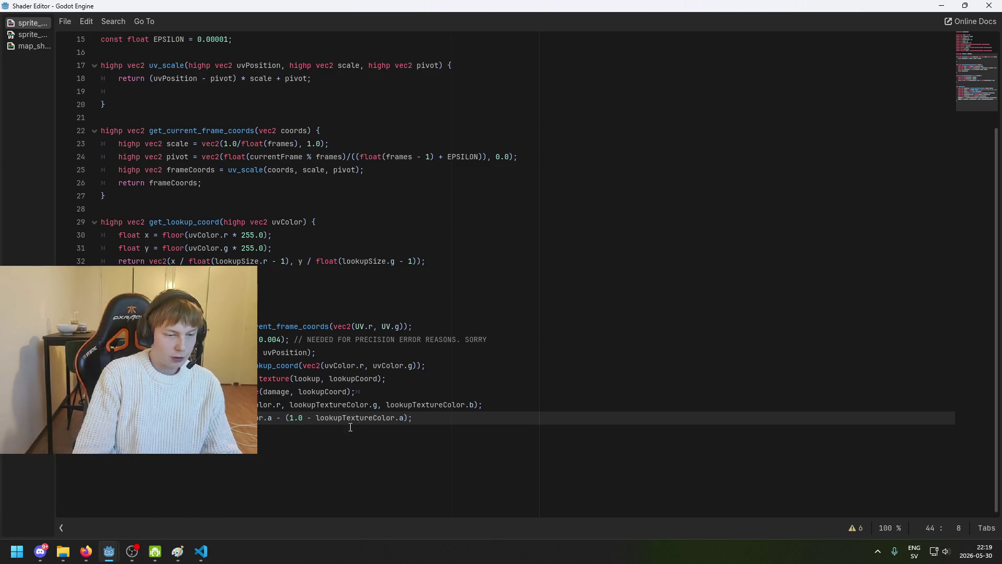
double_click(297, 422)
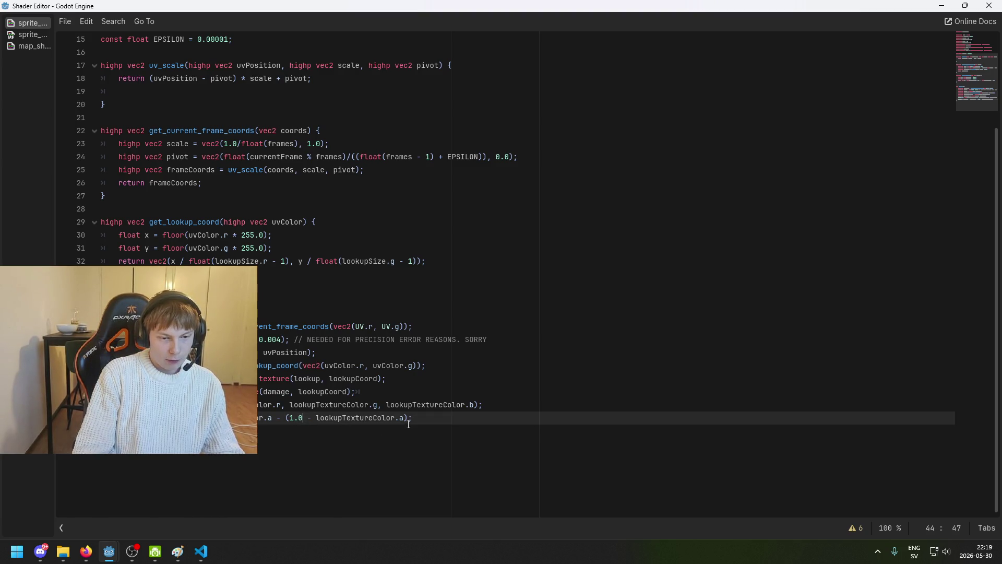
double_click(292, 418)
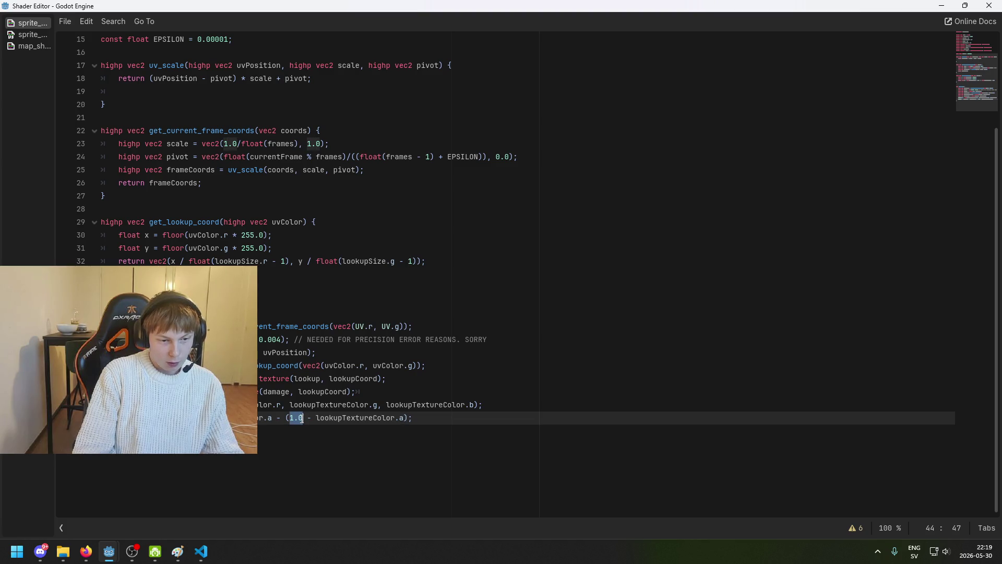
drag(316, 418, 403, 419)
click(403, 419)
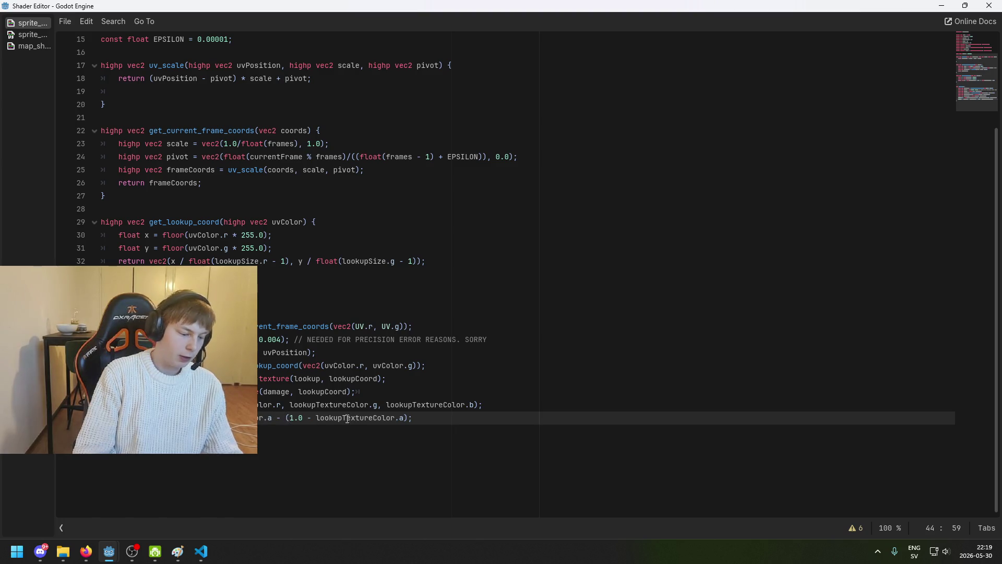
Close the Shader Editor and save the brawler scene.
click(941, 6)
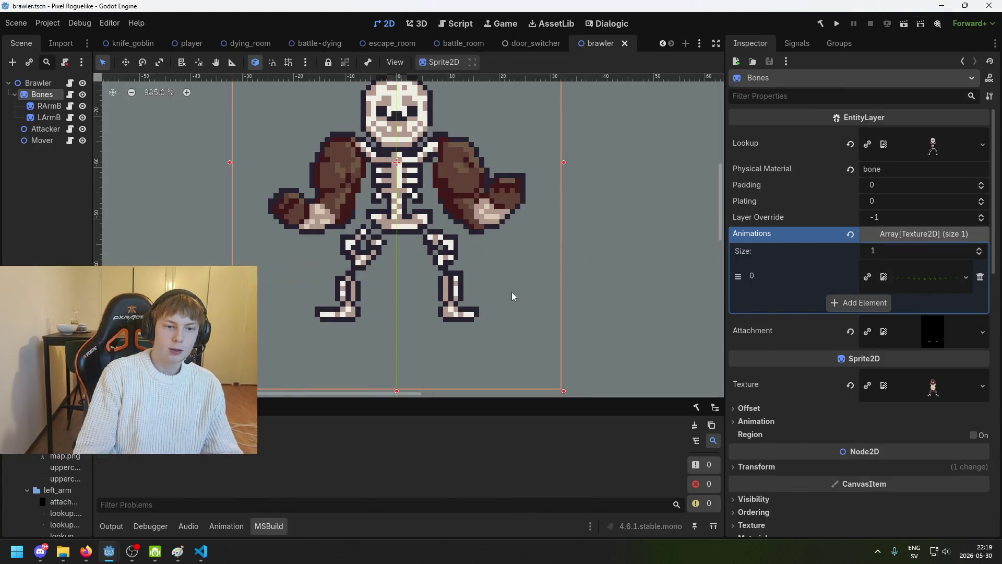
drag(463, 274, 431, 290)
key(ctrl+s)
scroll(459, 267, up, 2)
key(ctrl+s)
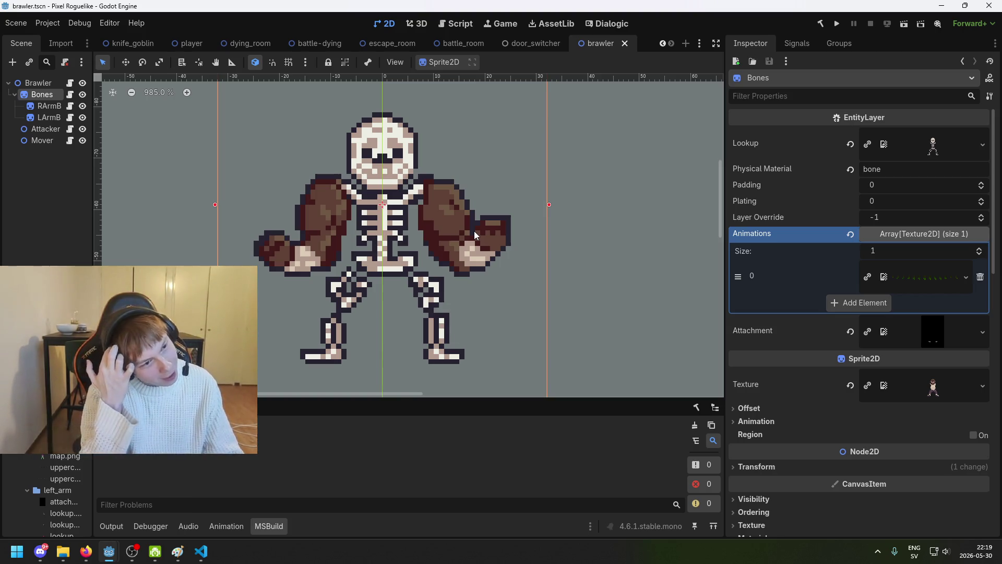
scroll(457, 233, down, 2)
key(ctrl+s)
Recentre the skeleton on the canvas and select the RArmB layer in the Scene dock.
mouse_move(458, 232)
mouse_down()
mouse_move(380, 255)
mouse_move(453, 245)
mouse_up()
scroll(339, 245, down, 3)
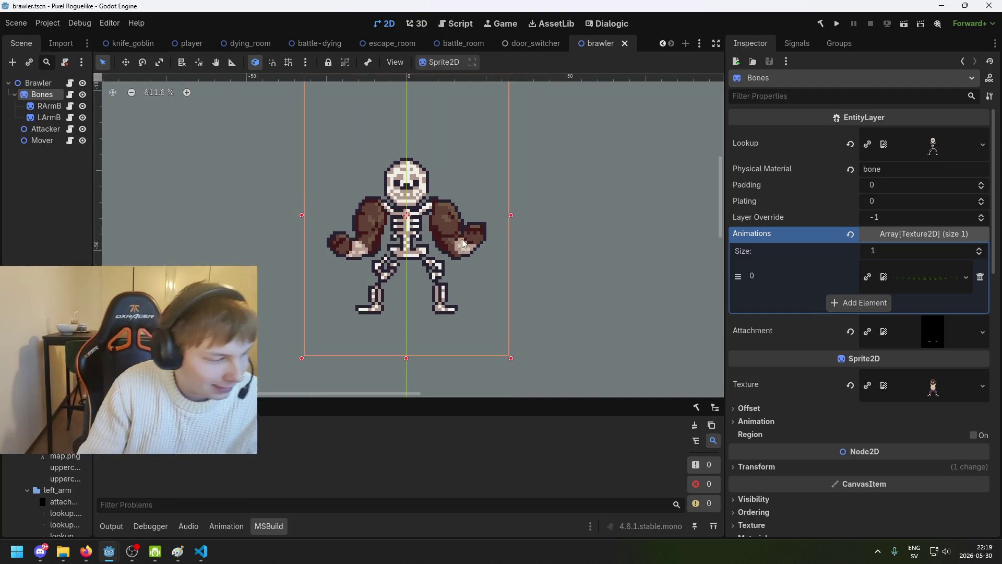
mouse_move(512, 255)
mouse_down()
mouse_move(655, 196)
mouse_move(523, 259)
mouse_up()
click(49, 106)
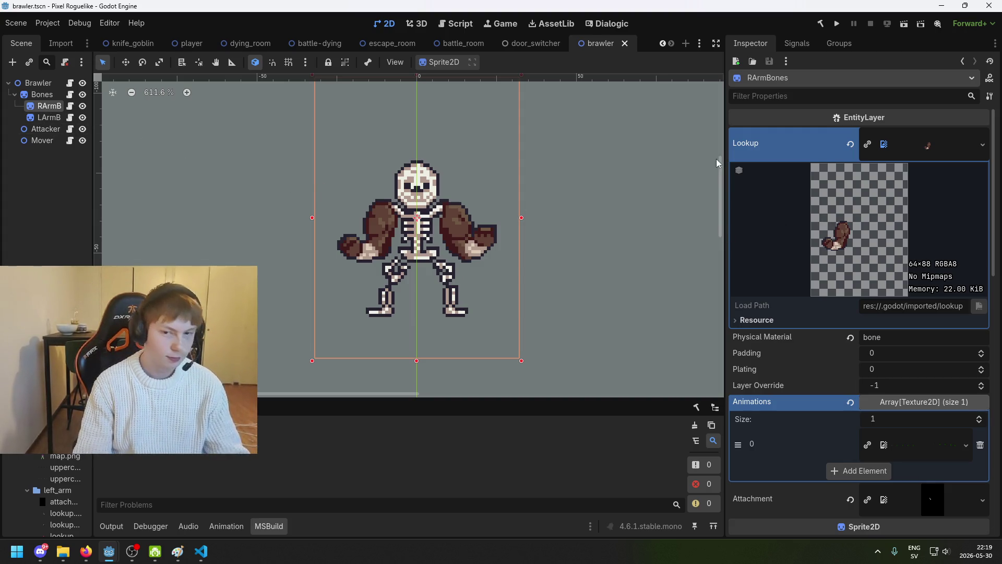
Drop lookup images onto the arm layer's texture and shader Lookup slots, then preview the lookup.
scroll(884, 248, down, 3)
scroll(884, 248, up, 3)
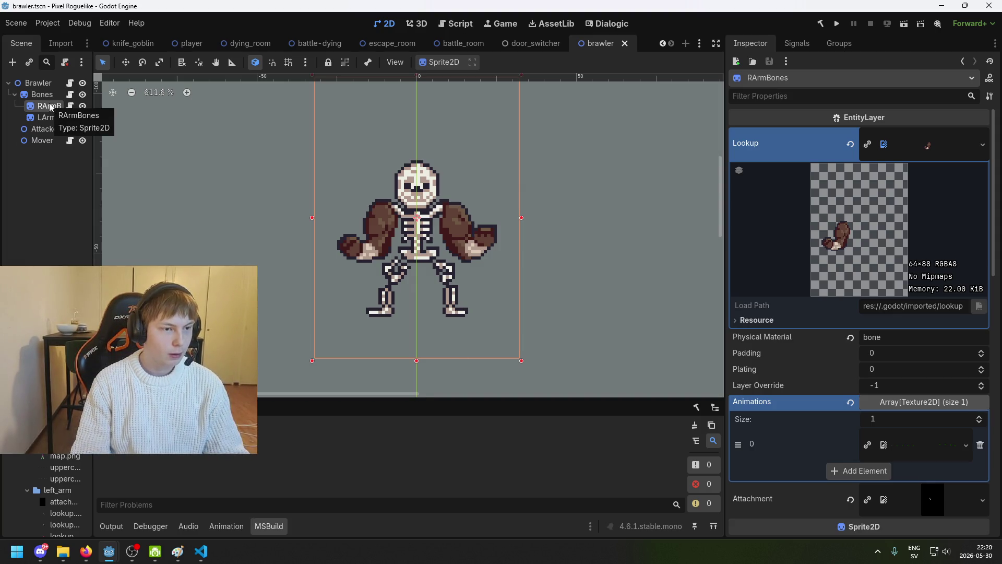
scroll(67, 472, down, 3)
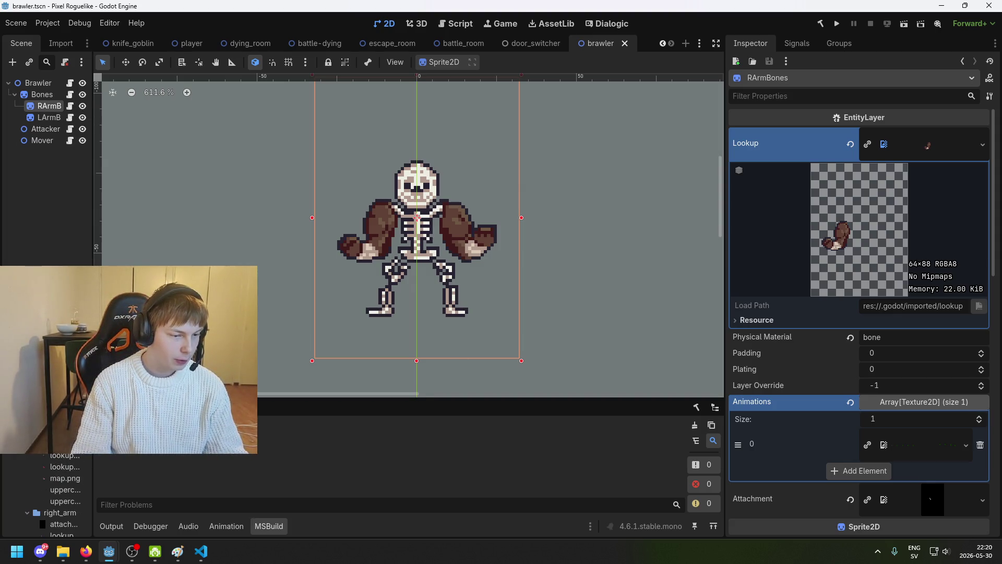
mouse_move(64, 478)
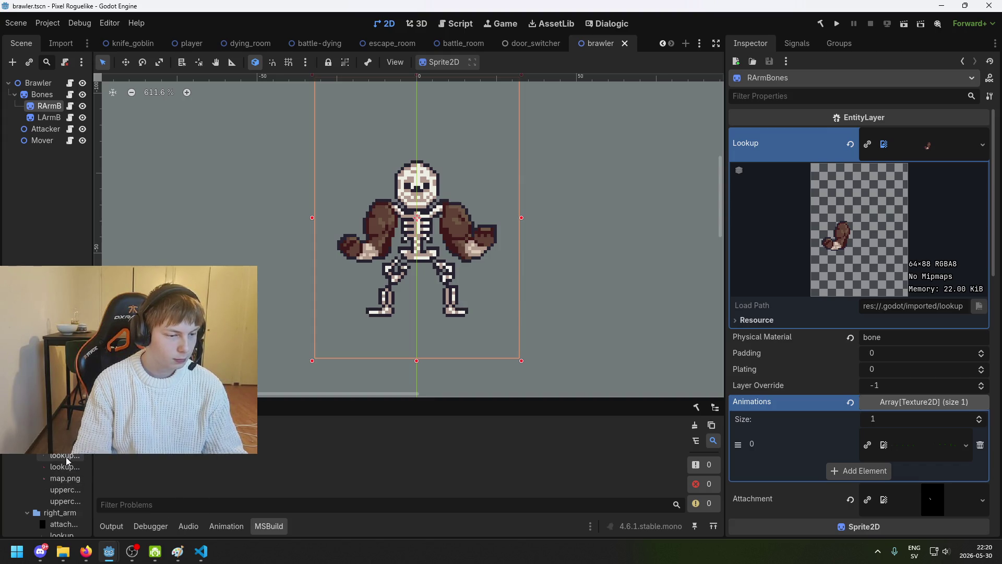
mouse_move(68, 455)
mouse_down()
mouse_move(532, 336)
mouse_move(922, 154)
mouse_up()
scroll(903, 386, down, 10)
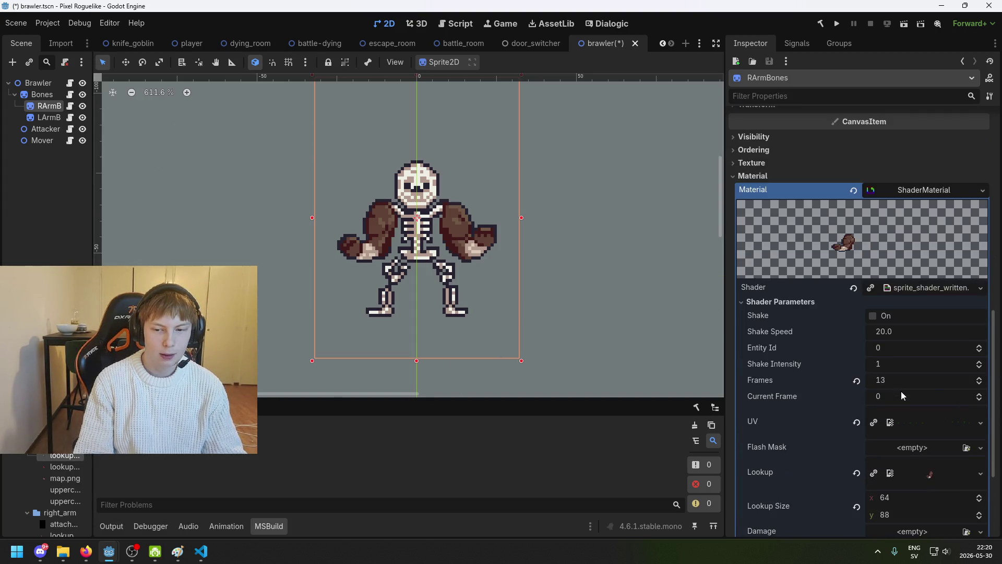
mouse_move(64, 466)
mouse_down()
mouse_move(480, 423)
mouse_move(924, 331)
mouse_up()
click(942, 334)
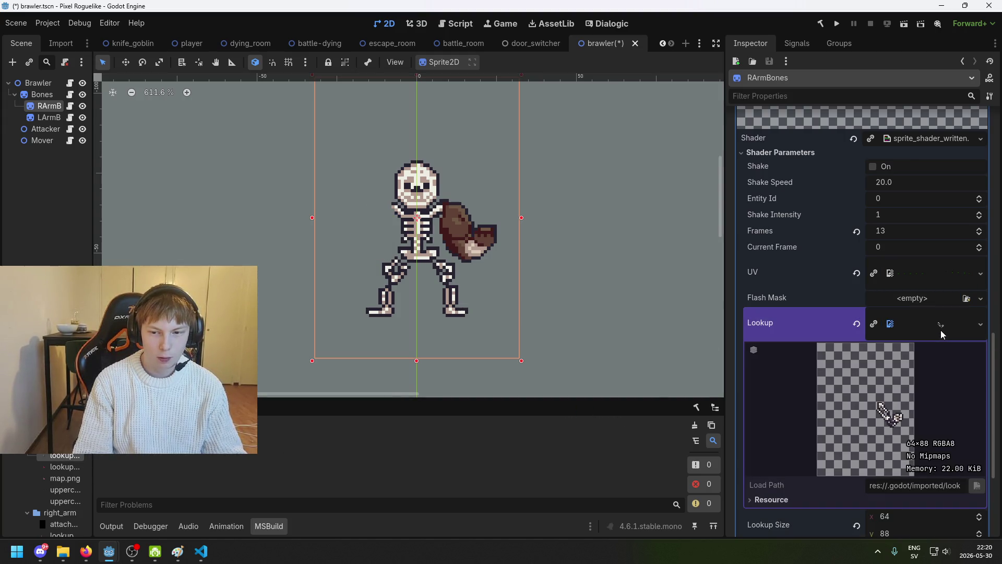
Set RArmBones' Texture to the bone image and its shader Lookup to lookup_bones.png, then save.
scroll(939, 331, up, 10)
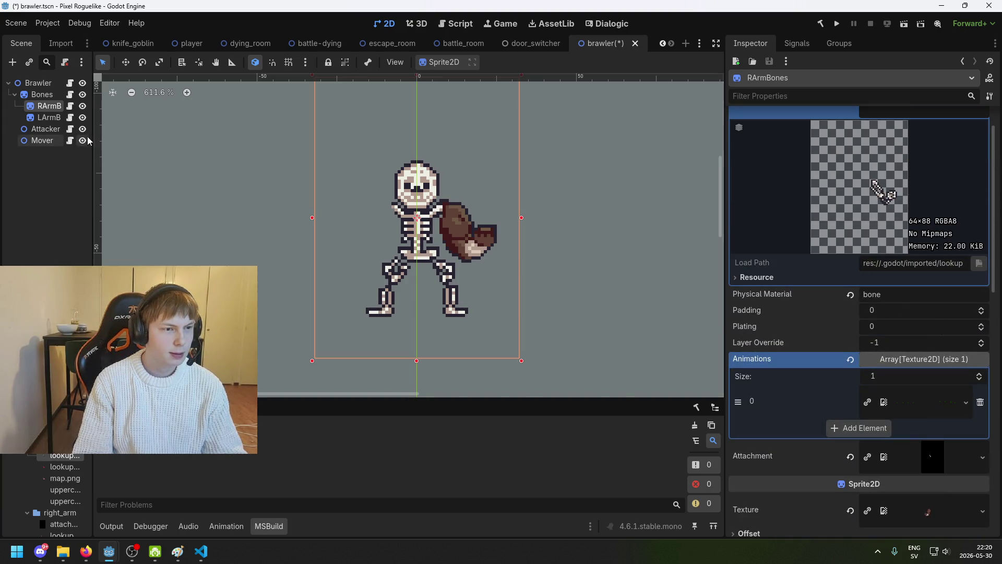
scroll(53, 496, up, 2)
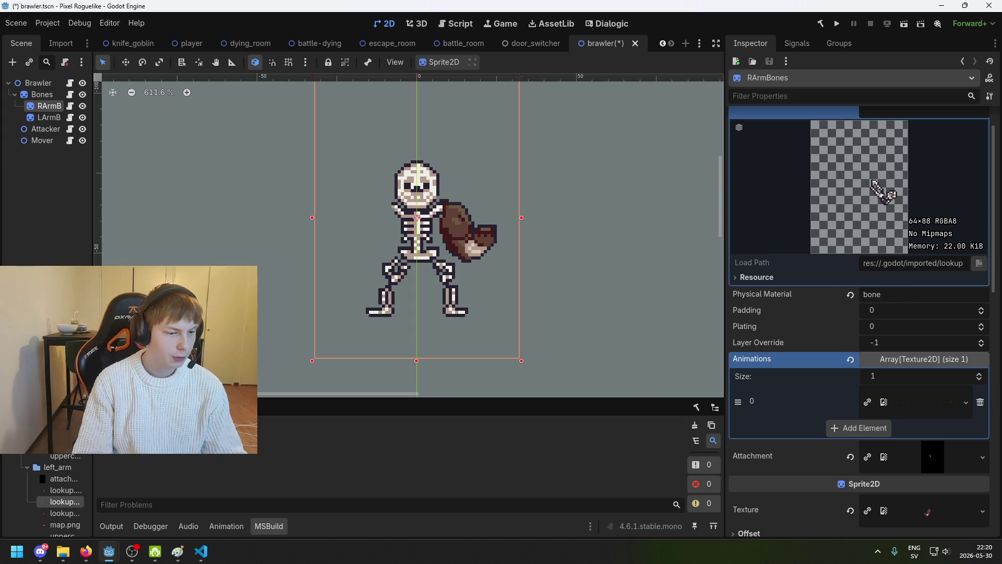
mouse_move(58, 451)
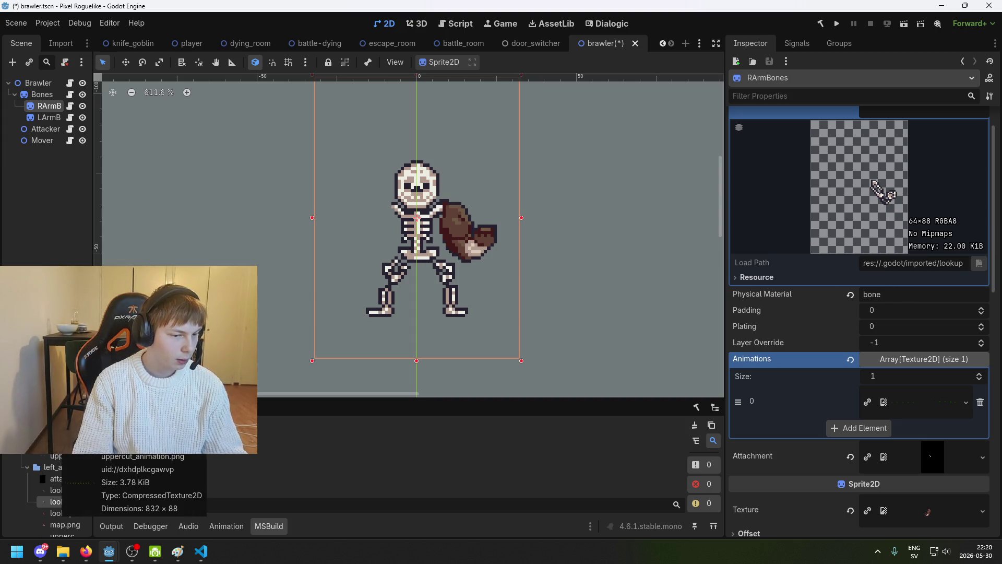
mouse_move(52, 417)
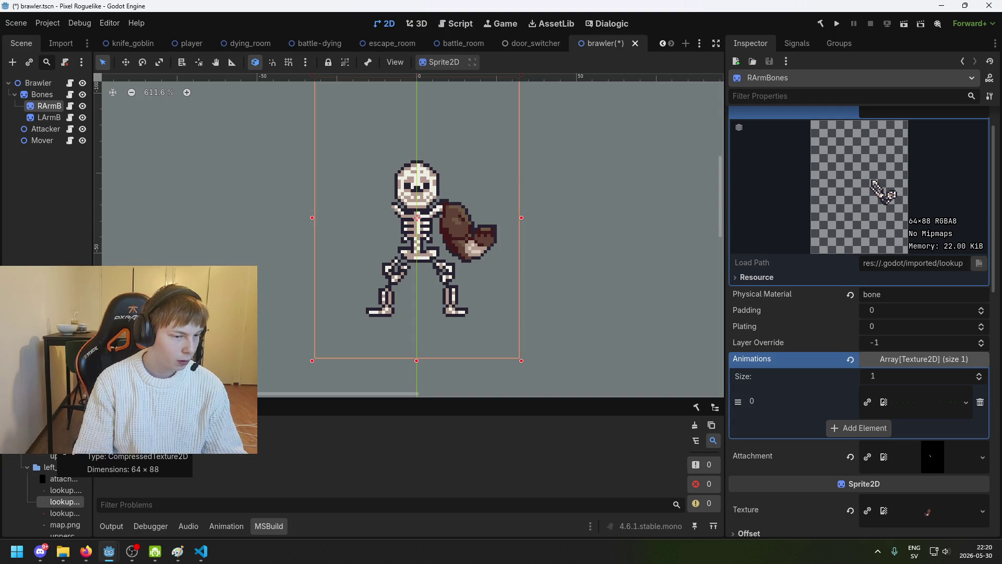
scroll(53, 496, down, 2)
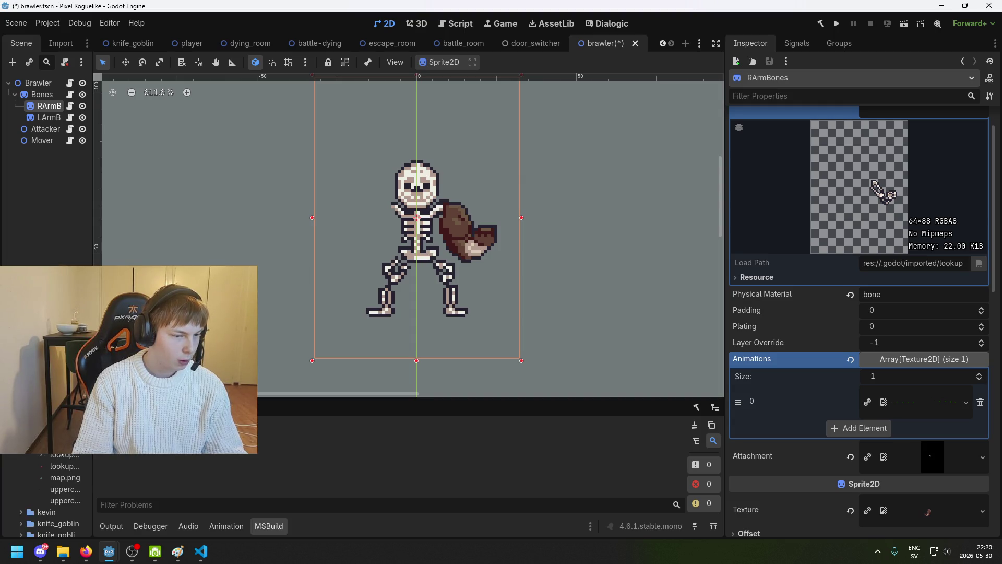
mouse_move(60, 454)
mouse_down()
mouse_move(850, 284)
mouse_move(927, 186)
mouse_move(930, 162)
mouse_up()
scroll(847, 309, down, 3)
scroll(858, 306, up, 2)
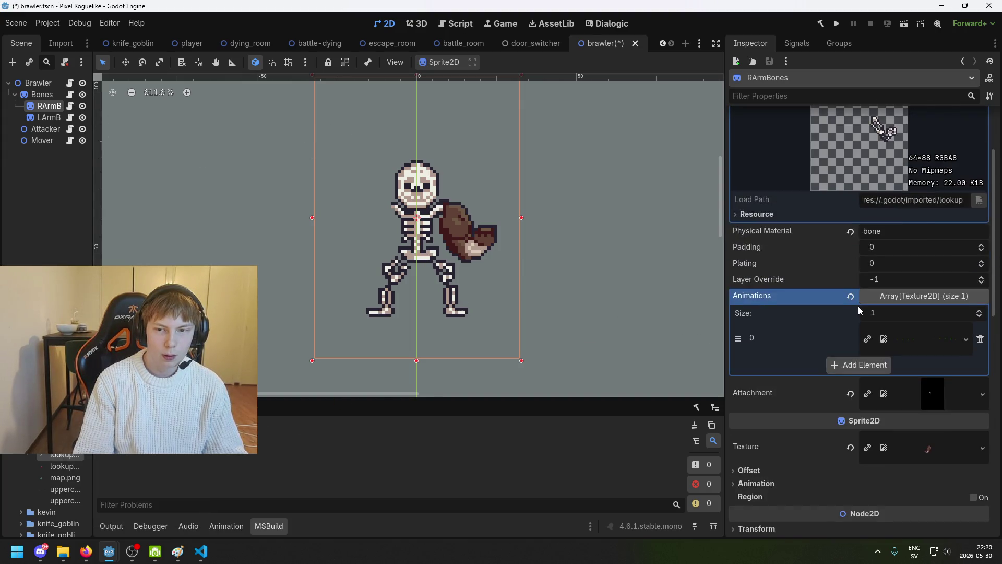
scroll(887, 323, down, 1)
scroll(913, 366, down, 3)
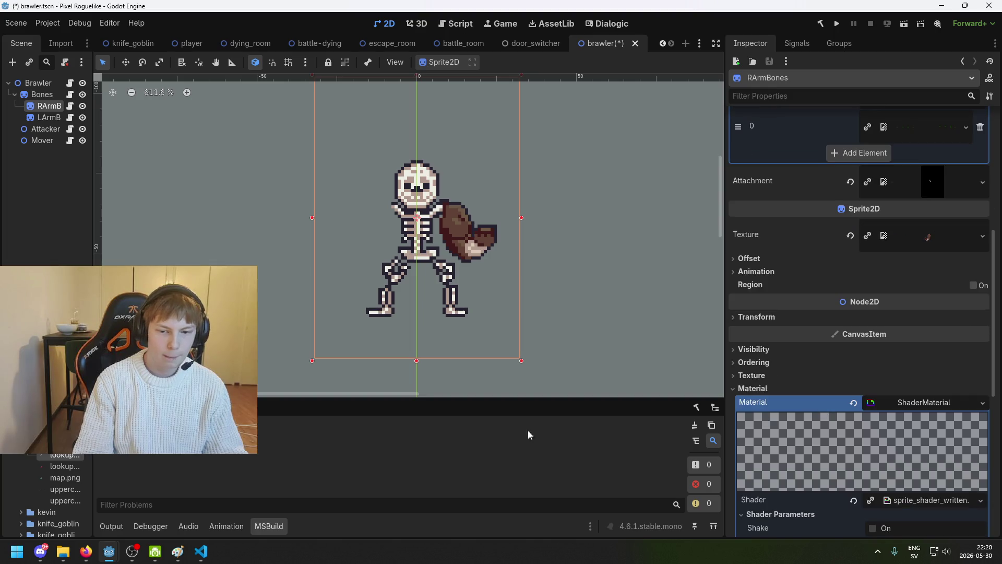
mouse_move(63, 462)
mouse_down()
mouse_move(599, 438)
mouse_move(937, 245)
mouse_up()
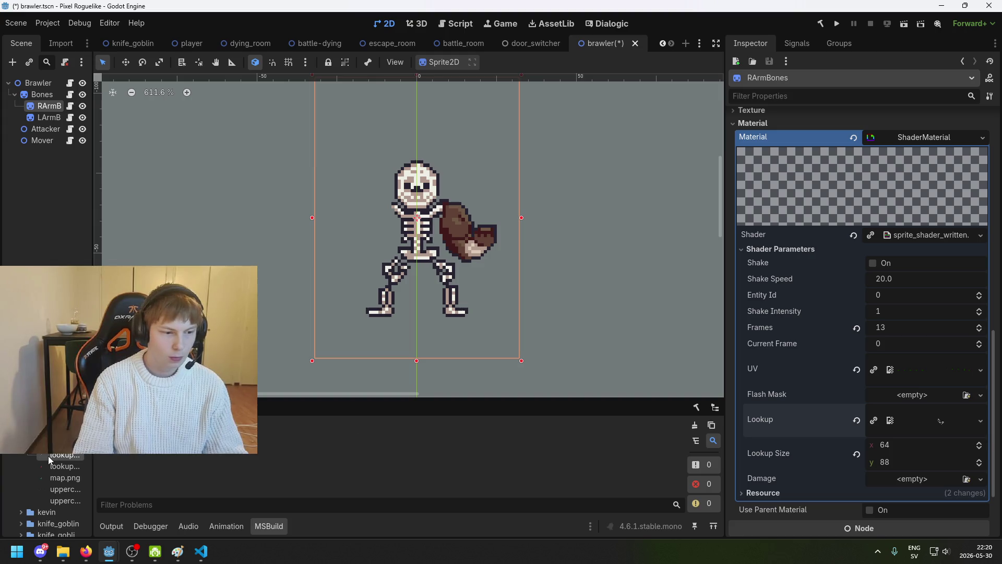
mouse_move(51, 459)
mouse_down()
mouse_move(974, 433)
mouse_move(929, 421)
mouse_up()
key(ctrl+s)
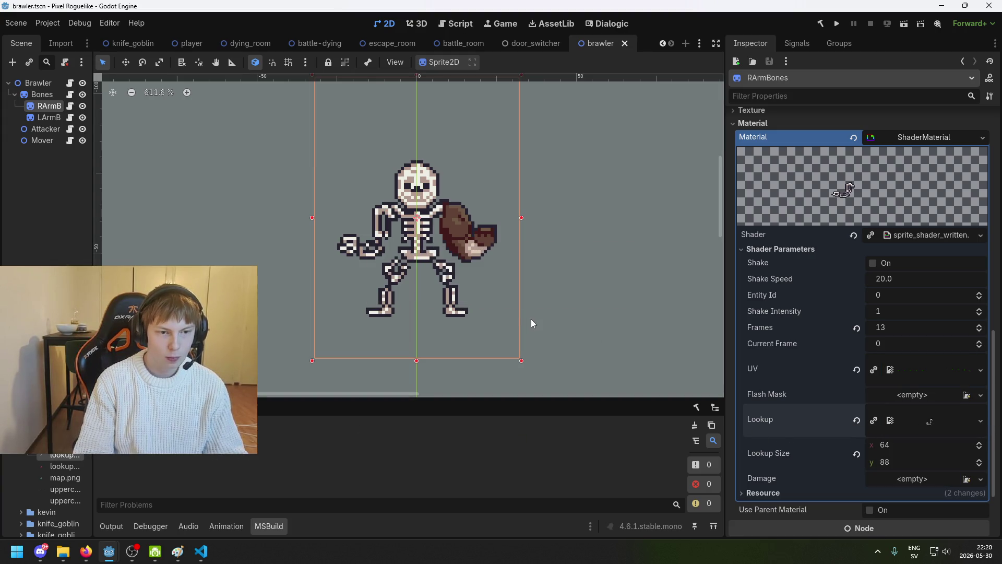
Set the Bones body layer's texture to the skeleton image and save.
click(37, 118)
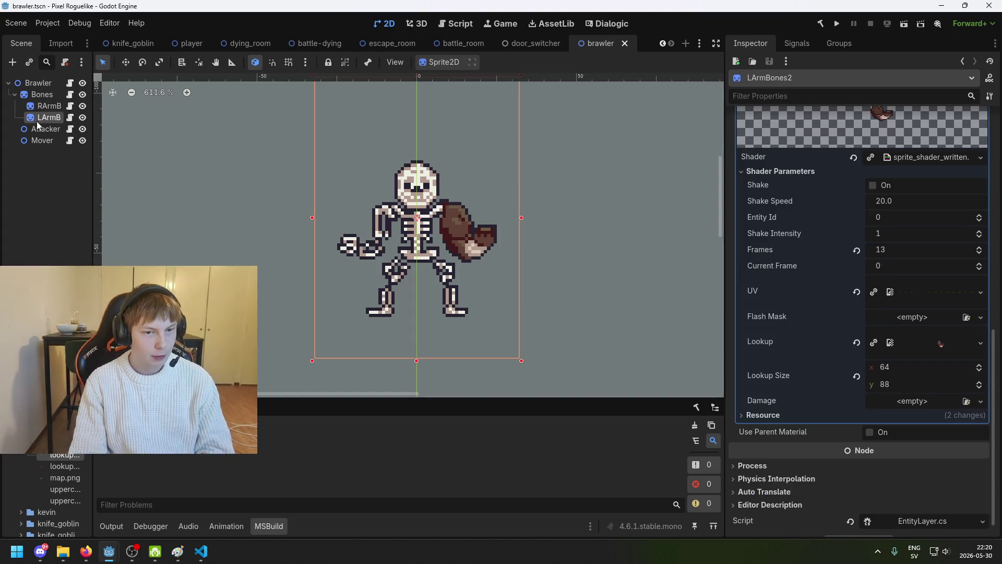
click(42, 94)
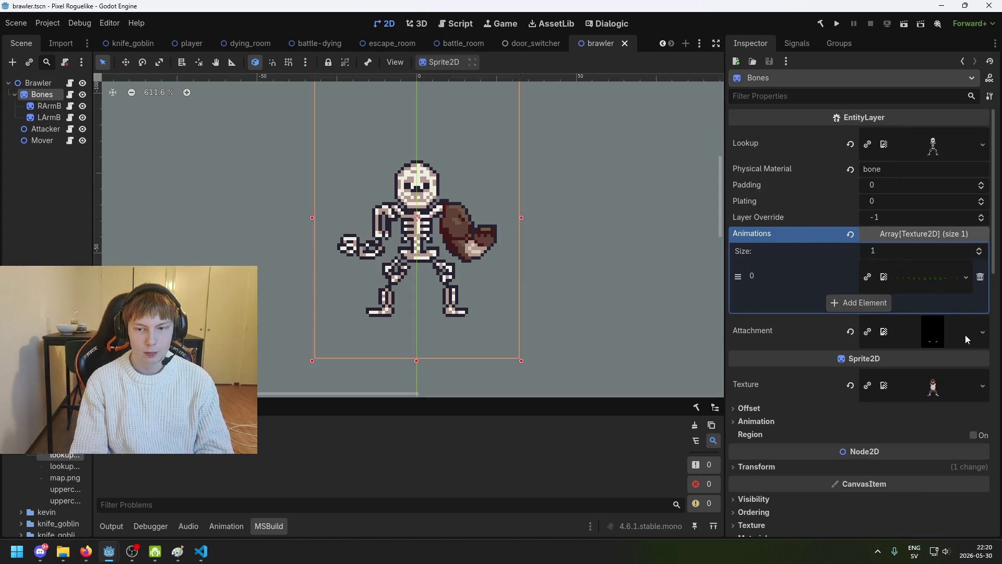
scroll(53, 490, up, 2)
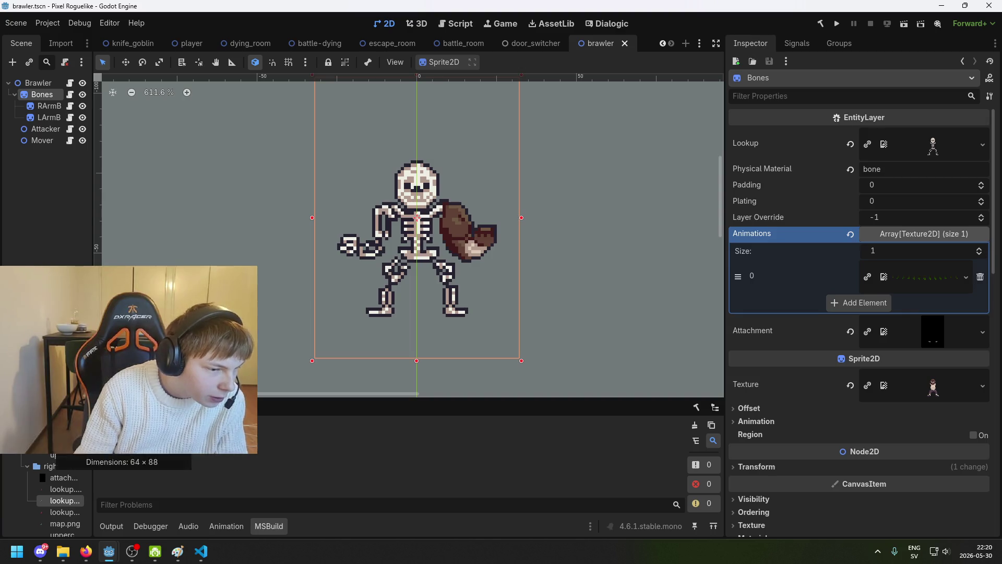
scroll(52, 493, up, 3)
mouse_move(62, 491)
mouse_down()
mouse_move(929, 413)
mouse_move(933, 386)
mouse_up()
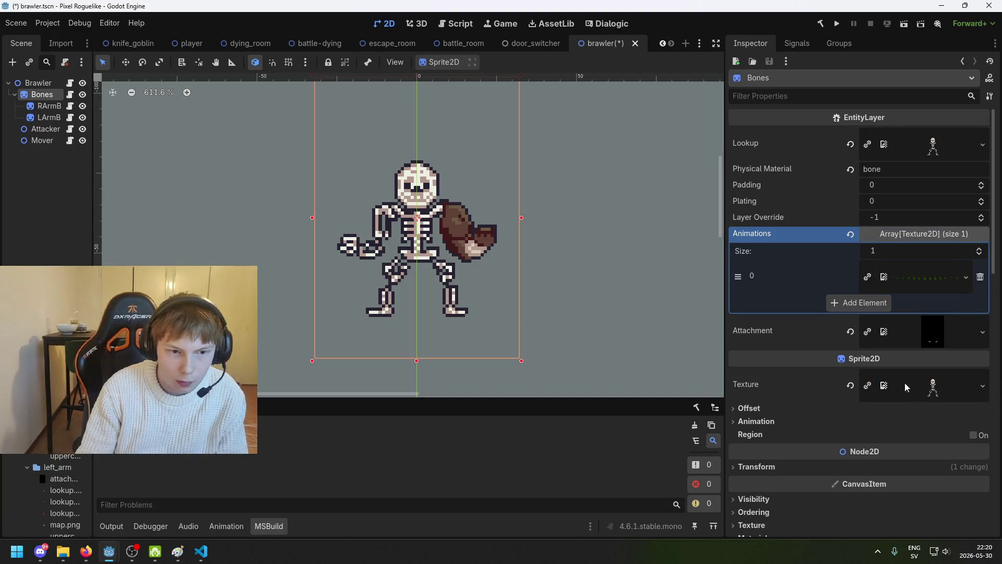
key(ctrl+s)
Give LArmBones2 the bone arm image as Texture and the bone lookup as Lookup, then save.
click(49, 118)
scroll(904, 304, up, 5)
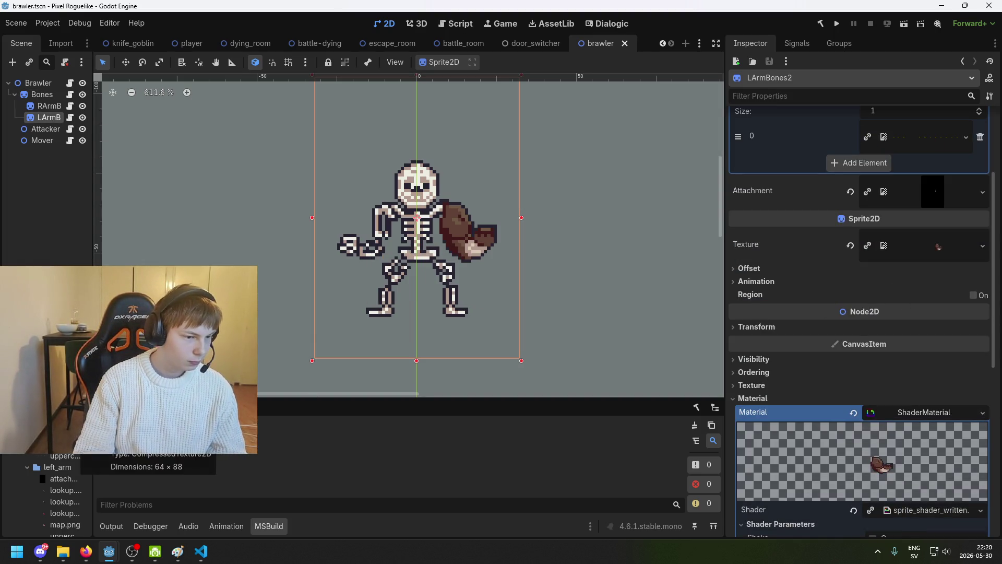
scroll(70, 455, down, 3)
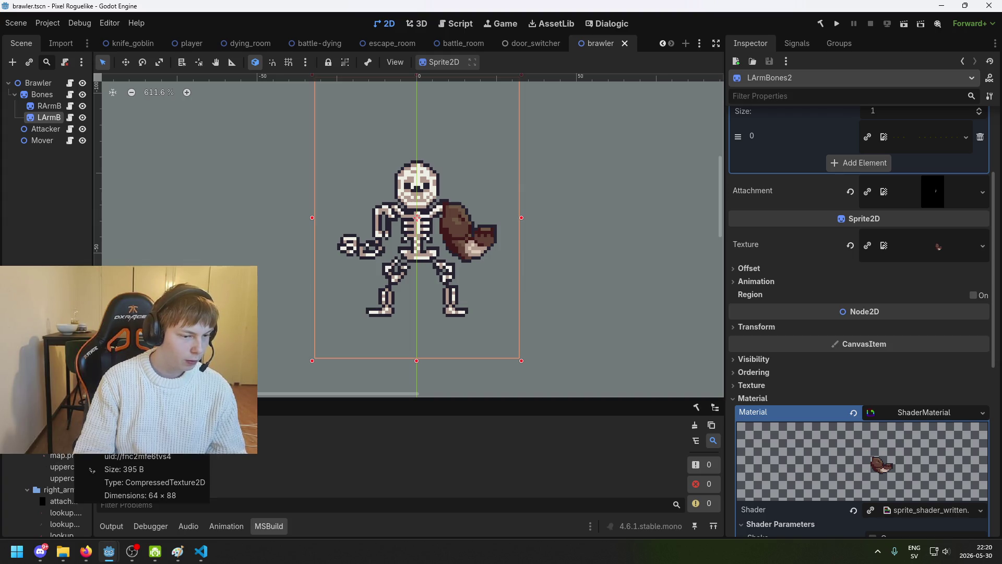
mouse_move(63, 443)
mouse_down()
mouse_move(882, 194)
mouse_move(932, 254)
mouse_up()
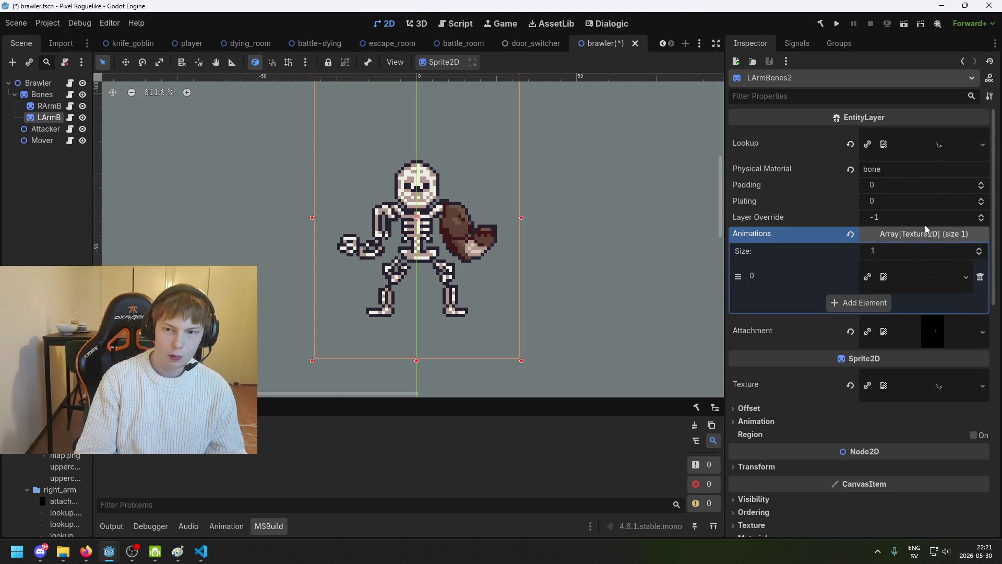
scroll(861, 313, down, 10)
mouse_move(62, 443)
mouse_down()
mouse_move(820, 376)
mouse_move(940, 325)
mouse_up()
key(ctrl+s)
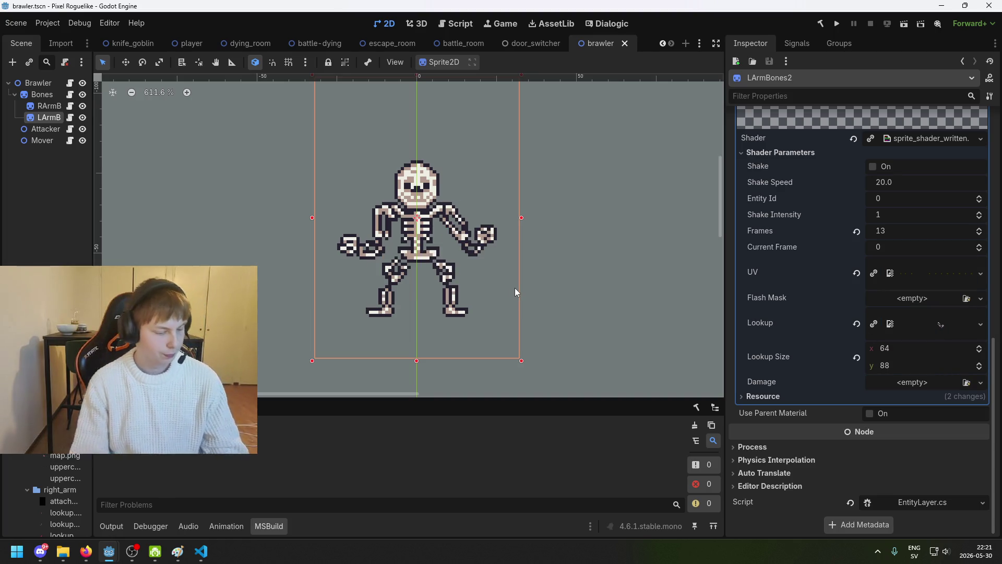
scroll(510, 290, down, 3)
scroll(395, 329, up, 1)
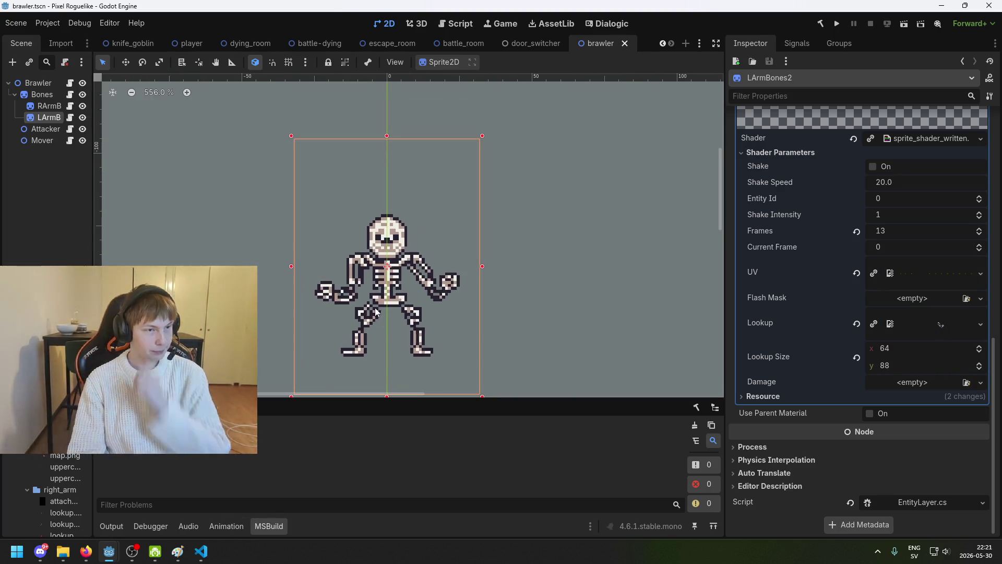
Duplicate the Bones node and nest the copy under Bones.
click(42, 94)
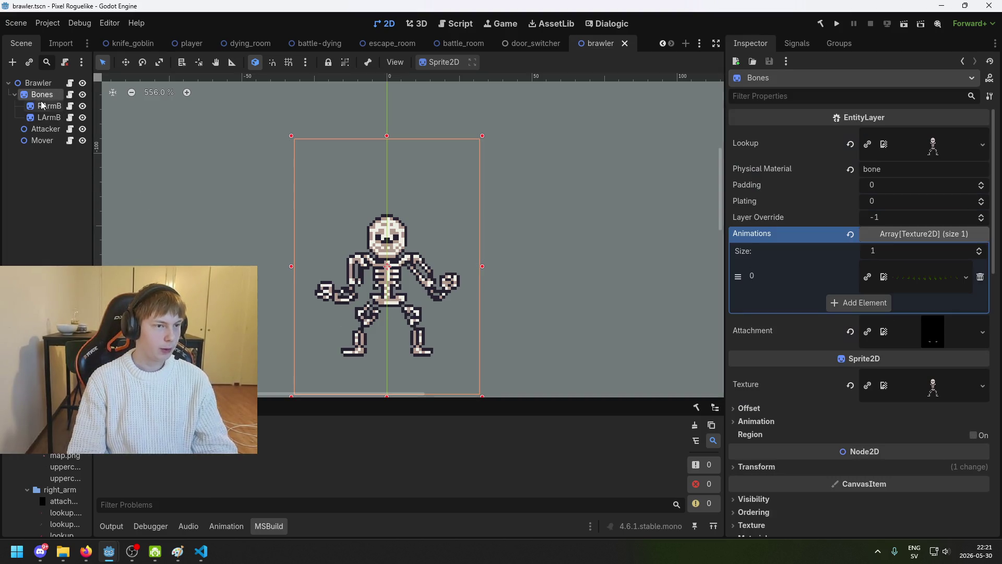
right_click(43, 93)
mouse_move(128, 104)
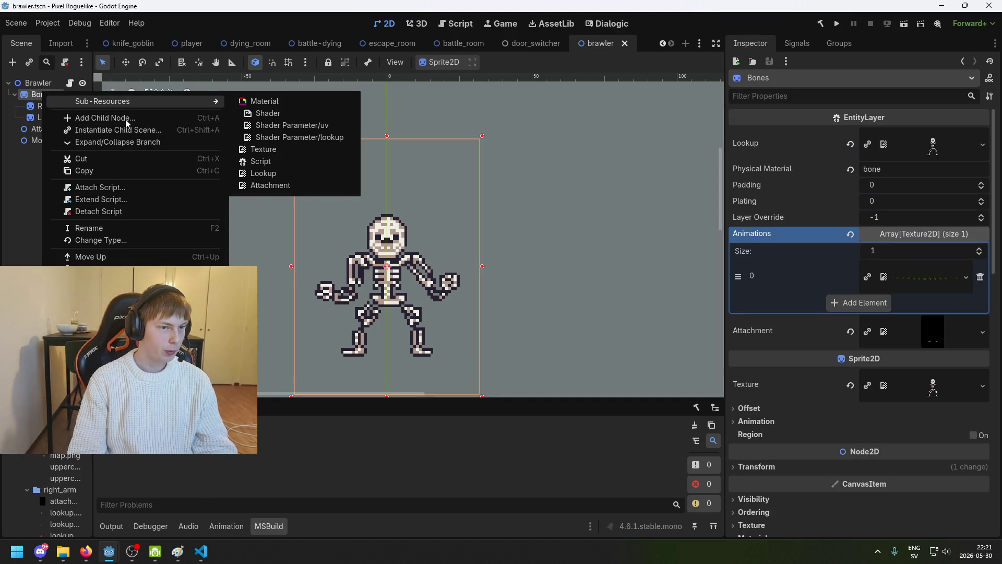
click(6, 184)
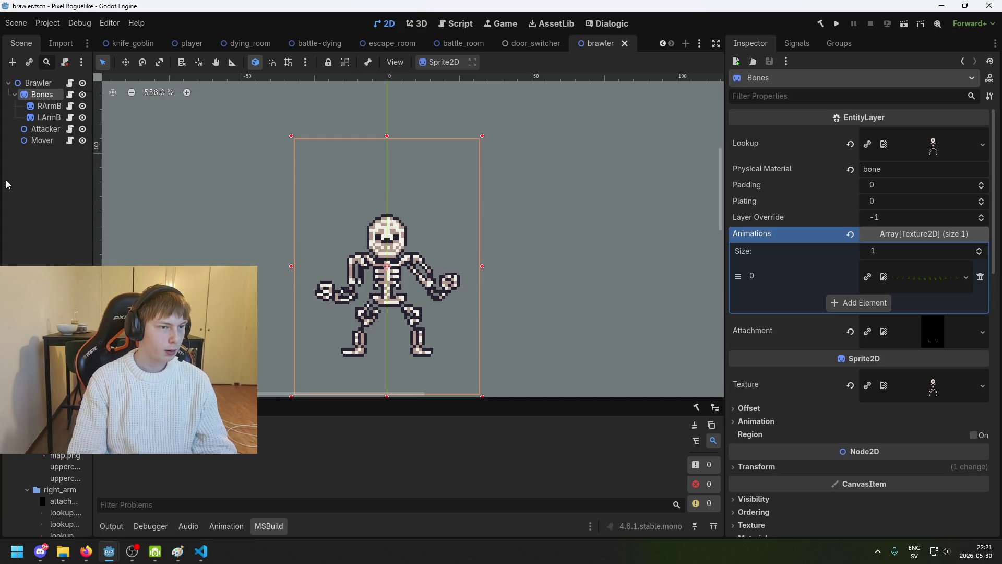
click(45, 96)
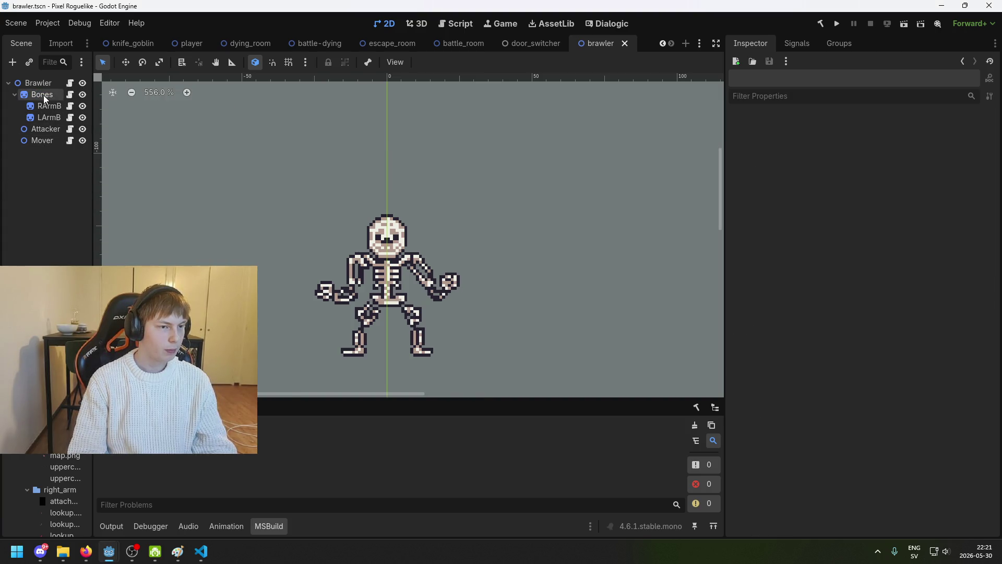
key(ctrl+v)
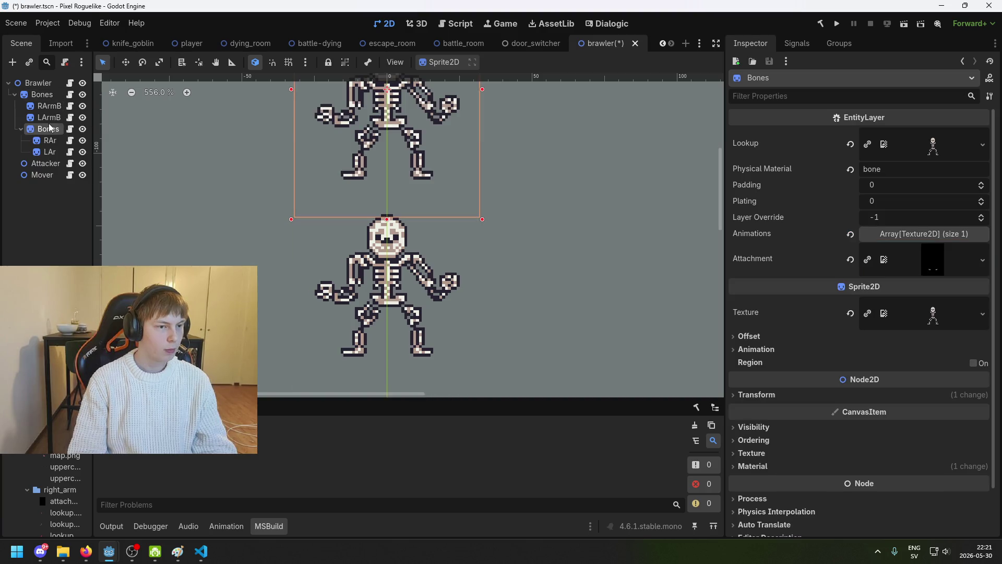
drag(47, 106, 47, 104)
Delete the copy's right and left arm nodes.
click(51, 119)
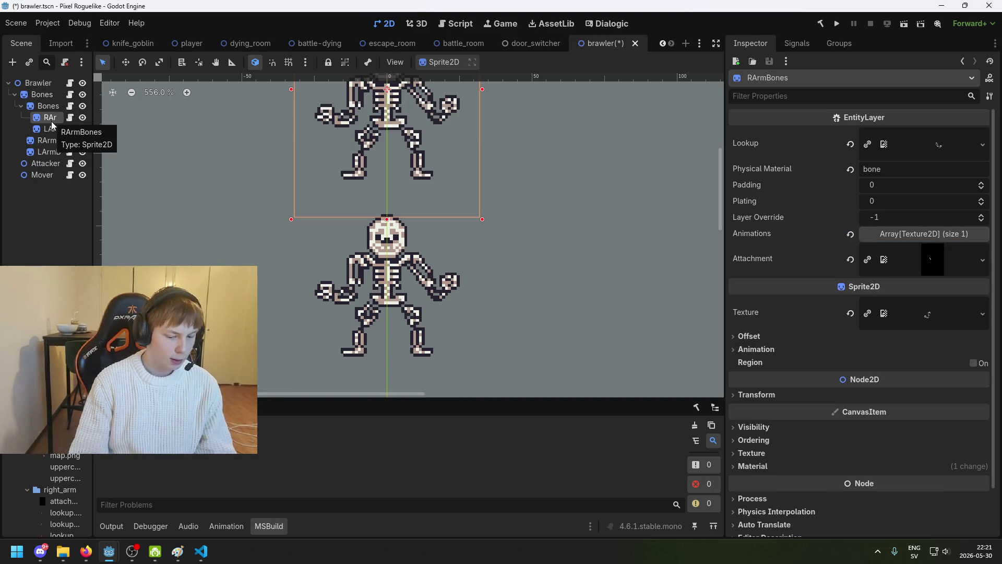
key(Delete)
key(Return)
key(Return)
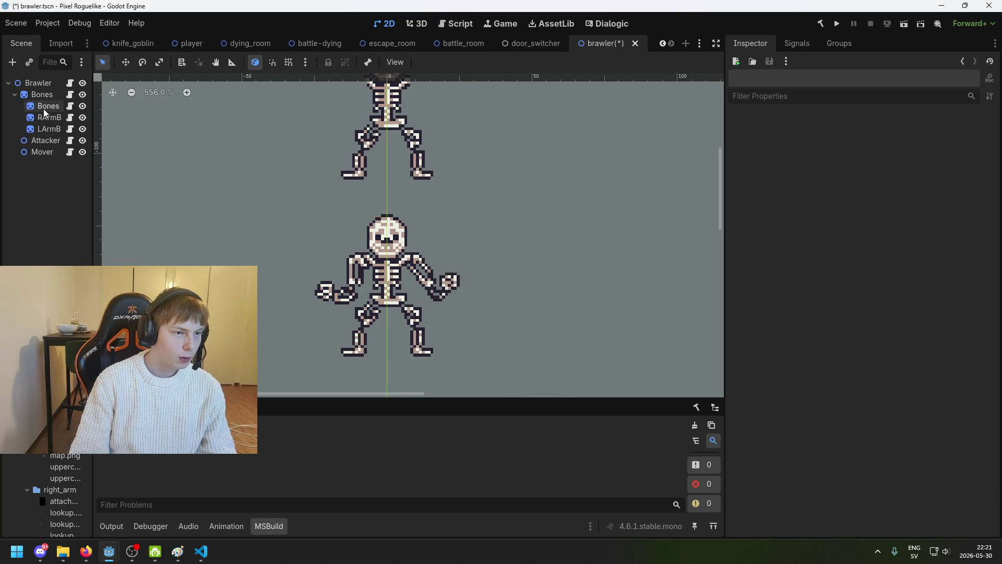
click(43, 108)
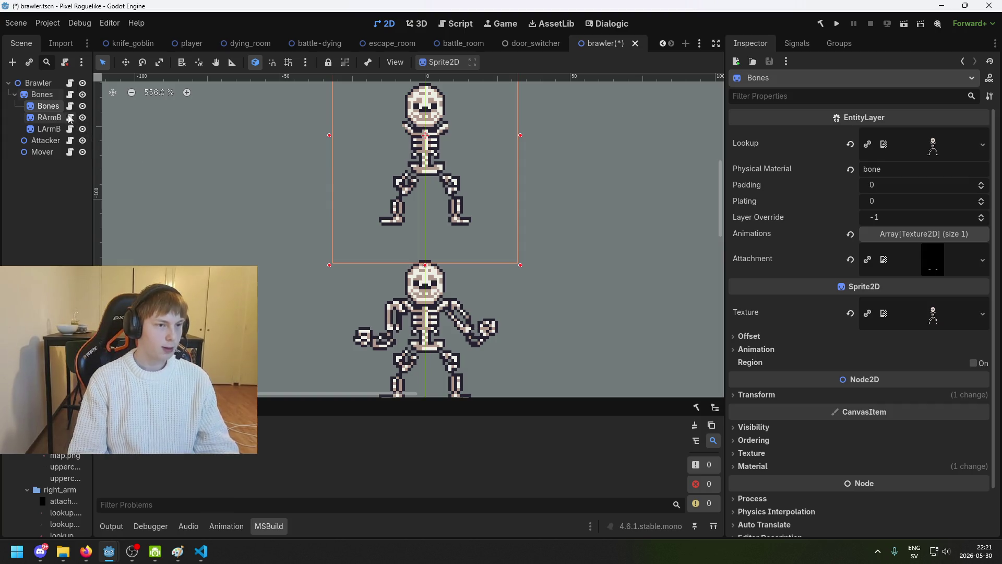
Rename the copied layer to Flesh, save, and set its vertical position to 0.
double_click(47, 106)
text(Flesh)
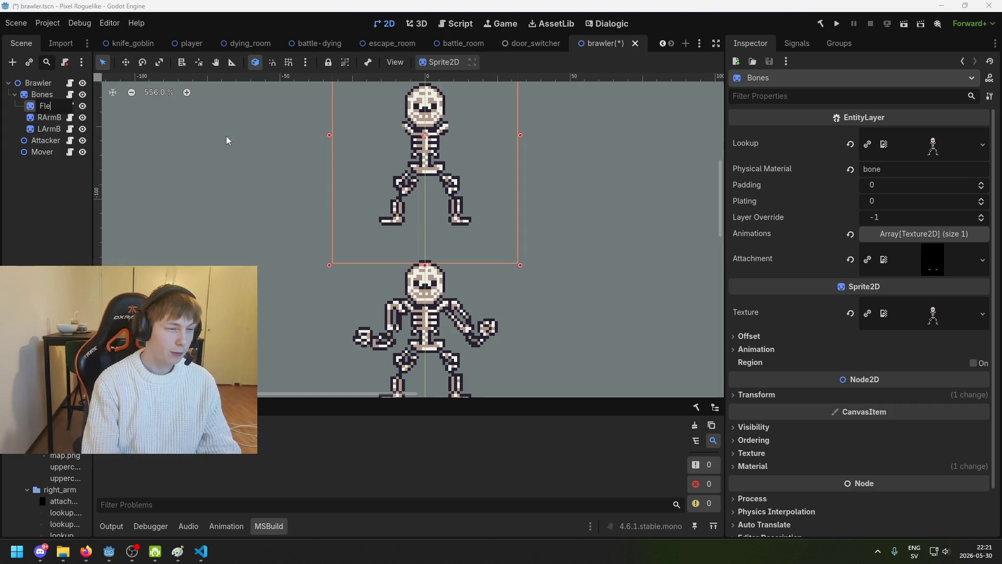
key(Return)
key(ctrl+s)
scroll(342, 182, down, 2)
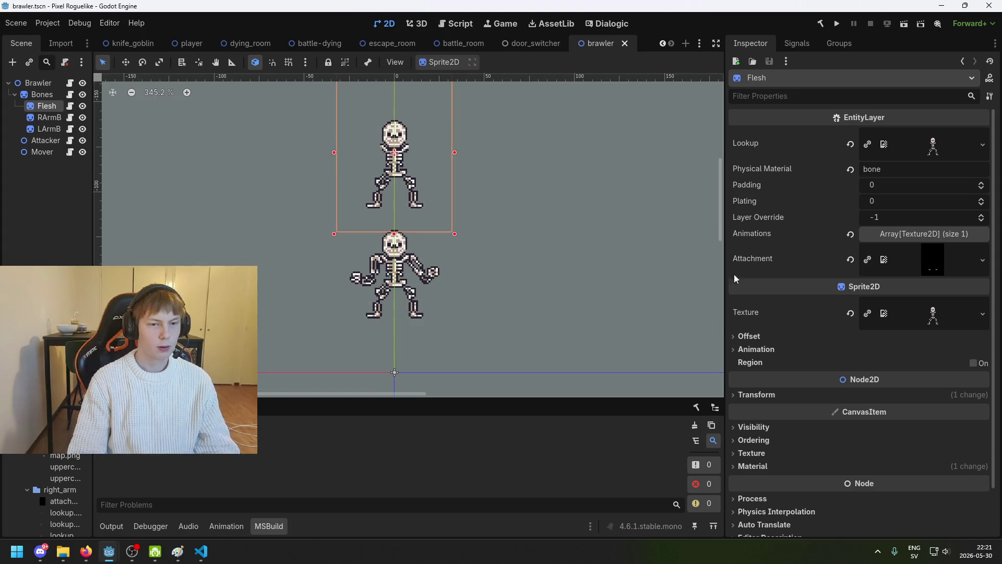
scroll(878, 311, down, 1)
click(829, 344)
click(897, 374)
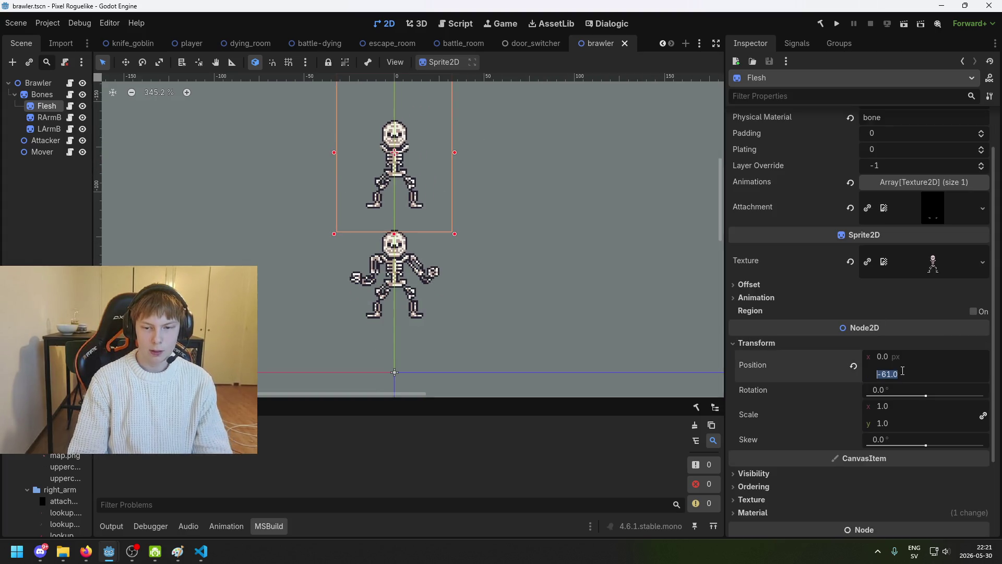
text(0)
key(Return)
Set lookup_flesh.png as the Flesh layer's sprite texture.
scroll(923, 306, up, 1)
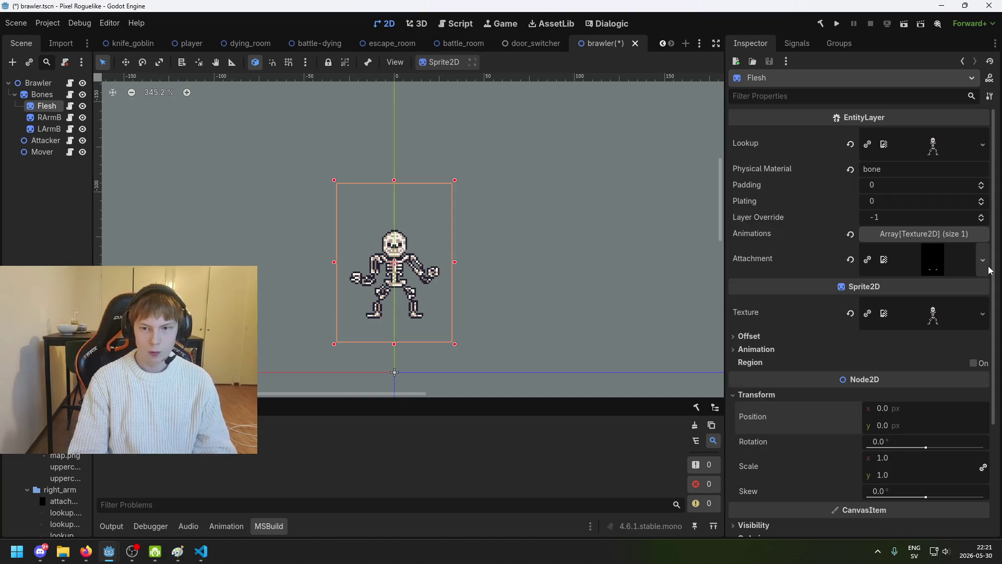
scroll(60, 522, up, 3)
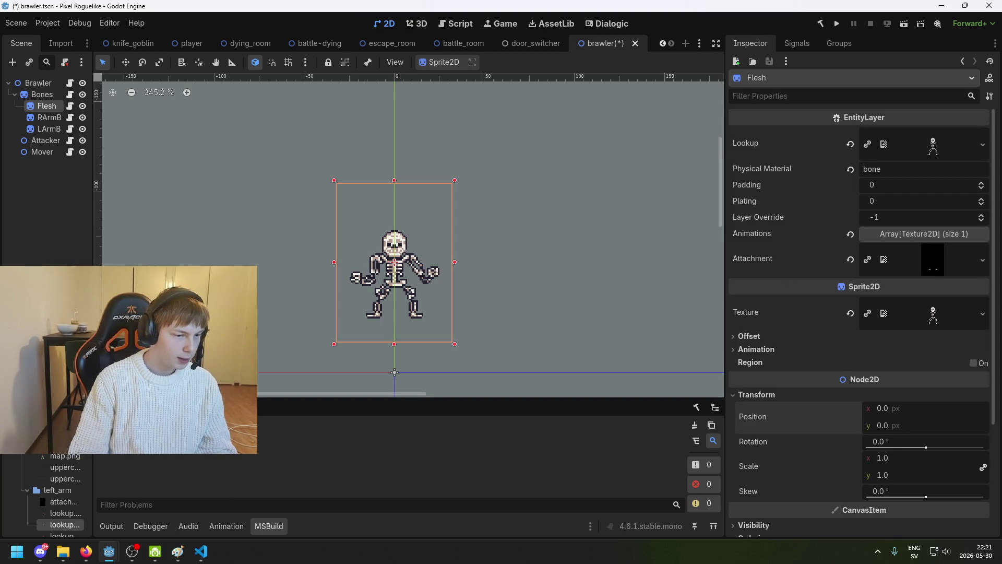
mouse_move(62, 524)
mouse_down()
mouse_move(928, 146)
mouse_move(938, 153)
mouse_move(937, 334)
mouse_move(940, 316)
mouse_up()
scroll(938, 384, down, 3)
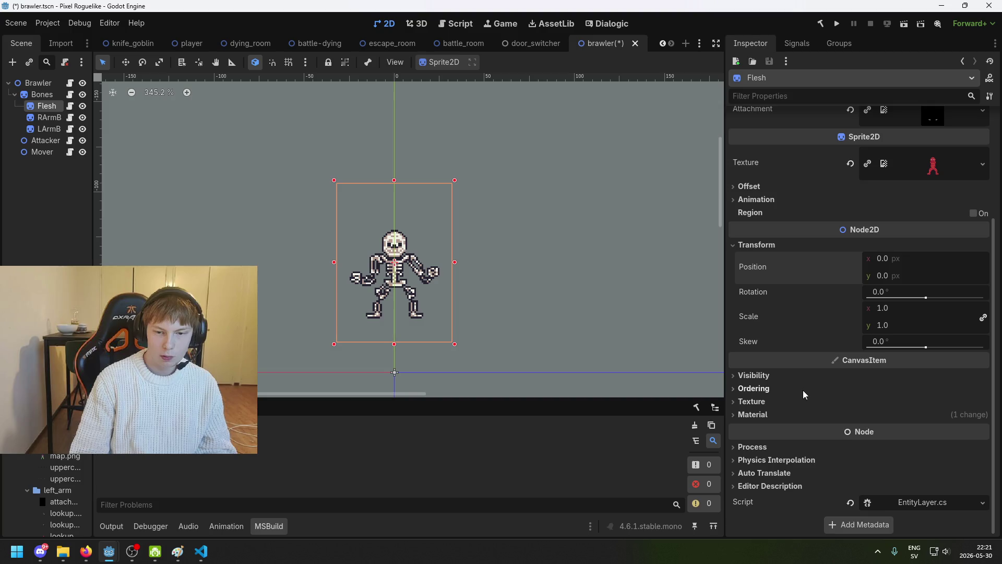
Make Flesh's ShaderMaterial unique, set its Lookup parameter to lookup_flesh.png, and save.
click(802, 414)
scroll(861, 405, down, 1)
click(922, 398)
scroll(920, 401, down, 5)
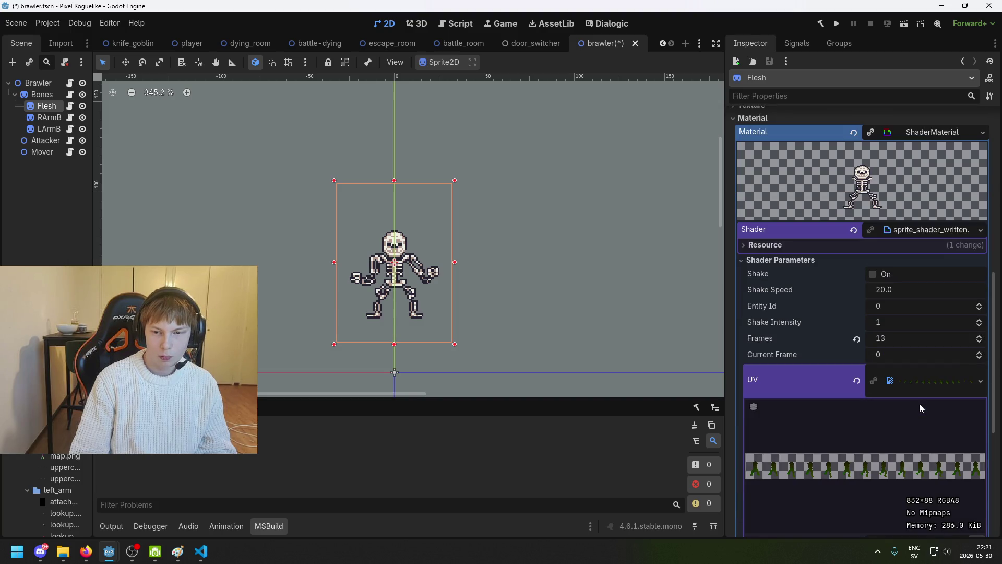
click(871, 132)
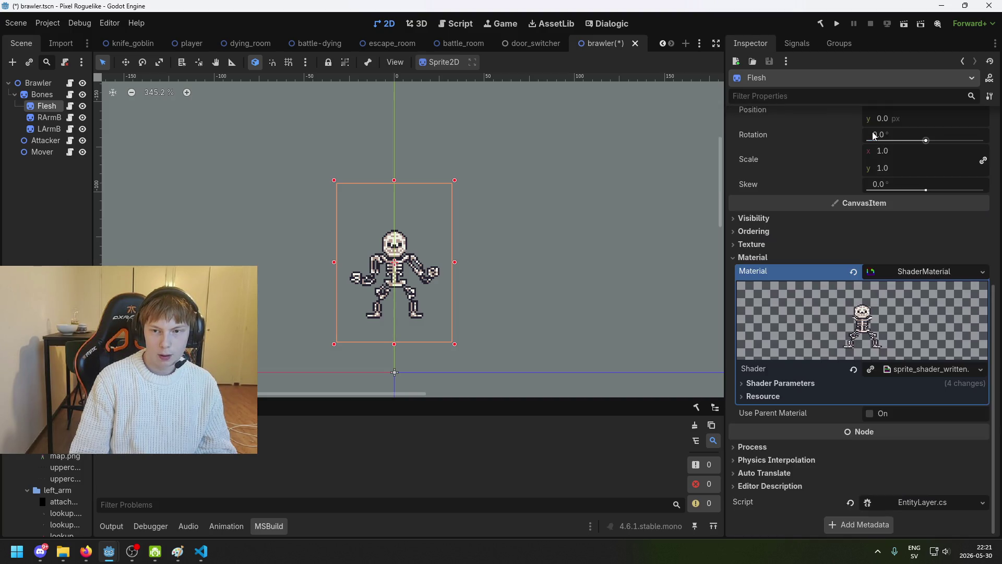
click(886, 380)
scroll(899, 387, down, 5)
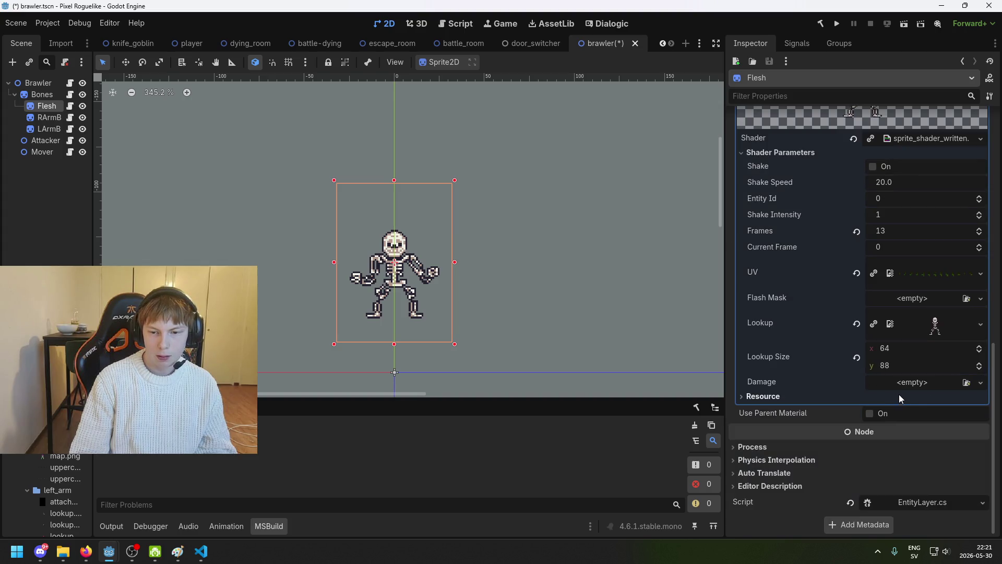
mouse_move(54, 461)
mouse_down()
mouse_move(563, 365)
mouse_move(934, 326)
mouse_up()
key(ctrl+s)
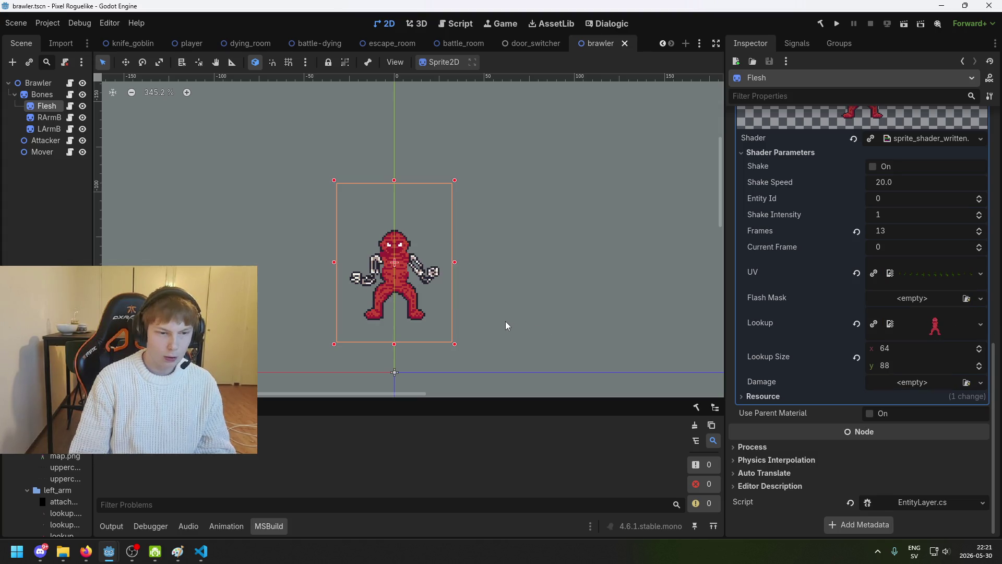
scroll(438, 246, up, 3)
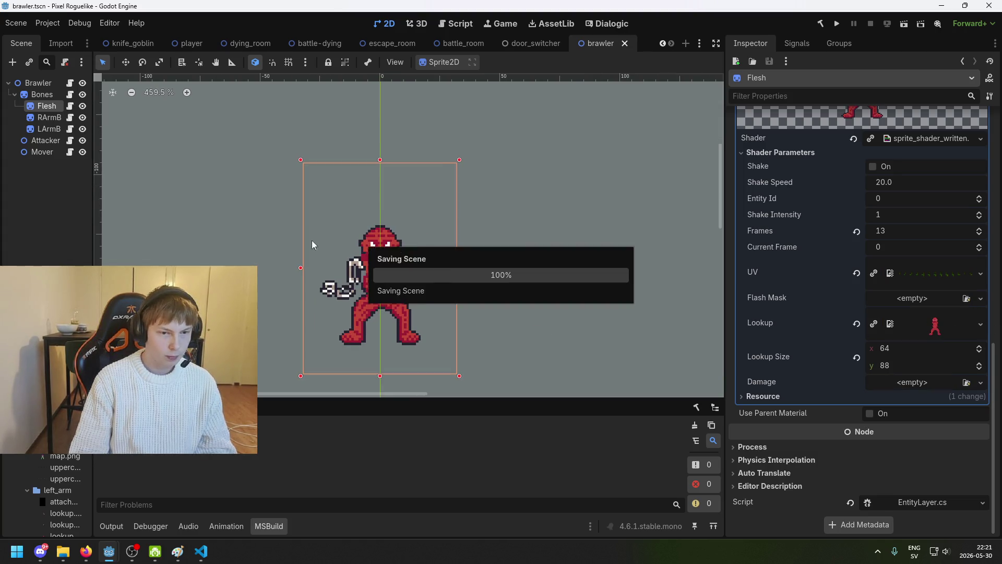
Duplicate the Flesh layer and nest the copy, Flesh2, under Flesh.
right_click(48, 108)
mouse_move(89, 121)
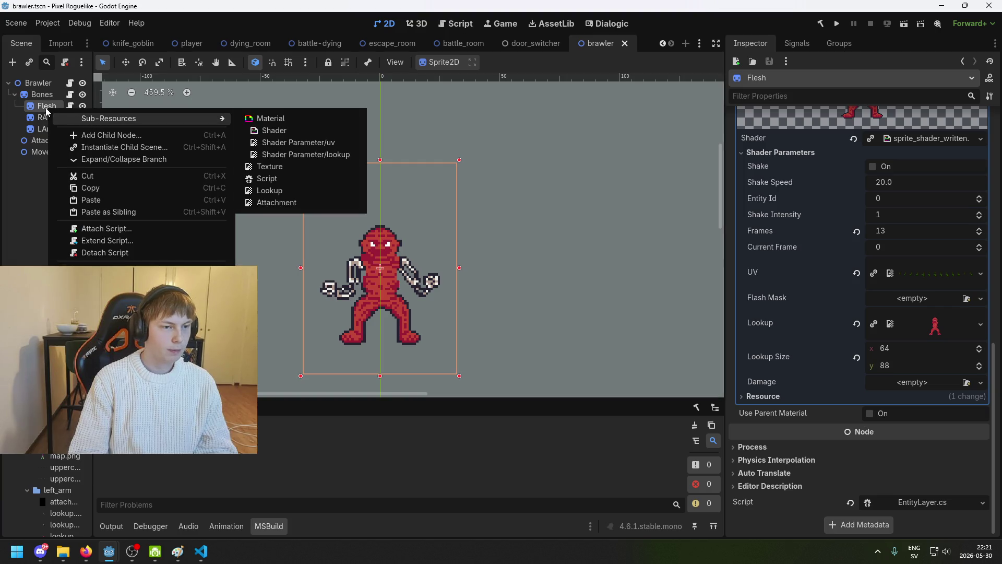
key(Escape)
key(ctrl+d)
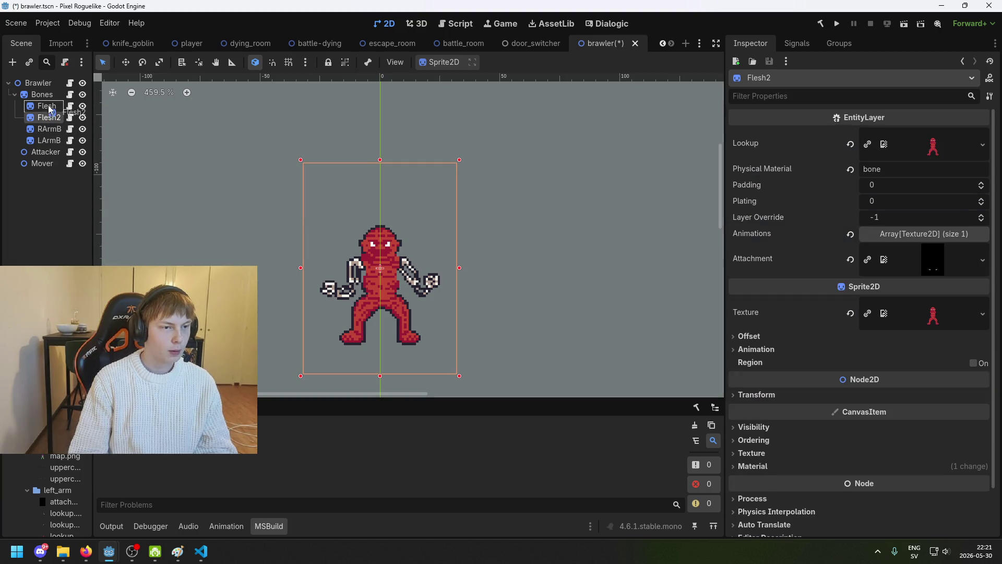
drag(48, 106, 47, 106)
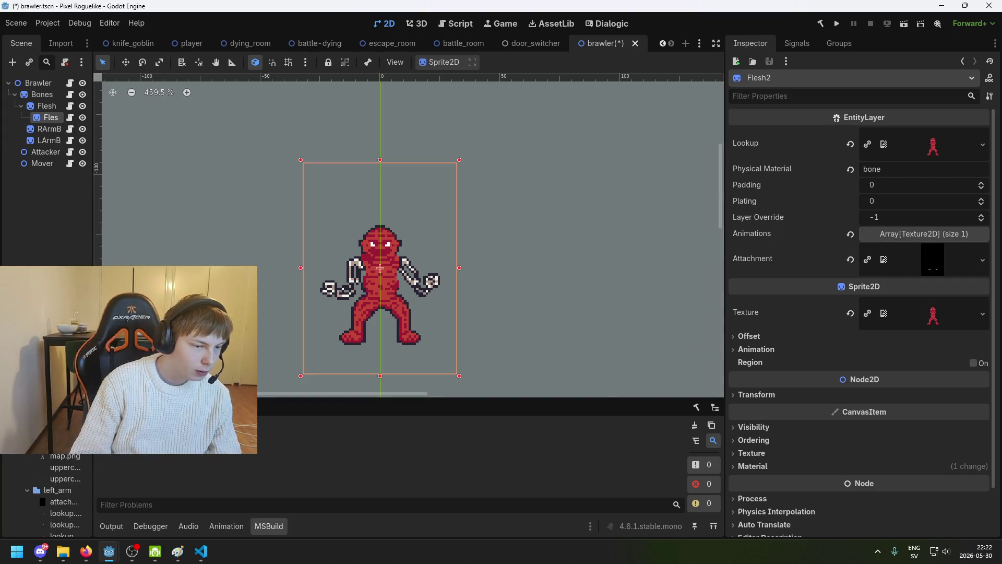
Set lookup.png as Flesh2's shader Lookup parameter and save the scene.
mouse_move(65, 524)
mouse_down()
mouse_move(934, 286)
mouse_move(933, 145)
mouse_move(970, 315)
mouse_move(949, 315)
mouse_up()
scroll(946, 318, down, 2)
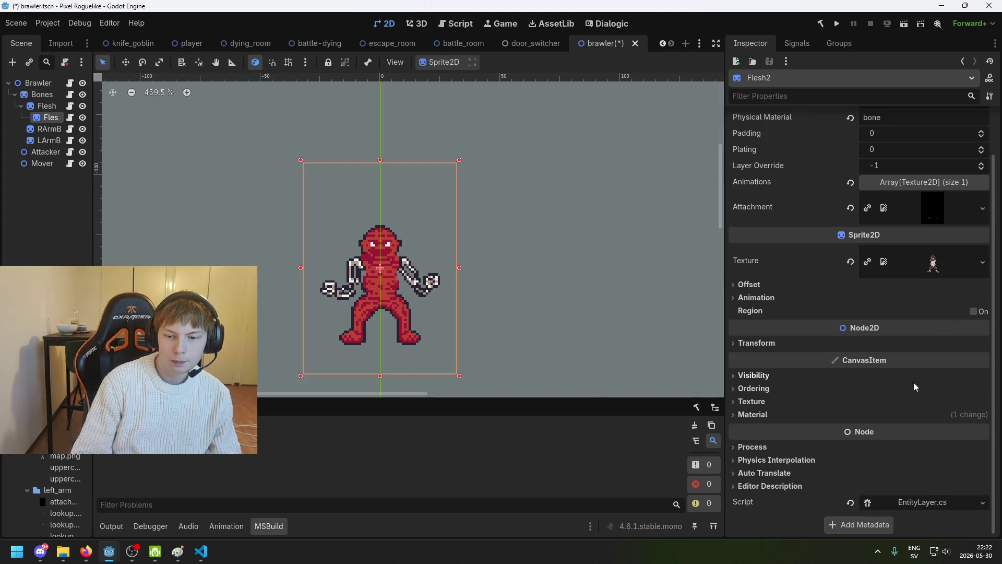
click(800, 389)
click(801, 390)
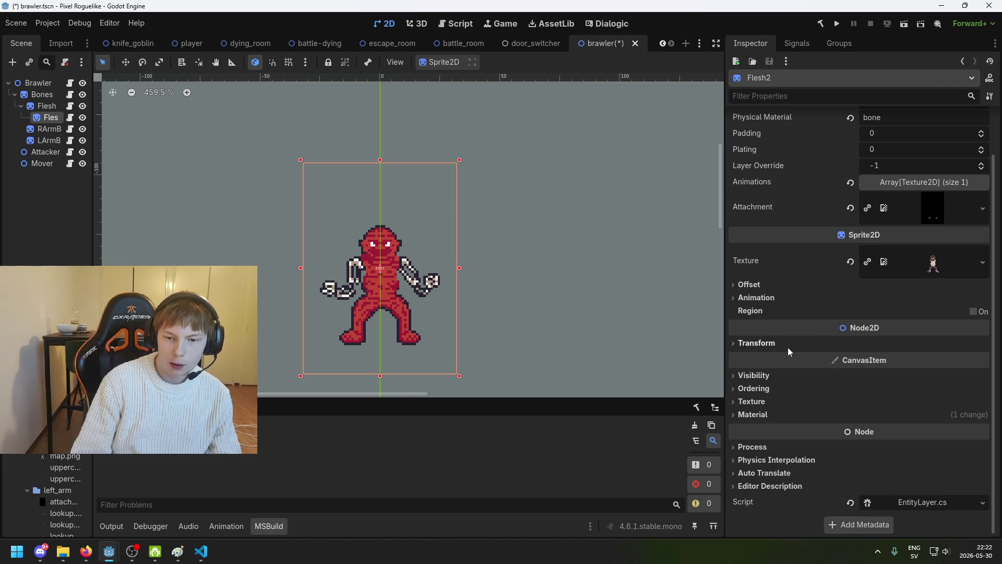
click(788, 414)
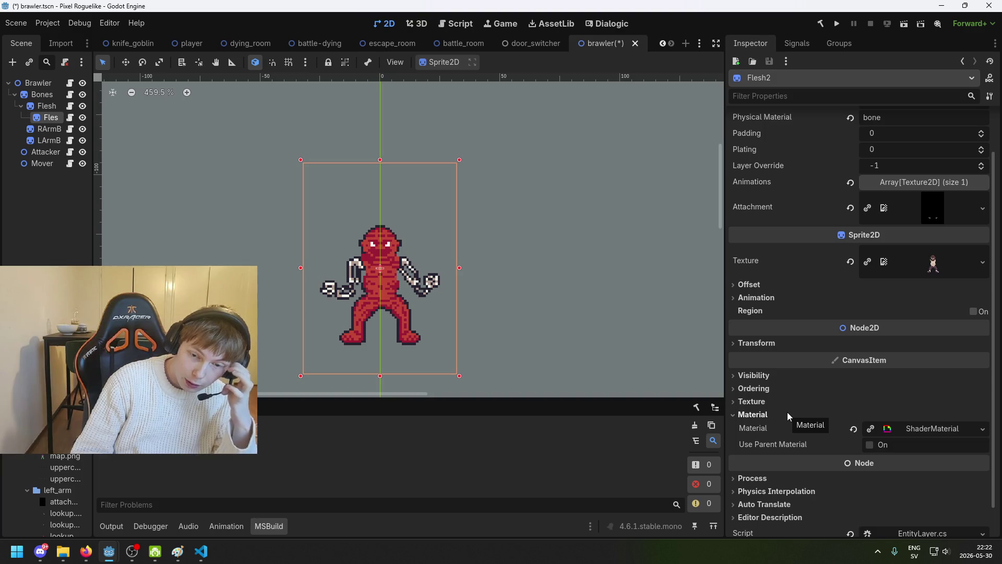
click(918, 427)
scroll(874, 446, down, 3)
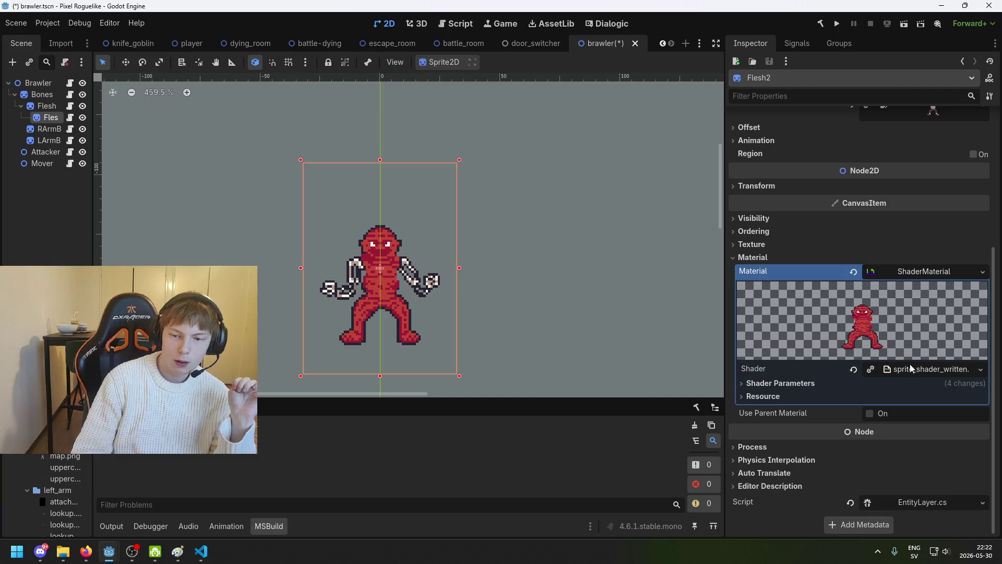
click(775, 383)
scroll(821, 402, down, 4)
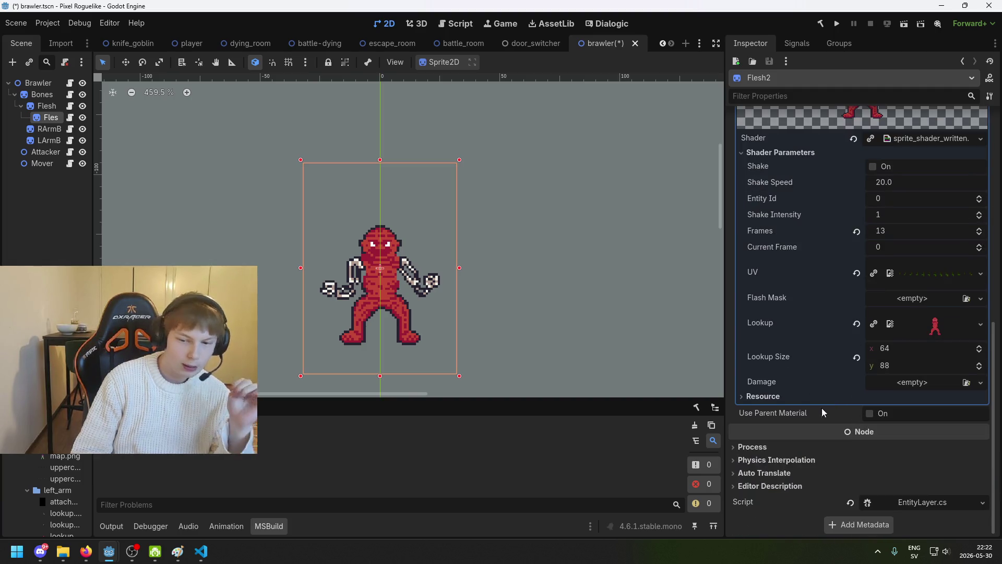
scroll(446, 298, up, 3)
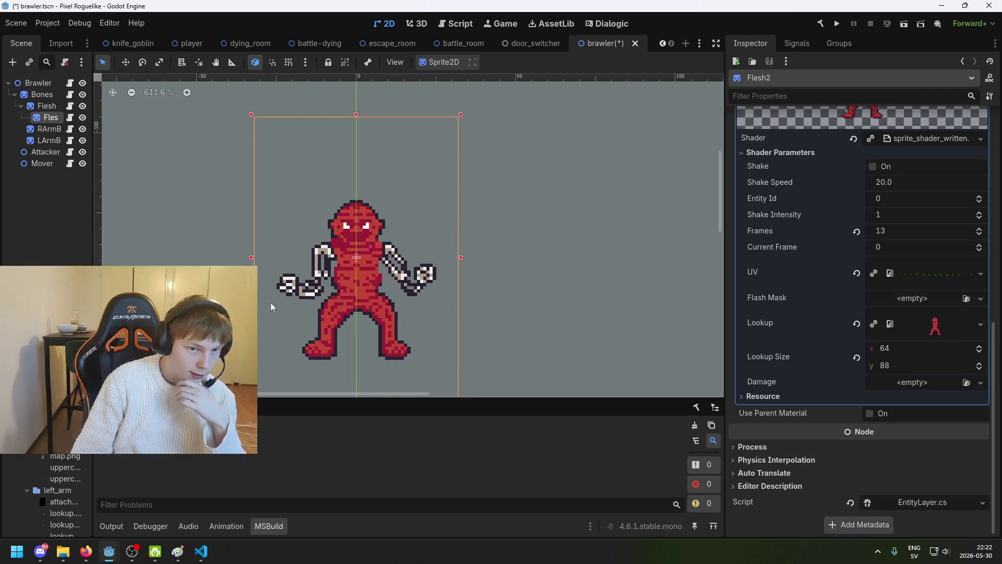
mouse_move(65, 513)
mouse_down()
mouse_move(151, 473)
mouse_move(864, 331)
mouse_move(924, 329)
mouse_up()
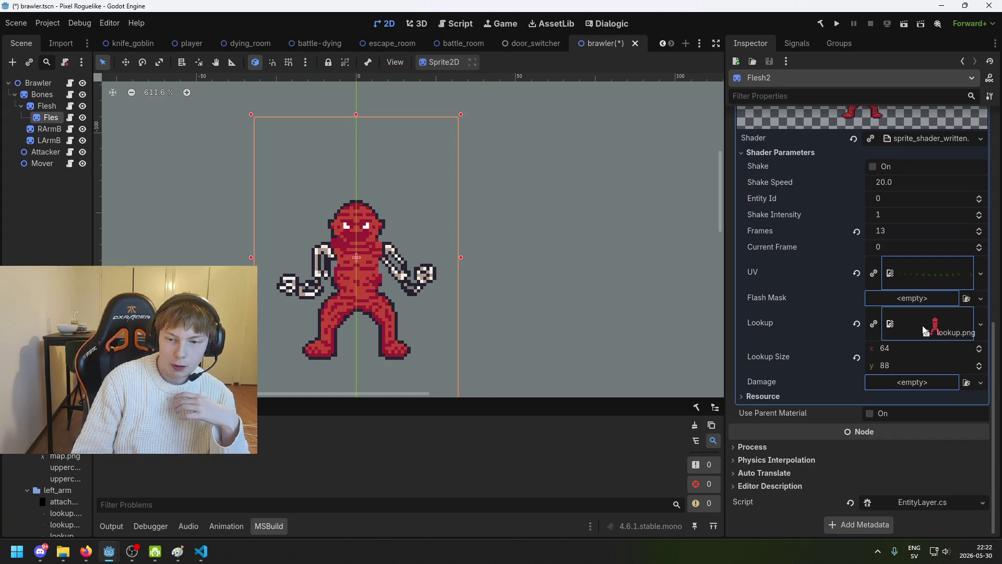
drag(924, 329, 924, 329)
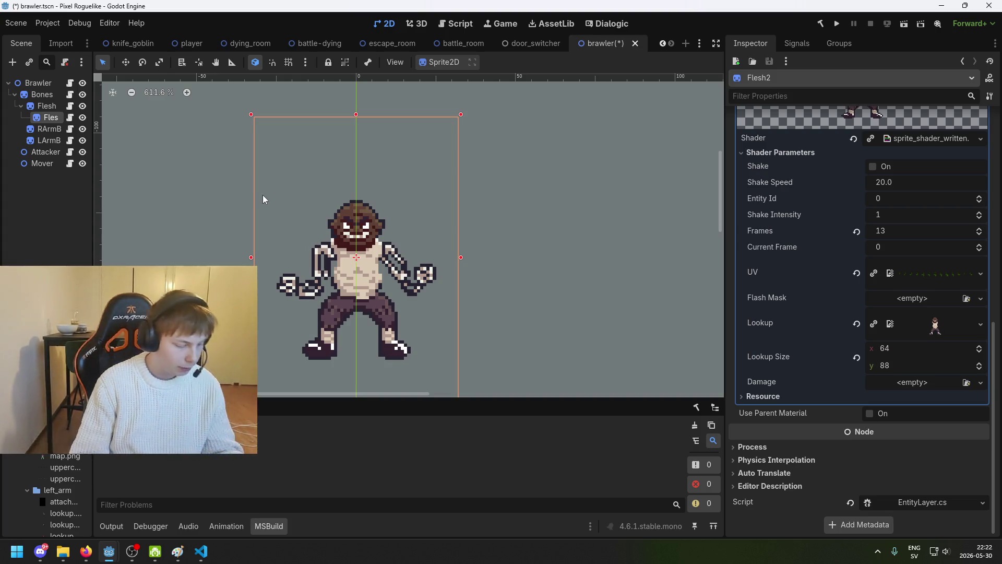
key(ctrl+s)
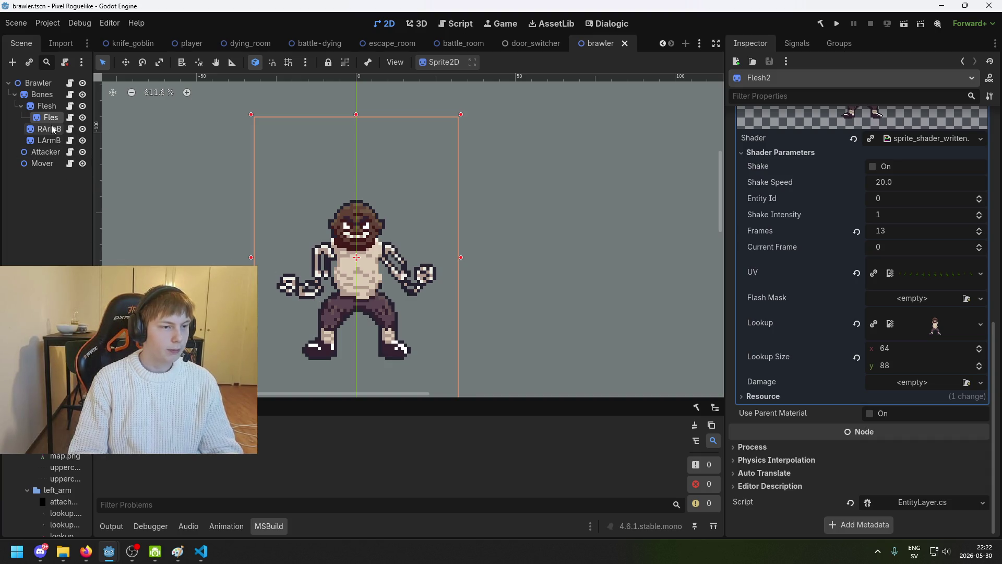
Recentre the view, select the right arm bones layer and duplicate it.
drag(411, 291, 384, 237)
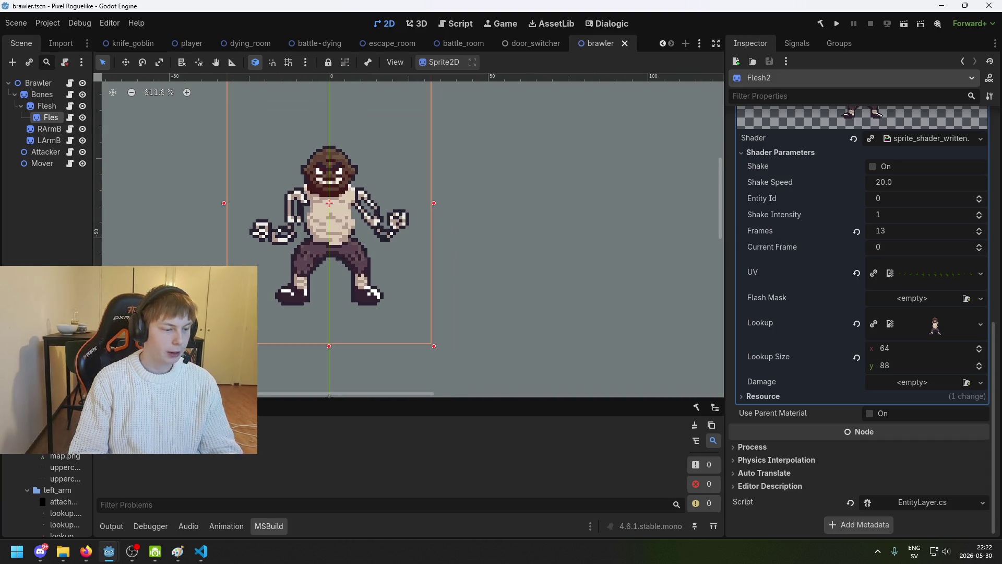
click(51, 131)
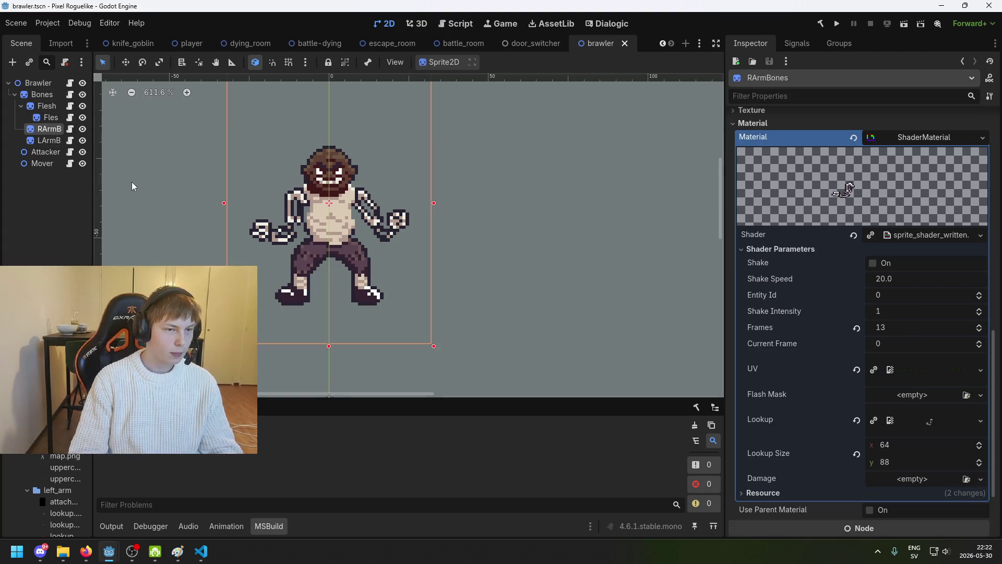
click(46, 119)
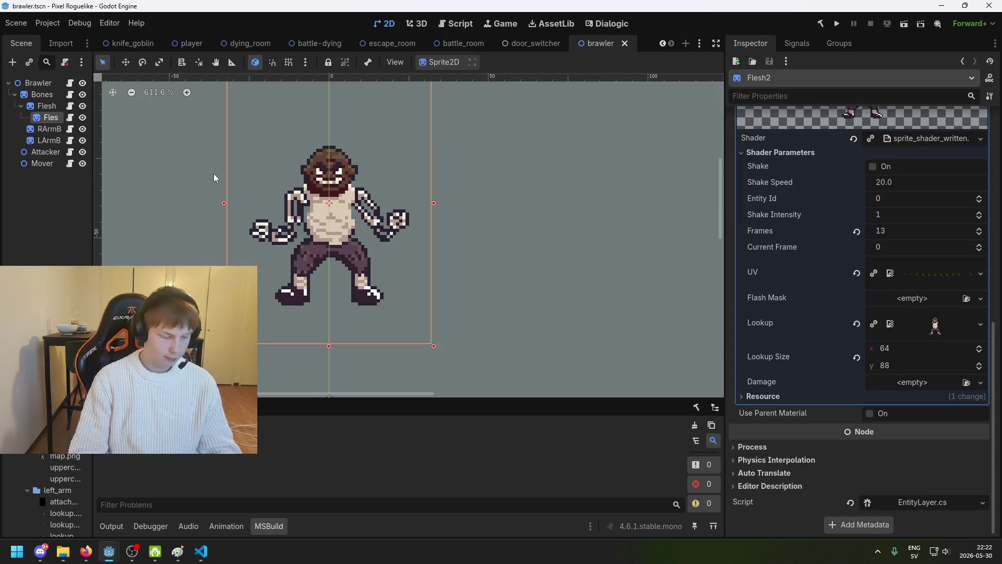
click(50, 129)
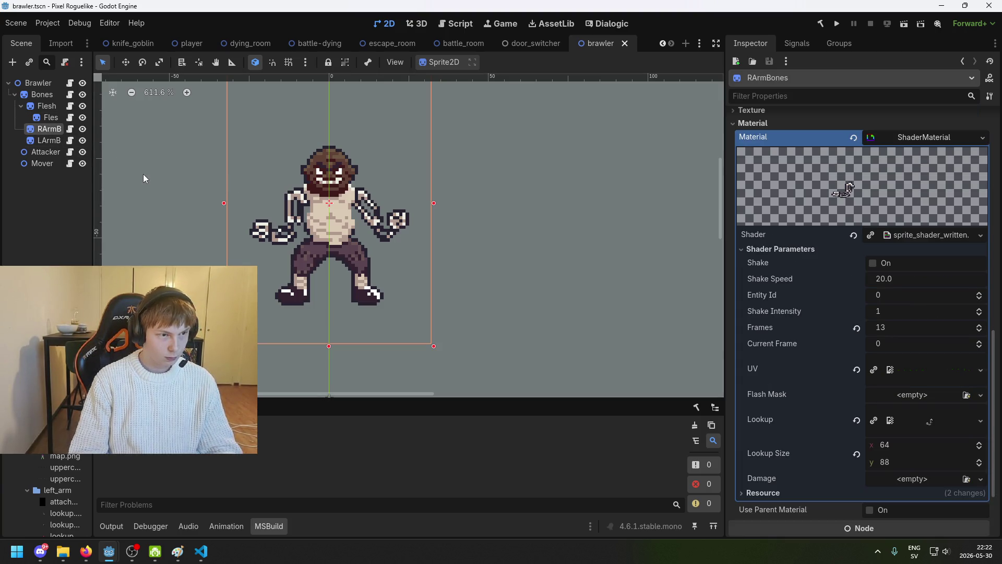
key(ctrl+v)
Rename the duplicated right-arm layer to RArmFlesh.
double_click(58, 141)
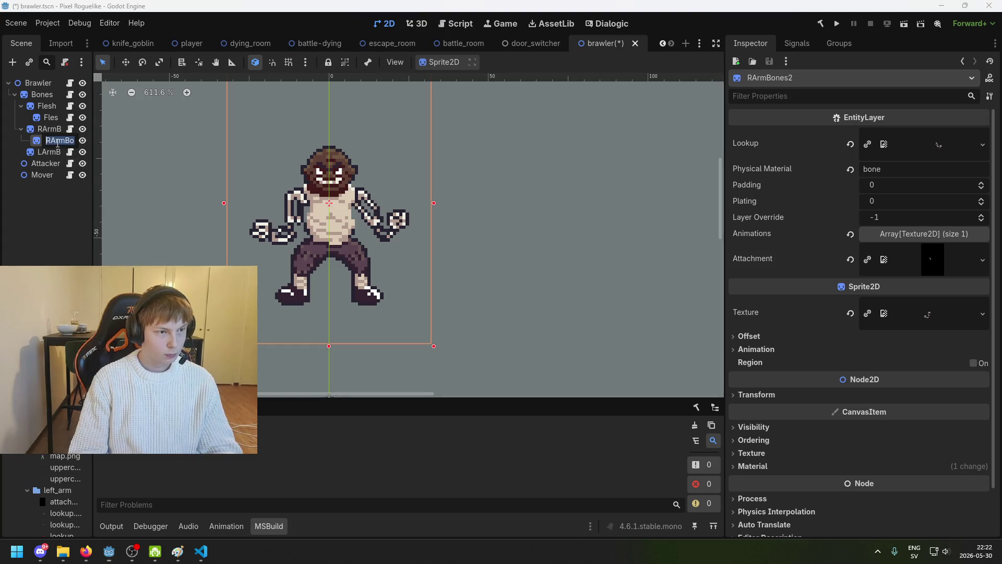
click(56, 141)
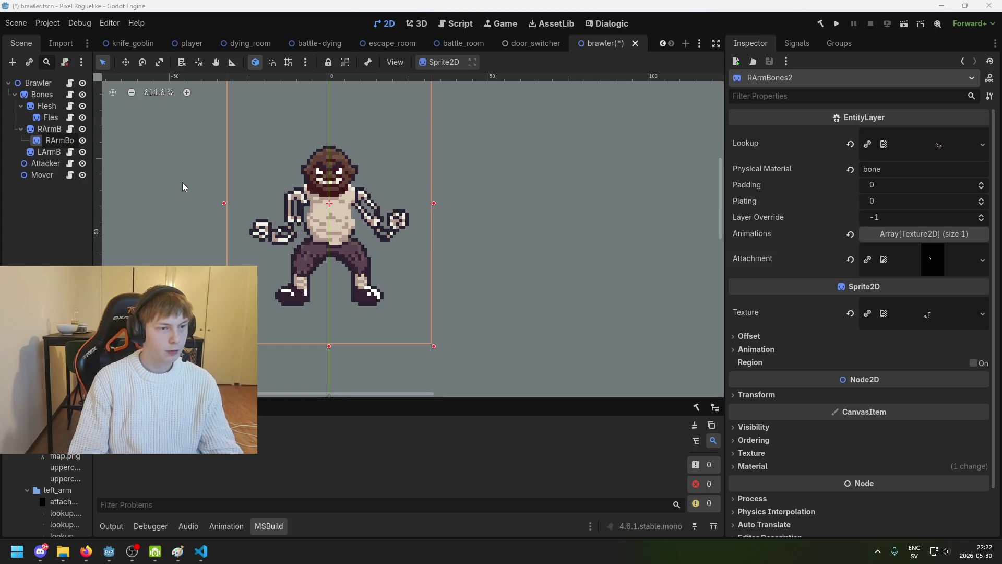
key(Right)
key(Right)
key(Right)
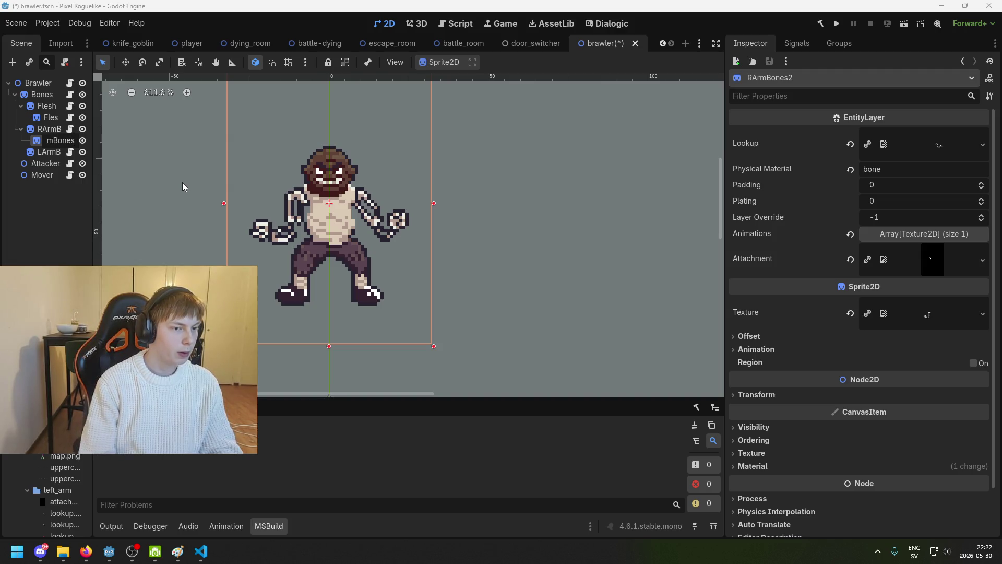
key(BackSpace)
key(BackSpace)
key(Delete)
key(Delete)
key(Delete)
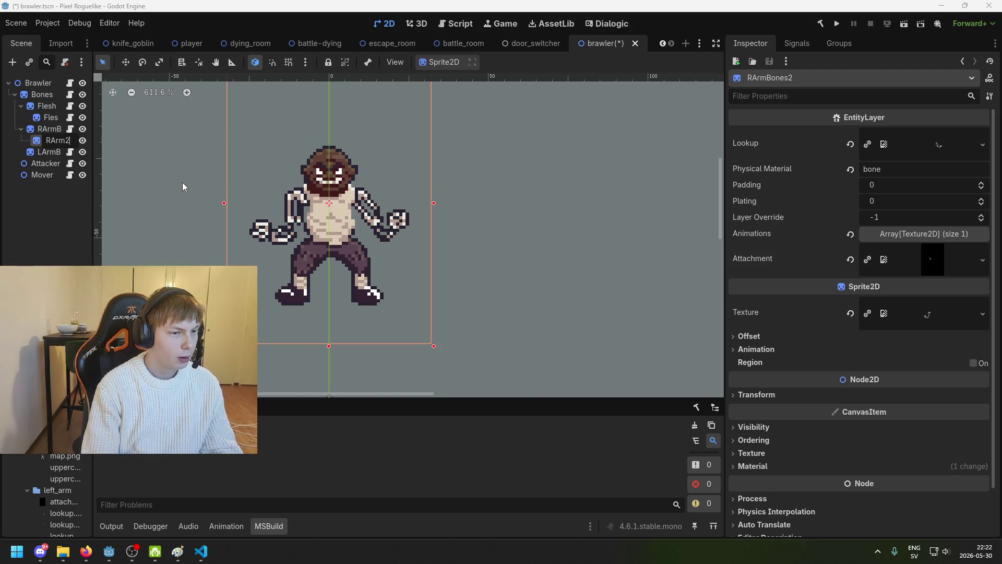
text(rmFlesh)
key(Return)
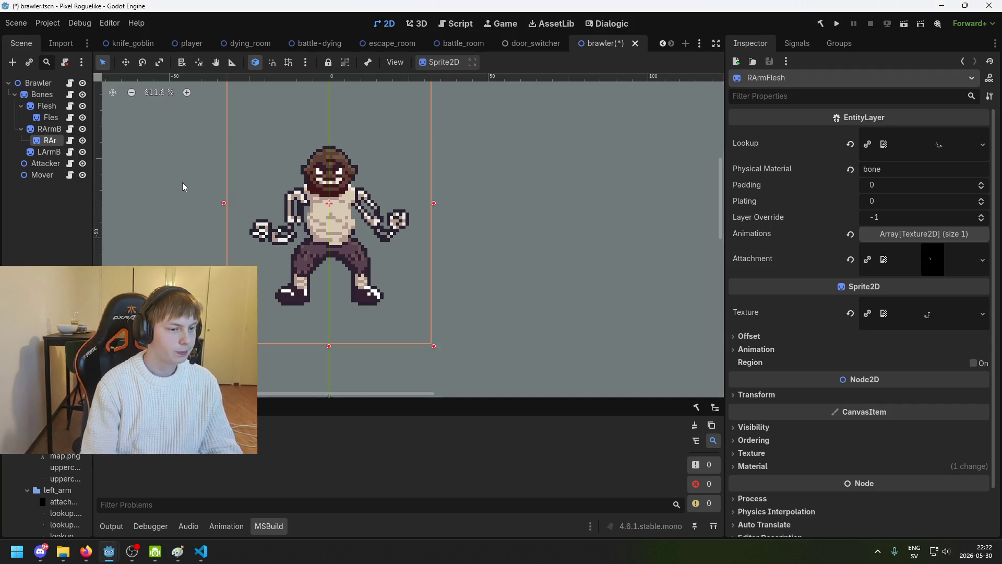
Set RArmFlesh's sprite Texture to the flesh lookup image.
scroll(72, 457, down, 4)
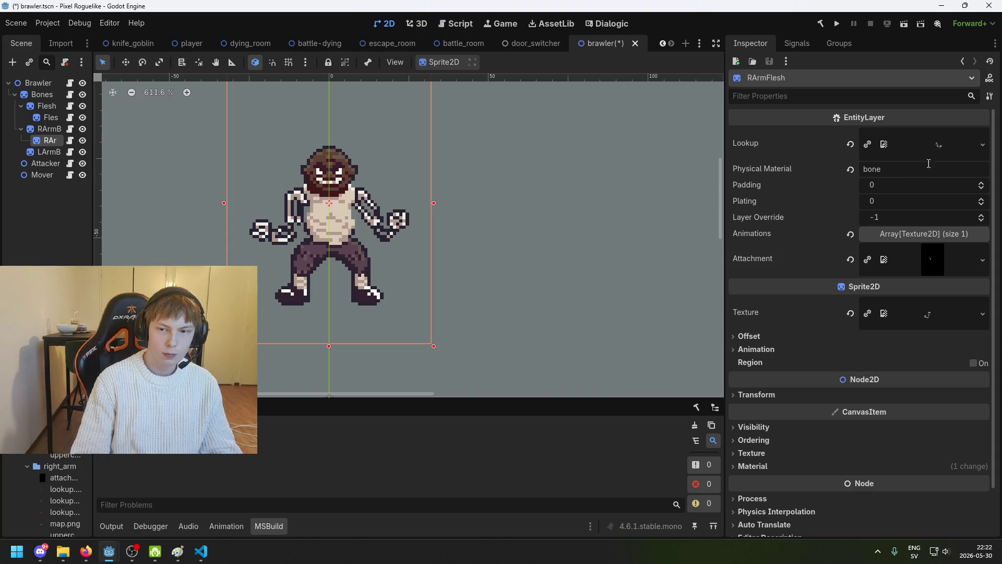
mouse_move(64, 512)
mouse_down()
mouse_move(928, 206)
mouse_move(948, 144)
mouse_up()
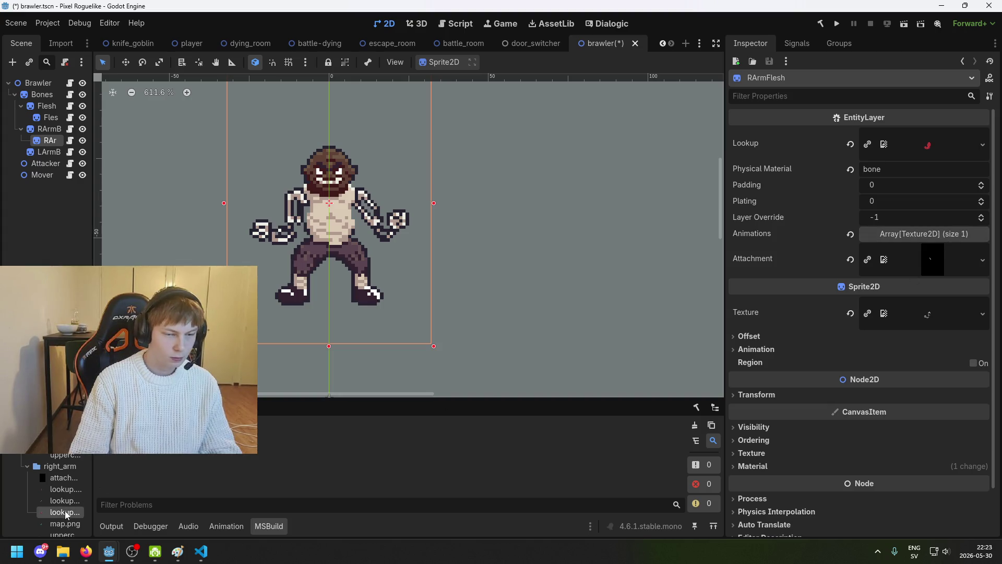
mouse_move(65, 513)
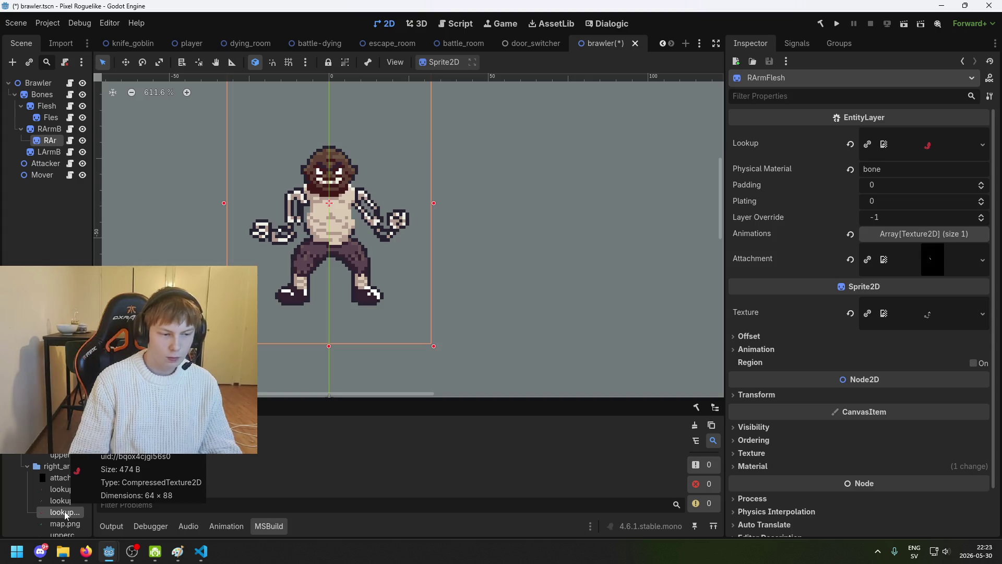
mouse_move(64, 513)
mouse_down()
mouse_move(303, 507)
mouse_move(887, 314)
mouse_move(952, 309)
mouse_move(943, 308)
mouse_up()
Assign the lookup texture to RArmFlesh's shader Lookup parameter and save.
scroll(927, 348, down, 2)
click(799, 415)
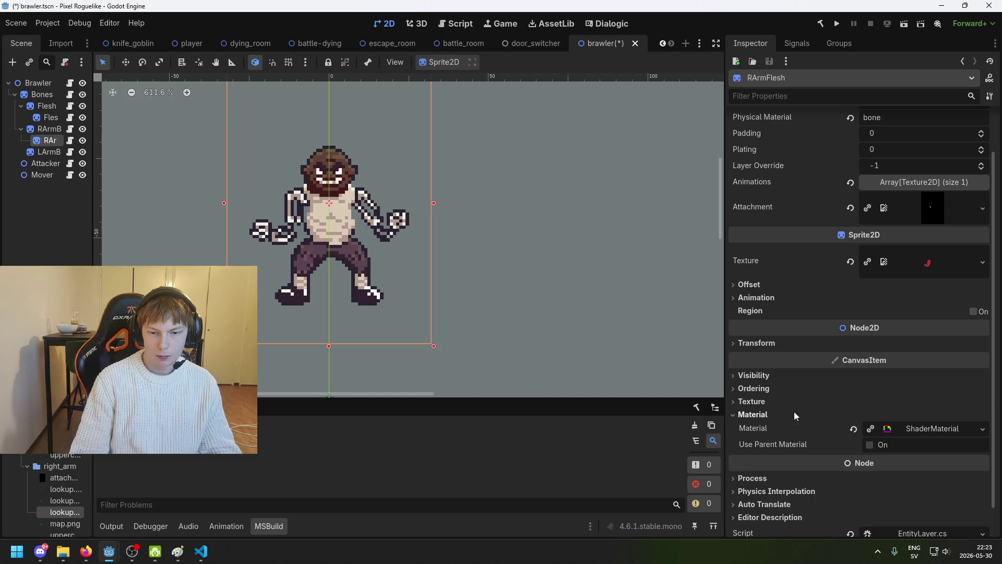
click(916, 429)
scroll(869, 436, down, 5)
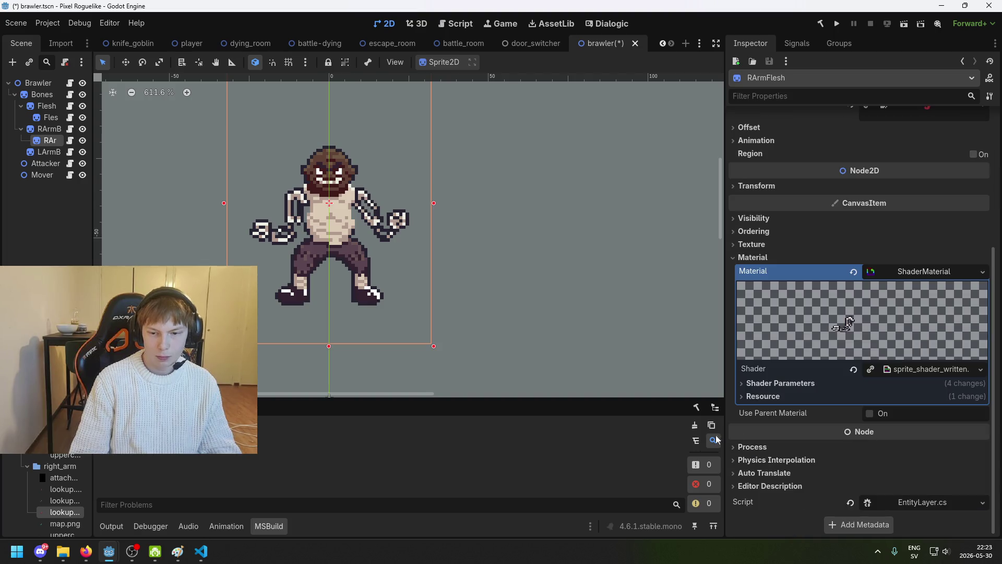
click(887, 384)
scroll(794, 453, down, 5)
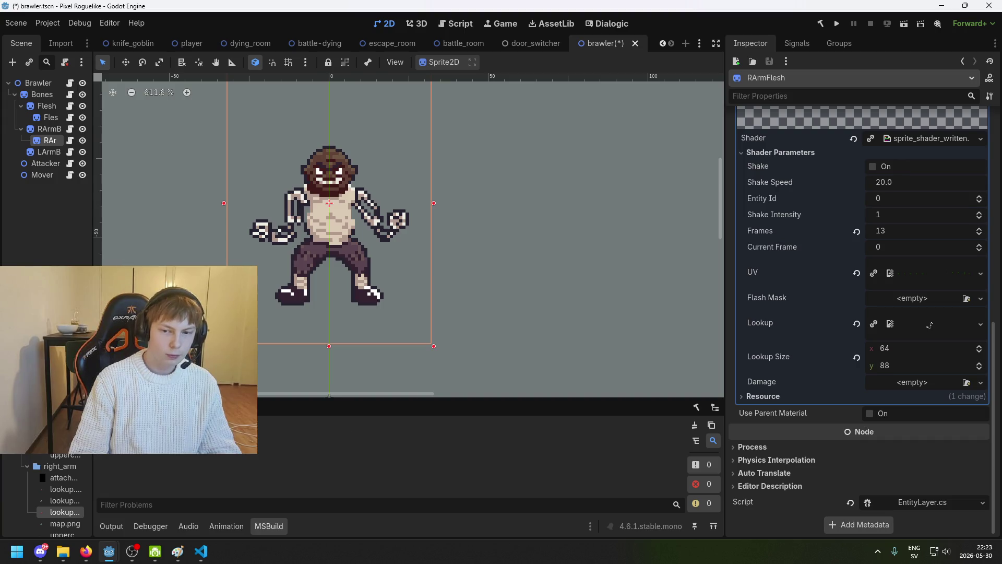
mouse_move(61, 512)
mouse_down()
mouse_move(799, 403)
mouse_move(879, 321)
mouse_move(913, 325)
mouse_up()
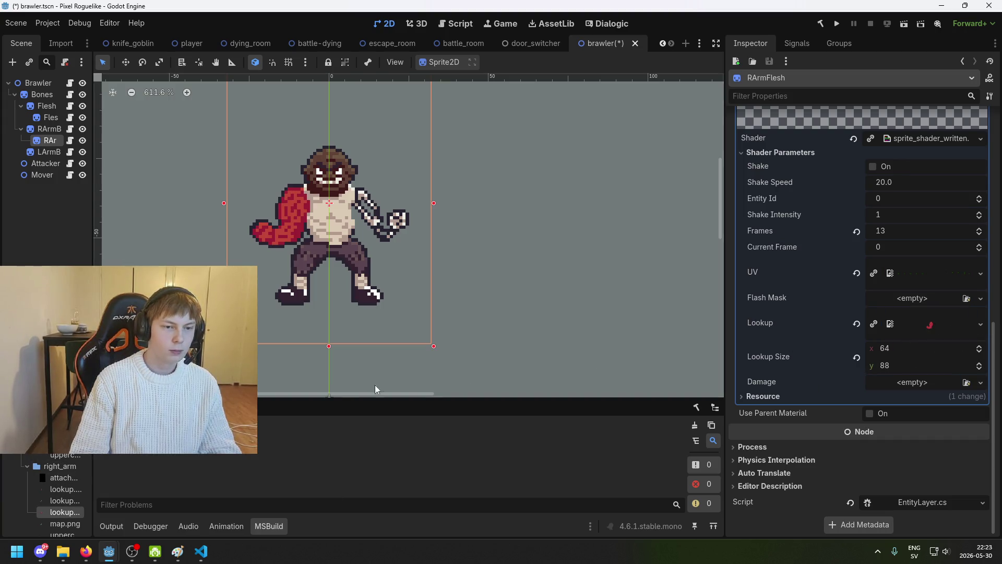
key(ctrl+s)
Duplicate RArmFlesh, nest the copy under it, and name it RArmSkin.
key(ctrl+d)
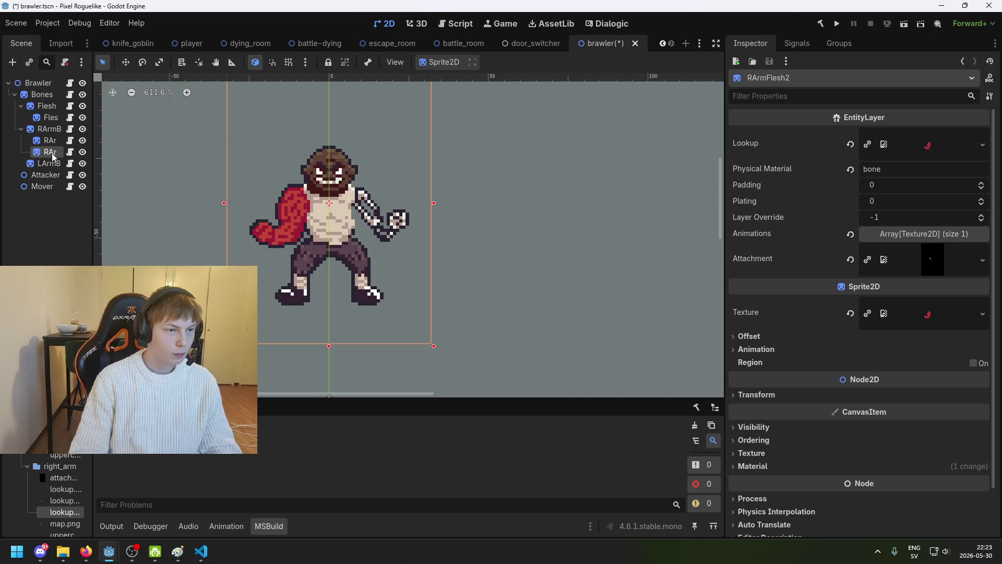
drag(55, 152, 52, 141)
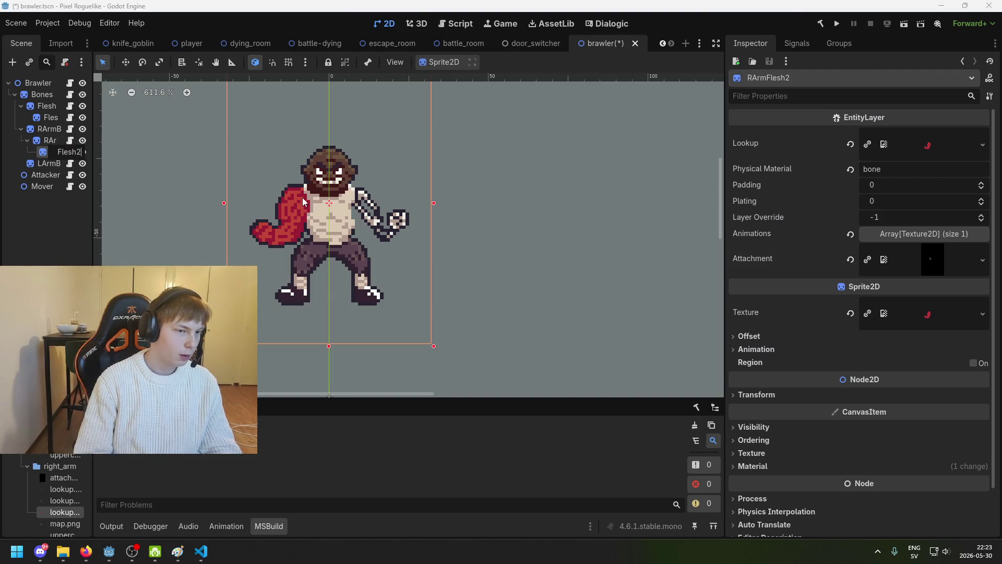
text(RArmSkin)
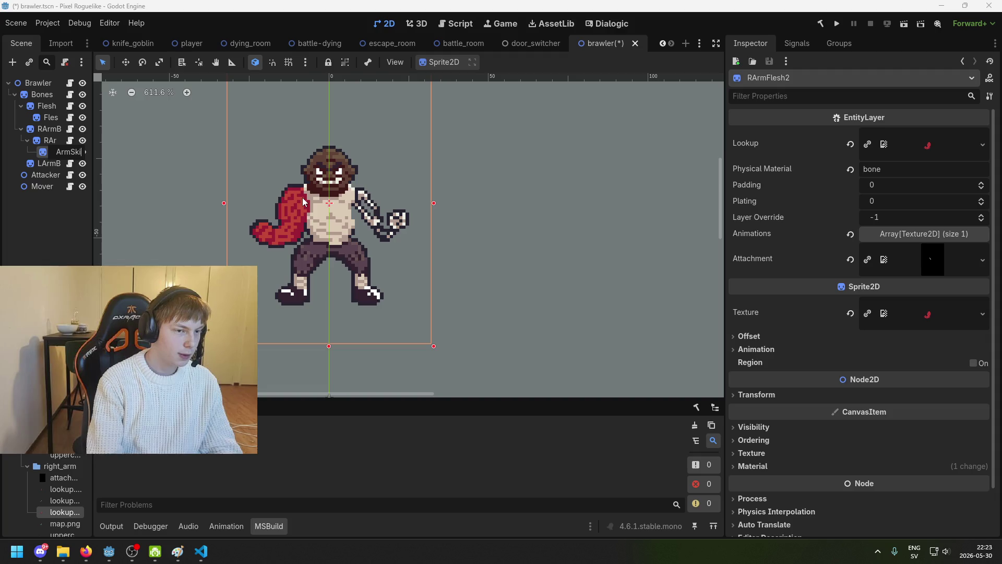
key(Return)
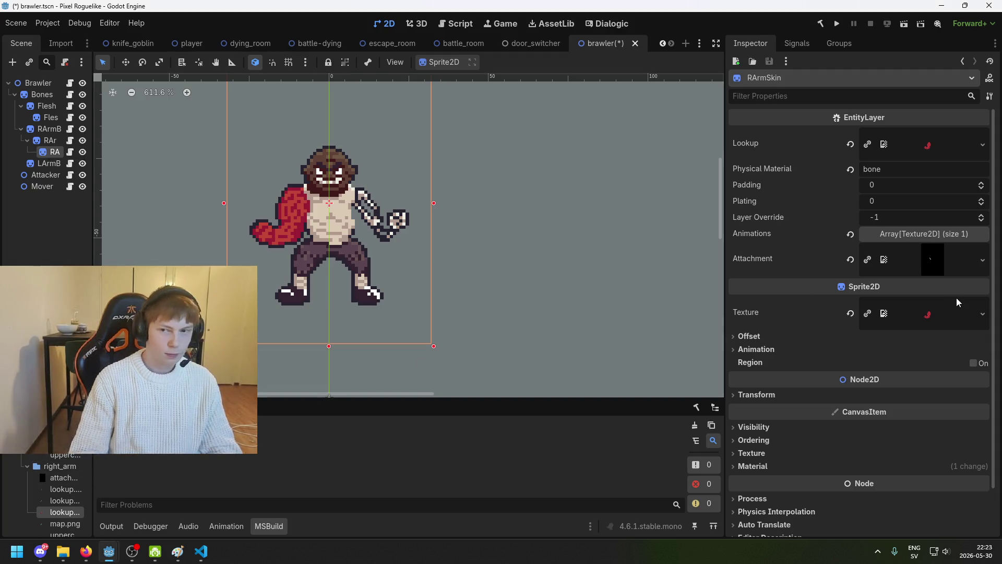
Rename the skin lookup file by adding '_' to its name.
mouse_move(61, 490)
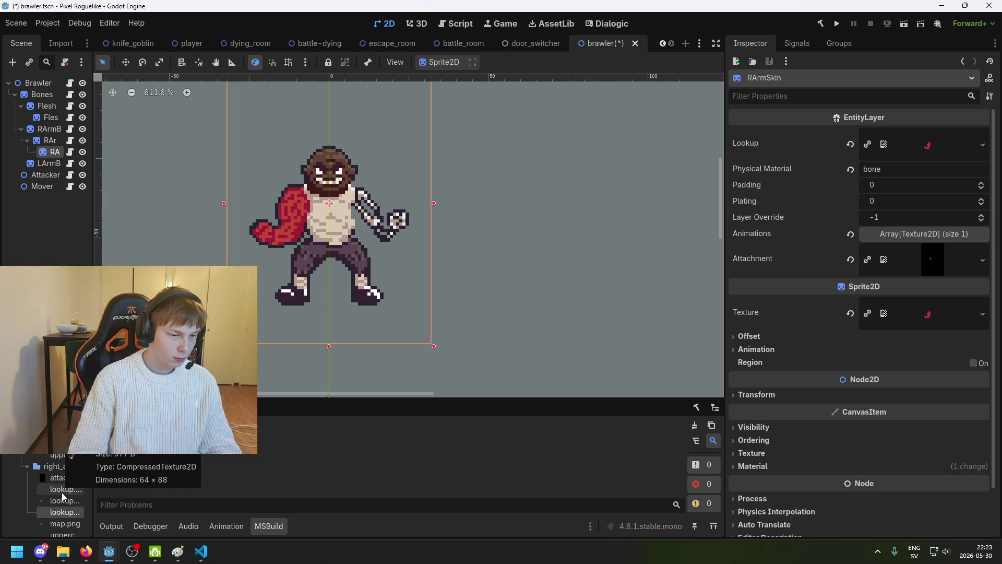
click(61, 493)
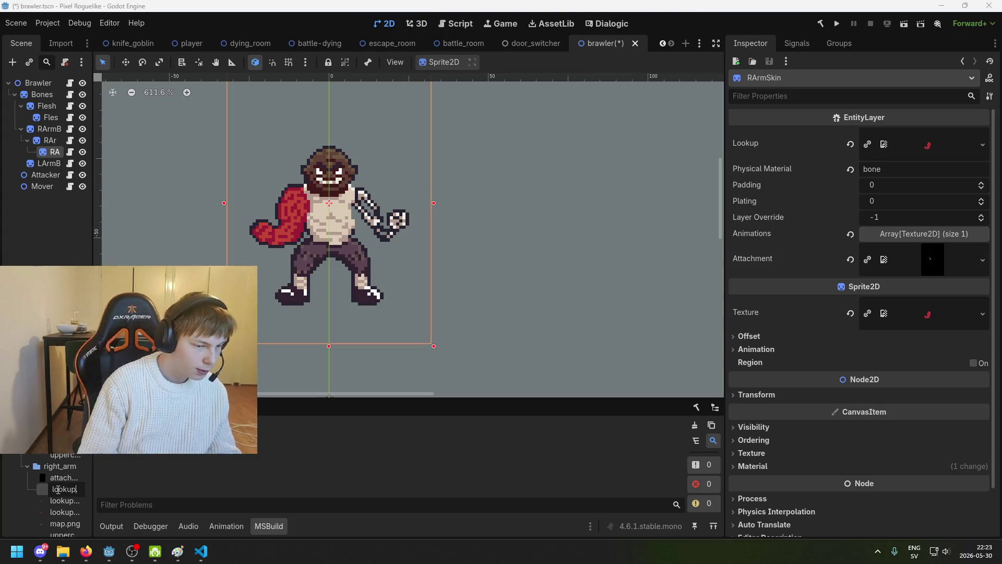
text(_sk)
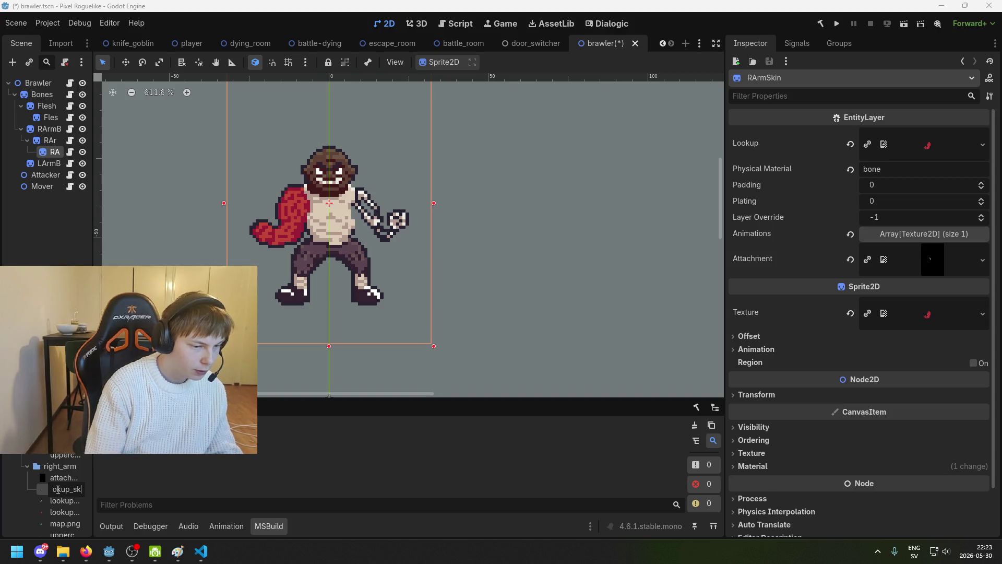
key(Return)
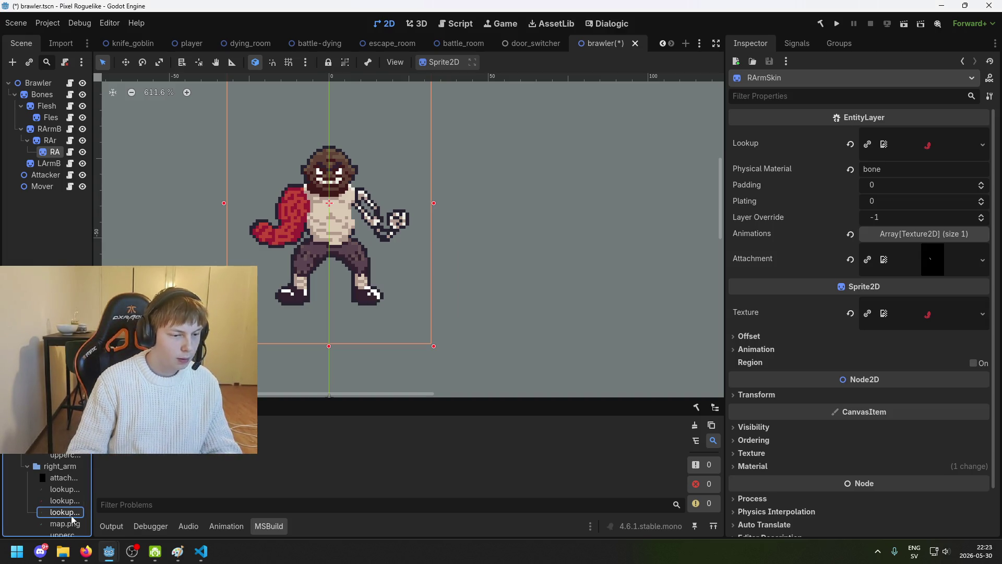
Give RArmSkin the skin lookup as sprite Texture and shader Lookup, then save.
drag(71, 515, 936, 146)
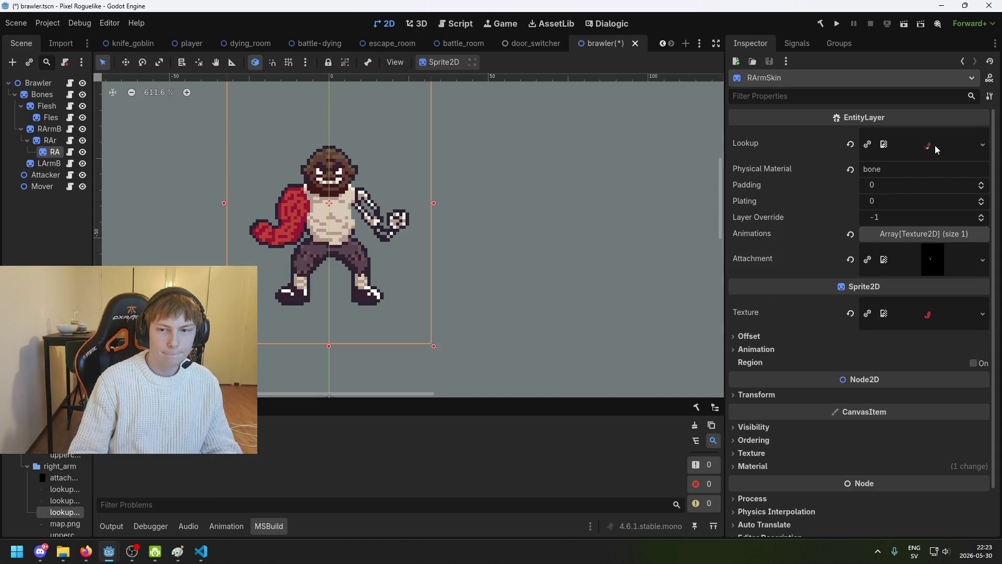
mouse_move(73, 515)
mouse_down()
mouse_move(443, 509)
mouse_move(929, 313)
mouse_up()
scroll(928, 329, down, 2)
click(753, 414)
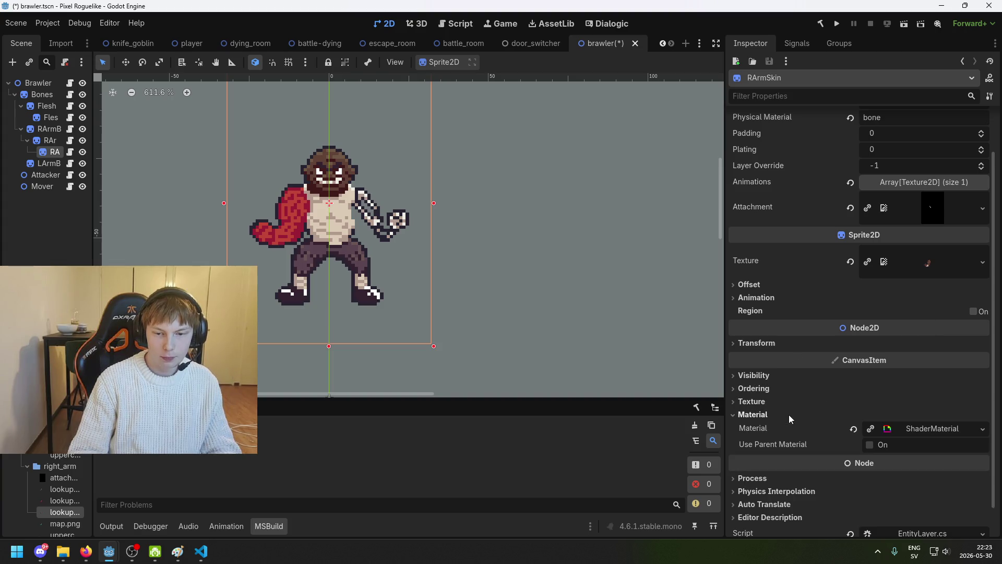
click(929, 428)
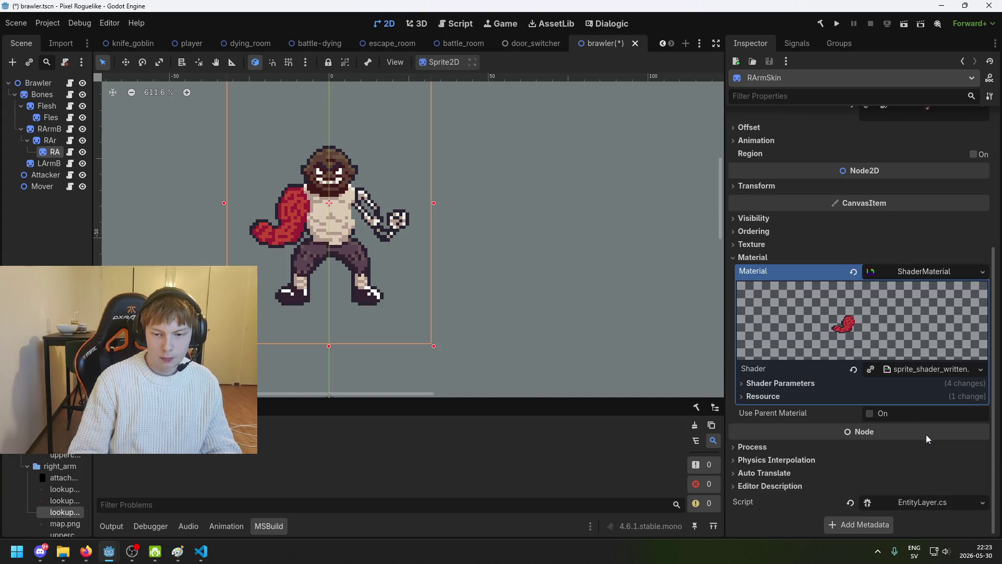
click(868, 384)
scroll(881, 412, down, 4)
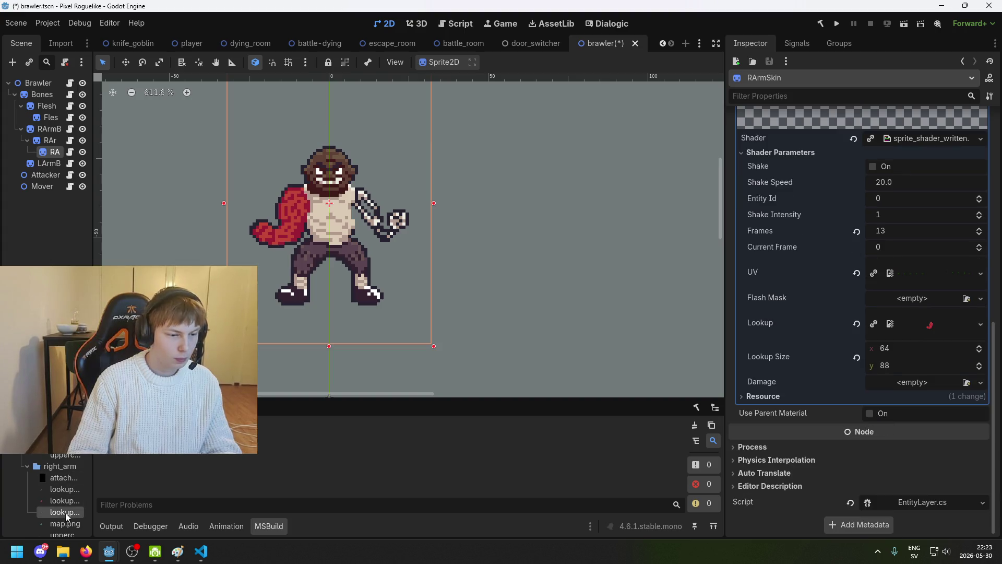
mouse_move(67, 512)
mouse_down()
mouse_move(924, 334)
mouse_move(928, 325)
mouse_up()
key(ctrl+s)
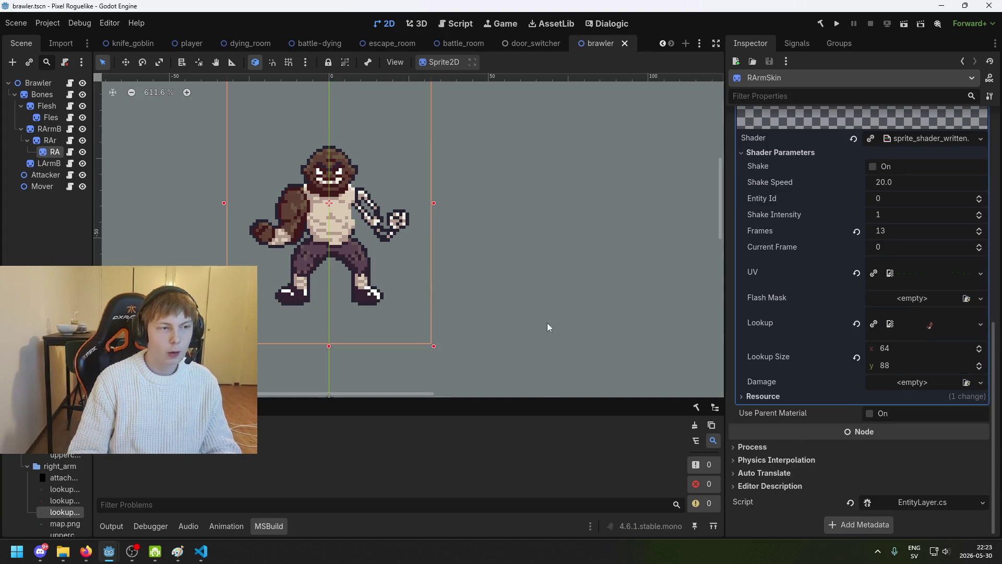
Rename the other lookup file by appending '_SK' to its name.
scroll(58, 496, down, 2)
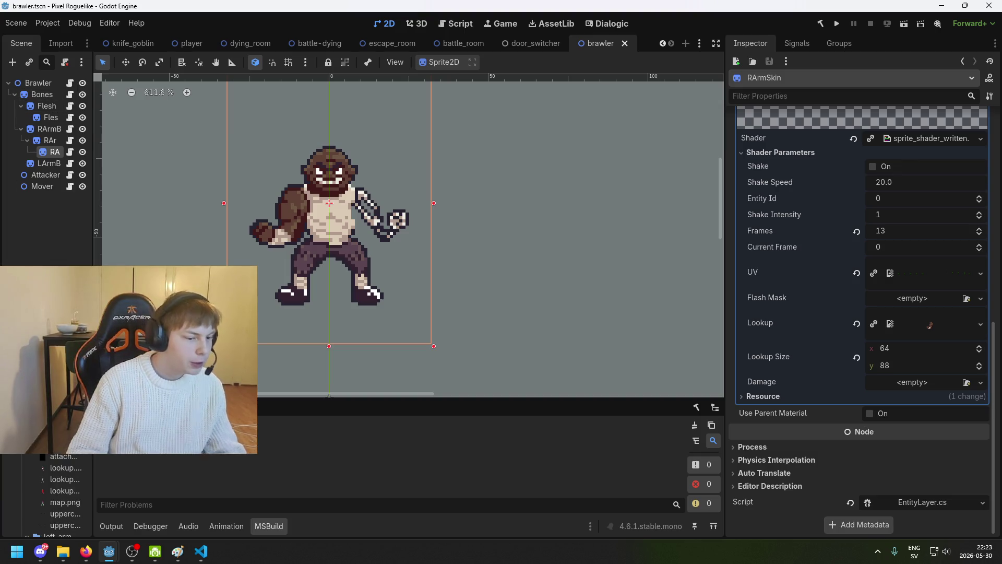
click(70, 466)
key(F2)
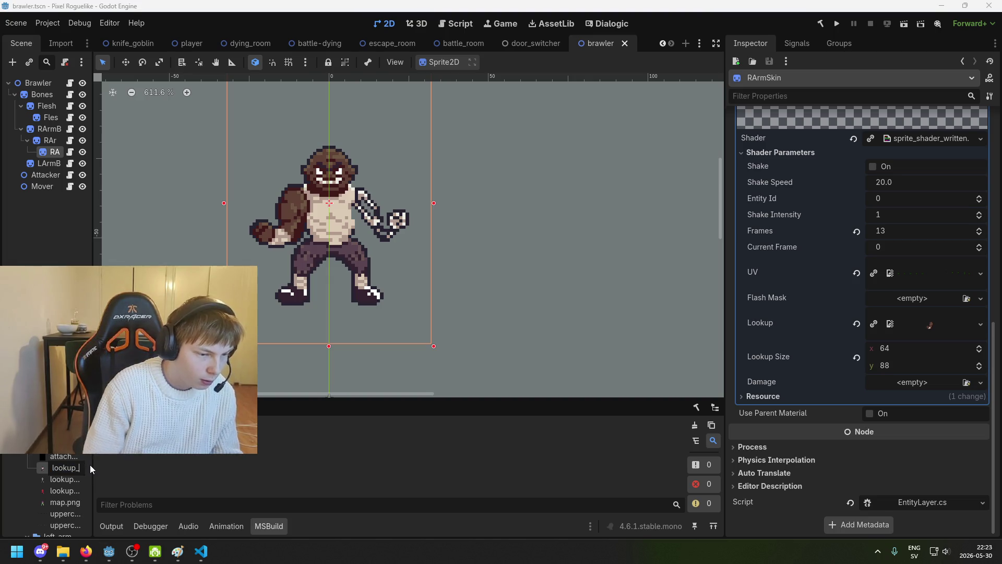
text(_SK)
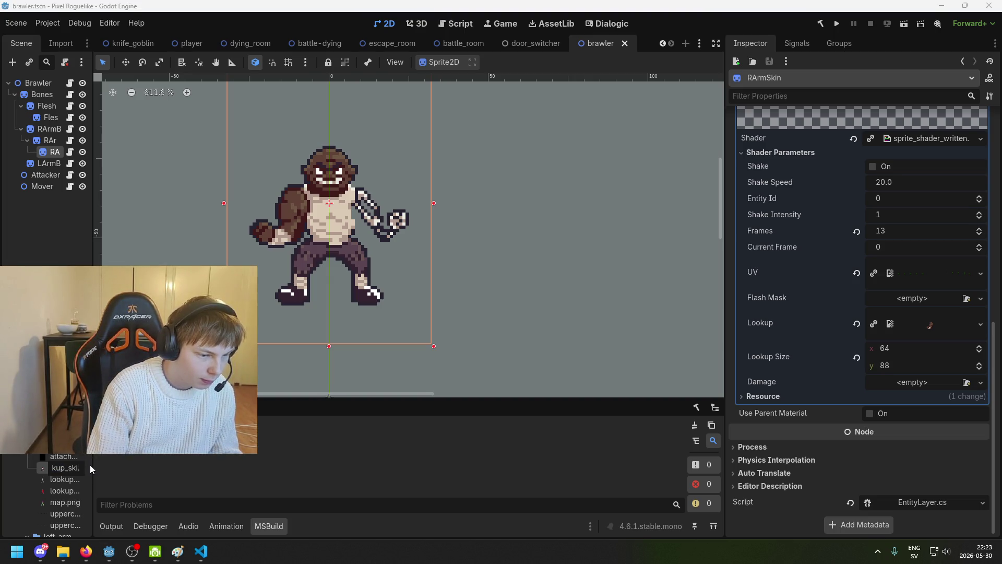
key(Return)
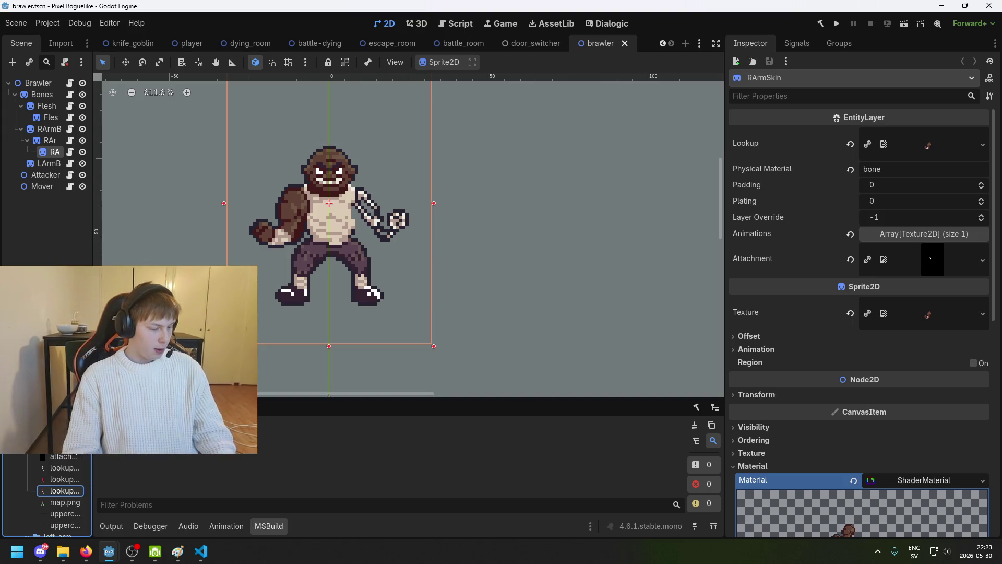
click(283, 240)
Paste a copy of the LArmBones layer and rename it LArmFlesh.
key(ctrl+v)
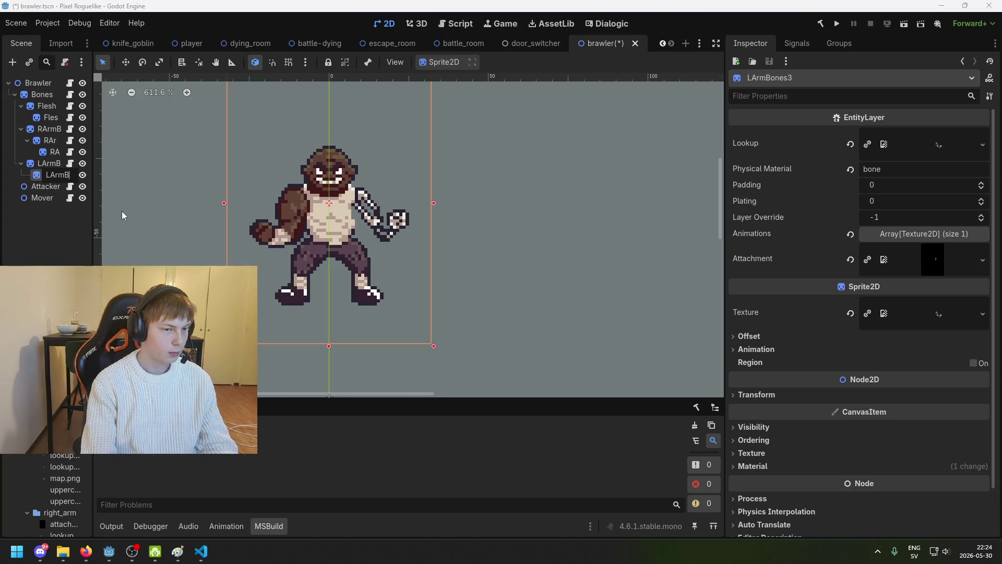
text(LArmFlesh)
key(Return)
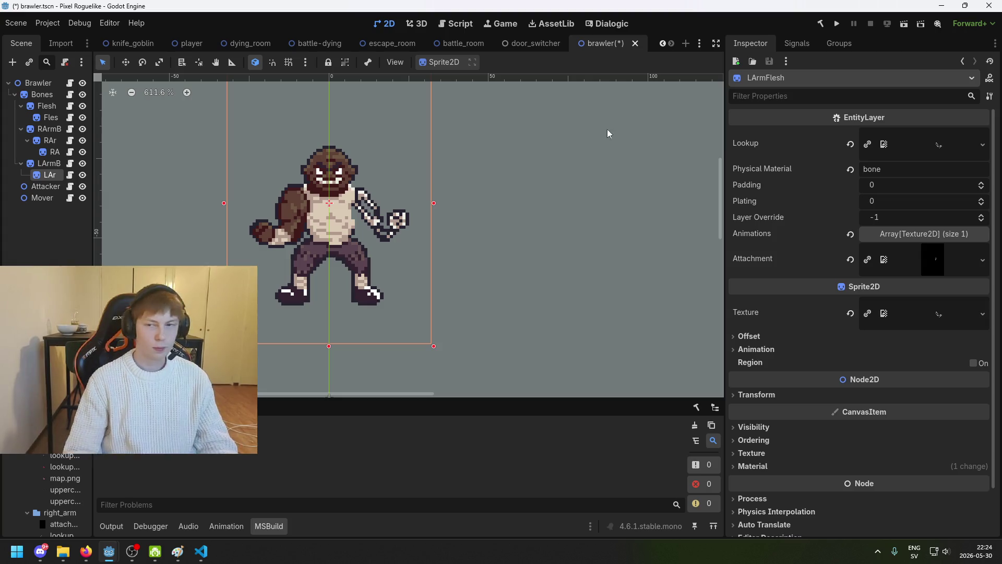
scroll(66, 470, up, 2)
scroll(54, 456, down, 2)
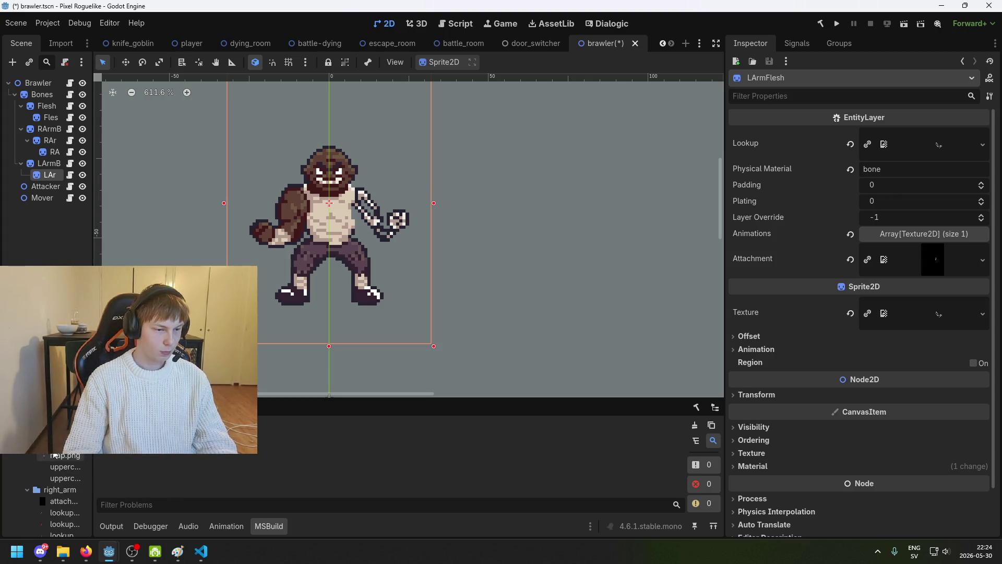
mouse_move(73, 449)
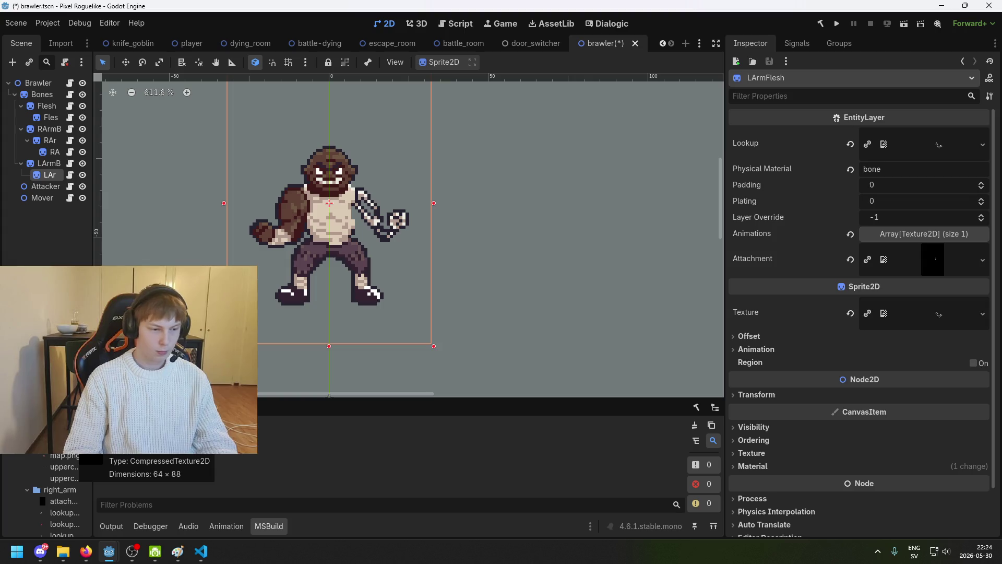
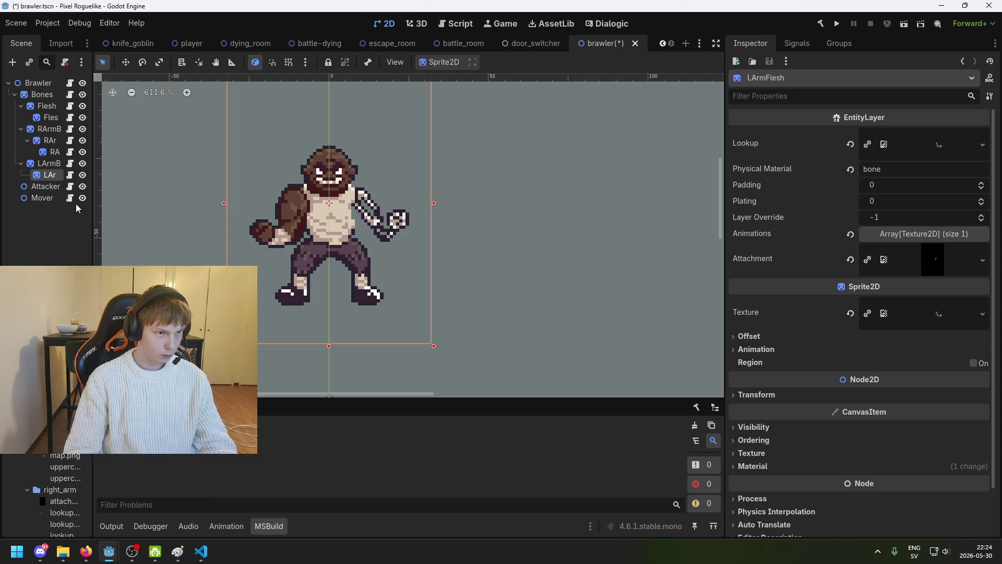
Put the red lookup texture into the LArmFlesh shader's Lookup parameter and save the scene.
double_click(53, 174)
key(Escape)
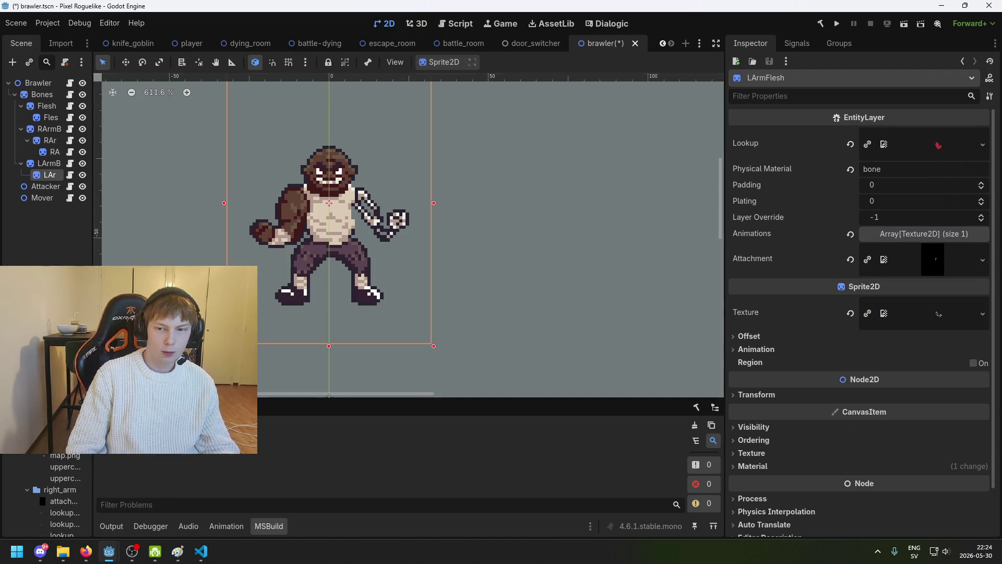
scroll(907, 370, down, 1)
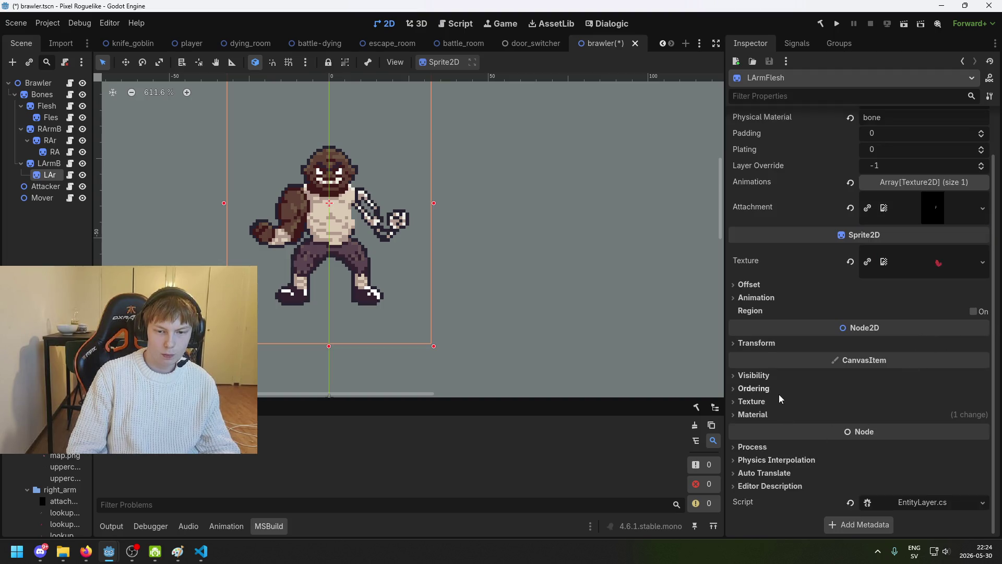
click(753, 413)
click(906, 431)
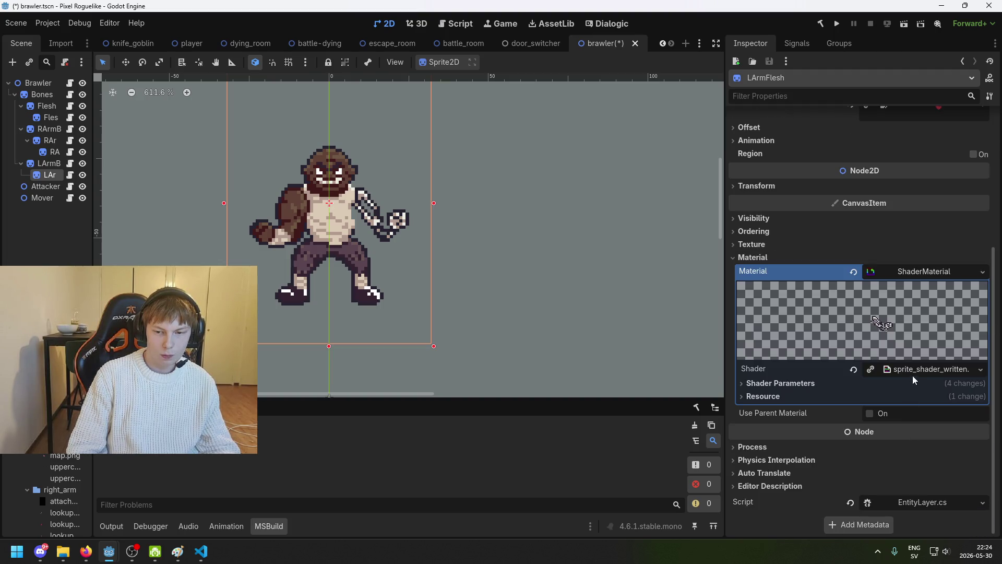
click(812, 386)
scroll(861, 418, down, 5)
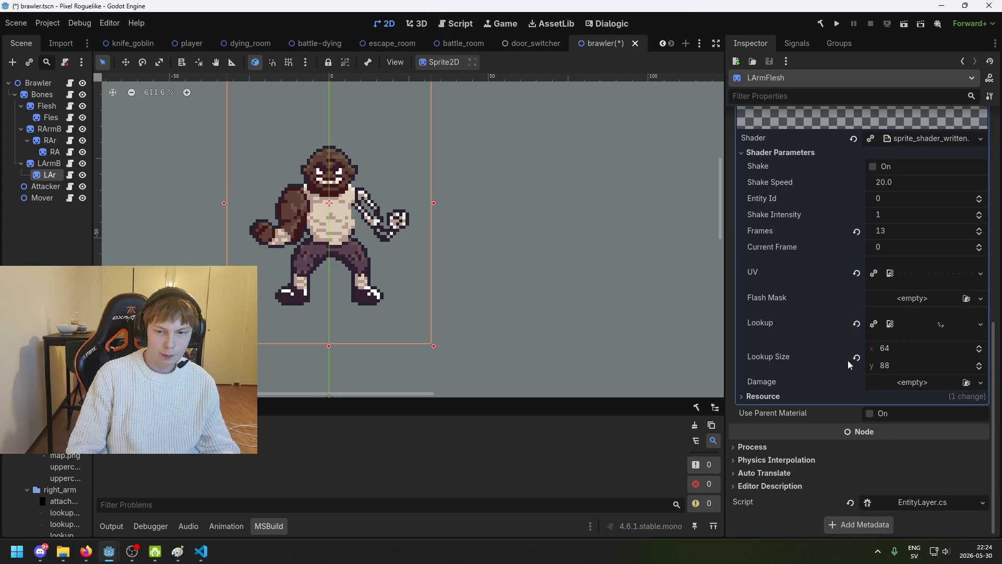
drag(941, 324, 940, 329)
key(ctrl+s)
Duplicate LArmFlesh, rename the copy LArmSkin, and nest it under LArmFlesh.
key(ctrl+d)
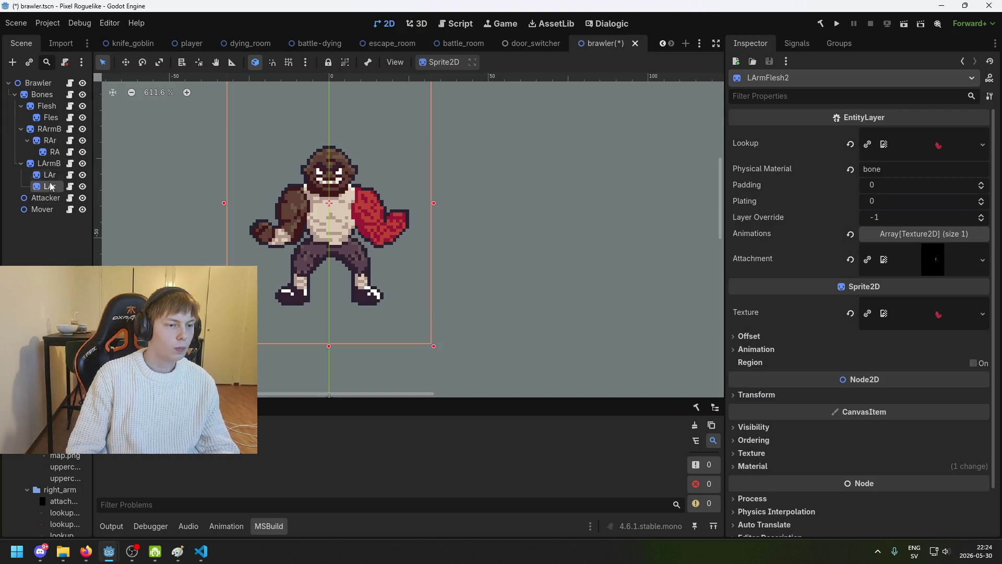
double_click(54, 186)
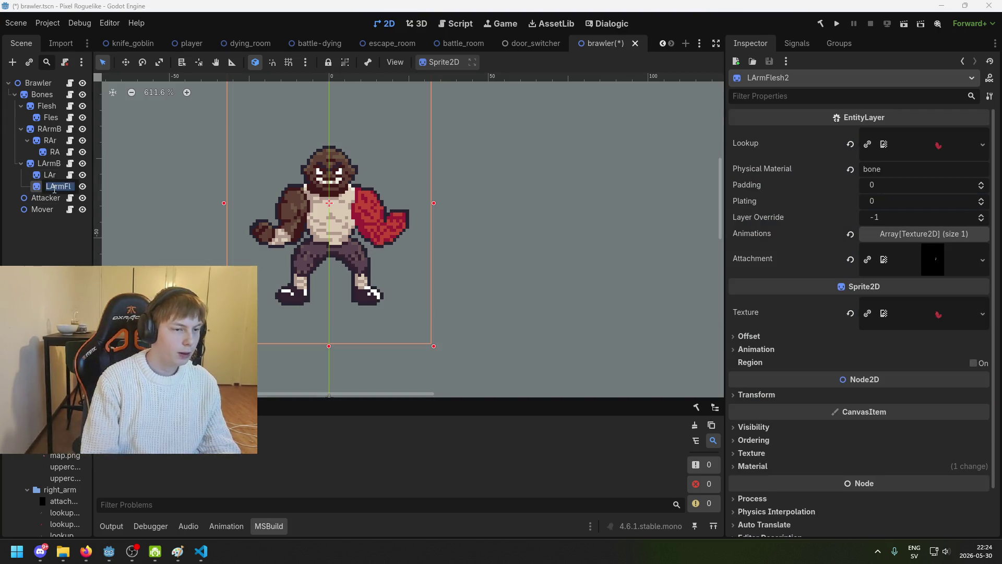
key(Escape)
text(Skin)
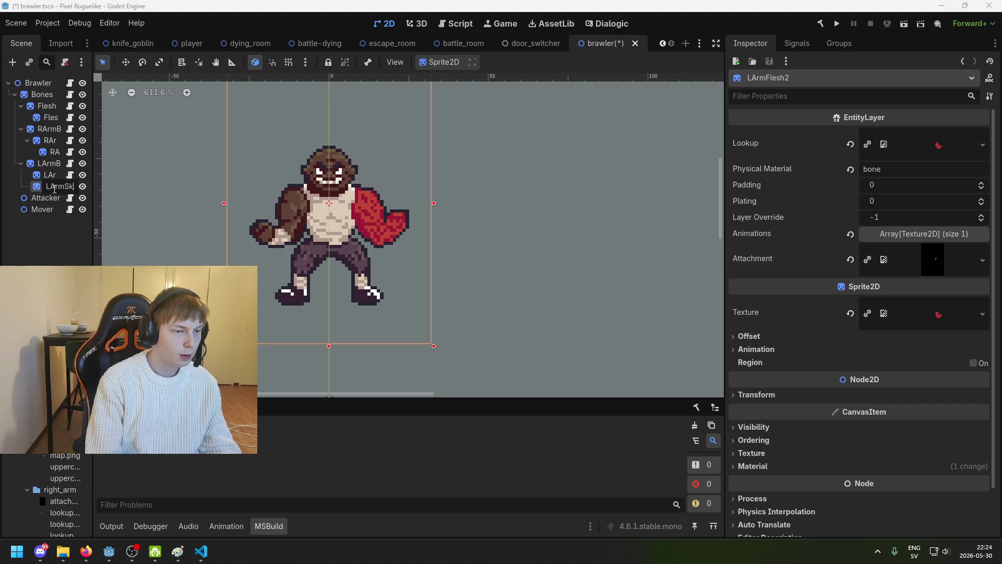
key(Return)
drag(52, 186, 50, 176)
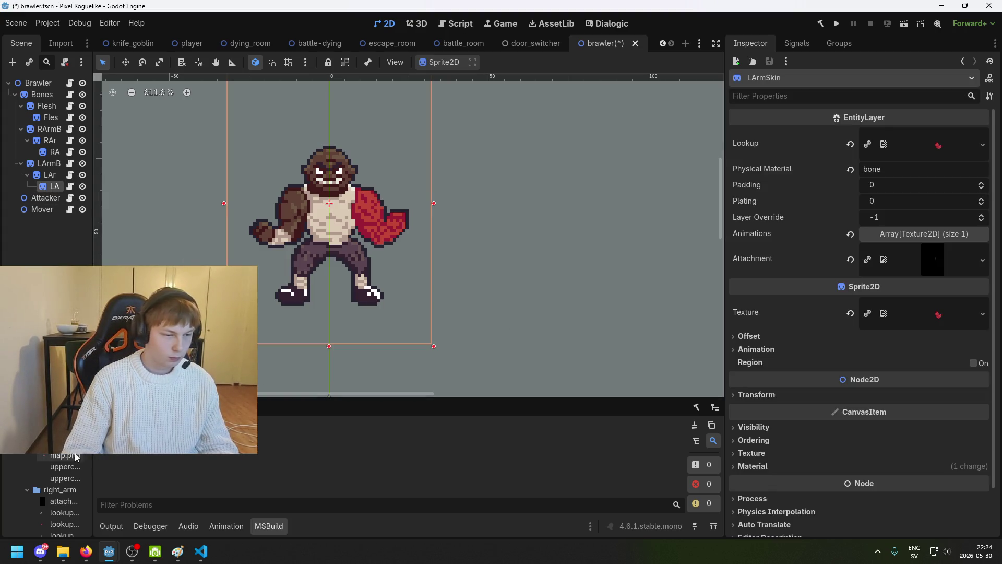
Assign lookup_skin.png to LArmSkin's texture and shader Lookup parameter, then save the scene.
scroll(70, 454, down, 2)
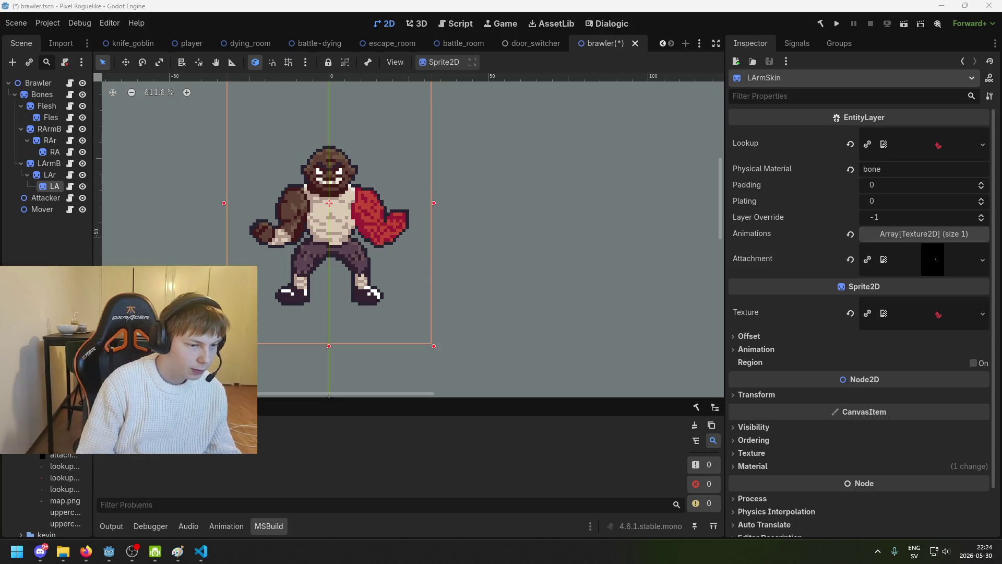
key(alt+Tab)
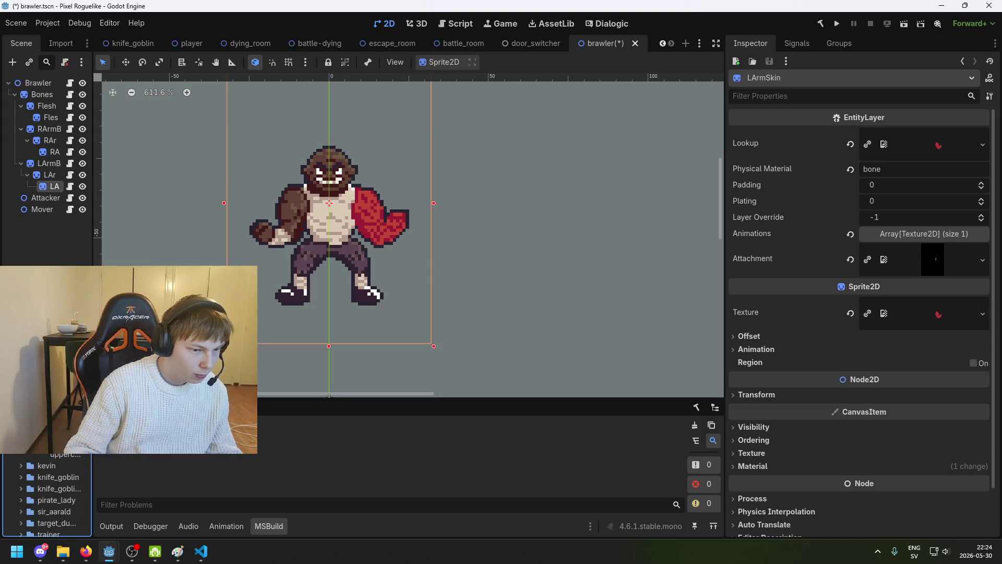
scroll(46, 493, up, 3)
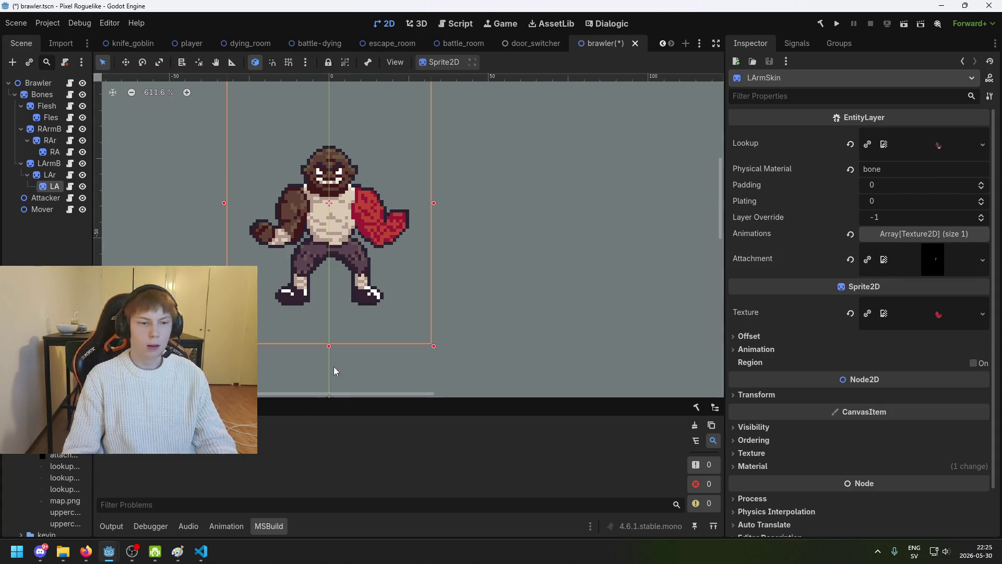
mouse_move(63, 443)
mouse_down()
mouse_move(644, 350)
mouse_move(955, 314)
mouse_up()
scroll(934, 346, down, 1)
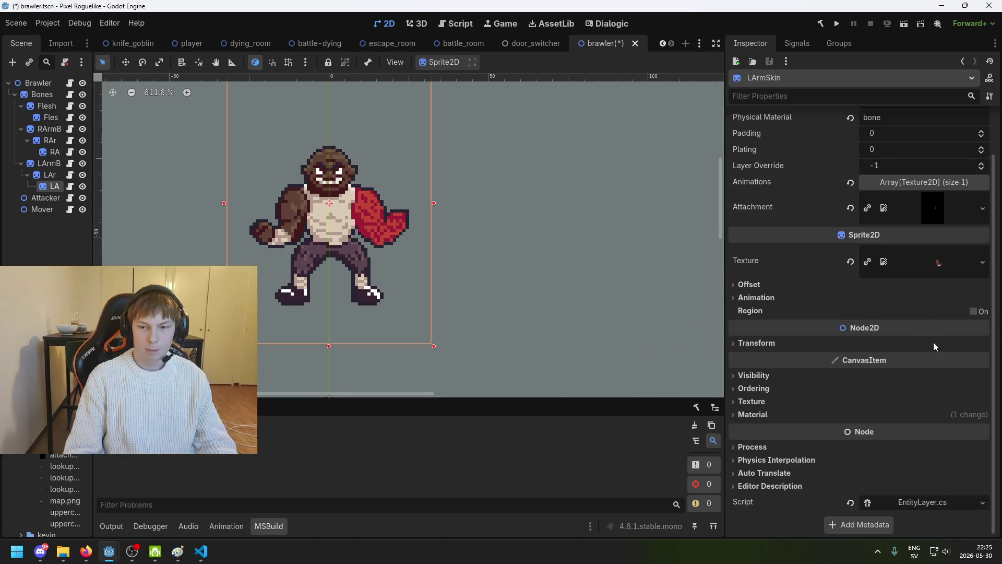
click(790, 414)
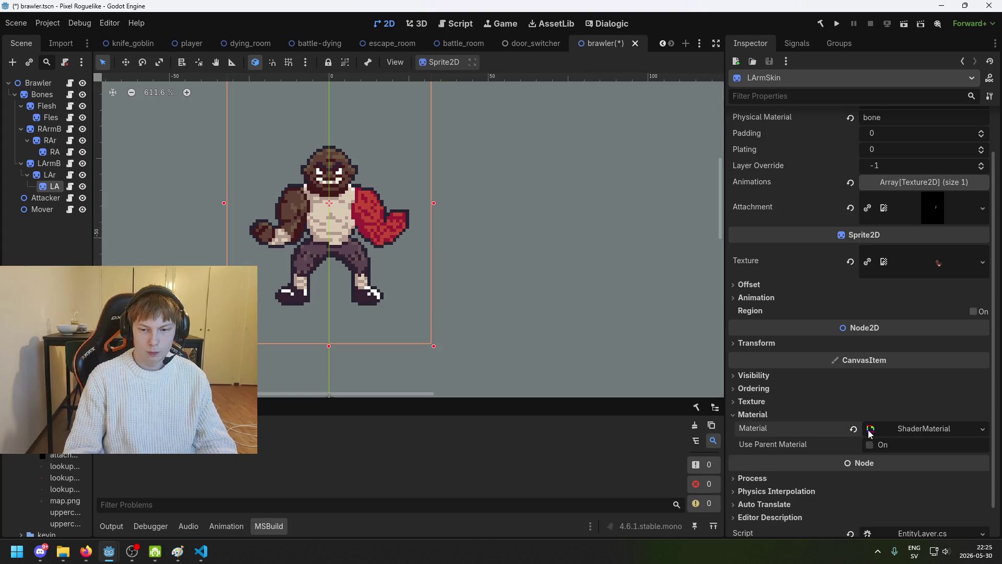
click(881, 415)
click(904, 419)
click(900, 426)
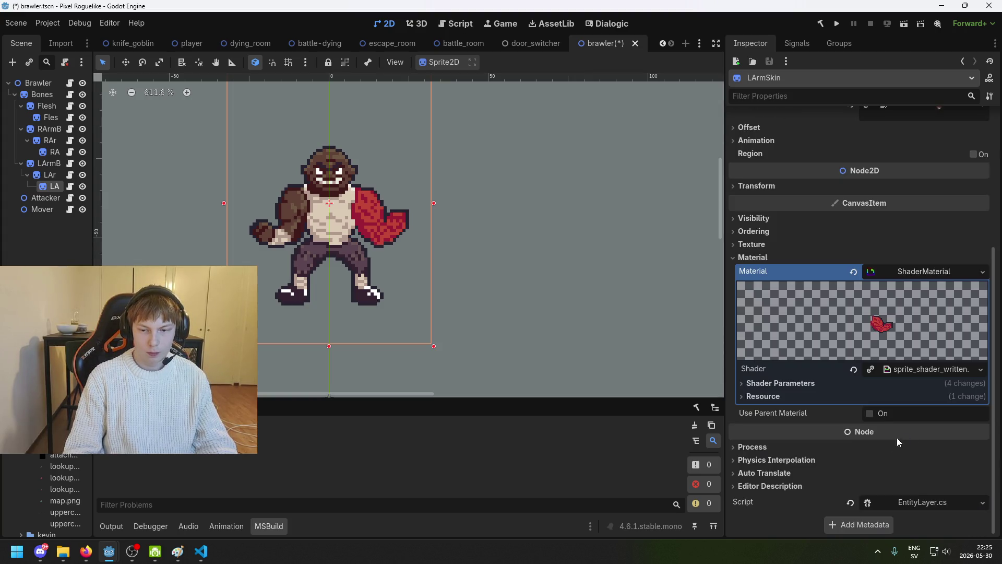
click(846, 382)
scroll(846, 412, down, 4)
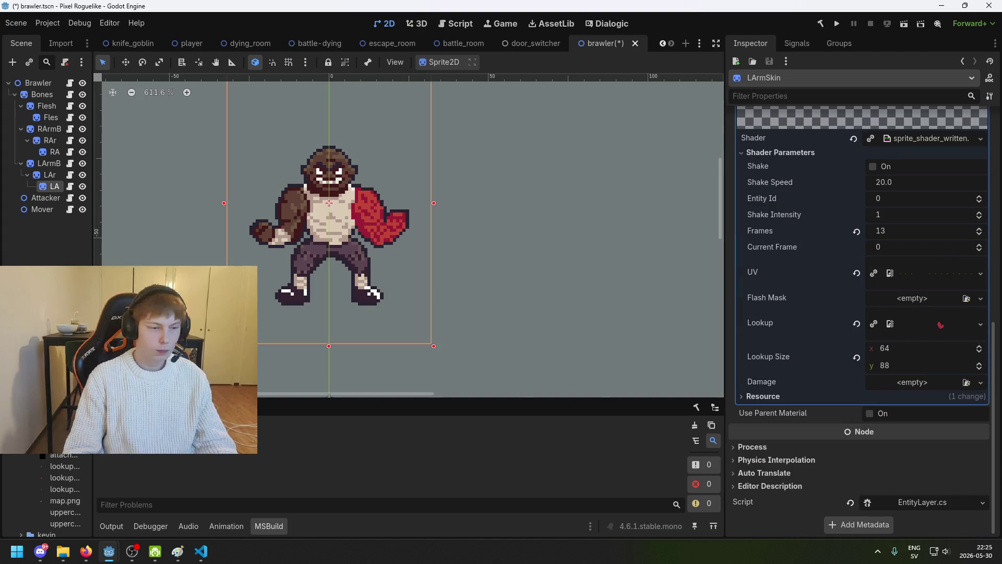
key(ctrl+s)
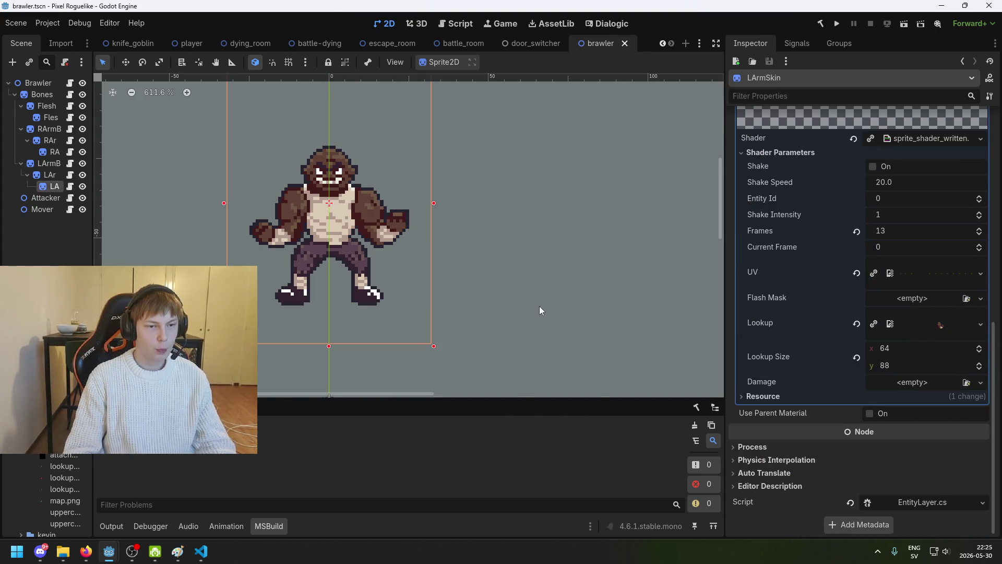
key(ctrl+s)
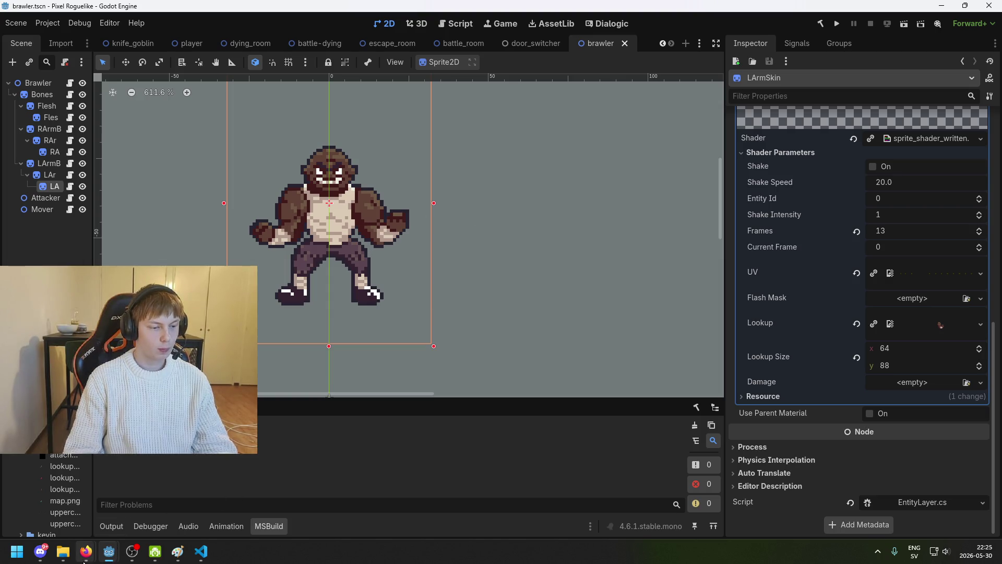
Launch Aseprite and select lookup_bones.png, lookup_flesh.png and lookup_skin.png in the left_arm folder.
key(super)
text(a)
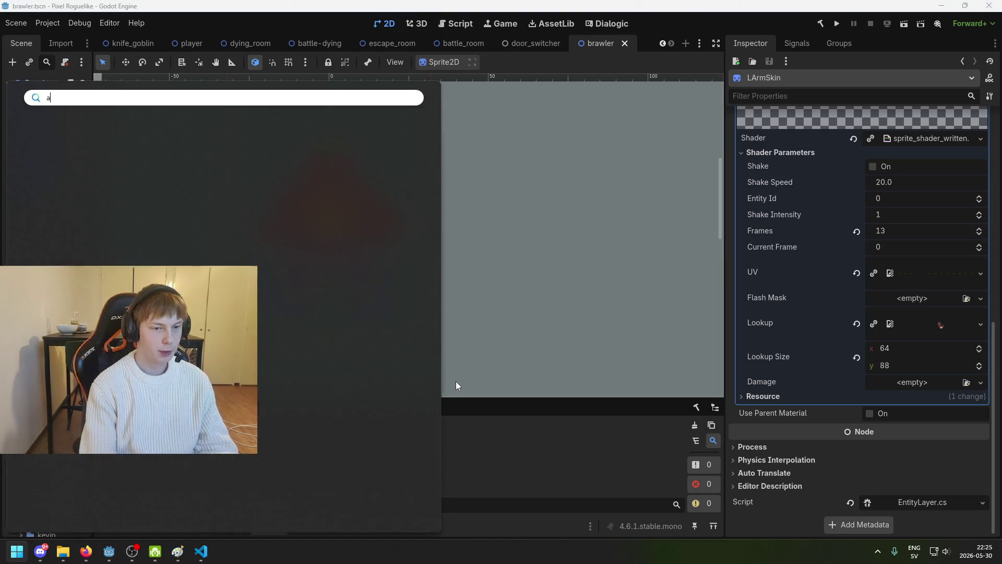
text(se)
key(Return)
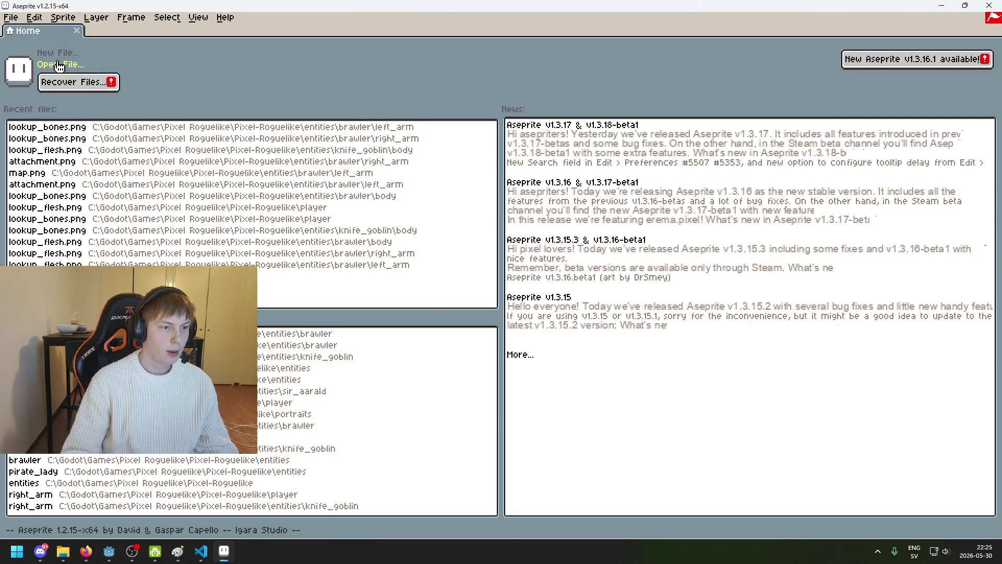
click(60, 64)
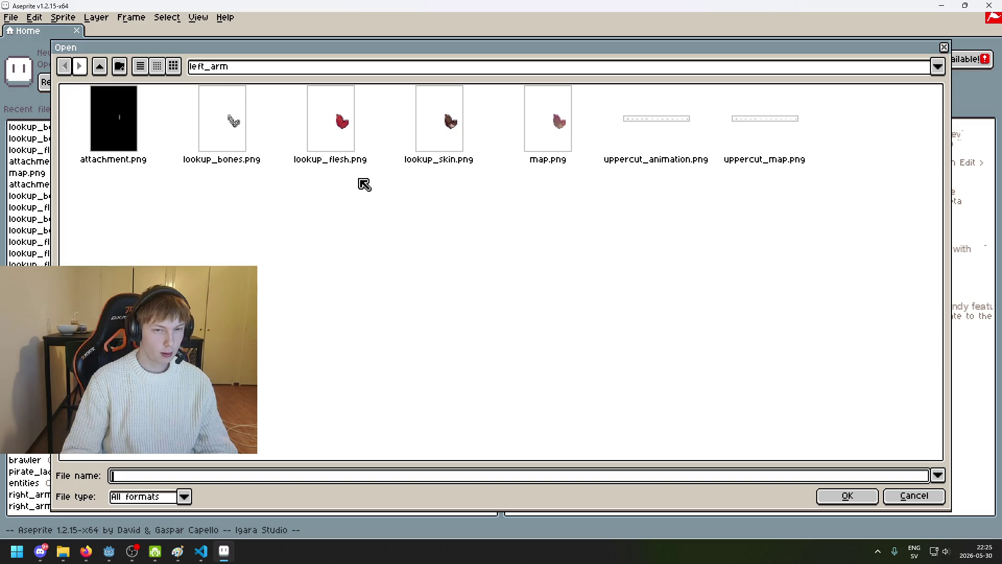
click(339, 152)
click(461, 146)
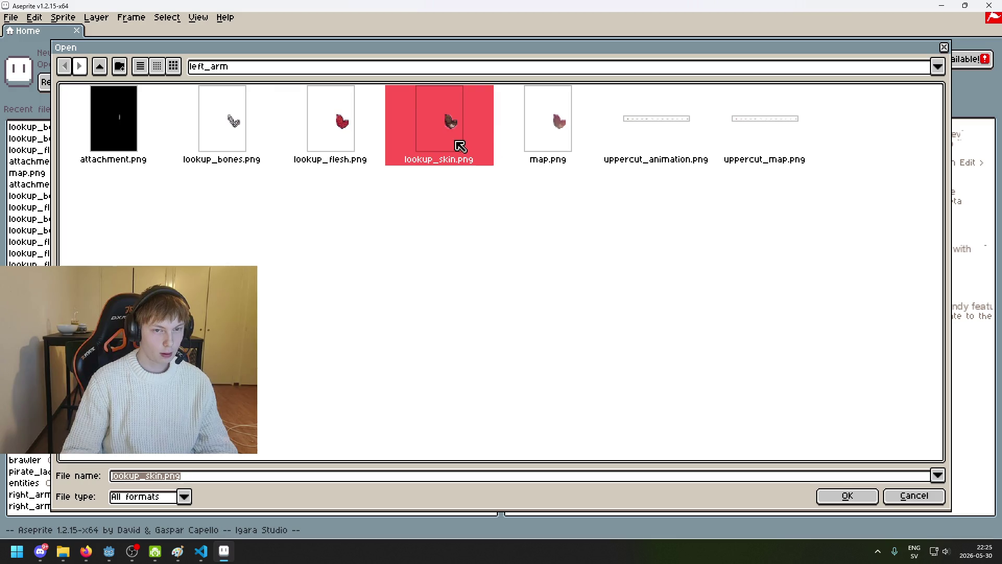
shift+click(244, 134)
Open the three lookup files and select only the arm shape in lookup_skin using an inverted colour selection.
click(847, 497)
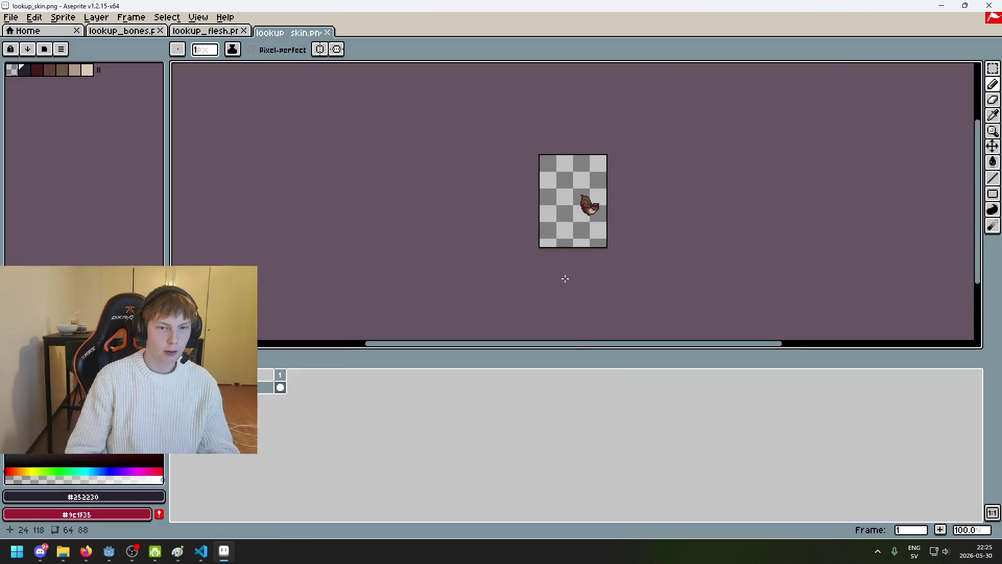
drag(444, 253, 402, 277)
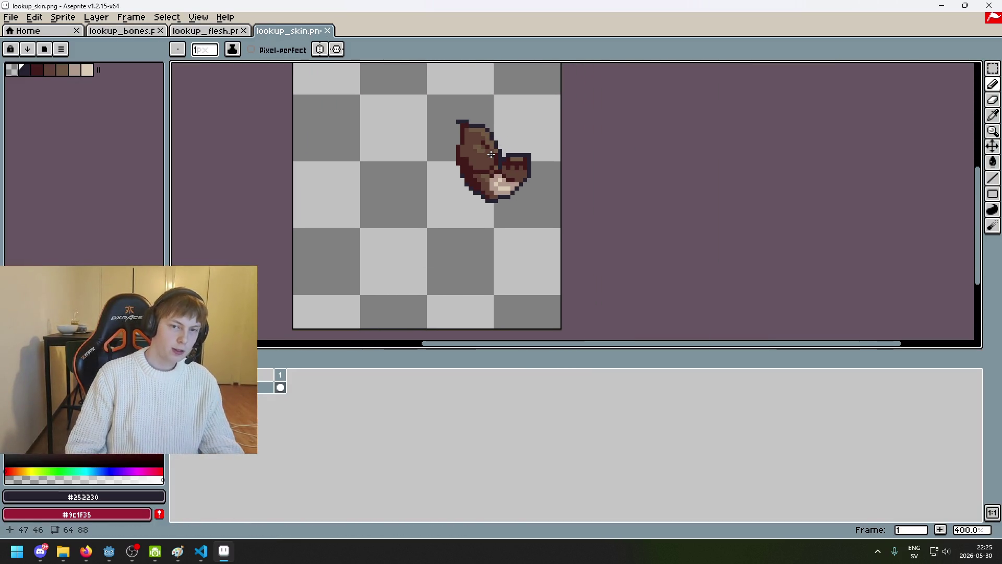
drag(473, 135, 445, 181)
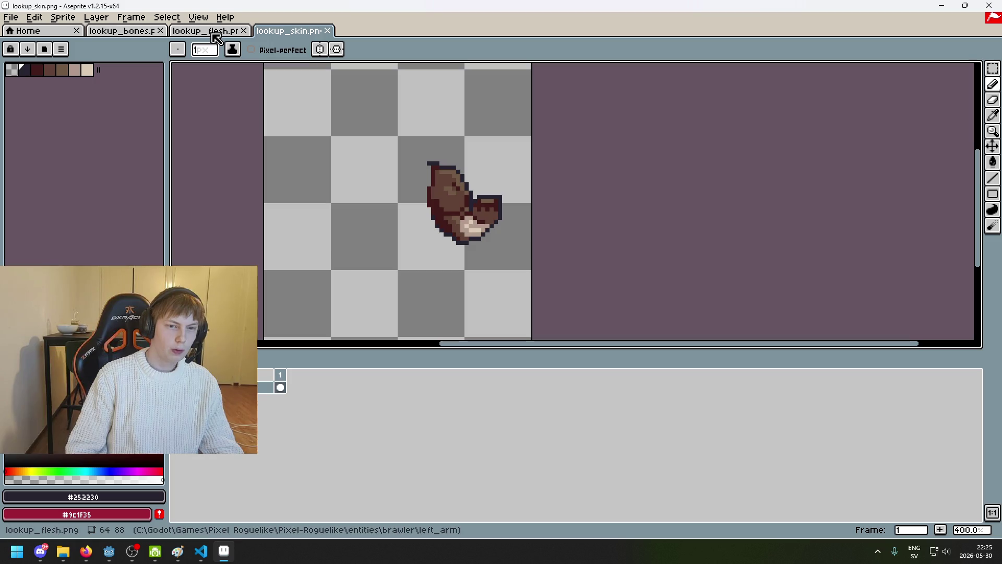
drag(992, 68, 975, 68)
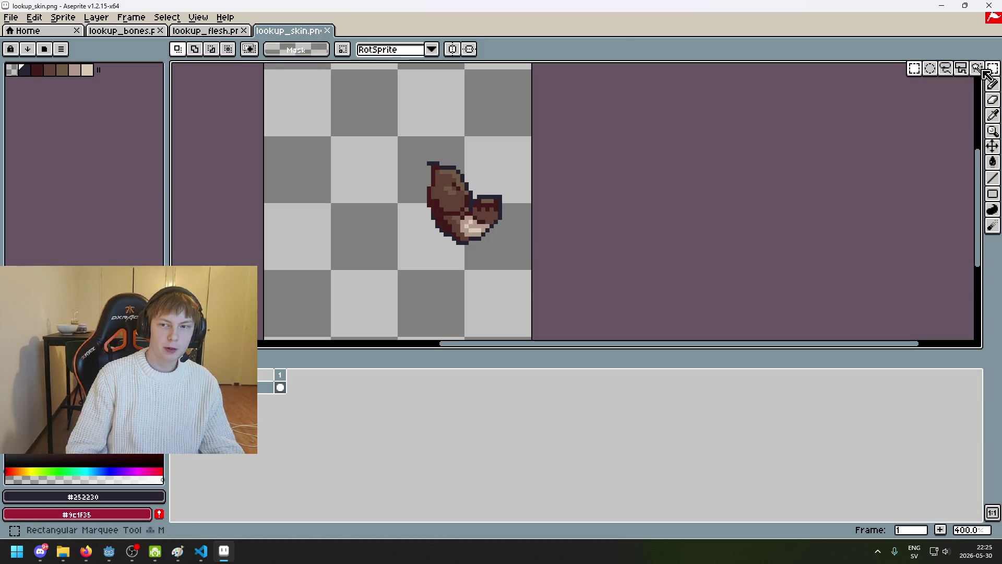
click(358, 224)
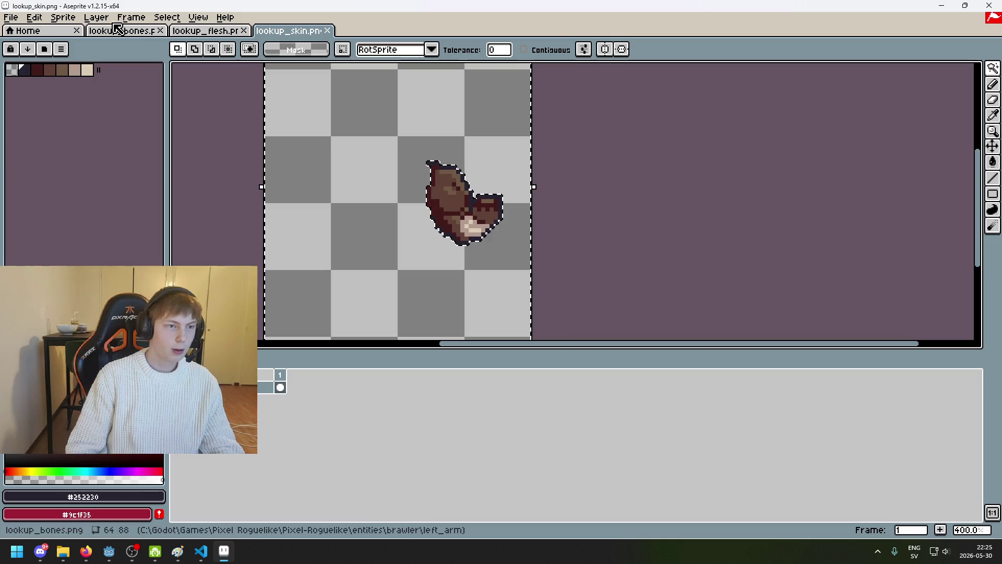
click(166, 18)
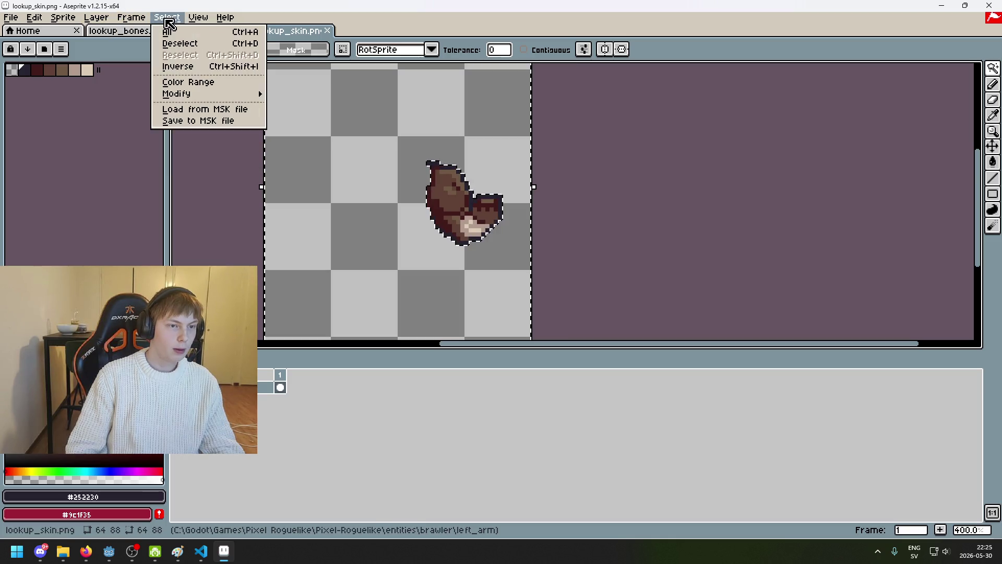
click(202, 65)
On a new layer, fill the arm shape white and the surrounding background black.
right_click(263, 386)
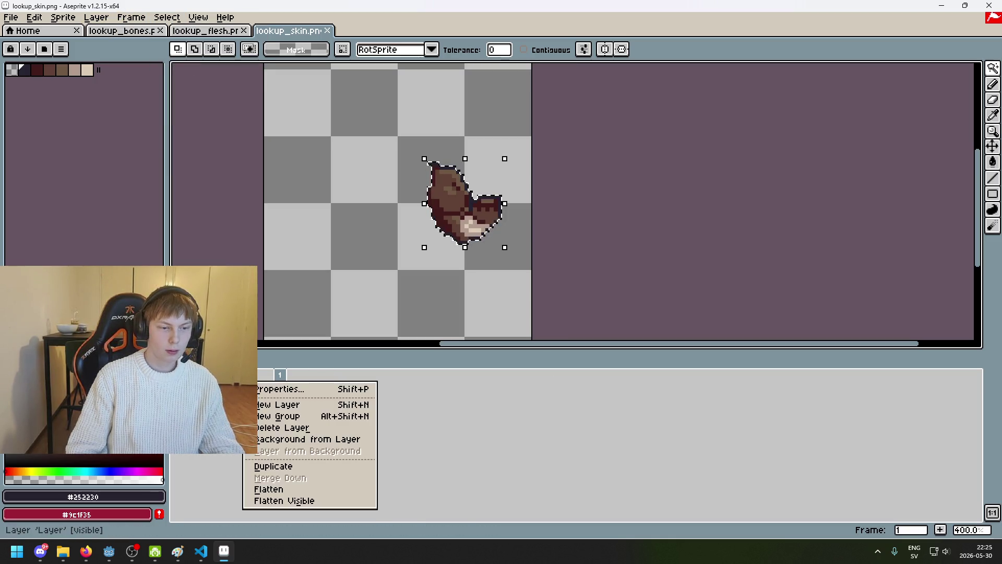
click(274, 405)
key(g)
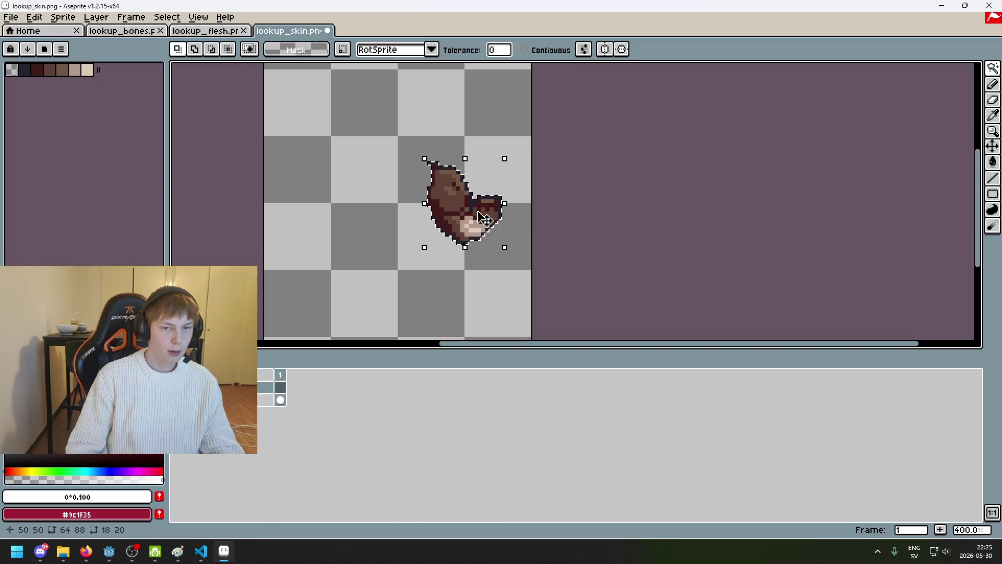
click(464, 205)
alt+click(464, 206)
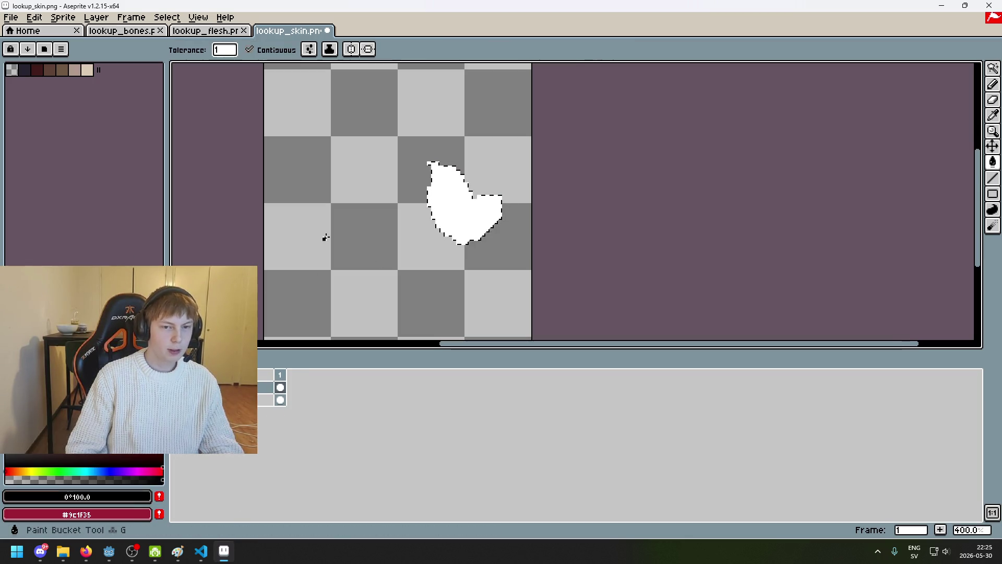
key(ctrl+d)
click(308, 277)
scroll(313, 275, down, 3)
scroll(295, 292, up, 4)
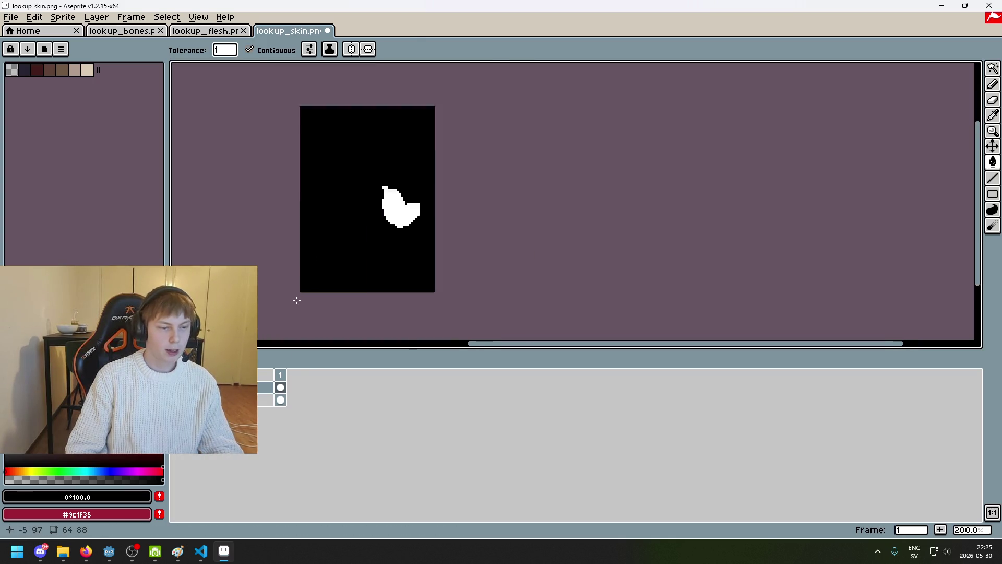
scroll(392, 208, down, 2)
scroll(420, 208, up, 1)
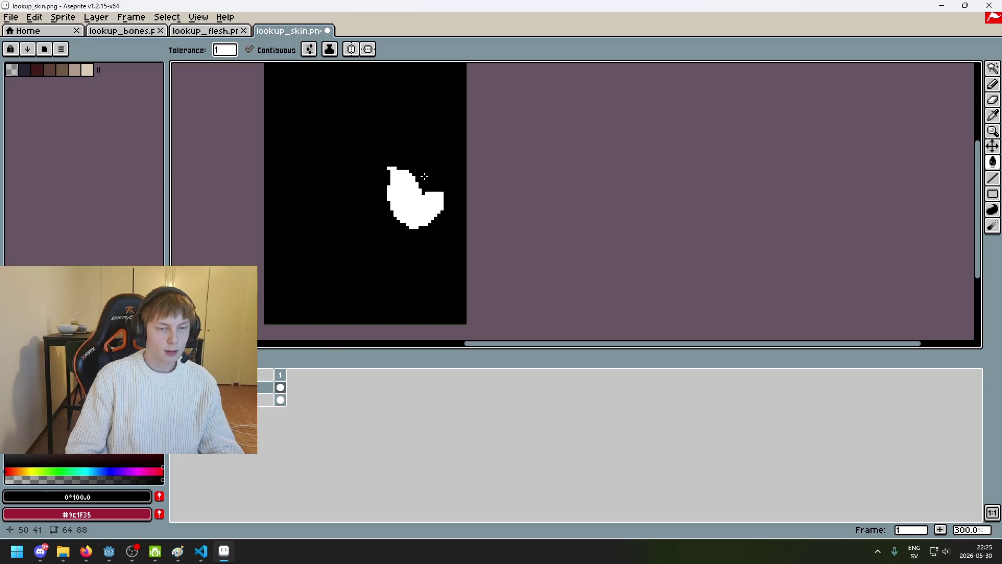
click(10, 17)
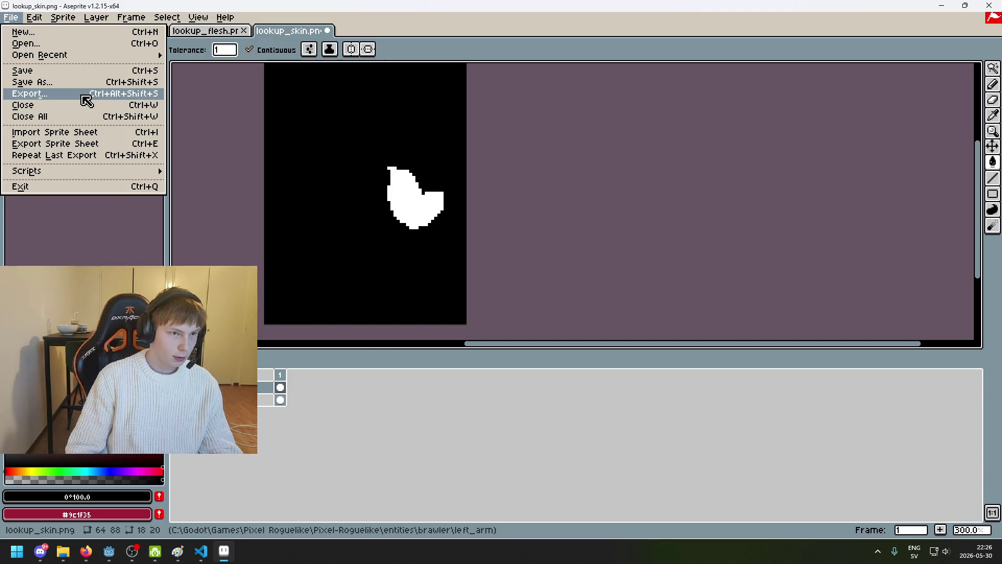
Export the skin mask as attachment_skin.png in left_arm, accepting the PNG layers warning.
click(84, 97)
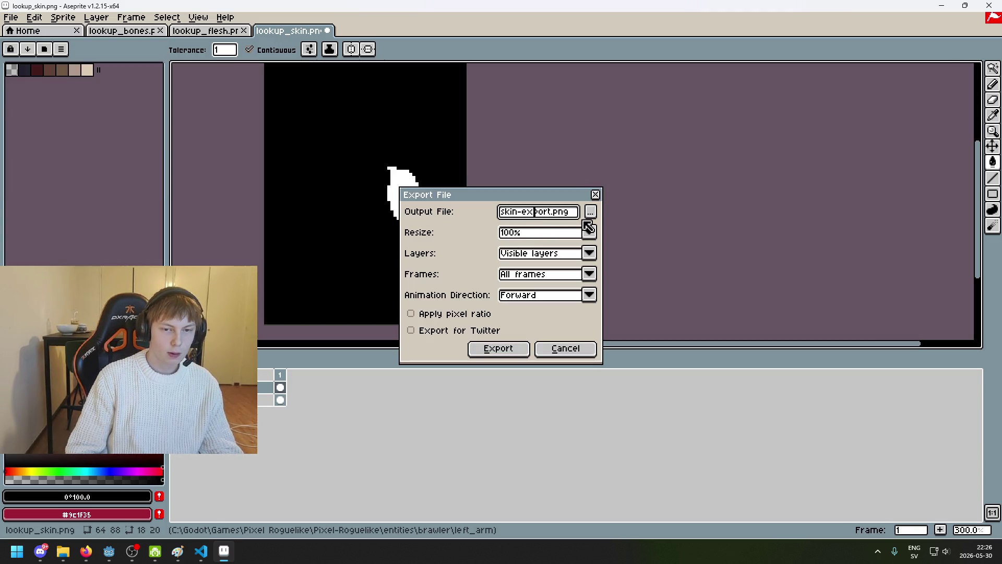
click(587, 219)
click(122, 161)
click(163, 475)
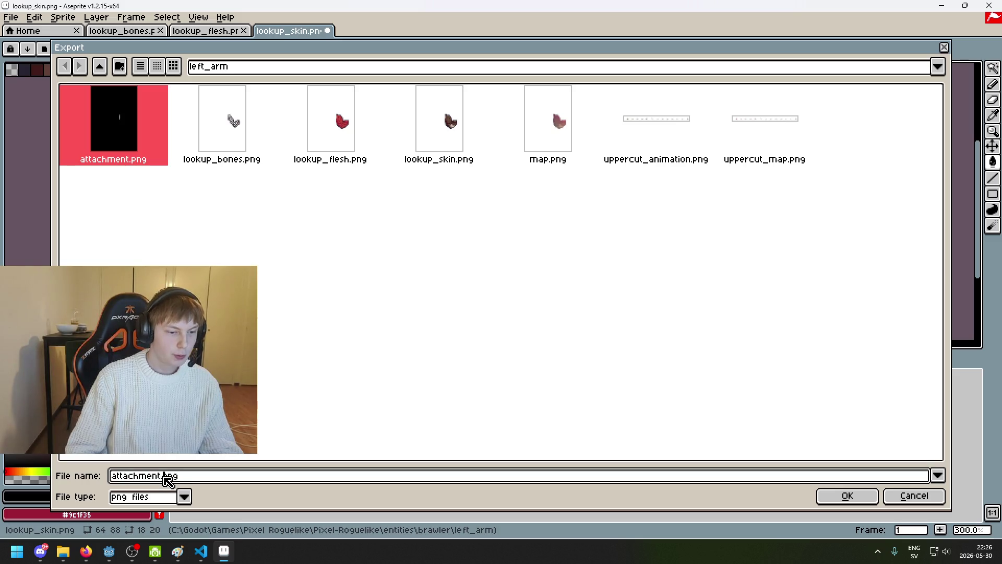
text(_skin)
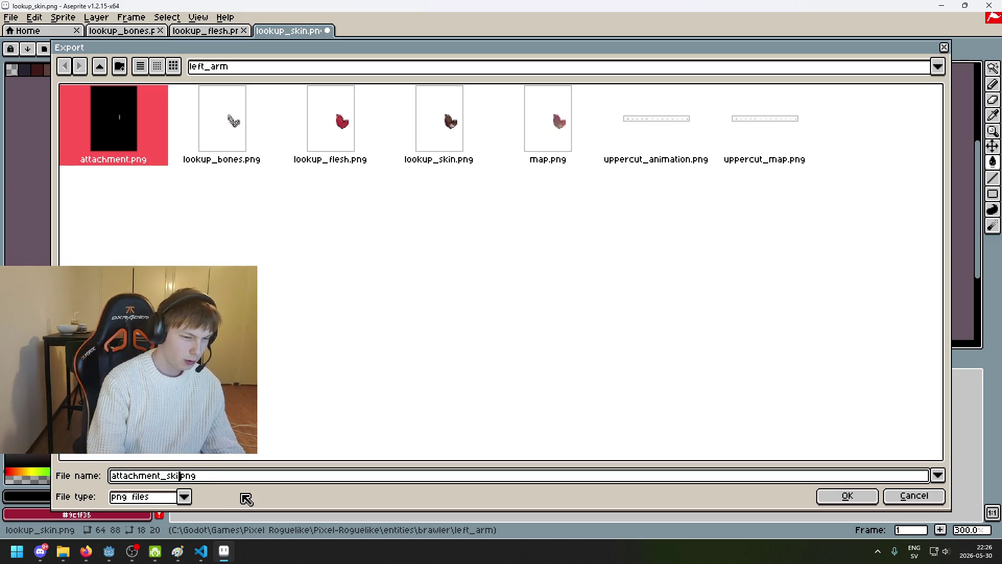
key(Return)
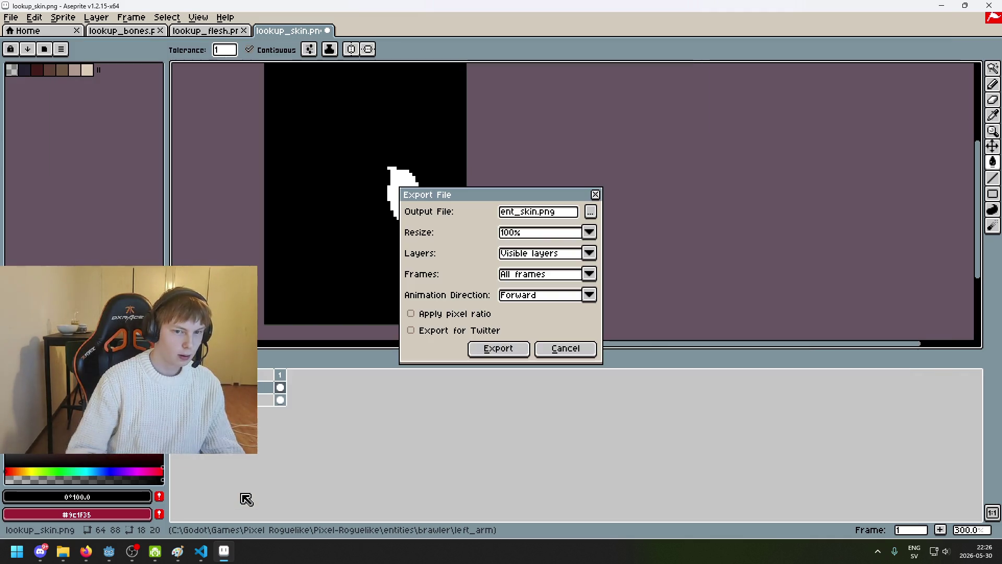
click(496, 348)
click(485, 323)
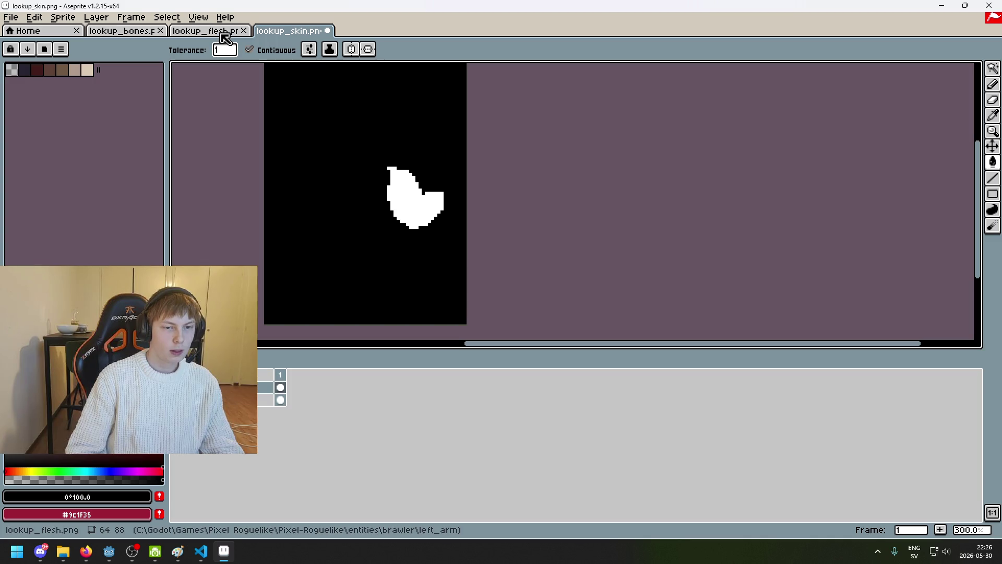
In lookup_bones, select all and invert the selection so only the bone shape is selected.
click(225, 37)
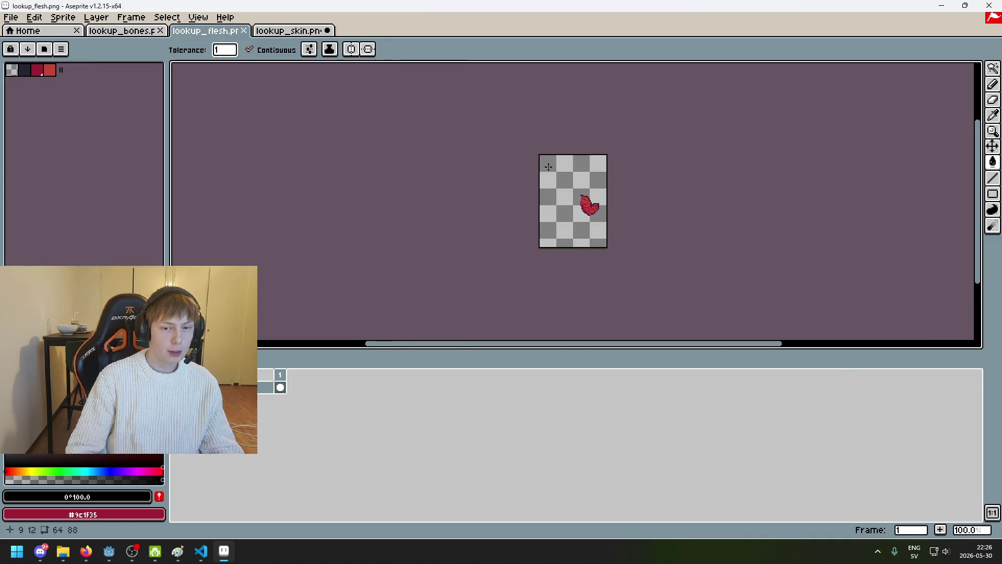
click(162, 37)
scroll(611, 179, up, 2)
scroll(460, 125, right, 3)
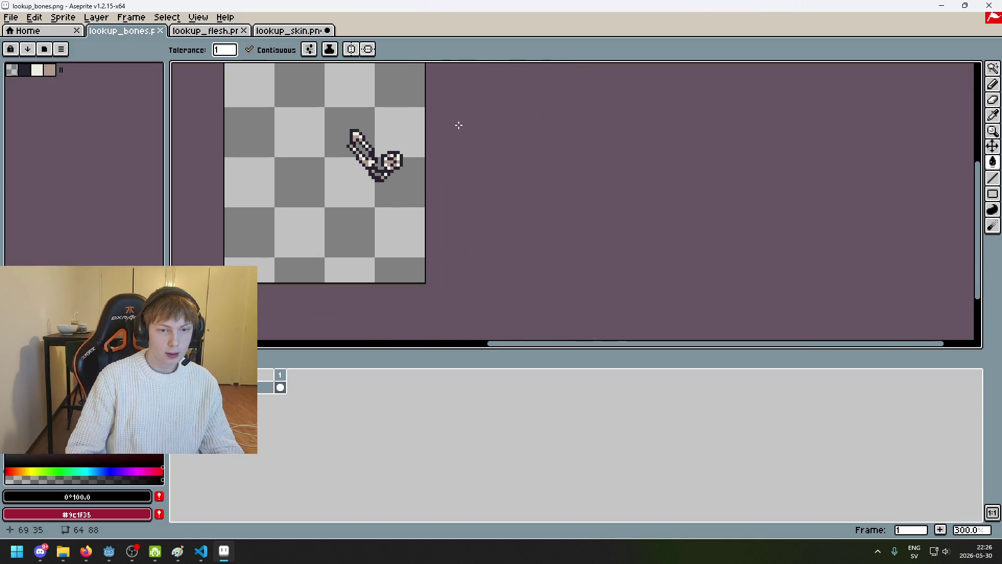
key(m)
key(ctrl+a)
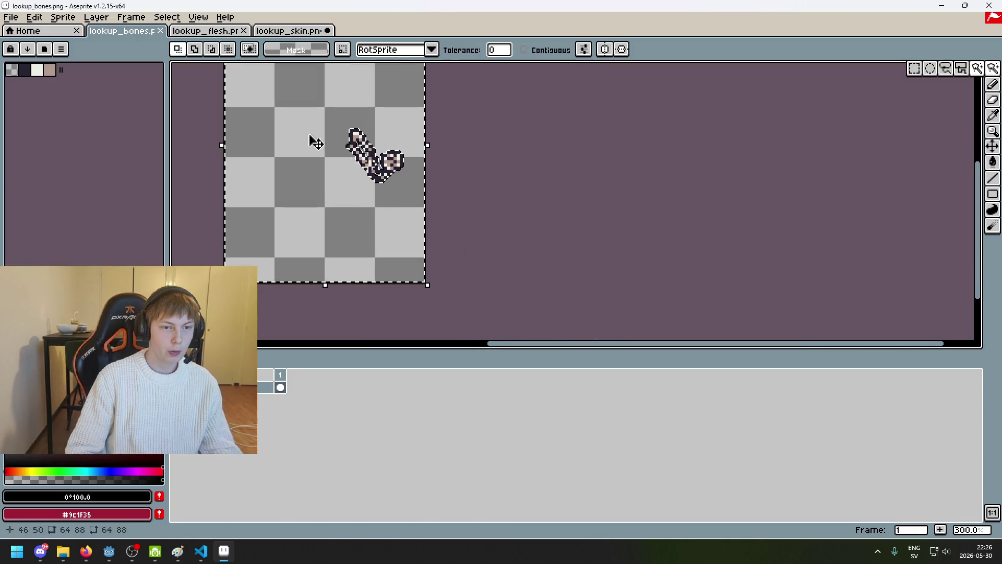
scroll(452, 117, left, 3)
scroll(351, 270, up, 1)
scroll(443, 168, down, 4)
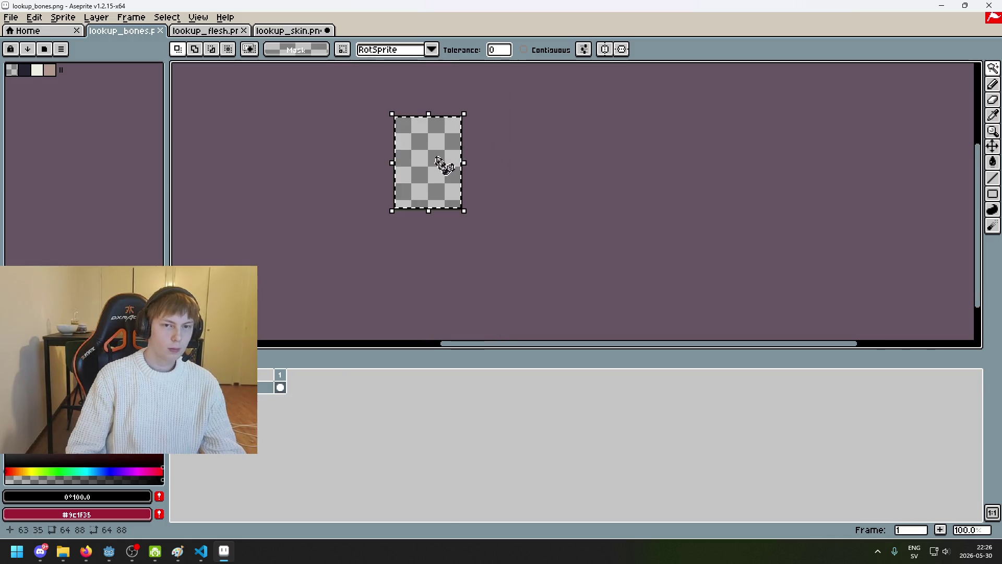
scroll(478, 141, up, 2)
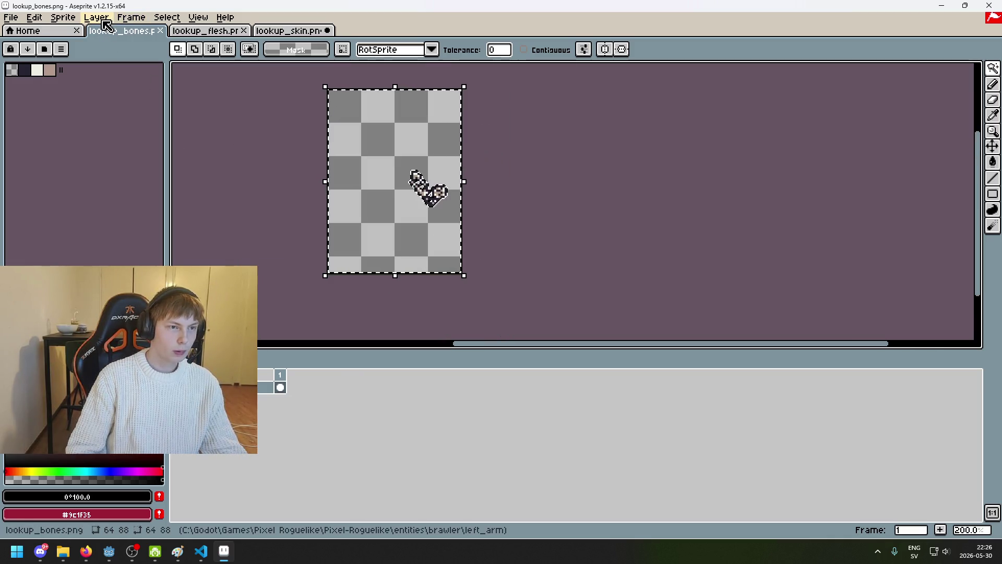
click(166, 17)
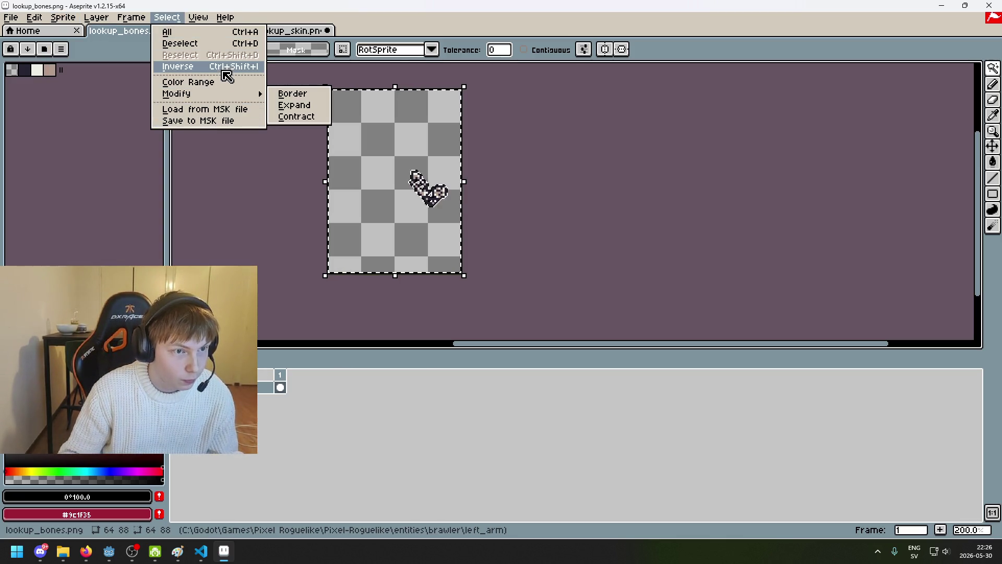
click(222, 67)
scroll(337, 238, up, 1)
On a new layer, fill the bone shape white and the transparent background black.
right_click(233, 386)
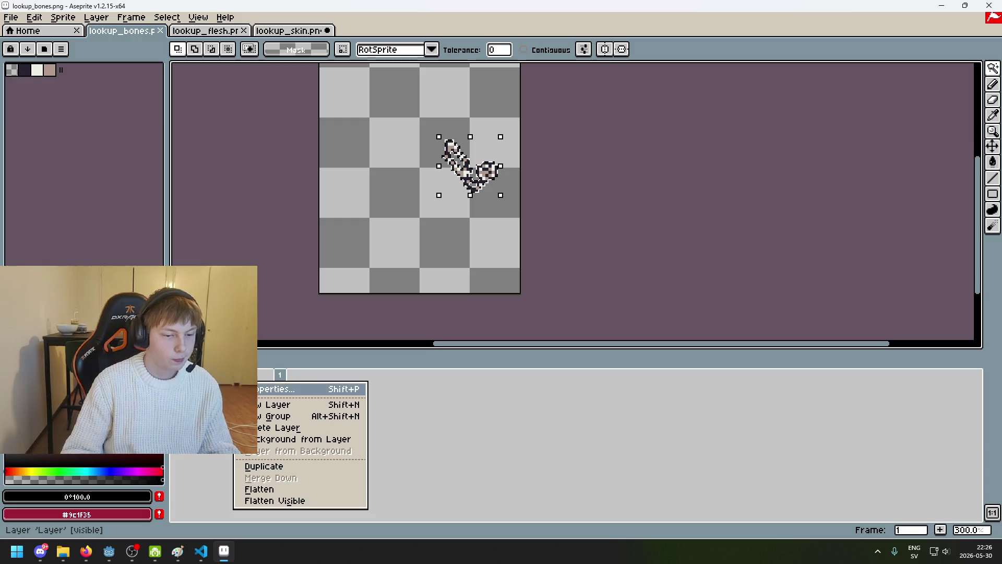
click(342, 388)
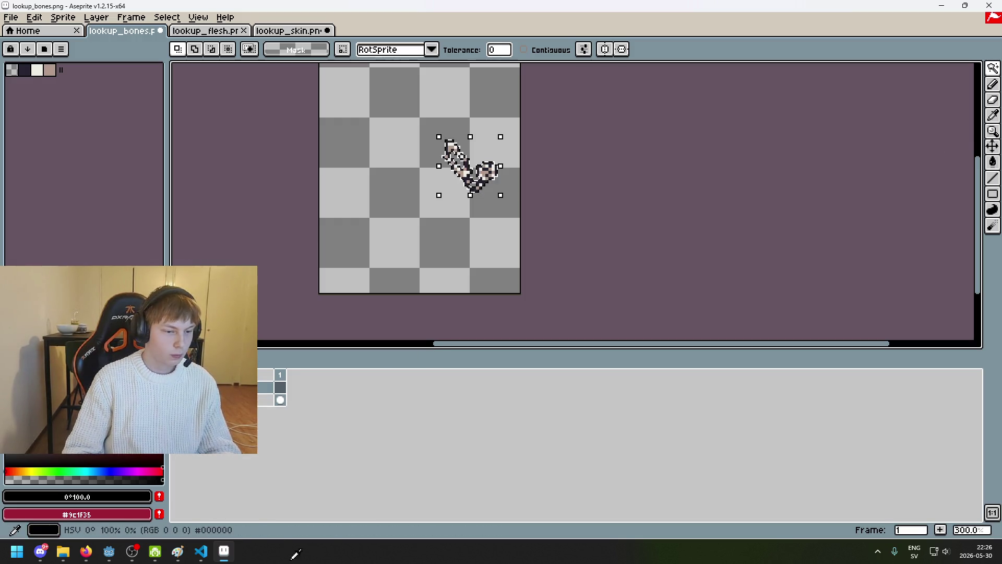
key(g)
click(36, 70)
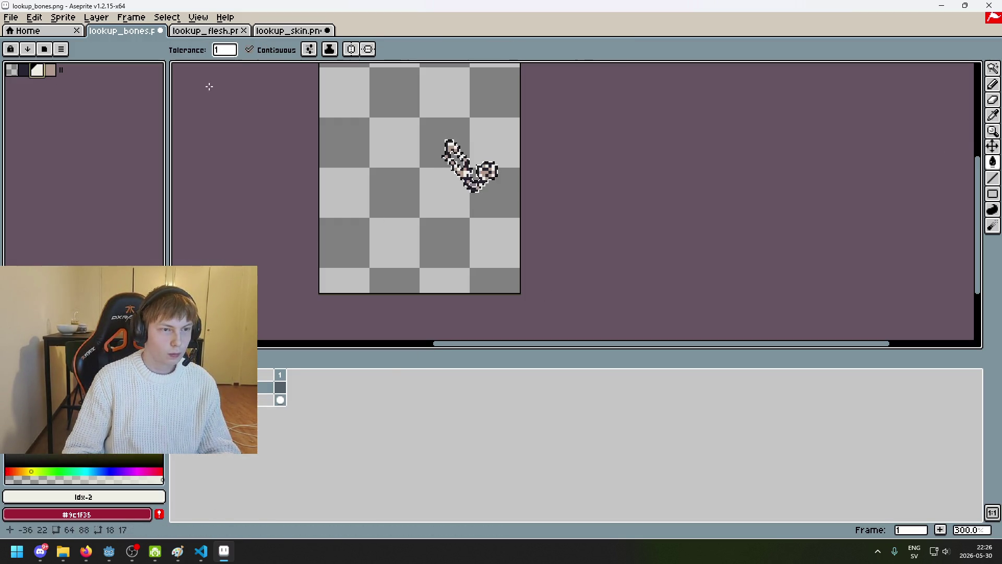
scroll(398, 179, up, 3)
click(278, 254)
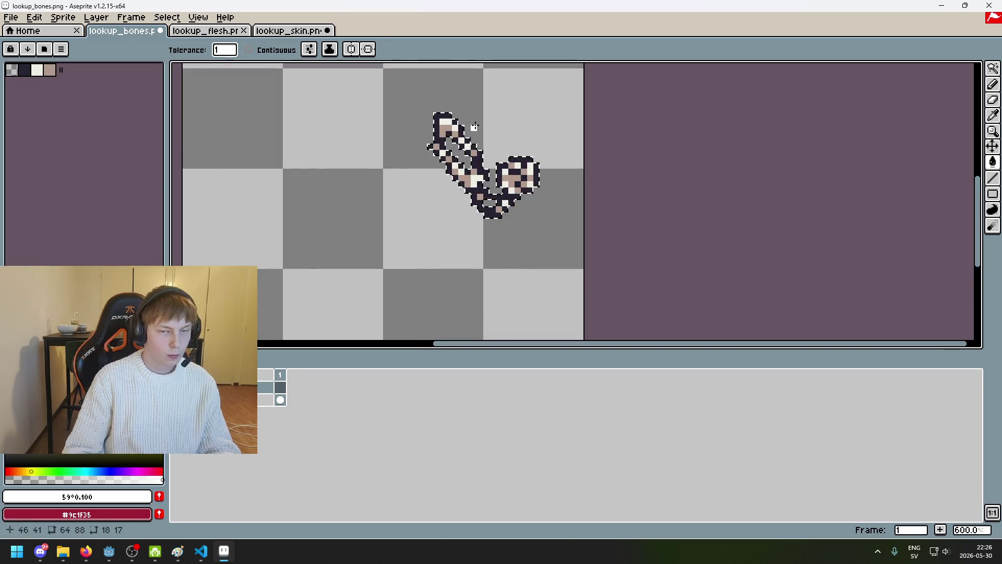
key([)
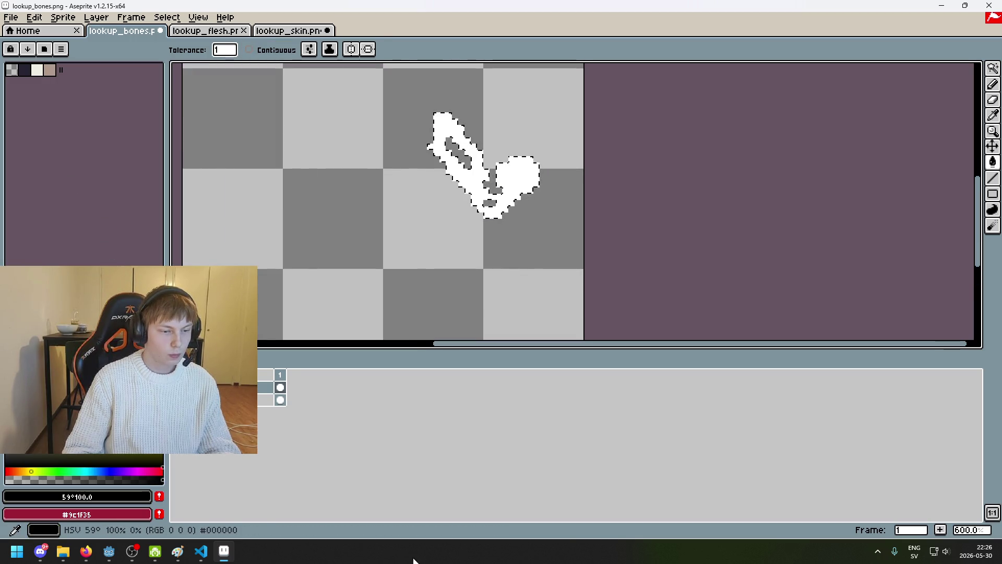
key(ctrl+d)
click(344, 235)
scroll(344, 236, down, 5)
scroll(202, 148, up, 3)
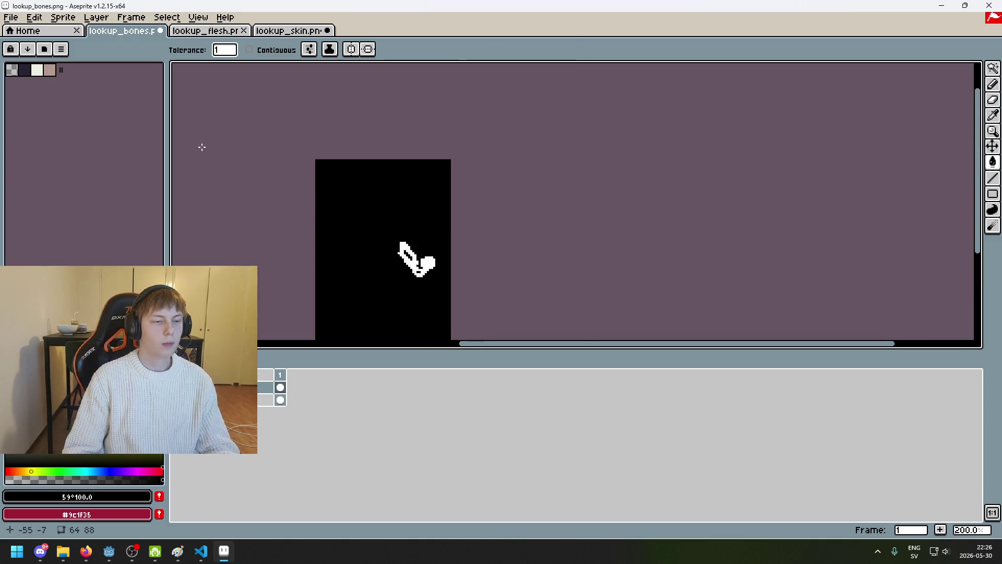
click(11, 17)
click(31, 94)
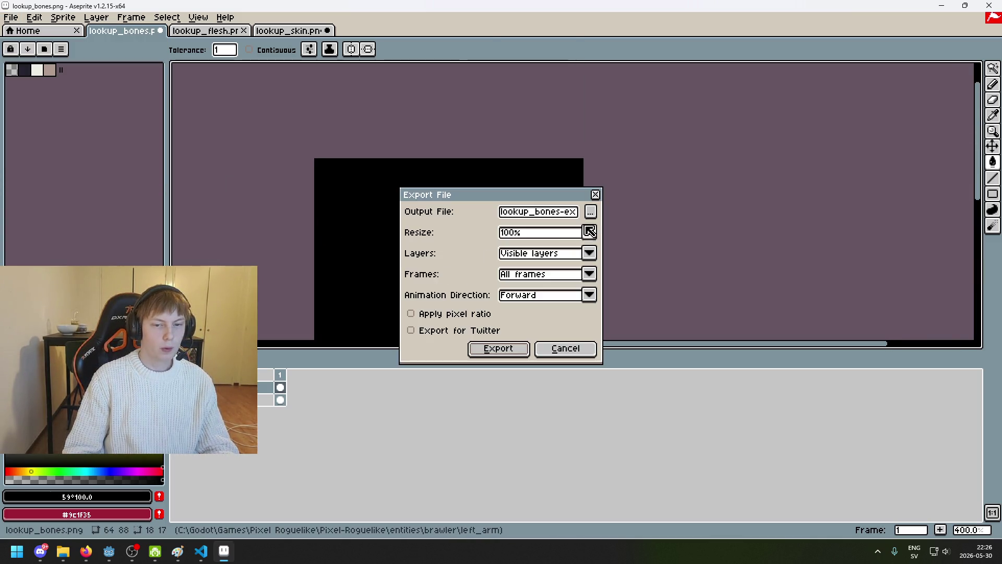
Export the bone mask as attachment_flesh.png in left_arm, accept the PNG warning, and return to Godot.
click(590, 211)
click(94, 131)
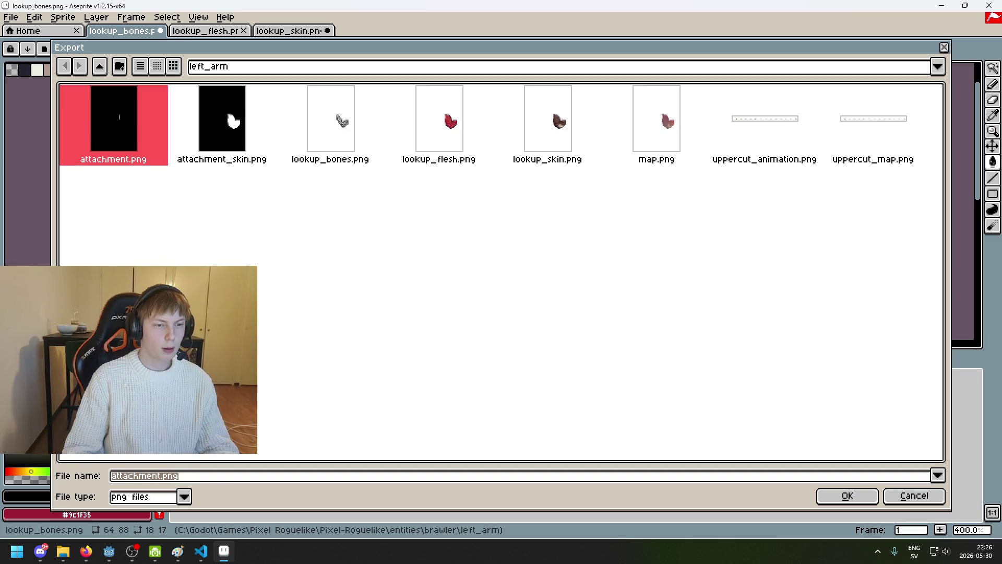
click(219, 151)
drag(172, 475, 181, 476)
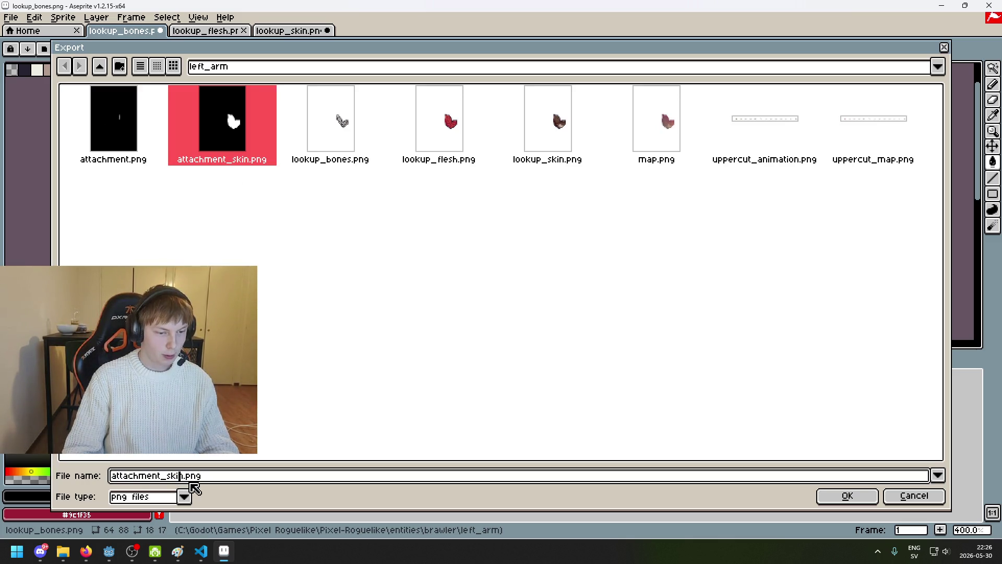
text(flesh)
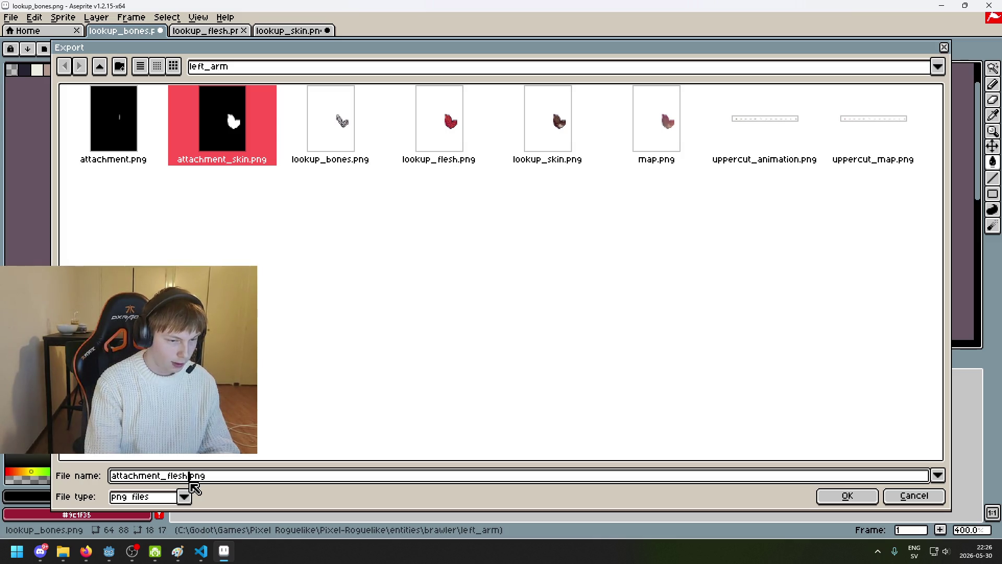
click(824, 498)
click(528, 352)
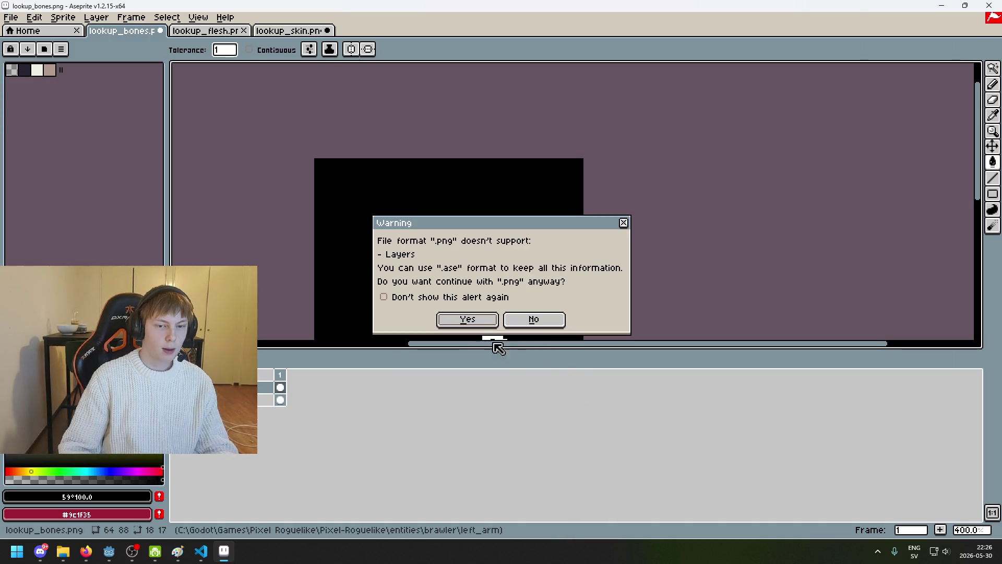
click(475, 318)
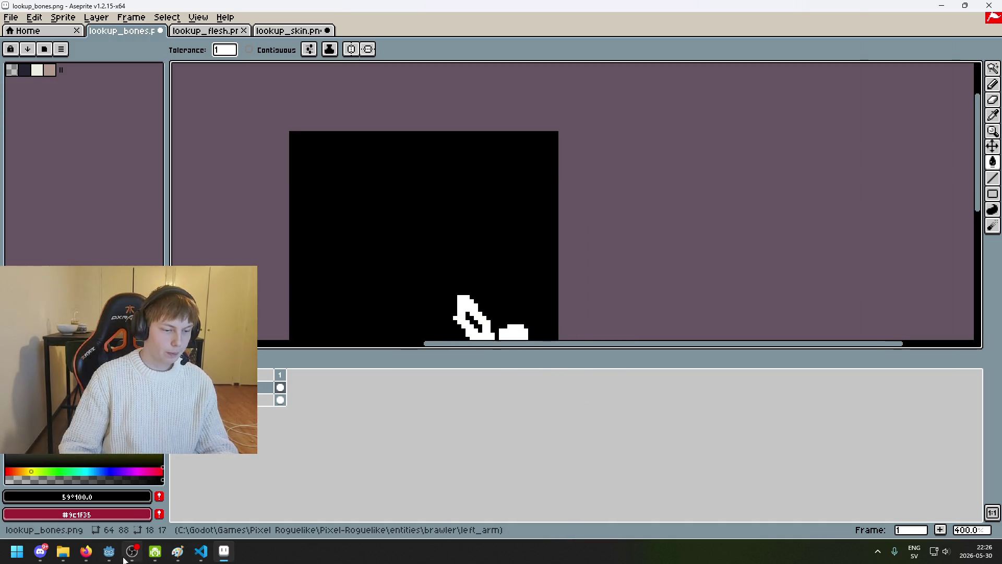
mouse_move(110, 552)
click(80, 502)
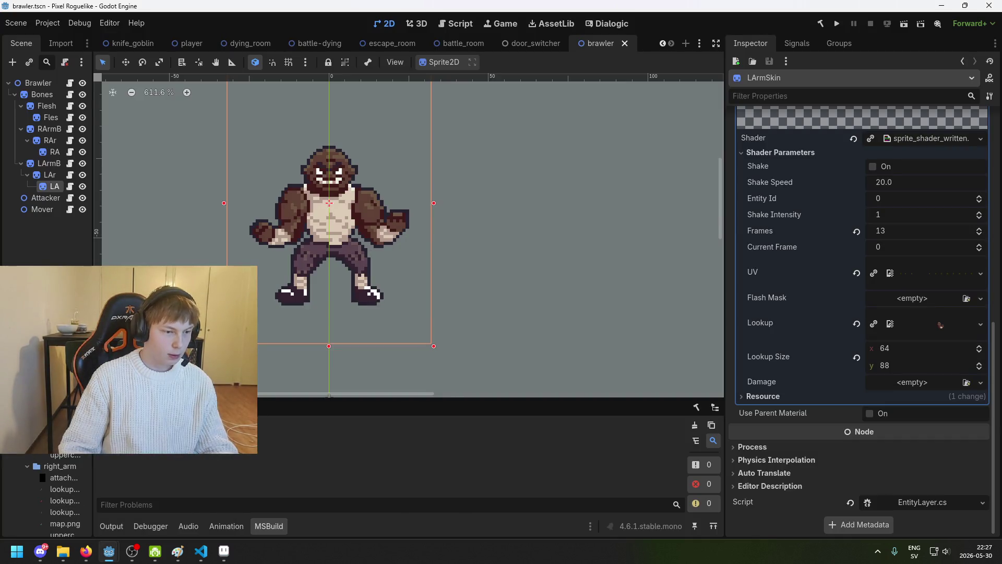
Check LArmSkin's Lookup texture in Godot while the edited images reimport, then go back to Aseprite.
click(940, 325)
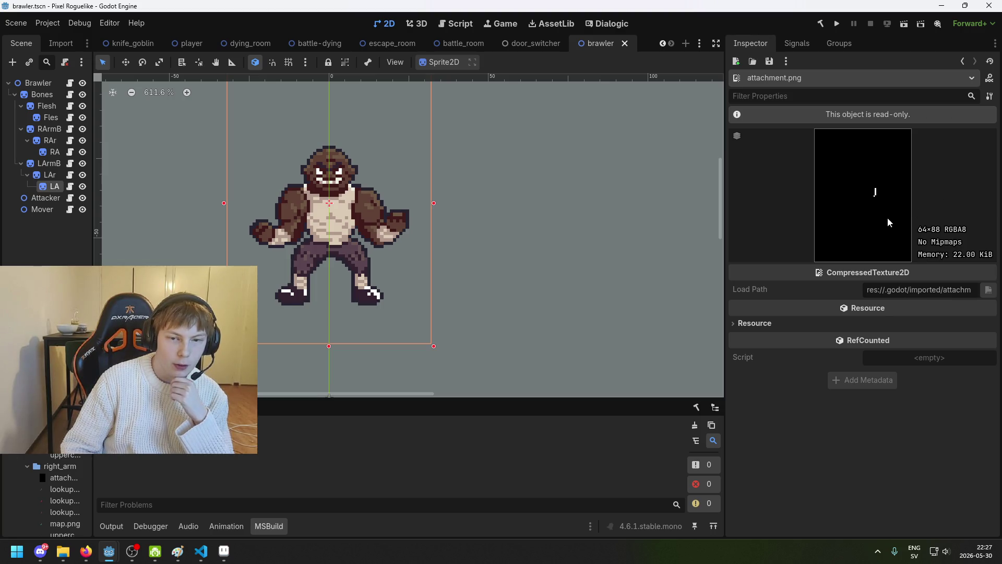
scroll(308, 194, up, 2)
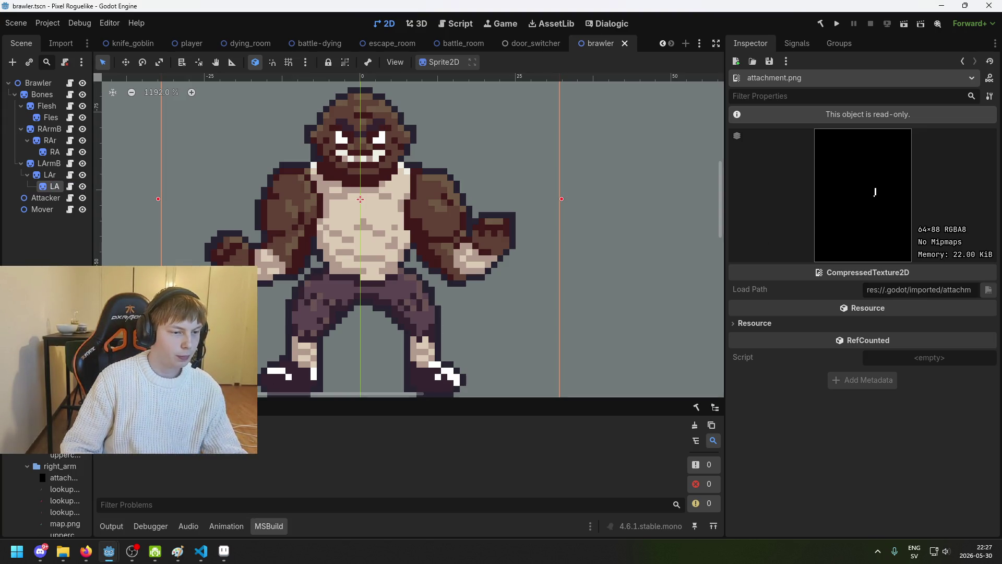
scroll(52, 496, down, 10)
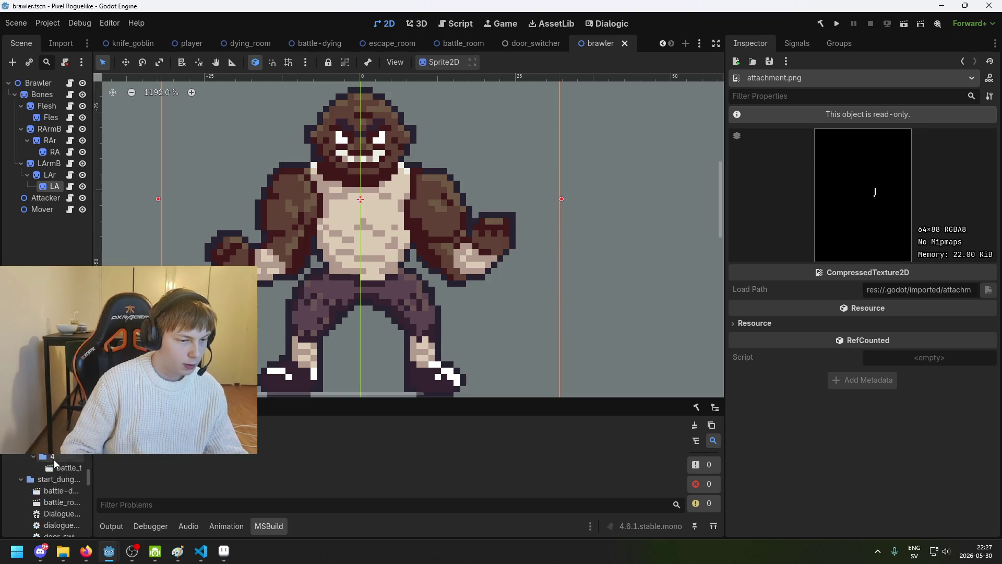
scroll(52, 495, up, 10)
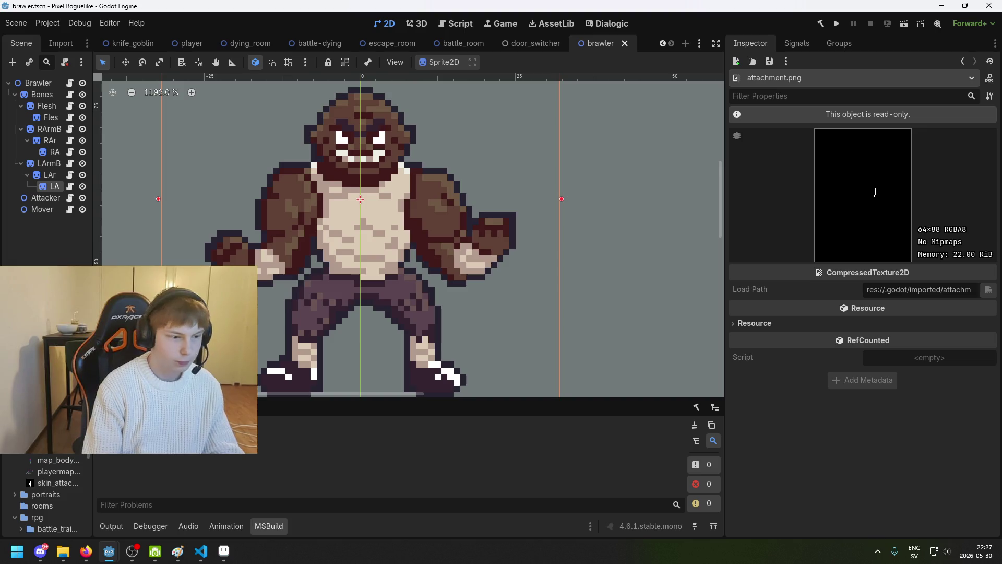
scroll(52, 495, down, 10)
scroll(52, 418, down, 5)
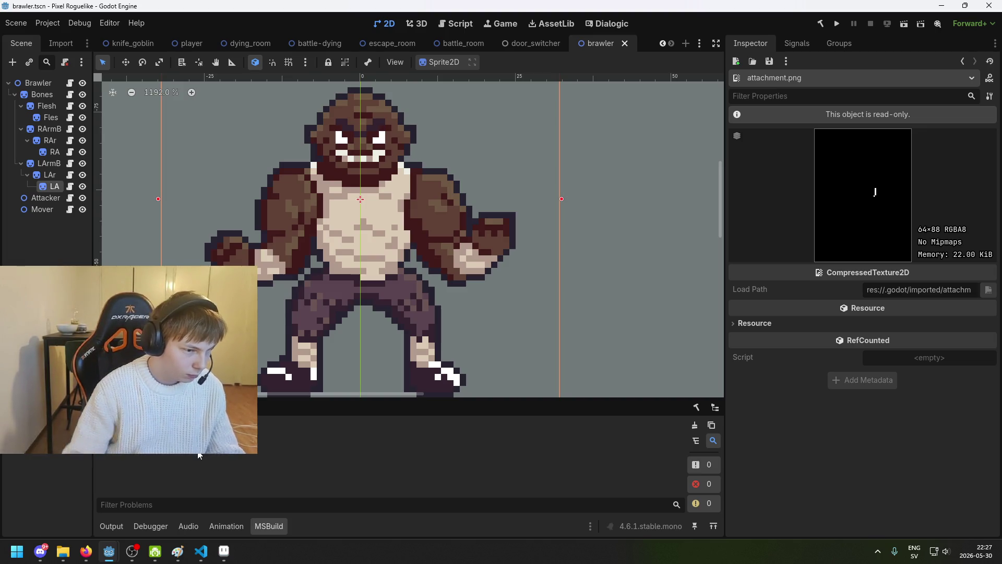
scroll(52, 491, up, 5)
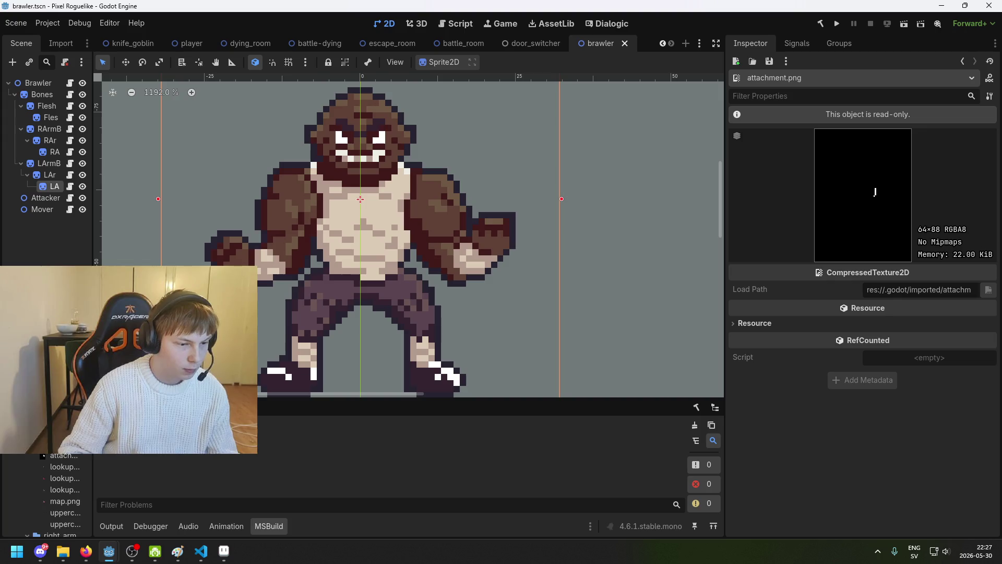
click(105, 456)
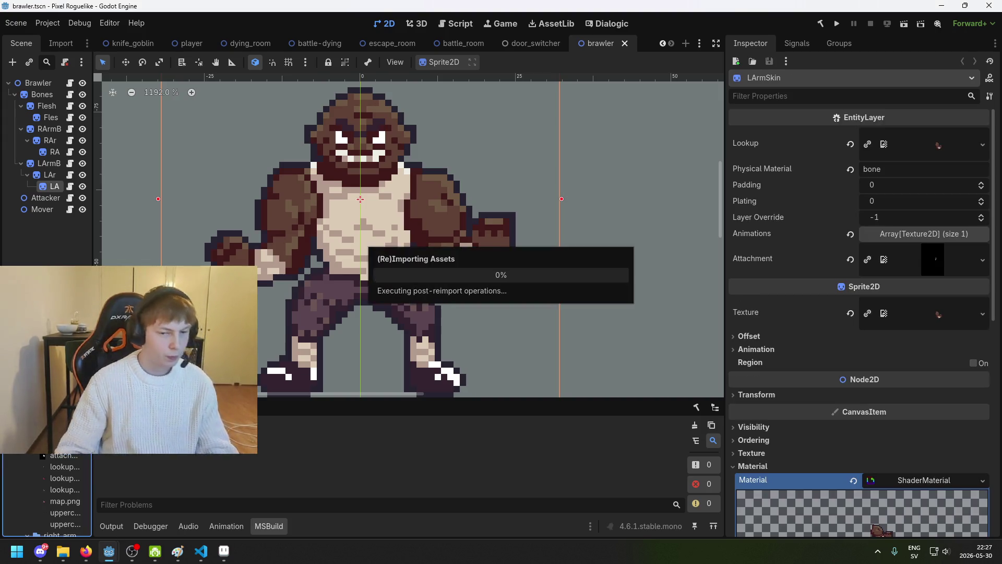
click(224, 551)
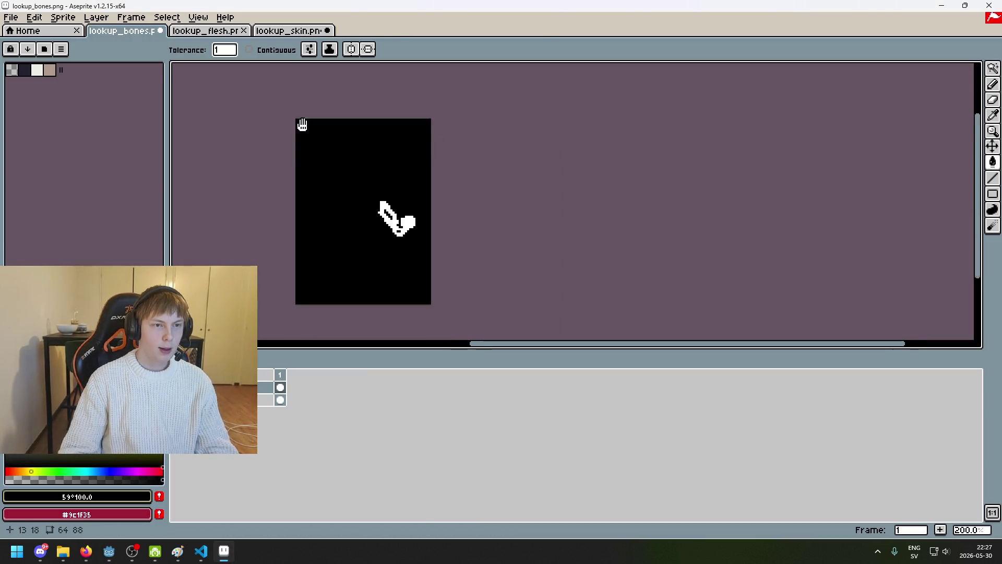
Open the right_arm folder's lookup_bones.png and lookup_flesh.png in Aseprite.
click(11, 17)
click(36, 42)
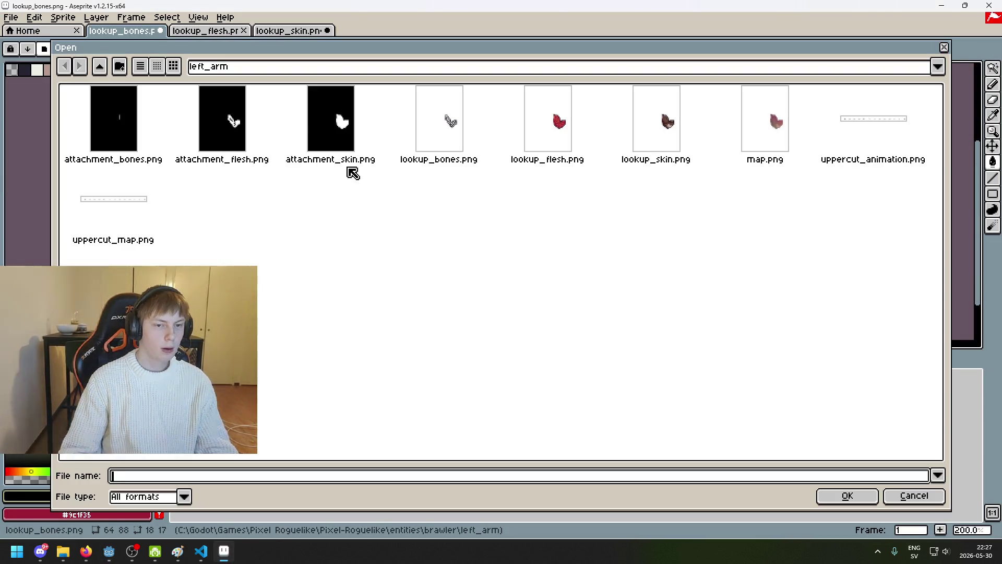
click(287, 67)
click(320, 158)
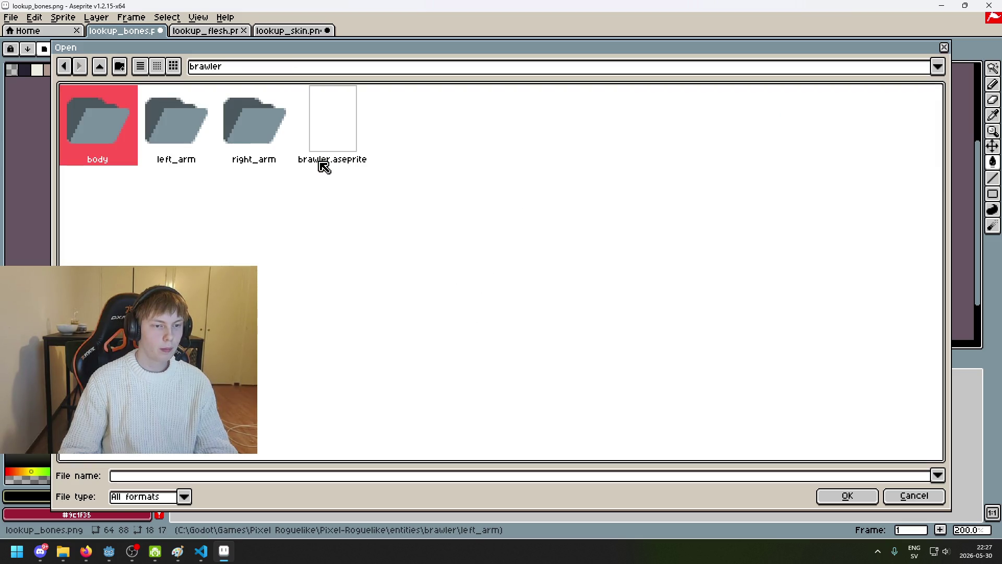
double_click(244, 145)
click(258, 140)
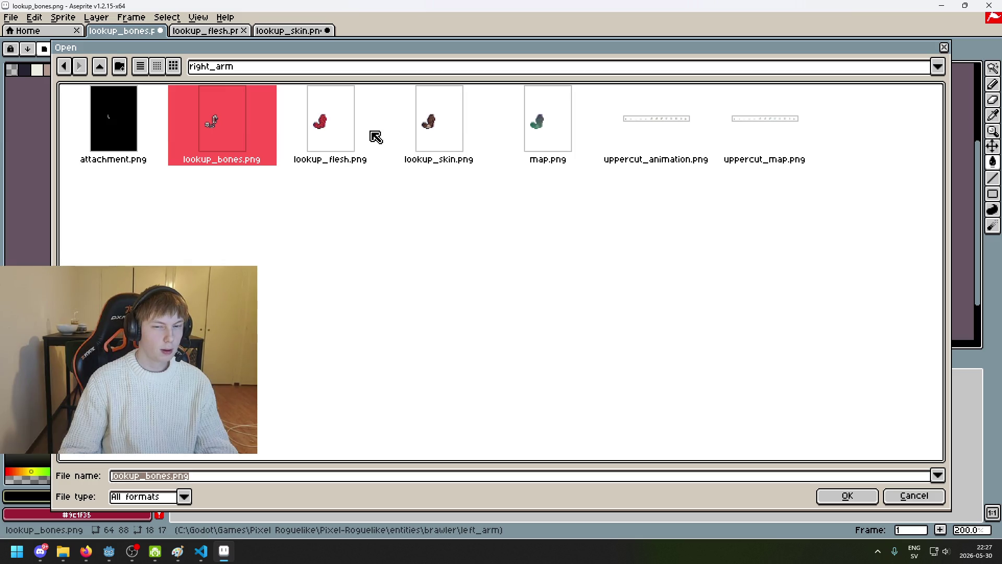
shift+click(358, 136)
click(847, 496)
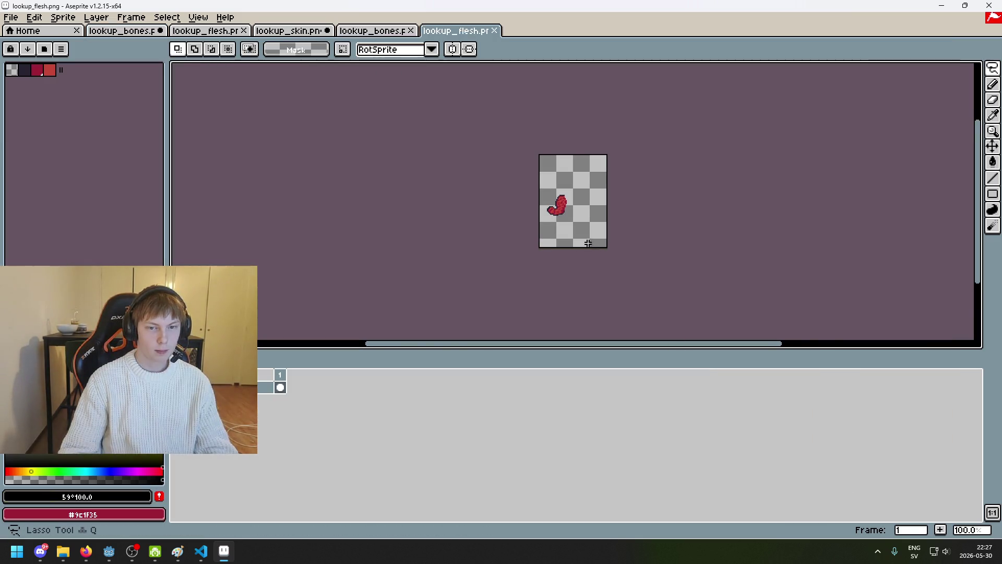
In lookup_flesh, add a layer, fill the background black and the arm shape white.
scroll(587, 244, up, 2)
right_click(240, 391)
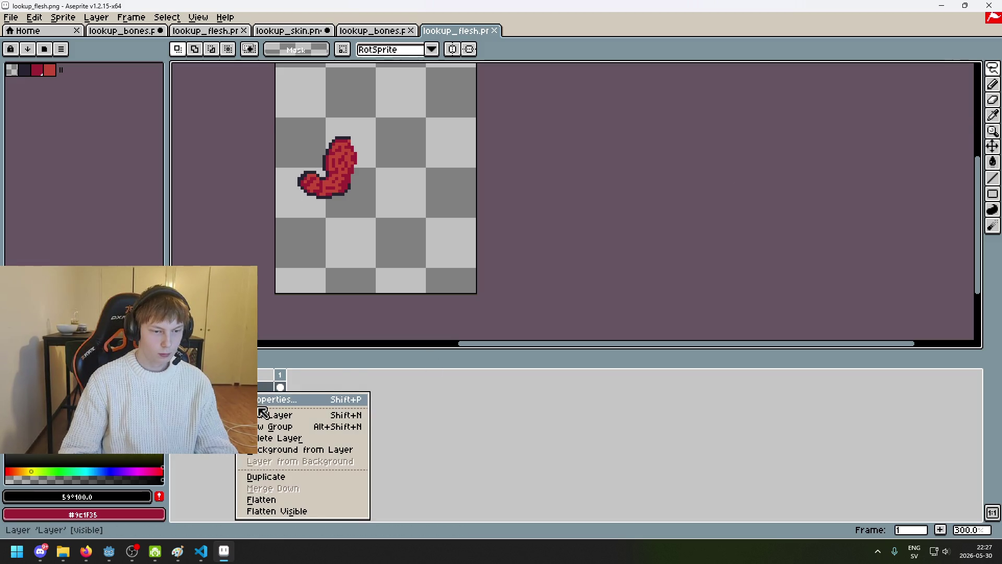
click(263, 414)
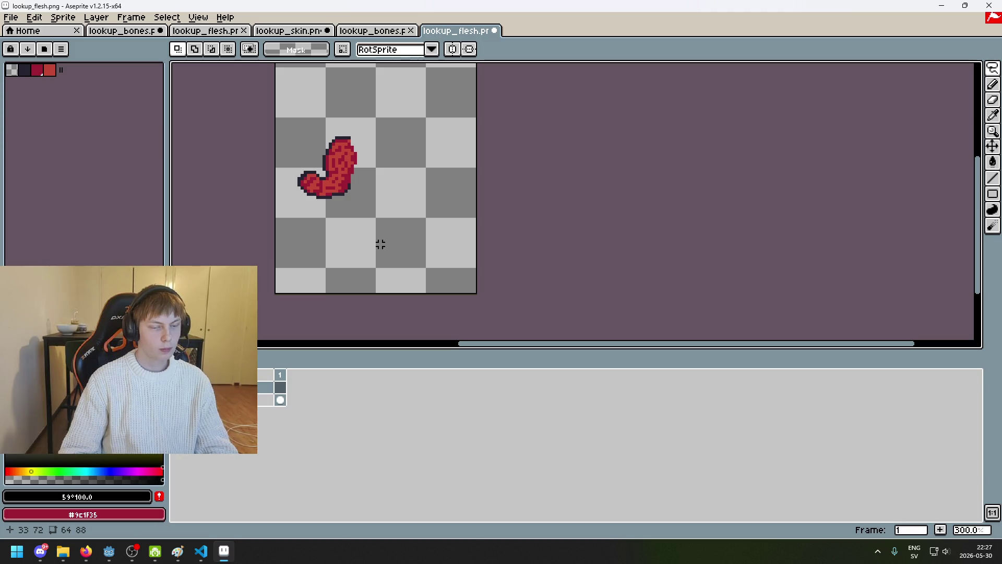
drag(998, 62, 982, 70)
click(266, 399)
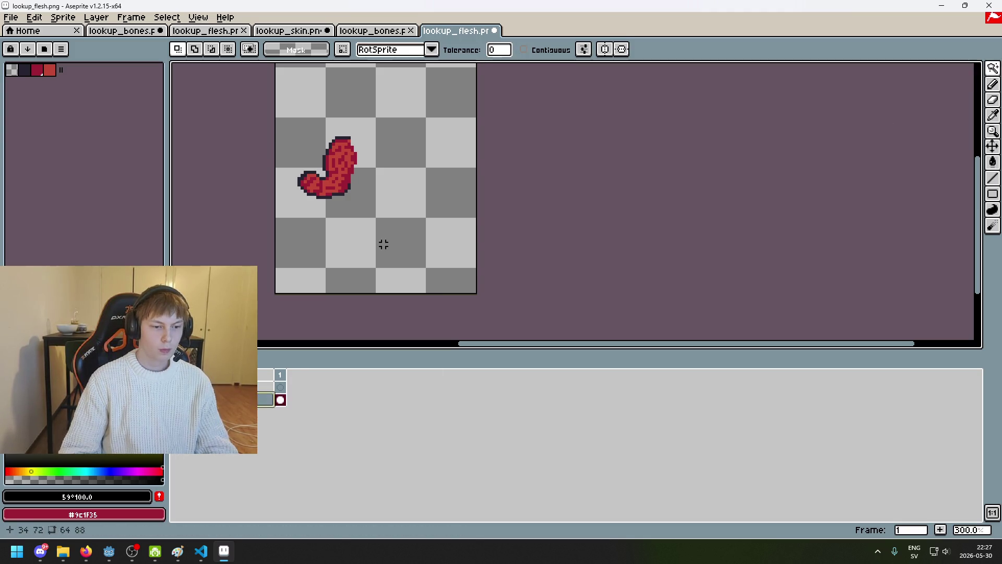
click(382, 242)
click(265, 386)
key(g)
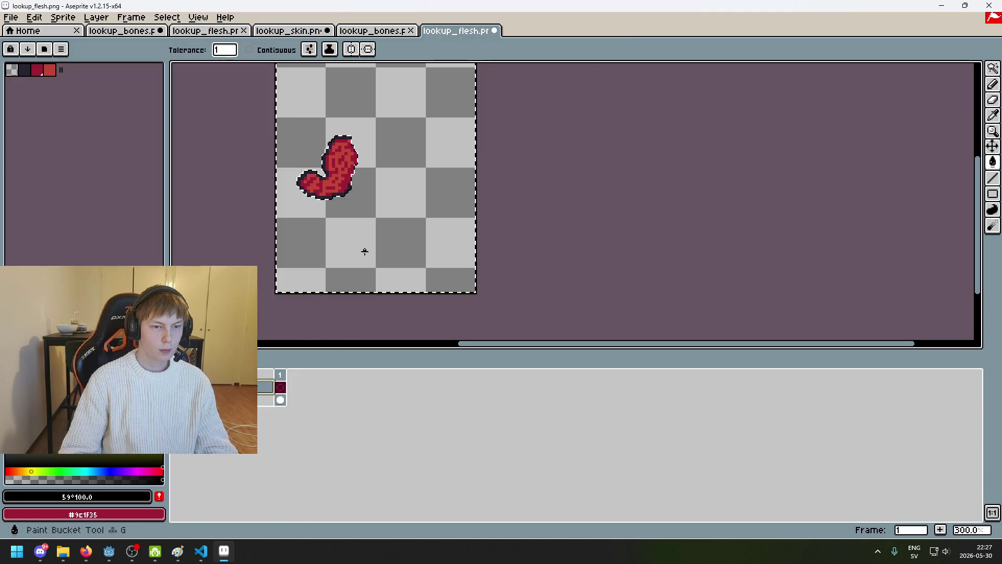
click(364, 251)
key(ctrl+d)
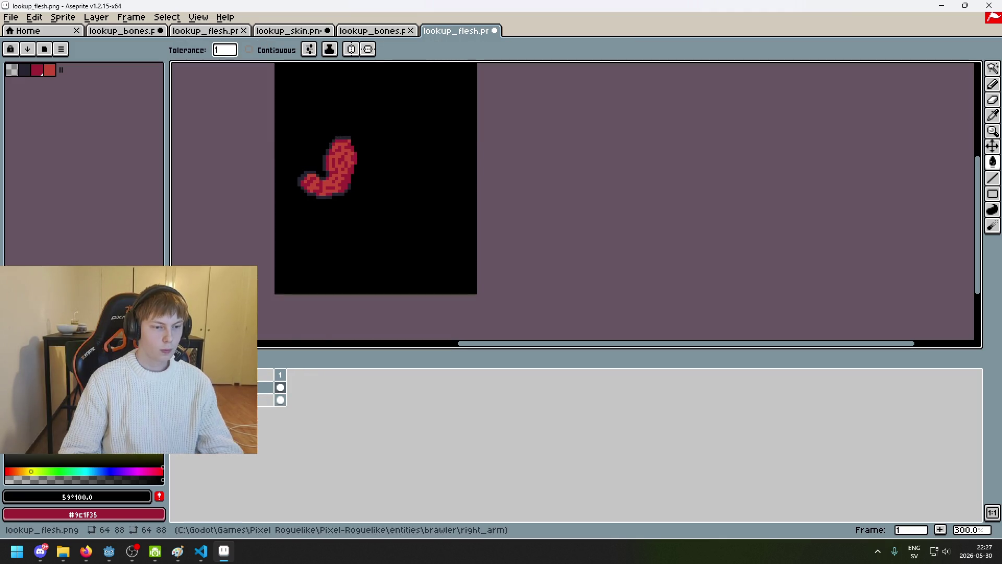
right_click(339, 173)
click(11, 17)
Export the flesh mask as attachment_skin.png into the right_arm folder, accepting the layers warning.
click(58, 93)
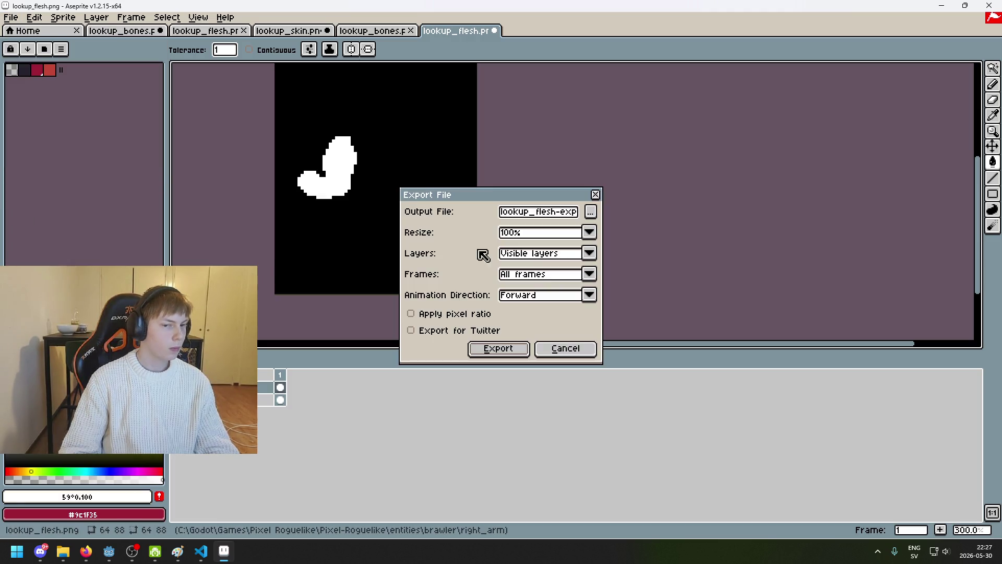
click(591, 211)
click(114, 120)
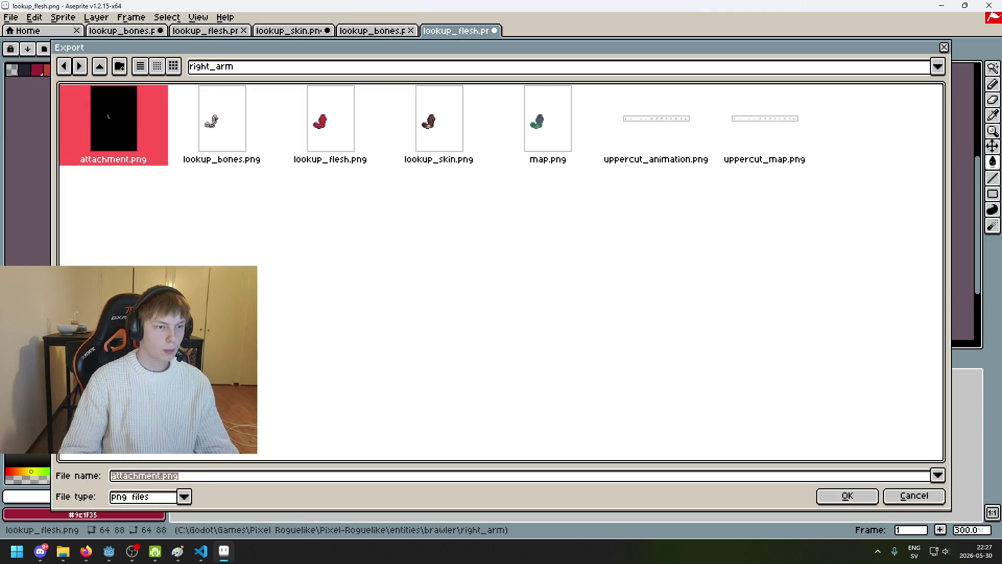
click(157, 476)
text(_s)
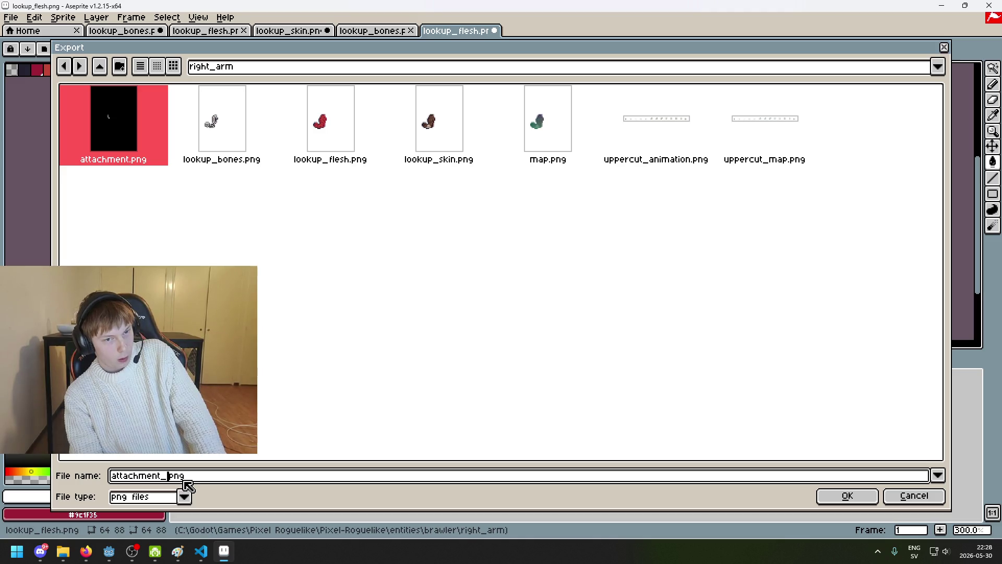
text(kim)
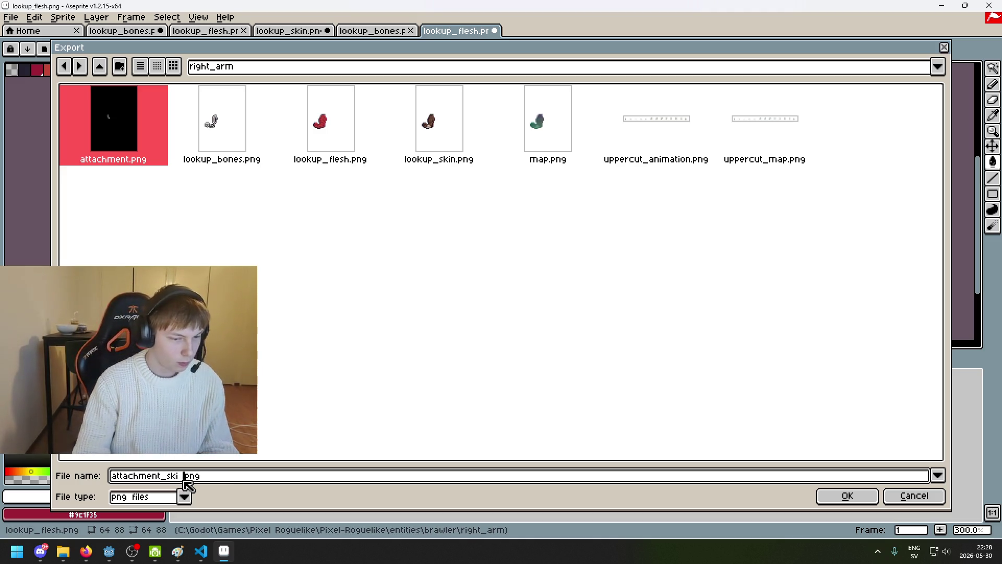
key(BackSpace)
text(n)
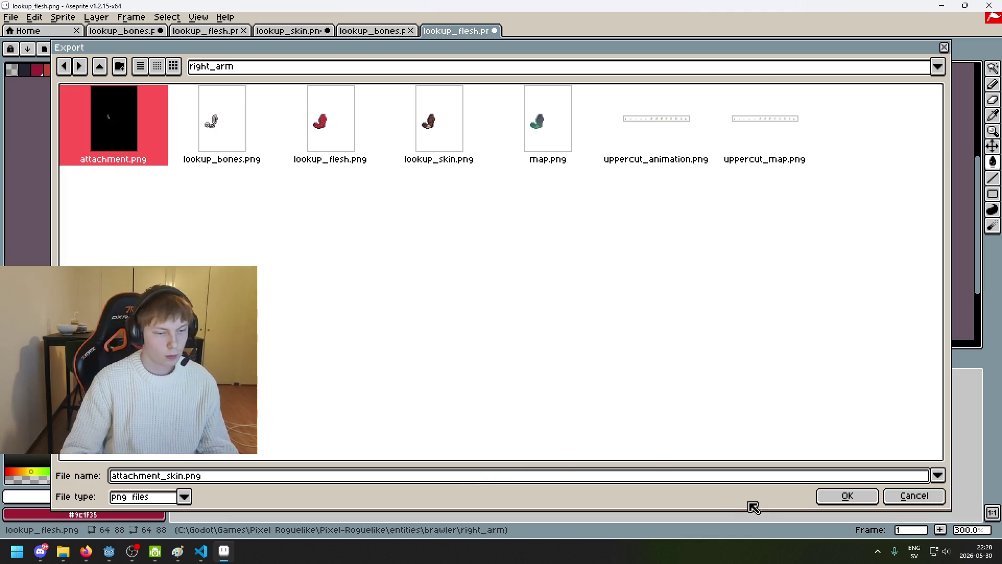
click(818, 497)
click(504, 351)
click(485, 318)
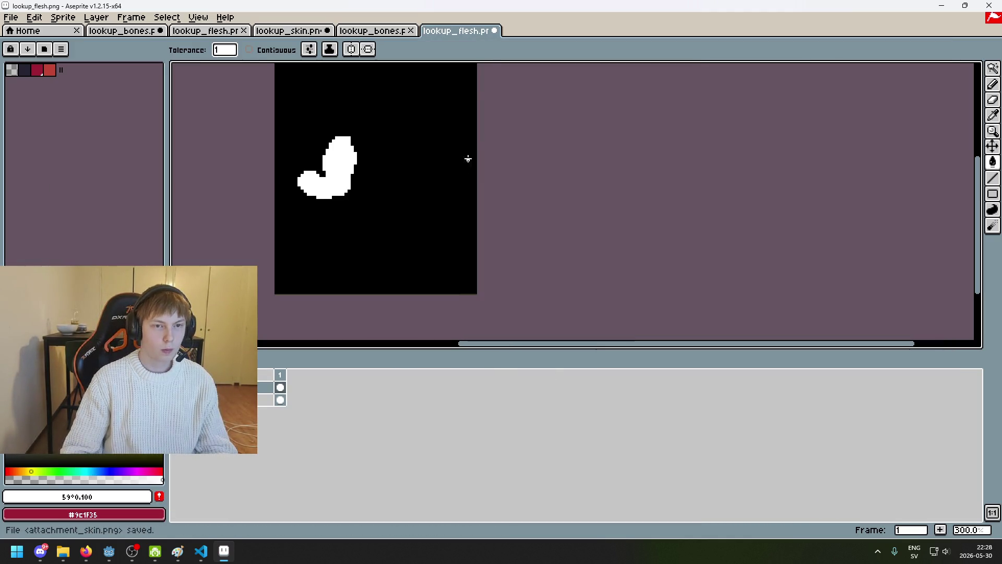
Close lookup_flesh.png, then select the whole bones canvas and fill its transparent background black.
click(495, 33)
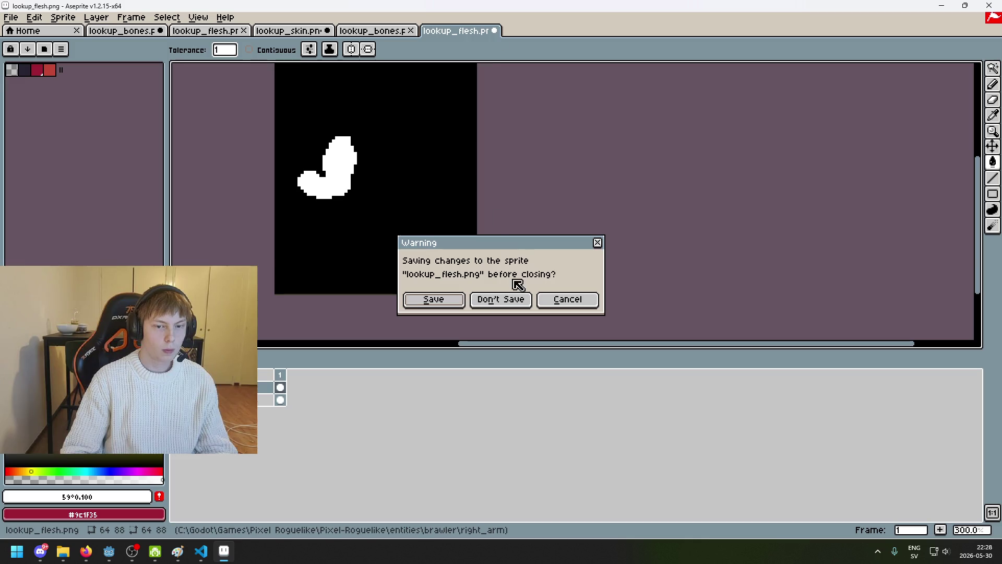
click(517, 295)
scroll(574, 250, up, 2)
key(m)
key(ctrl+a)
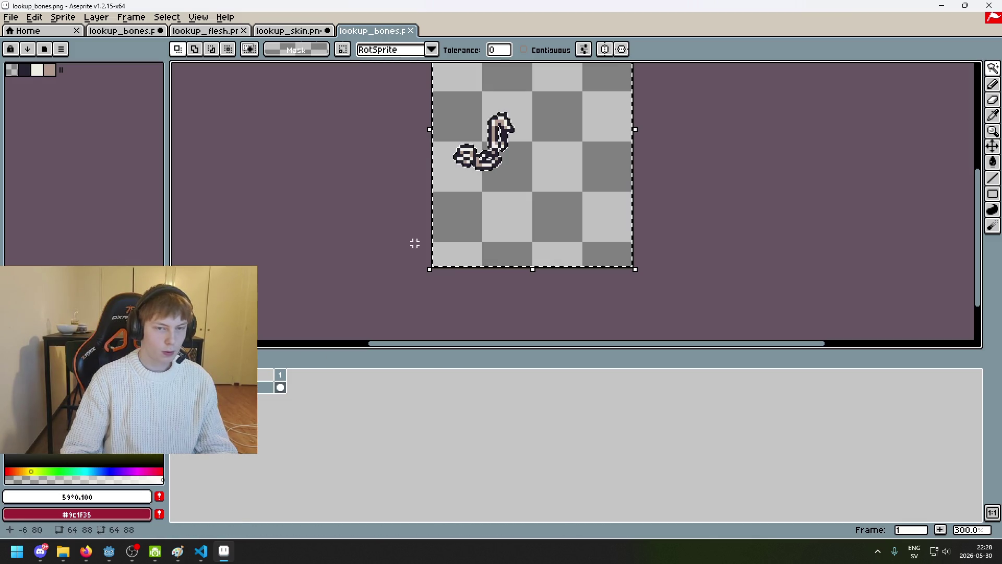
key(g)
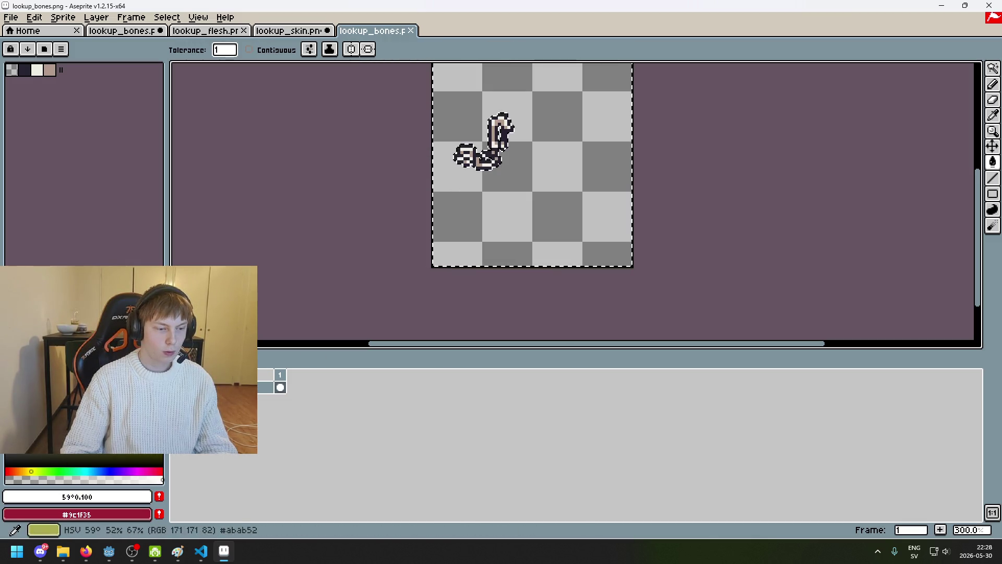
click(615, 209)
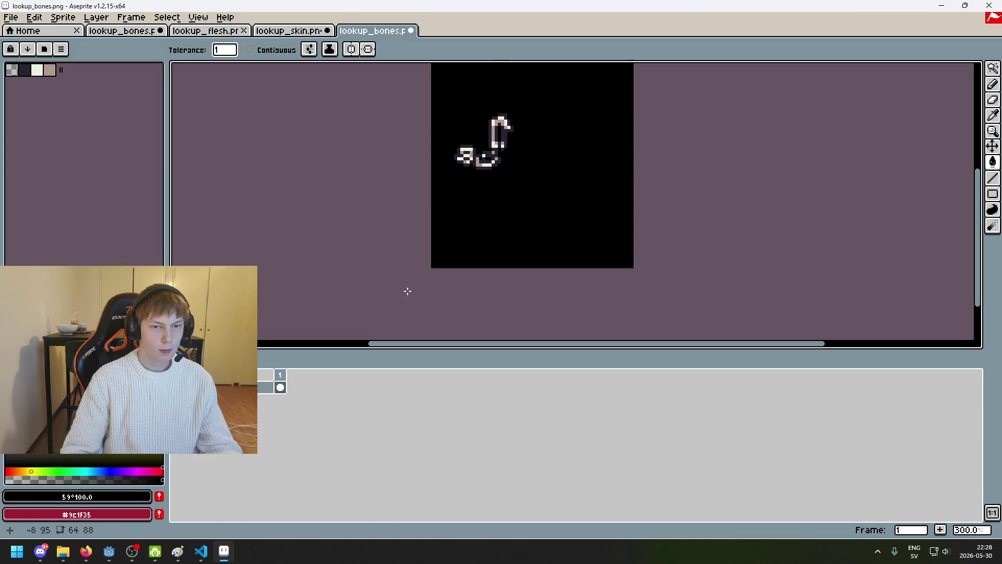
Add a new layer, select the bone shapes and fill them solid white.
key(ctrl+z)
right_click(230, 386)
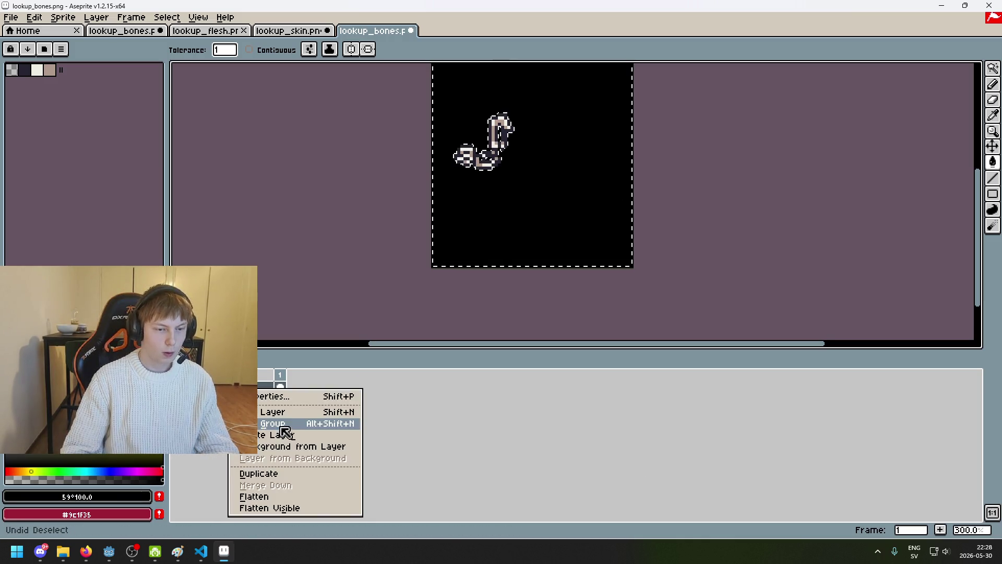
click(252, 425)
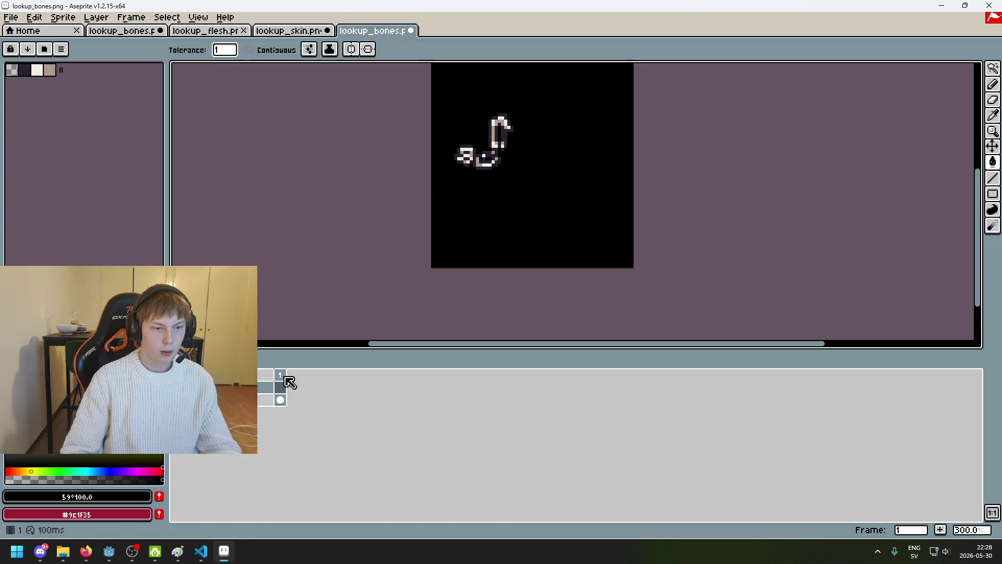
key(v)
key(ctrl+z)
key(w)
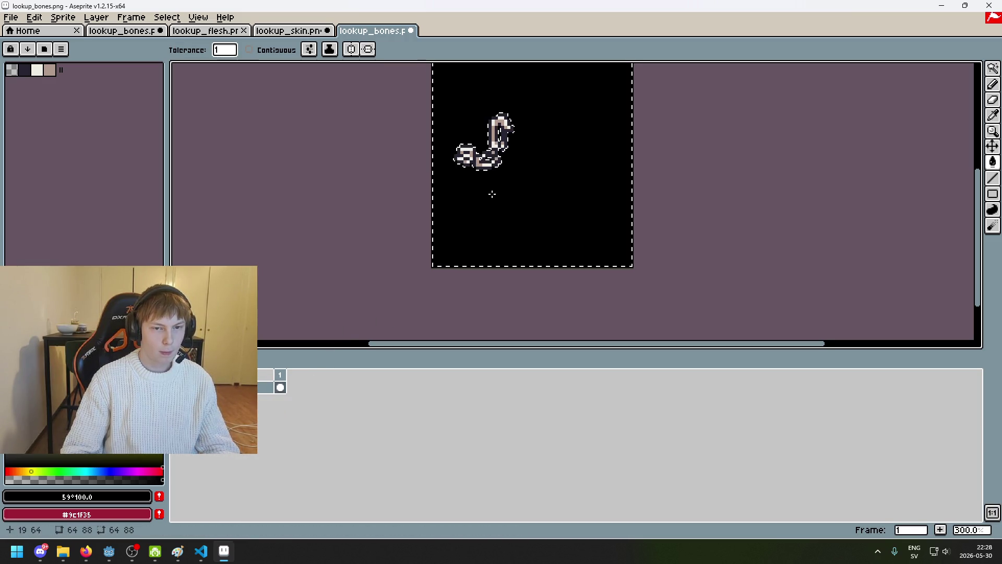
right_click(250, 387)
click(289, 413)
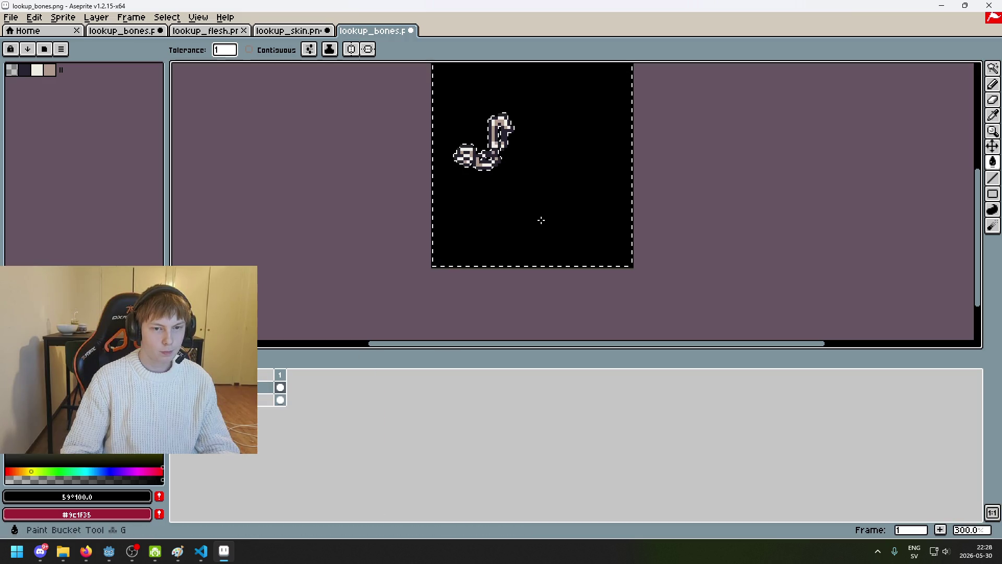
key(ctrl+d)
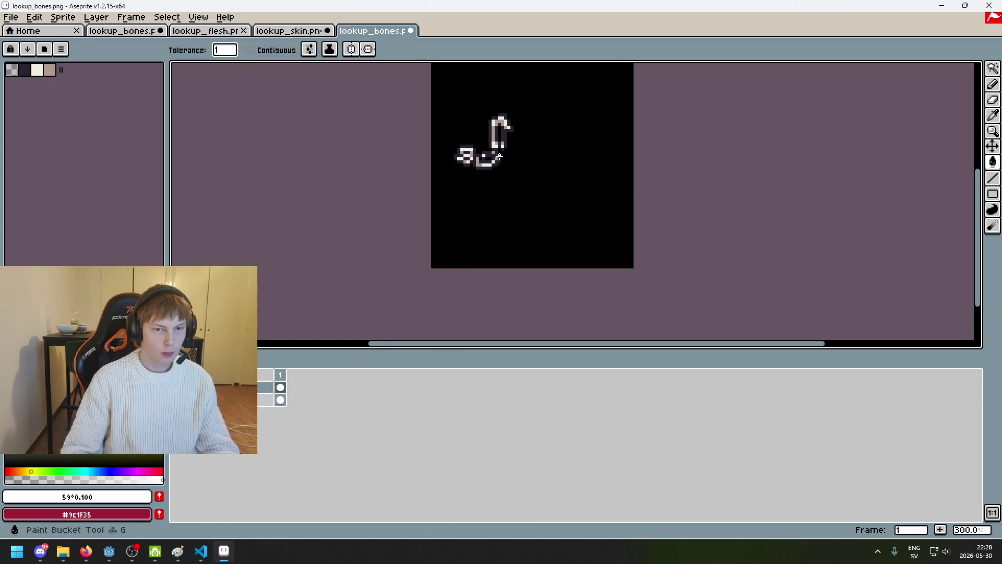
key(f)
key(i)
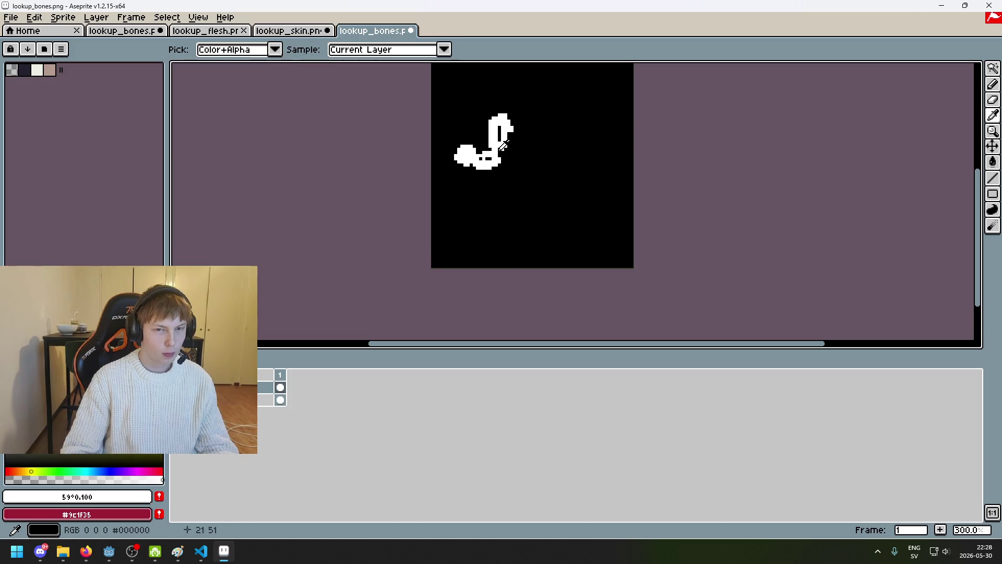
Export the bones mask as attachment_flesh.png into right_arm, accepting the layers warning.
click(10, 17)
click(31, 94)
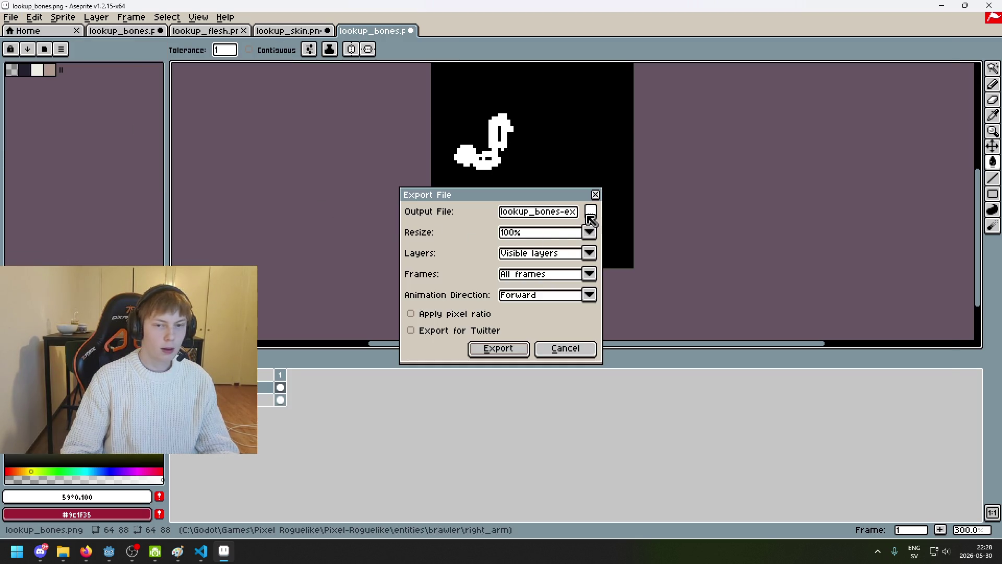
click(591, 214)
click(225, 127)
click(153, 475)
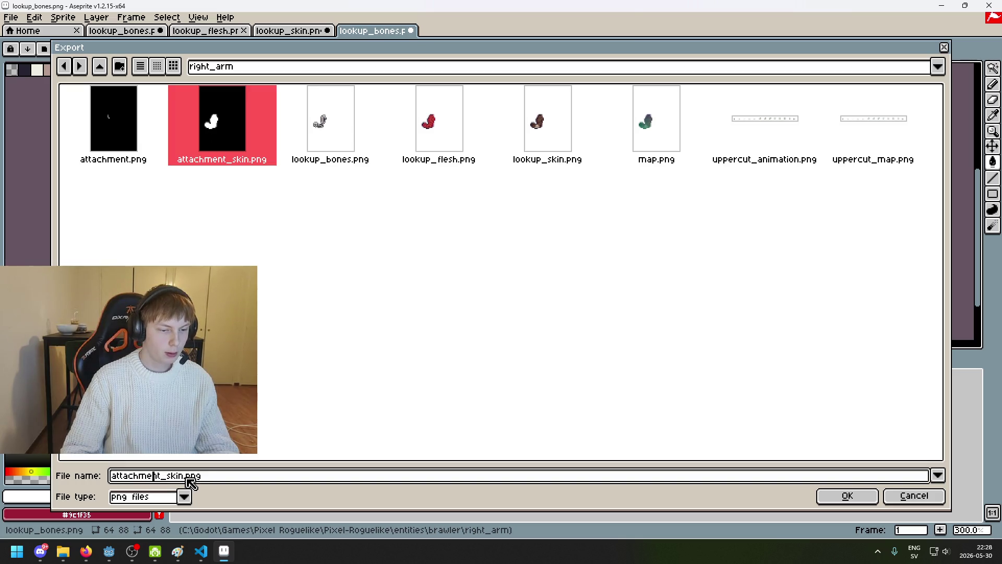
key(Delete)
key(Delete)
key(BackSpace)
key(BackSpace)
key(BackSpace)
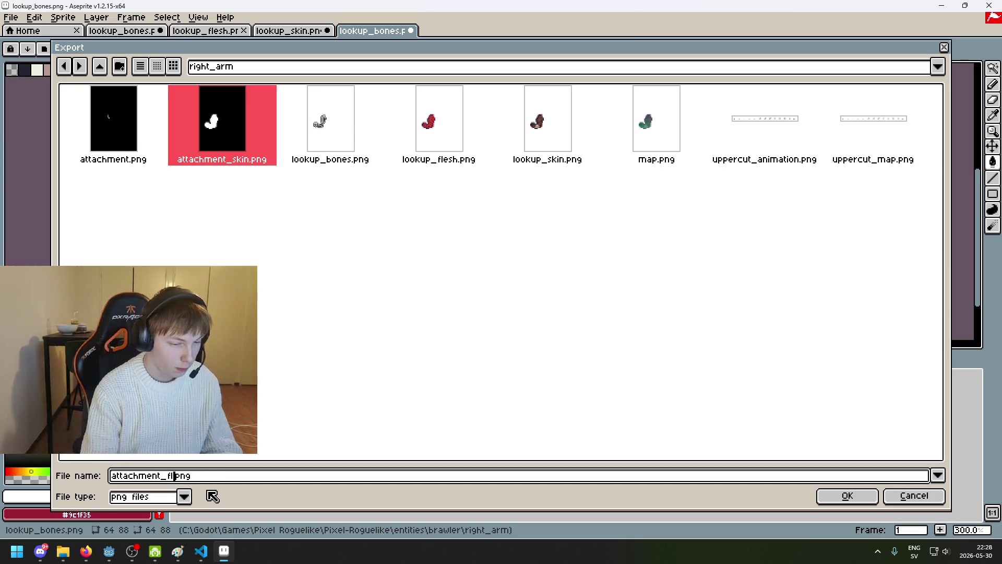
click(835, 496)
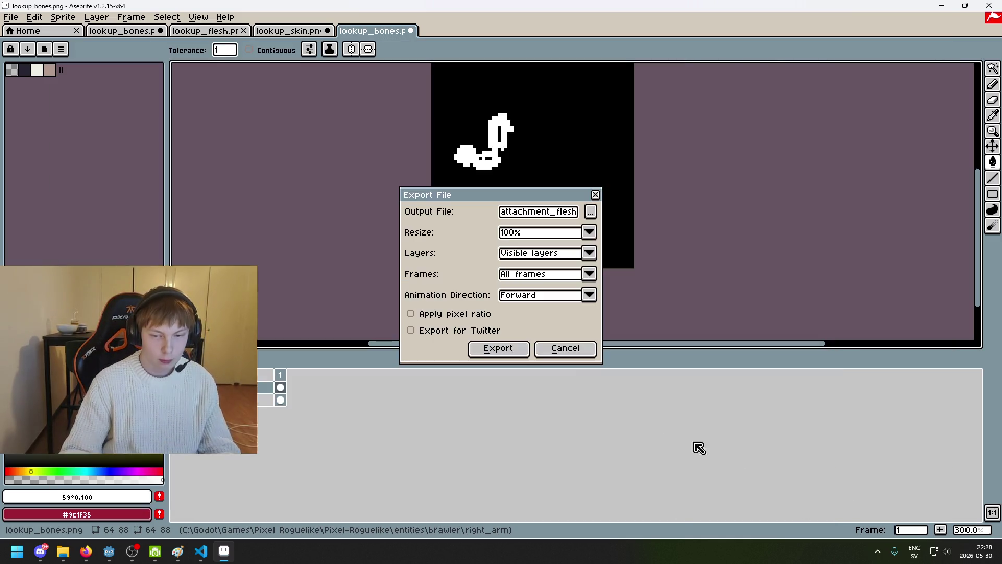
click(516, 346)
click(467, 319)
Return to the Godot brawler scene and clear the current node selection.
mouse_move(108, 551)
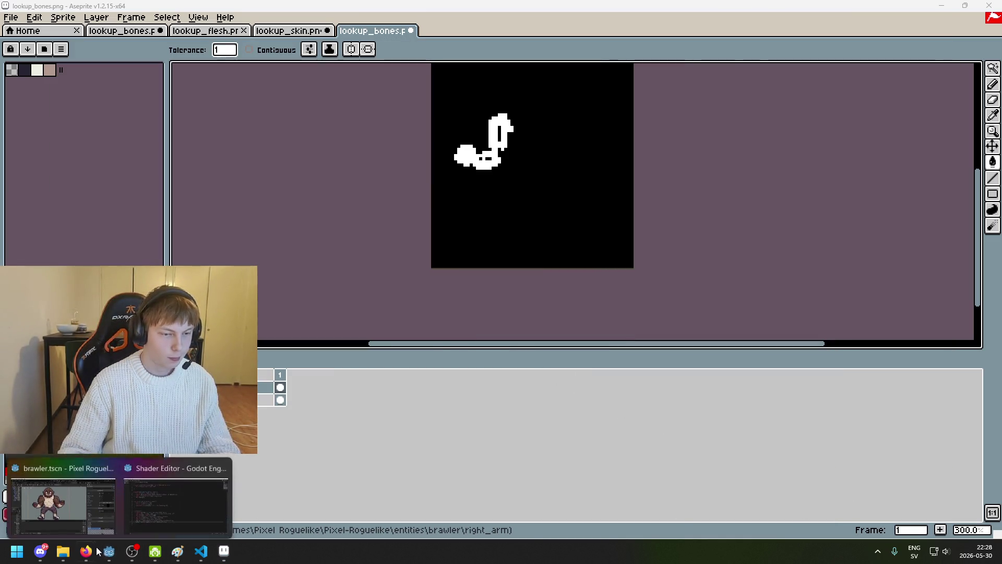
click(68, 477)
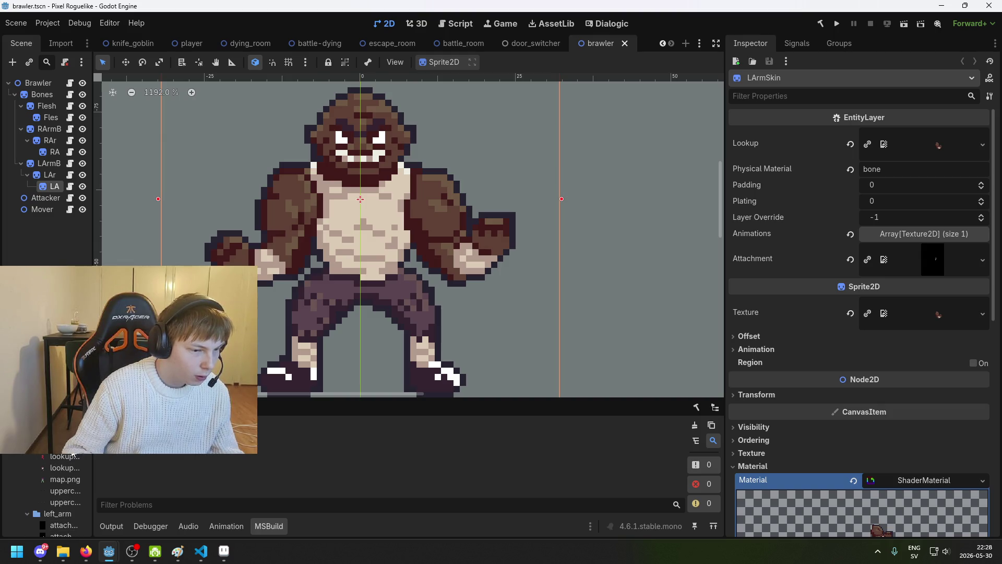
scroll(47, 495, down, 5)
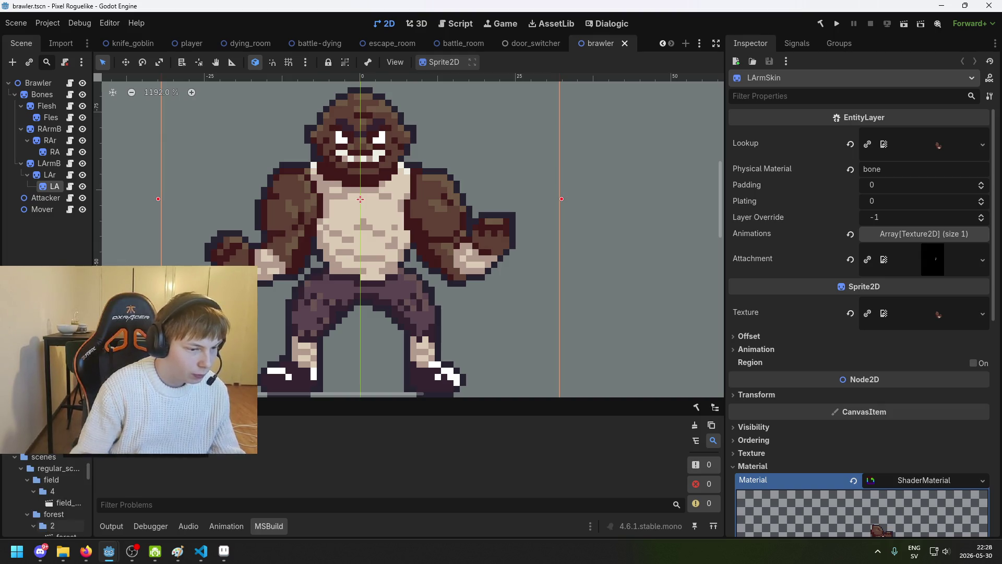
scroll(47, 496, down, 5)
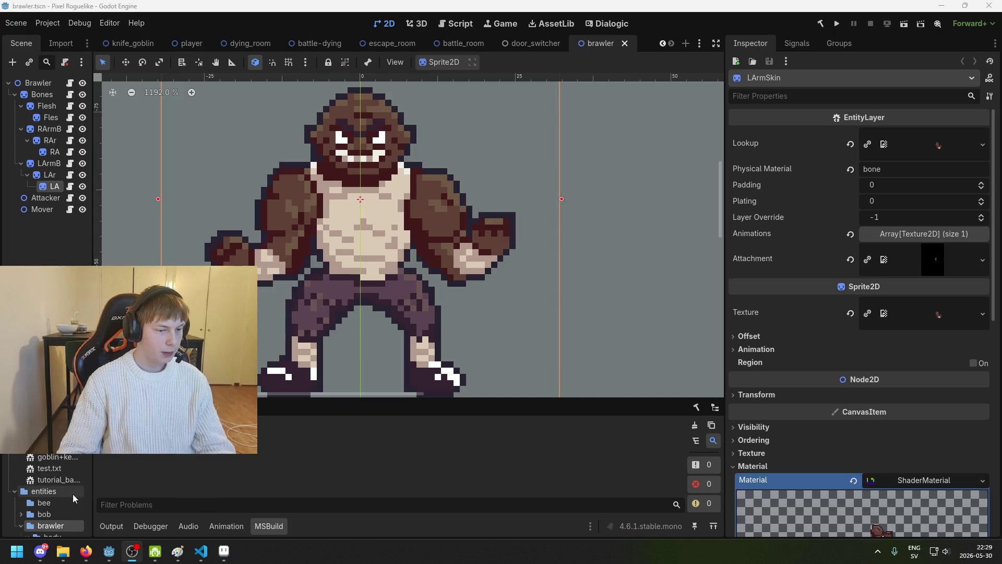
click(61, 232)
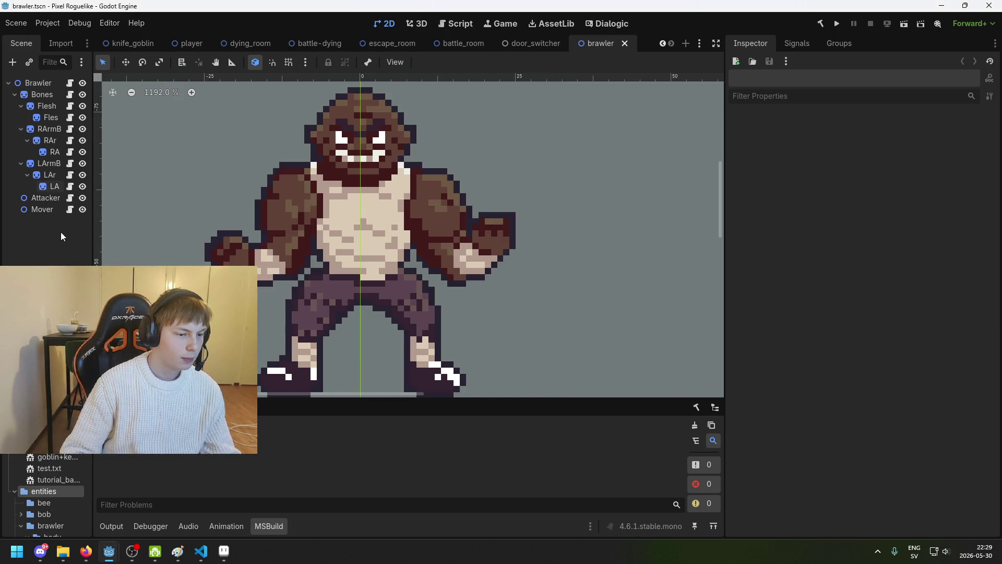
Scroll the FileSystem to brawler/right_arm and refocus the editor so the textures reimport.
scroll(77, 459, up, 3)
scroll(55, 466, down, 3)
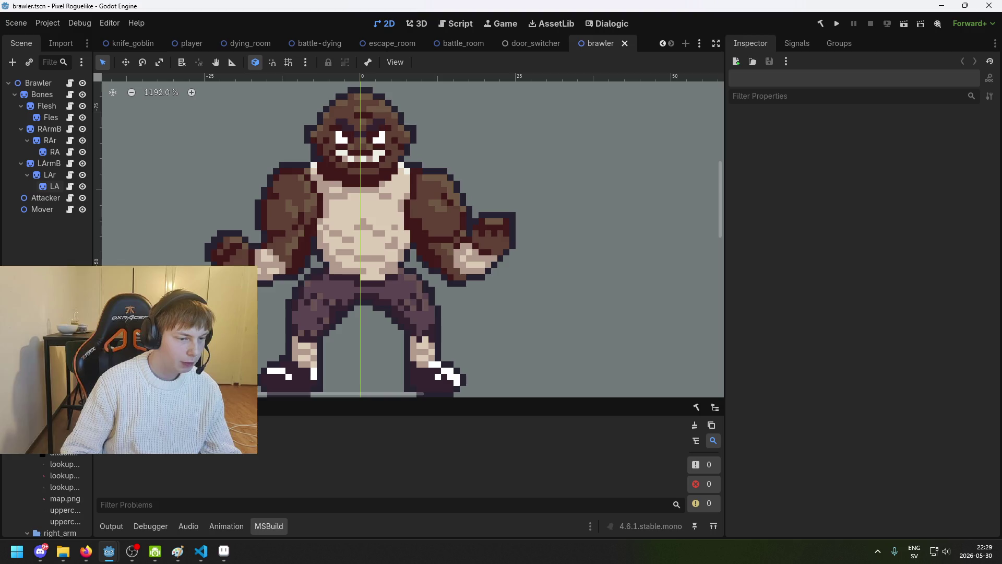
mouse_move(58, 452)
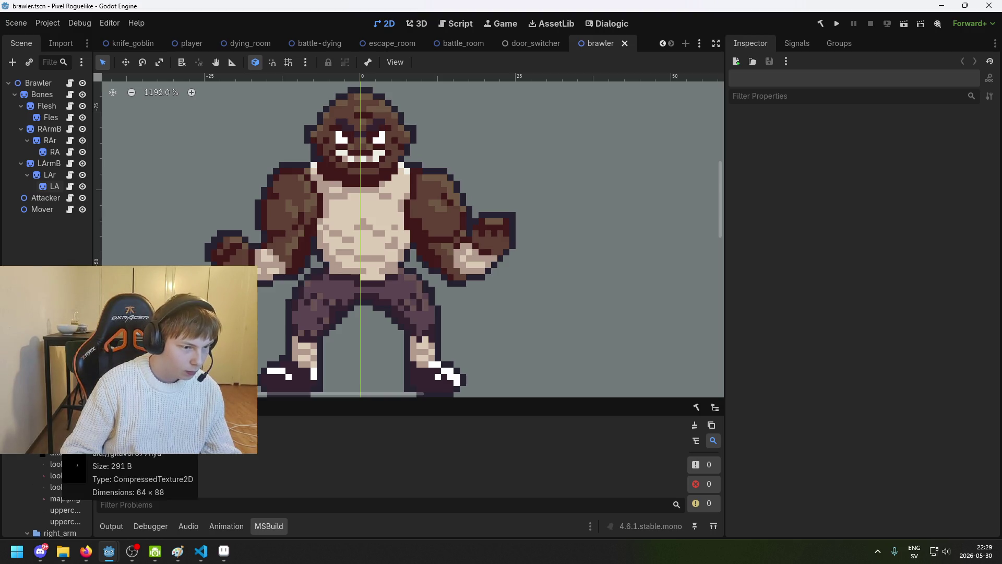
scroll(58, 452, down, 3)
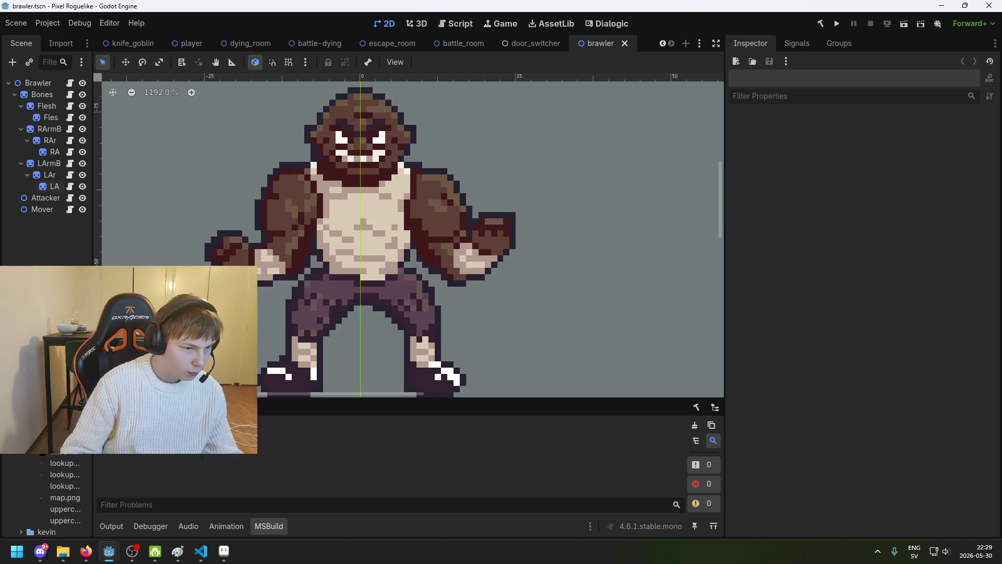
click(142, 472)
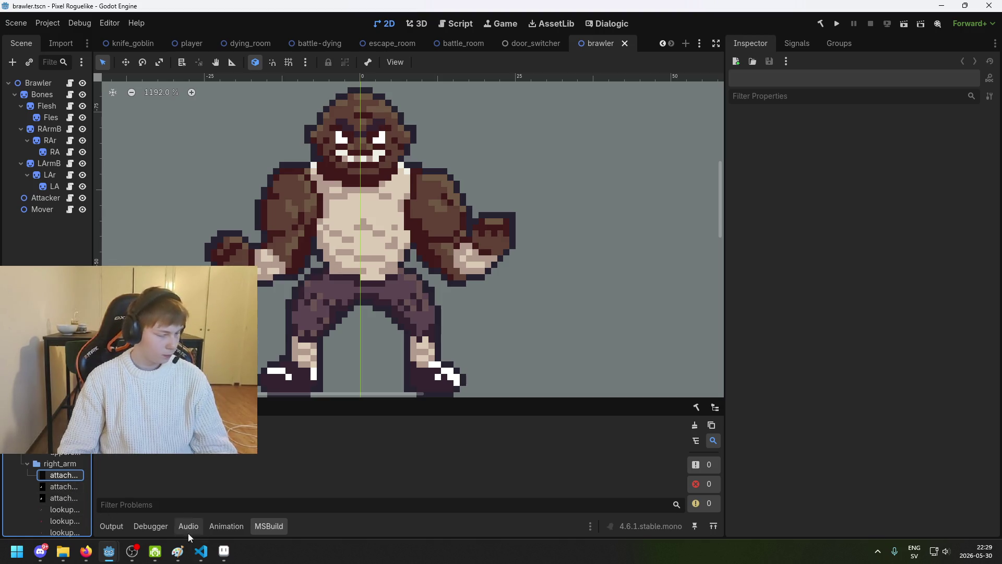
click(85, 551)
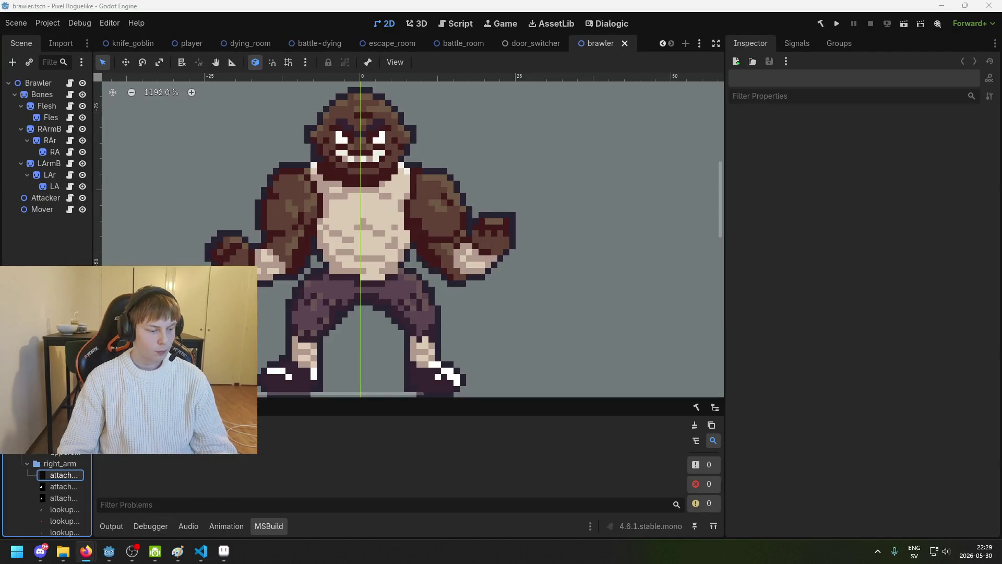
Close the right-arm lookup_bones.png in Aseprite without saving its changes.
click(223, 550)
key(ctrl+s)
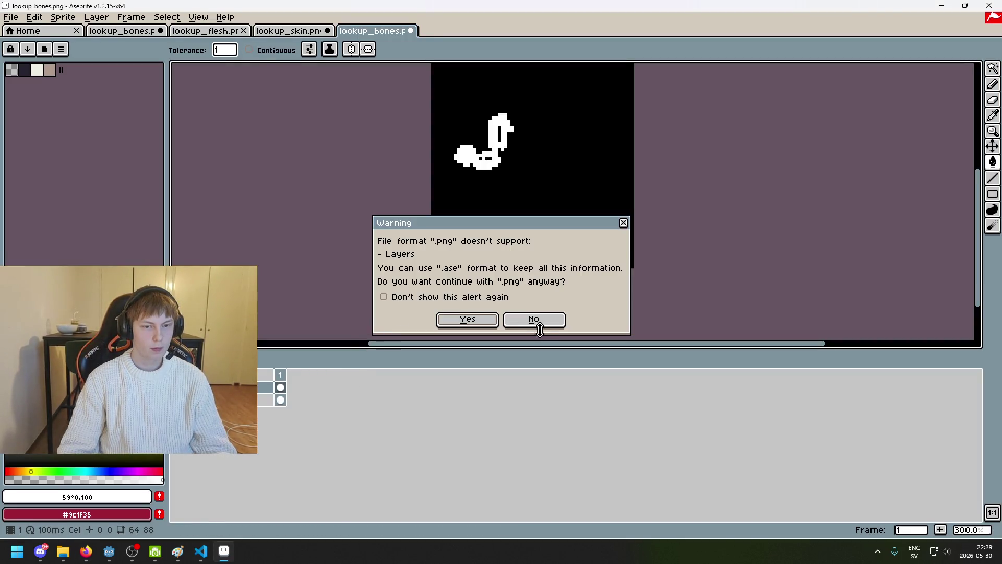
click(548, 326)
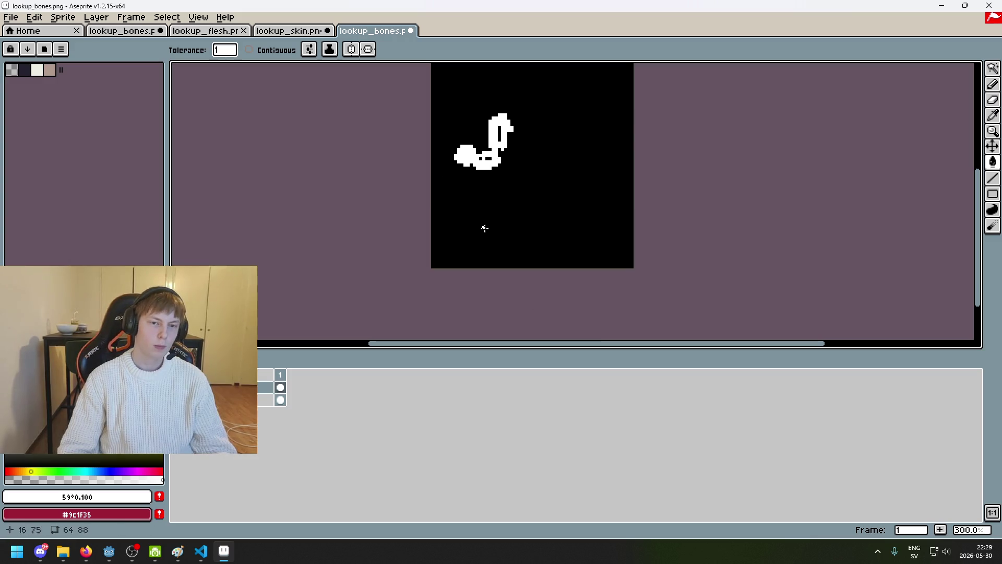
click(411, 30)
click(504, 298)
Open lookup_flesh.png and lookup_bones.png from the brawler/body folder.
click(10, 17)
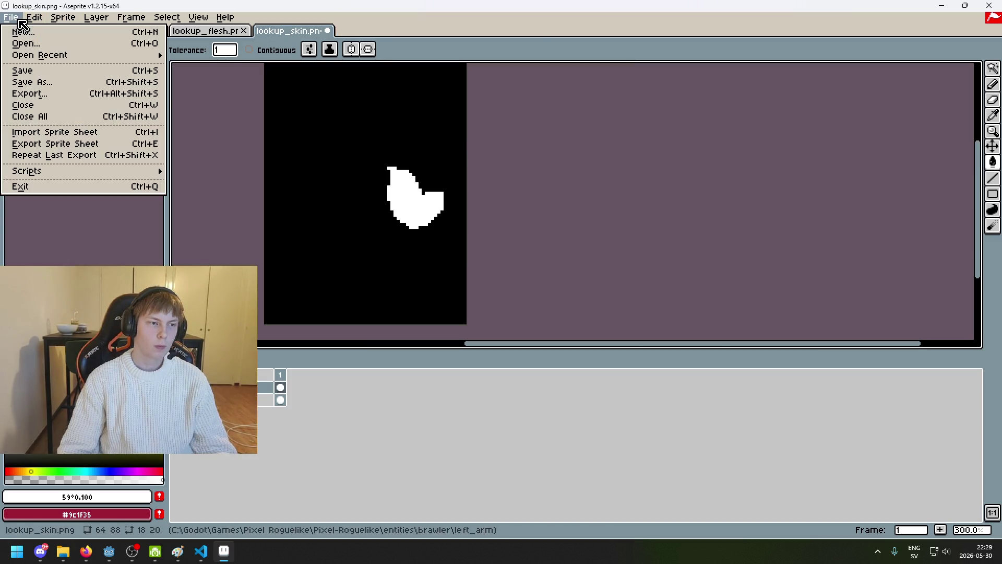
click(34, 38)
click(310, 67)
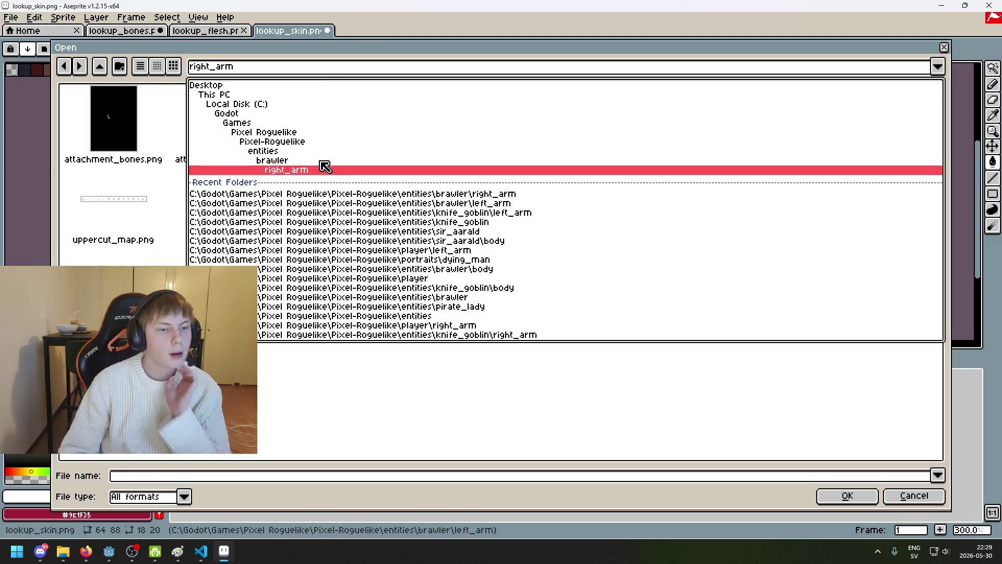
click(324, 161)
double_click(117, 130)
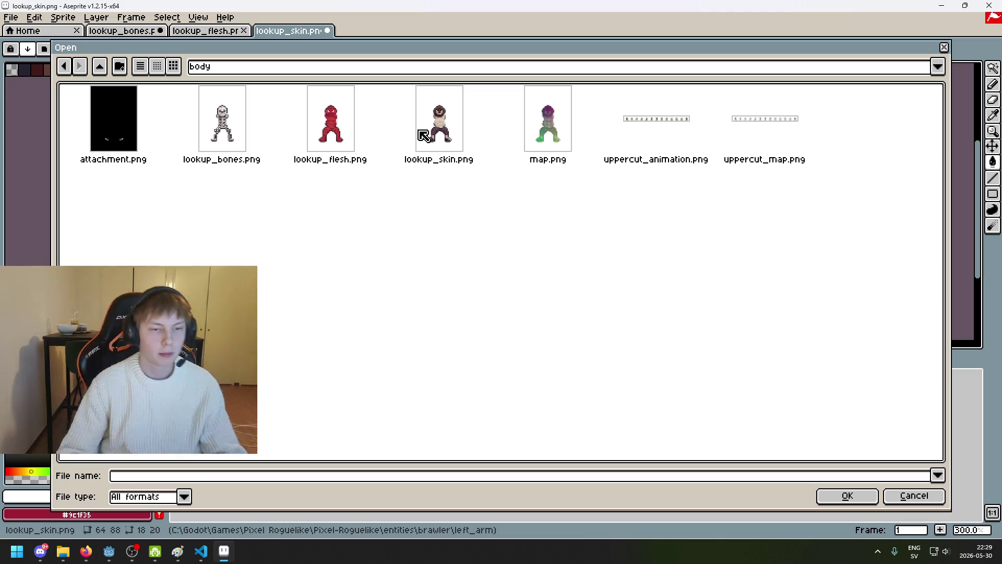
click(346, 121)
ctrl+click(227, 128)
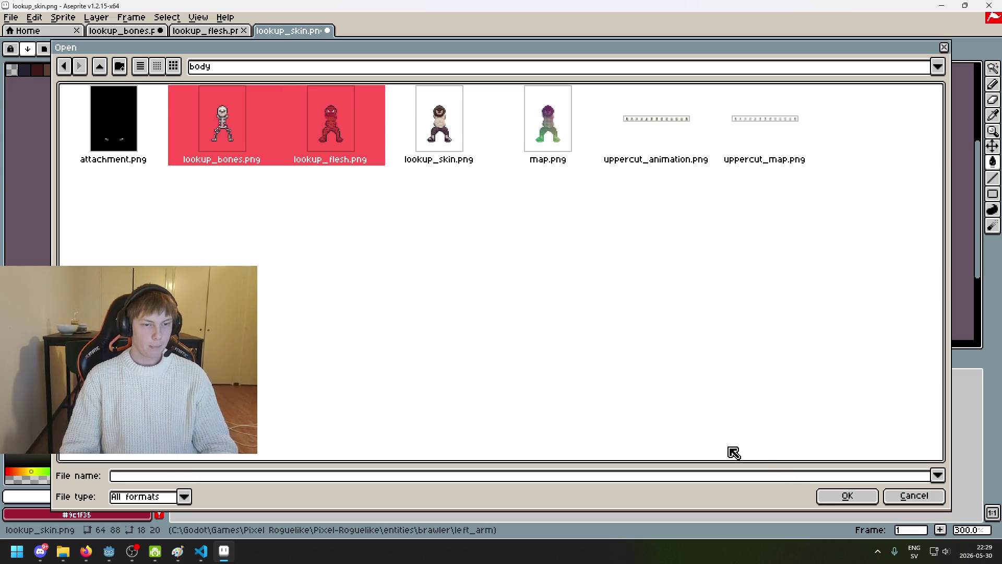
click(848, 497)
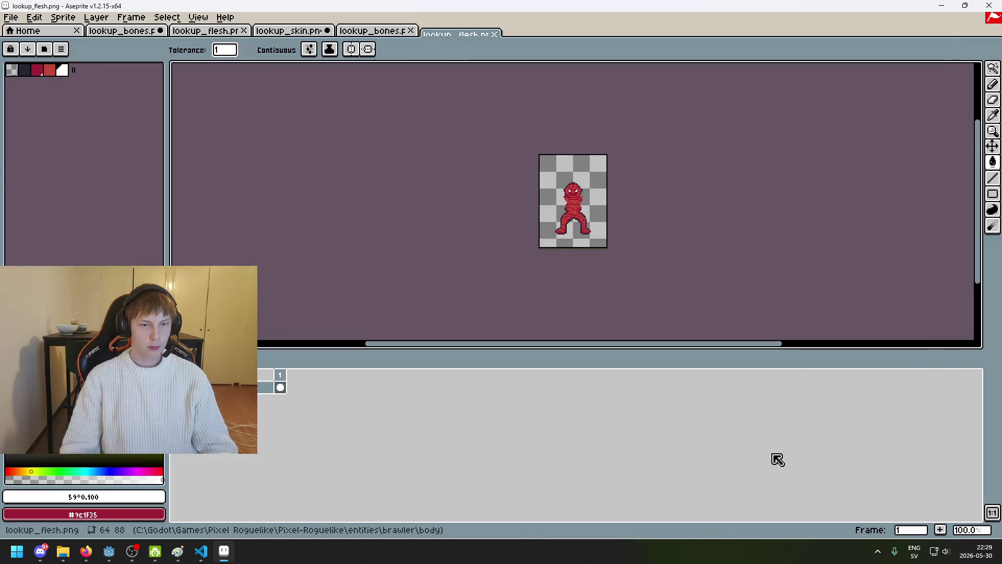
Add a new layer and select only the flesh sprite's painted pixels.
scroll(608, 240, up, 3)
drag(609, 238, 571, 298)
click(994, 73)
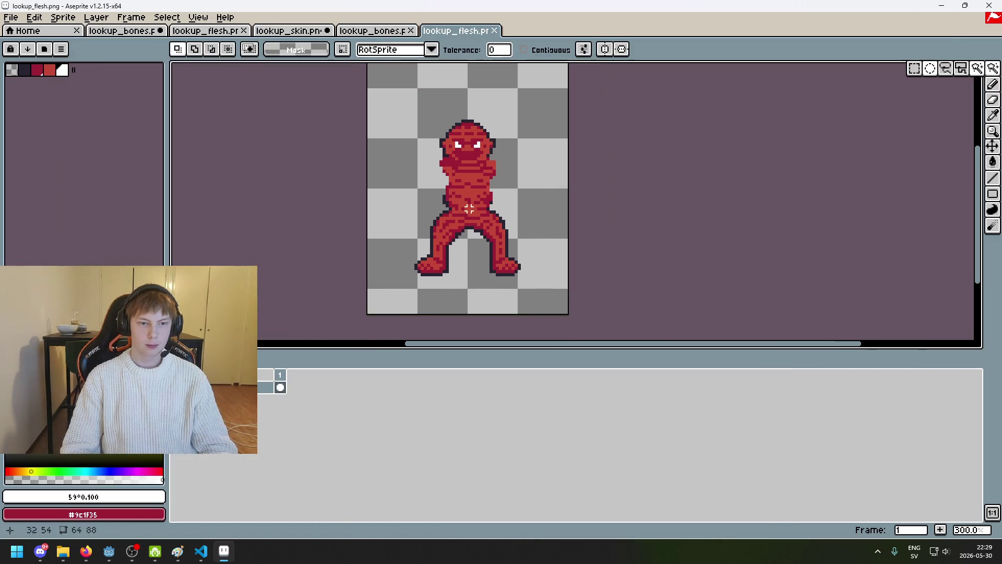
key(ctrl+a)
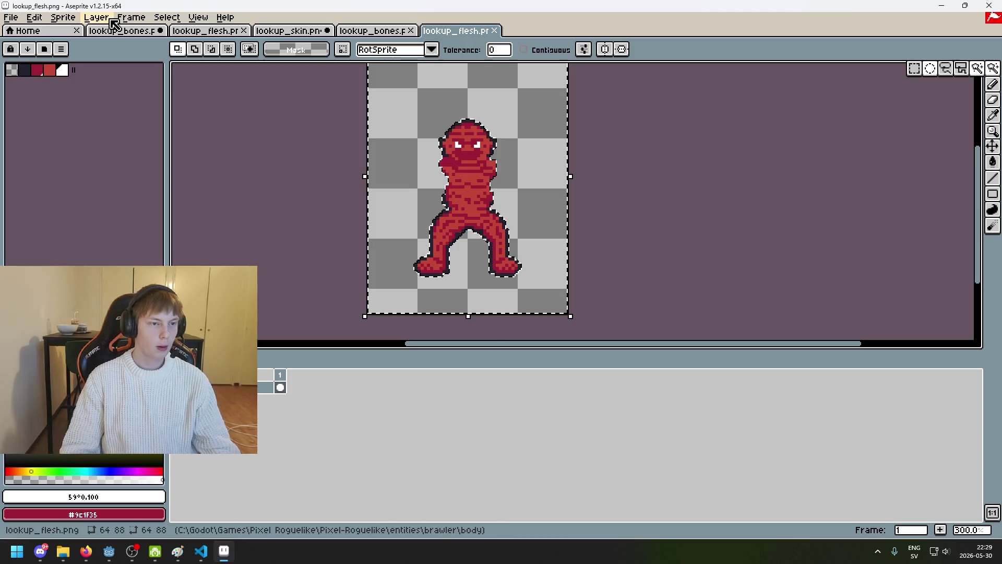
right_click(237, 387)
click(272, 431)
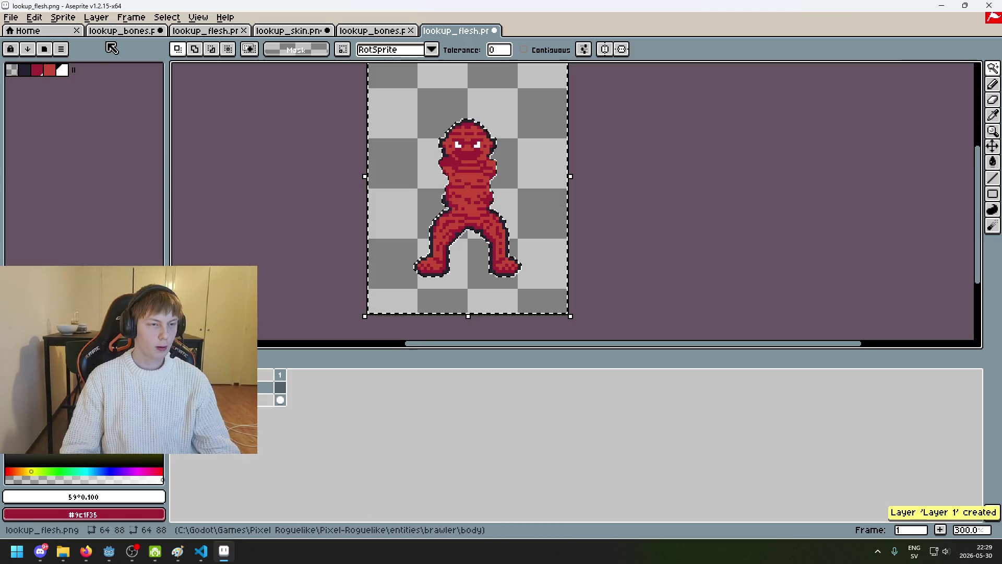
click(131, 17)
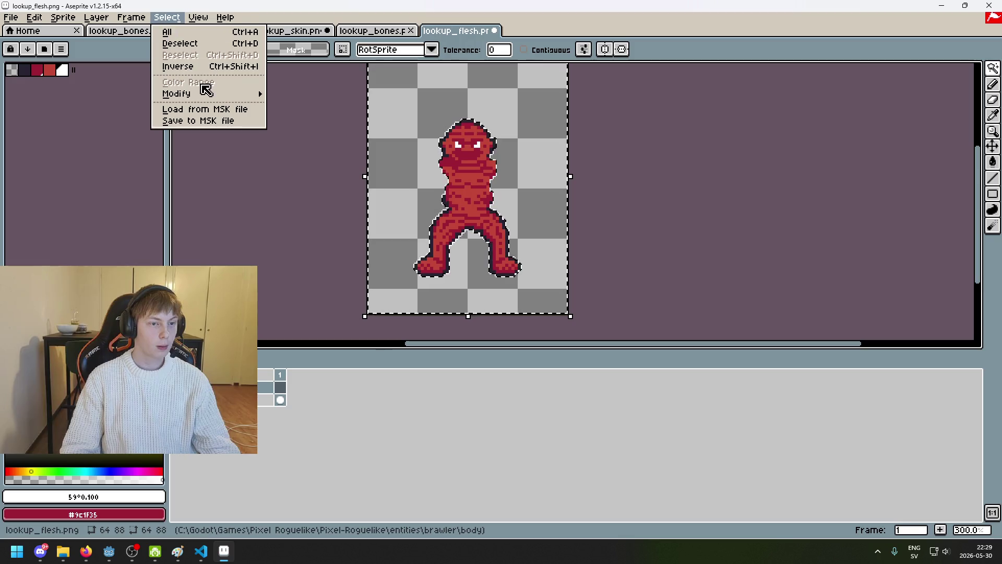
click(204, 92)
Fill the selected flesh shape white and the transparent background black.
click(61, 70)
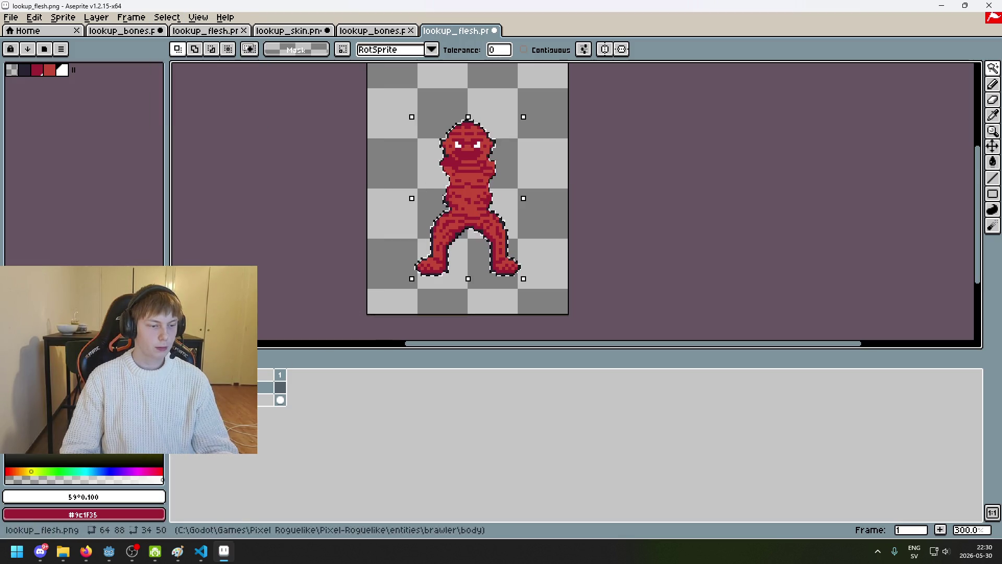
key(g)
click(465, 185)
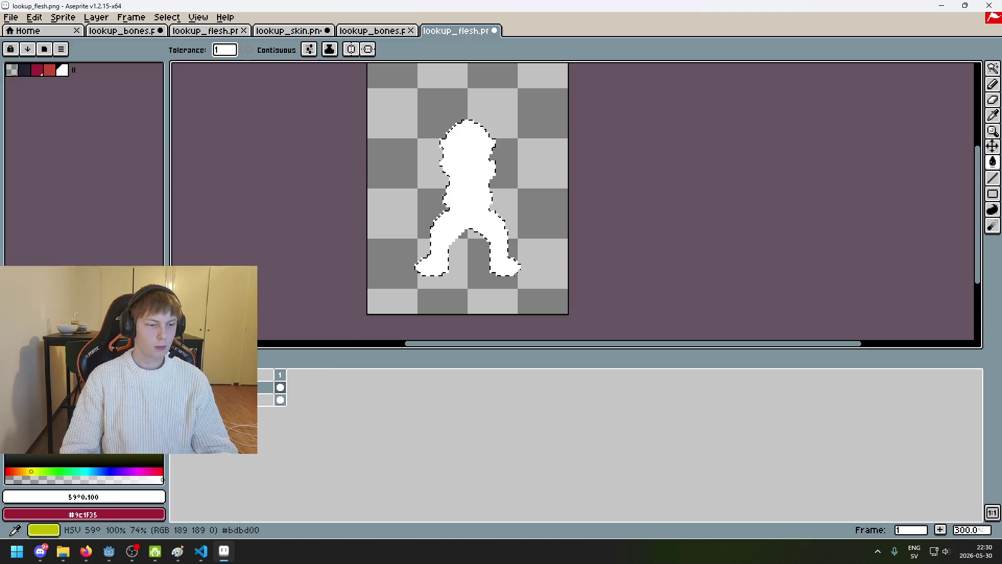
click(31, 459)
key(ctrl+d)
click(402, 182)
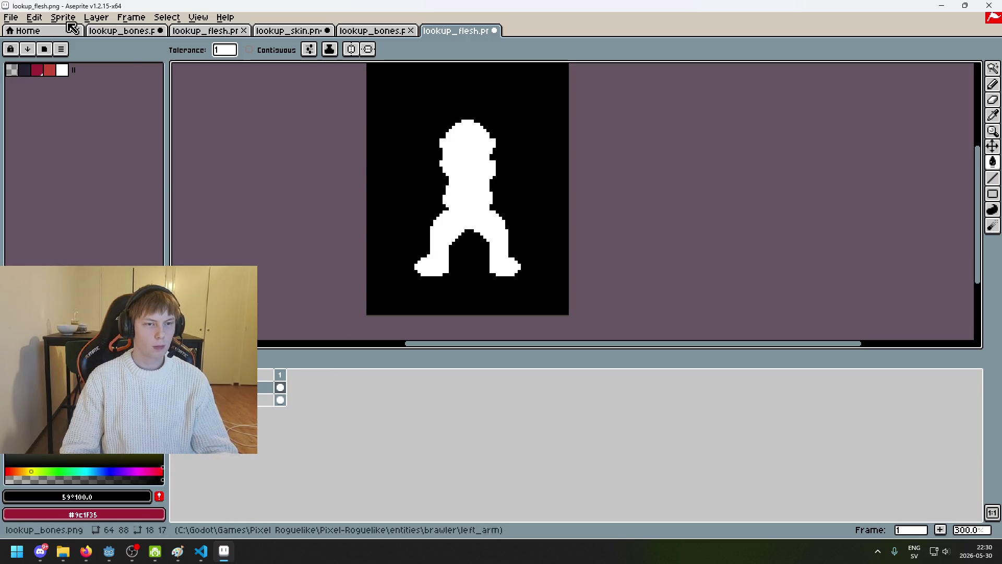
Export the flesh mask as attachment_skin.png in the body folder as a flat PNG.
click(10, 17)
click(86, 94)
click(590, 212)
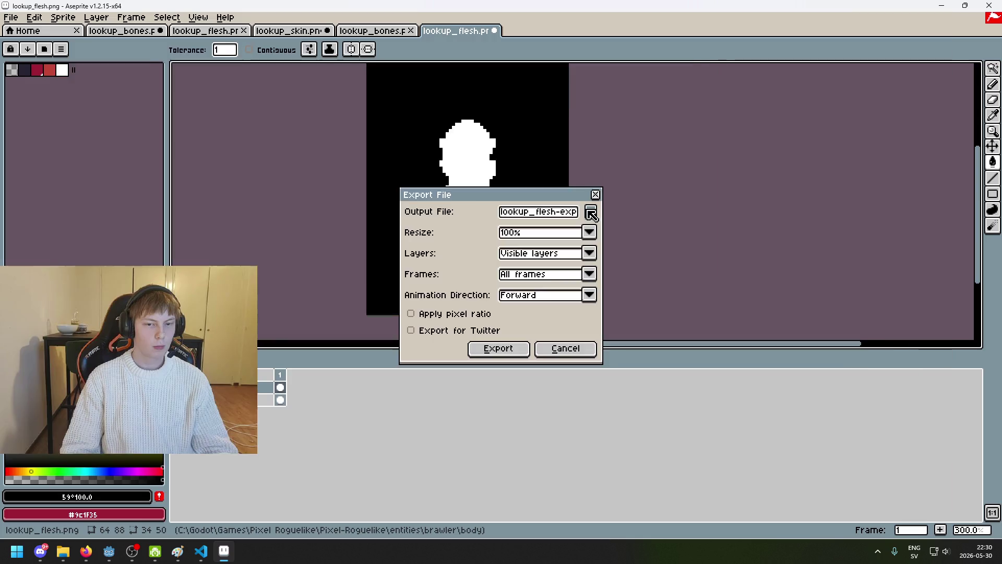
click(112, 154)
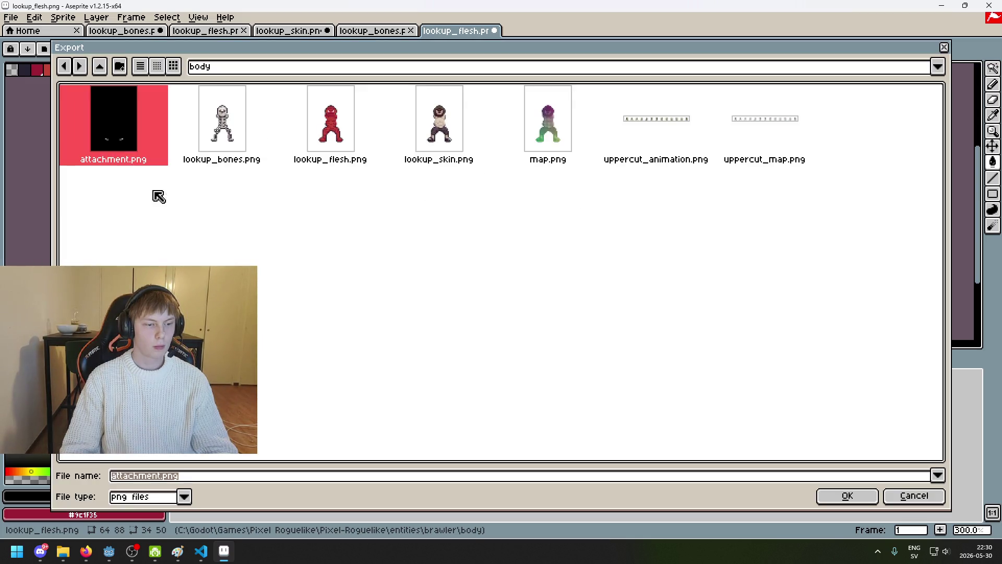
click(161, 476)
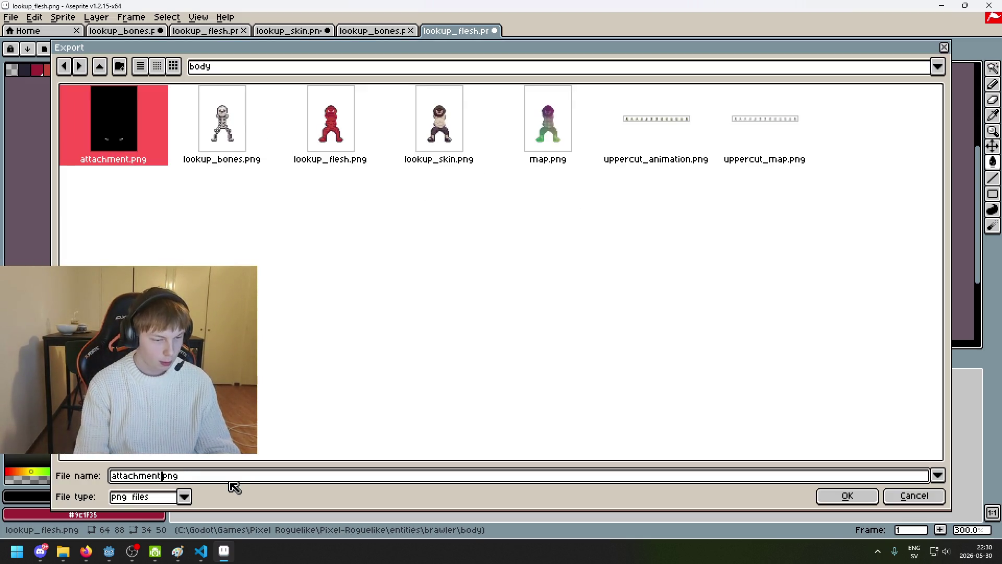
text(_sk)
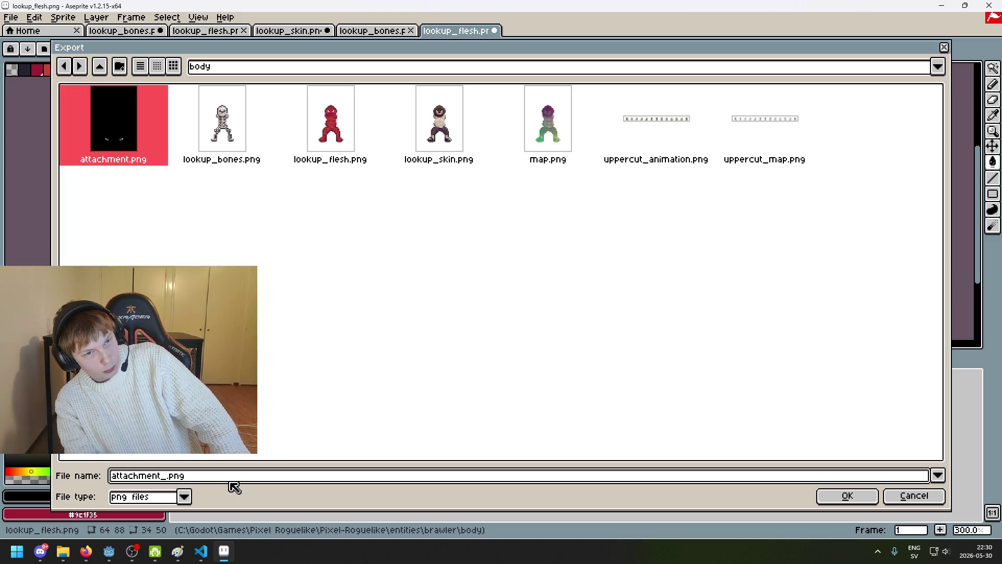
text(in)
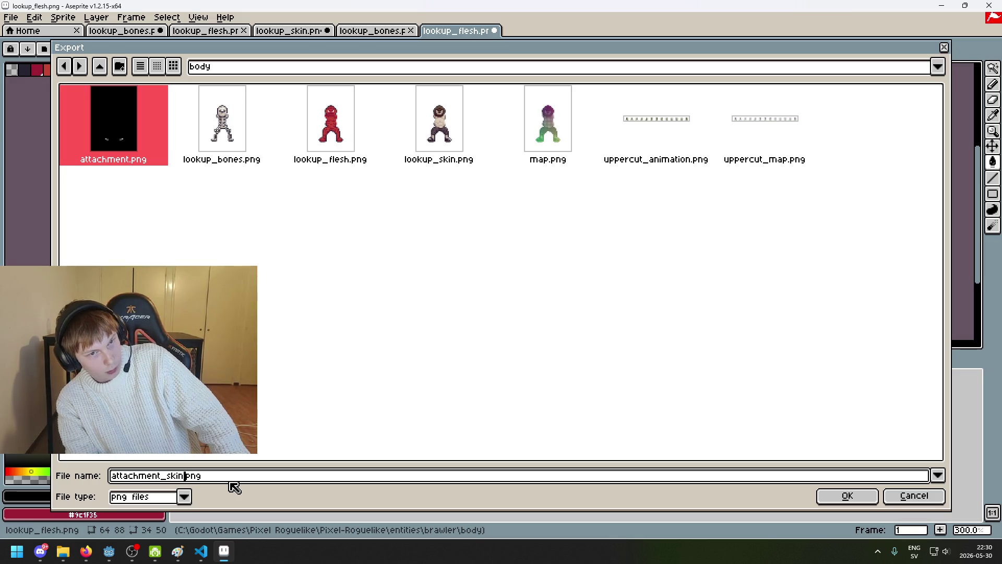
key(Return)
key(Return)
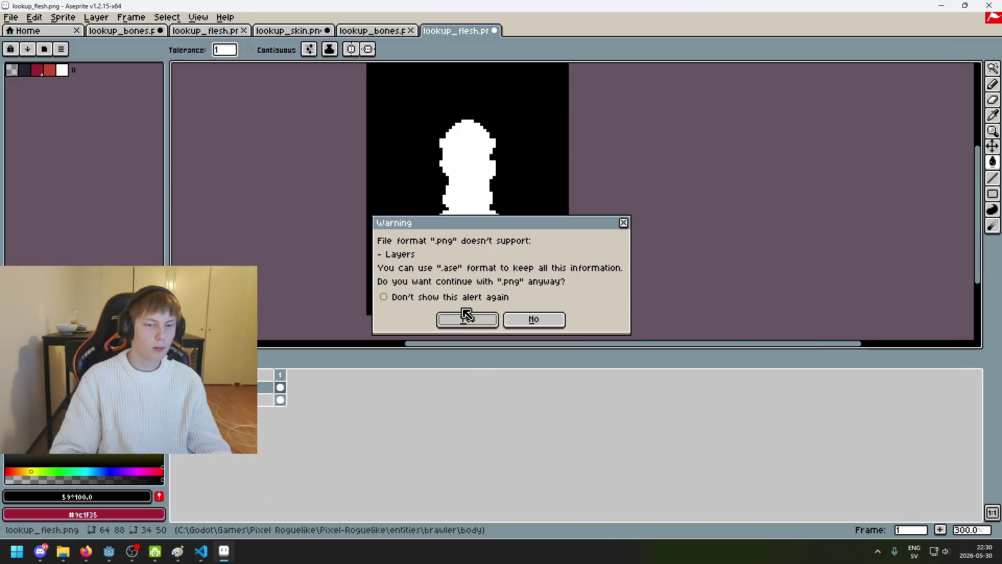
click(466, 314)
Close lookup_flesh.png without saving.
click(495, 30)
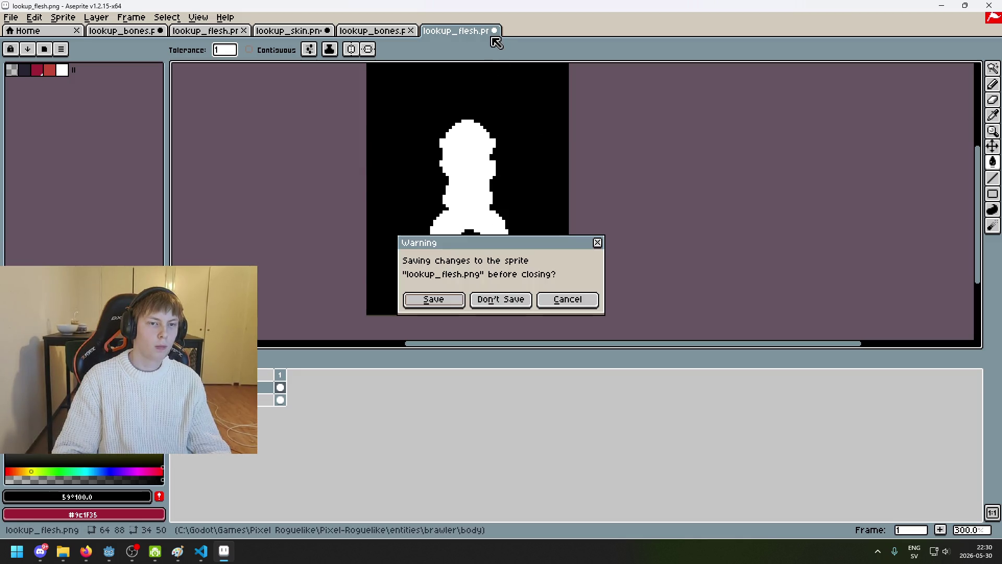
click(516, 300)
click(993, 72)
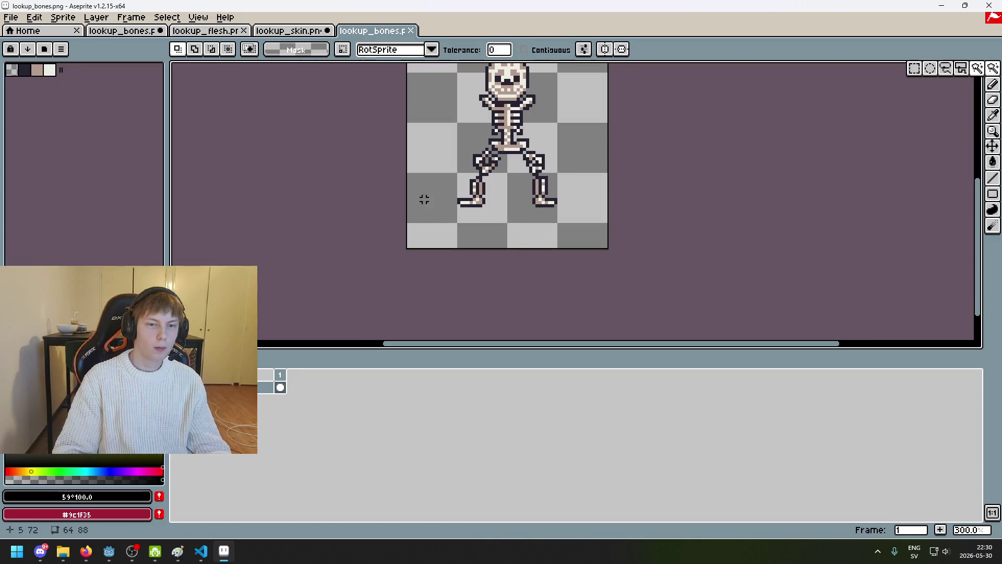
Add a new layer and select just the skeleton by inverting a magic-wand background selection.
right_click(232, 387)
click(268, 408)
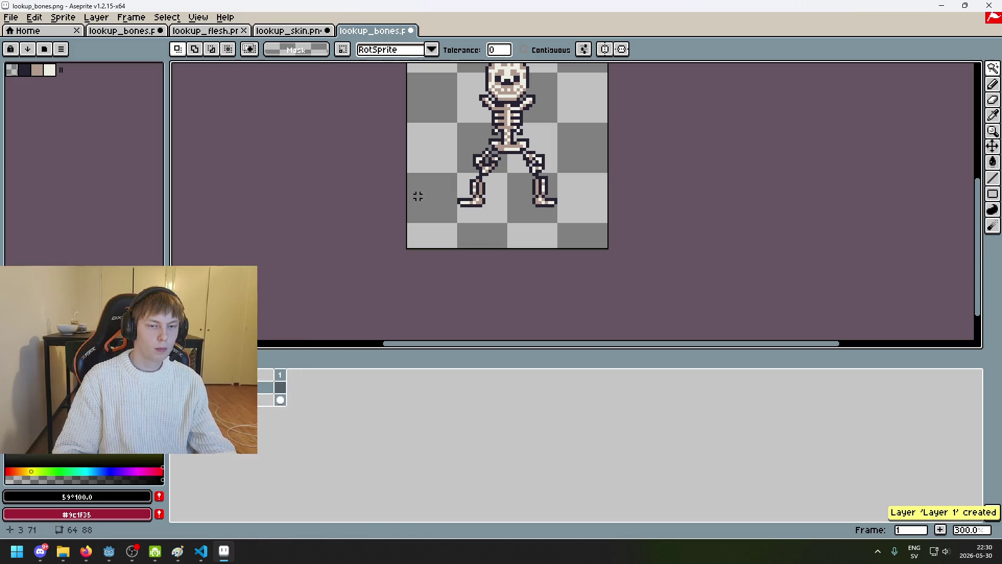
click(269, 399)
click(430, 188)
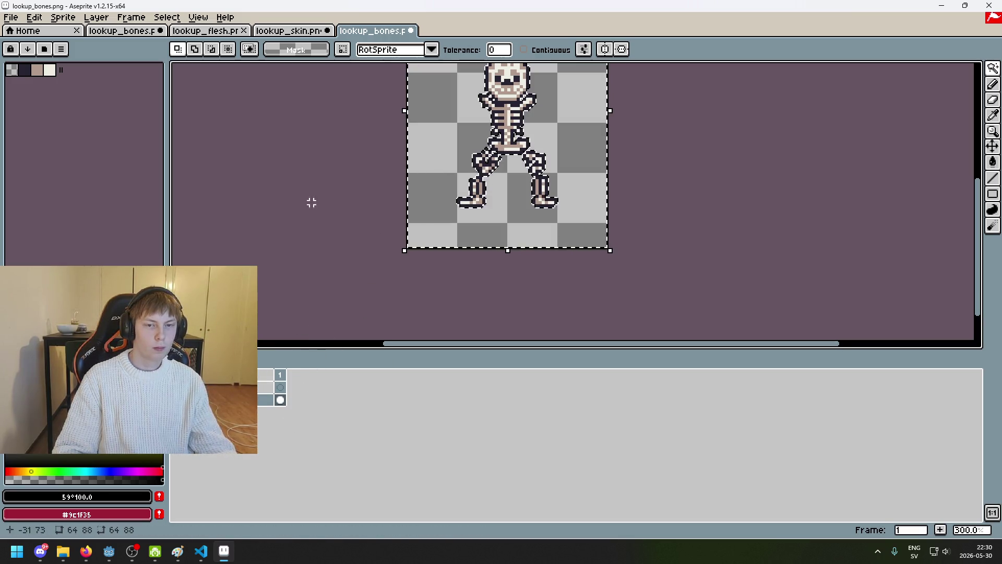
click(167, 17)
click(209, 65)
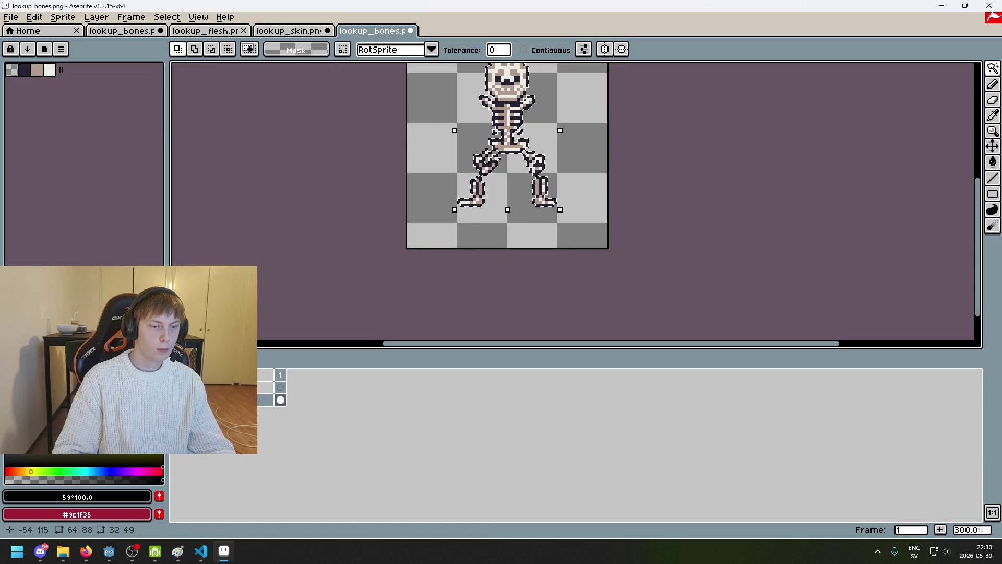
Fill the skeleton white and the surrounding background black on Layer 1.
click(269, 386)
key(g)
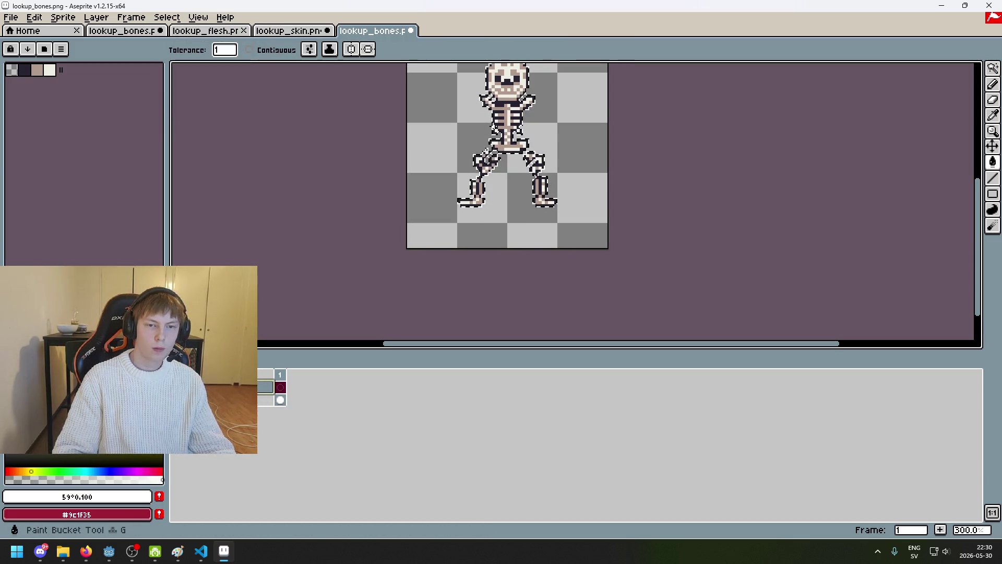
click(494, 128)
click(31, 461)
click(419, 177)
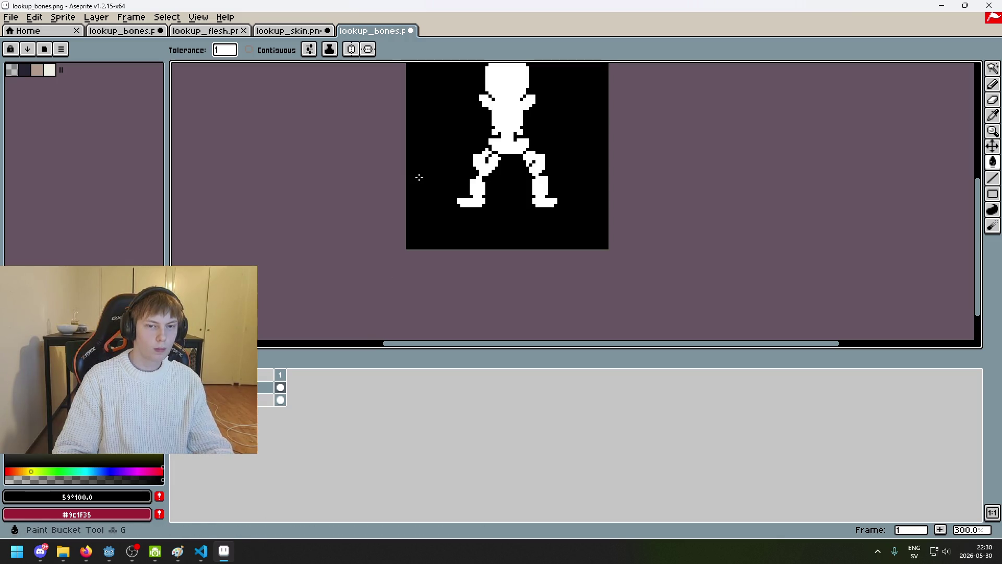
click(11, 17)
Export the skeleton silhouette as attachment_flesh.png into the body folder, accepting the layers warning.
click(49, 97)
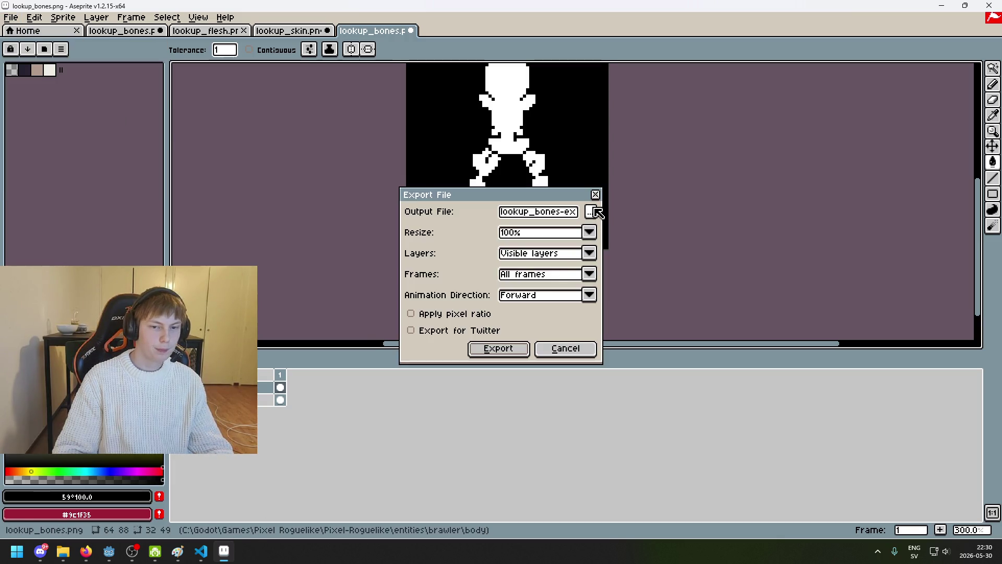
click(595, 211)
click(193, 135)
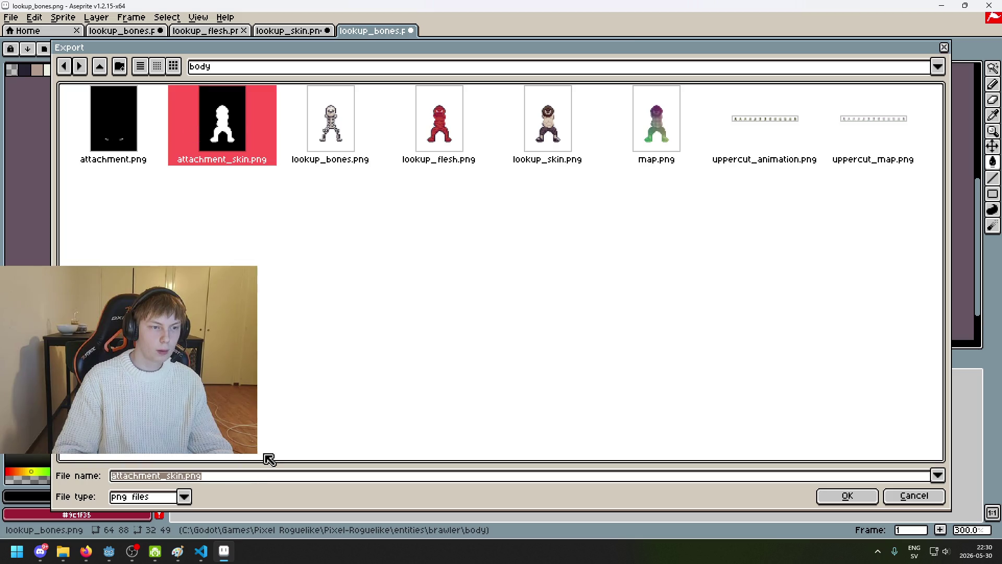
click(181, 479)
key(BackSpace)
key(BackSpace)
key(BackSpace)
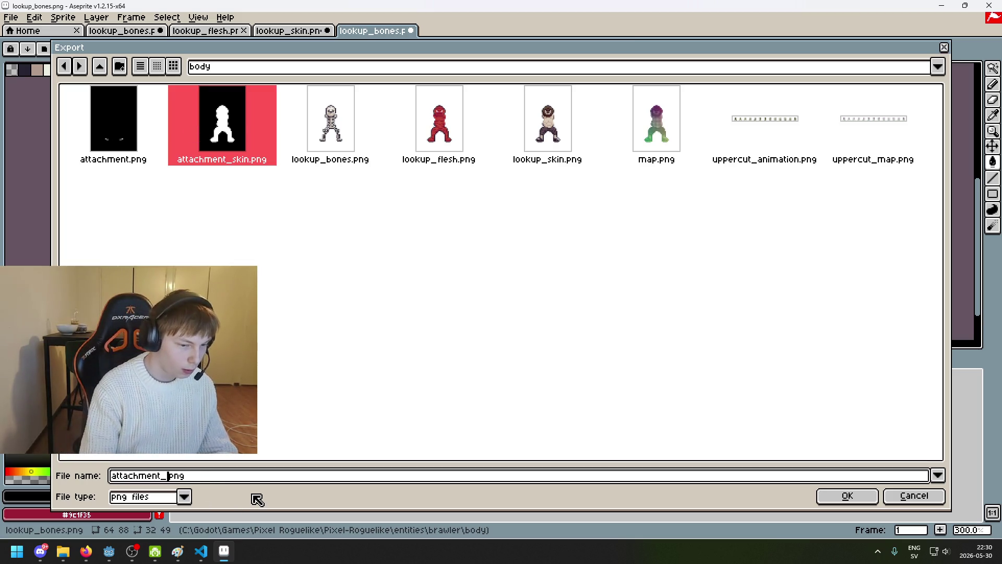
text(bonesh)
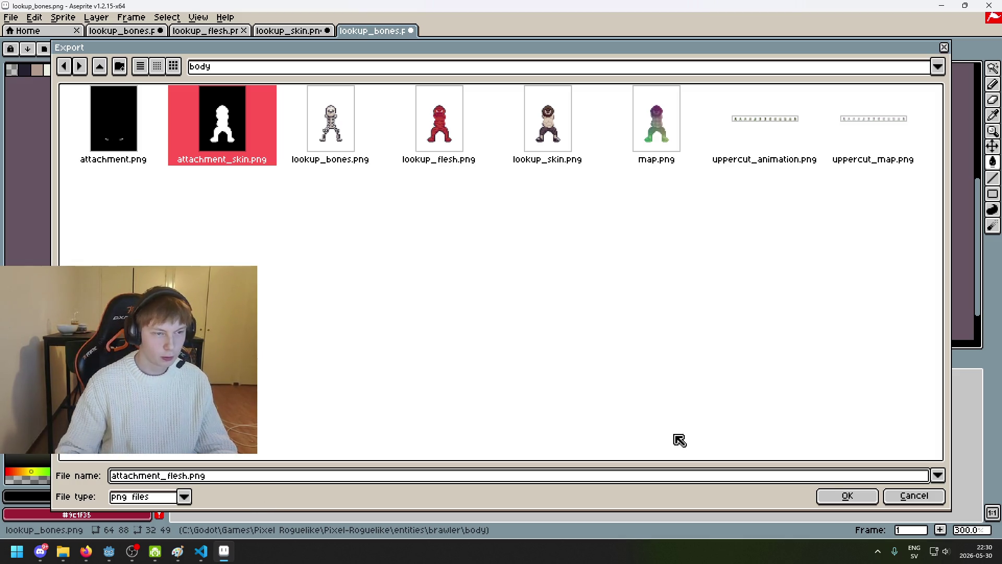
key(Return)
click(515, 351)
click(467, 327)
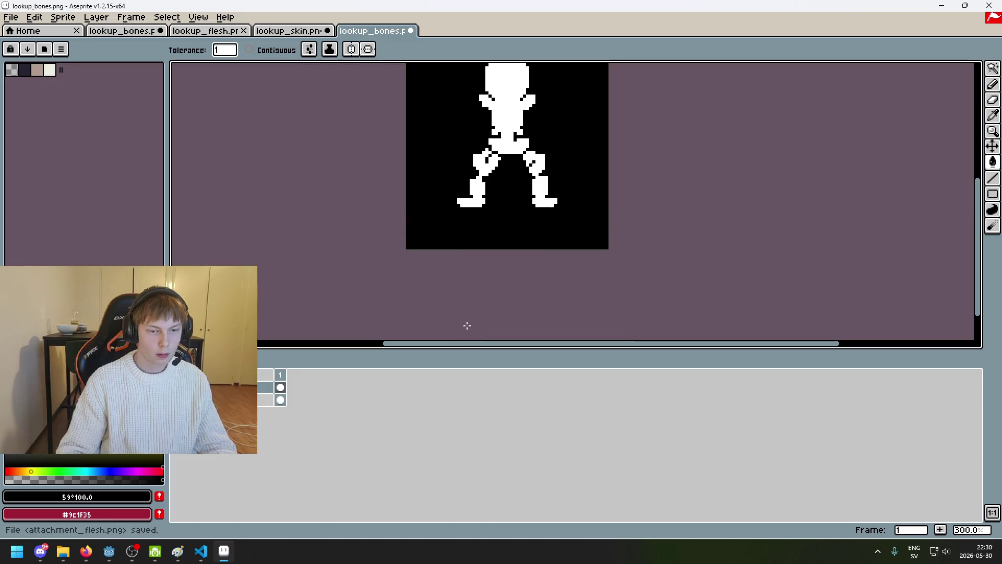
Switch to the Godot brawler scene and select the Flesh2 node in the Scene dock.
mouse_move(108, 550)
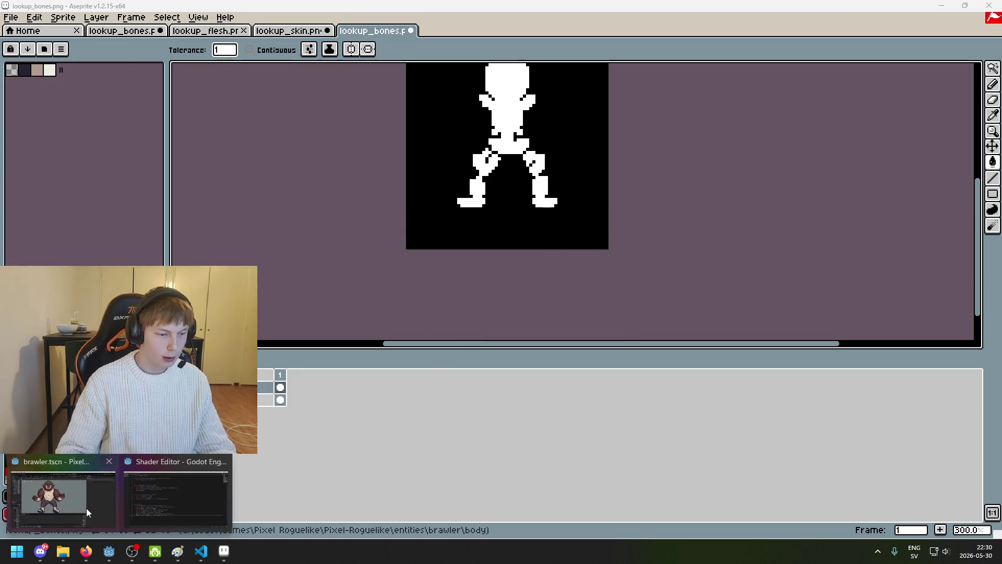
click(86, 508)
scroll(62, 478, up, 3)
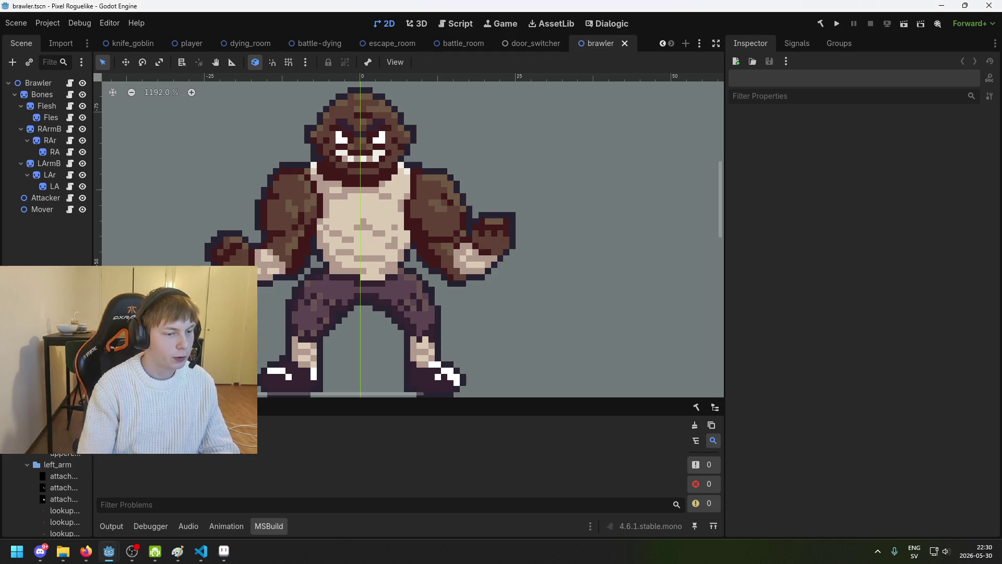
click(36, 96)
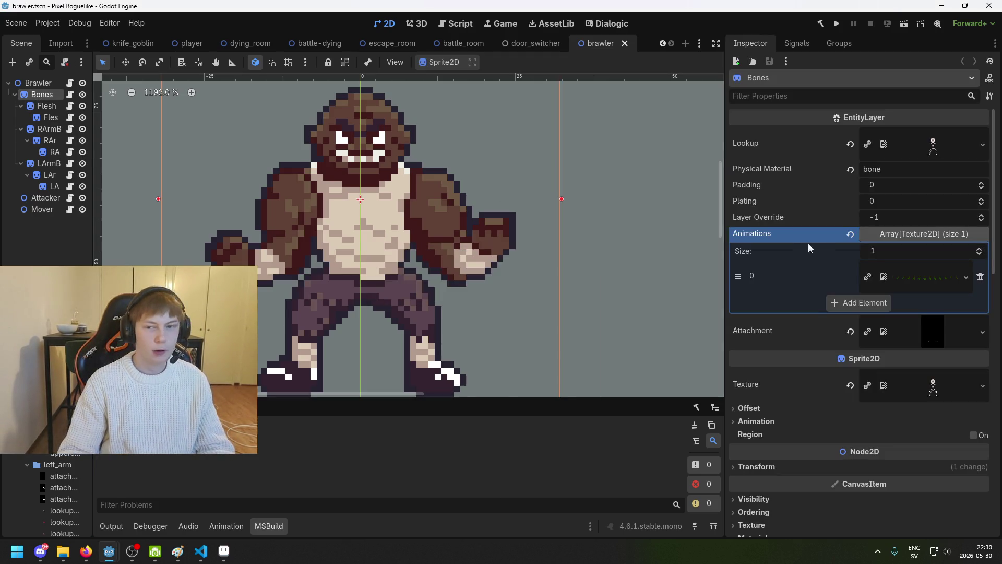
click(47, 108)
shift+click(47, 119)
shift+click(46, 96)
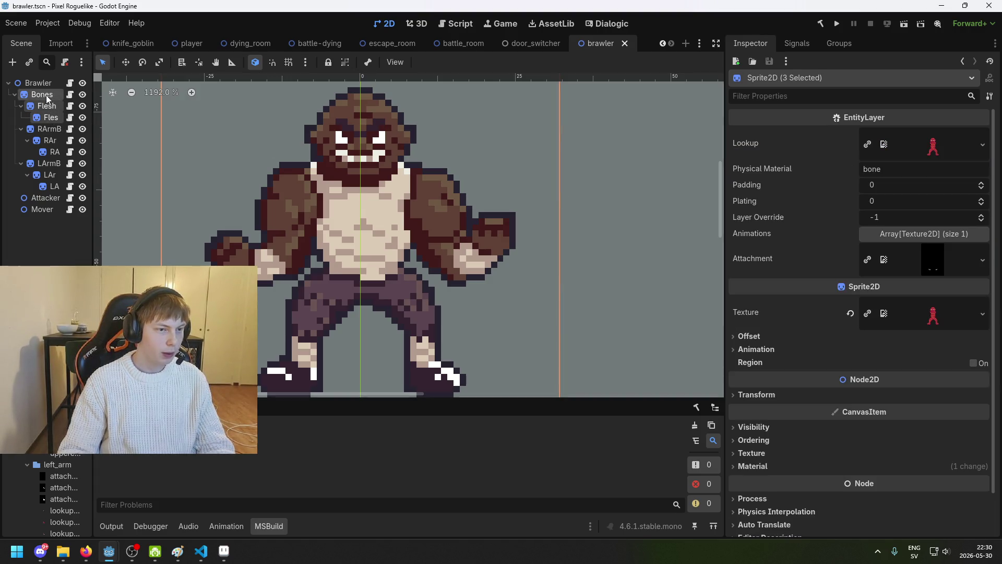
click(50, 116)
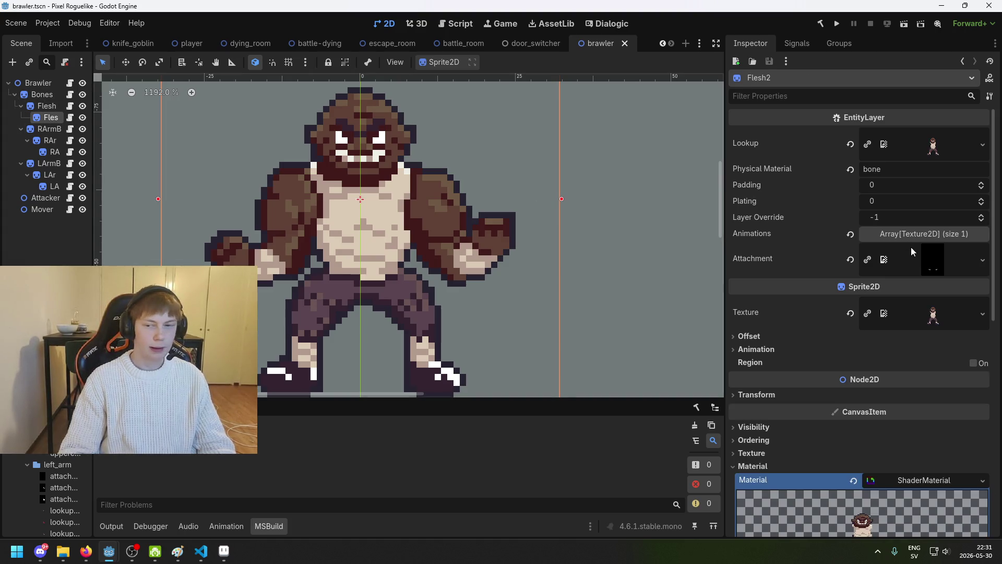
Rename the Flesh2 node under Flesh to Skin.
scroll(47, 496, up, 2)
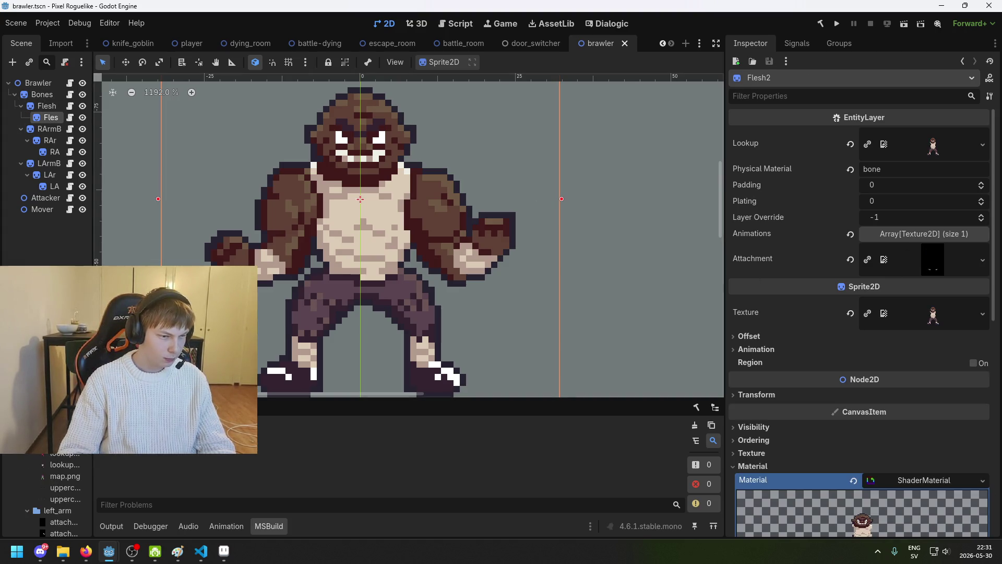
scroll(52, 496, down, 2)
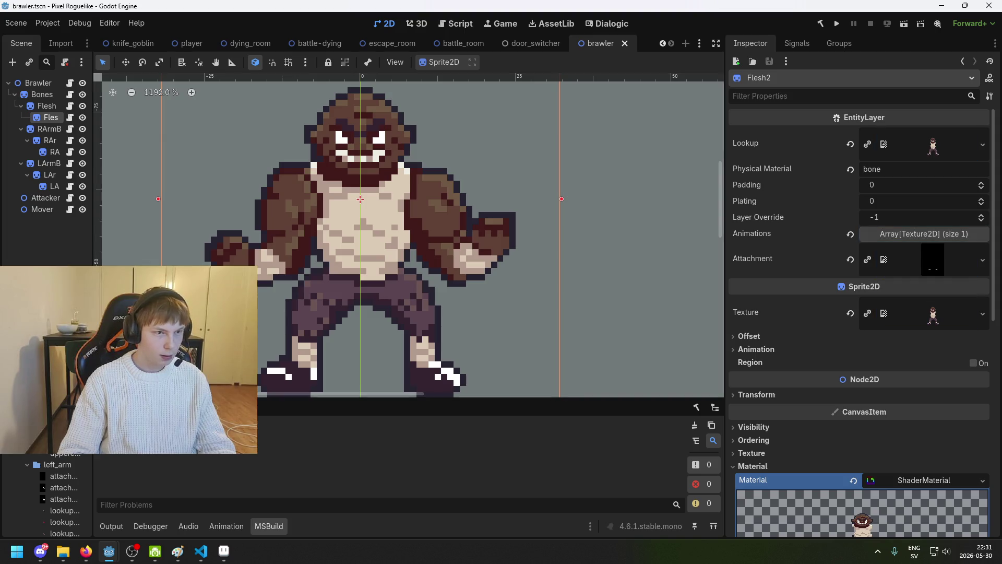
click(47, 105)
click(52, 117)
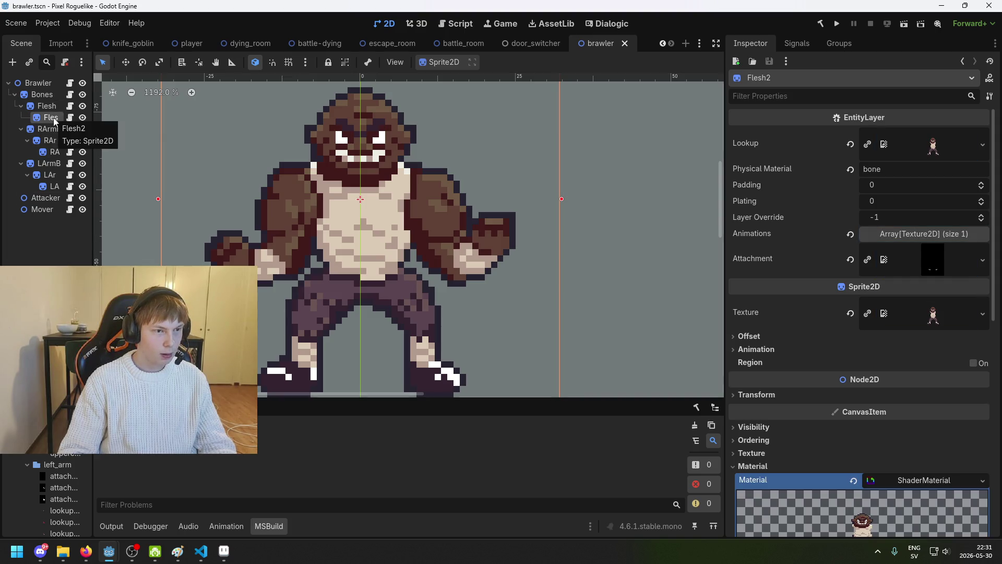
double_click(52, 118)
text(Skin)
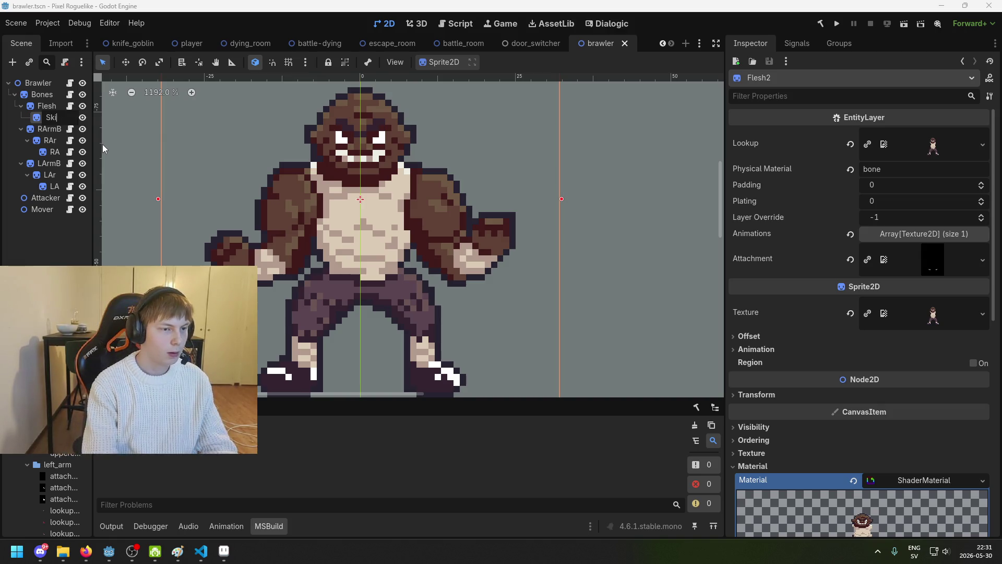
key(Return)
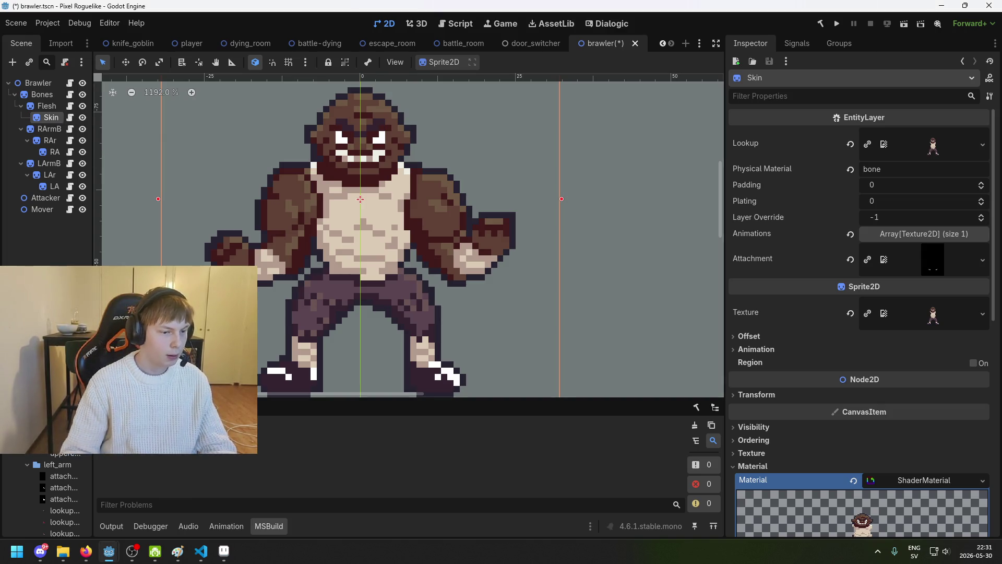
Assign attachment_skin.png to Skin and the white silhouette mask to Flesh, then preview Flesh's texture.
mouse_move(62, 442)
mouse_down()
mouse_move(357, 420)
mouse_move(951, 259)
mouse_up()
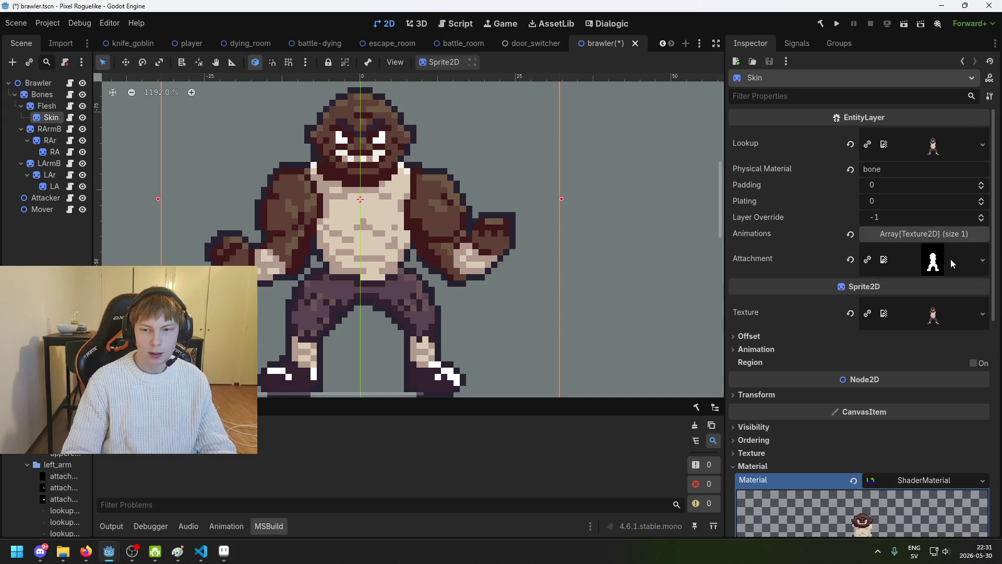
click(55, 111)
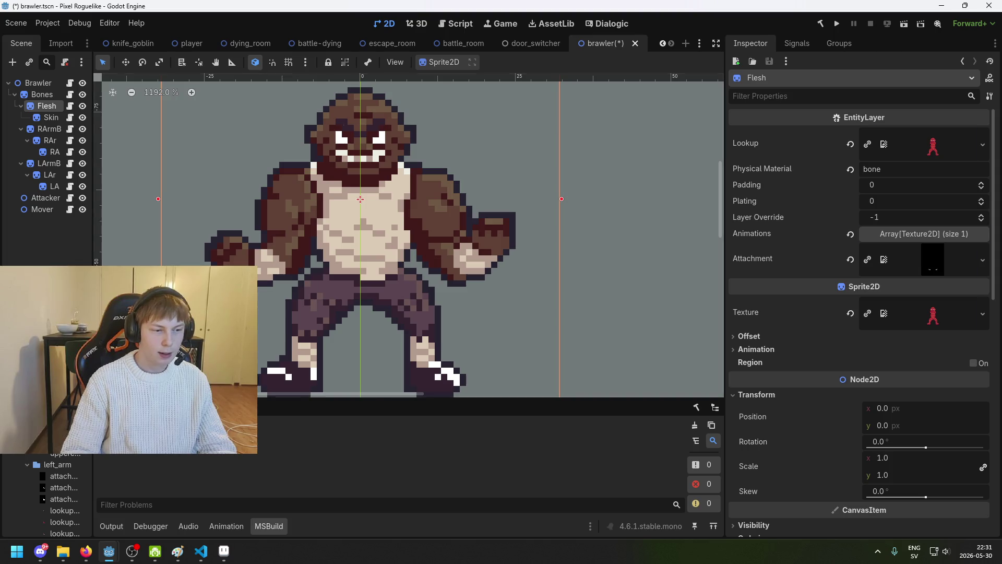
mouse_move(62, 442)
mouse_down()
mouse_move(962, 287)
mouse_move(940, 265)
mouse_up()
click(946, 260)
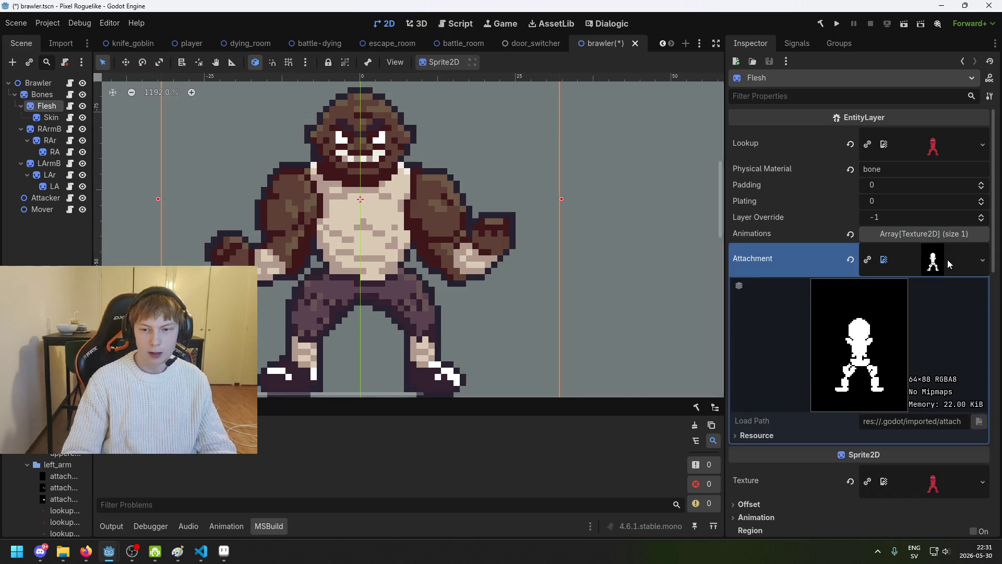
Preview the Bones attachment texture, then select RArmSkin to inspect its attachment.
click(36, 95)
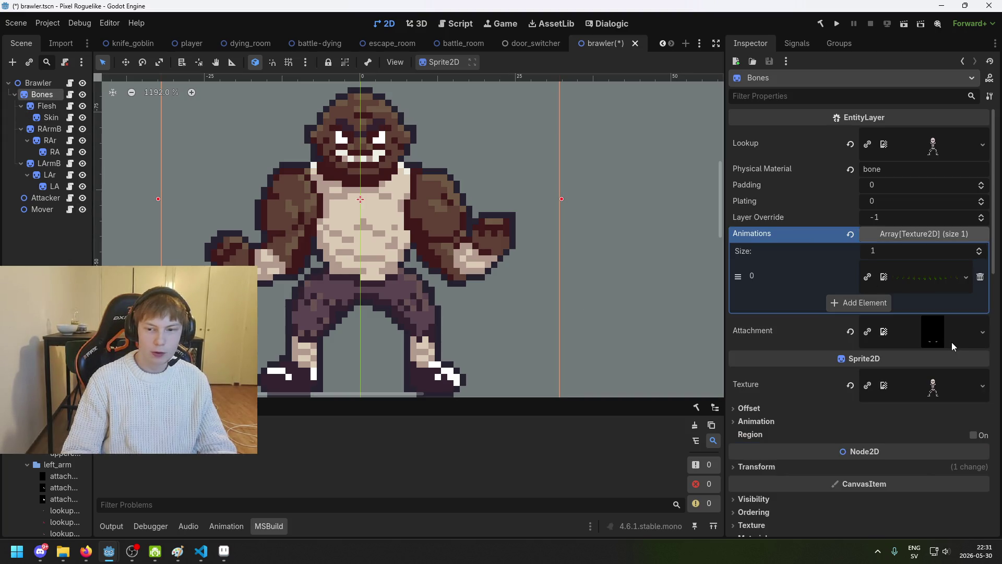
click(951, 342)
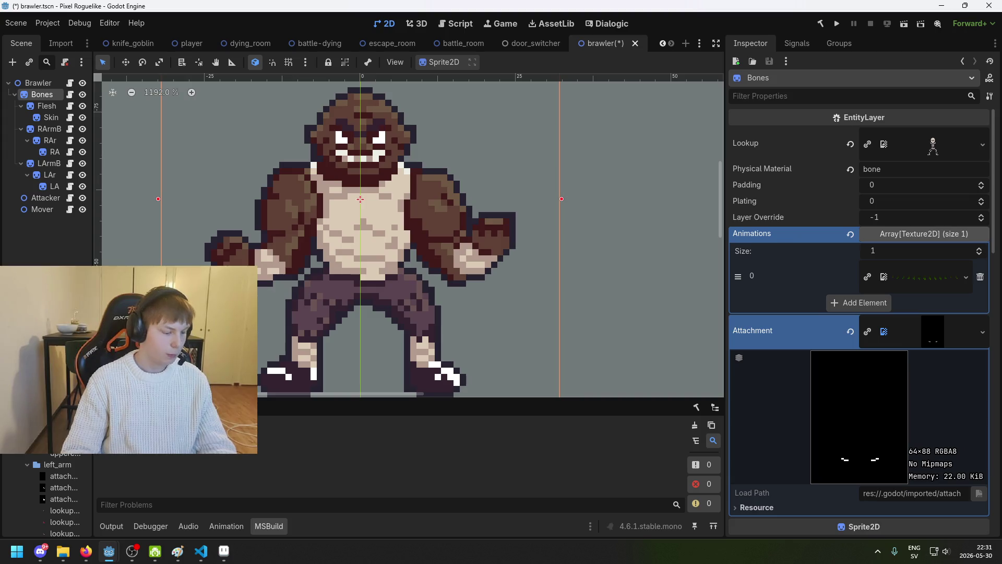
click(54, 130)
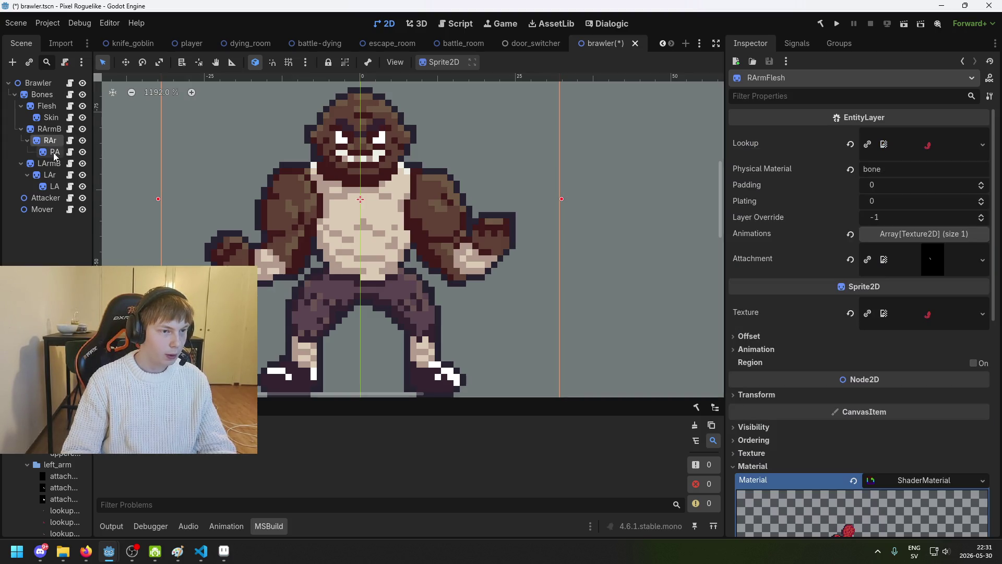
click(54, 151)
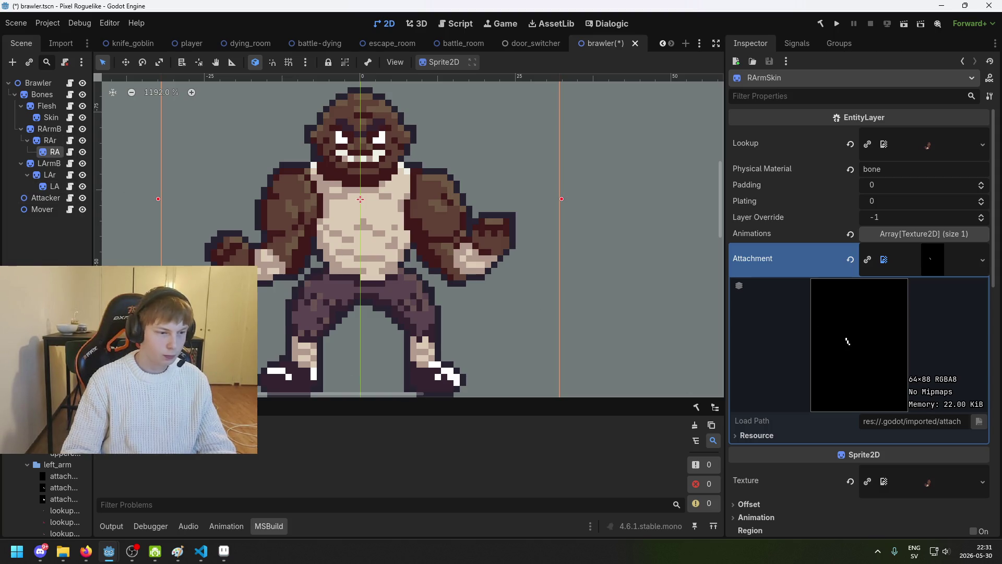
scroll(60, 465, down, 1)
scroll(60, 464, down, 2)
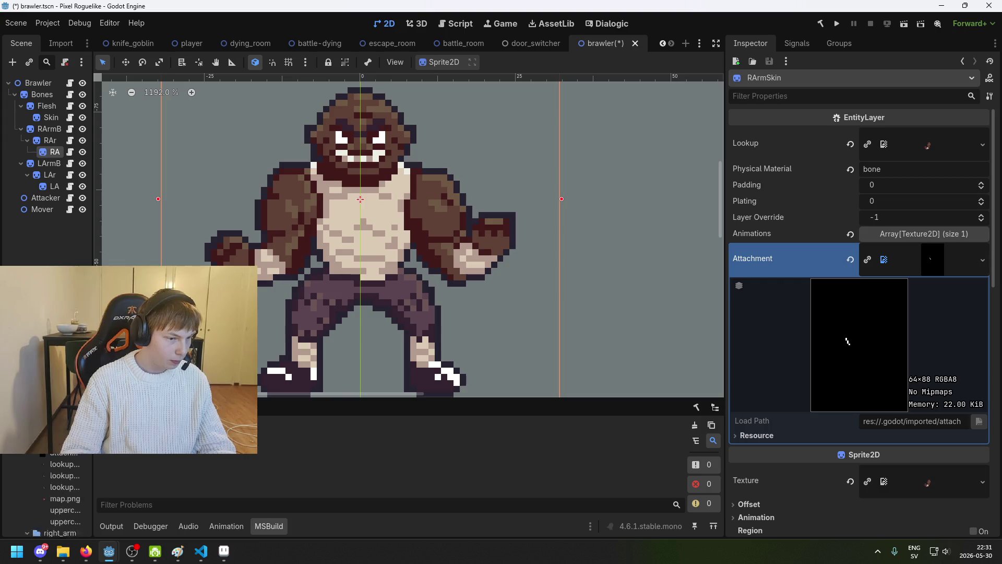
Assign the new mask files as the attachment textures of RArmSkin and RArmFlesh.
mouse_move(60, 464)
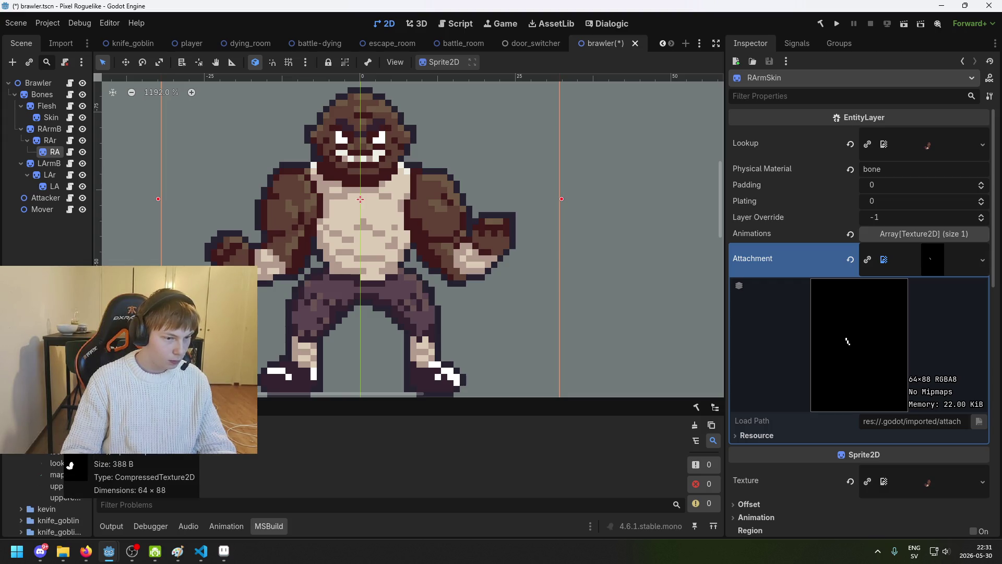
mouse_move(60, 464)
mouse_down()
mouse_move(929, 390)
mouse_move(944, 266)
mouse_up()
click(48, 140)
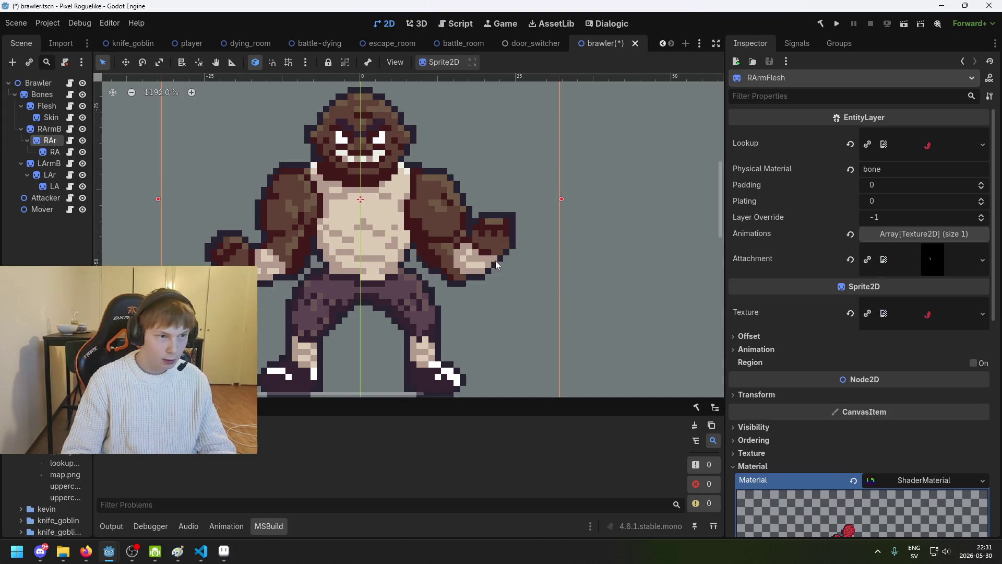
click(956, 267)
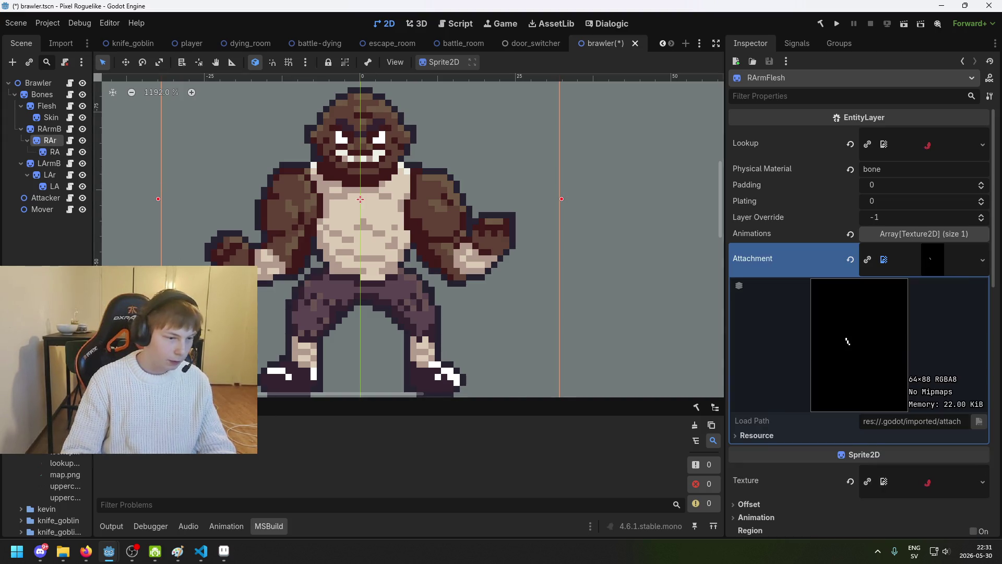
mouse_move(60, 451)
mouse_down()
mouse_move(934, 328)
mouse_move(937, 282)
mouse_up()
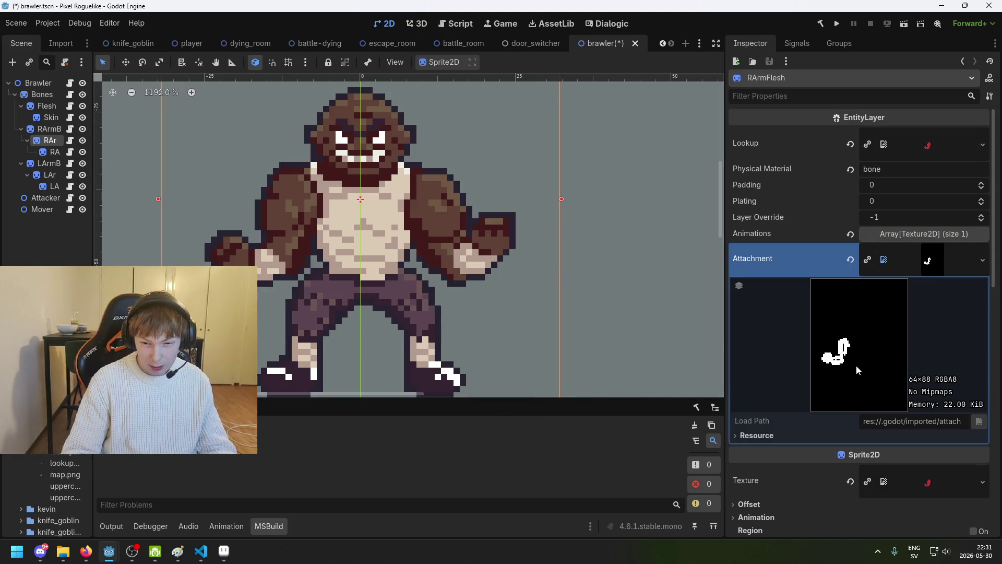
Check RArmBones' attachment texture and save brawler.tscn.
click(48, 129)
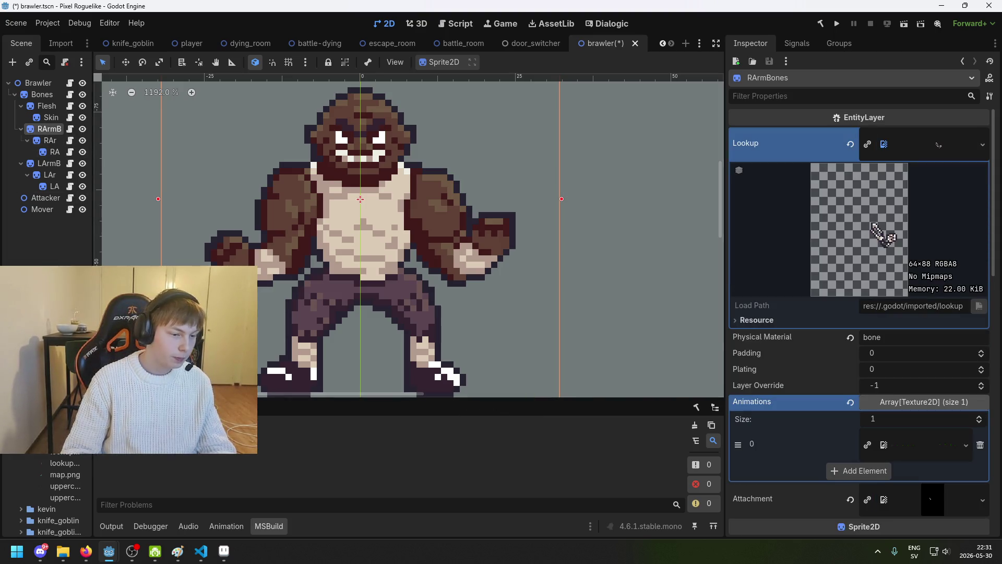
scroll(928, 363, down, 2)
click(956, 388)
scroll(956, 388, down, 2)
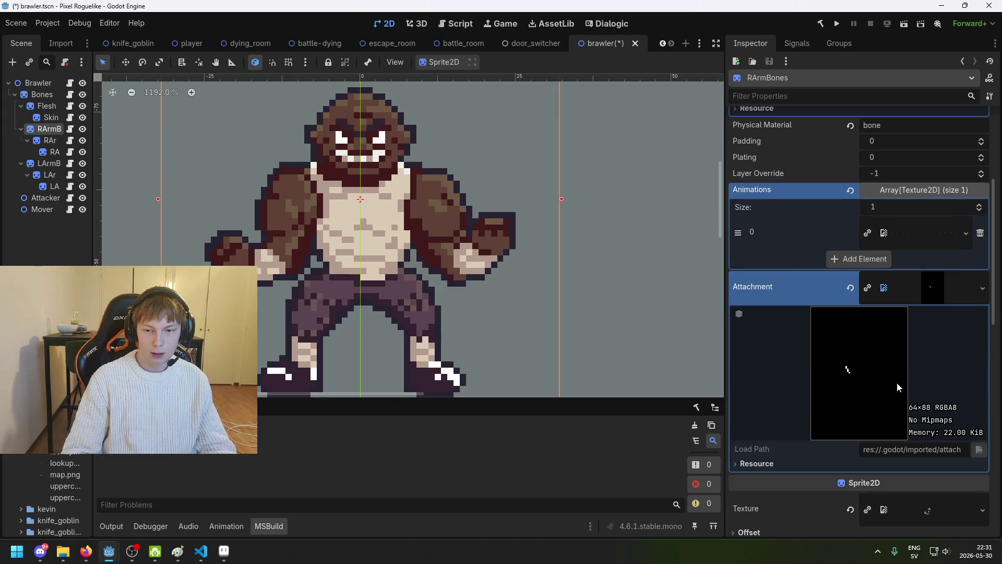
key(ctrl+s)
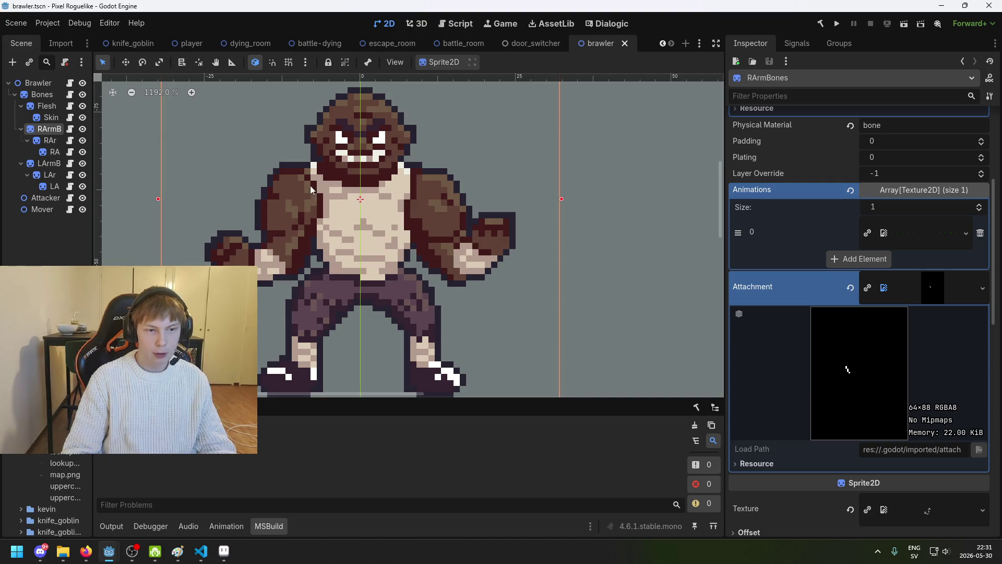
Assign the arm attachment image to the left arm's skin layer and inspect the flesh layer's texture.
click(53, 186)
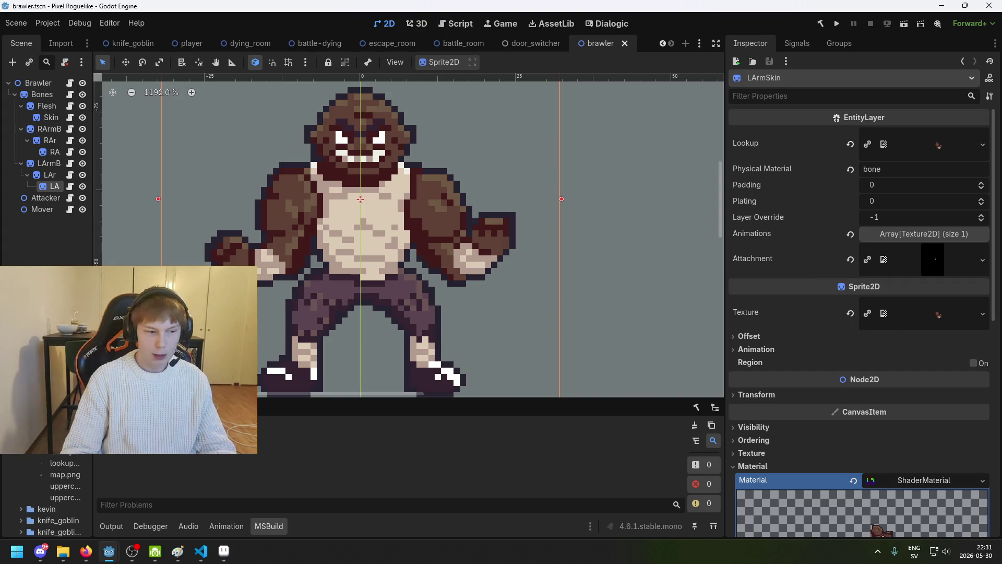
scroll(57, 495, up, 3)
mouse_move(60, 475)
mouse_down()
mouse_move(771, 372)
mouse_move(942, 264)
mouse_up()
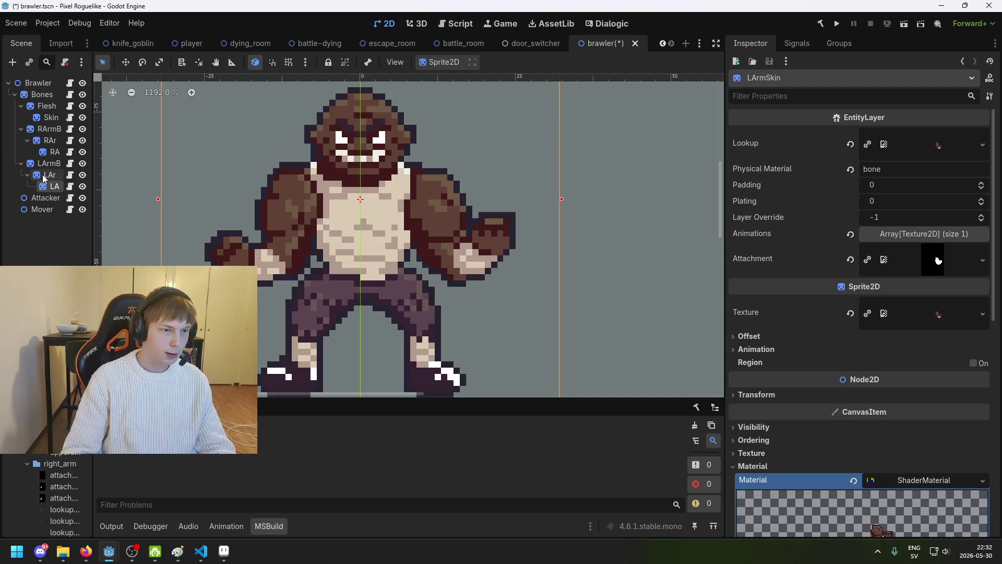
click(48, 176)
click(942, 261)
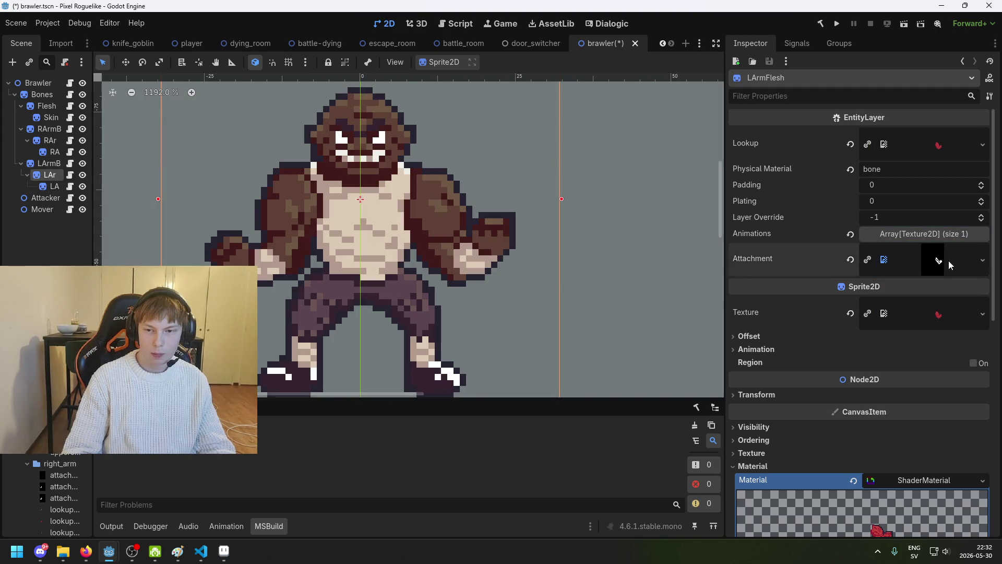
Assign the arm attachment image to the left arm's bones layer and save brawler.tscn.
click(29, 165)
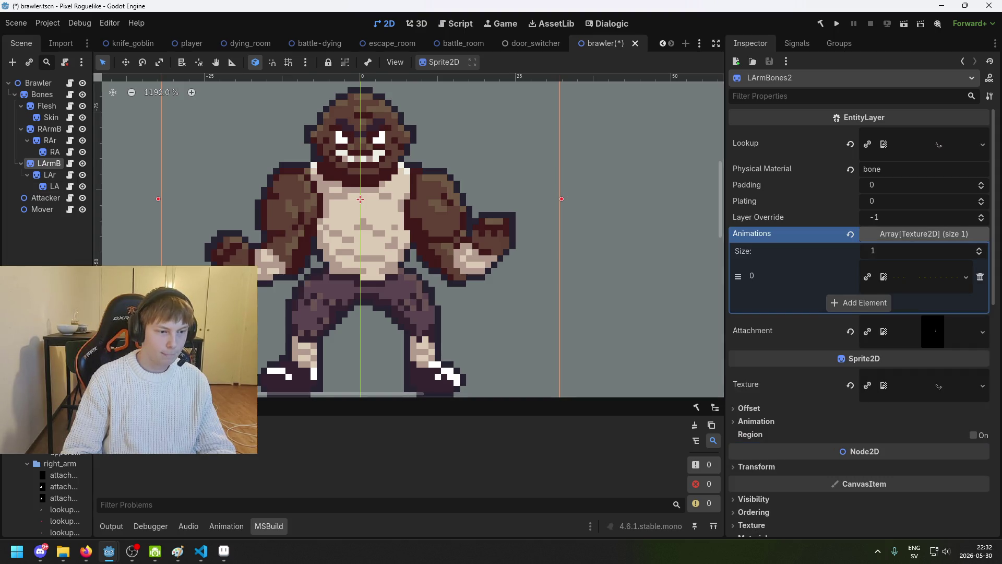
mouse_move(60, 486)
mouse_down()
mouse_move(856, 389)
mouse_move(948, 335)
mouse_move(934, 334)
mouse_up()
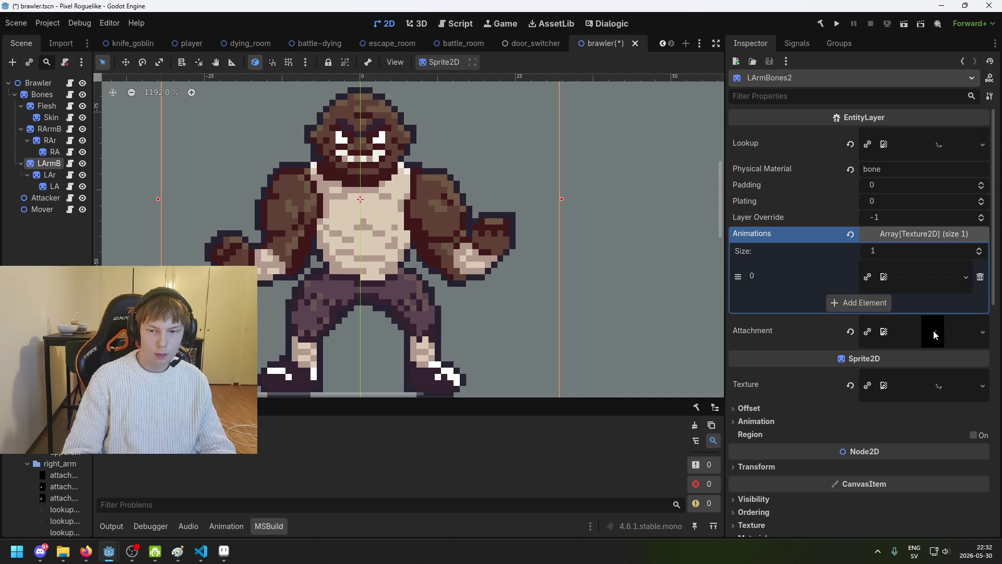
key(ctrl+s)
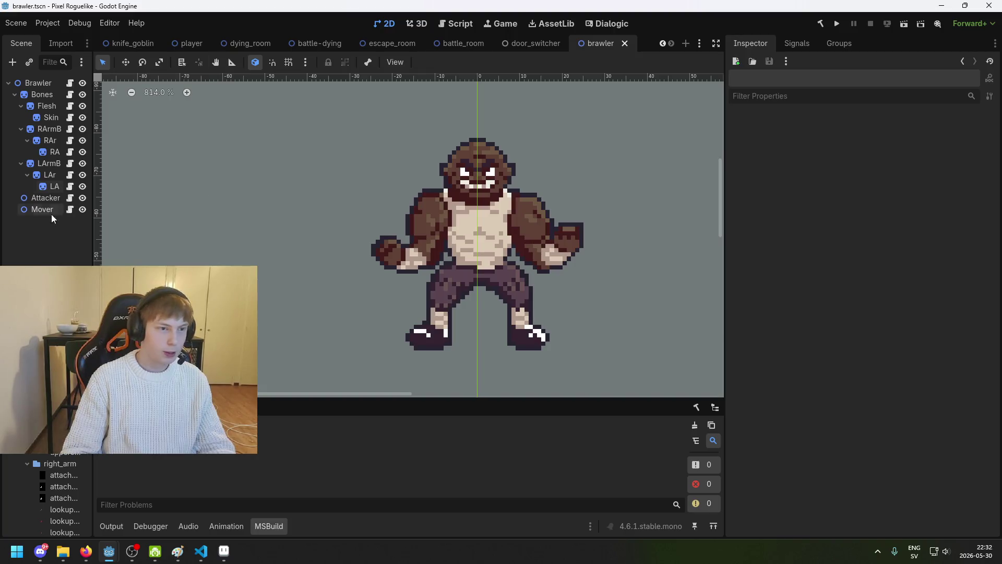
scroll(47, 496, up, 5)
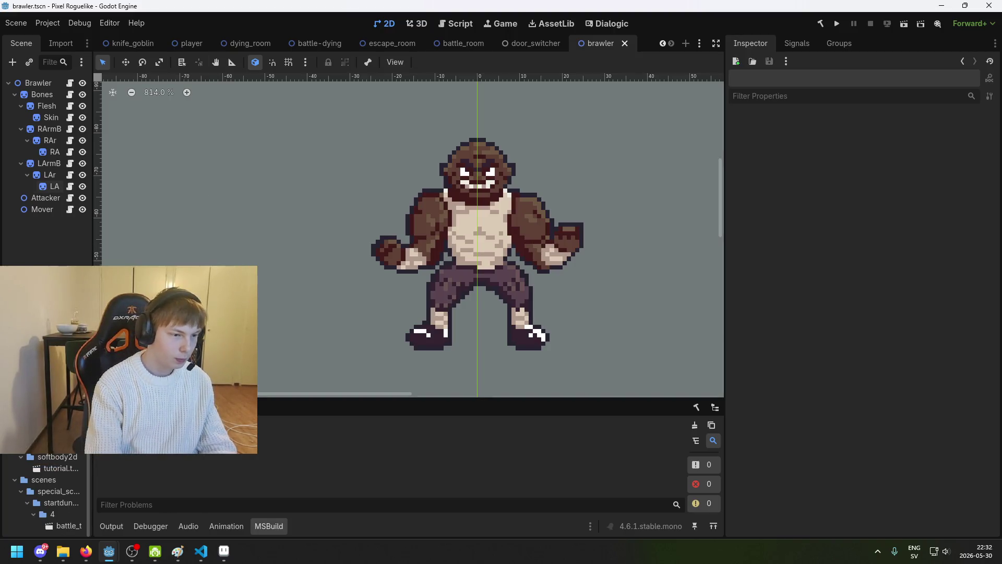
Bring up tutorial_battle.txt, build the .NET project, run the game to its title screen, then close it.
key(ctrl+F3)
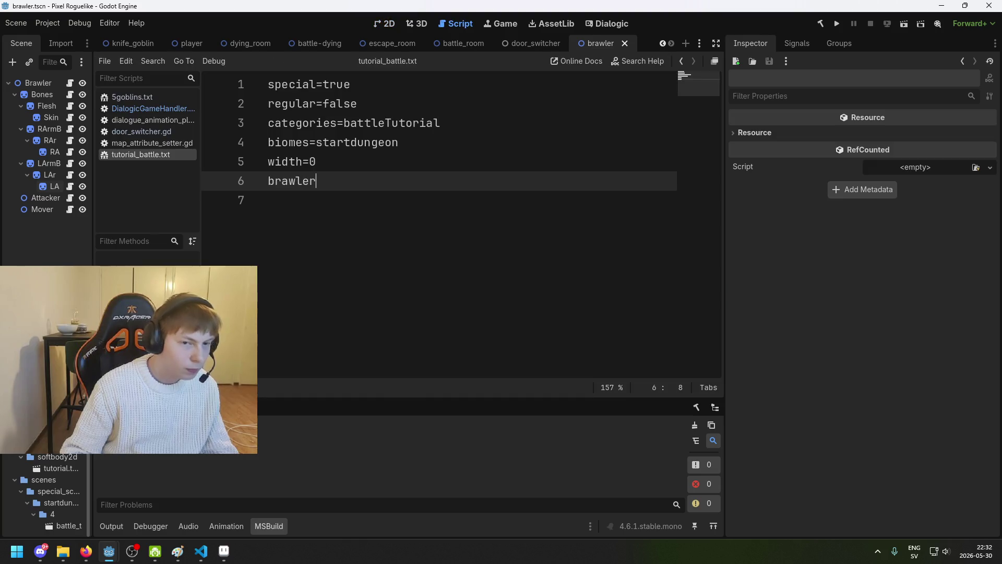
click(823, 22)
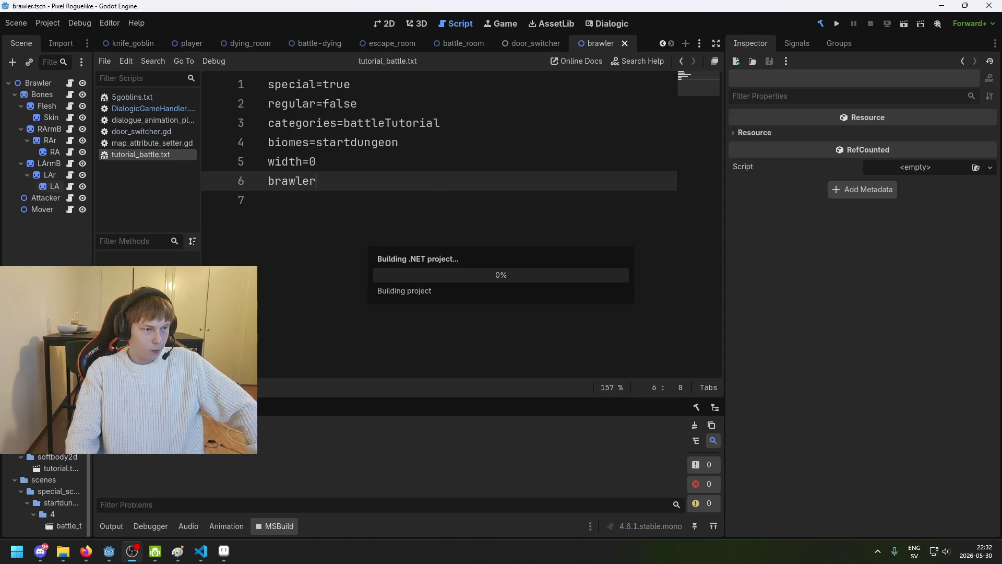
key(F5)
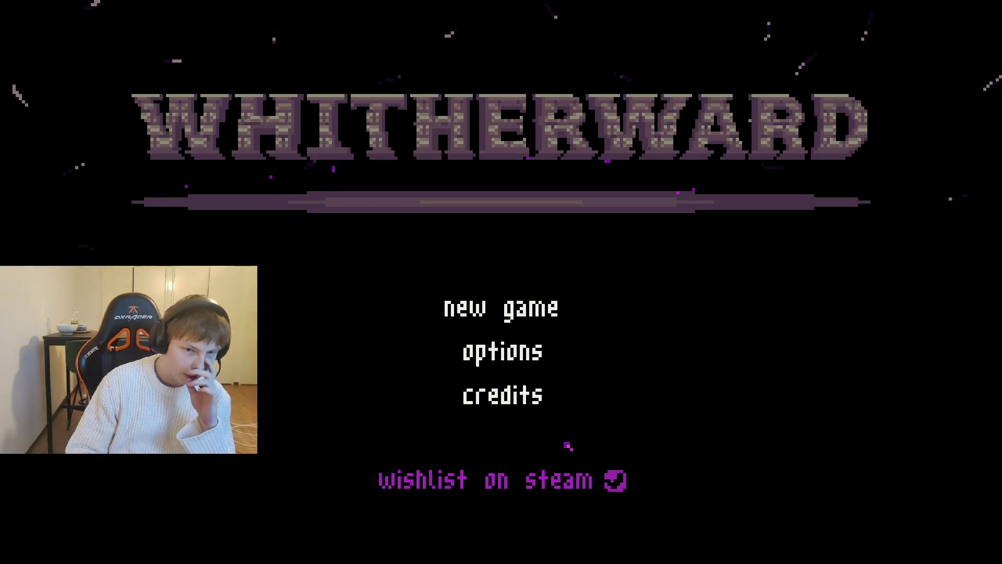
key(ctrl+s)
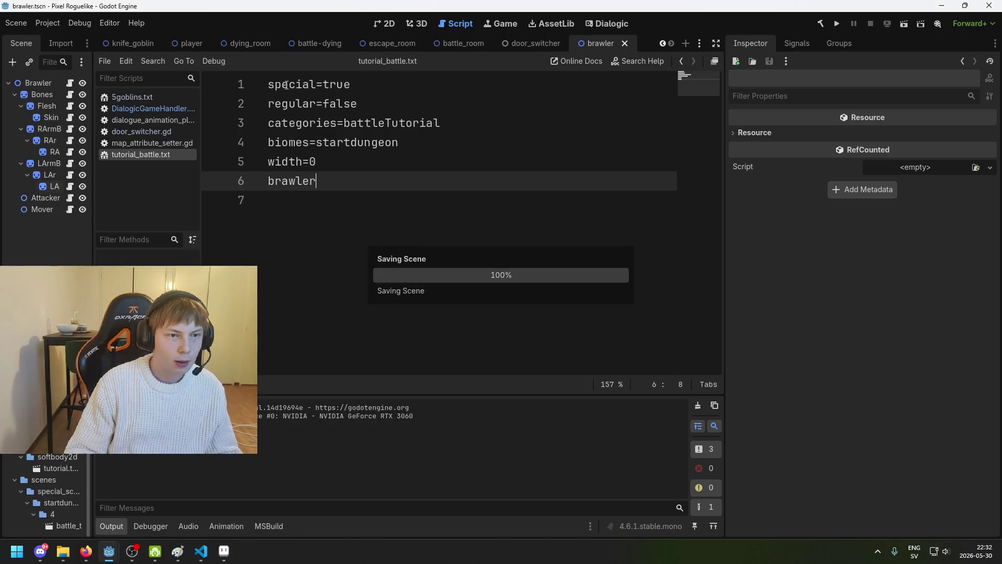
Change the Knife's Penetration from 5 to 1 in knife.tscn, save, and rebuild and run the game.
click(191, 46)
click(57, 198)
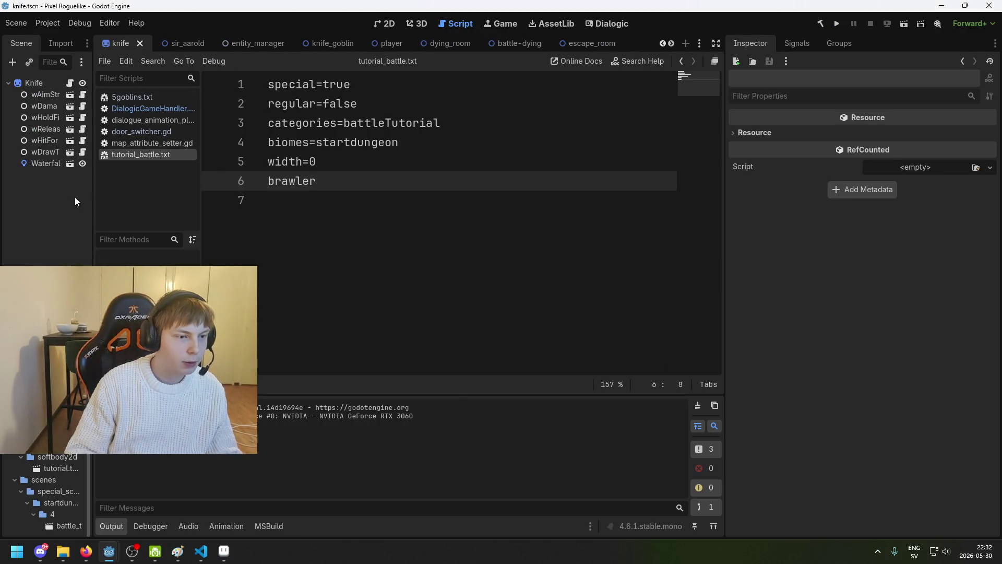
click(32, 90)
click(32, 83)
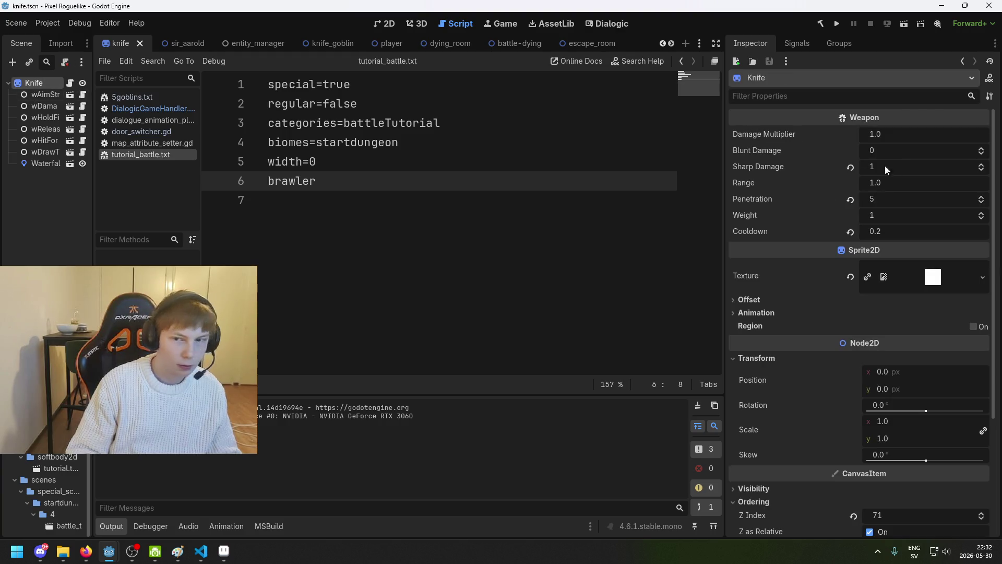
click(912, 199)
text(1)
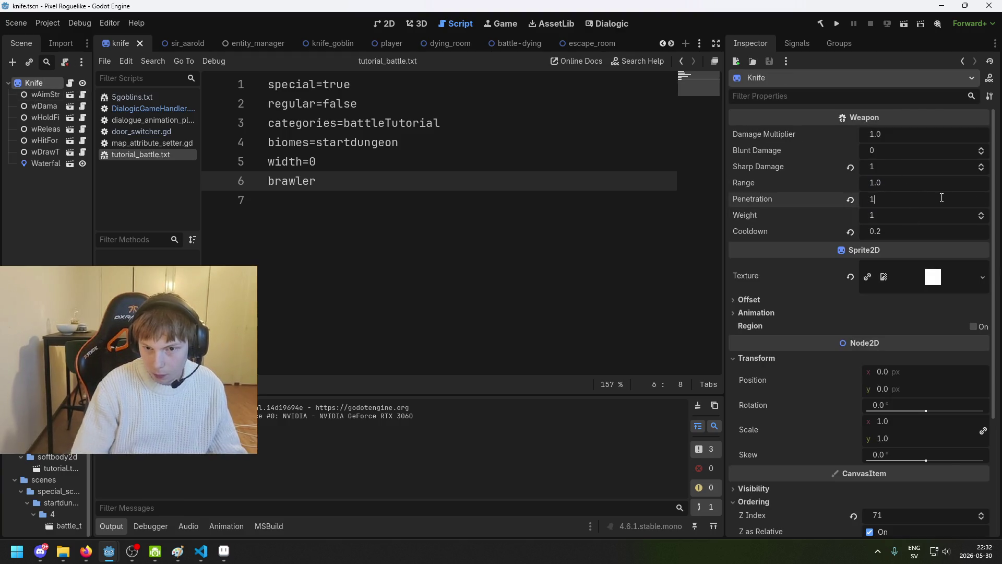
key(Return)
key(ctrl+s)
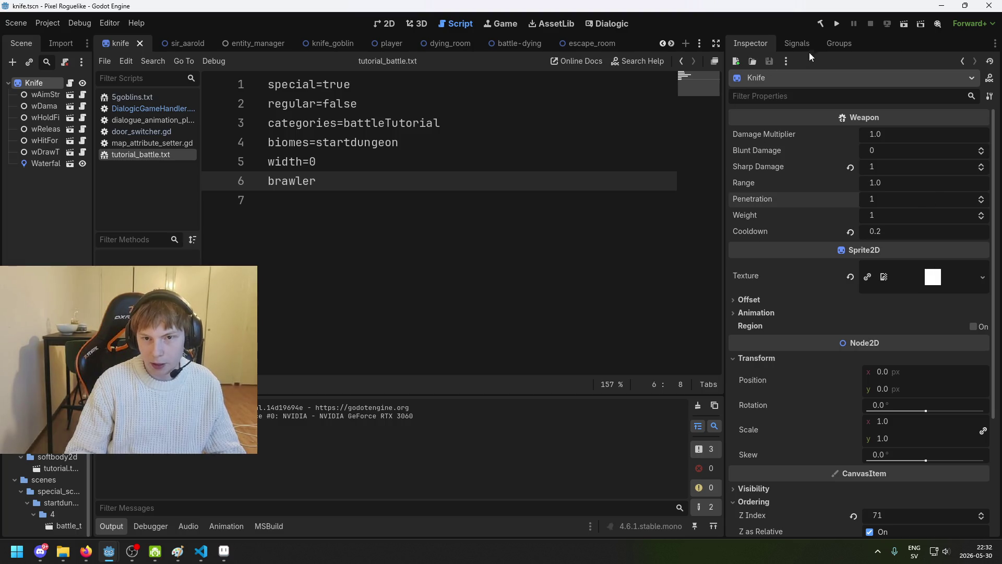
click(835, 26)
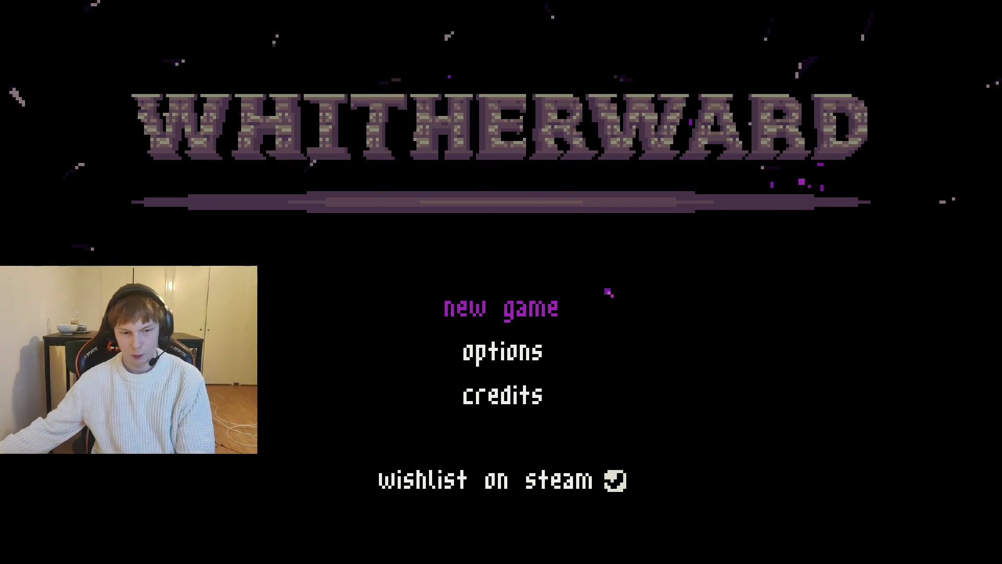
Start a new game, walk to the brawler and strike it, then quit back with F8.
click(501, 308)
key(Up)
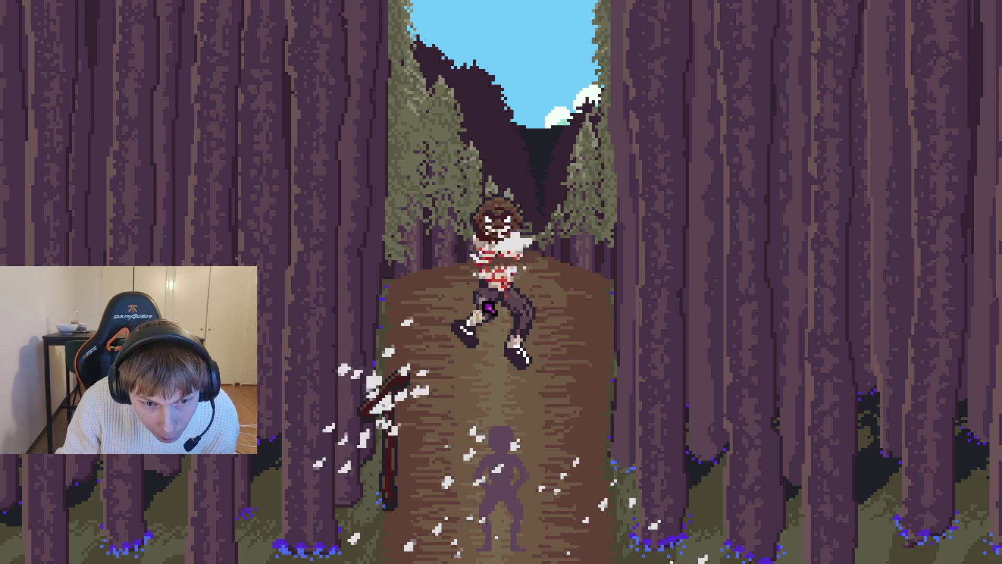
click(485, 282)
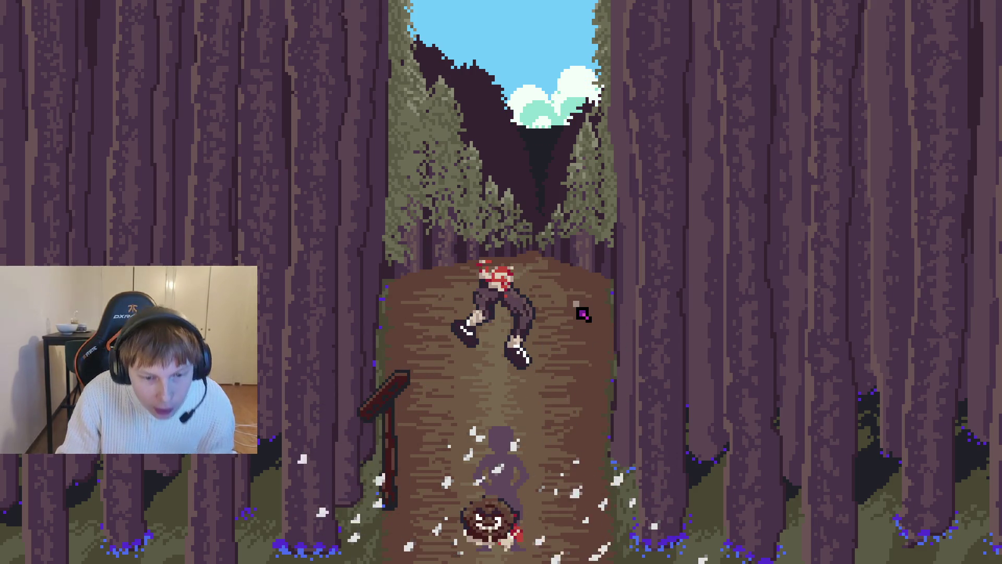
key(F8)
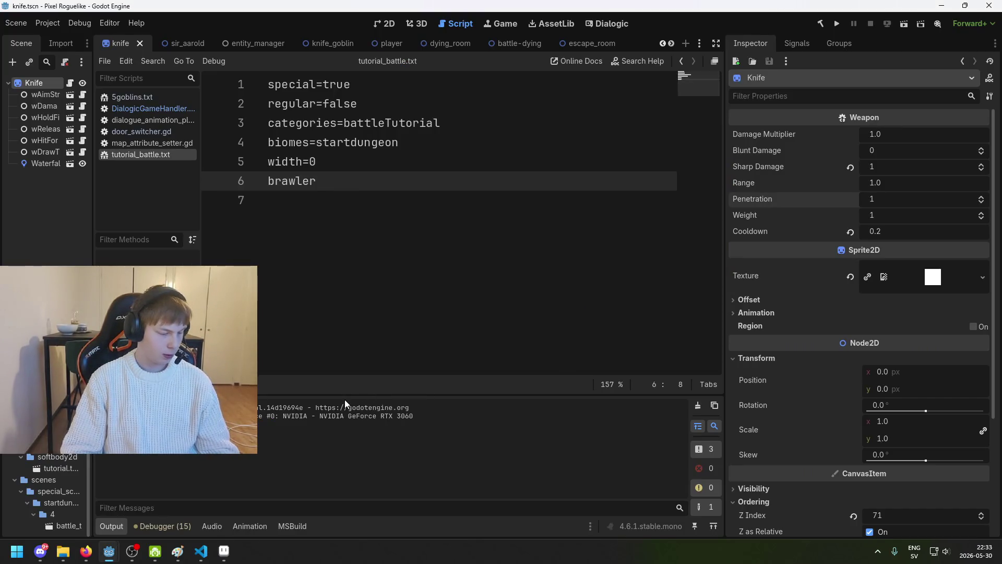
View the escape_room map in 2D and the knife_goblin scene, ending on the entity_manager scene.
click(62, 245)
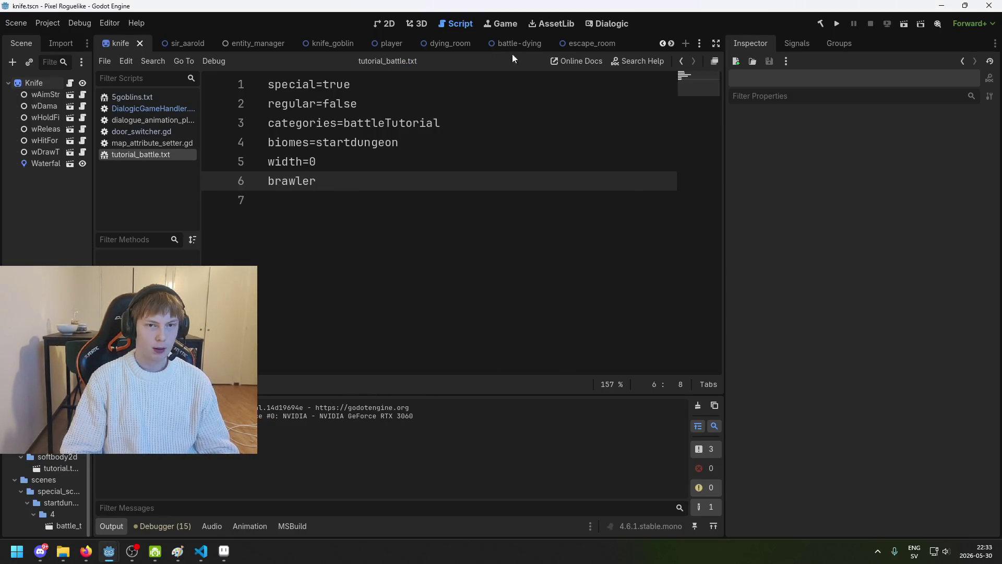
click(578, 44)
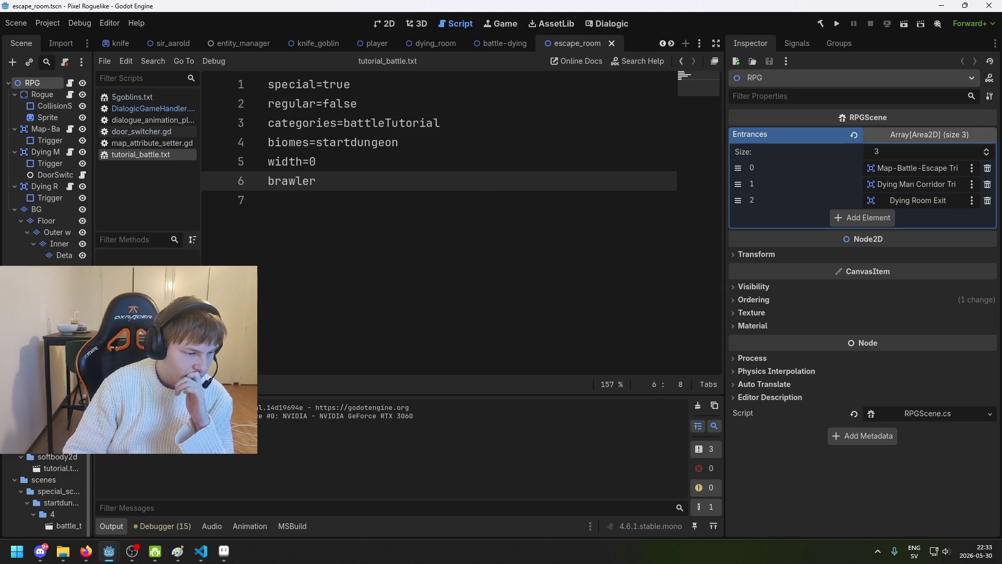
click(384, 24)
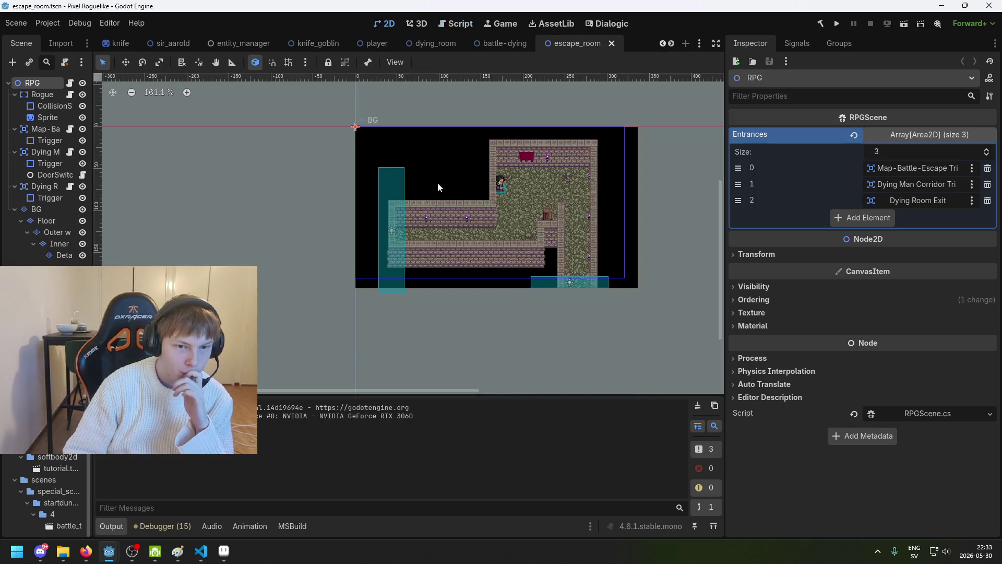
click(313, 43)
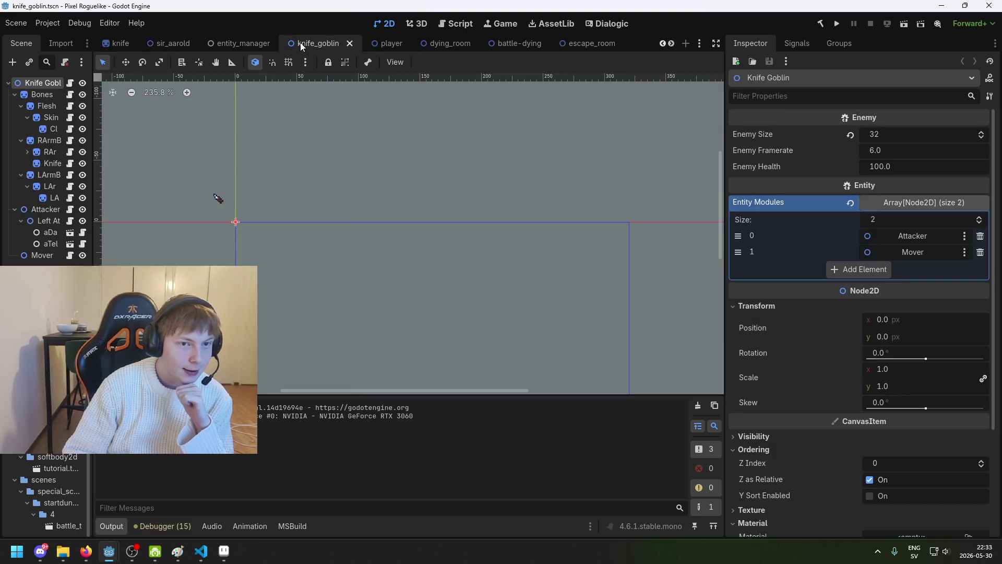
click(229, 43)
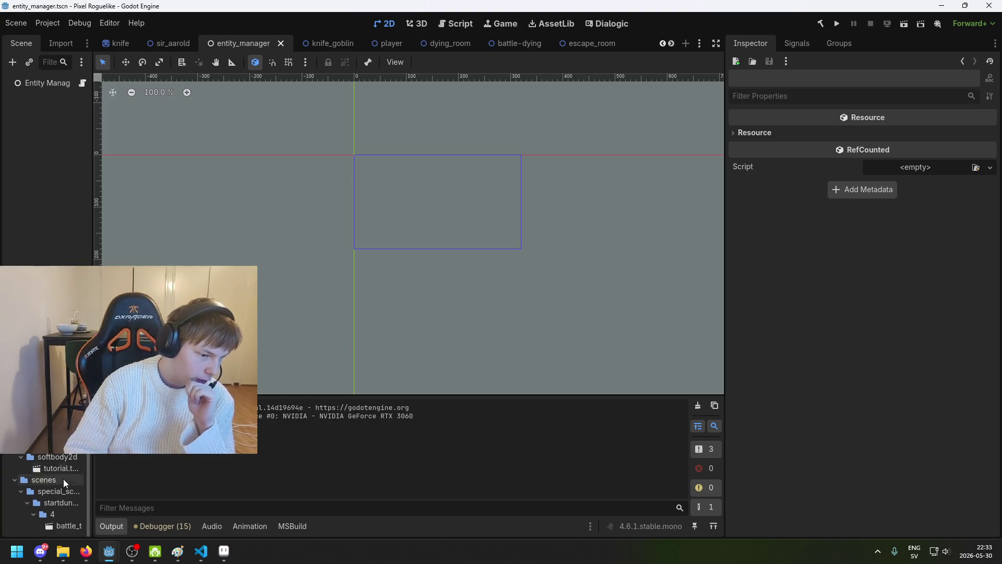
scroll(44, 490, down, 5)
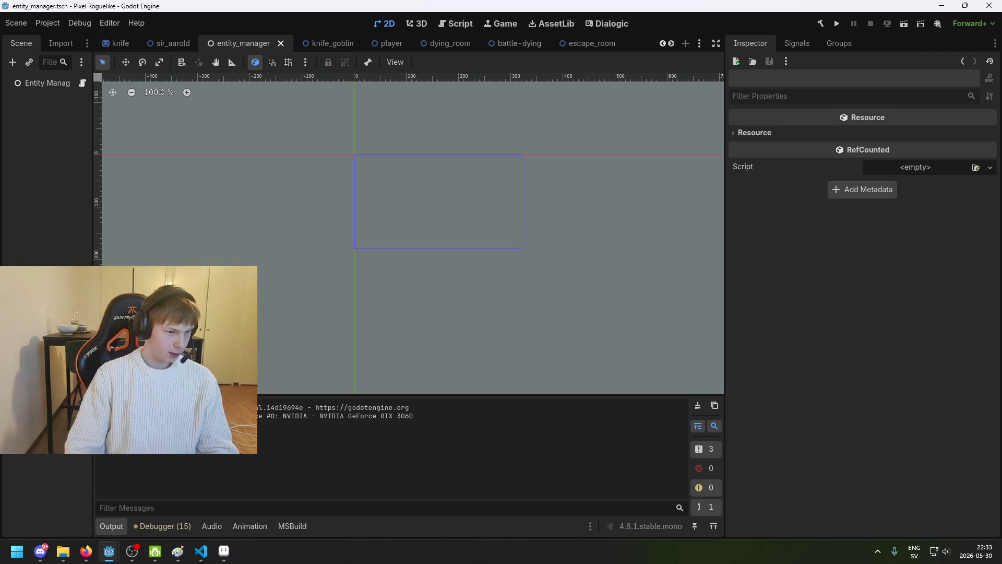
Bring Aseprite forward, look through the lookup images, and open the body's lookup_bones.png.
click(224, 550)
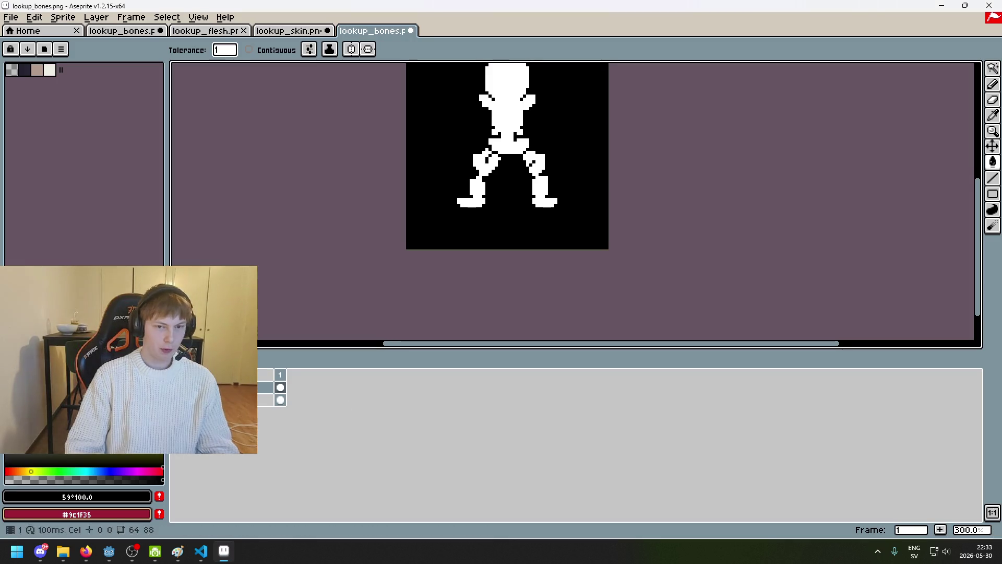
click(292, 30)
click(196, 31)
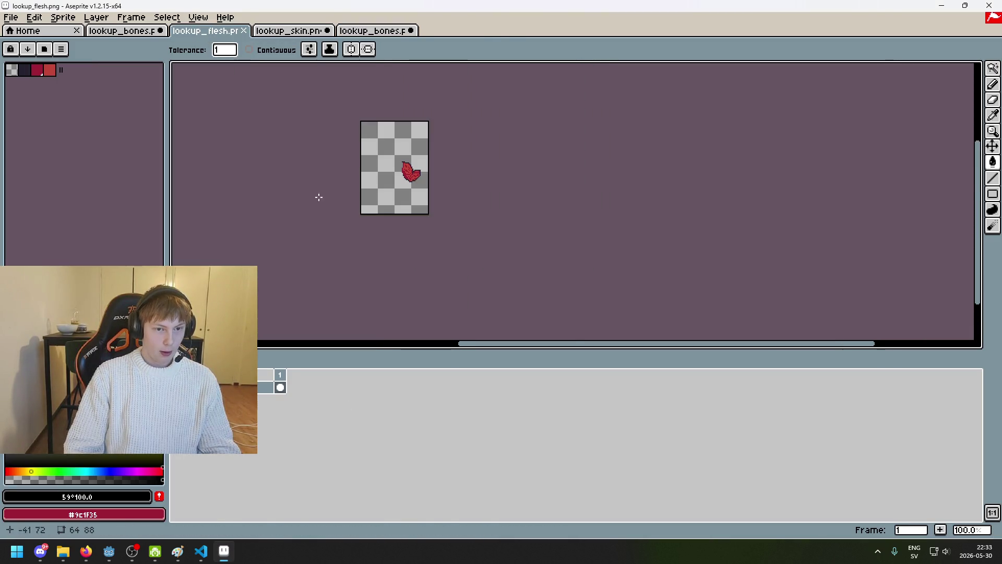
scroll(279, 217, up, 2)
click(134, 32)
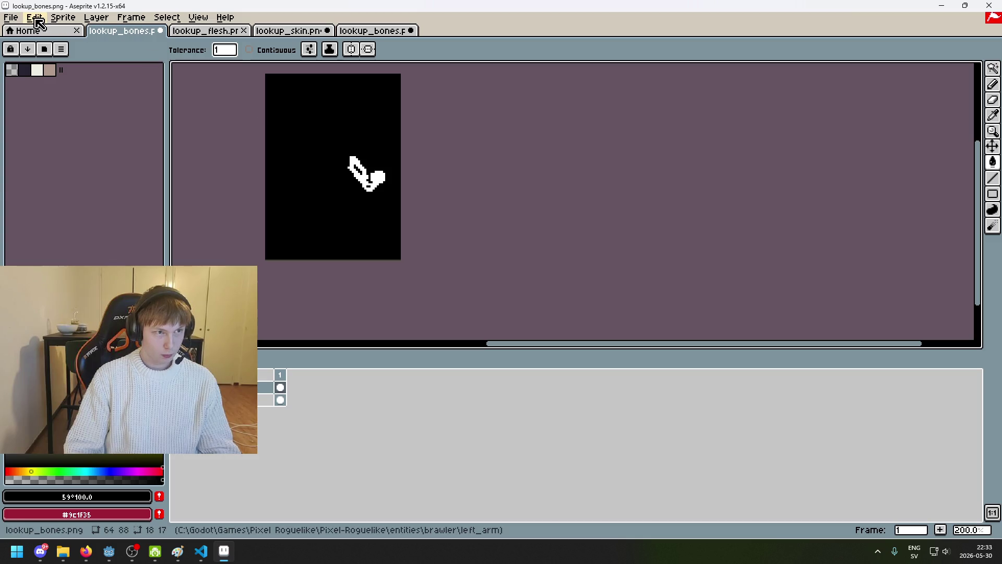
click(11, 17)
click(23, 42)
double_click(424, 125)
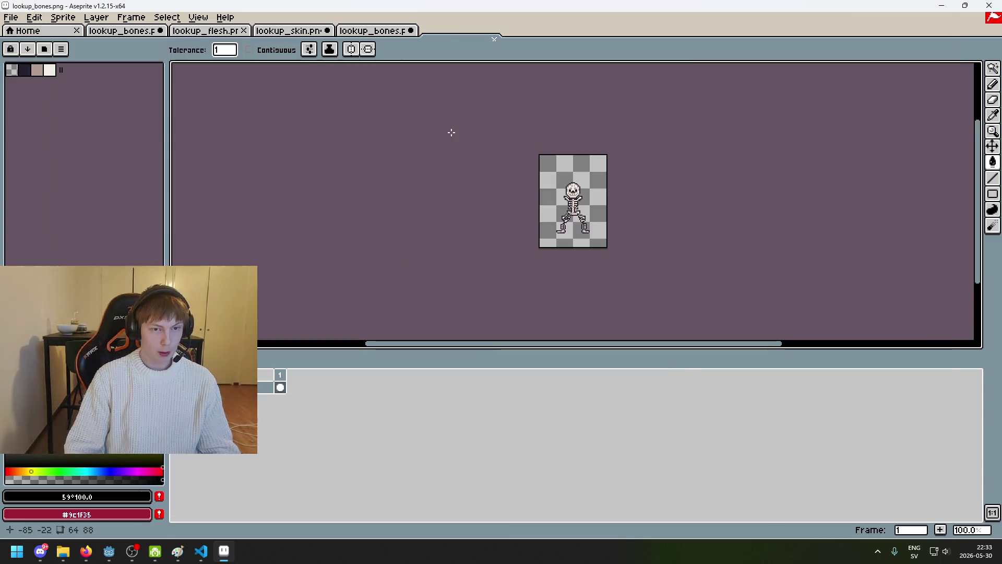
scroll(527, 279, up, 3)
scroll(487, 200, right, 2)
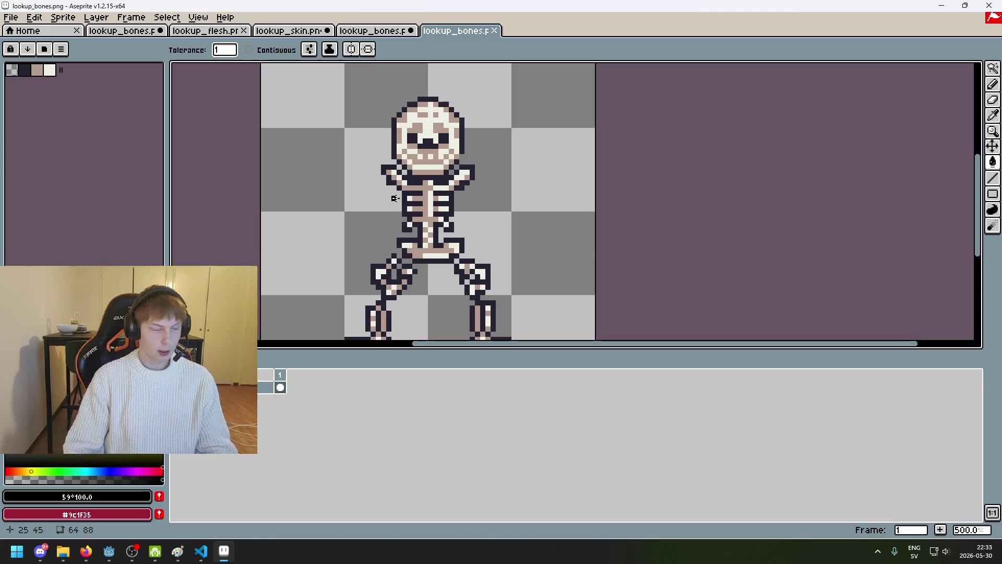
Cycle through the open sprites, ending on the body skeleton sprite.
click(288, 31)
click(204, 30)
click(374, 32)
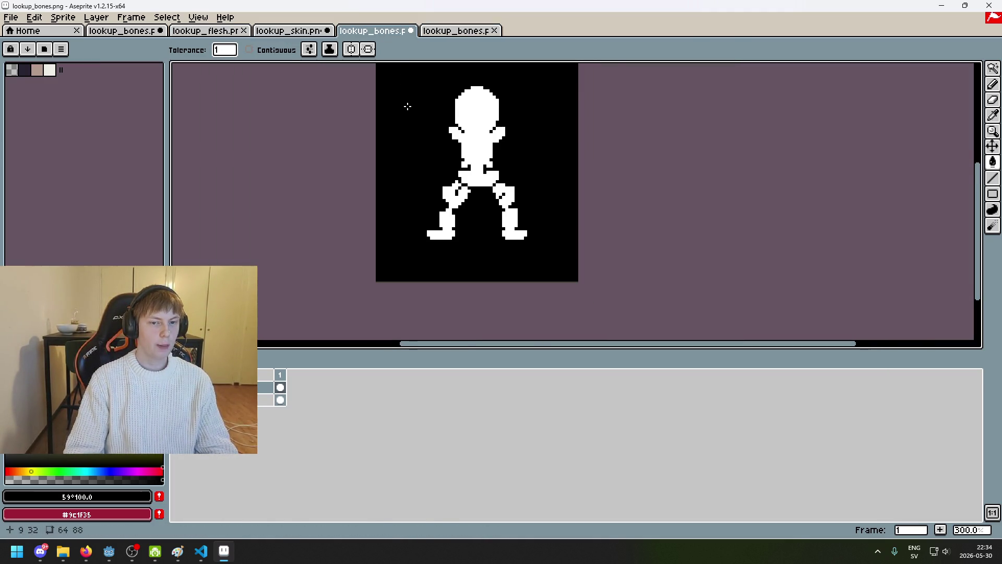
scroll(405, 105, up, 1)
click(205, 31)
click(137, 36)
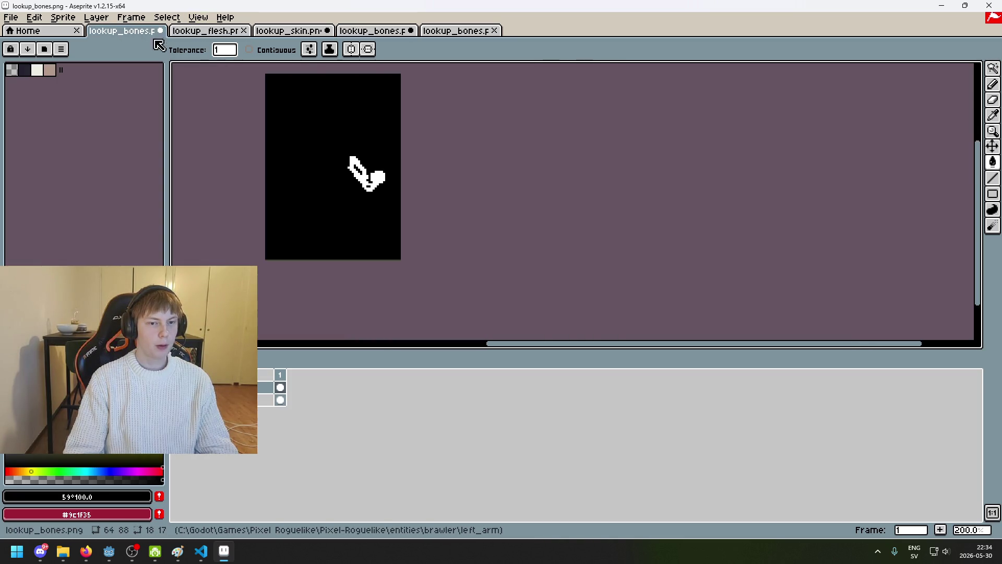
click(459, 32)
Open attachment_bones.png from the brawler's right_arm folder.
click(16, 21)
click(26, 44)
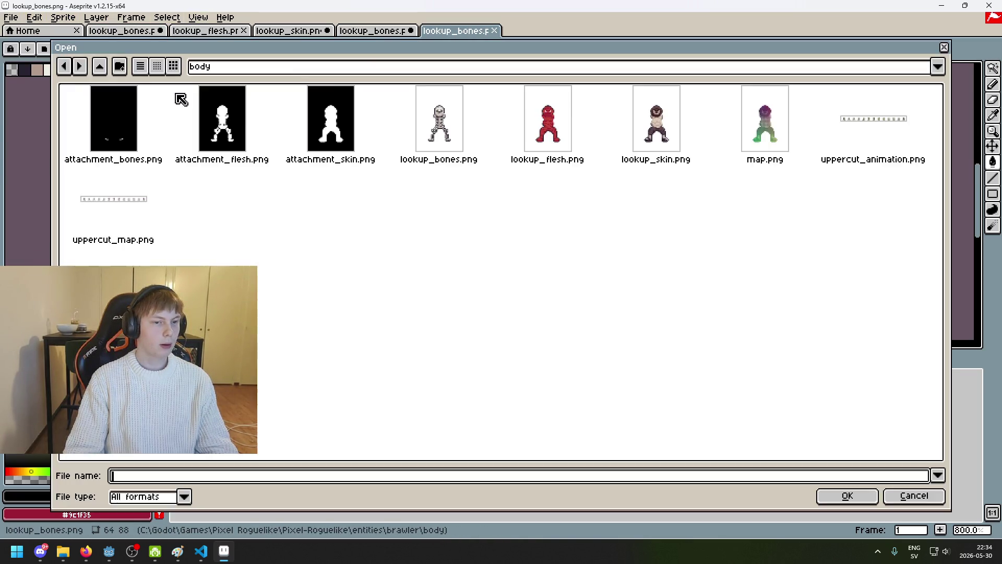
click(276, 73)
click(313, 162)
click(246, 137)
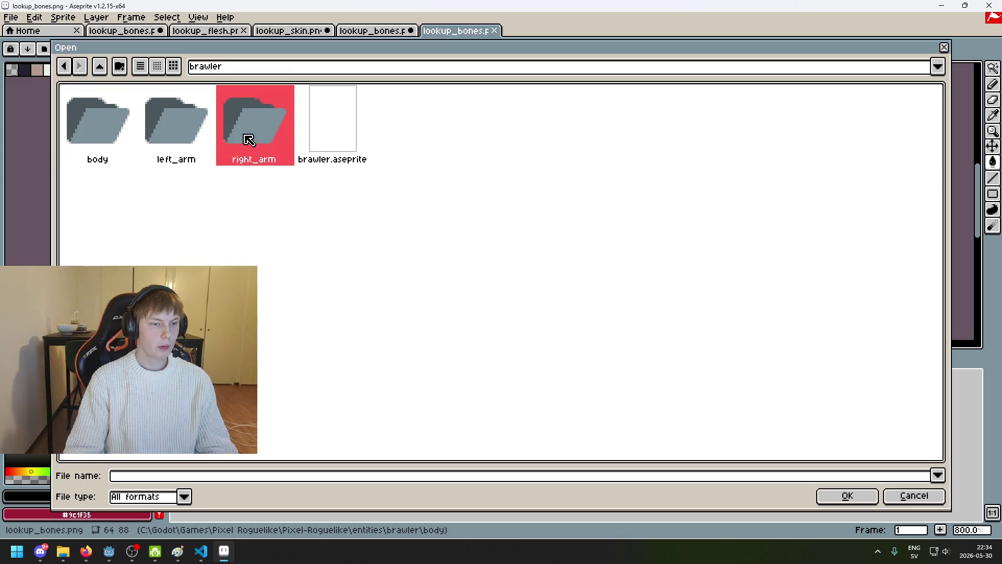
double_click(245, 137)
double_click(121, 123)
Select the whole right-arm attachment_bones mask.
scroll(576, 181, up, 3)
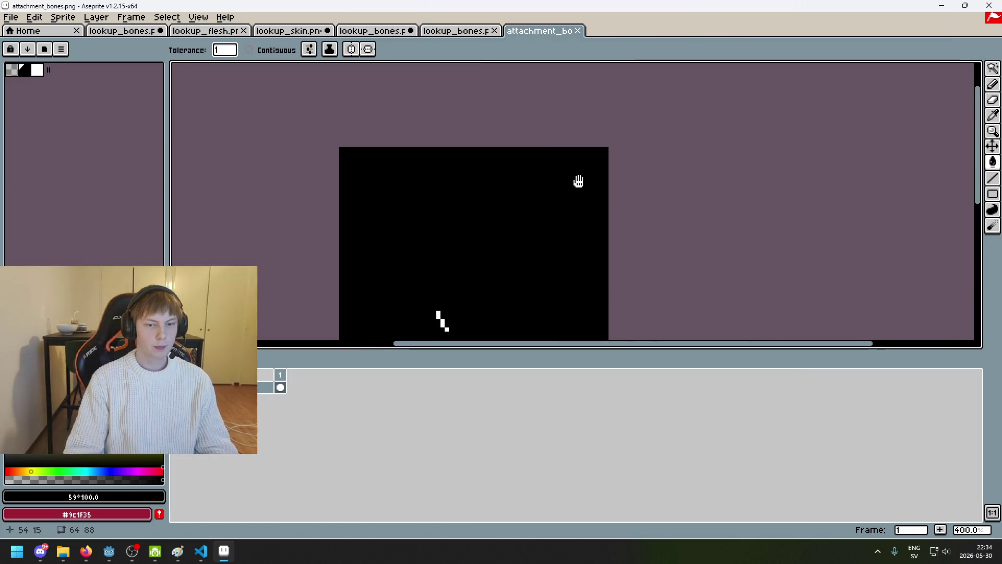
key(q)
scroll(451, 218, up, 3)
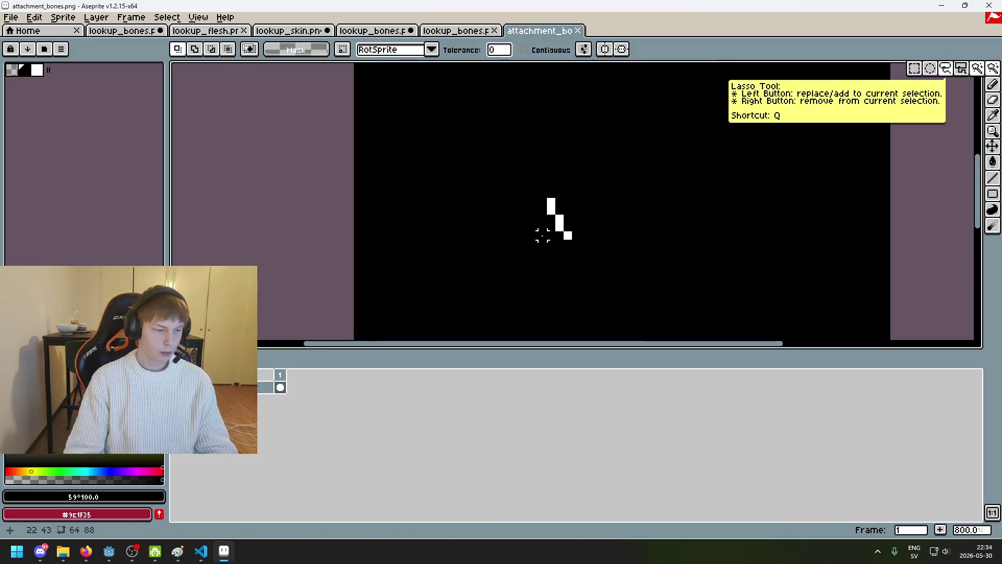
scroll(533, 227, down, 3)
key(ctrl+a)
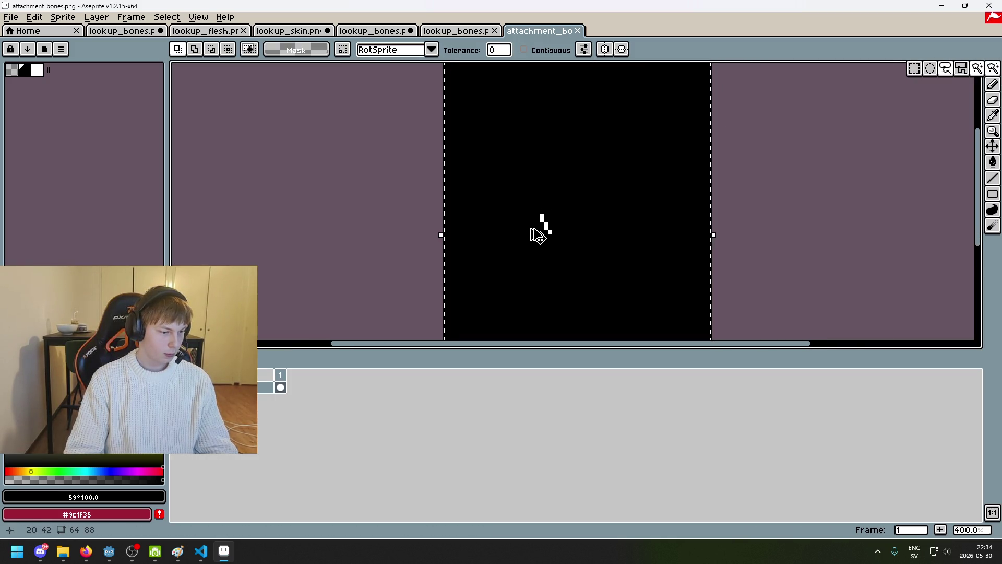
Add a new empty layer to the body skeleton sprite.
click(458, 31)
scroll(550, 96, down, 2)
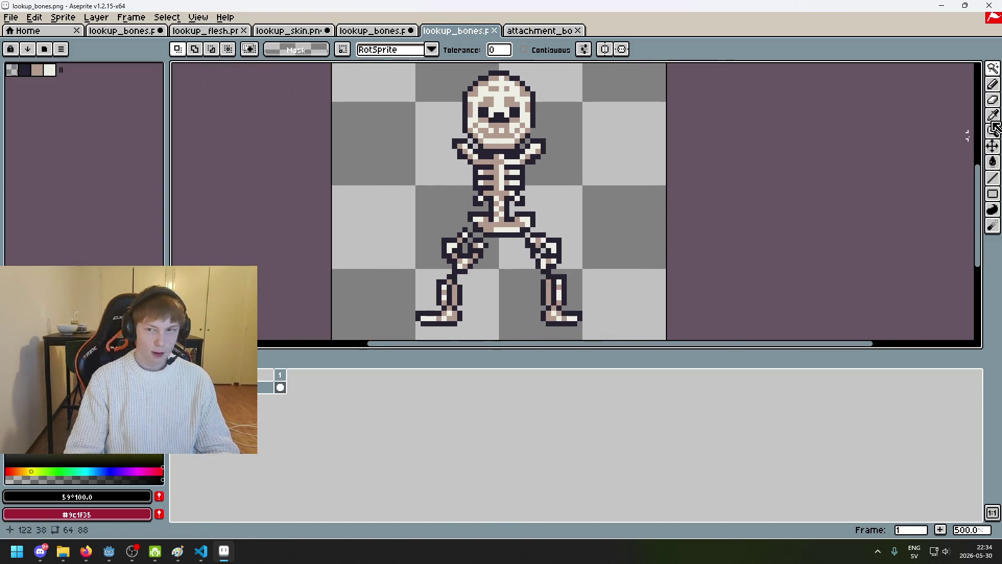
click(993, 84)
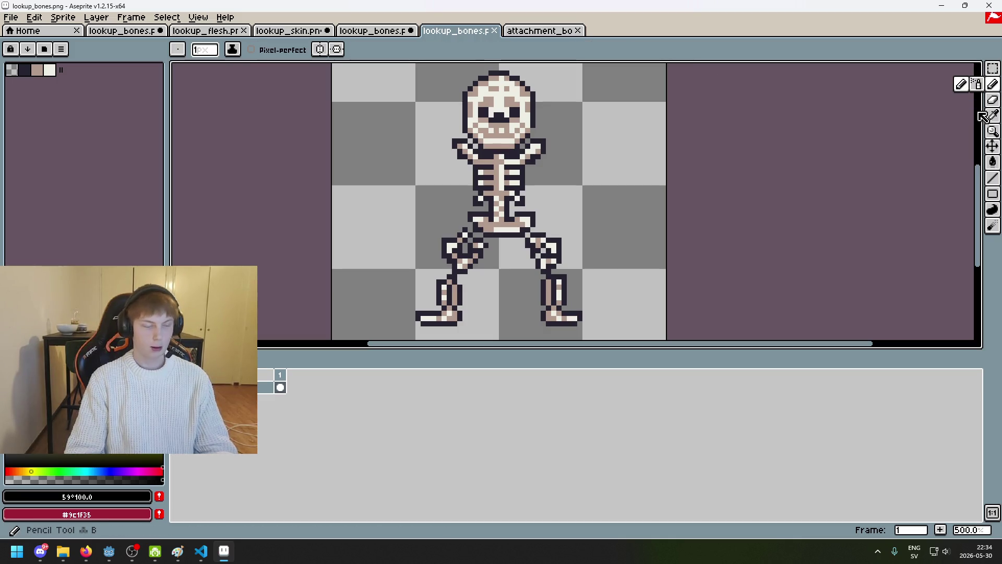
right_click(208, 381)
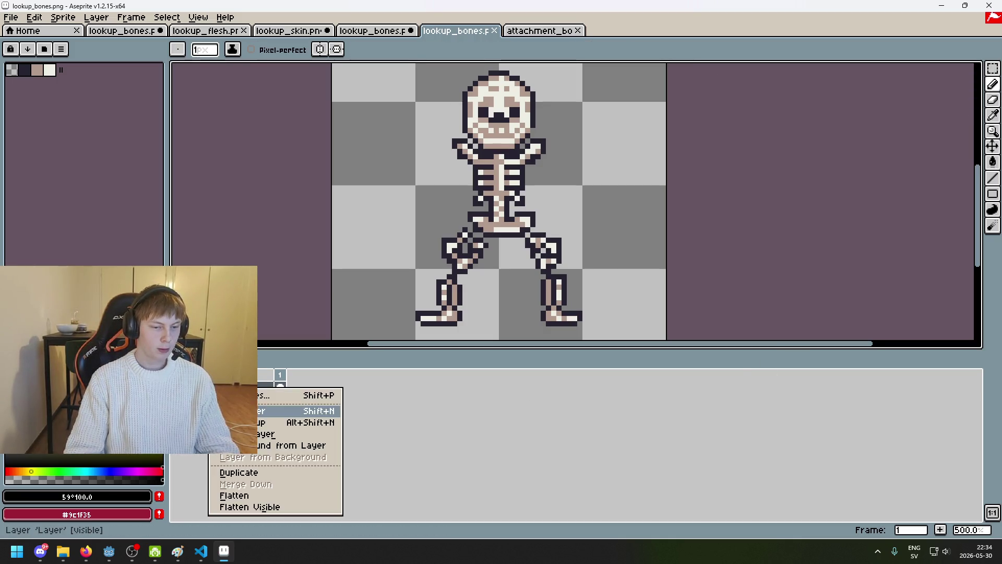
click(266, 409)
Paste the arm mask onto the new layer repeatedly to compare, then remove it.
key(v)
key(ctrl+v)
key(ctrl+z)
scroll(522, 182, up, 3)
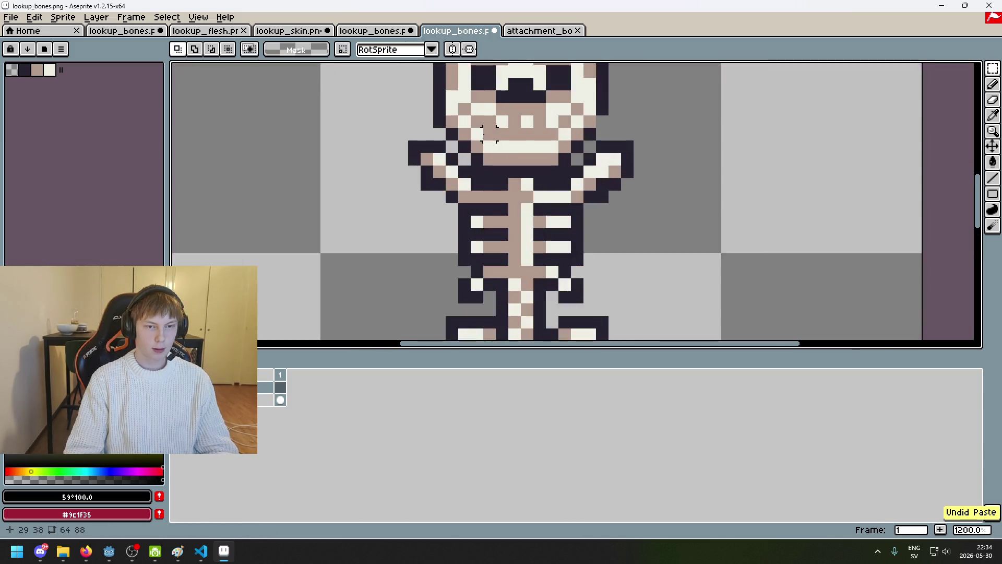
key(ctrl+v)
key(ctrl+z)
scroll(476, 123, up, 3)
key(ctrl+v)
key(ctrl+z)
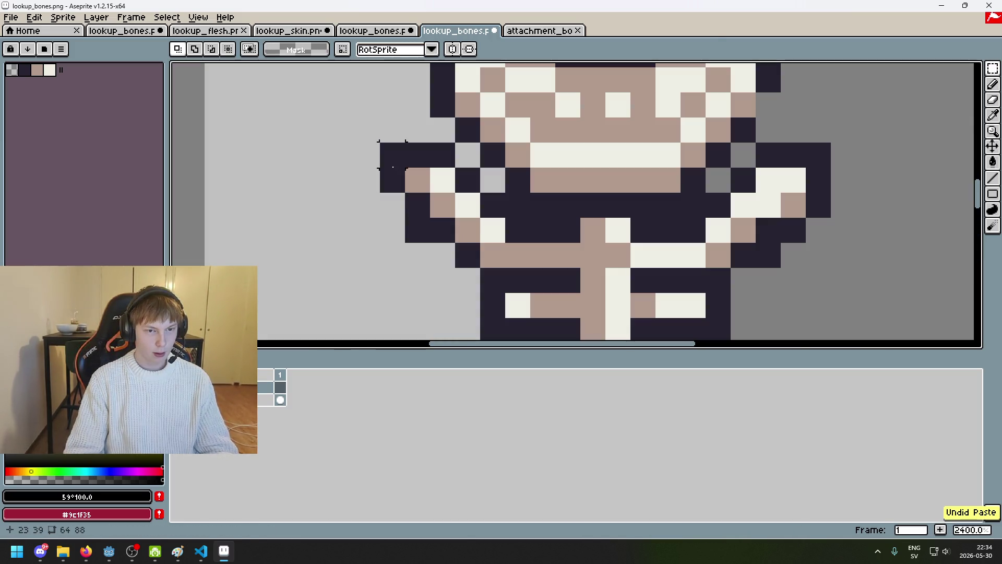
key(ctrl+v)
key(ctrl+z)
key(ctrl+v)
key(ctrl+z)
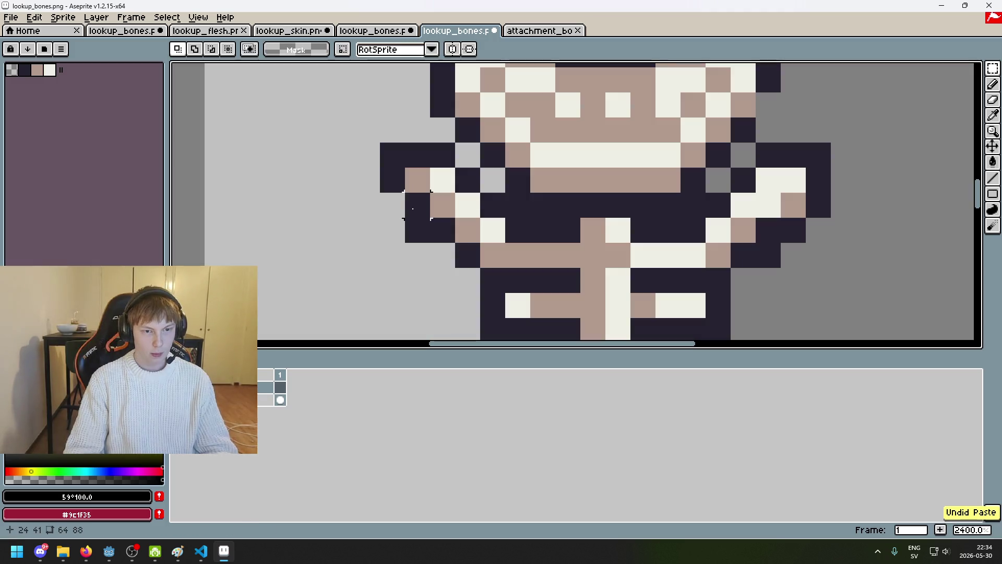
key(ctrl+v)
key(ctrl+z)
key(ctrl+v)
key(ctrl+z)
key(ctrl+v)
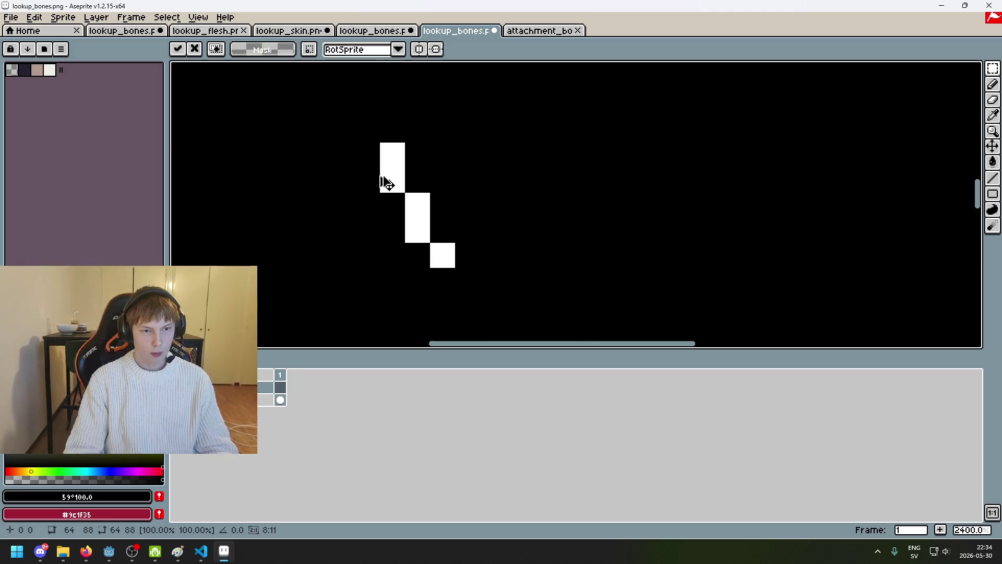
key(ctrl+z)
key(ctrl+v)
key(ctrl+z)
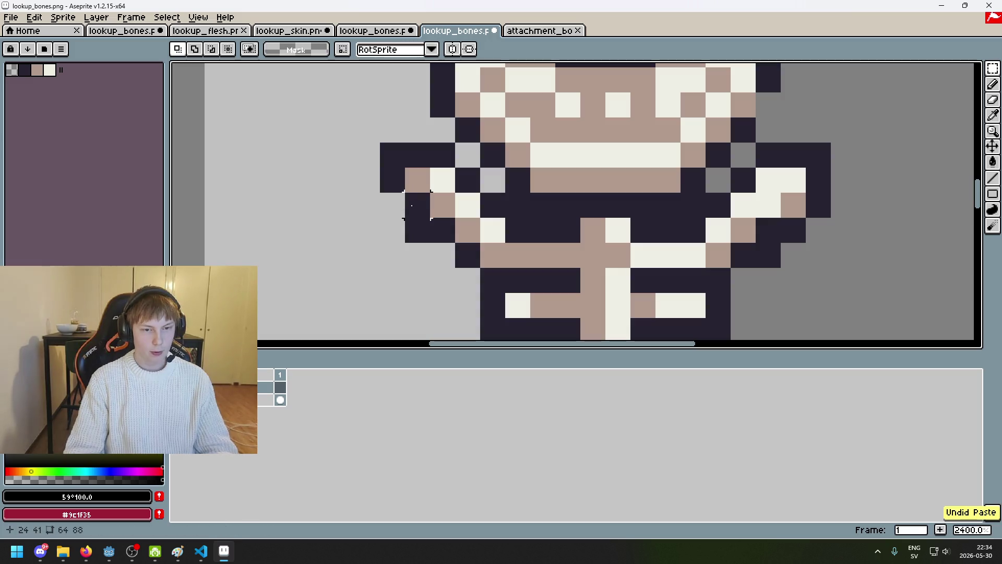
Pick the dark outline colour from the lower layer and bring the whole skeleton into view.
key(b)
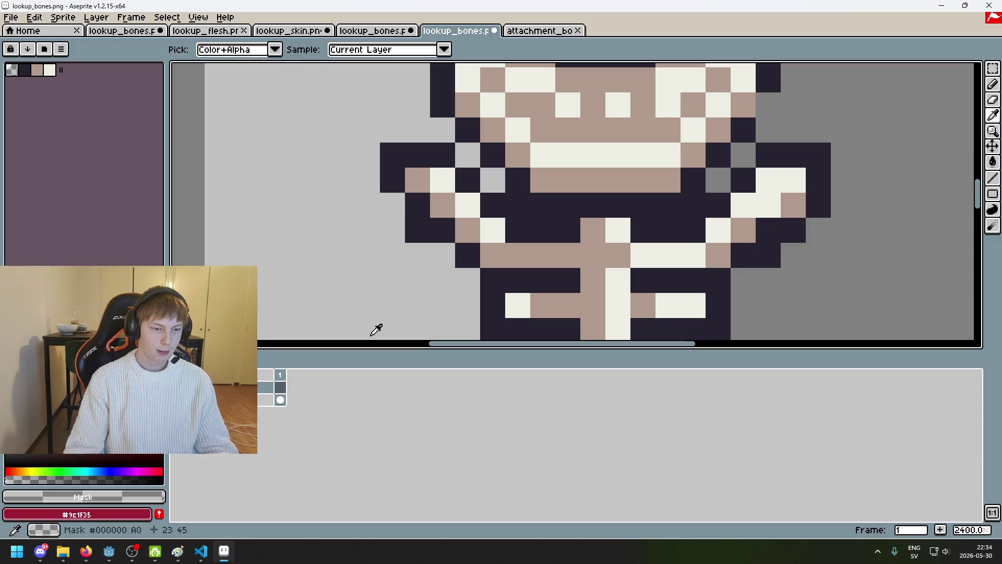
key(Down)
alt+click(439, 224)
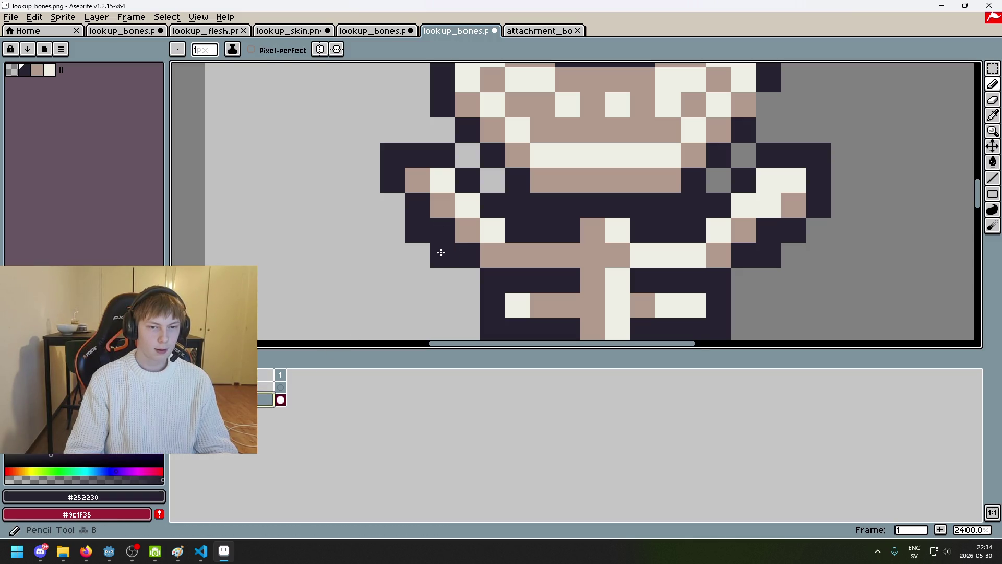
scroll(438, 250, down, 5)
drag(494, 318, 499, 221)
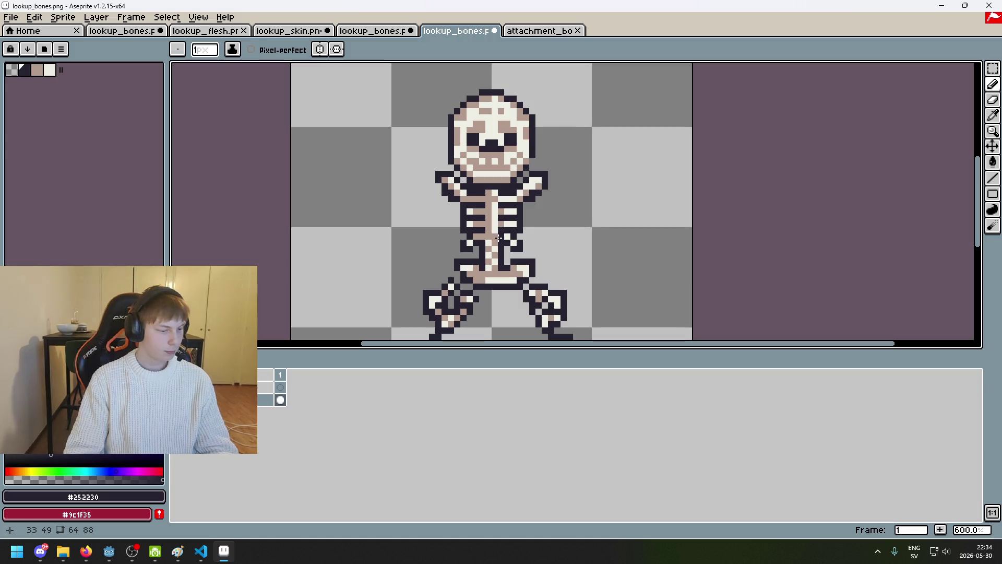
scroll(516, 240, up, 2)
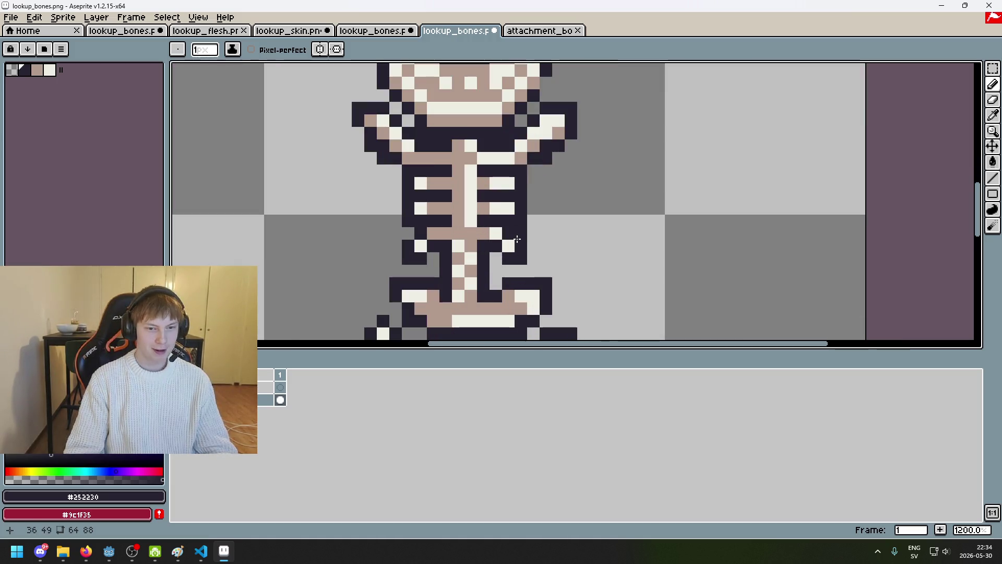
scroll(519, 162, down, 2)
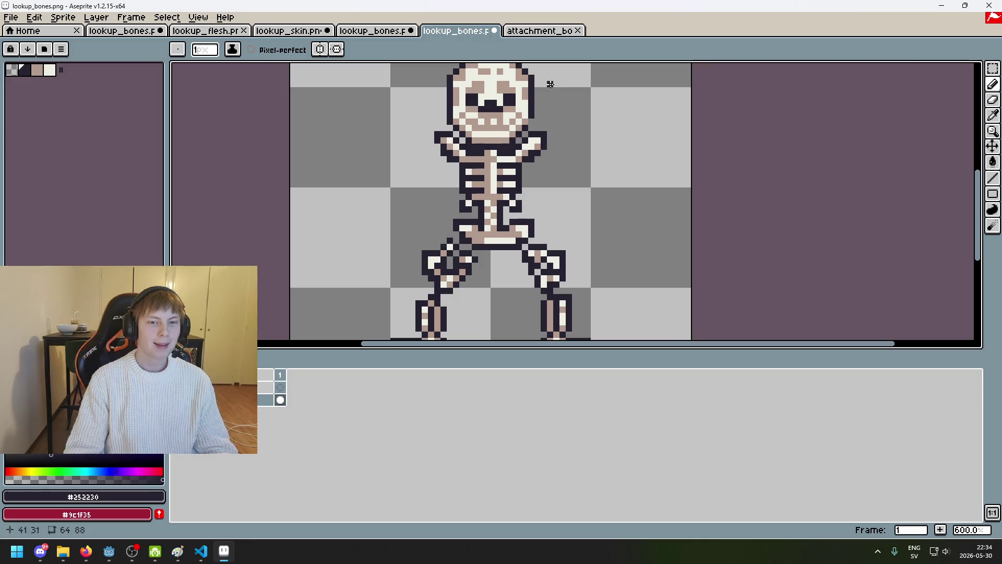
Return to the attachment_bones sprite and start opening another file from right_arm.
click(541, 31)
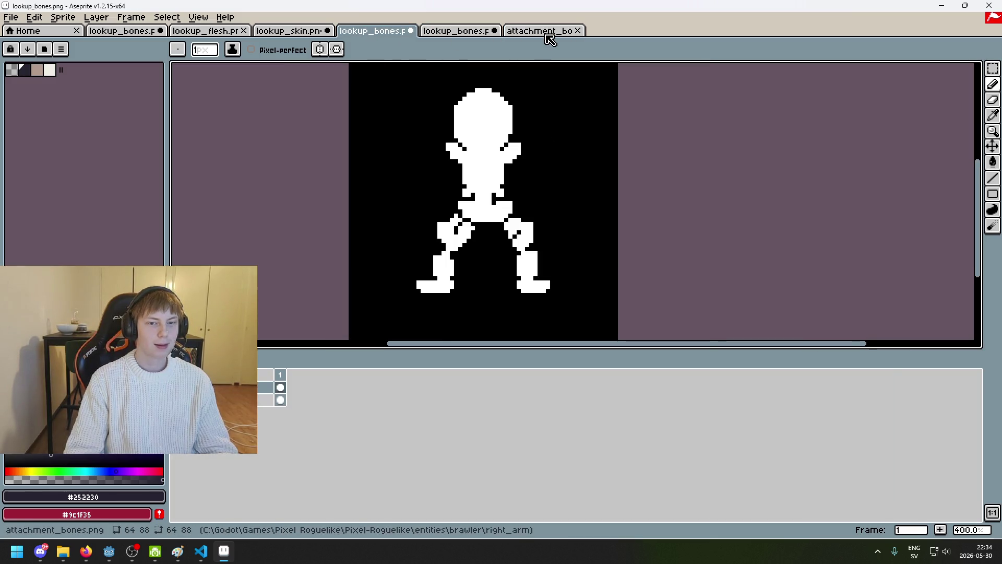
click(542, 31)
click(11, 18)
click(21, 40)
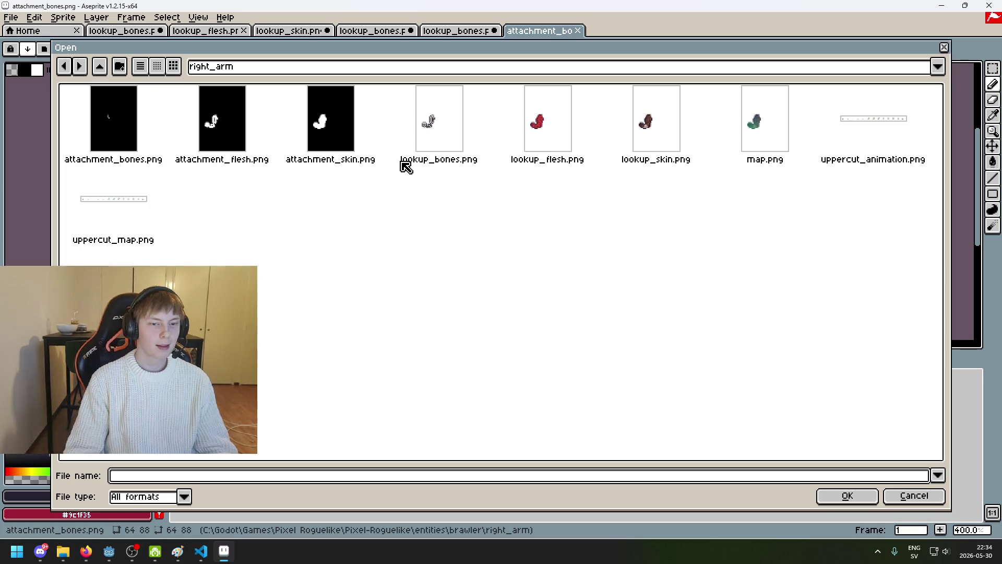
Browse from the brawler folder into left_arm and open its attachment_bones.png.
click(259, 73)
click(290, 165)
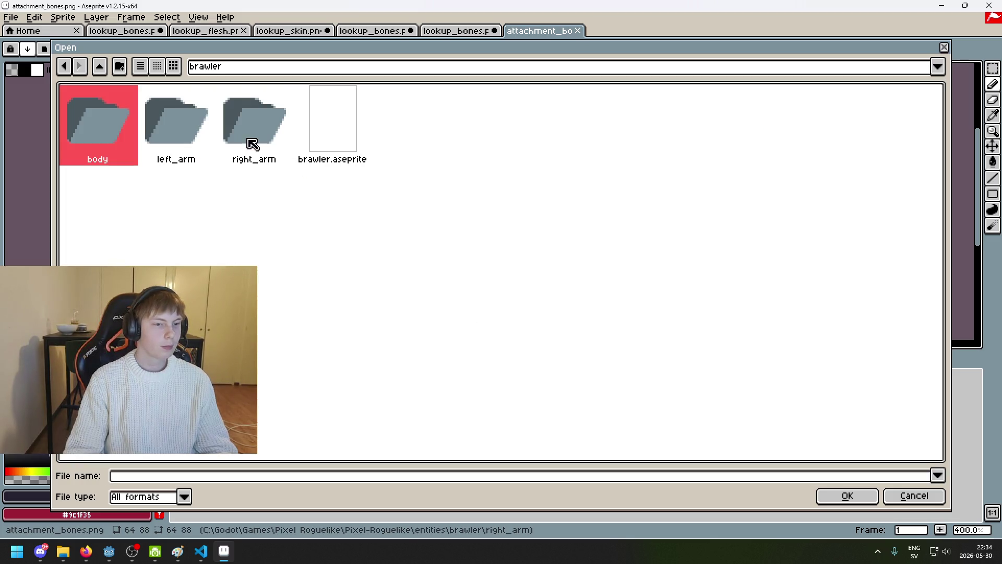
double_click(262, 145)
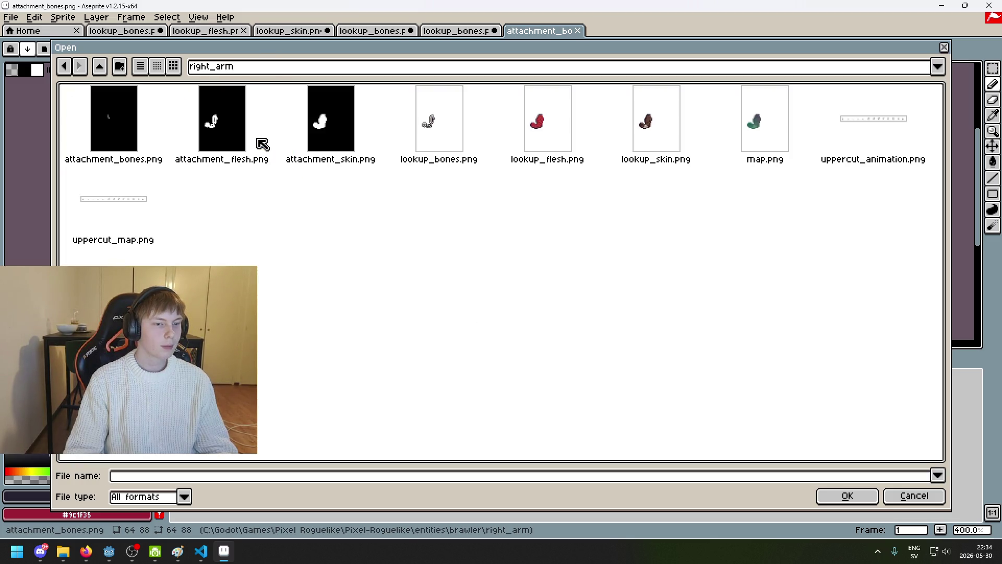
click(239, 69)
click(260, 166)
click(161, 130)
double_click(157, 132)
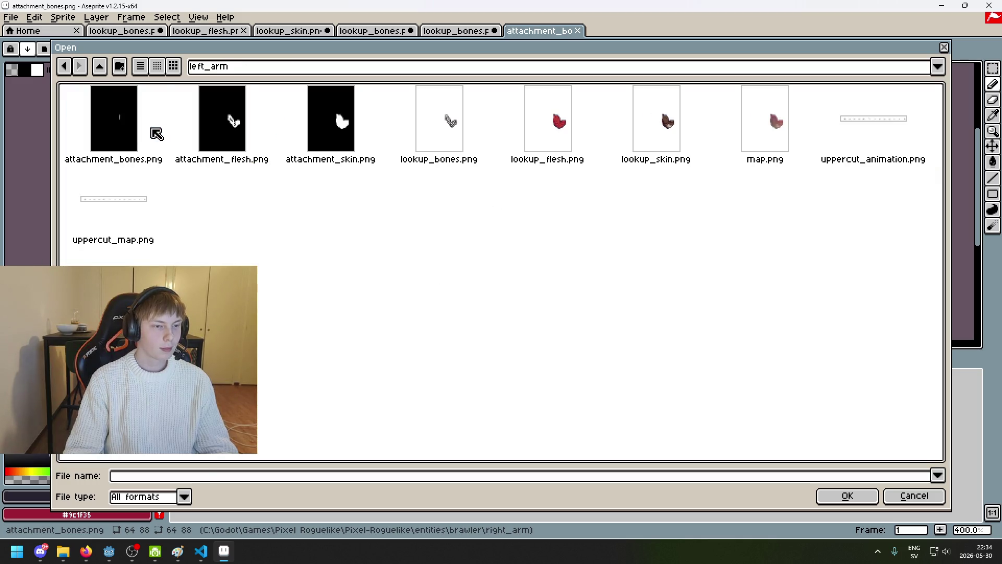
double_click(126, 133)
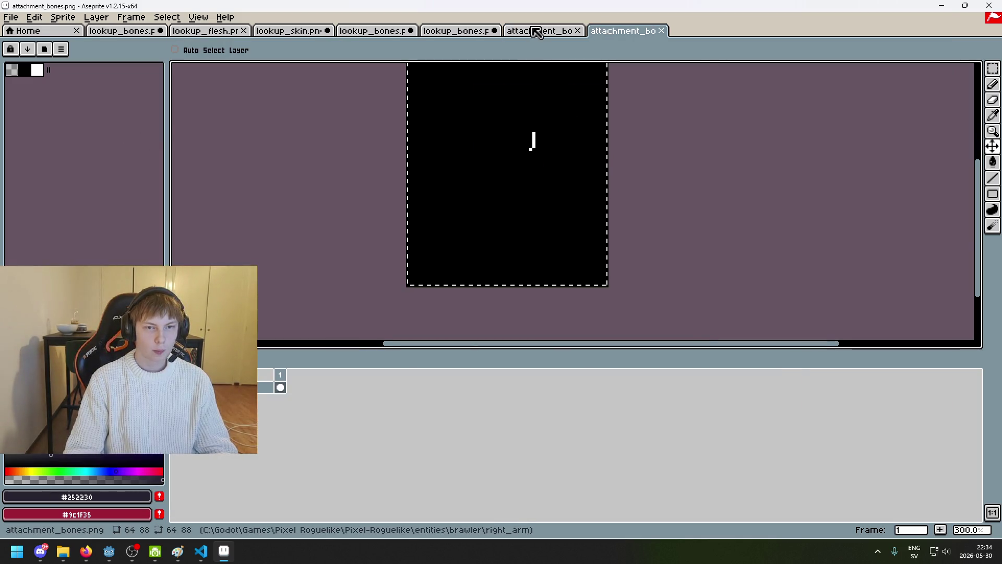
Return to the body skeleton sprite and briefly toggle Layer 1 to check it.
click(538, 33)
click(455, 31)
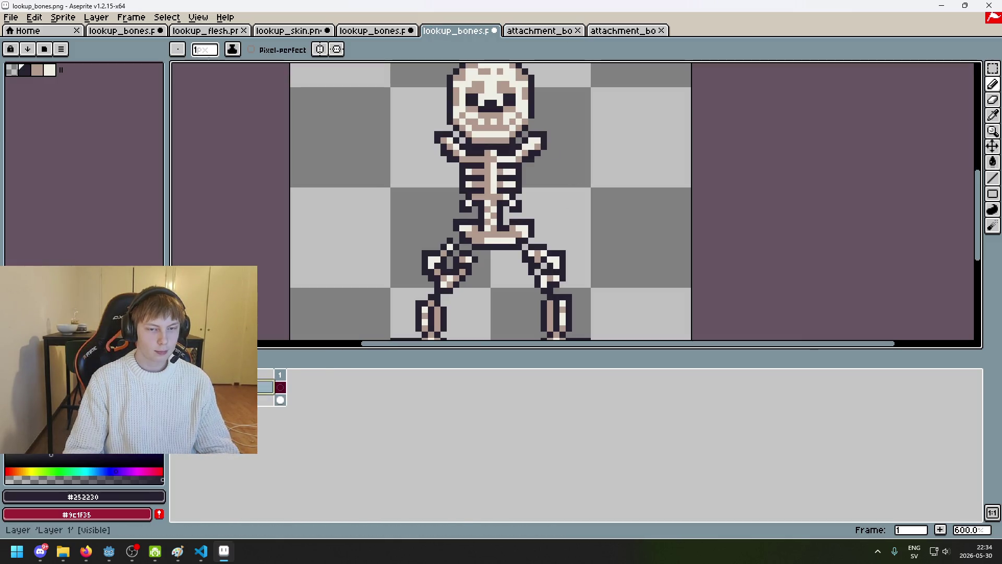
right_click(242, 400)
key(Escape)
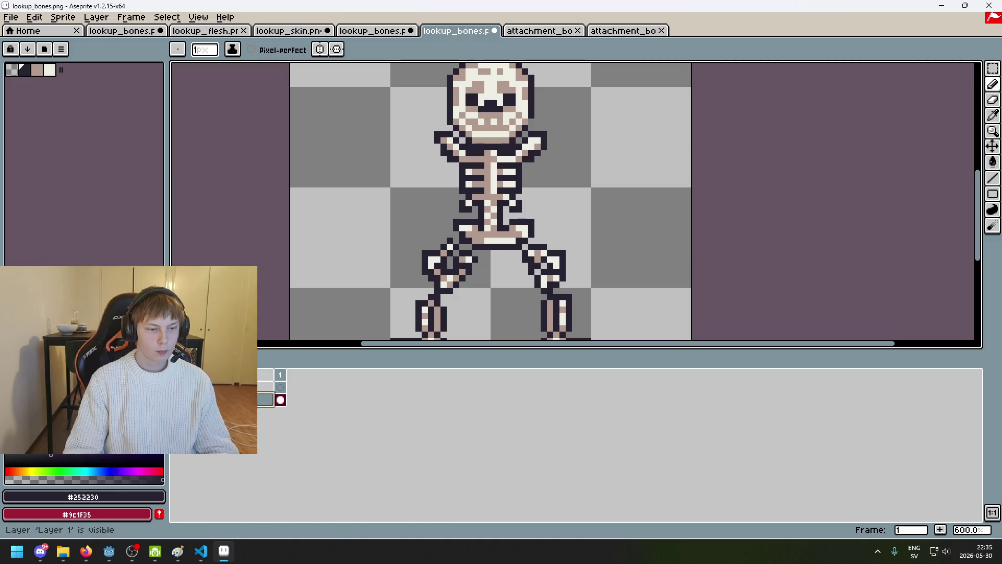
click(176, 400)
click(176, 400)
Paste the left arm mask onto a new layer and compare it against the skeleton.
right_click(253, 393)
click(351, 418)
key(ctrl+v)
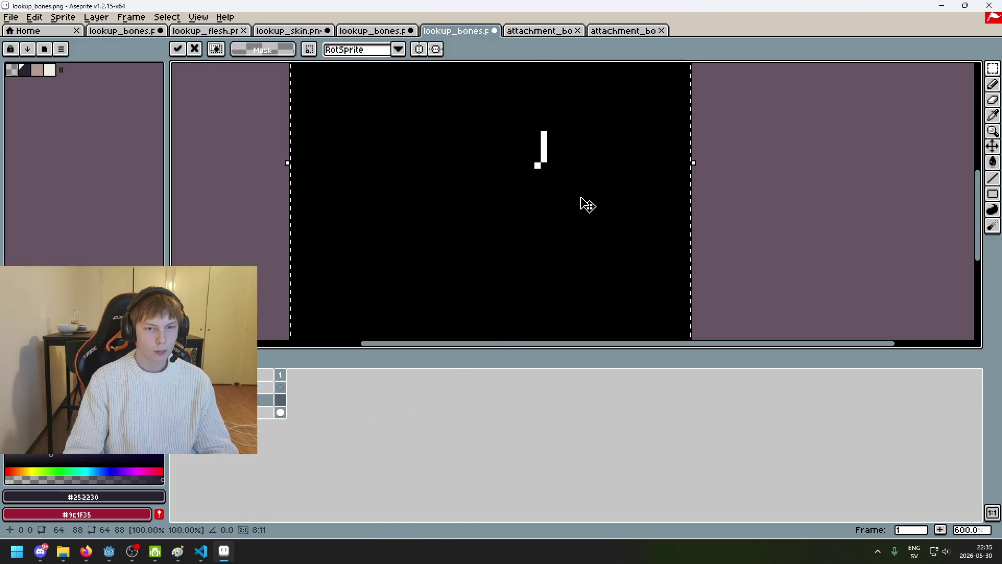
scroll(467, 251, up, 4)
click(176, 400)
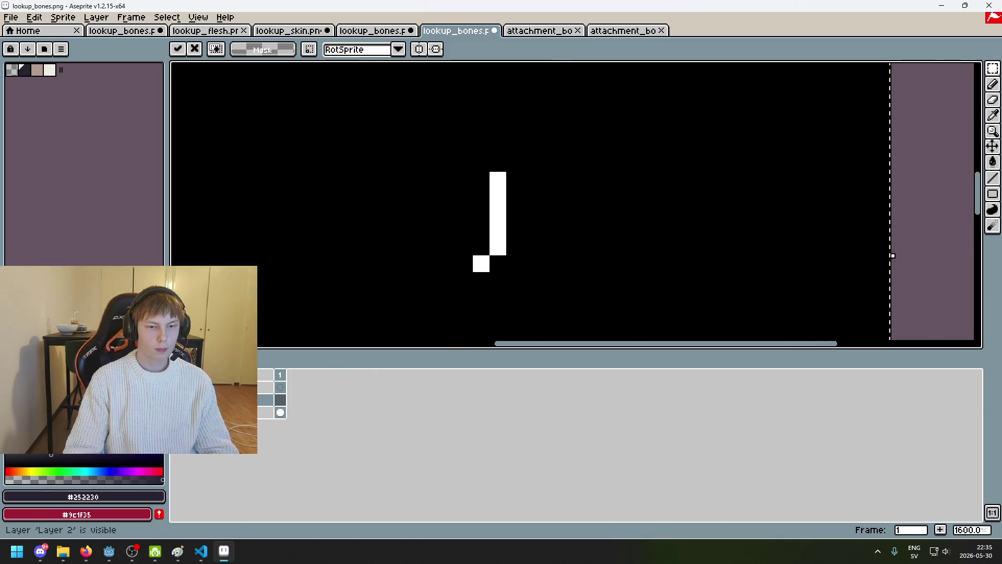
click(176, 399)
click(176, 400)
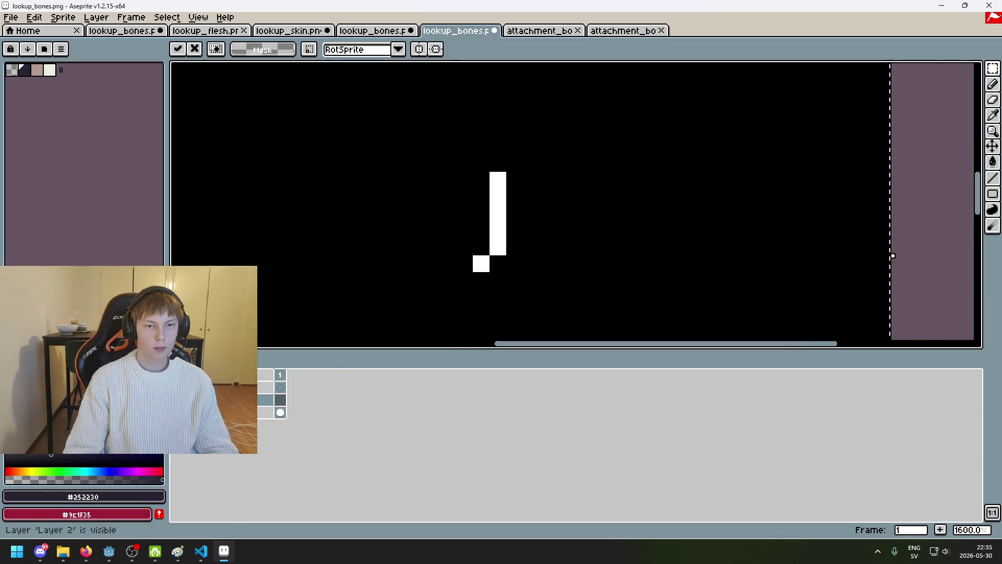
click(176, 399)
click(176, 400)
click(176, 400)
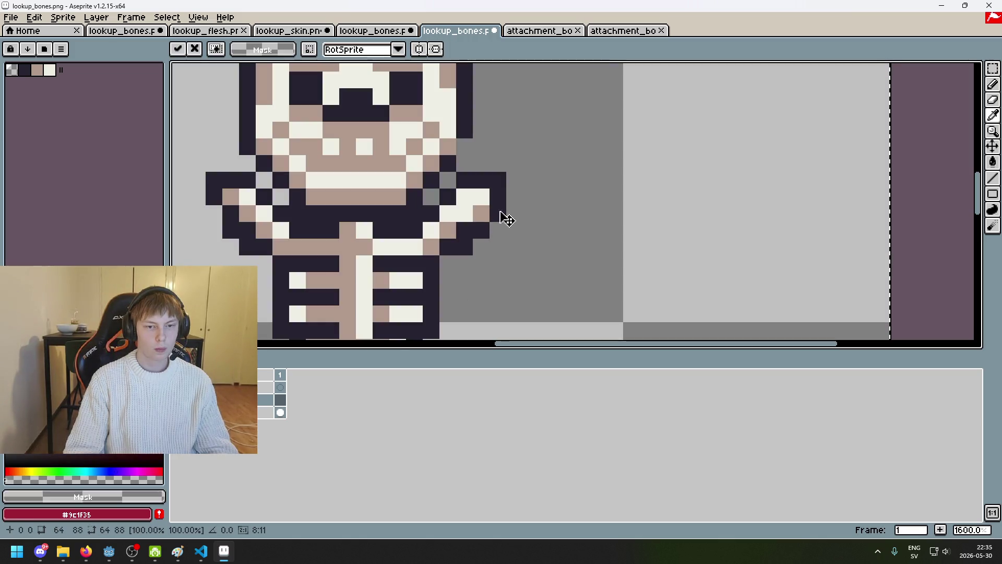
key(b)
click(176, 387)
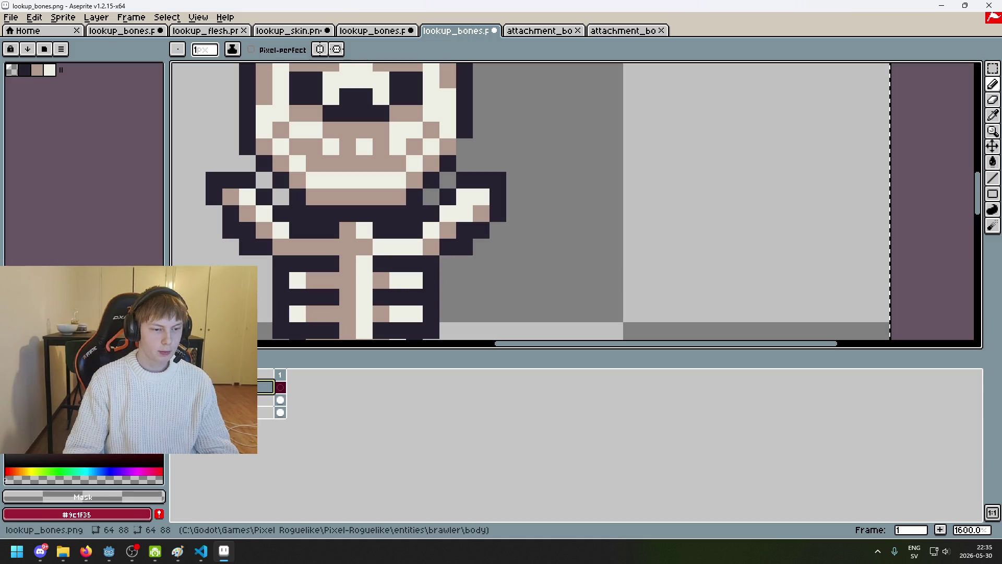
click(178, 400)
click(179, 400)
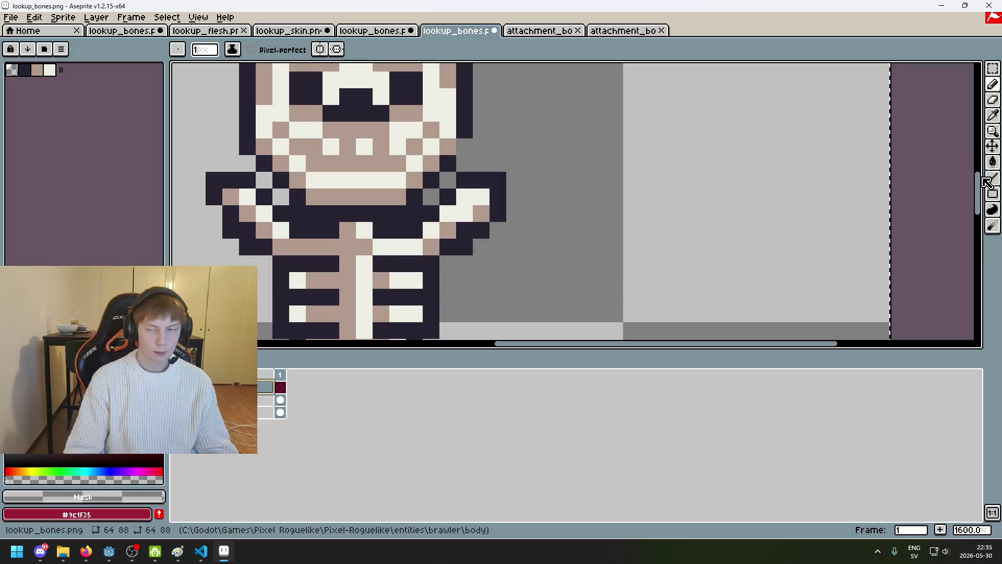
Clear the selection and eyedropper the dark #252230 colour, sampling from all layers.
key(ctrl+d)
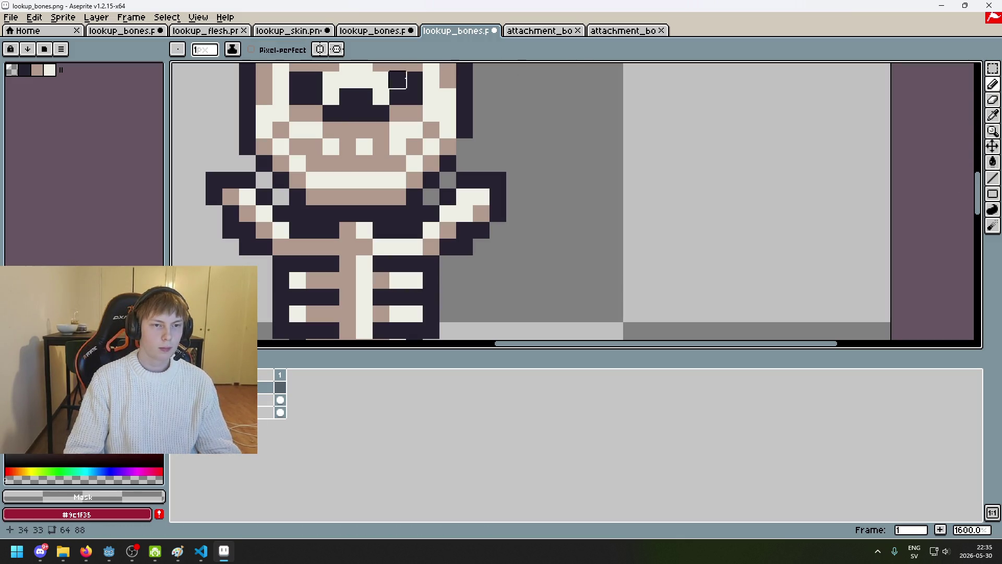
key(i)
click(405, 52)
click(360, 67)
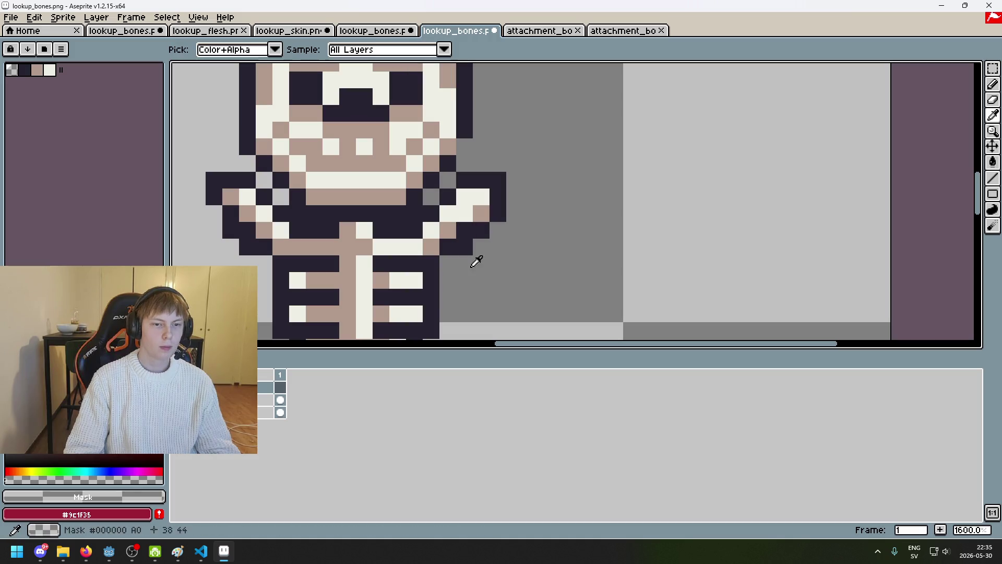
click(454, 240)
Pencil dark pixels below the right hand, check them against the mask, and save as PNG.
key(b)
click(179, 400)
click(179, 400)
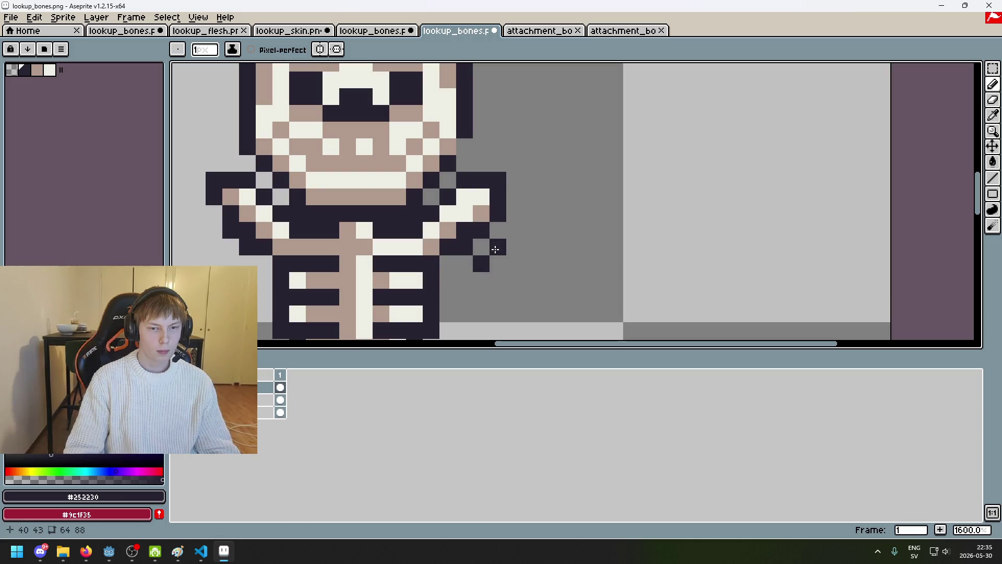
click(178, 400)
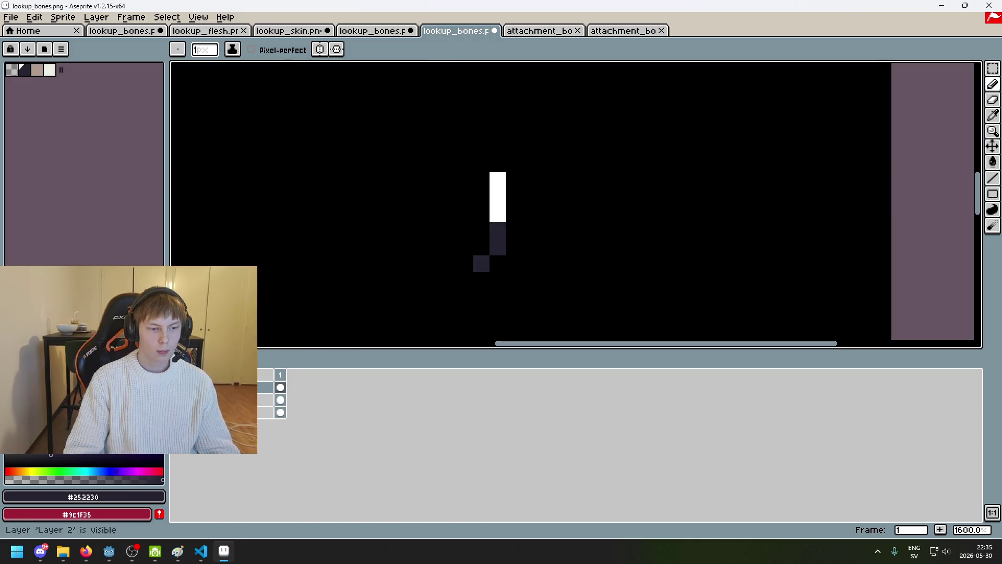
click(179, 399)
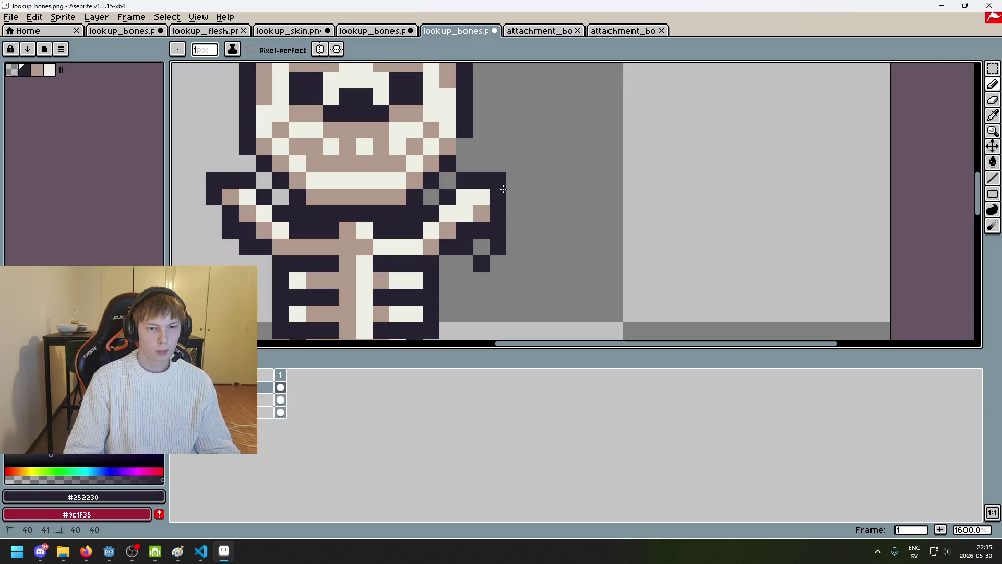
scroll(503, 189, down, 3)
key(ctrl+s)
click(483, 323)
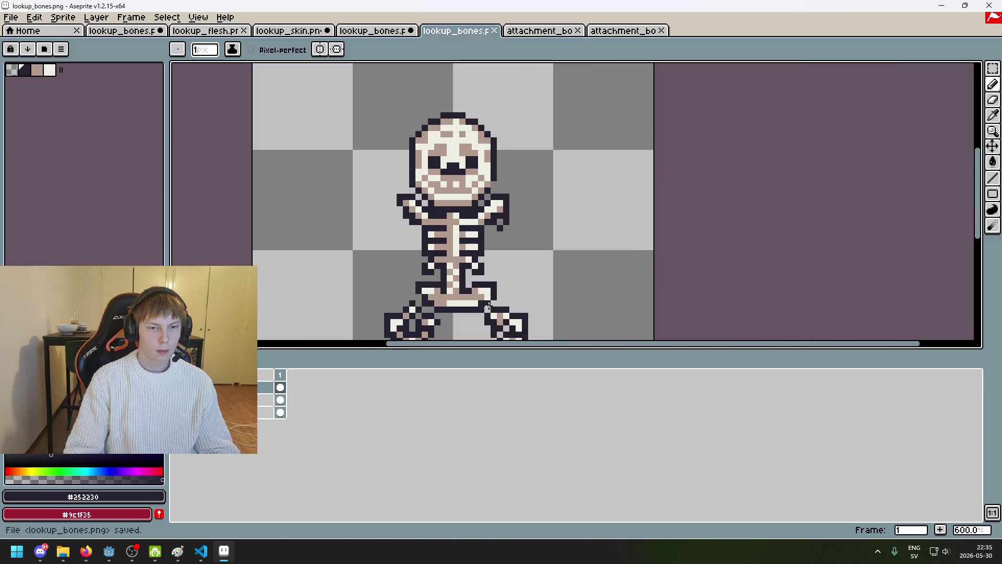
Test-paste the right arm mask into the body lookup_bones, undo it, and resave as PNG.
click(543, 39)
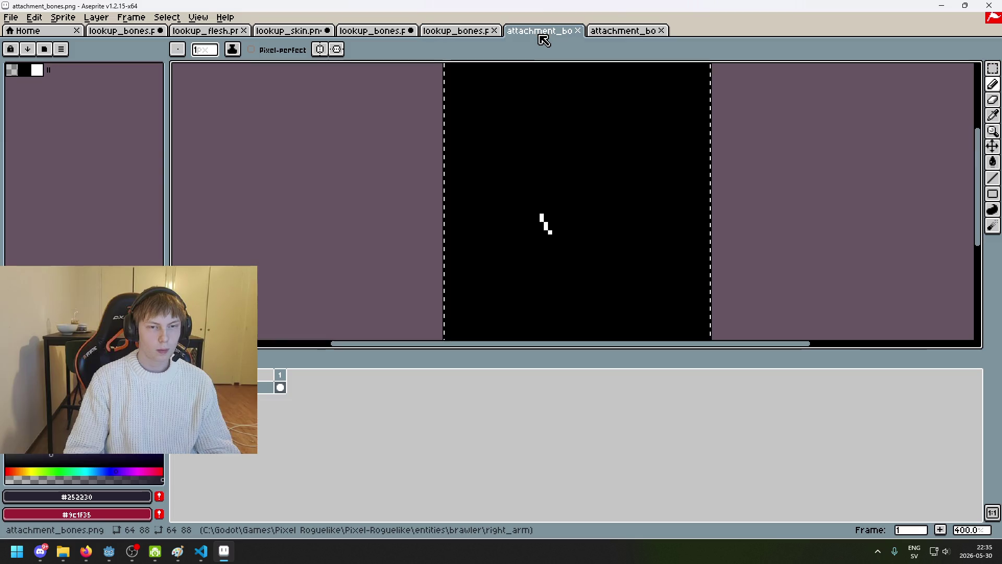
click(622, 33)
click(551, 38)
click(483, 31)
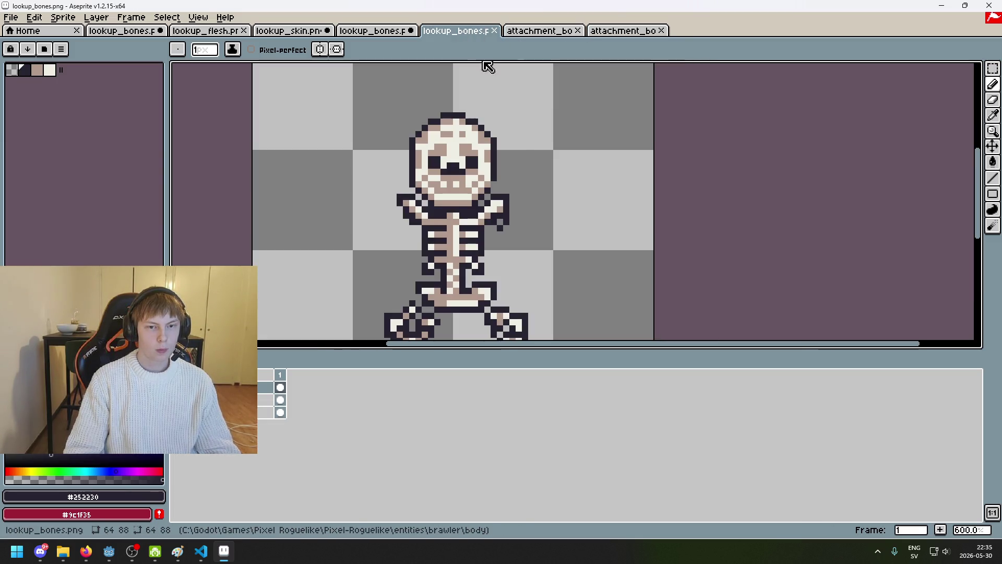
key(ctrl+v)
scroll(417, 229, up, 5)
key(ctrl+z)
key(ctrl+v)
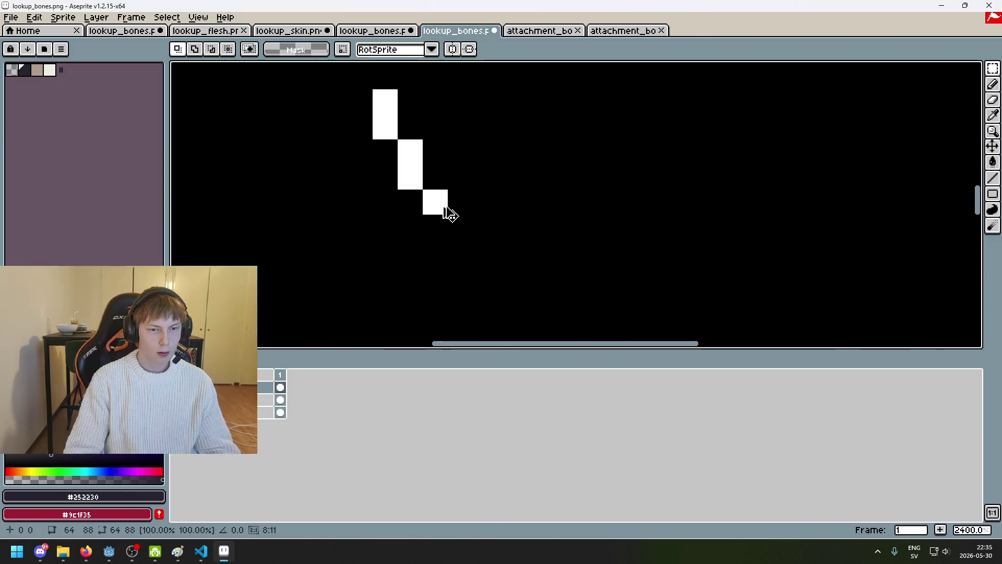
key(ctrl+z)
scroll(528, 237, down, 7)
key(ctrl+s)
click(458, 324)
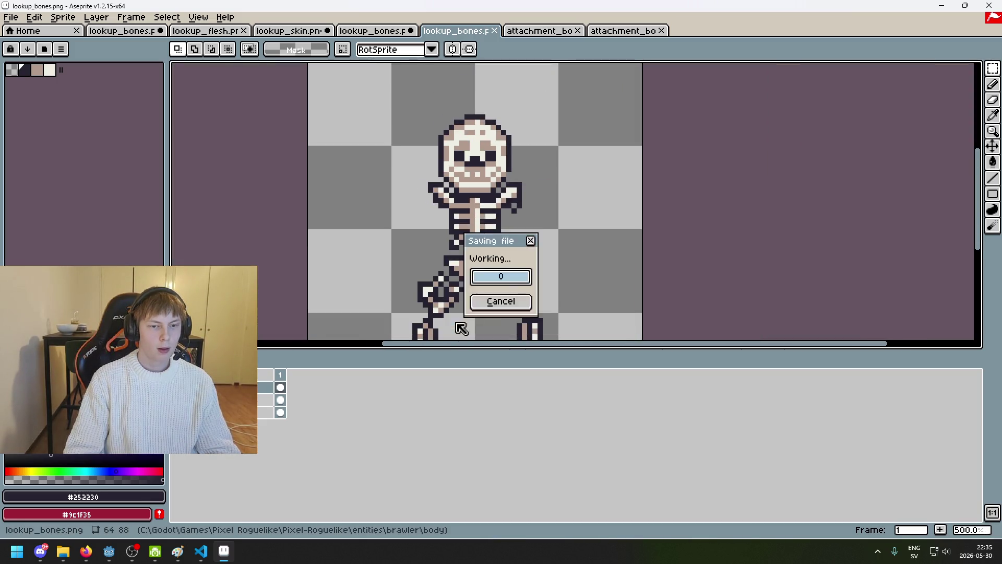
Bring the right arm's attachment_bones.png back to the front after glancing at lookup_bones.
scroll(530, 219, down, 2)
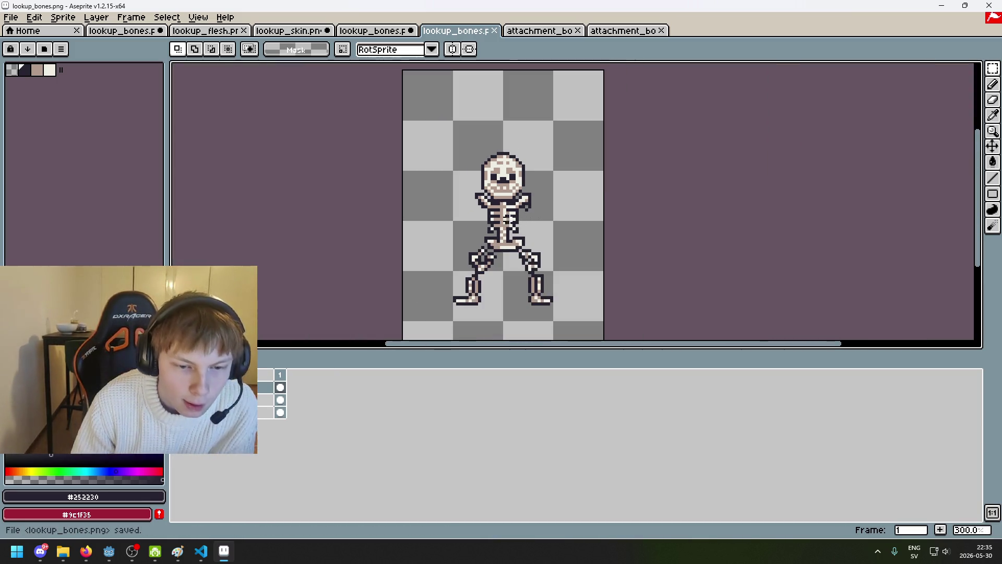
scroll(530, 219, up, 1)
scroll(528, 172, up, 7)
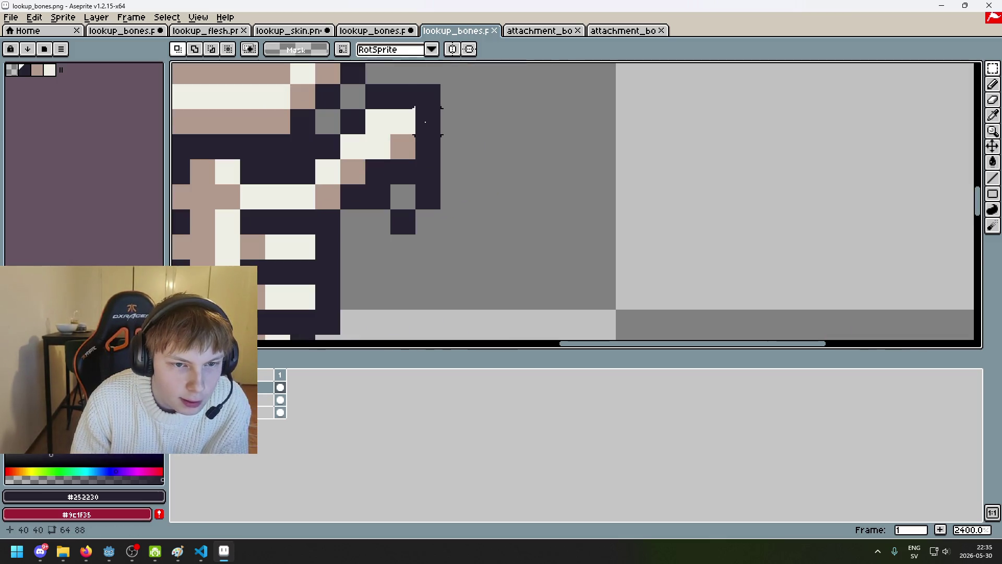
scroll(425, 121, down, 7)
click(539, 31)
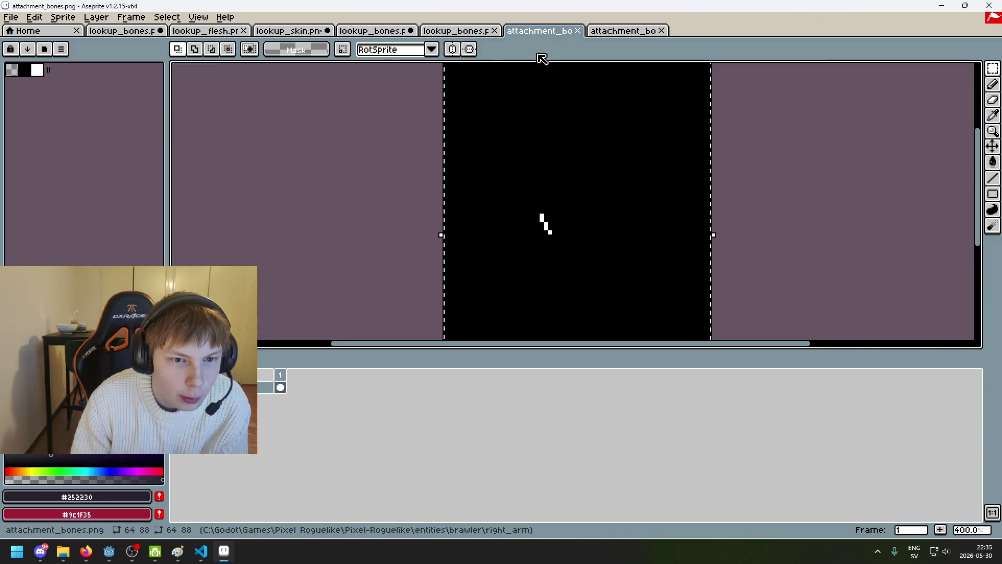
scroll(522, 170, down, 1)
scroll(699, 170, up, 1)
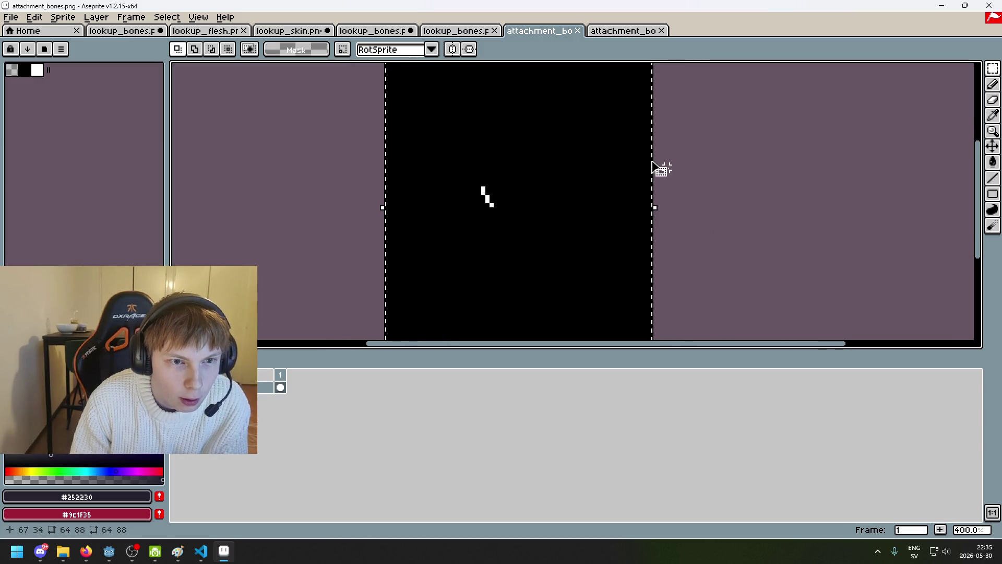
click(377, 33)
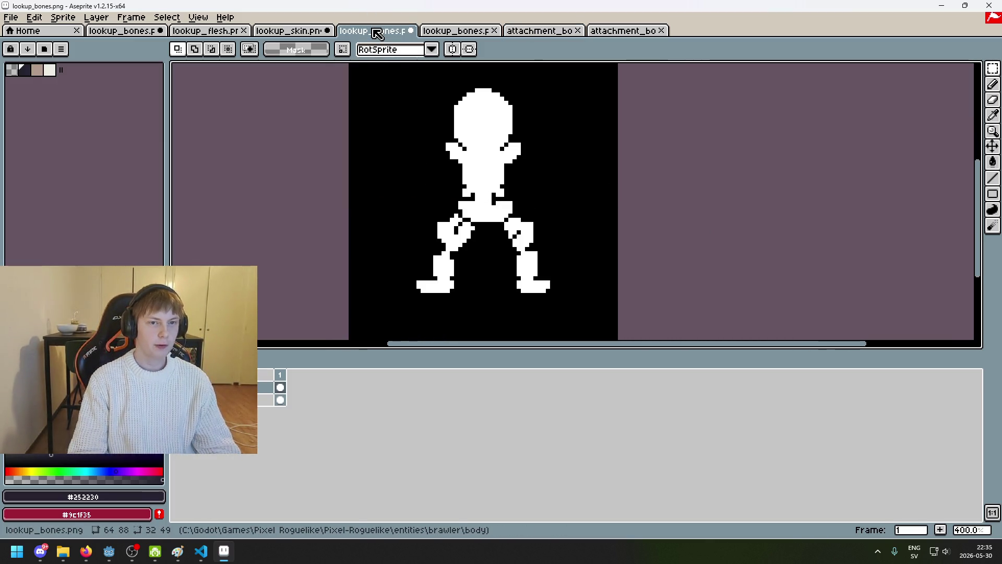
click(535, 31)
Open the left arm's lookup_bones.png, then test-paste the mask and undo it.
click(10, 17)
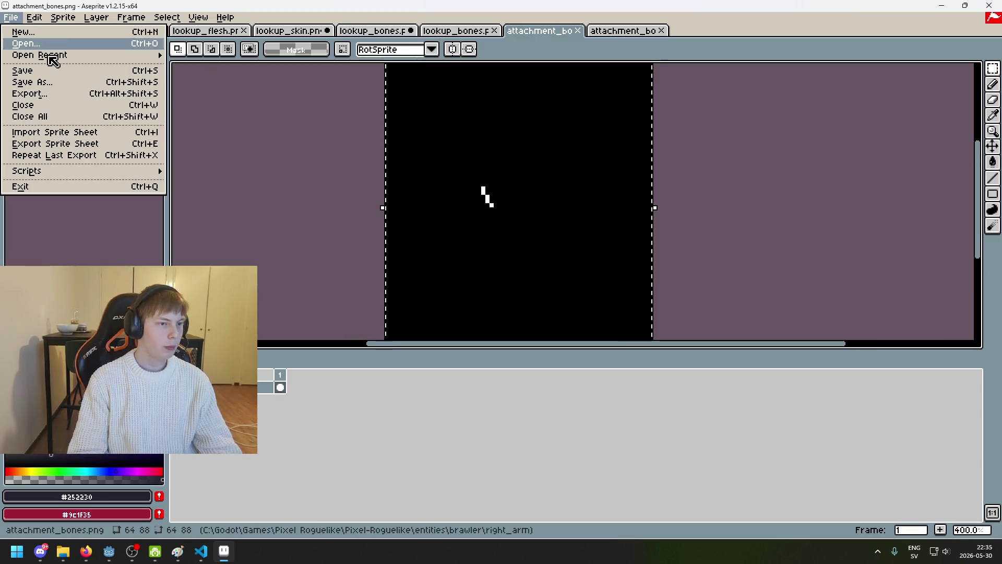
click(55, 44)
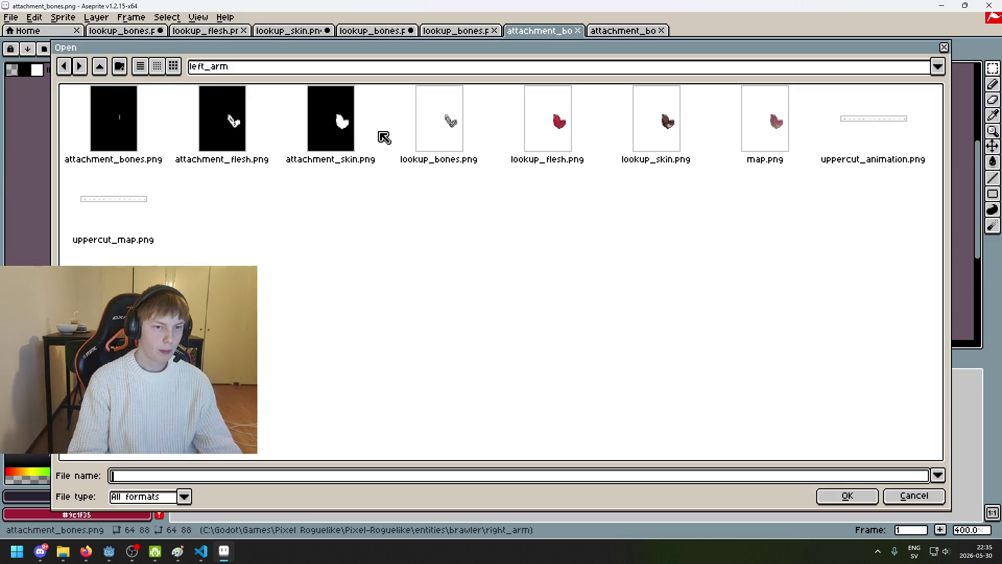
double_click(444, 127)
key(ctrl+v)
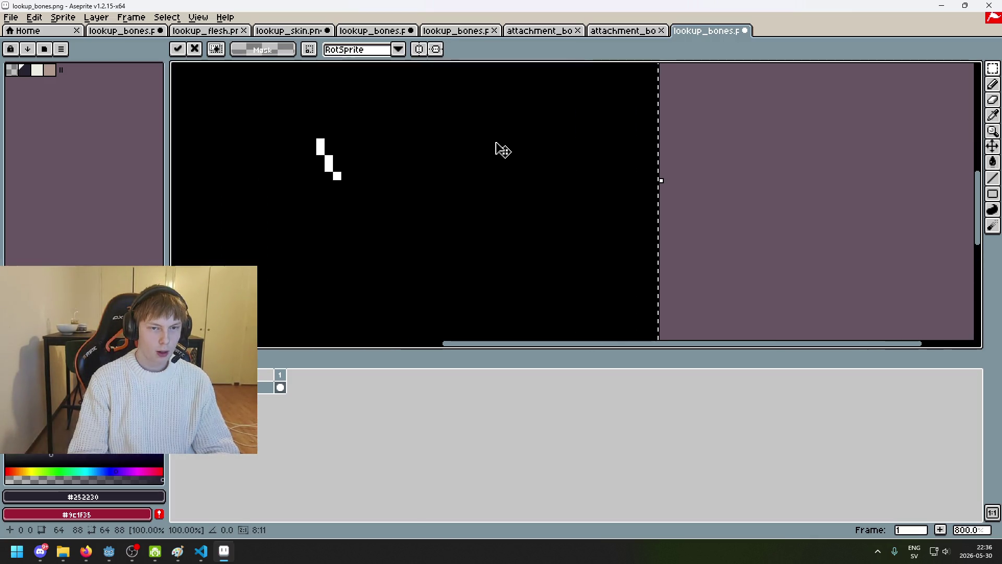
key(ctrl+z)
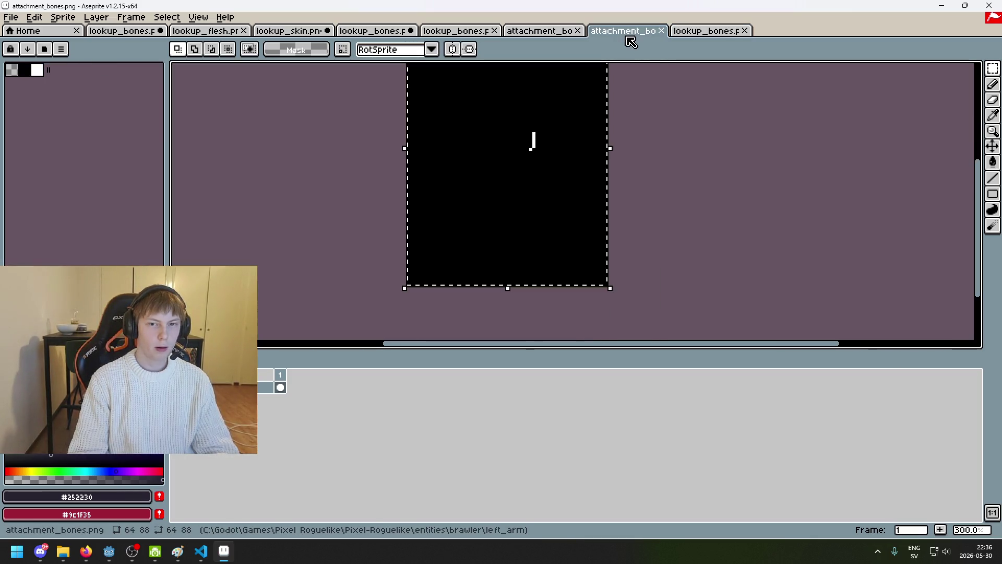
Paste the left arm attachment mask into lookup_bones, undo it, and save the file.
click(629, 32)
click(715, 32)
key(ctrl+v)
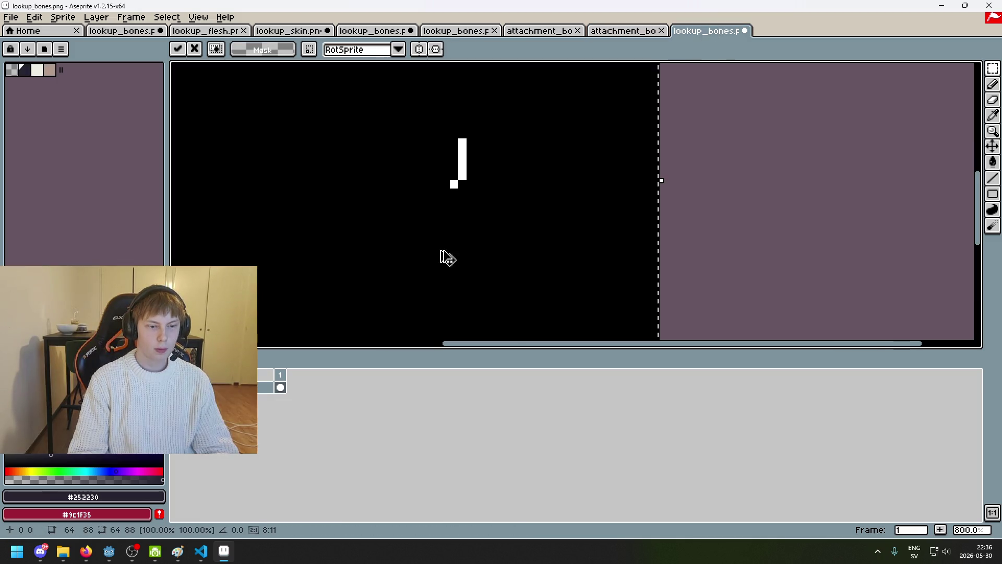
key(ctrl+z)
right_click(208, 381)
key(Escape)
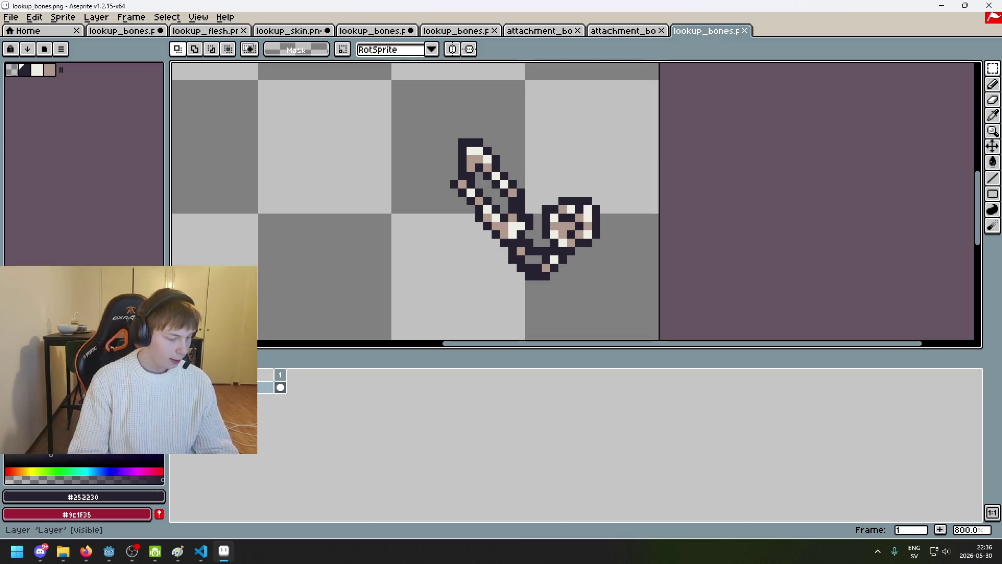
key(ctrl+s)
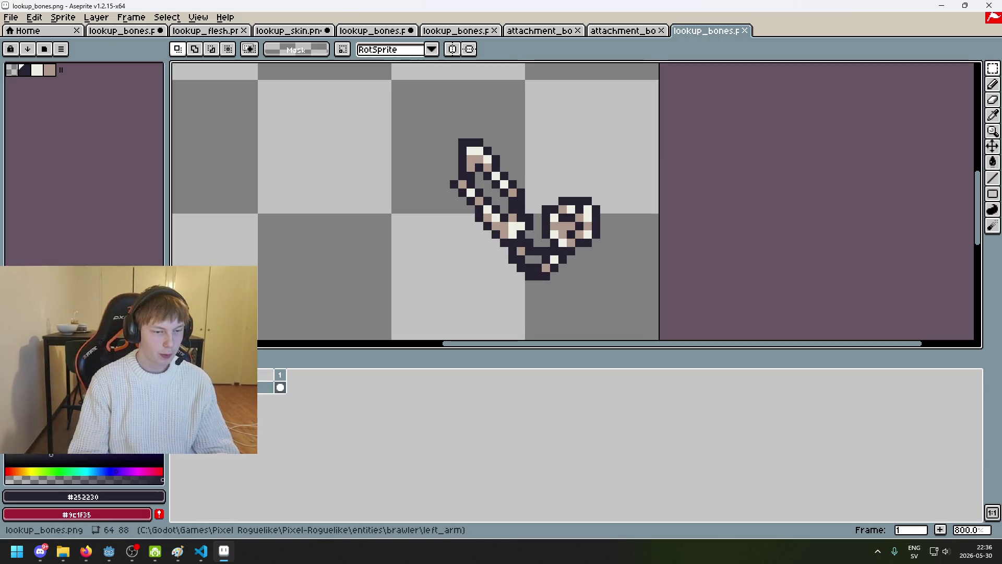
Add an empty layer, then repeatedly paste the attachment mask onto it and undo.
right_click(264, 386)
click(340, 409)
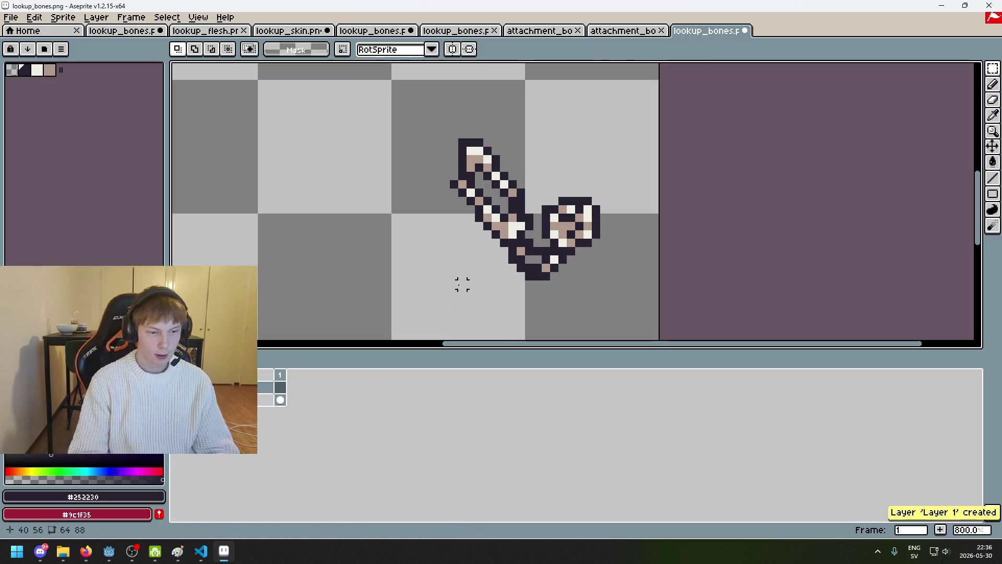
key(ctrl+v)
key(ctrl+z)
scroll(449, 200, up, 5)
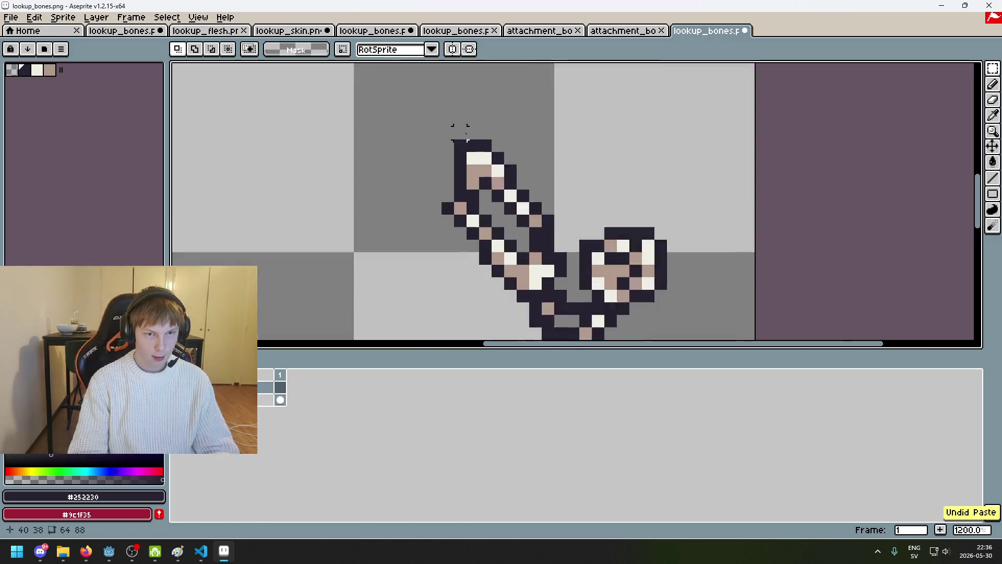
key(ctrl+v)
key(ctrl+z)
key(ctrl+v)
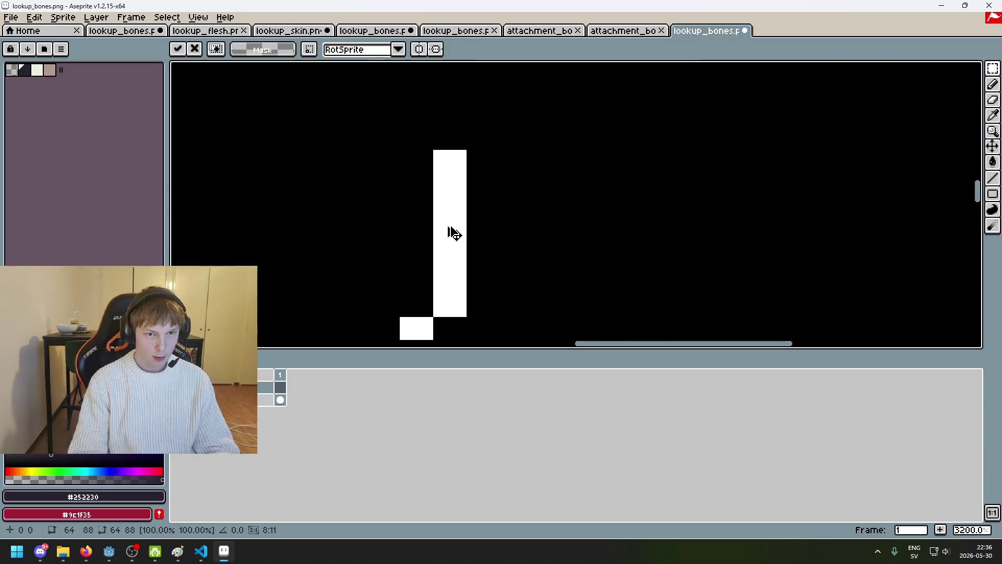
scroll(480, 185, down, 1)
key(ctrl+z)
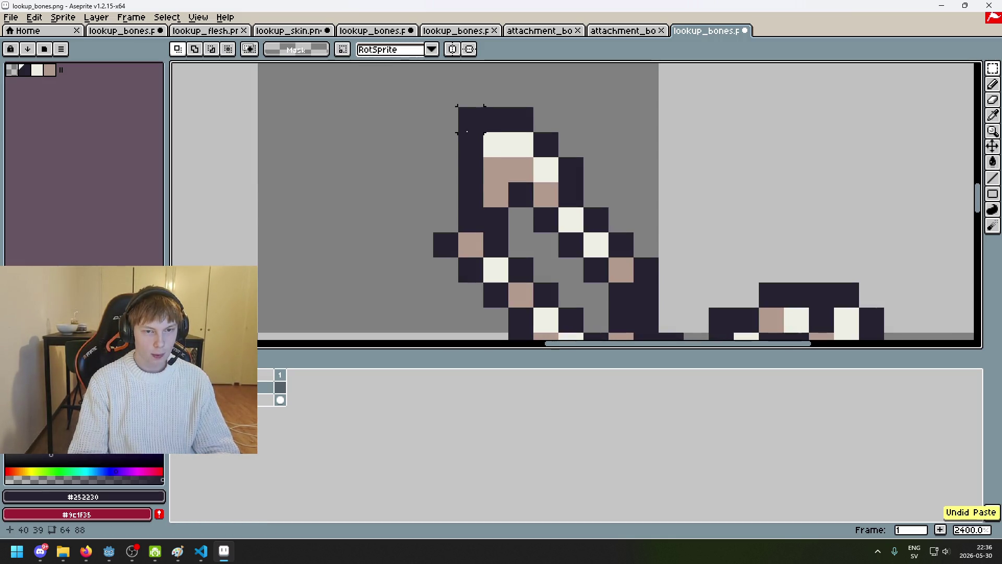
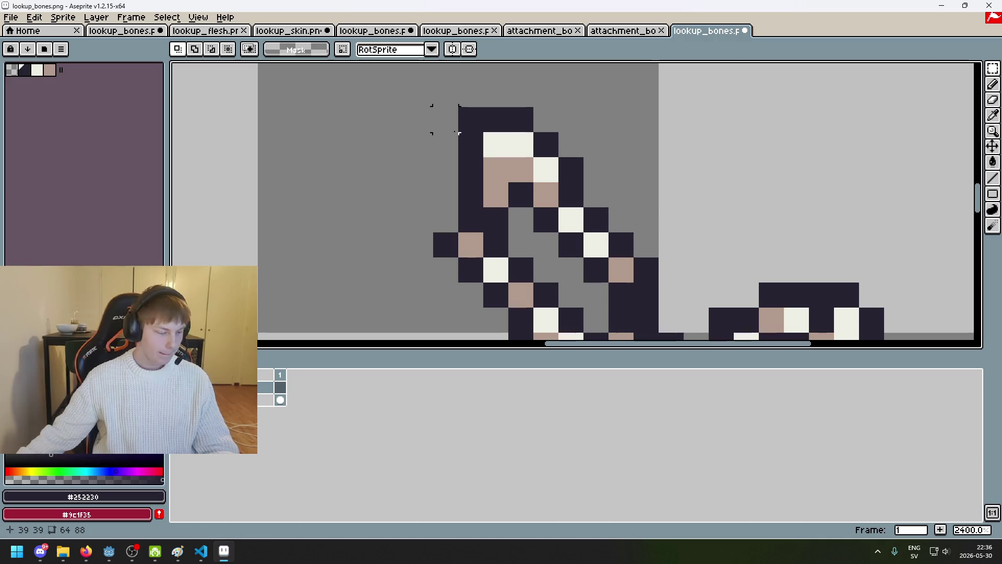
Repeatedly paste and undo the attachment_bones overlay to compare it with the lookup_bones sprite.
scroll(503, 249, down, 2)
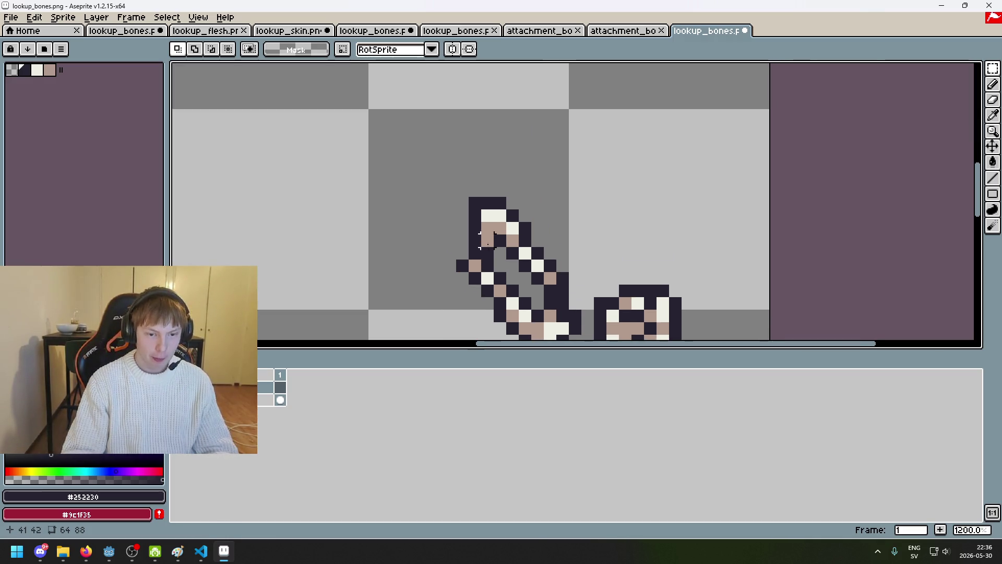
key(ctrl+v)
key(ctrl+z)
key(ctrl+v)
key(ctrl+z)
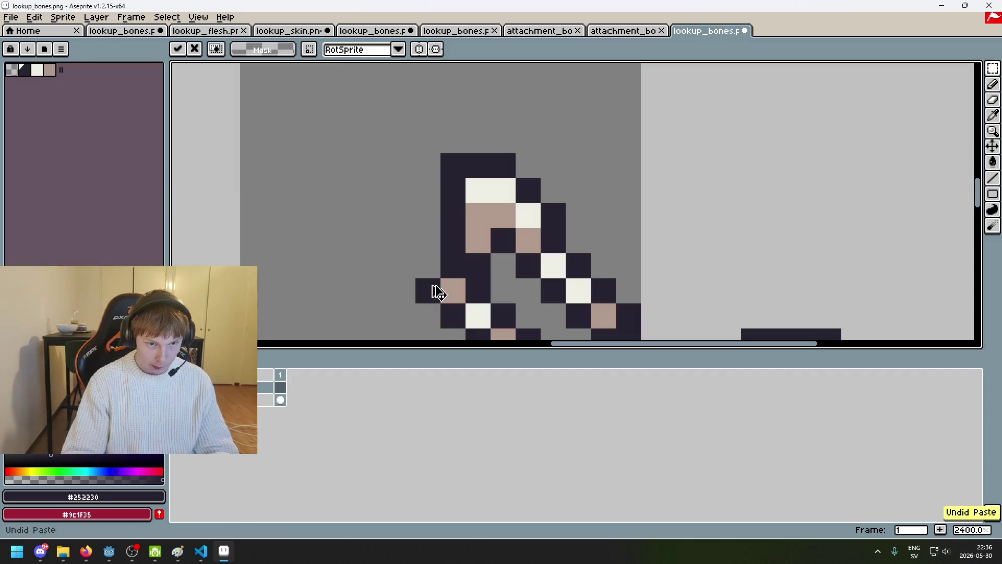
key(ctrl+v)
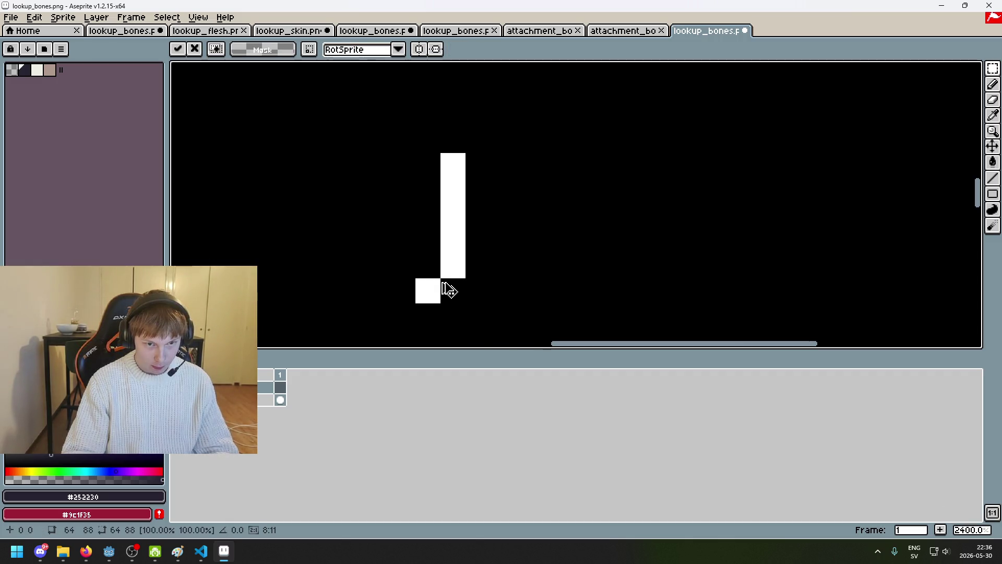
key(w)
key(ctrl+z)
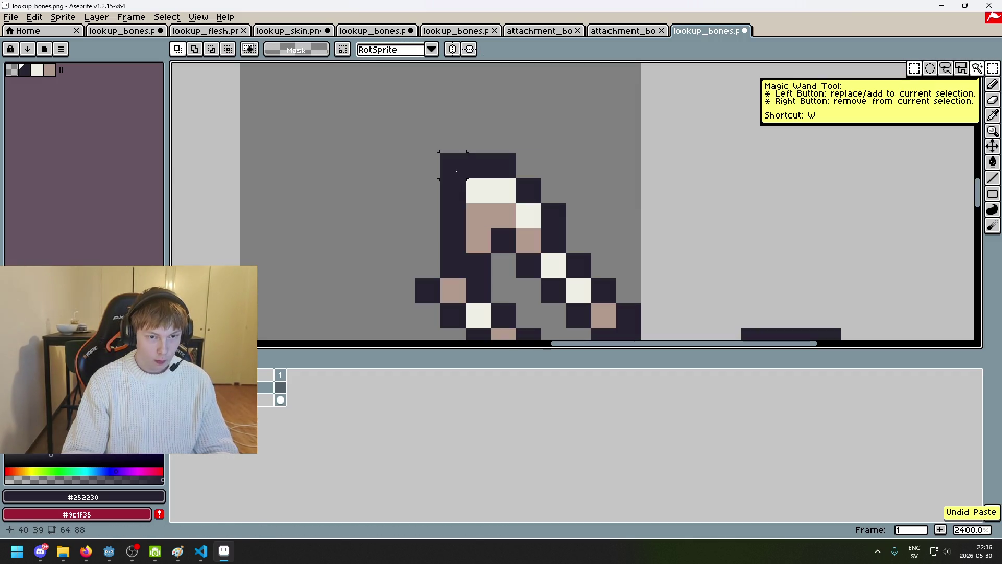
key(ctrl+v)
key(ctrl+z)
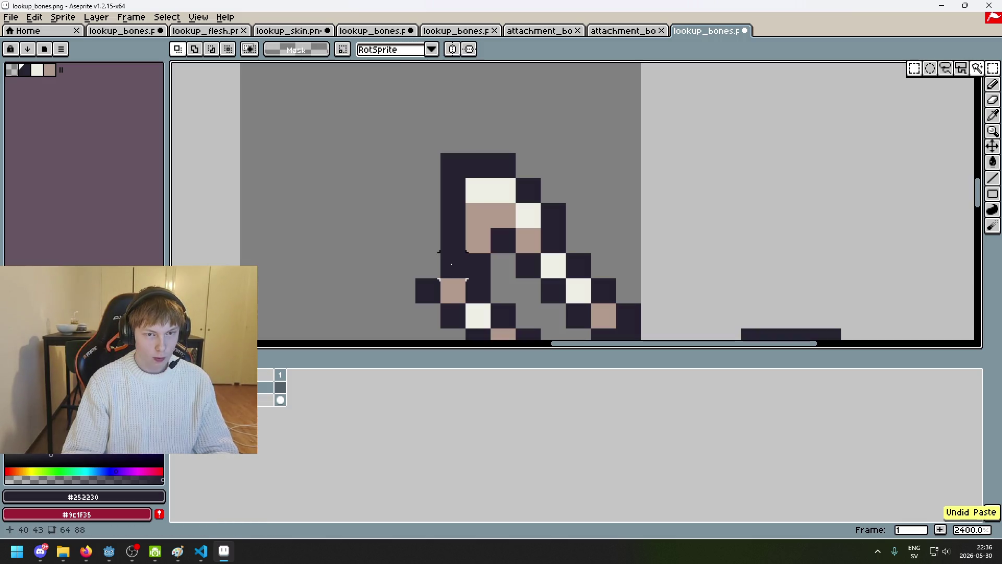
key(ctrl+v)
scroll(465, 232, down, 4)
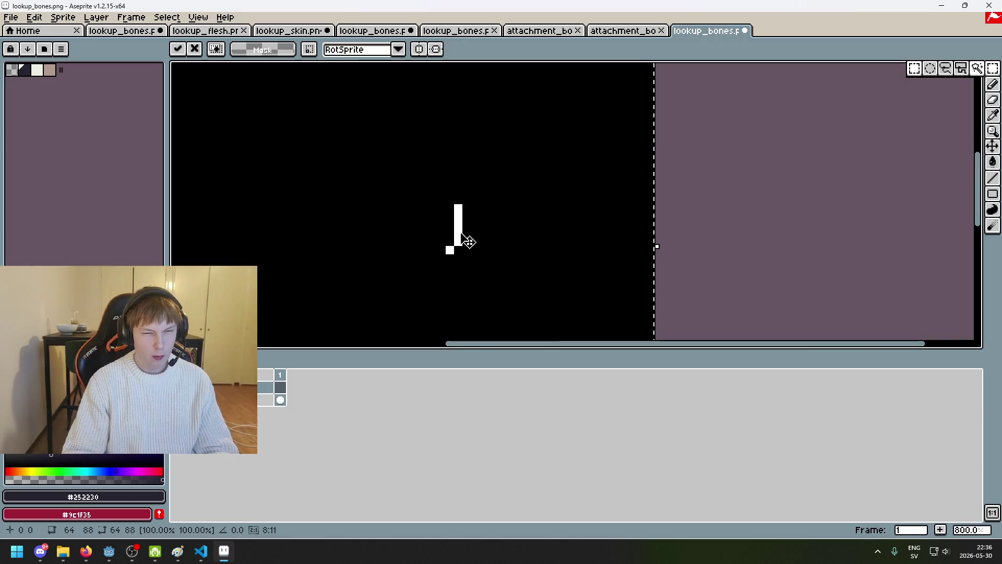
key(ctrl+z)
scroll(513, 170, up, 4)
key(ctrl+v)
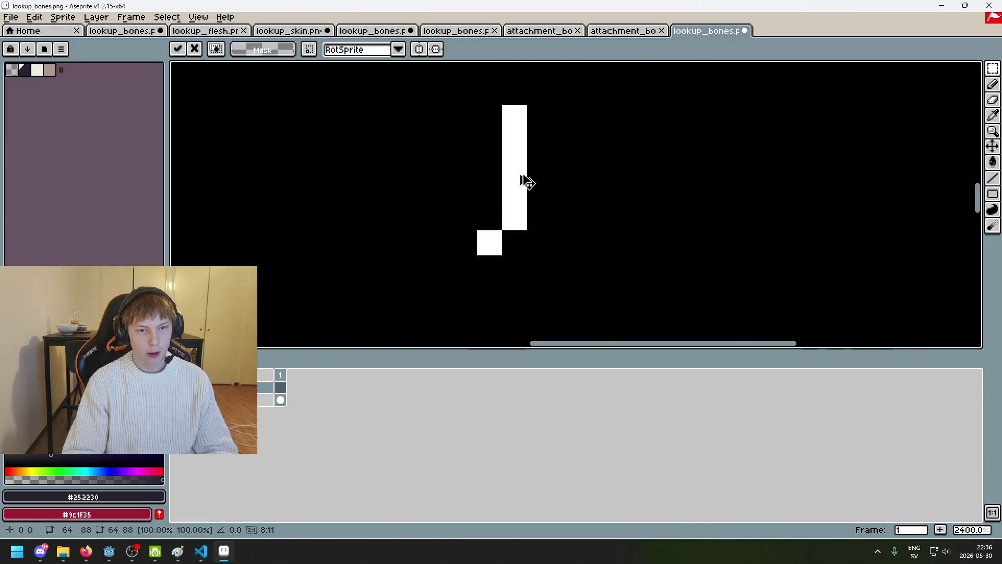
key(ctrl+z)
key(ctrl+v)
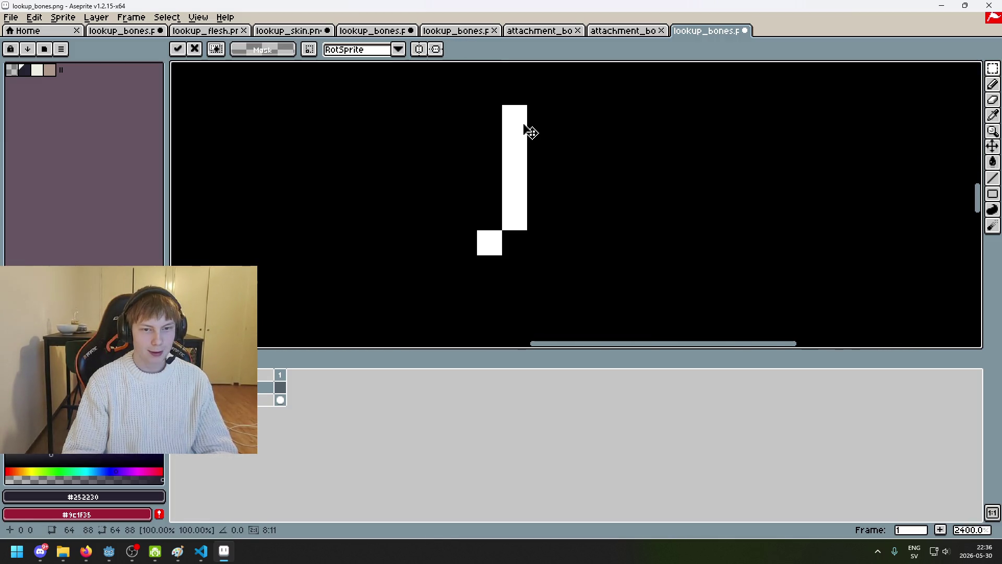
key(ctrl+z)
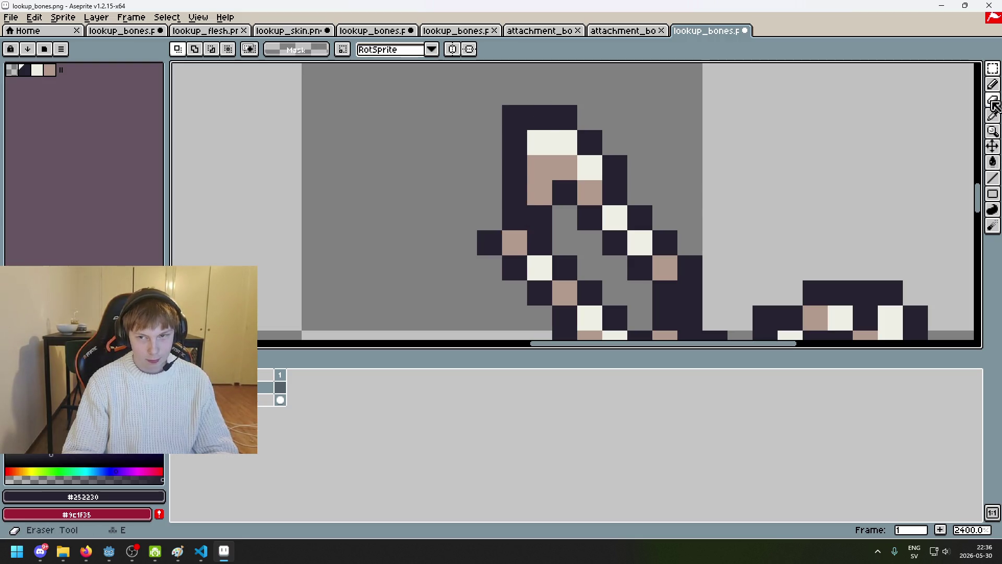
Keep toggling the overlay to check pixel alignment, then save lookup_bones.
key(w)
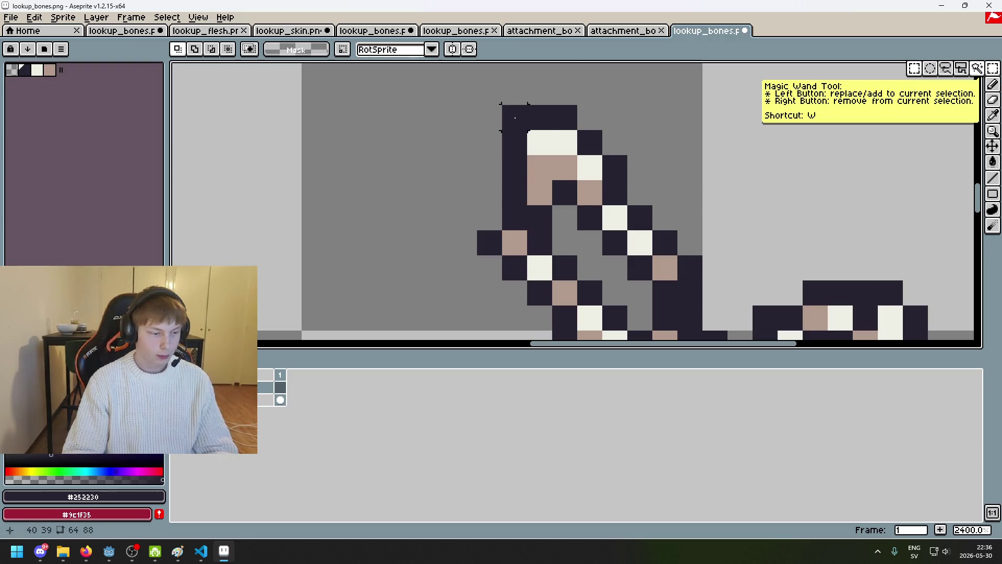
key(ctrl+v)
key(ctrl+z)
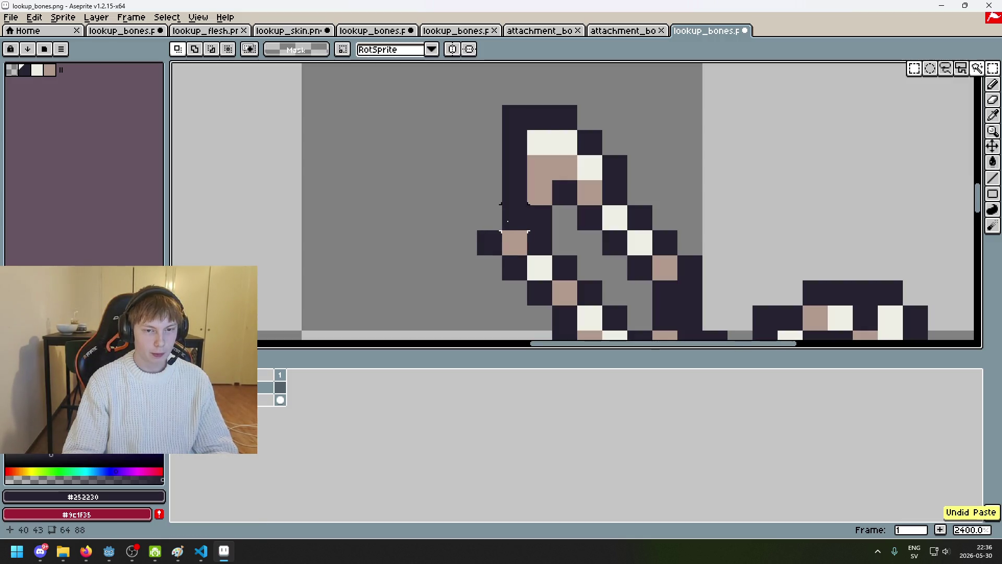
key(ctrl+v)
key(ctrl+z)
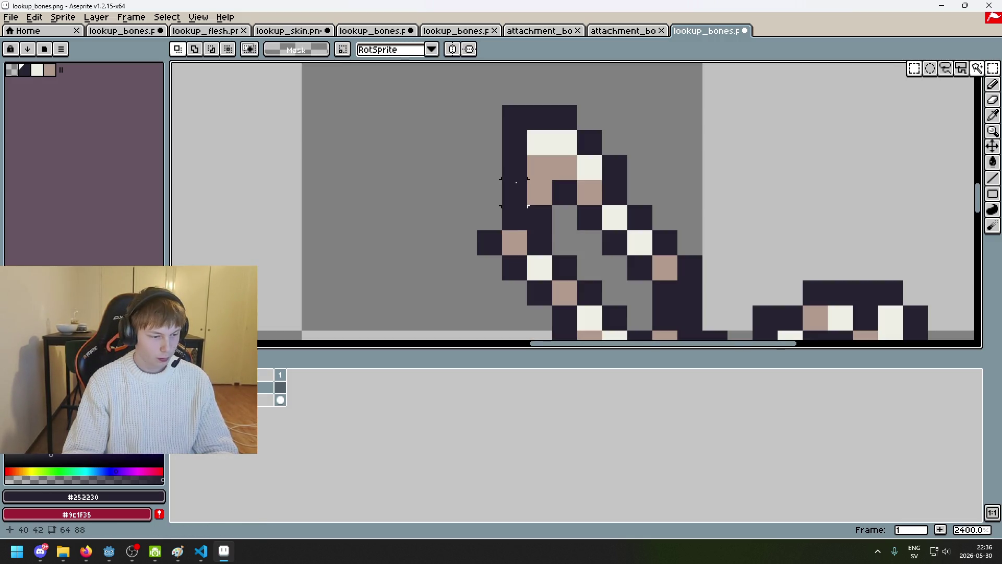
key(ctrl+v)
key(ctrl+z)
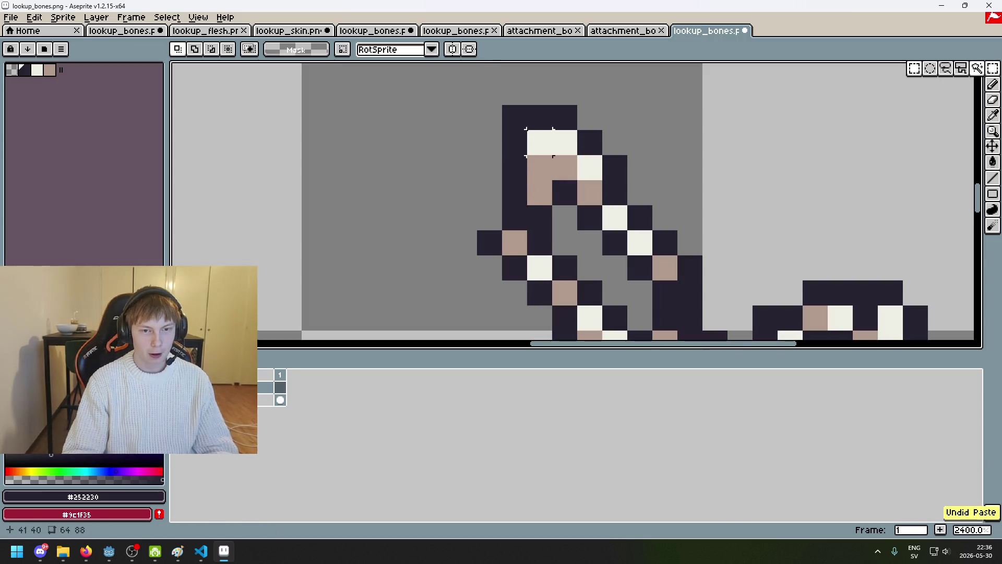
key(ctrl+v)
key(ctrl+z)
key(ctrl+v)
key(ctrl+z)
key(ctrl+v)
key(ctrl+z)
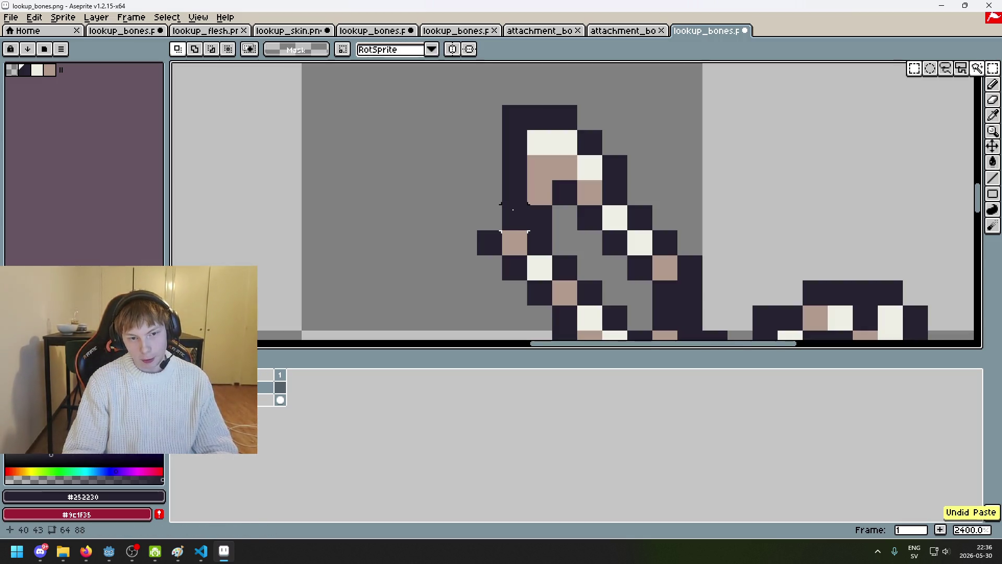
key(ctrl+v)
key(ctrl+z)
key(ctrl+v)
key(ctrl+z)
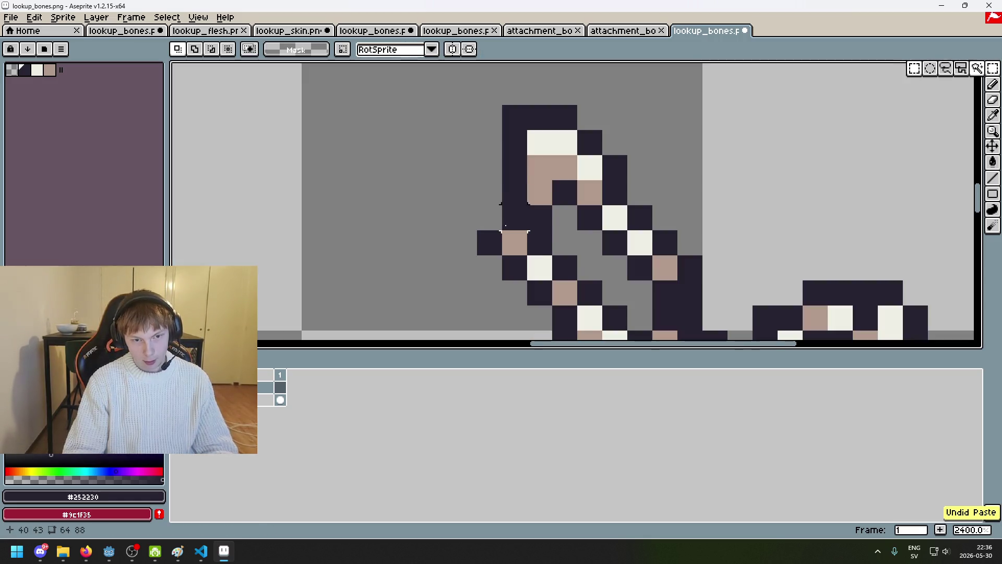
scroll(562, 181, down, 8)
key(ctrl+s)
Confirm saving lookup_bones in PNG format and pan around the canvas.
click(470, 317)
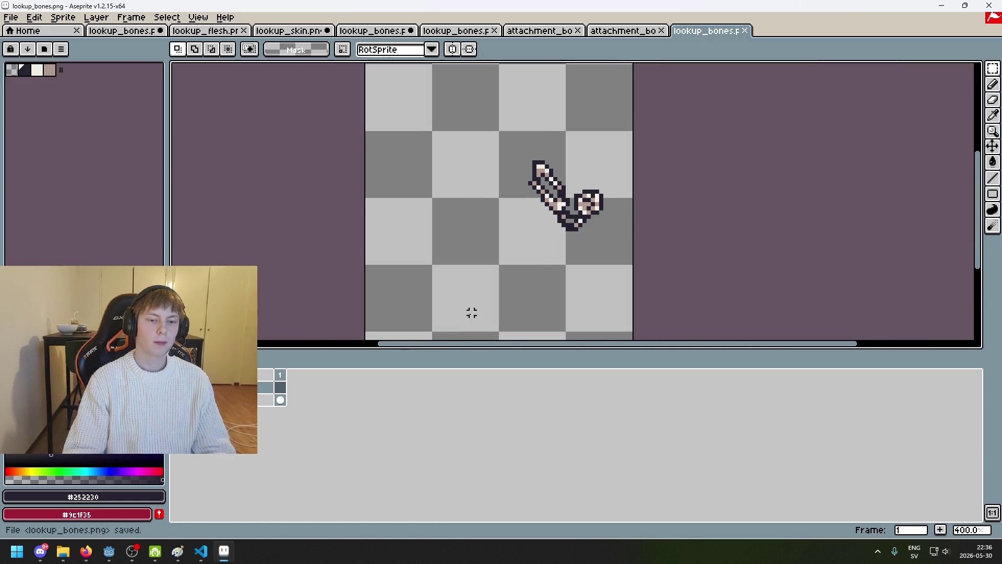
scroll(514, 199, up, 6)
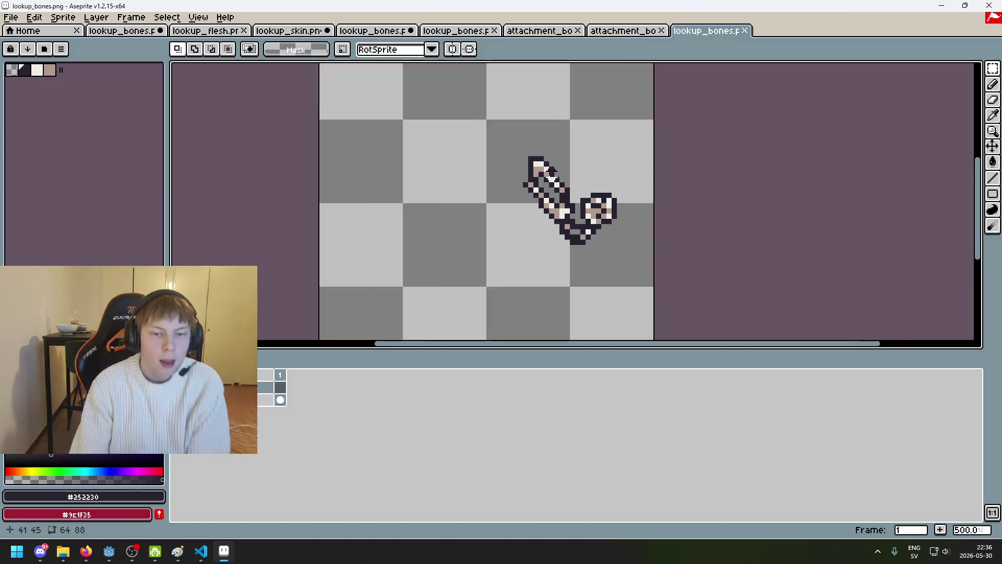
scroll(514, 198, down, 5)
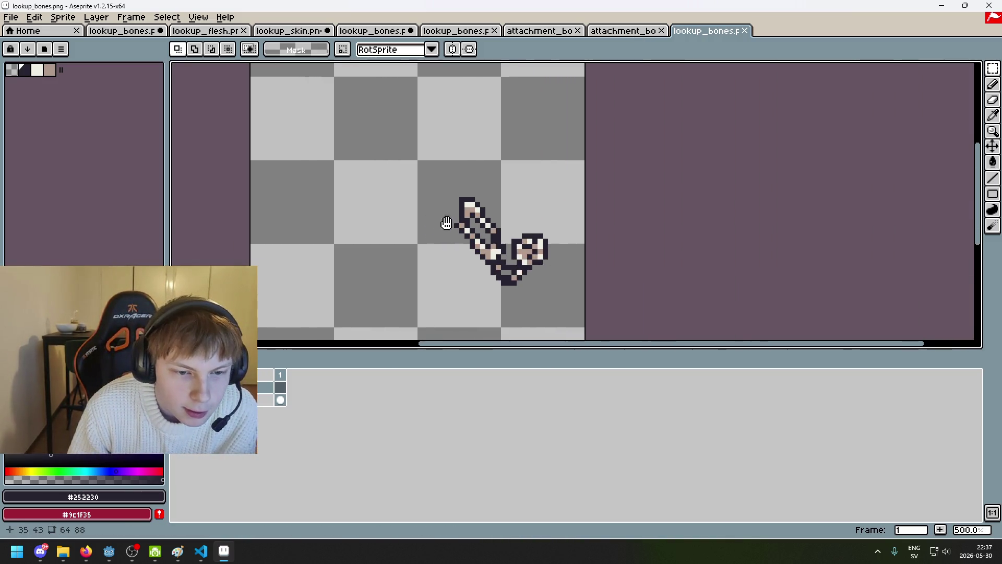
scroll(398, 251, up, 1)
scroll(438, 253, down, 2)
scroll(438, 252, left, 2)
scroll(487, 240, up, 1)
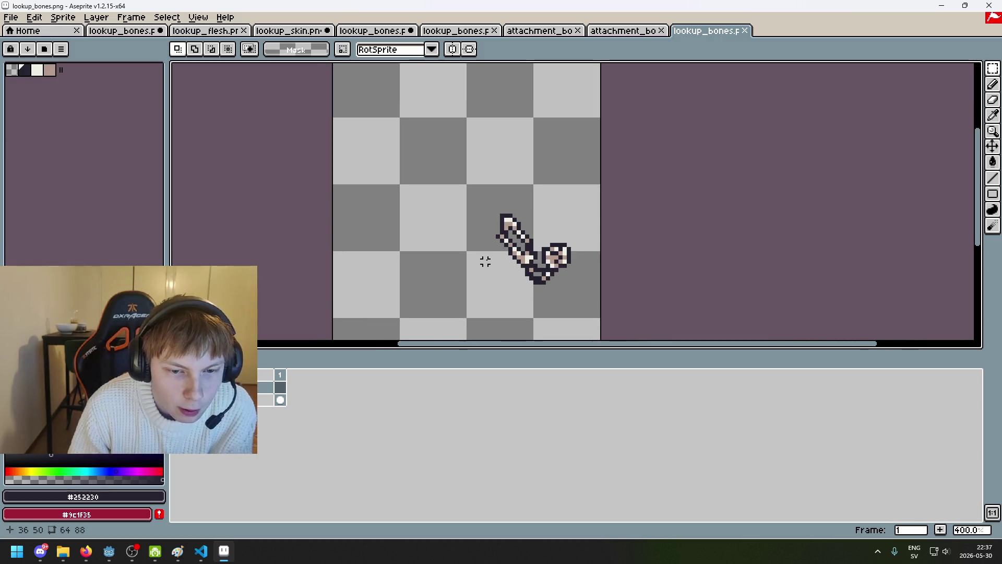
scroll(483, 260, left, 1)
Flip through the attachment_bones, lookup_bones, lookup_skin and lookup_flesh textures, ending on black lookup_bones.
click(597, 33)
click(567, 32)
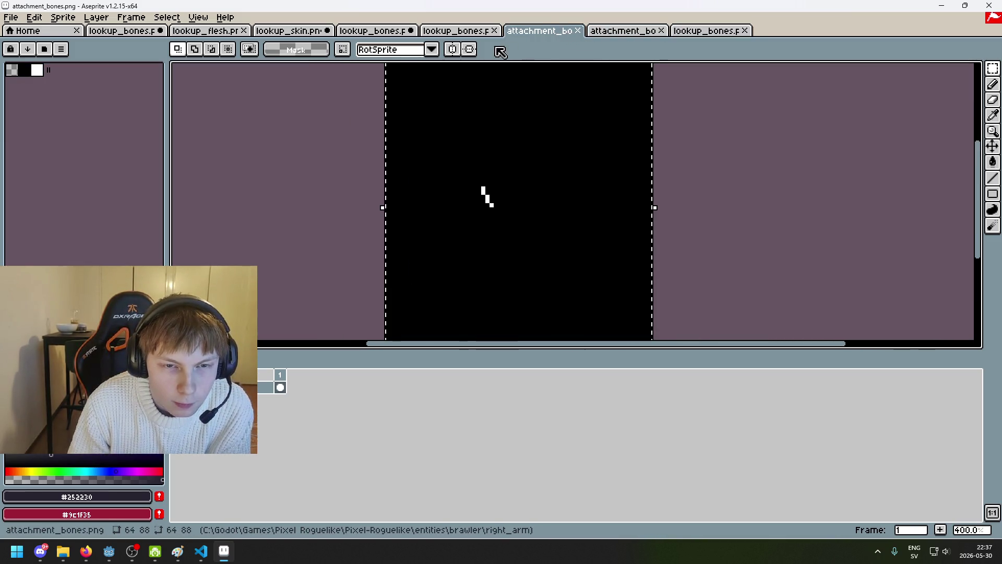
click(457, 31)
click(373, 31)
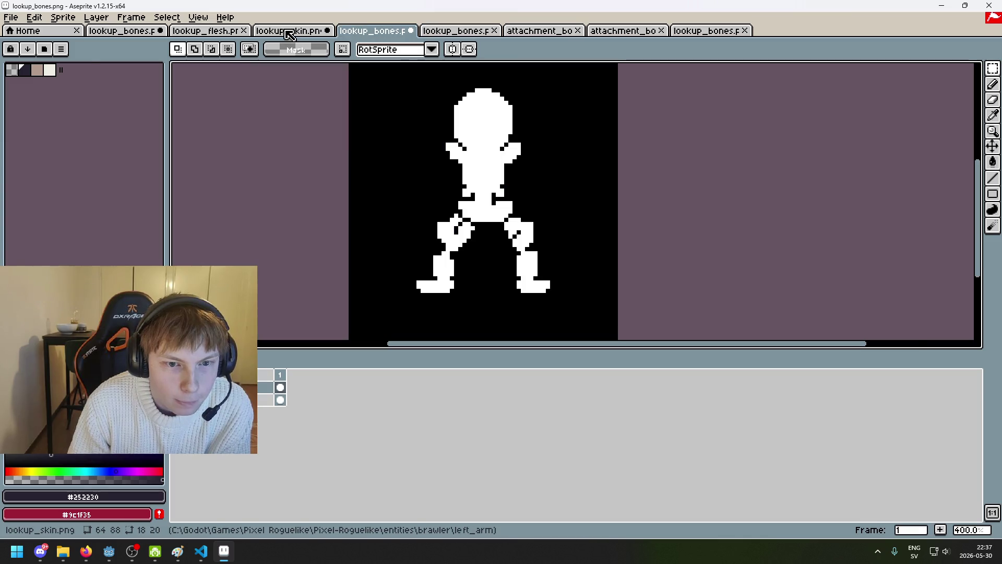
click(288, 33)
click(213, 32)
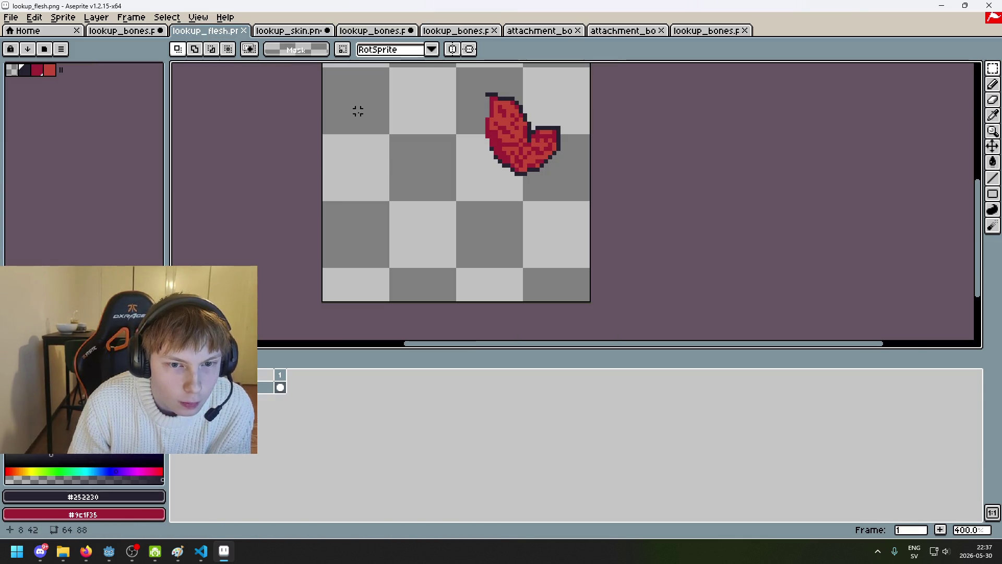
click(113, 32)
mouse_move(108, 551)
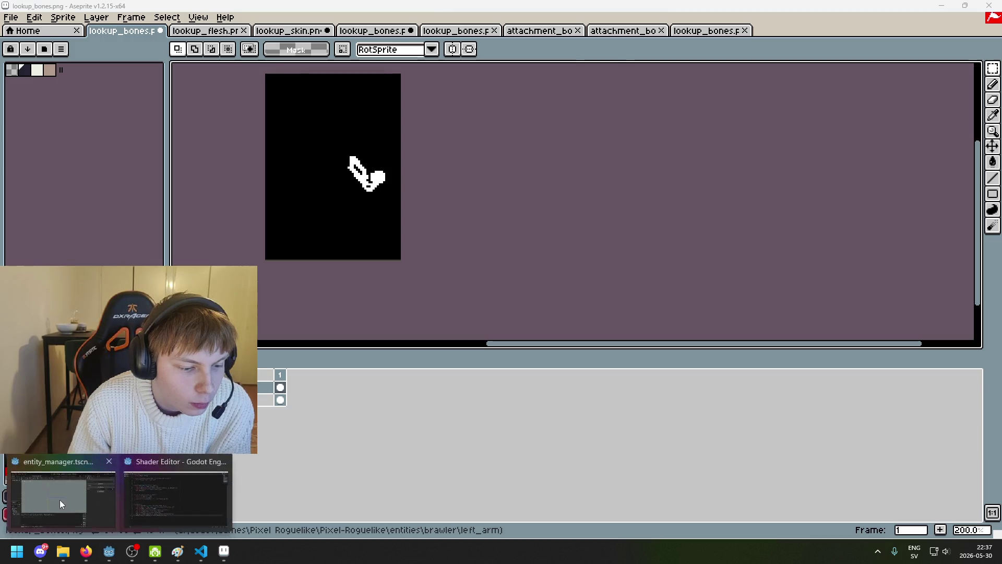
click(60, 501)
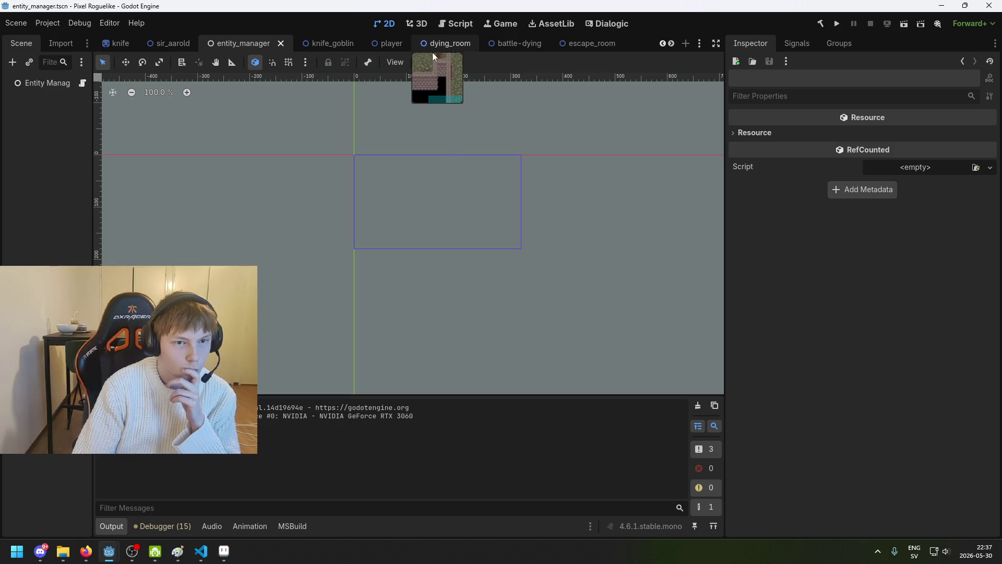
Move from the battle-dying and escape_room scene tabs to the brawler scene.
click(501, 46)
click(597, 44)
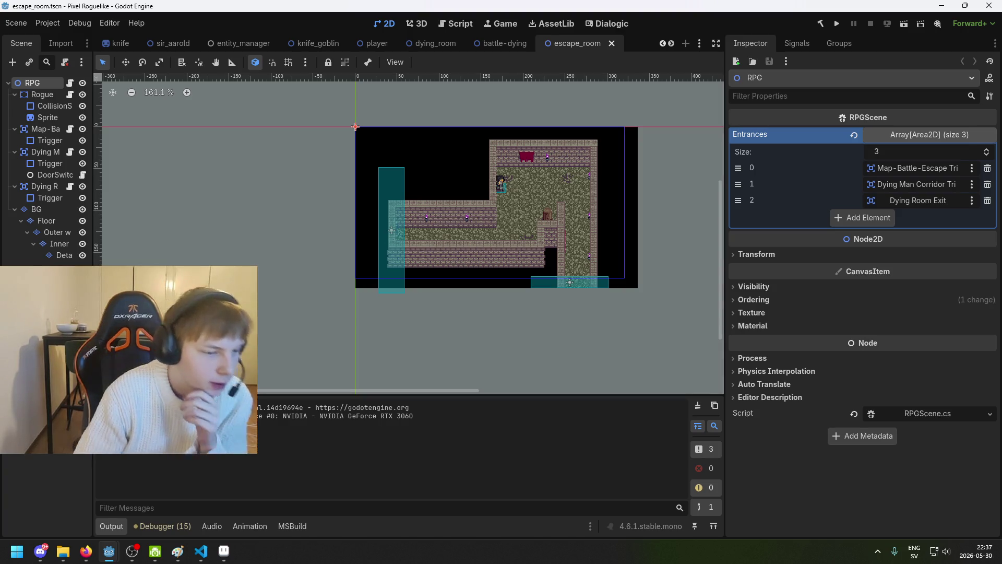
key(ctrl+shift+t)
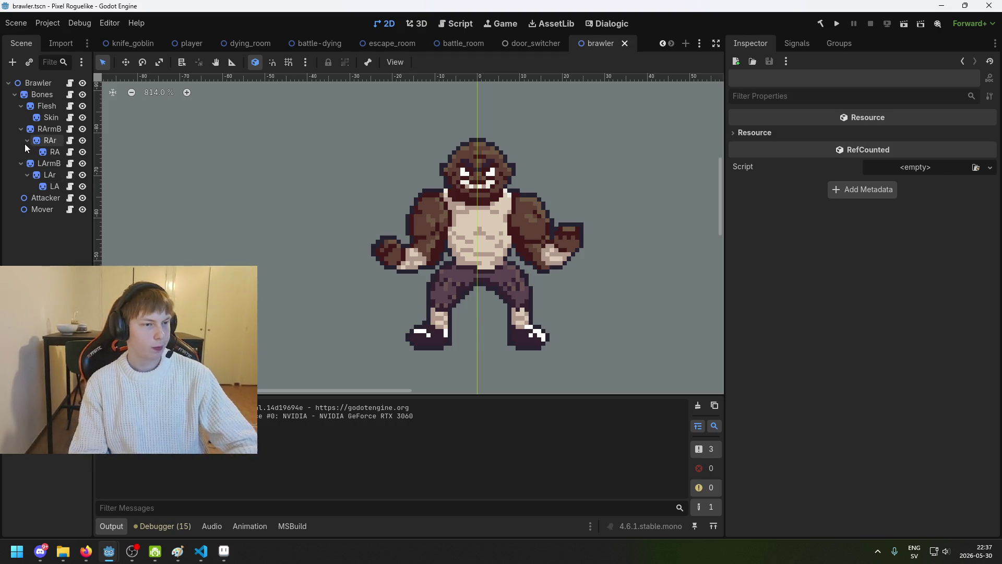
Tidy the Bones and Flesh branches and inspect the RArmBones layer's Lookup and Attachment textures.
click(41, 130)
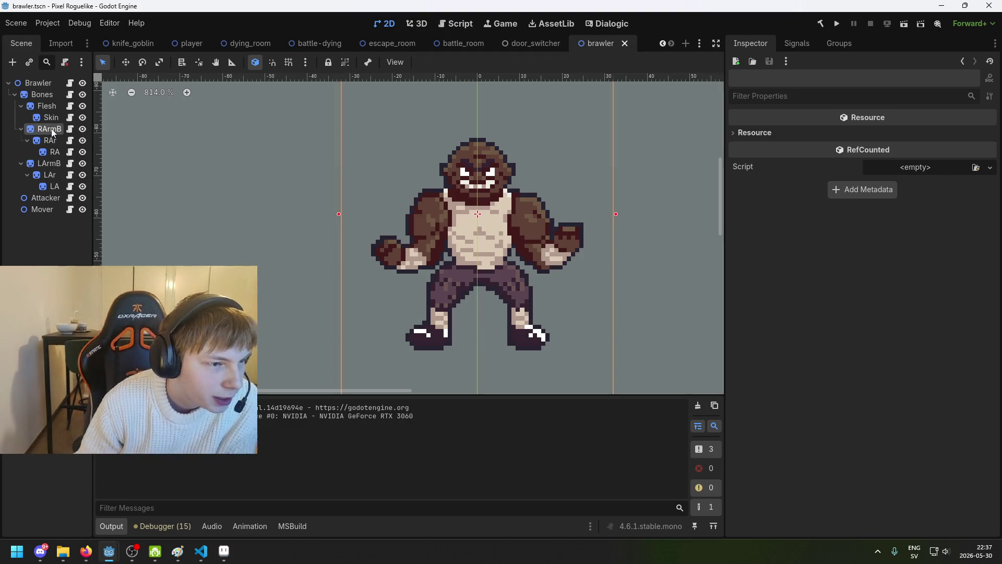
click(20, 106)
click(15, 95)
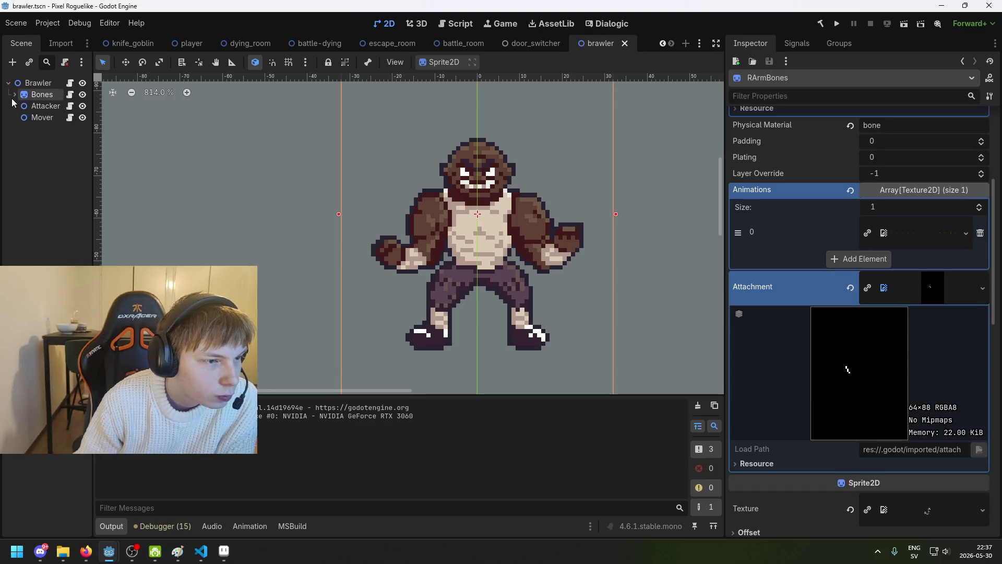
click(15, 94)
click(50, 85)
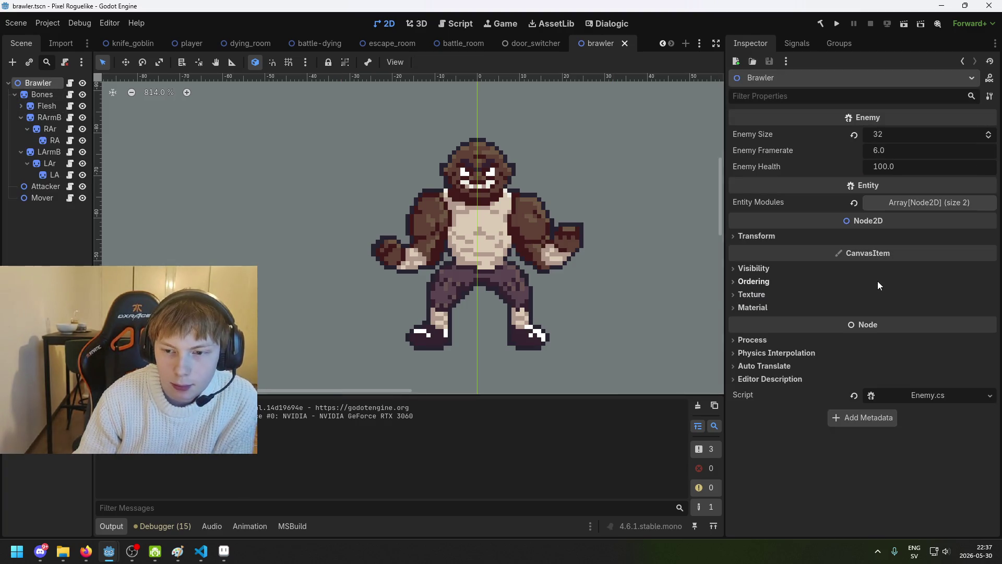
click(50, 118)
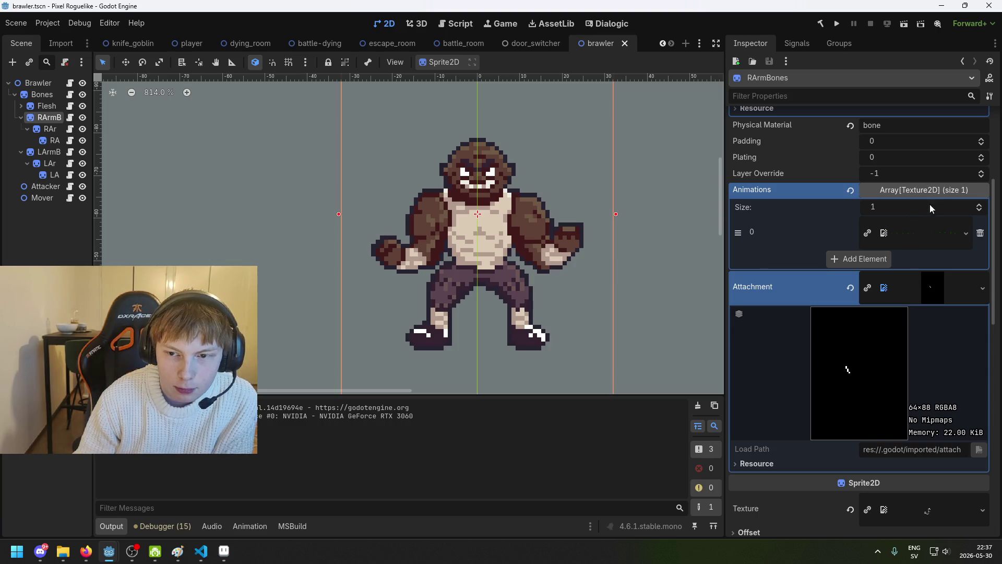
scroll(929, 204, up, 4)
scroll(922, 209, down, 1)
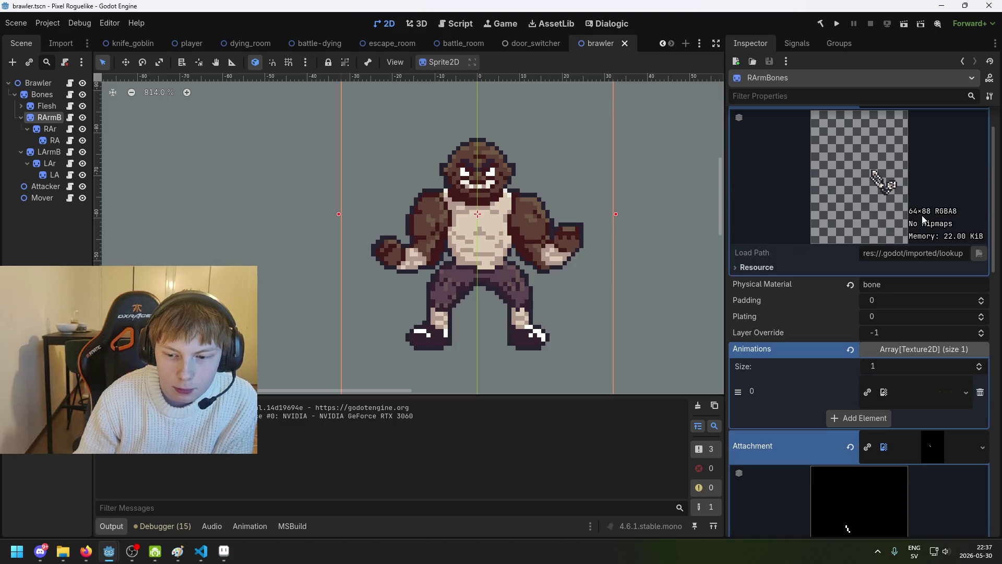
scroll(926, 410, down, 1)
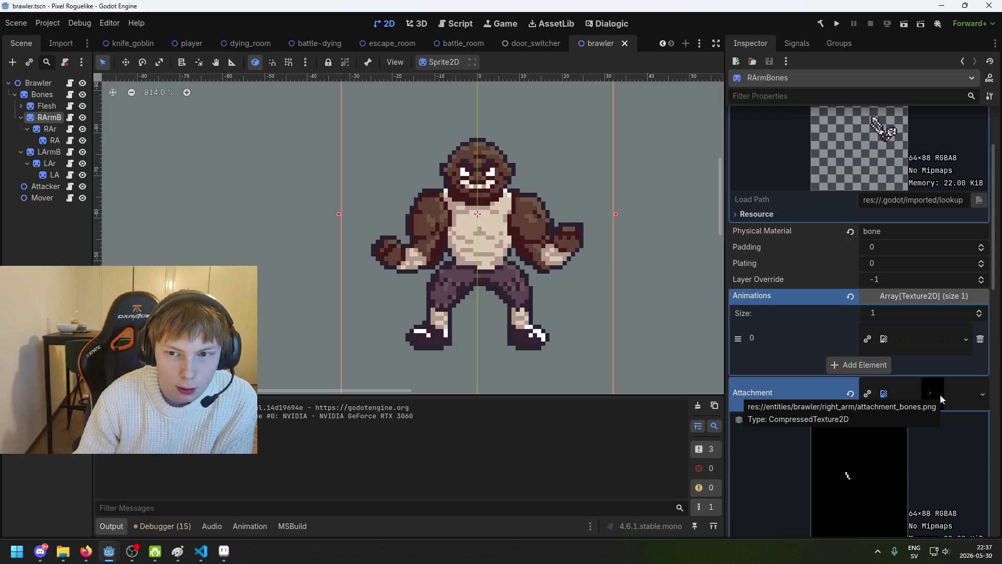
scroll(940, 394, up, 2)
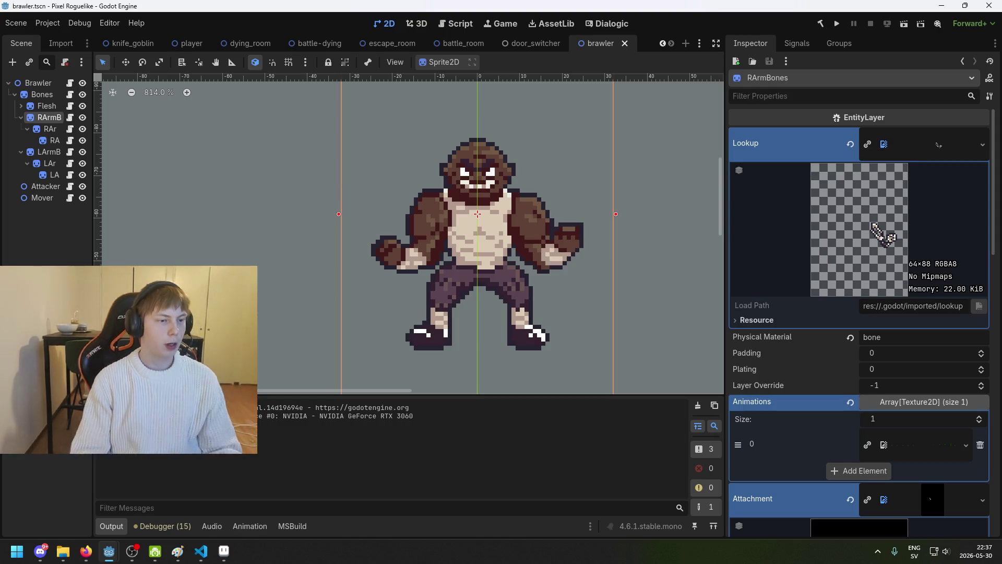
Compare LArmBones2 and RArmSkin textures, then return to RArmBones with the arm files in view.
click(52, 152)
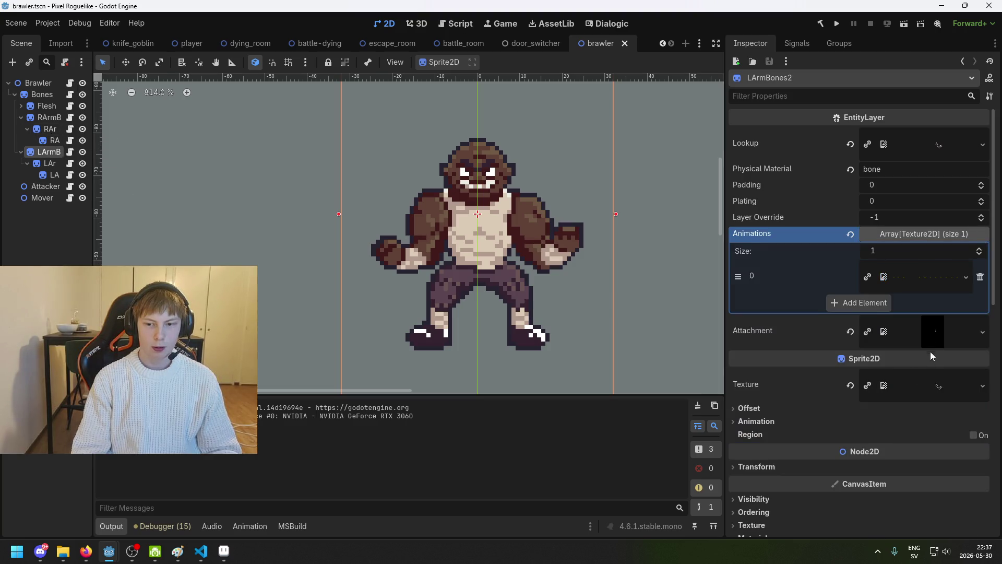
click(55, 141)
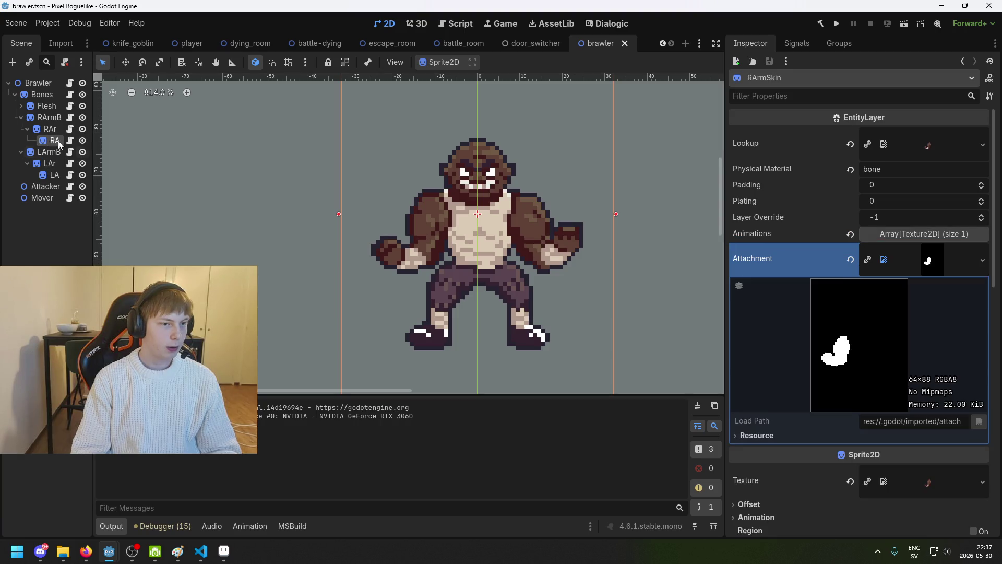
click(35, 120)
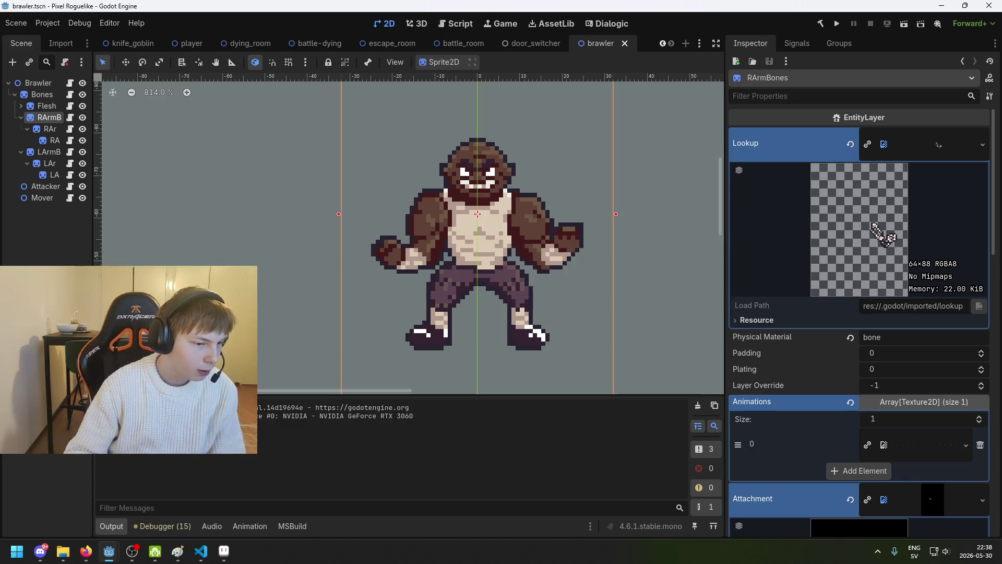
scroll(87, 465, up, 5)
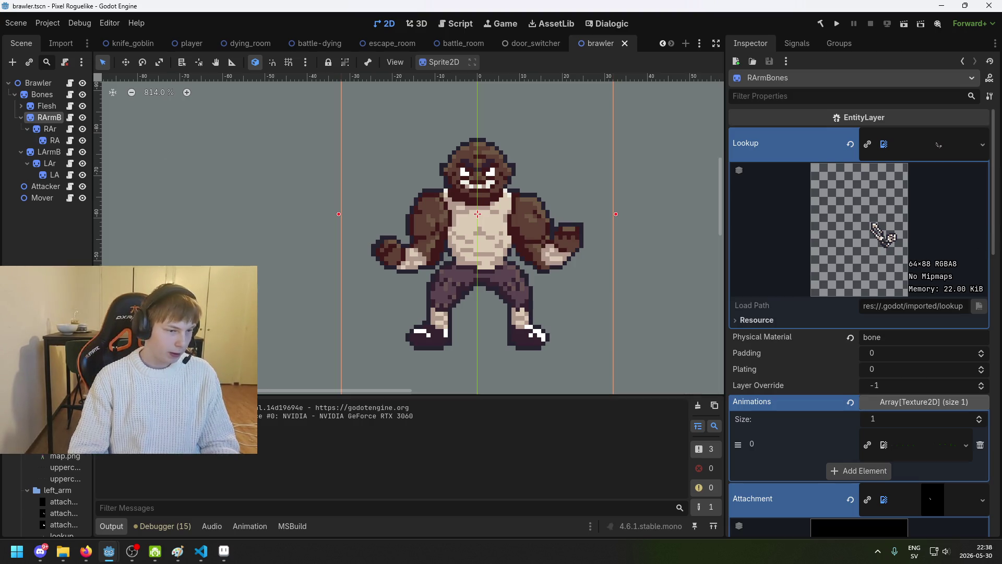
scroll(63, 477, down, 4)
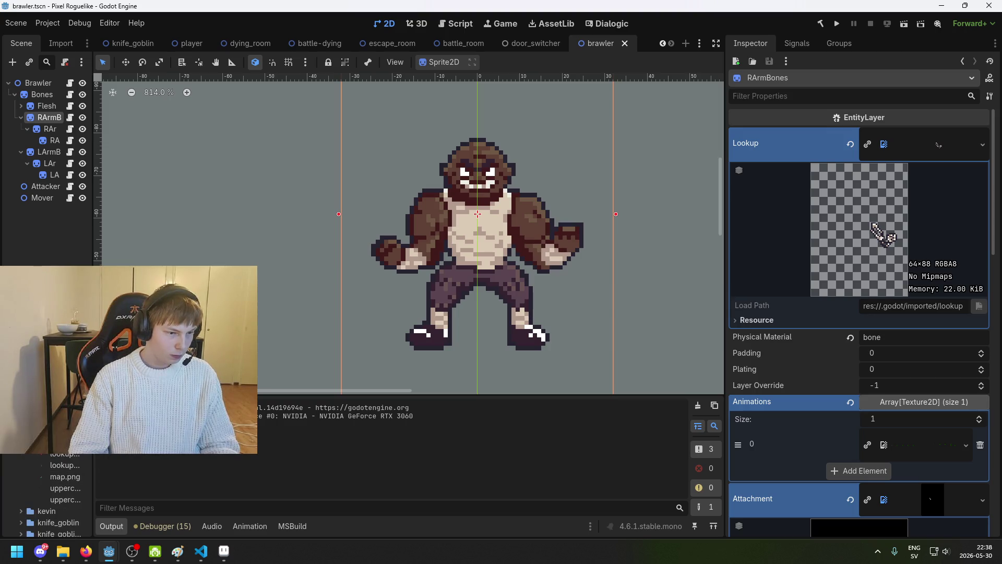
Drop attachment_bones and lookup_bones onto RArmBones' Attachment and Lookup slots and save the scene.
mouse_move(62, 442)
mouse_down()
mouse_move(918, 520)
mouse_move(930, 507)
mouse_up()
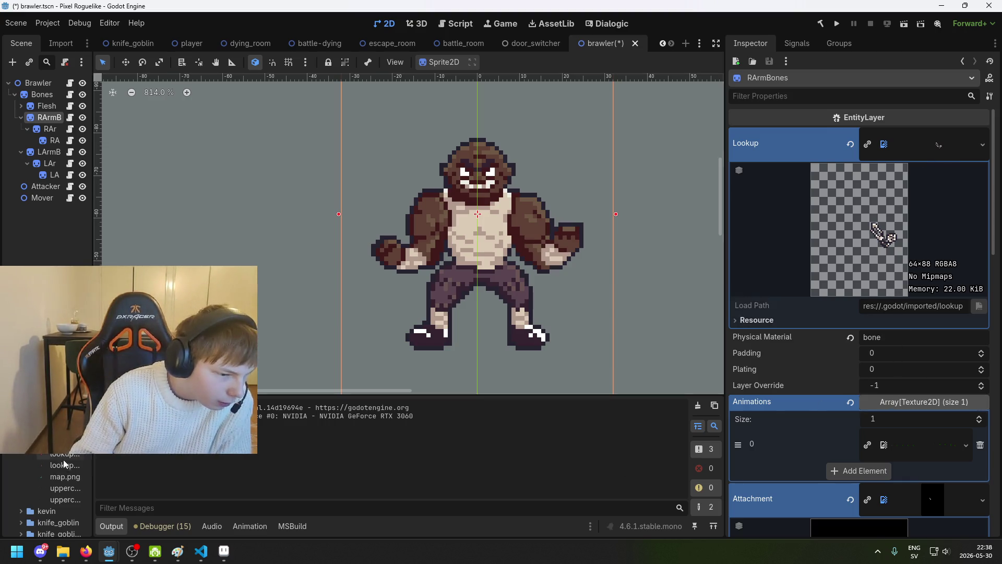
mouse_move(58, 465)
mouse_down()
mouse_move(959, 191)
mouse_move(959, 147)
mouse_up()
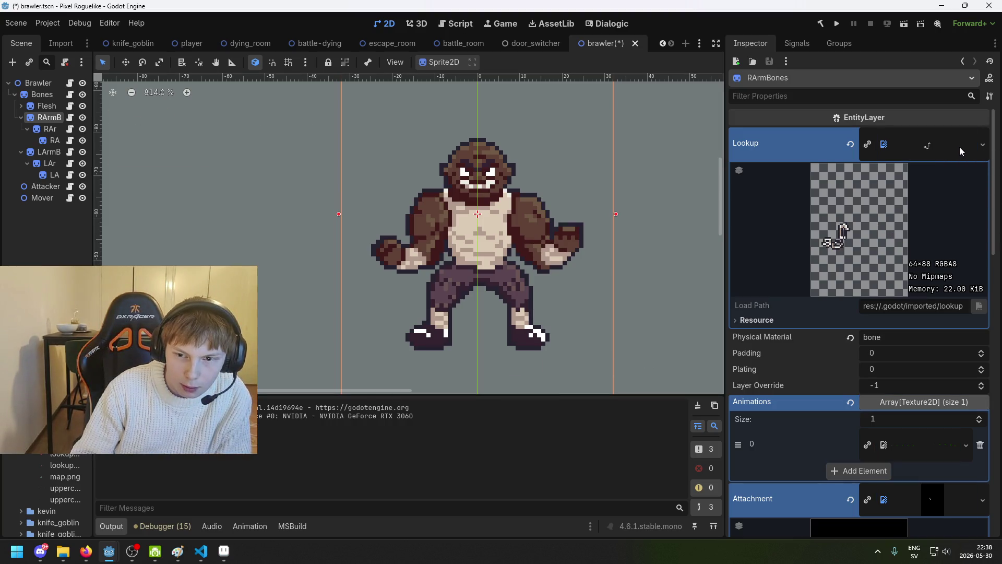
scroll(939, 214, down, 10)
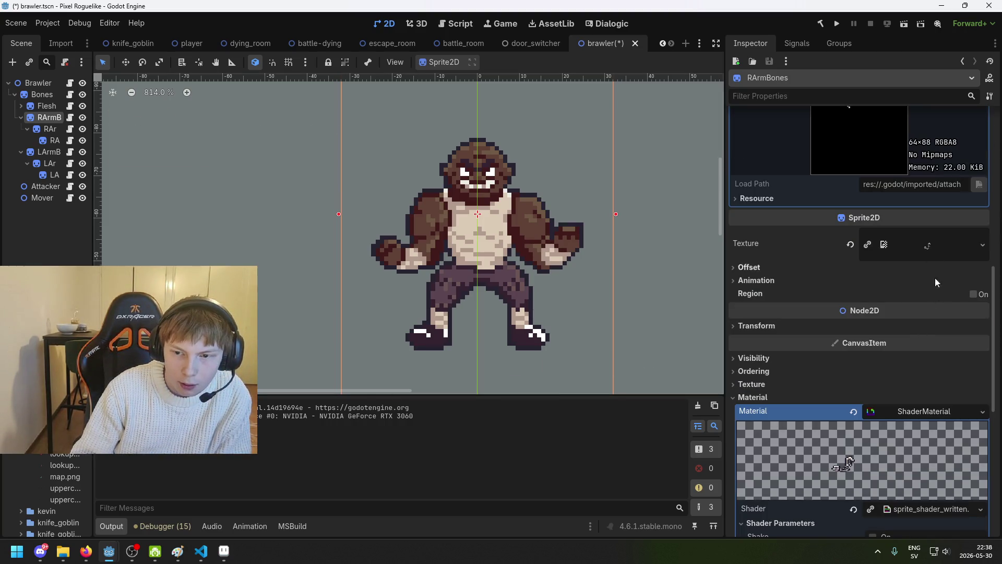
scroll(940, 243, down, 4)
scroll(911, 323, down, 2)
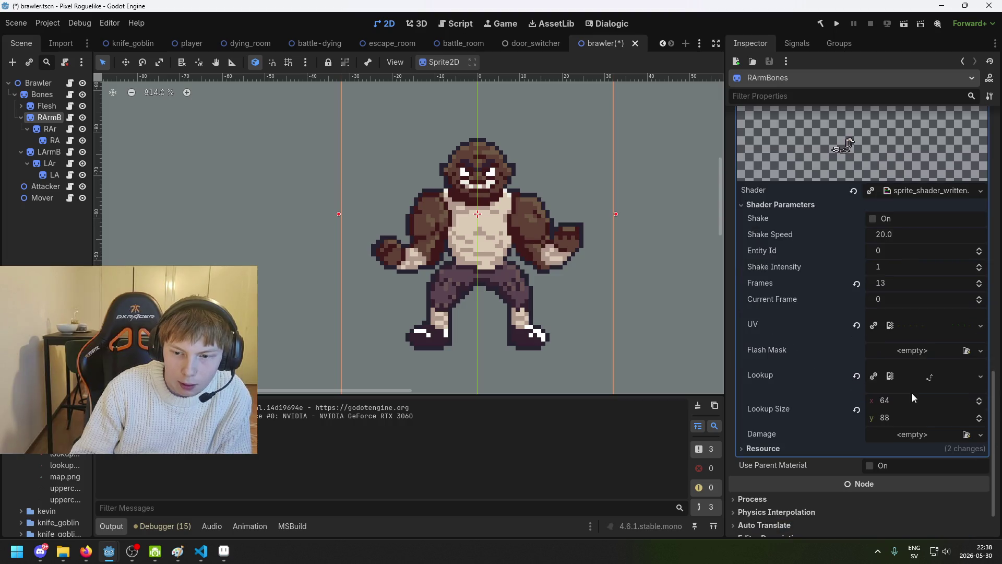
scroll(919, 368, up, 12)
scroll(919, 270, up, 2)
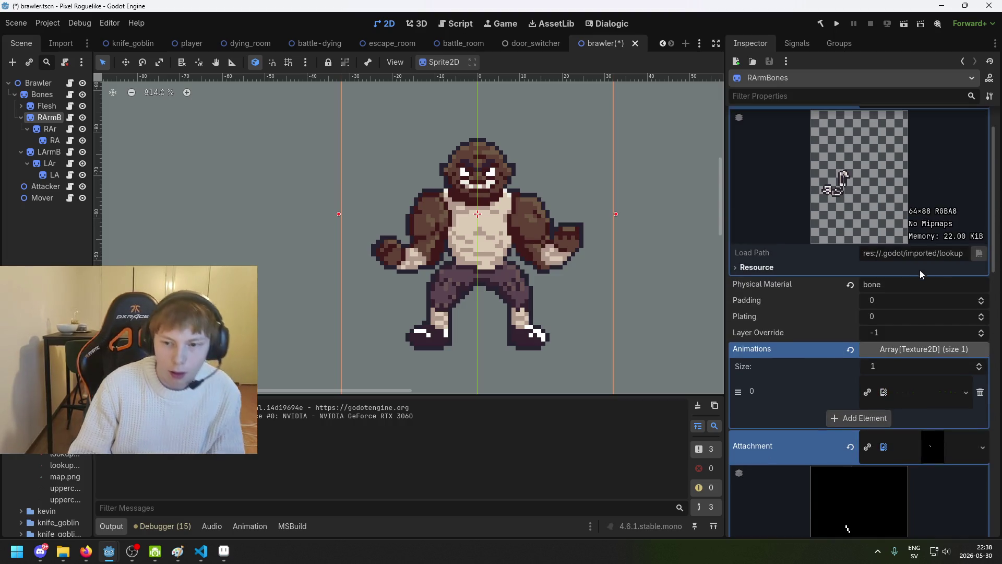
key(ctrl+s)
Verify LArmBones2's Lookup and Attachment textures, save the brawler scene again, and reselect RArmBones.
scroll(901, 196, up, 1)
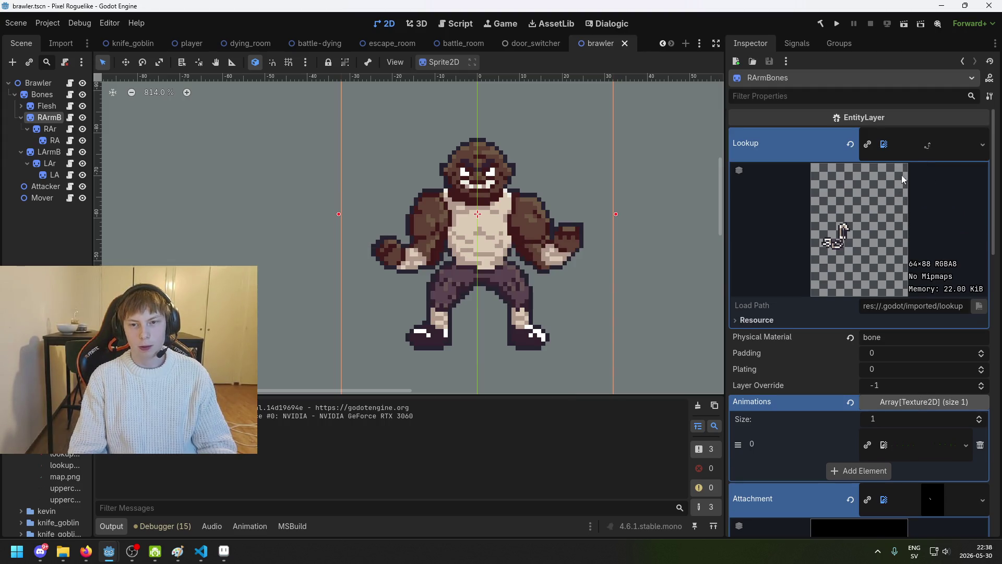
click(40, 152)
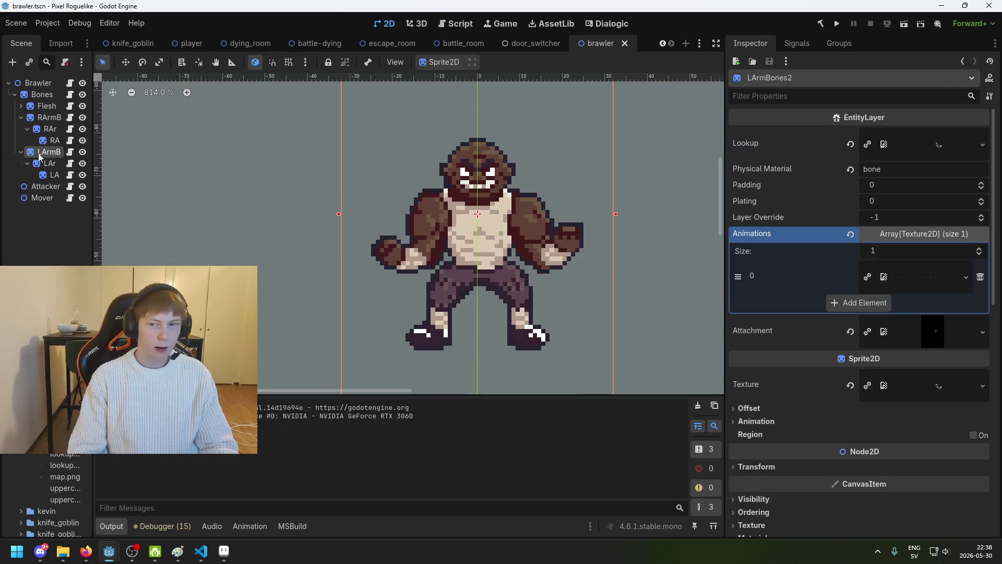
click(920, 142)
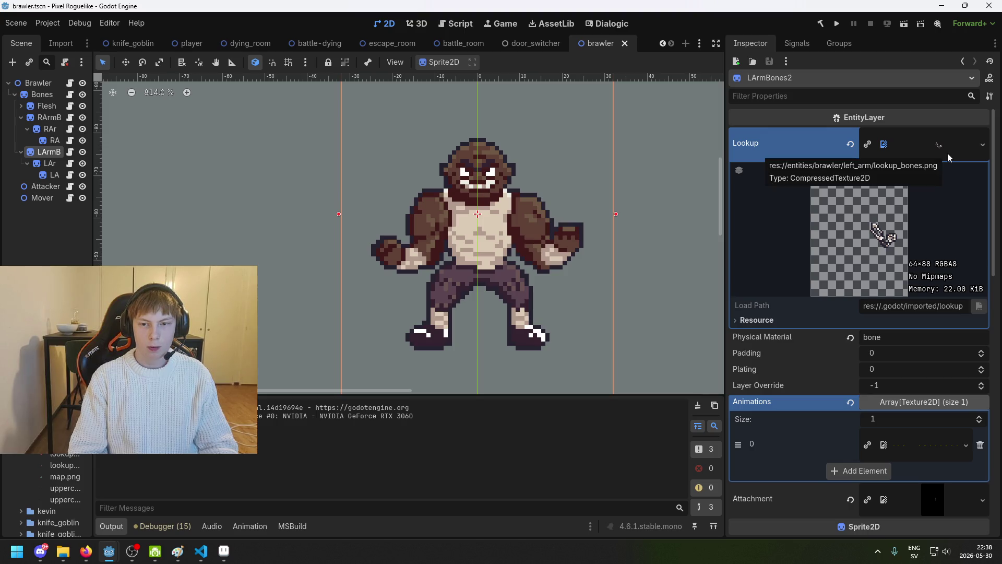
scroll(953, 339, down, 5)
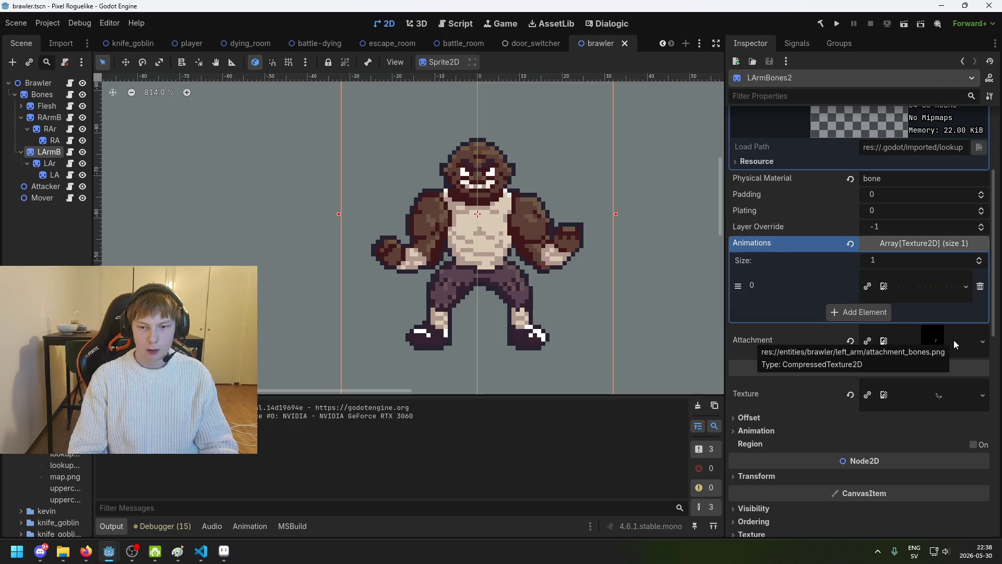
scroll(953, 340, up, 5)
scroll(953, 338, down, 7)
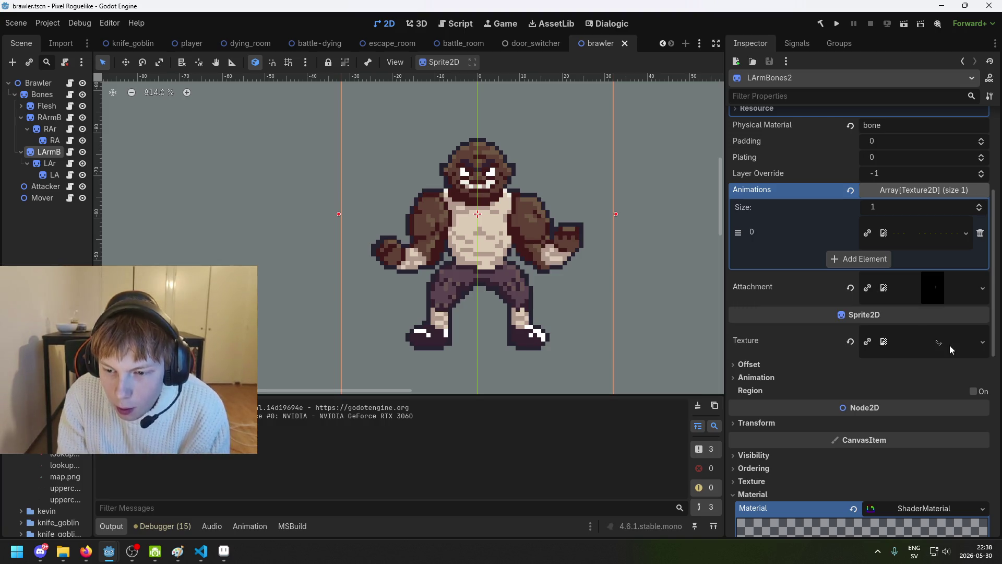
scroll(949, 366, down, 6)
scroll(949, 379, down, 5)
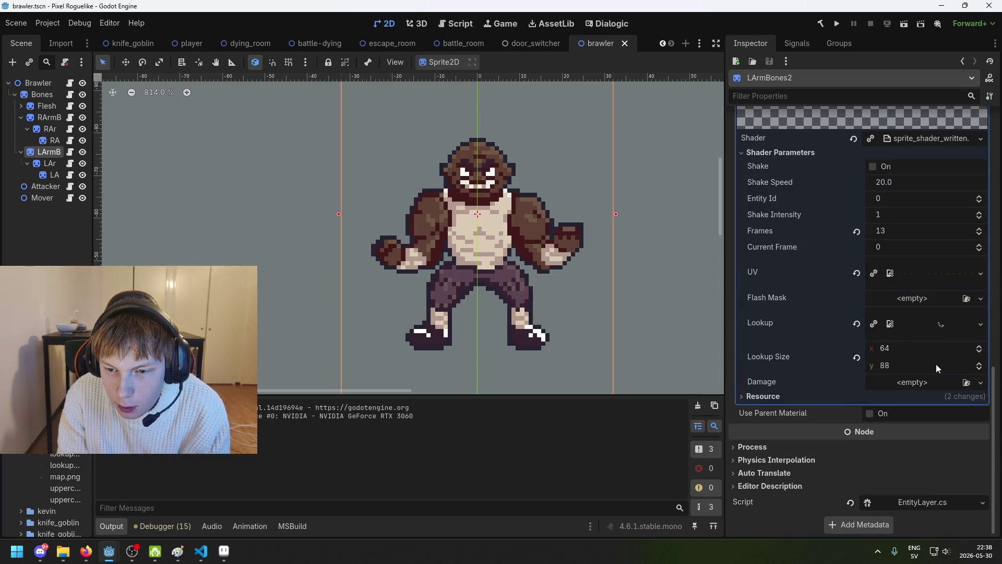
scroll(935, 364, up, 15)
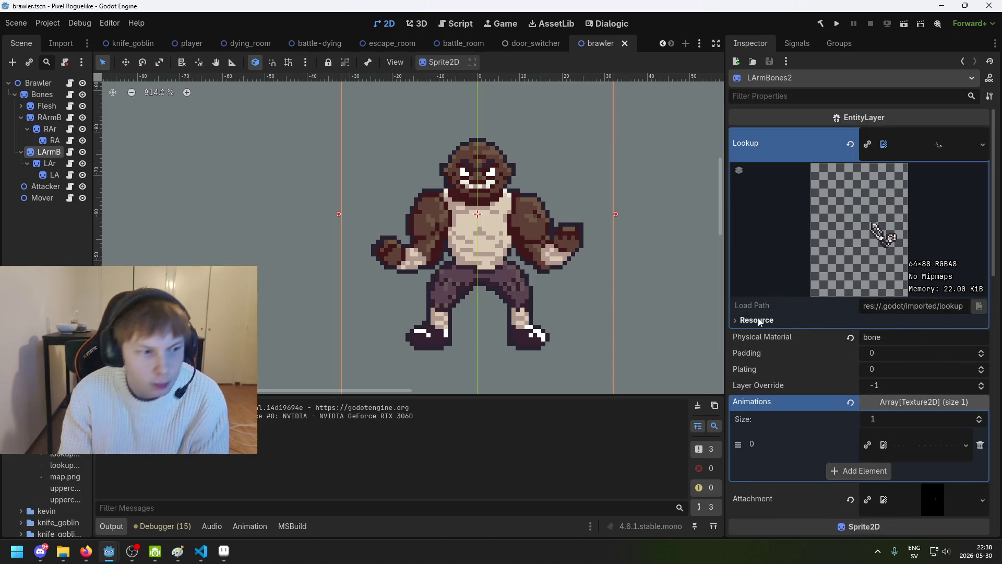
key(ctrl+s)
click(54, 118)
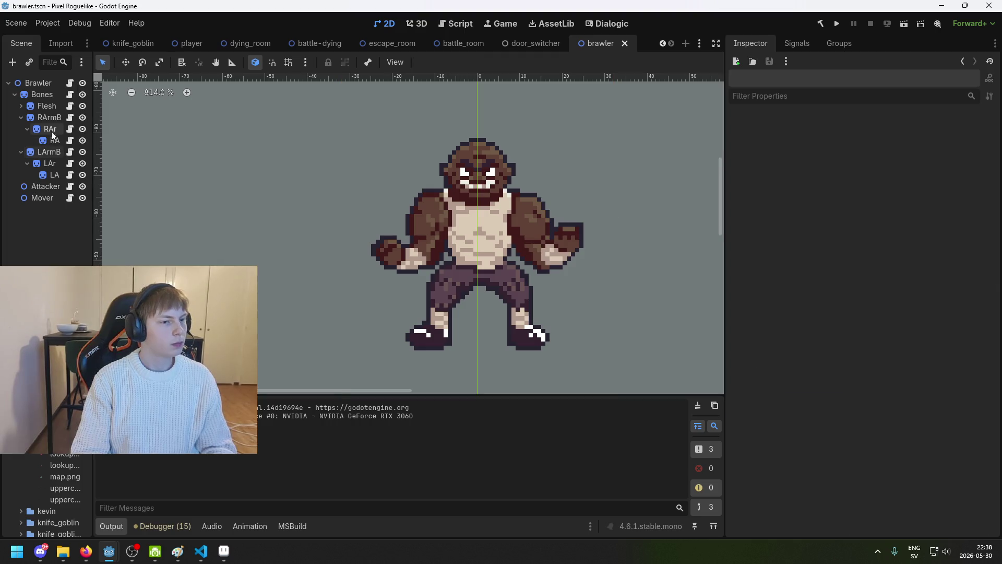
Run the game, start a New Game, walk to the owl's desk to meet the brawler, then stop with F8.
click(836, 23)
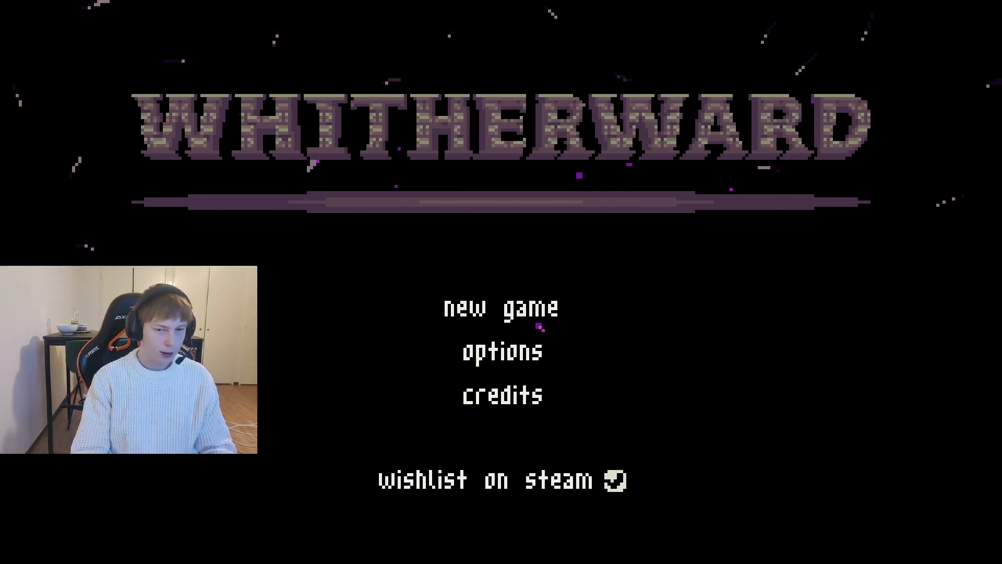
click(537, 309)
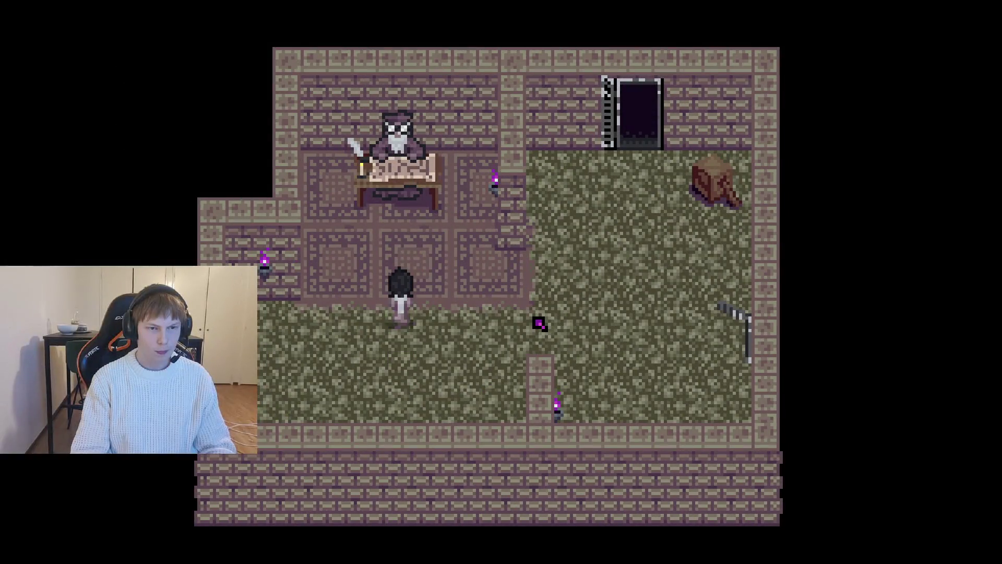
key(Up)
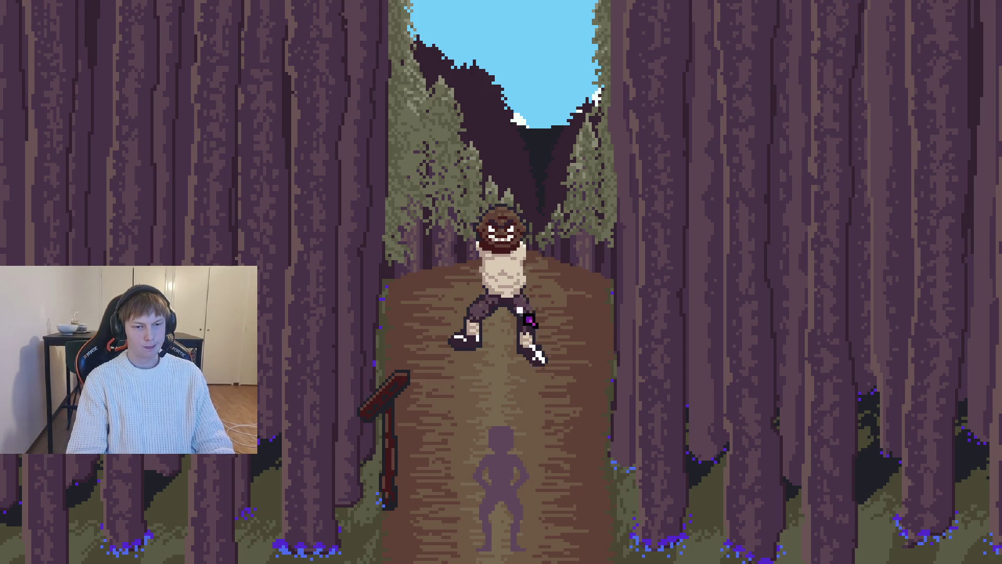
key(F8)
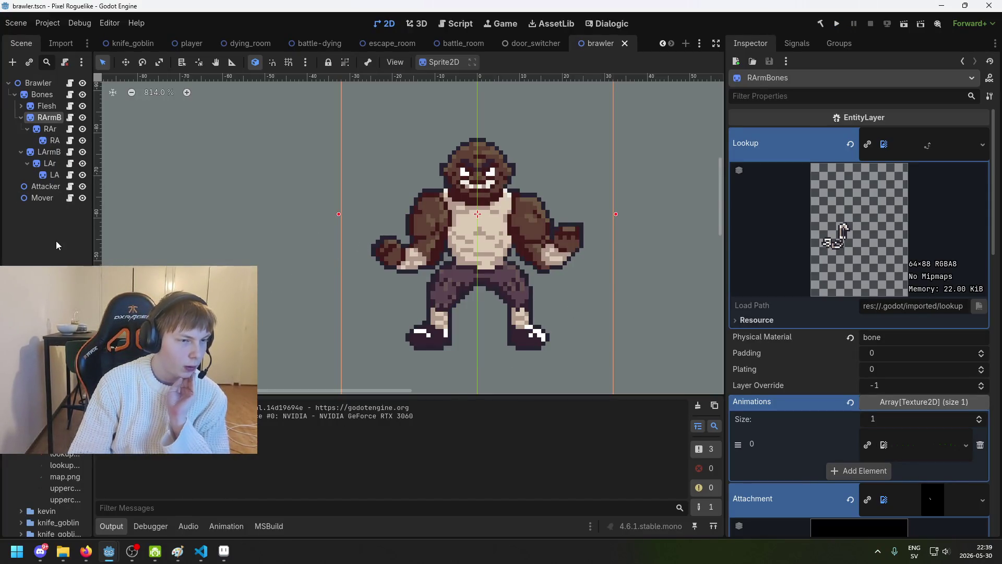
Inspect the right-arm and Skin layers' properties, then collapse Flesh and select Bones.
click(54, 140)
click(58, 118)
drag(412, 268, 331, 270)
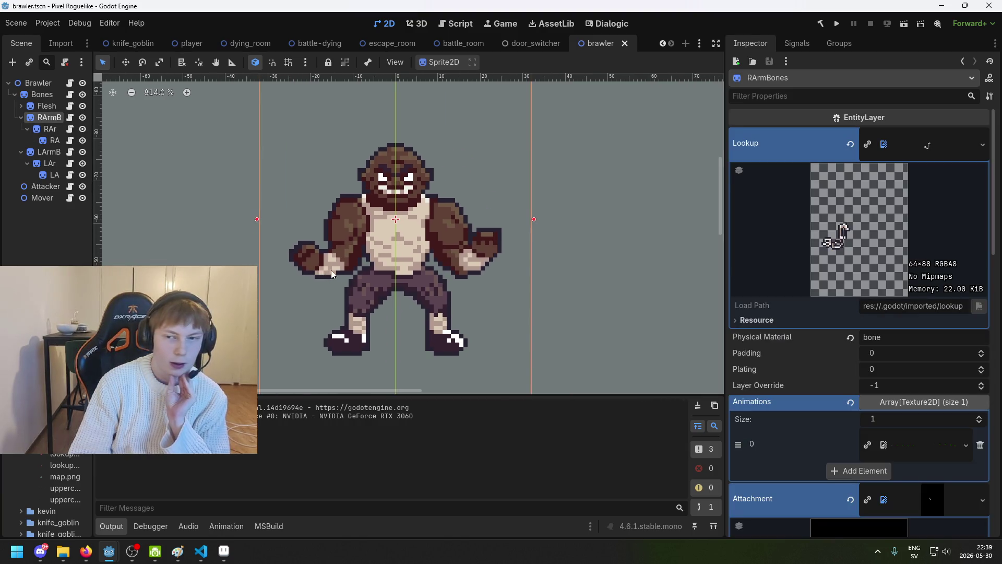
scroll(264, 249, left, 5)
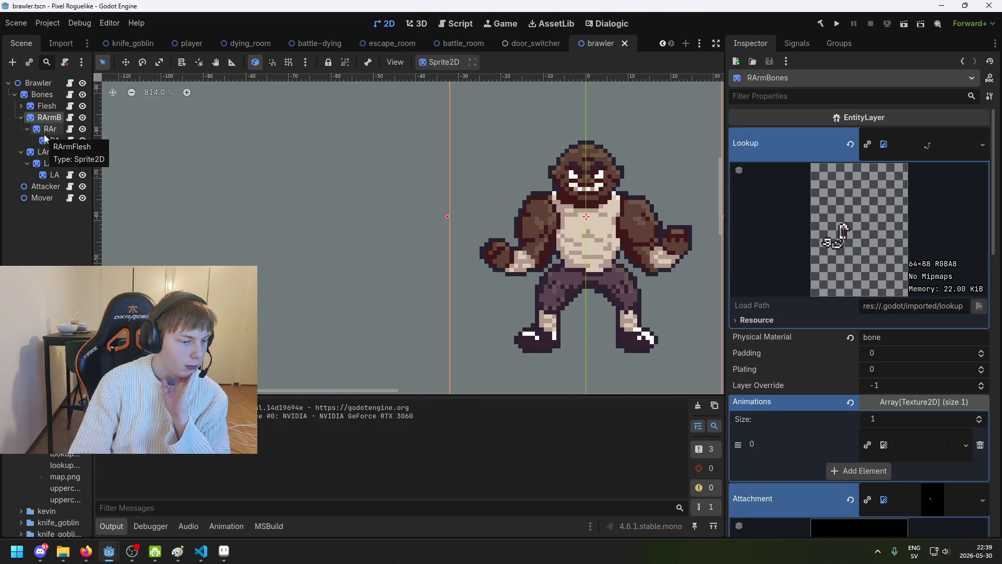
click(49, 140)
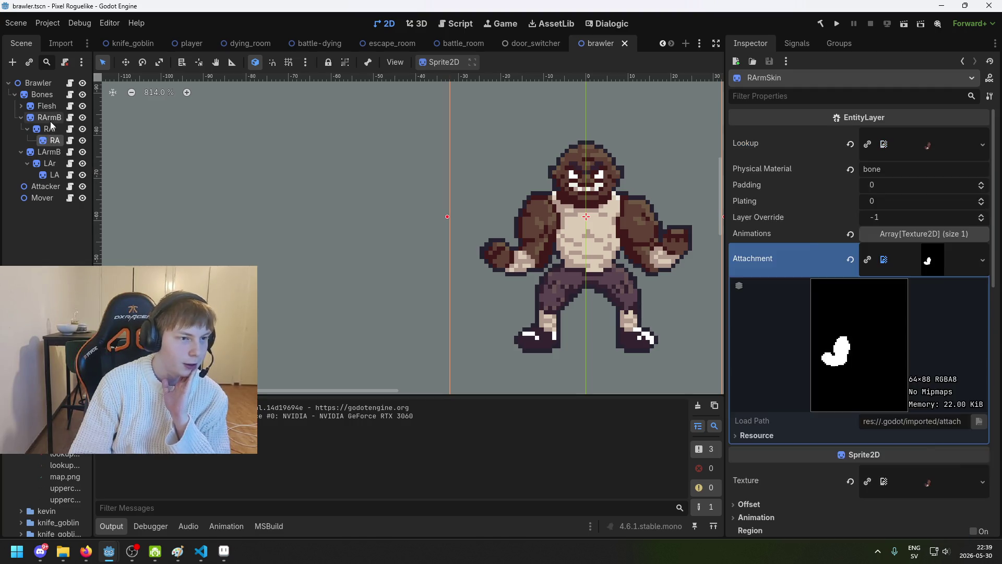
click(53, 115)
click(21, 105)
click(45, 117)
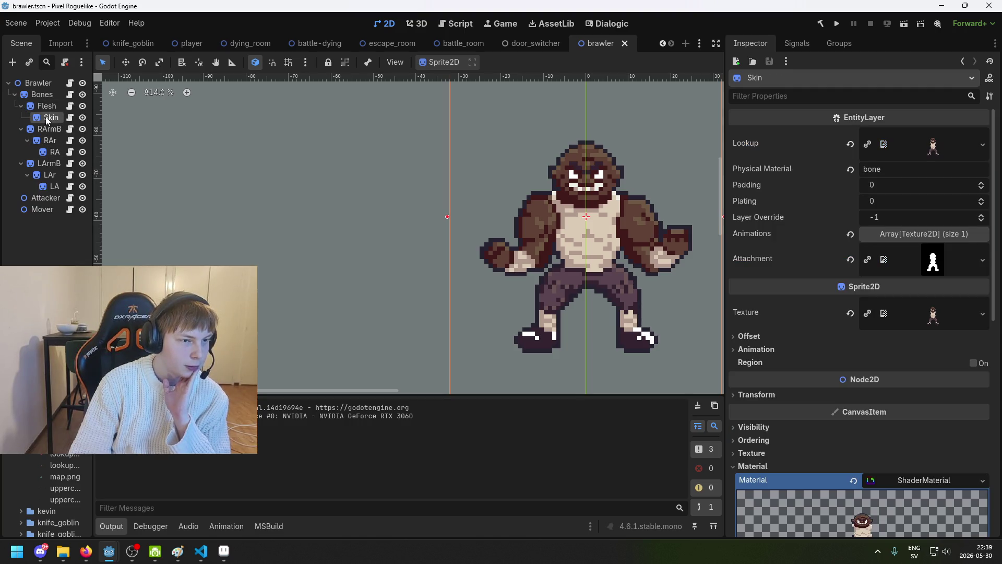
scroll(244, 239, right, 3)
scroll(245, 239, right, 1)
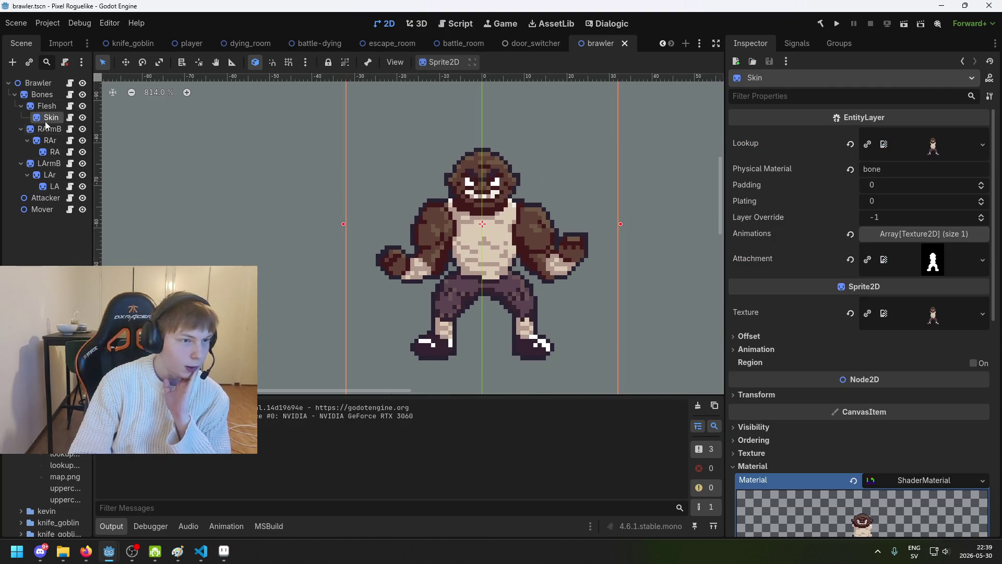
click(21, 106)
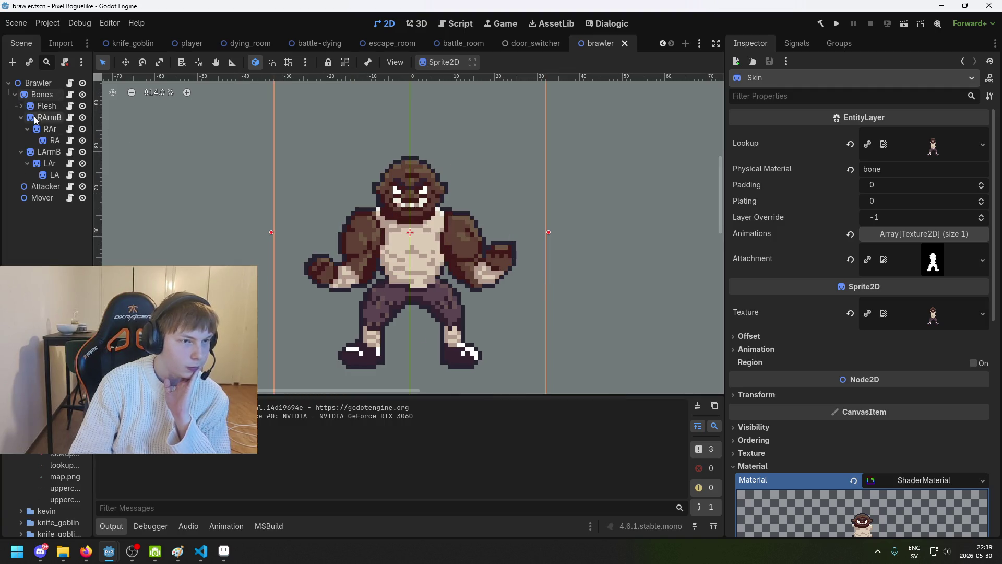
click(42, 94)
Hide Flesh and RArmBones to expose the skeleton, then make both visible again.
click(84, 106)
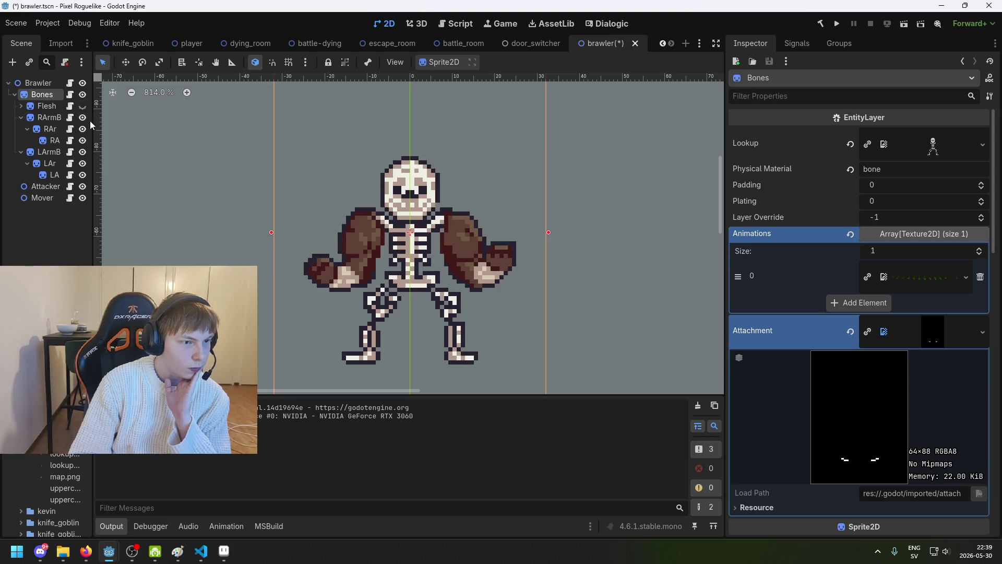
click(88, 121)
click(88, 121)
click(88, 121)
scroll(359, 217, up, 3)
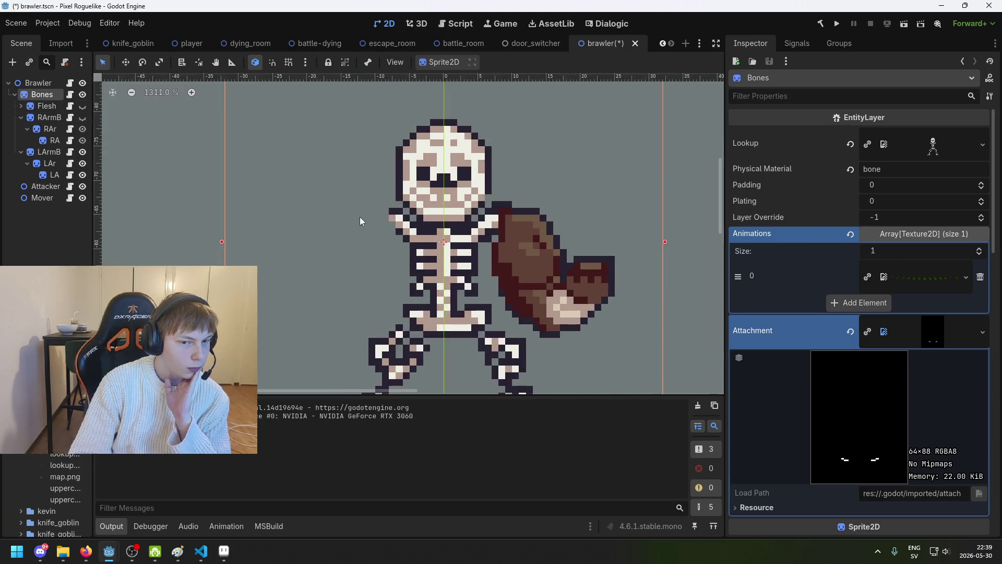
scroll(360, 221, up, 3)
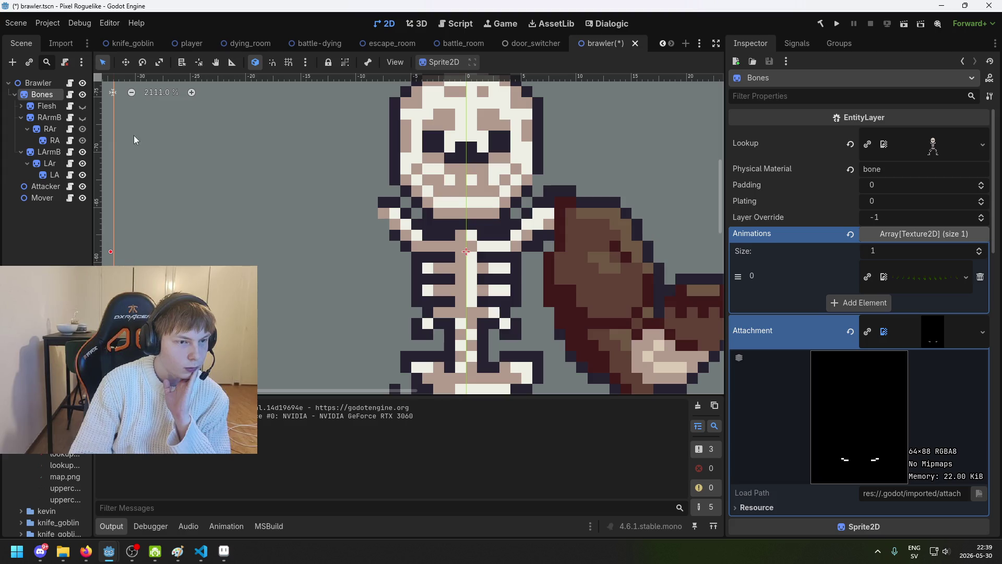
click(85, 120)
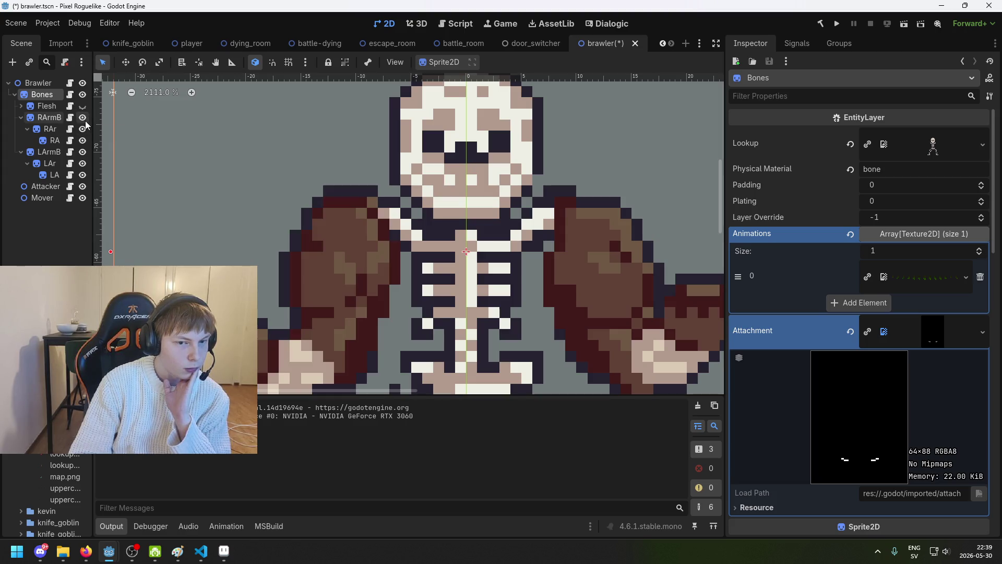
click(84, 108)
click(292, 248)
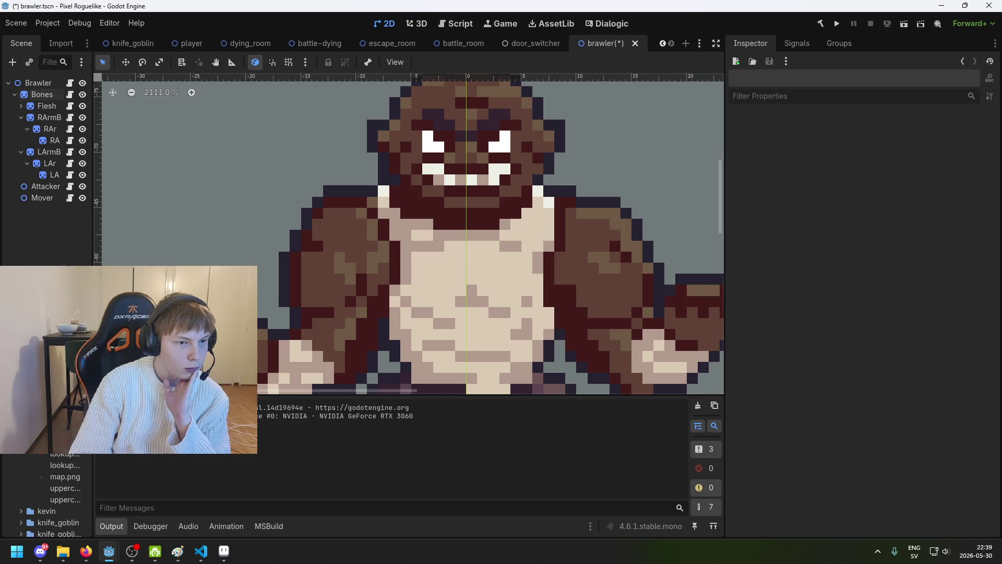
scroll(292, 249, down, 3)
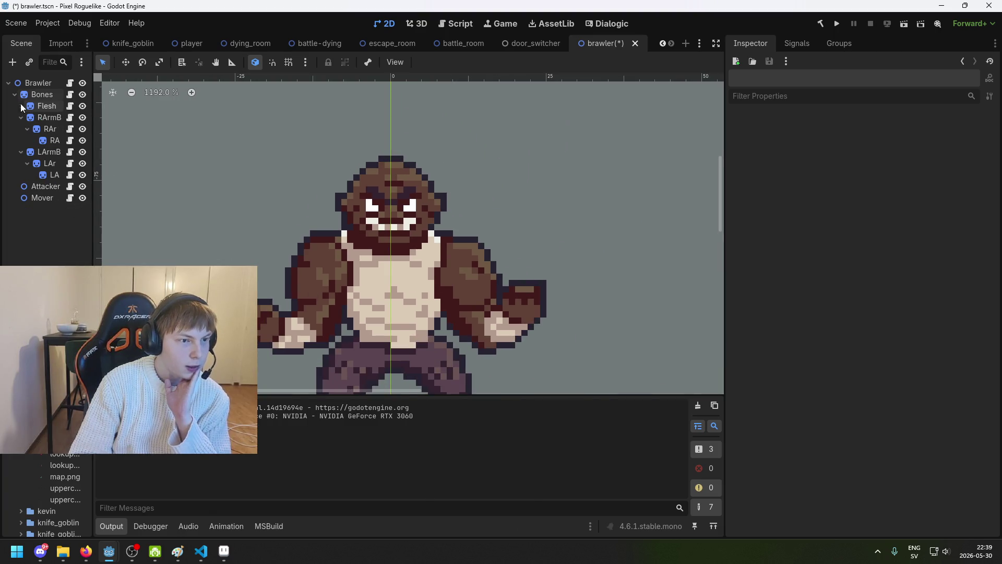
Select LArmBones2 and review its lookup, left_arm uppercut_animation and attachment_bones textures.
click(21, 117)
click(21, 129)
click(20, 128)
click(43, 129)
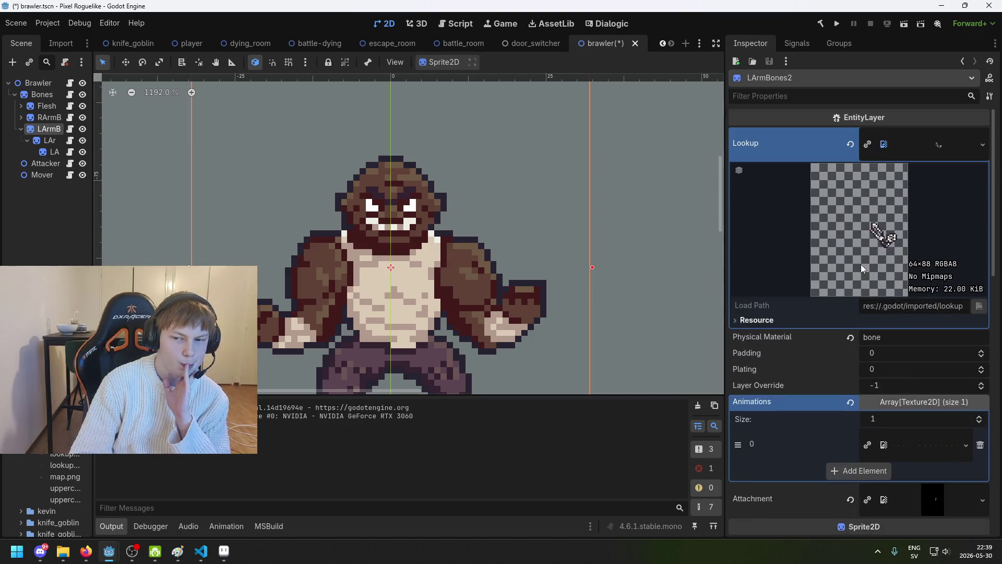
scroll(861, 264, down, 3)
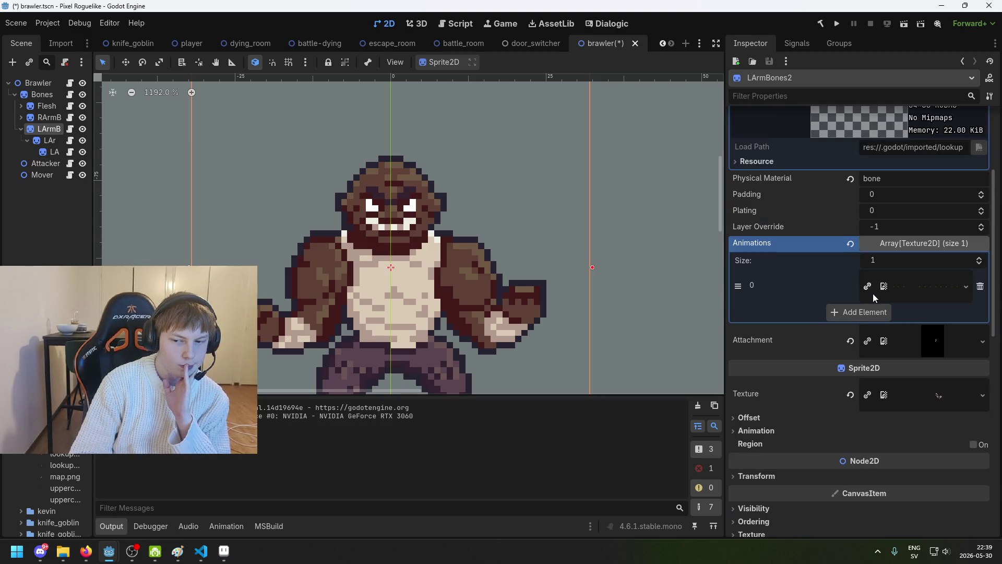
click(923, 279)
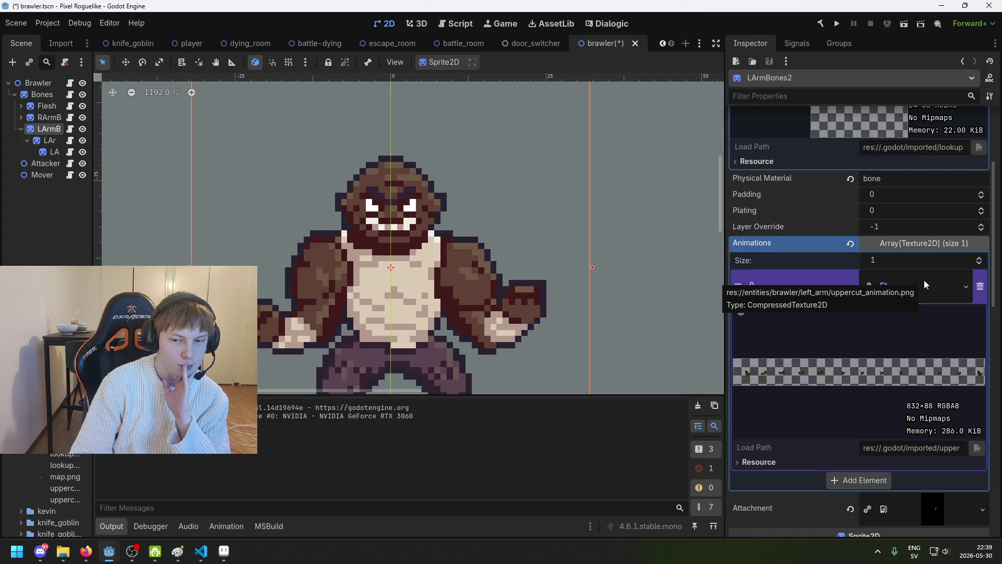
click(924, 280)
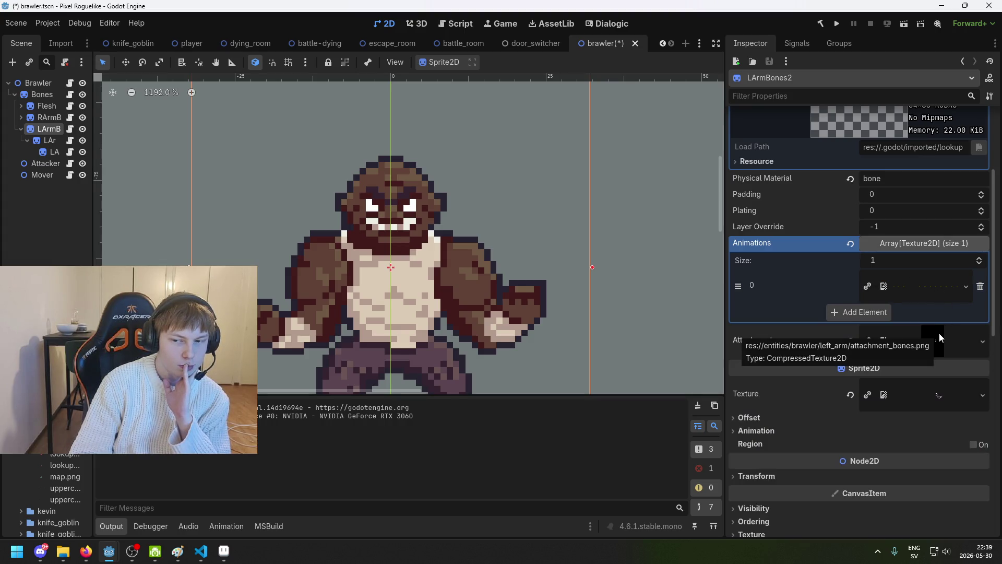
scroll(938, 333, up, 3)
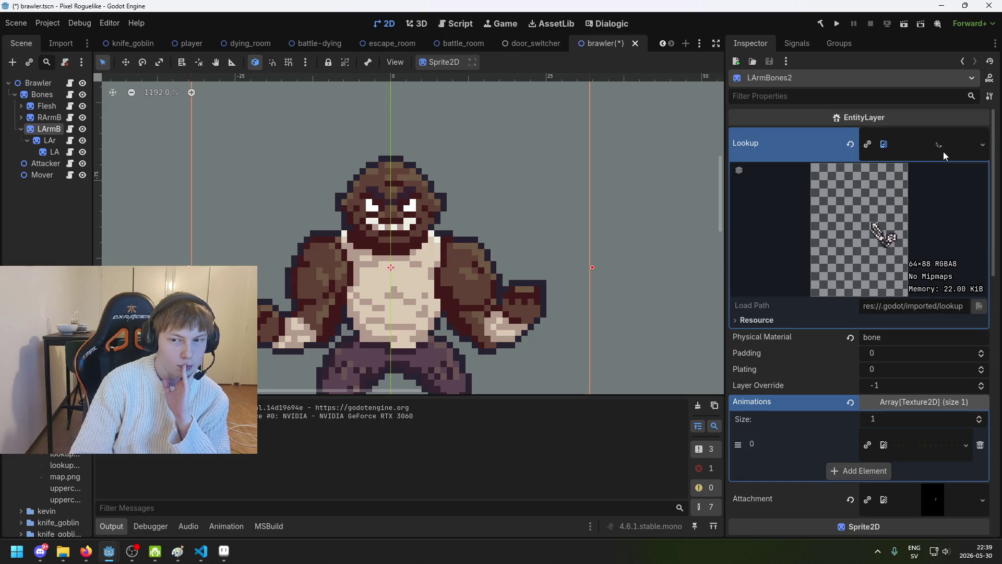
scroll(938, 427, down, 3)
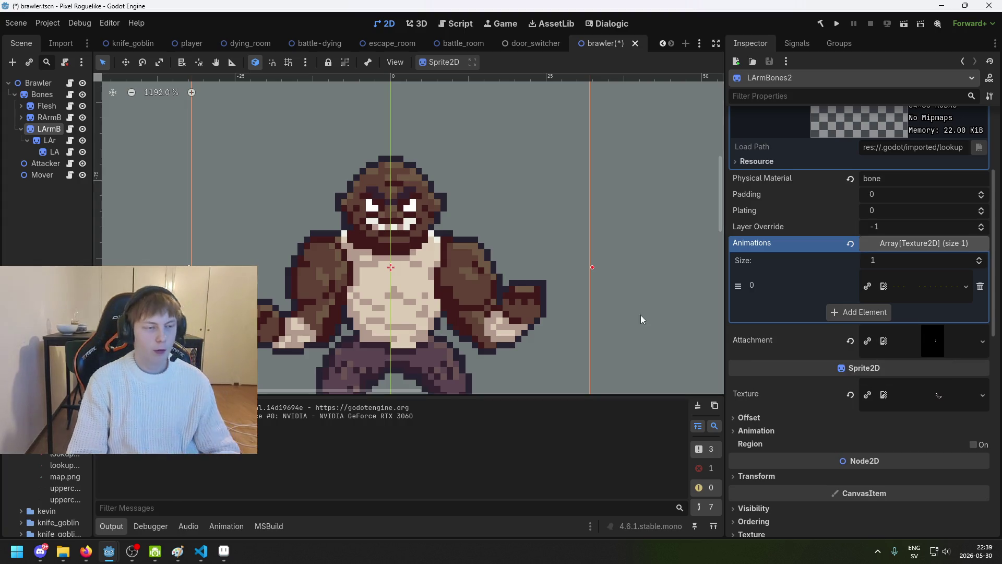
In Aseprite, close every open sprite, discarding unsaved changes to lookup_skin and both lookup_bones.
click(224, 551)
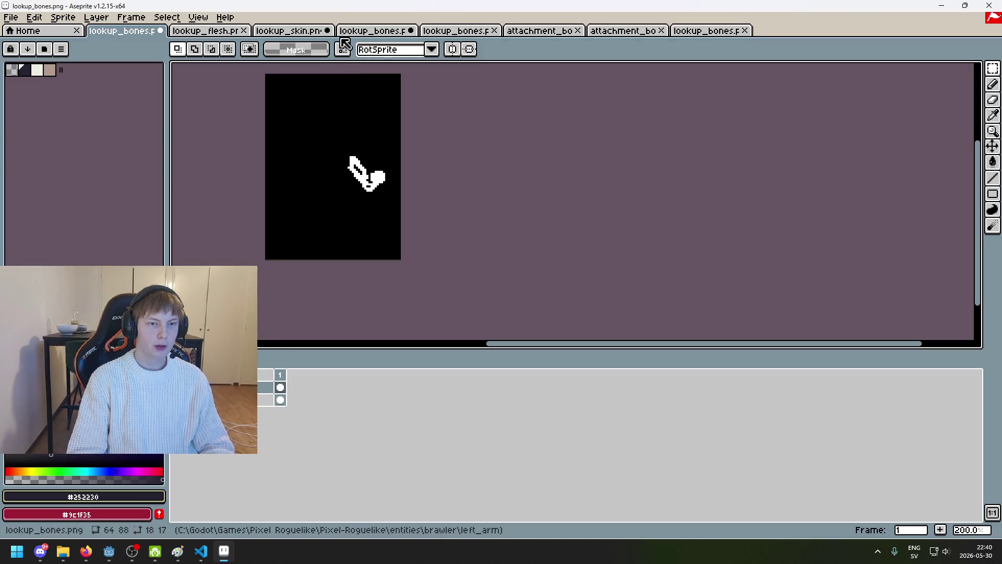
click(244, 30)
click(243, 32)
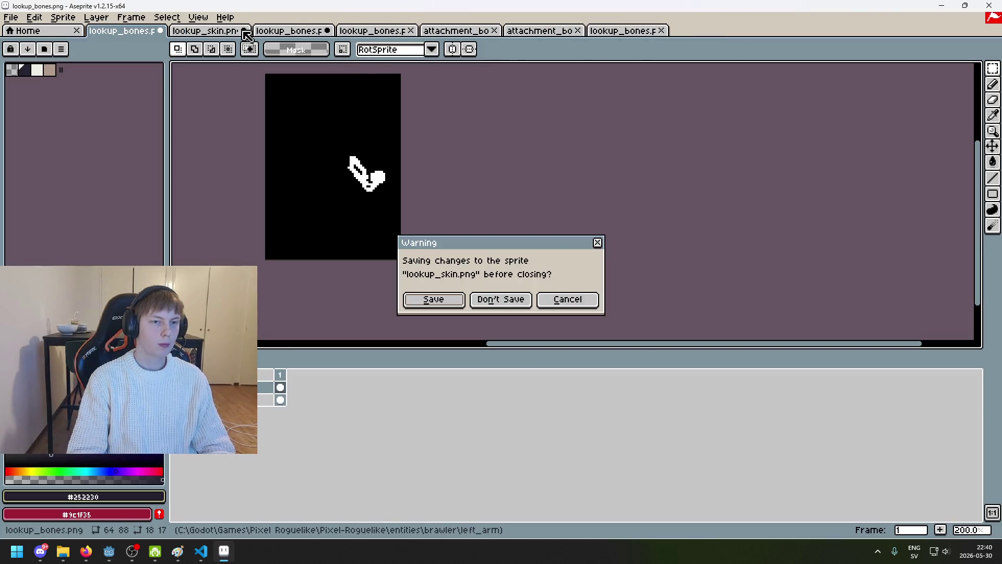
click(527, 300)
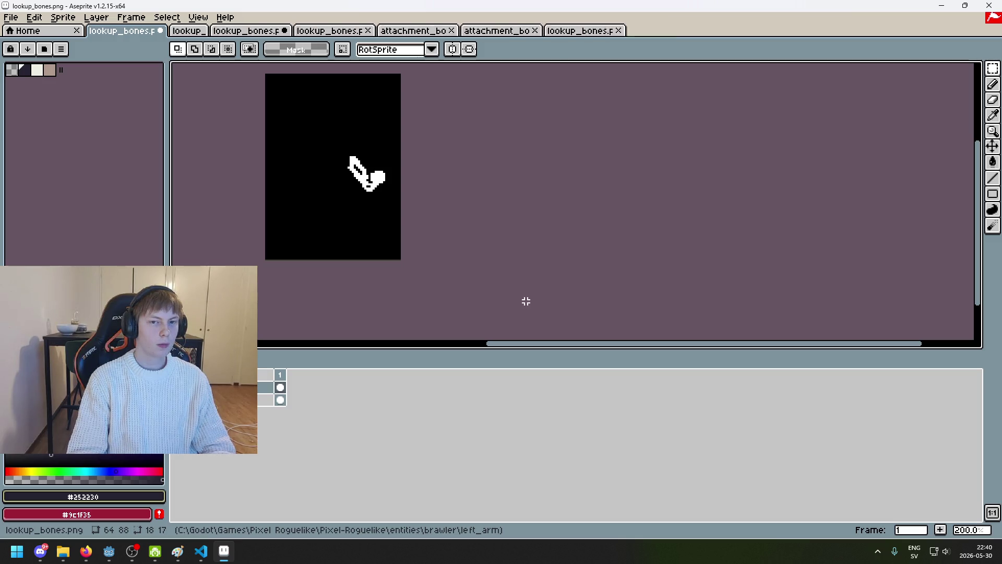
click(160, 31)
click(505, 296)
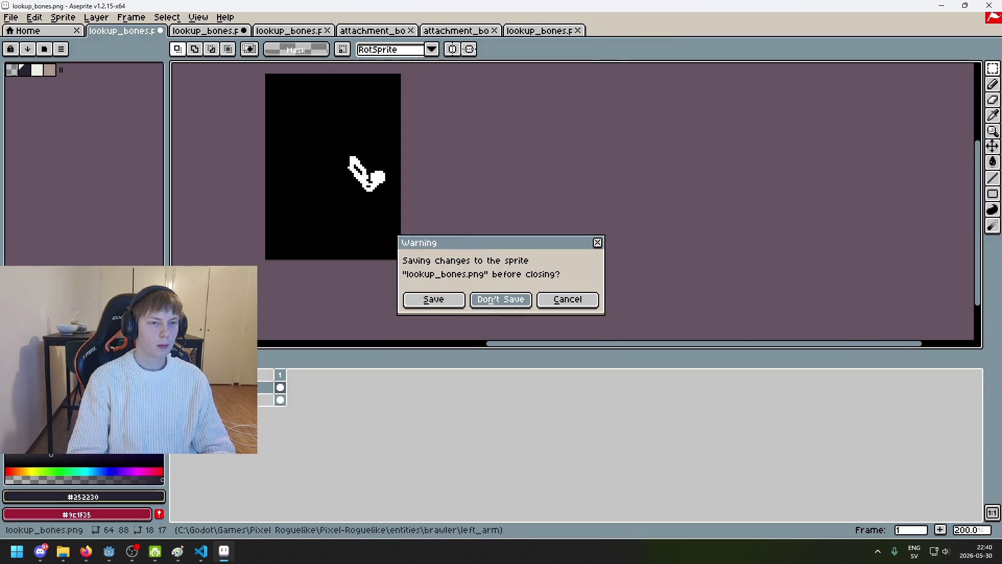
click(160, 31)
click(501, 297)
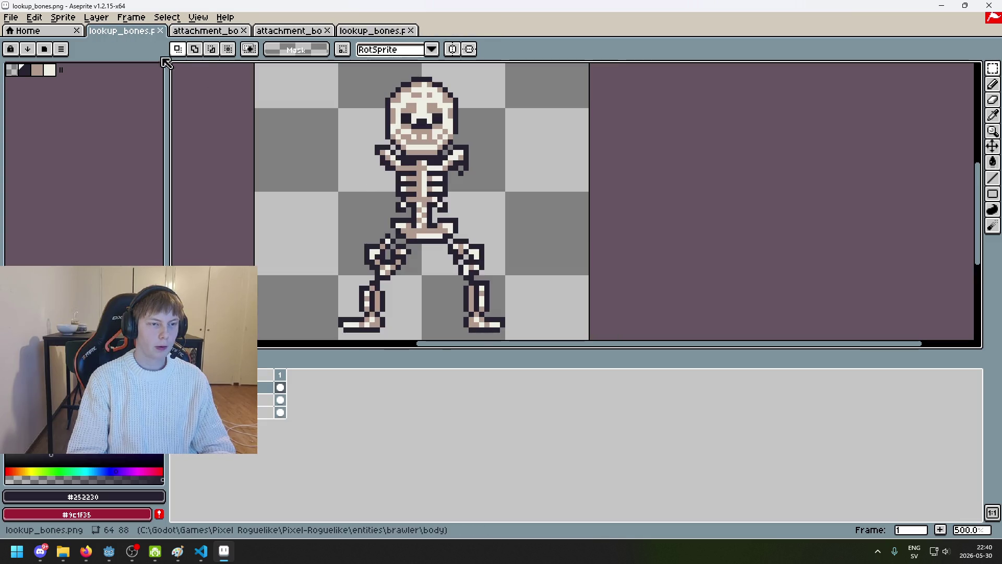
click(161, 31)
click(160, 30)
click(160, 31)
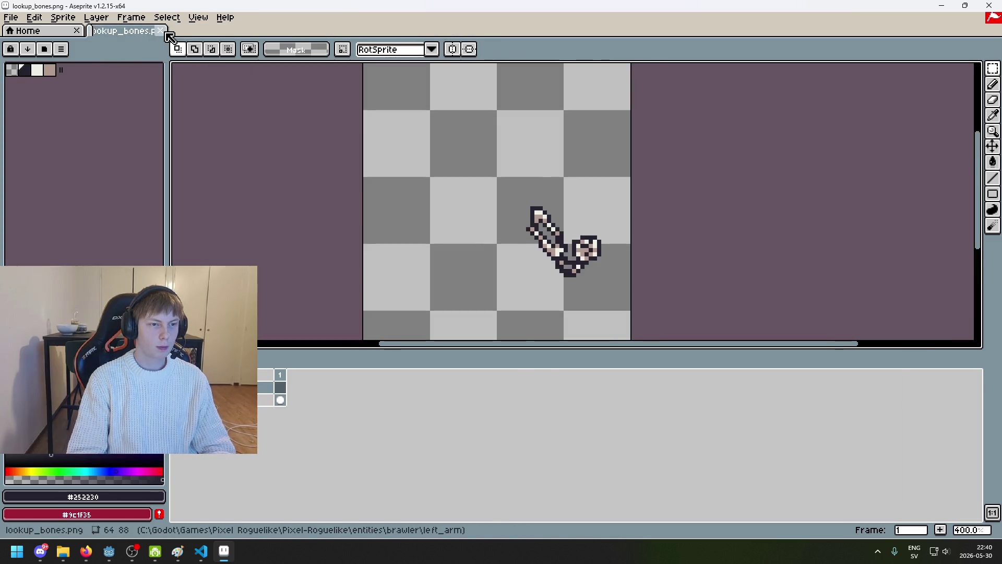
click(160, 31)
Open attachment_bones.png from the left_arm folder.
click(11, 17)
click(33, 49)
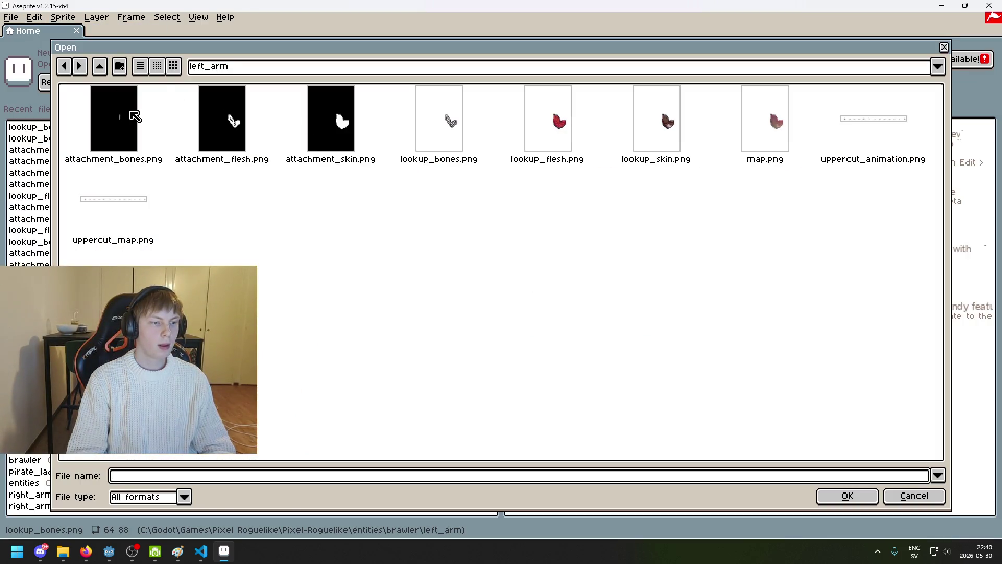
double_click(134, 116)
scroll(449, 210, up, 4)
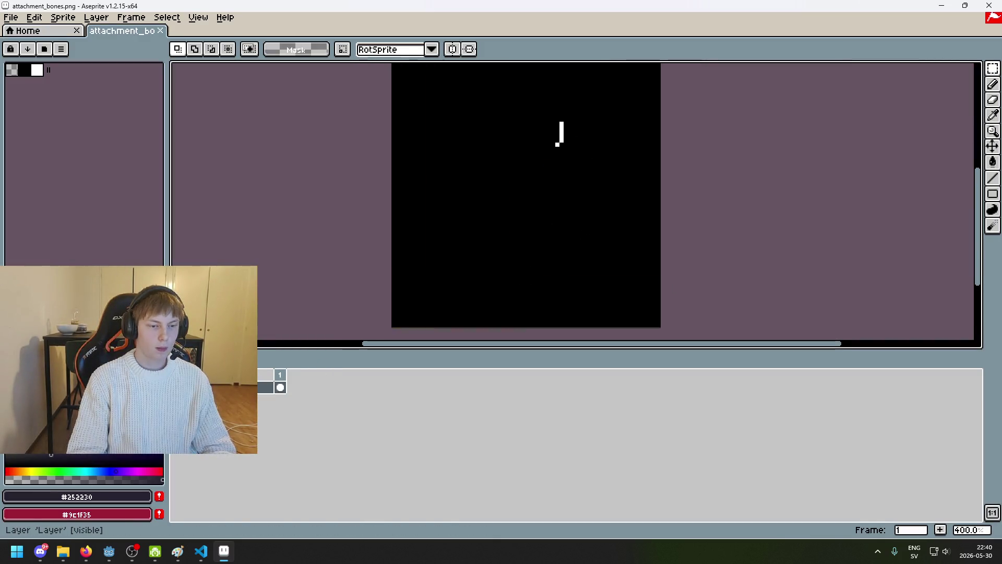
Add a new layer and flood-fill it with white sampled from the canvas.
right_click(254, 389)
click(264, 411)
key(i)
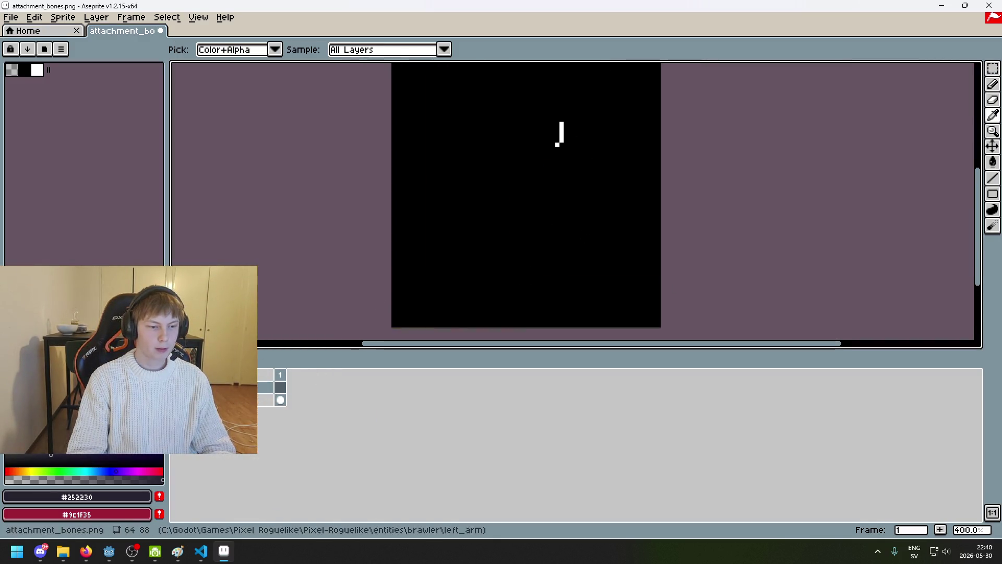
click(562, 133)
key(g)
click(470, 212)
Save attachment_bones as a flattened PNG, then return to the Godot editor.
scroll(469, 212, down, 1)
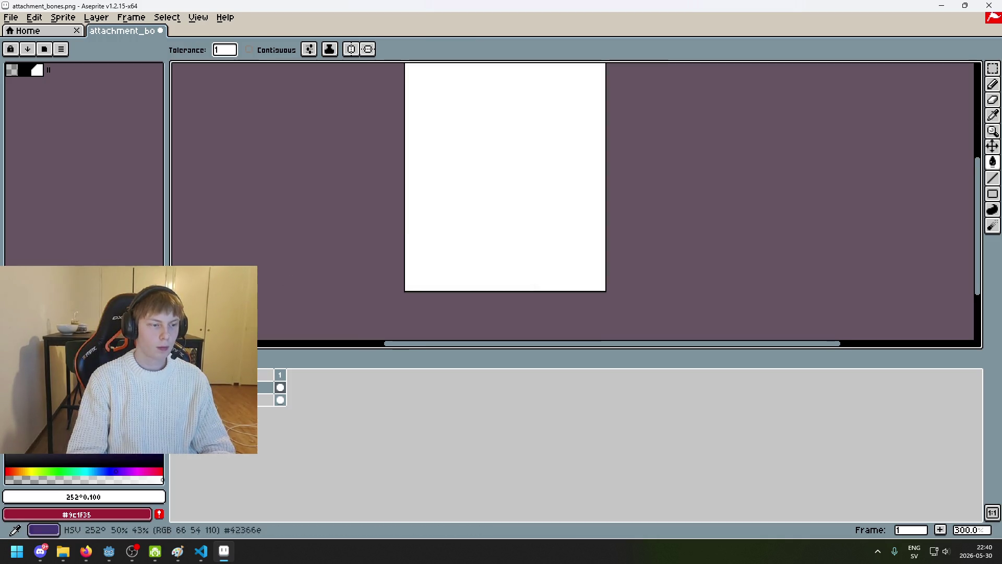
key(ctrl+s)
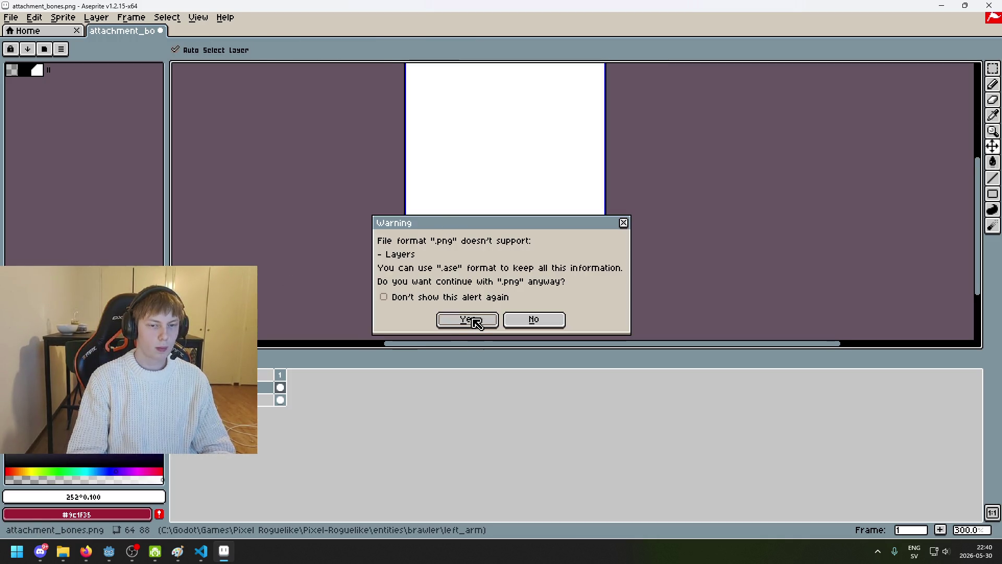
click(476, 322)
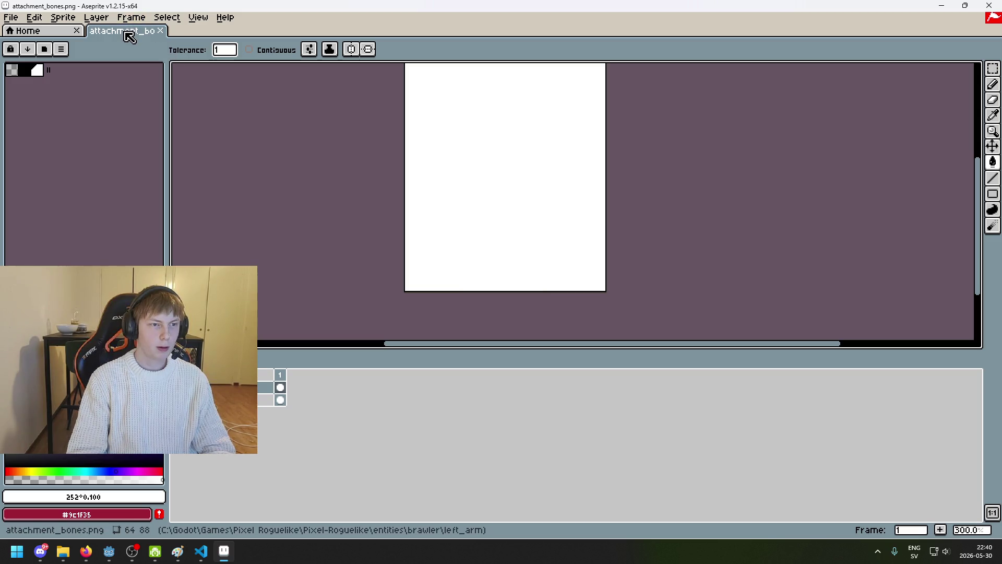
click(11, 17)
mouse_move(48, 57)
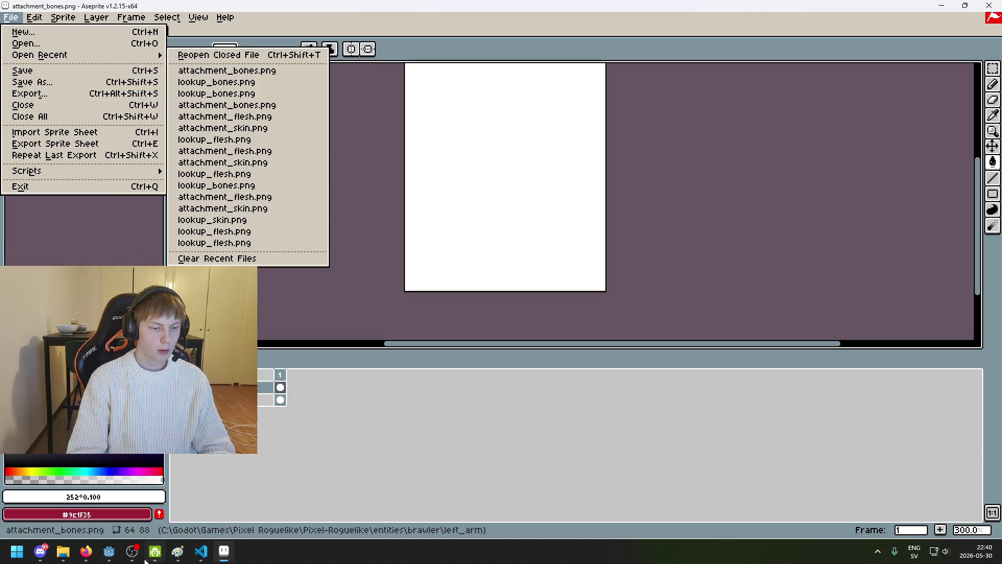
mouse_move(109, 551)
click(62, 509)
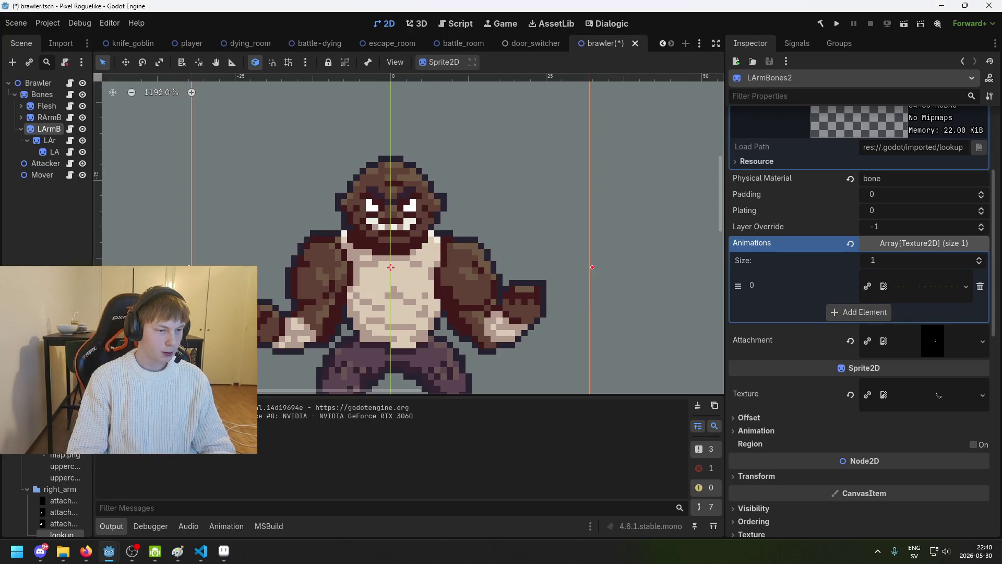
Save the brawler scene, run the project, start a new game and walk forward.
scroll(355, 279, down, 4)
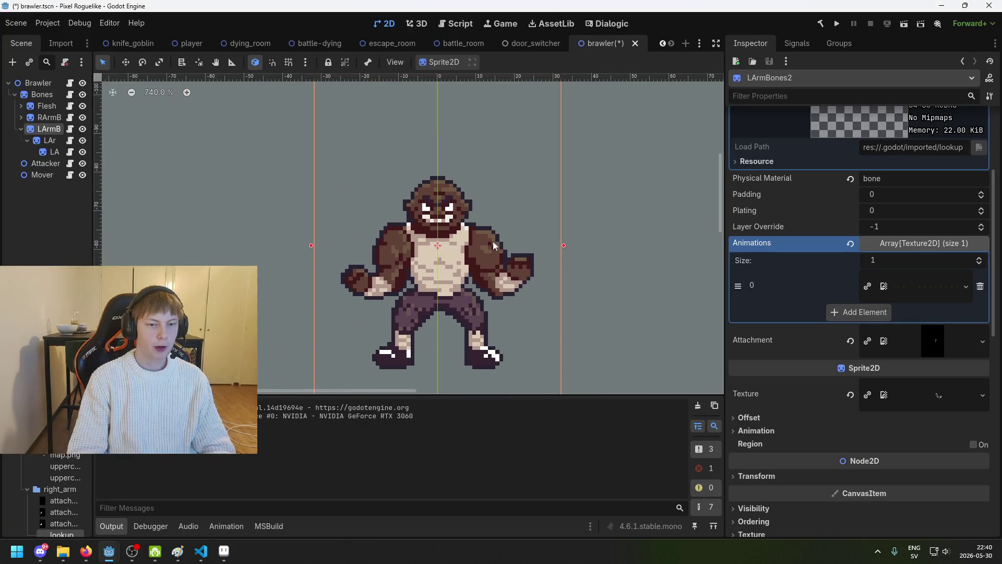
key(ctrl+s)
click(842, 24)
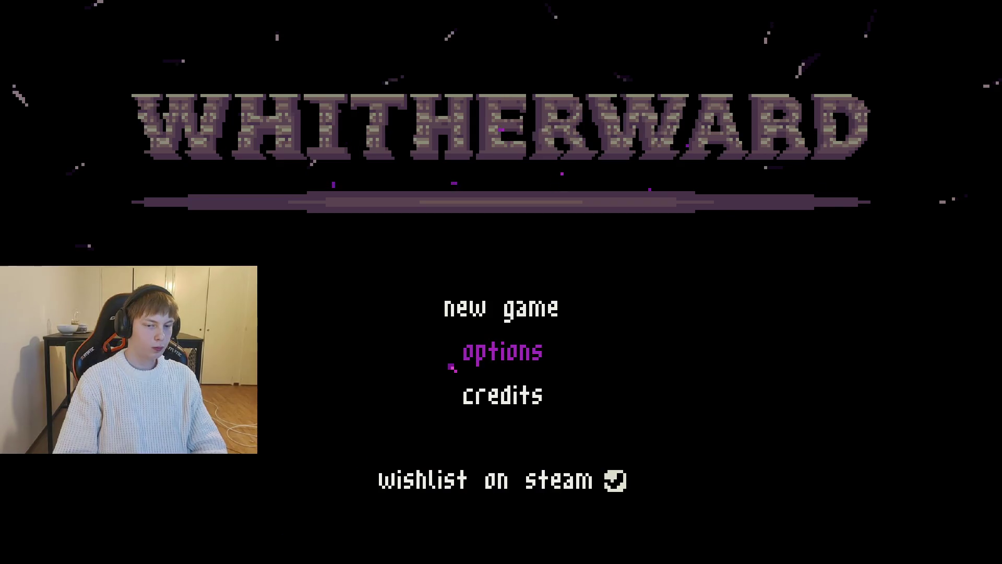
click(450, 305)
key(Up)
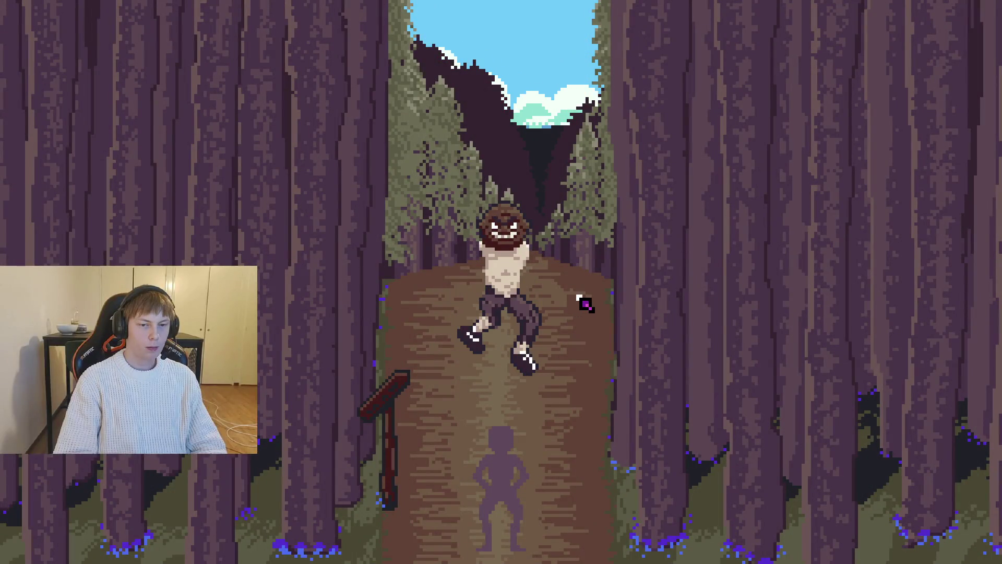
key(F8)
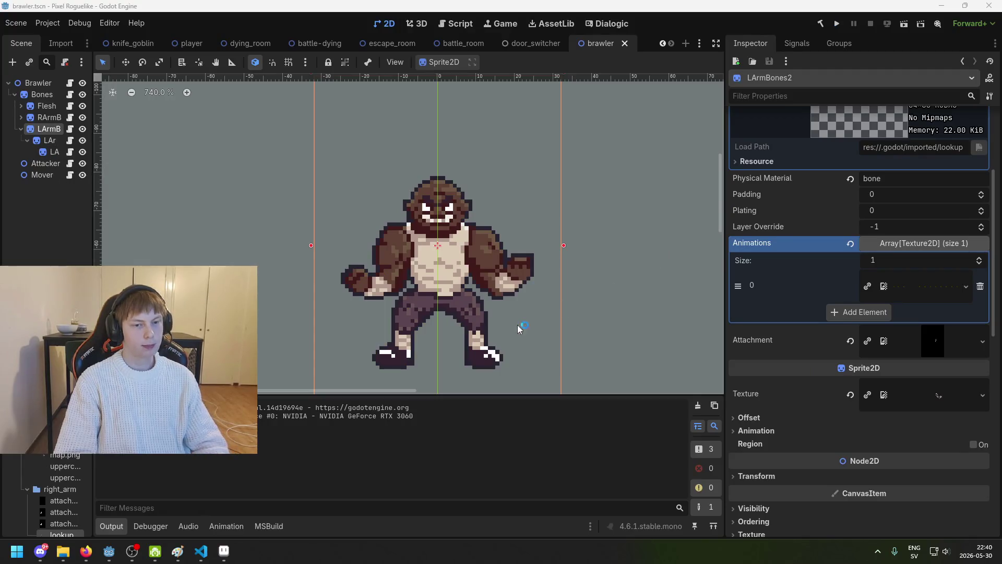
scroll(52, 495, up, 2)
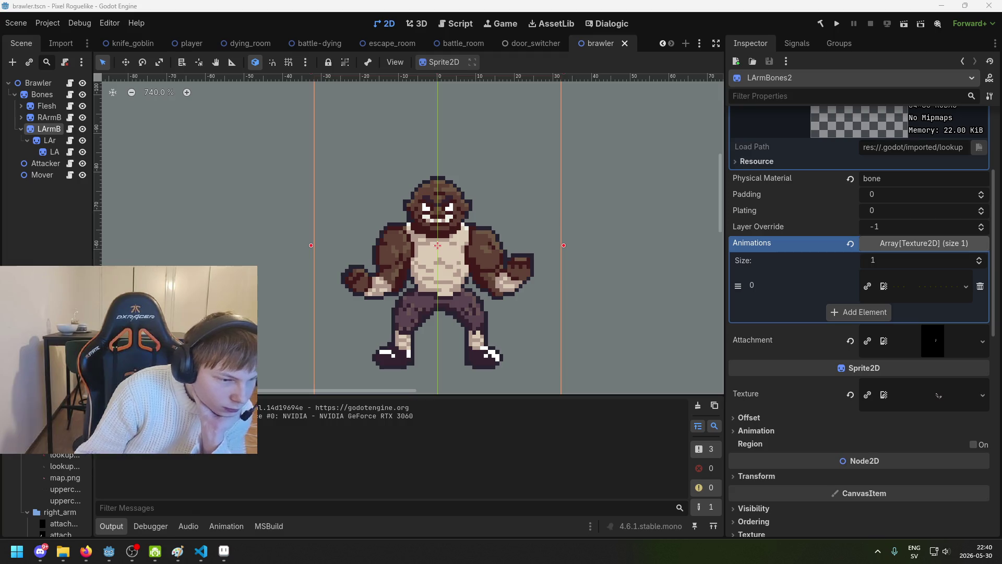
mouse_move(88, 460)
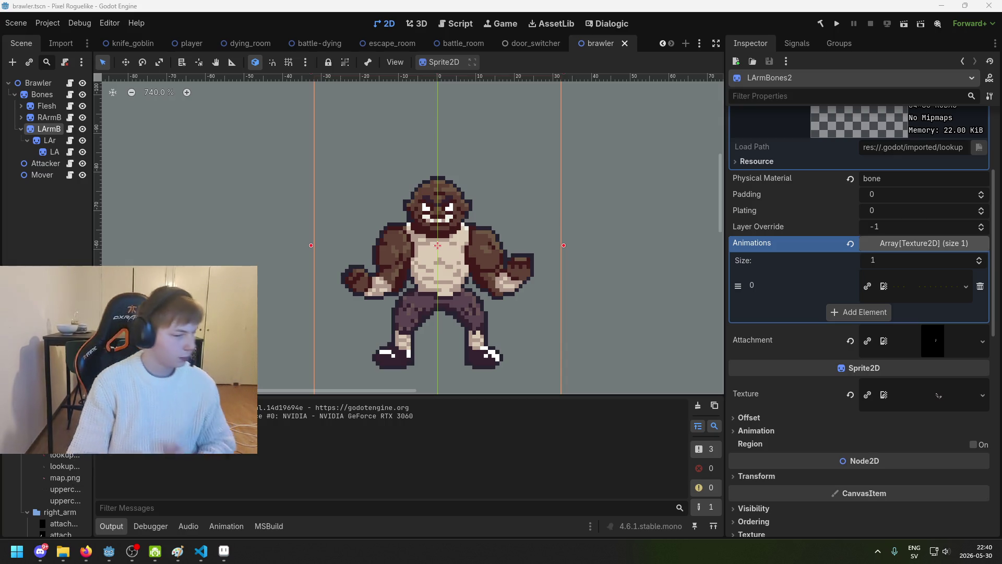
mouse_move(85, 551)
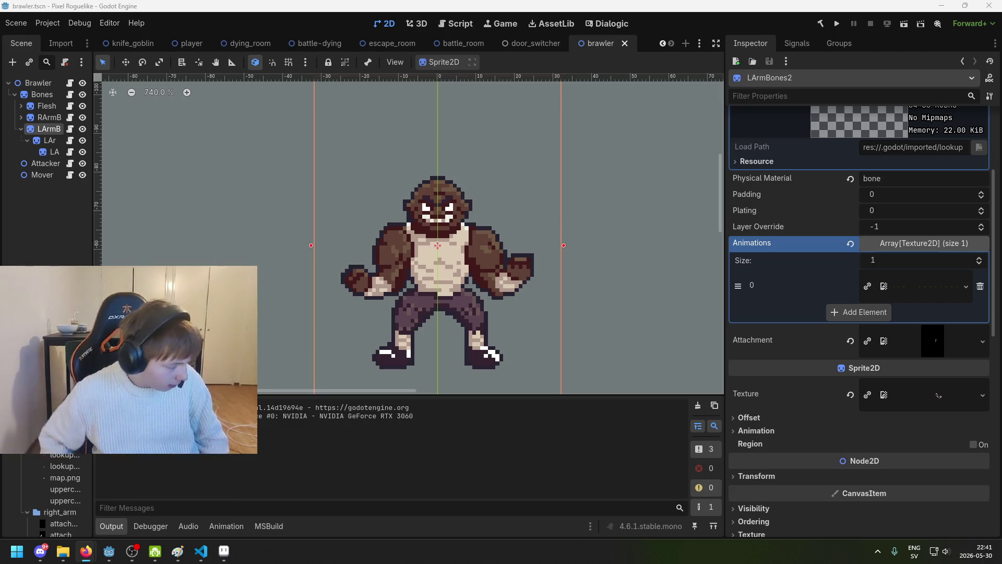
key(XF86AudioLowerVolume)
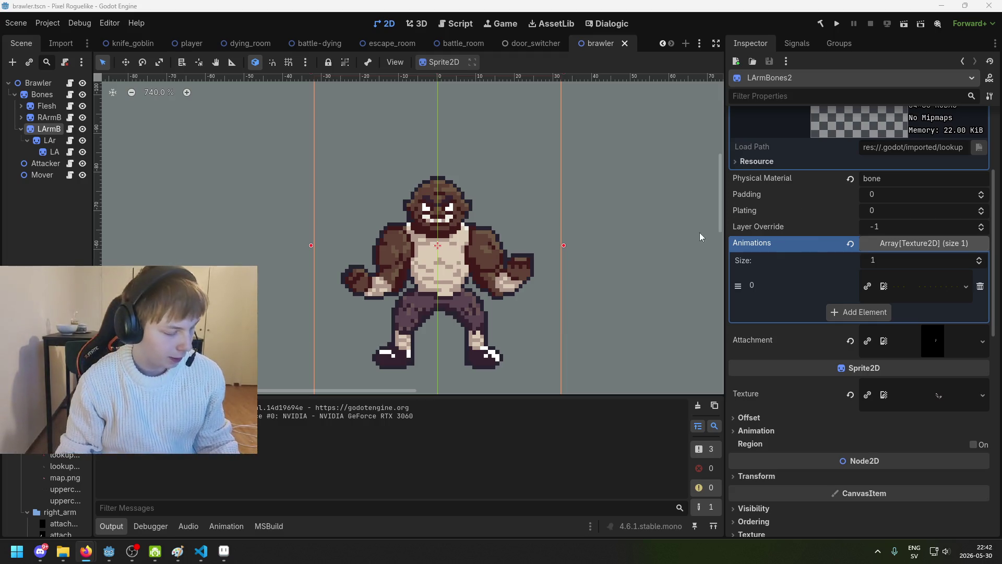
Inspect the LA and LArmB nodes' textures in the Inspector.
click(30, 217)
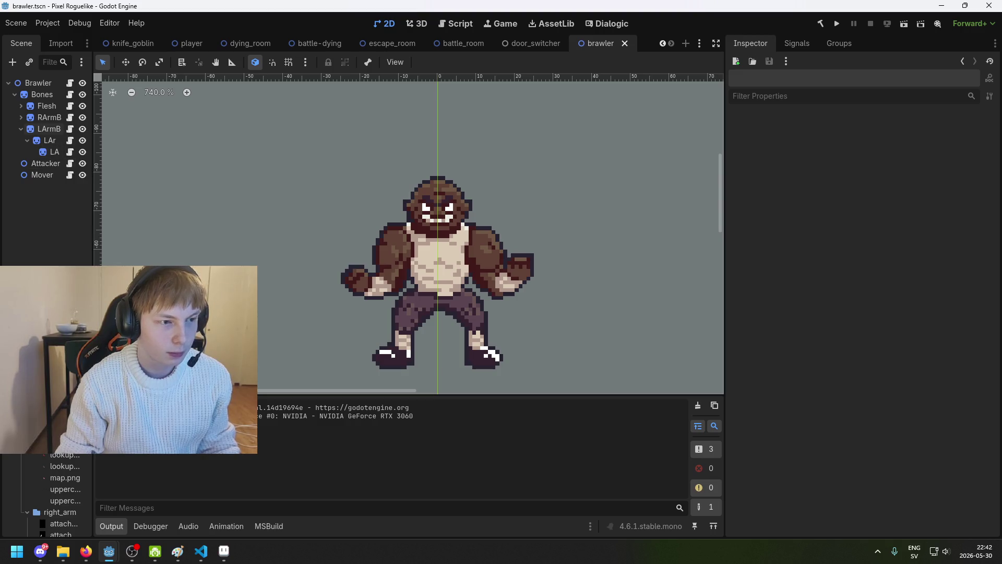
click(219, 561)
click(219, 561)
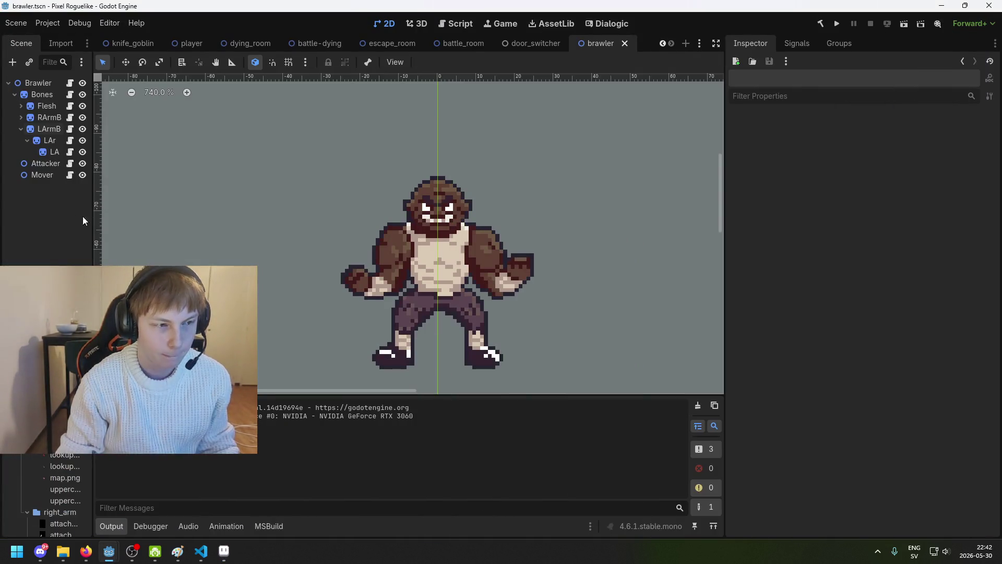
click(42, 151)
click(49, 129)
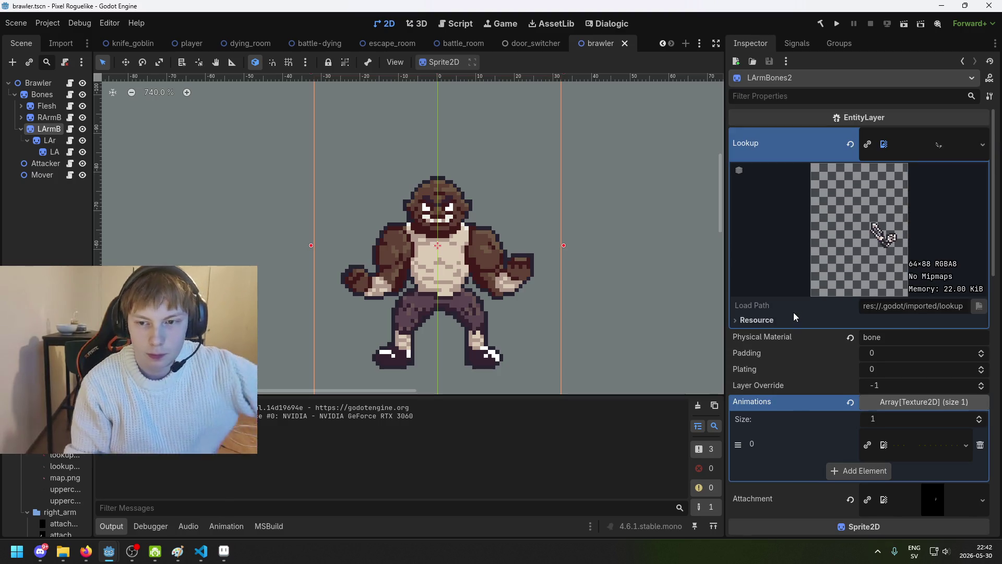
scroll(809, 303, down, 8)
scroll(856, 308, up, 4)
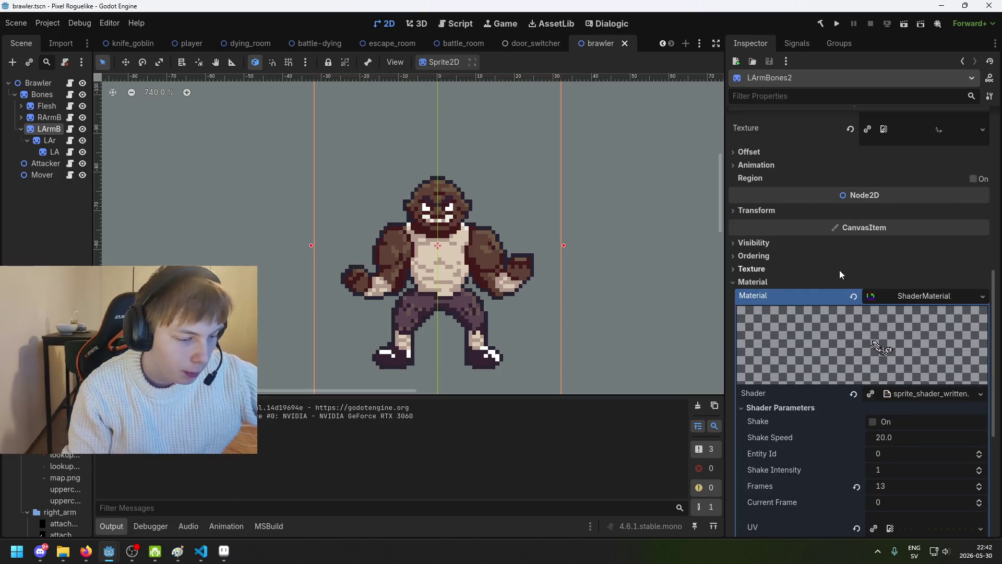
scroll(837, 261, up, 7)
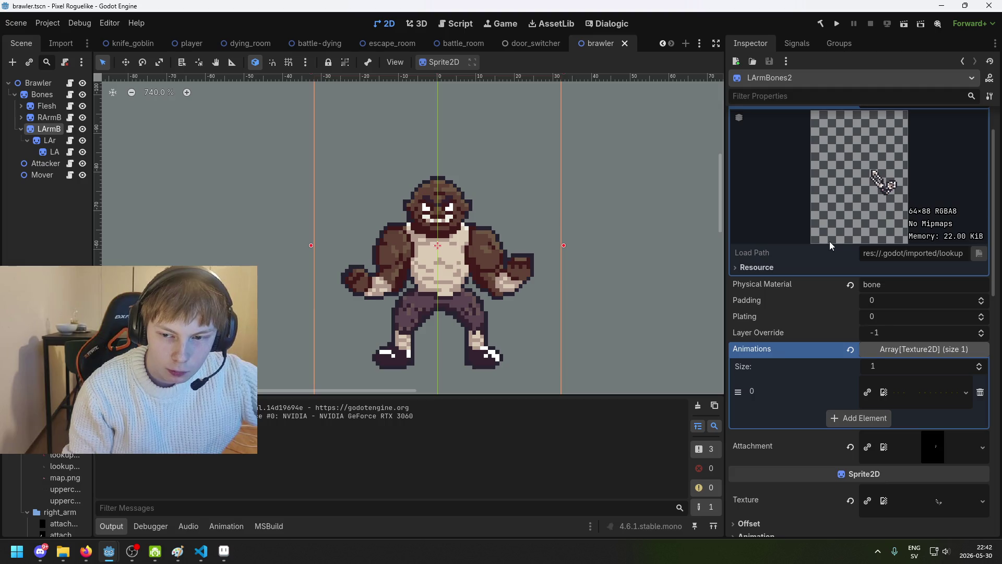
scroll(827, 240, up, 1)
Inspect the LAr and Flesh nodes, expanding RArmB and Flesh children, then select Bones.
click(49, 140)
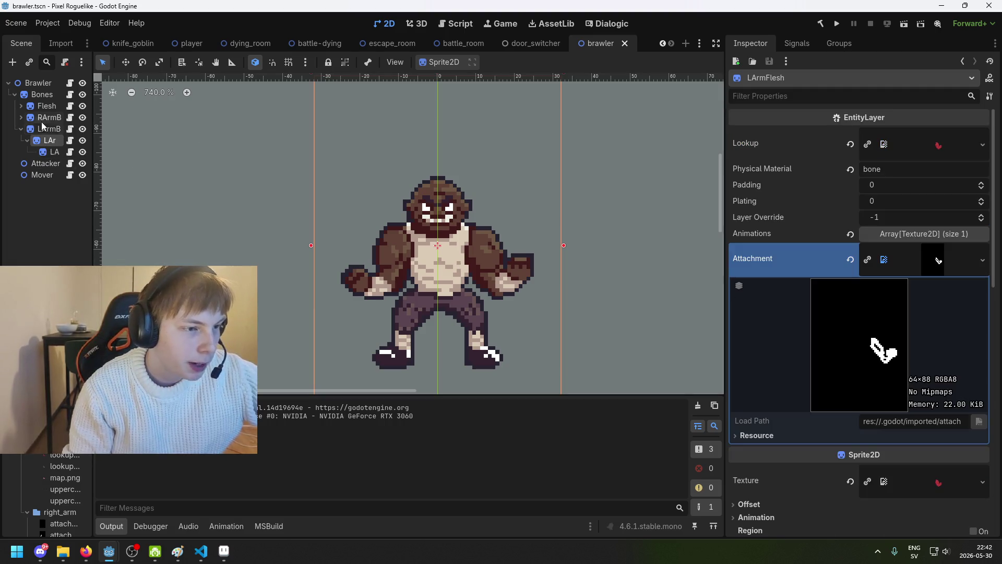
click(21, 117)
click(45, 105)
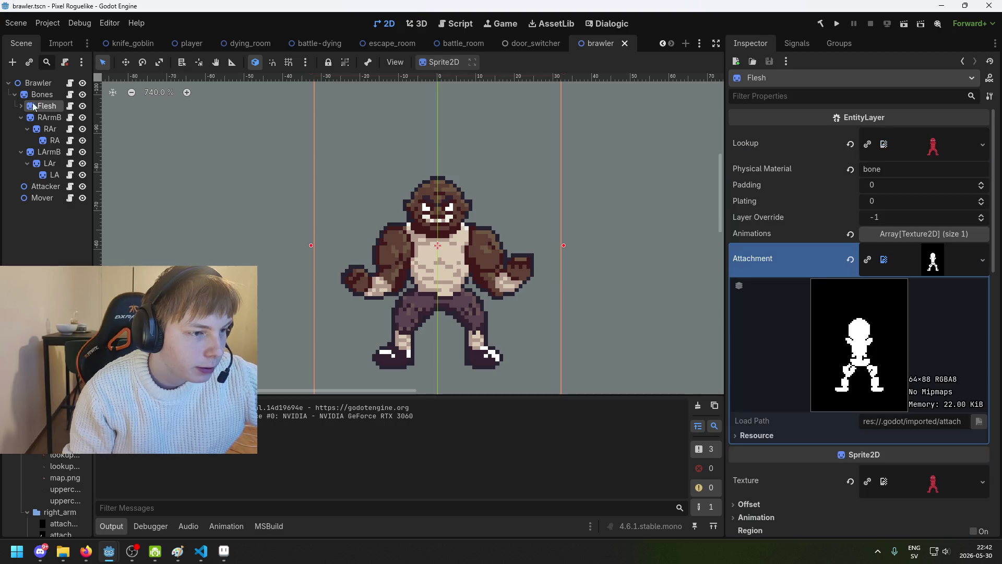
click(20, 105)
click(14, 95)
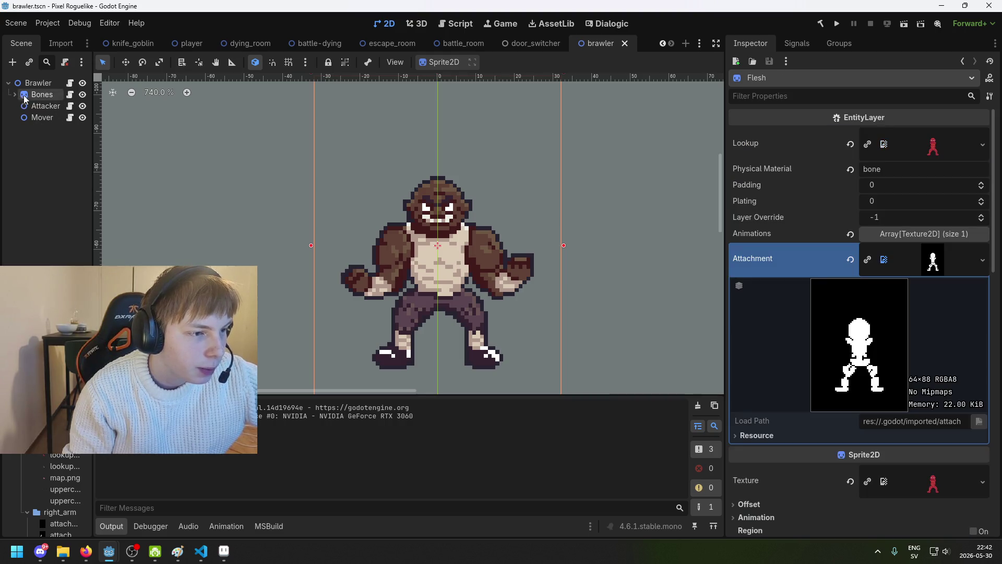
click(14, 95)
click(39, 94)
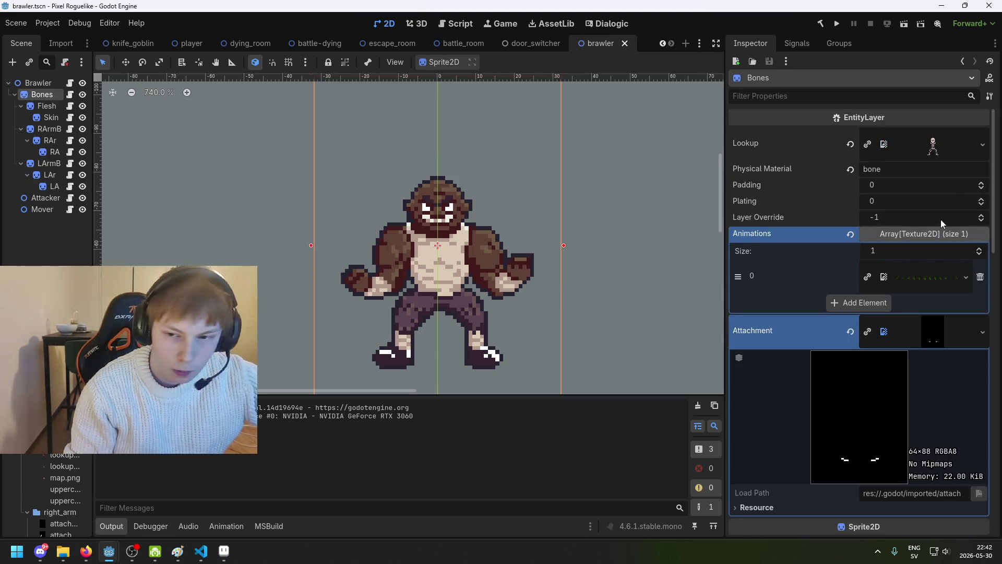
Preview the Bones node's skeleton lookup texture and its animation sprite strip.
click(957, 154)
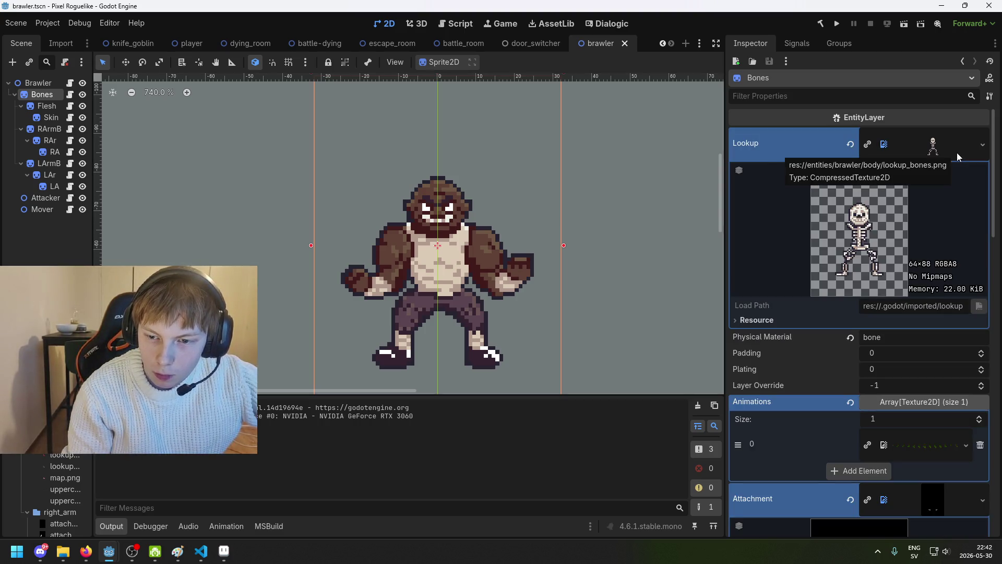
scroll(956, 164, down, 5)
scroll(943, 149, up, 5)
scroll(924, 217, down, 4)
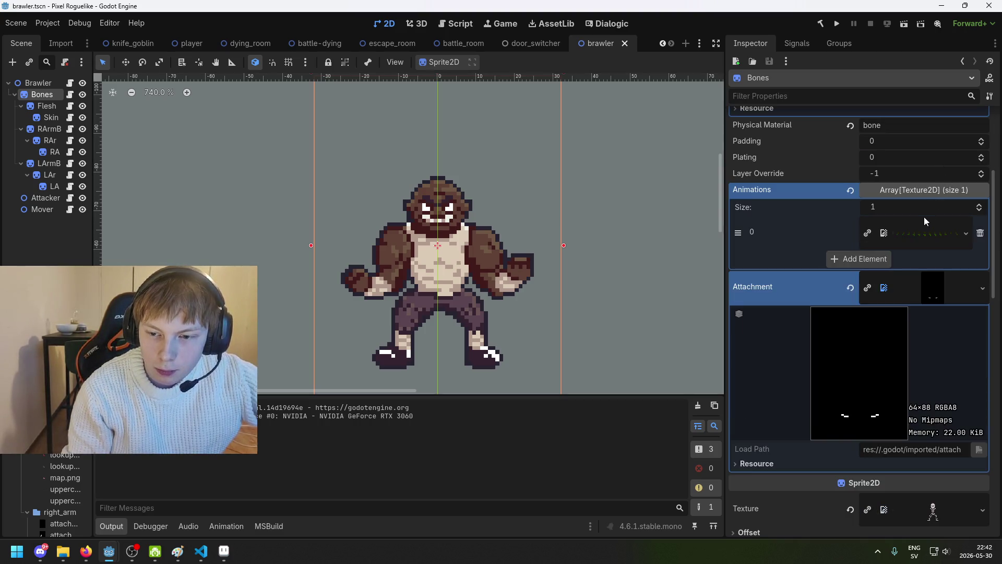
click(917, 228)
click(917, 228)
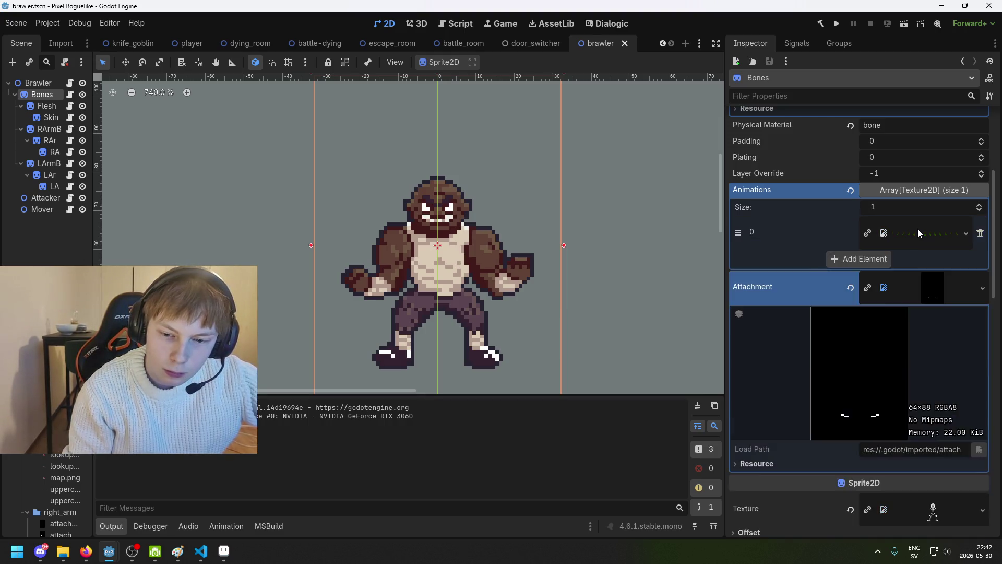
scroll(915, 252, down, 1)
scroll(915, 252, up, 1)
click(923, 237)
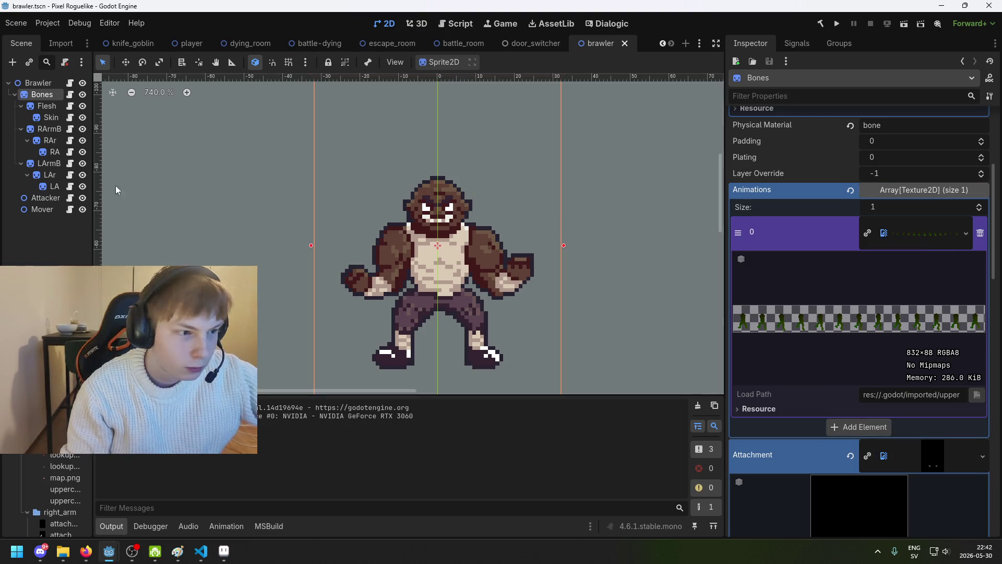
Compare Flesh's attachment texture and RArmB's animation strip, then reselect Bones.
click(46, 105)
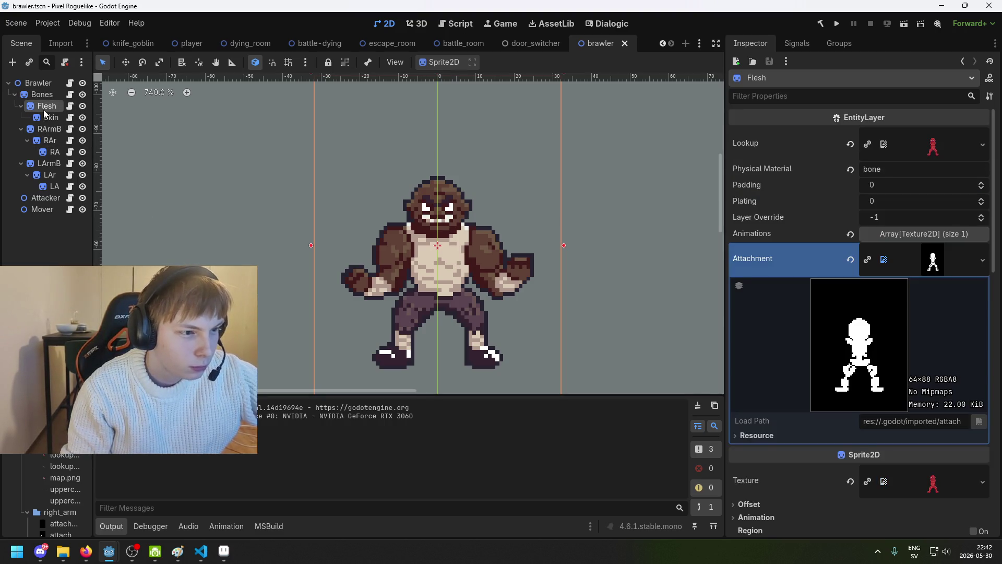
click(47, 129)
scroll(910, 236, down, 5)
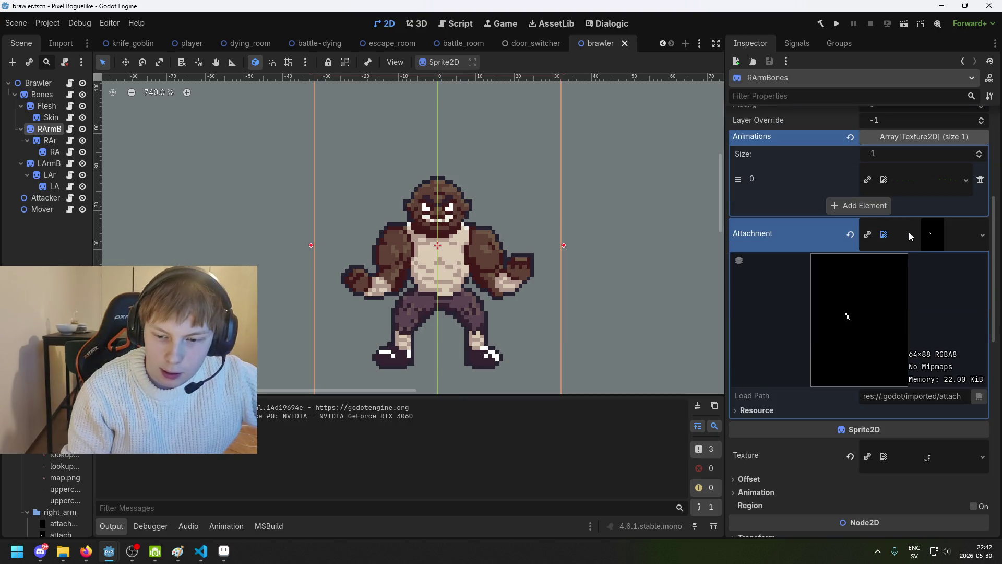
click(923, 195)
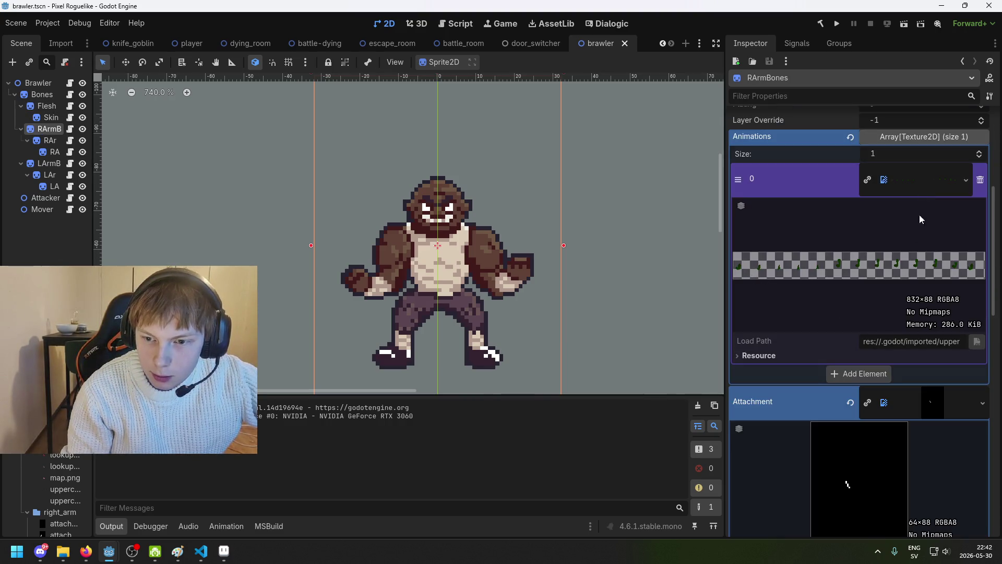
scroll(919, 235, up, 5)
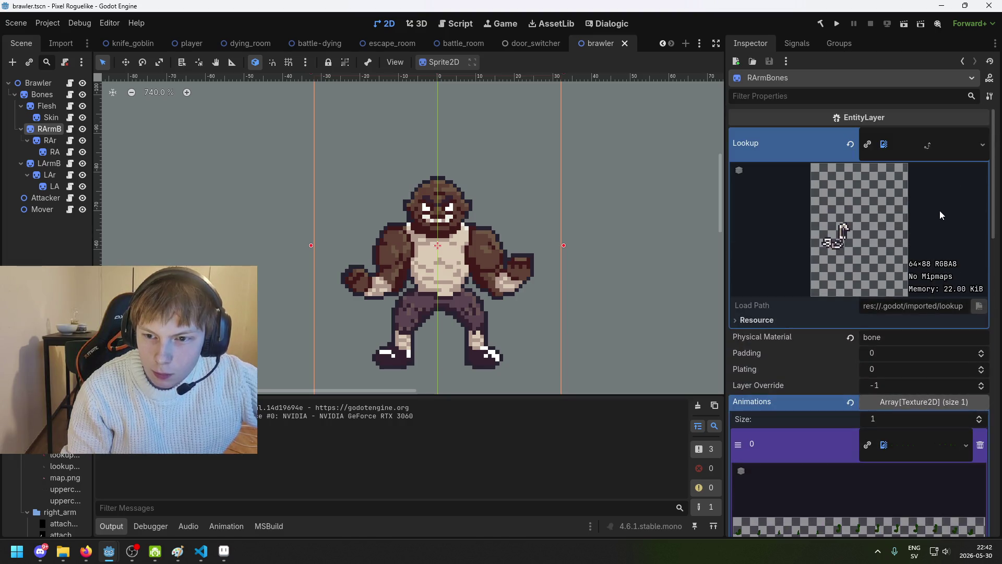
scroll(937, 222, down, 5)
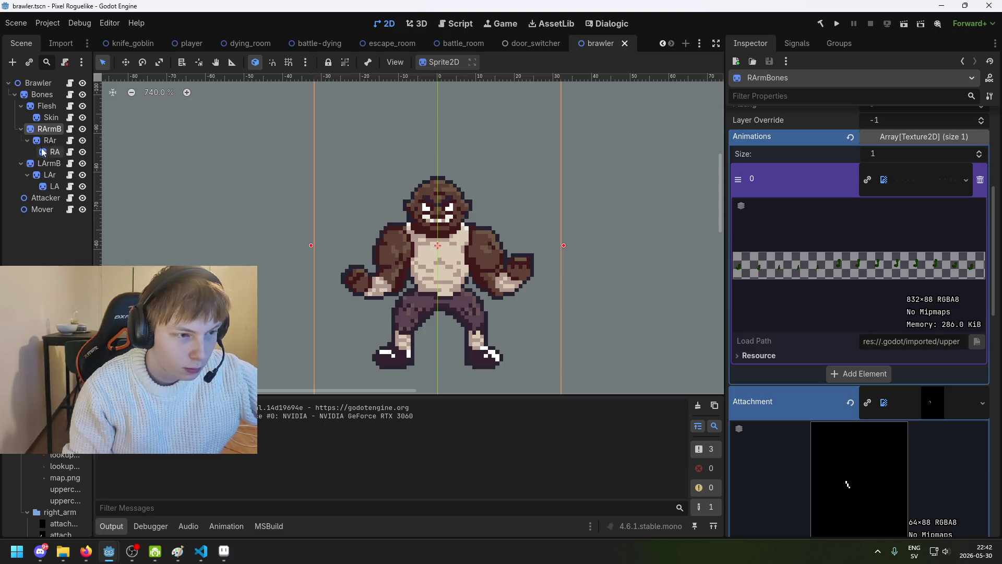
click(42, 94)
scroll(896, 329, up, 5)
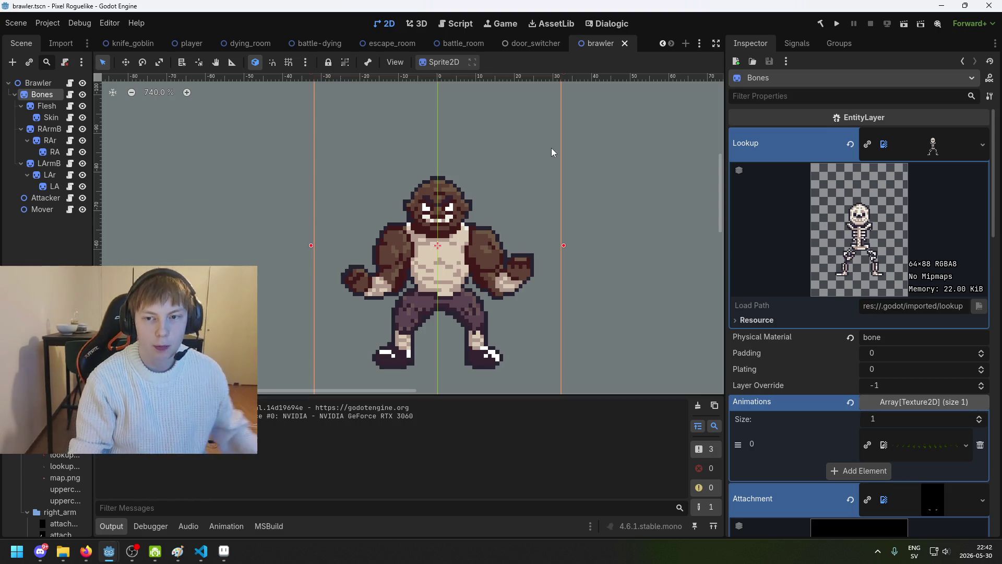
Bring Aseprite forward, backing out of a stray Open dialog and New Sprite dialog.
click(223, 550)
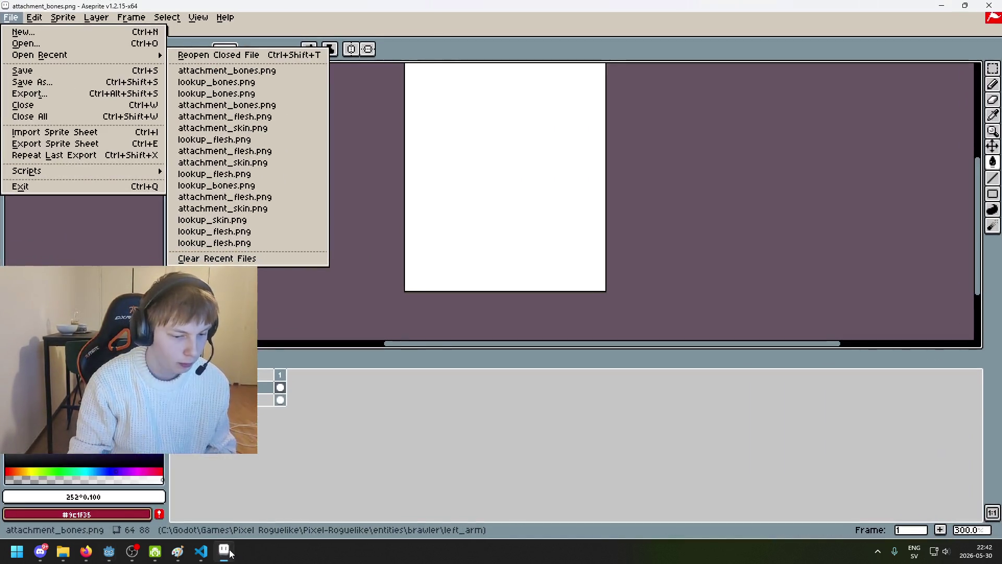
click(187, 41)
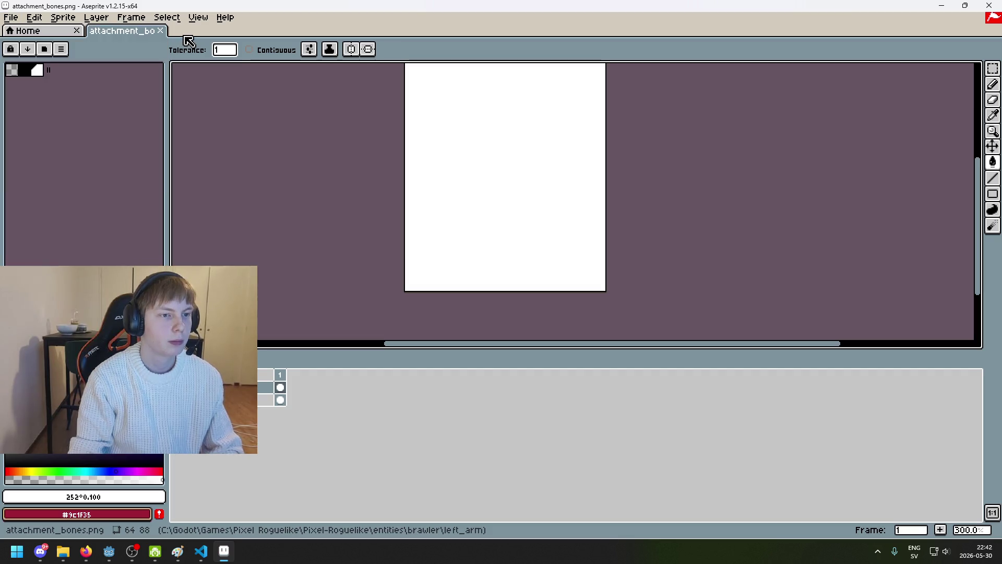
click(10, 17)
click(16, 46)
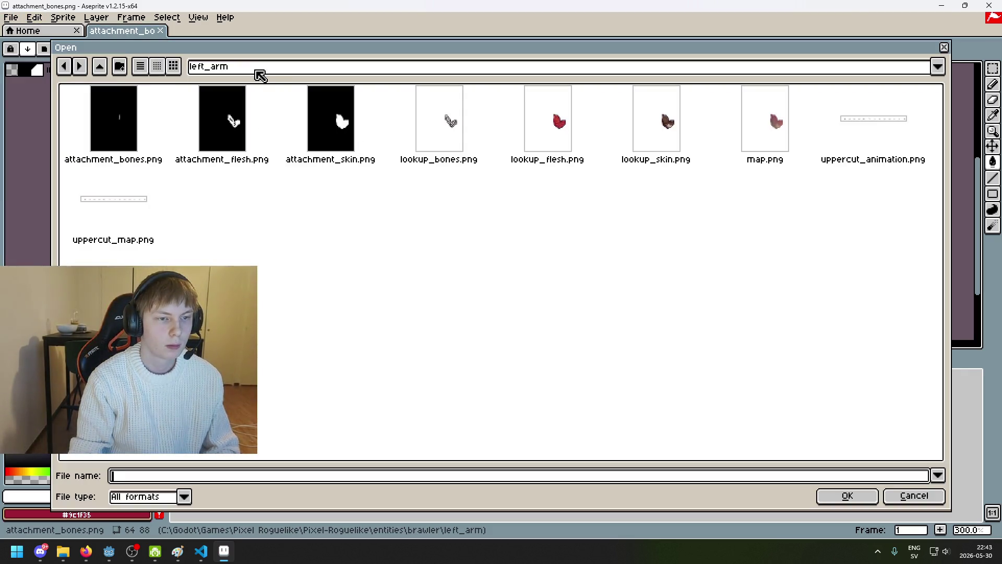
click(910, 496)
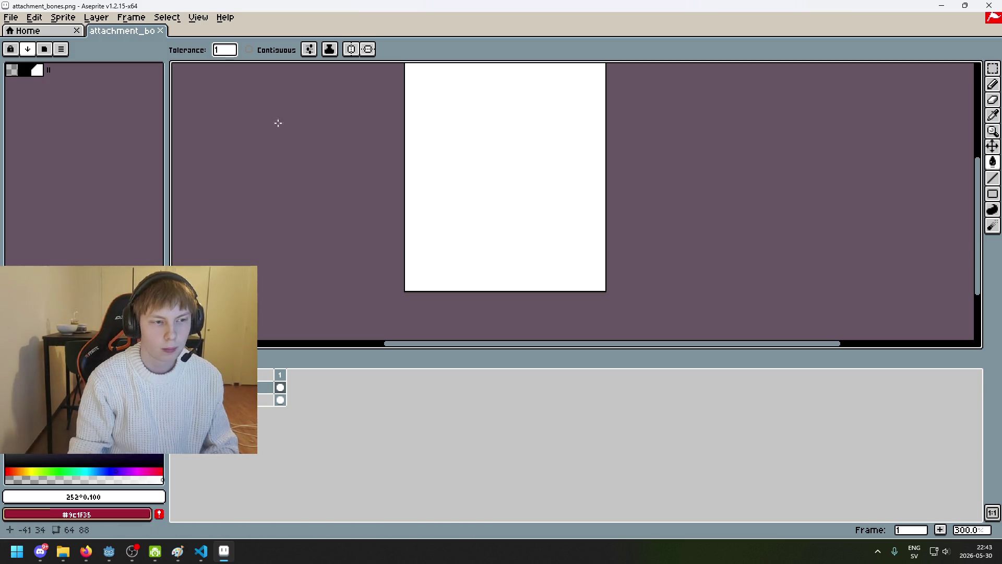
click(11, 17)
click(17, 32)
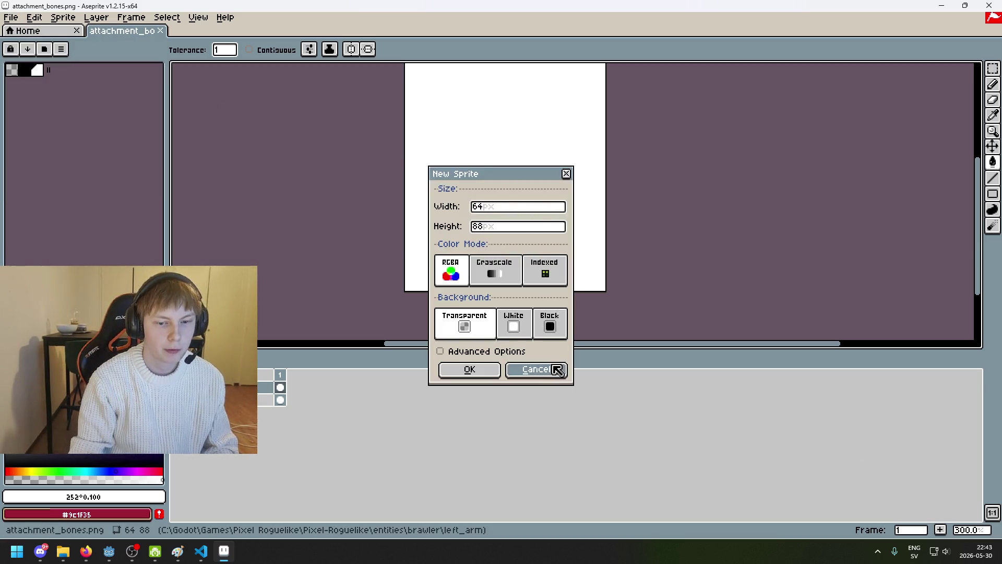
click(535, 370)
Open lookup_bones.png from the brawler's body folder.
click(10, 17)
click(29, 43)
click(287, 66)
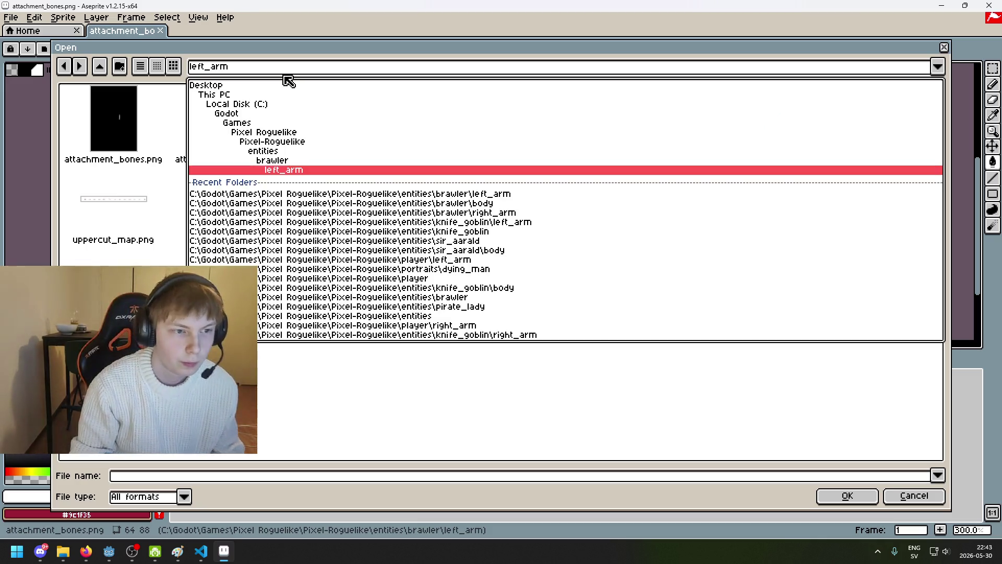
click(292, 163)
double_click(120, 131)
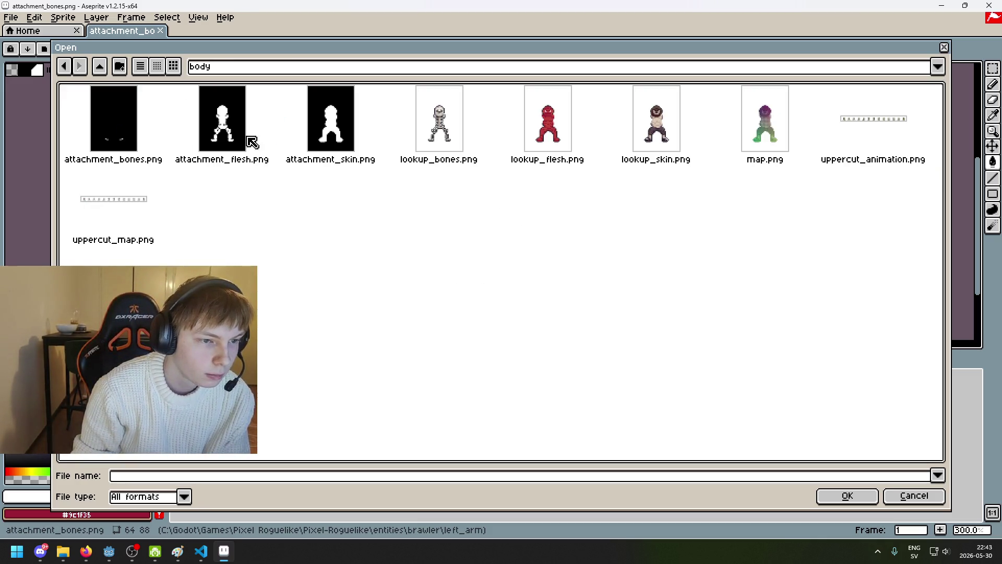
double_click(444, 128)
scroll(593, 161, up, 1)
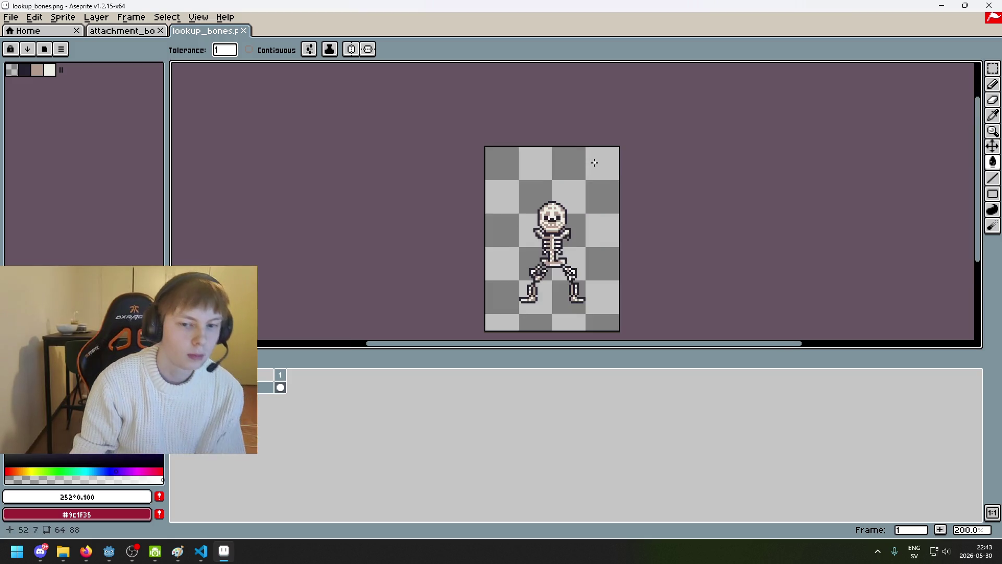
Add a new layer, fill it solid bright blue, and save as PNG.
right_click(214, 387)
click(276, 405)
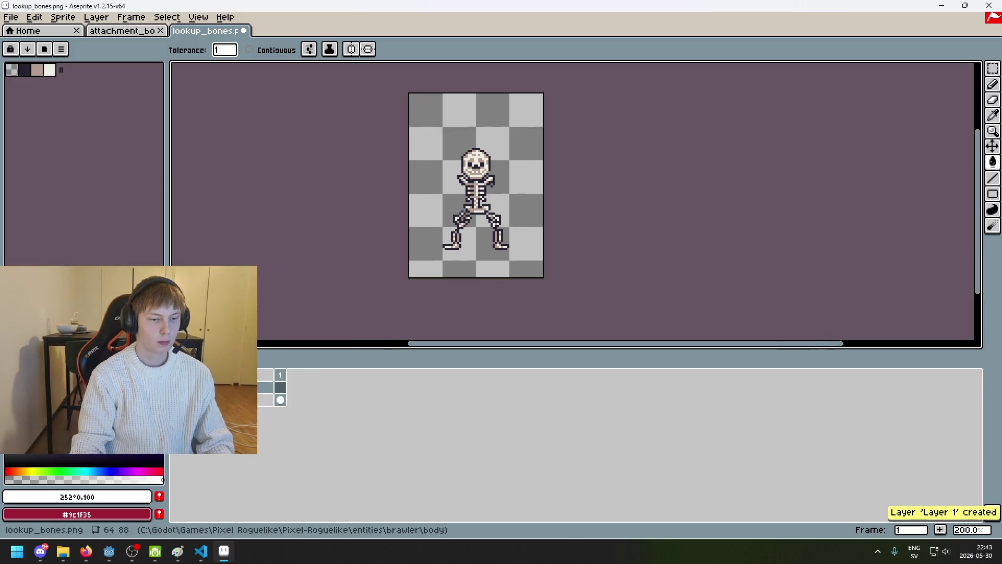
click(116, 472)
click(415, 173)
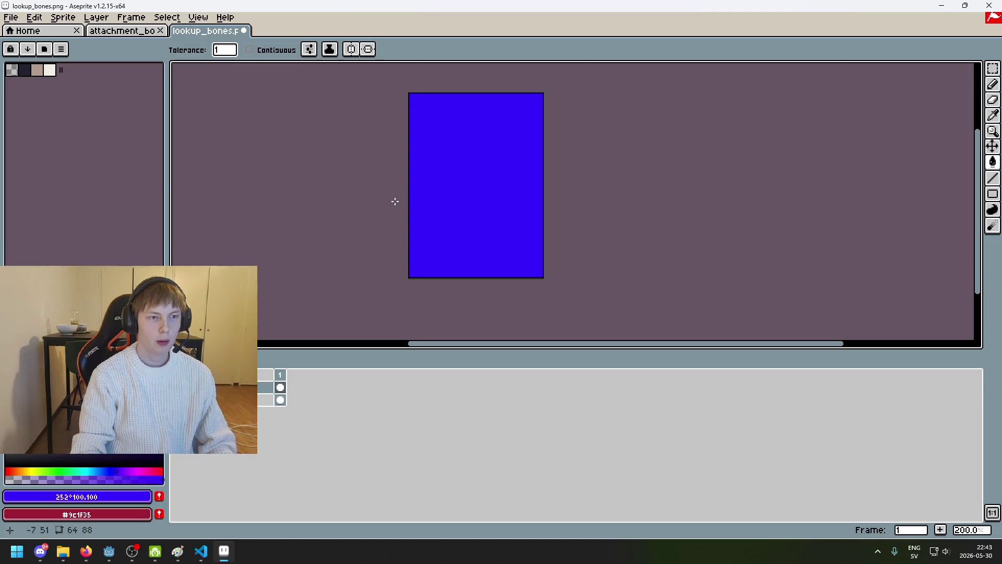
key(ctrl+s)
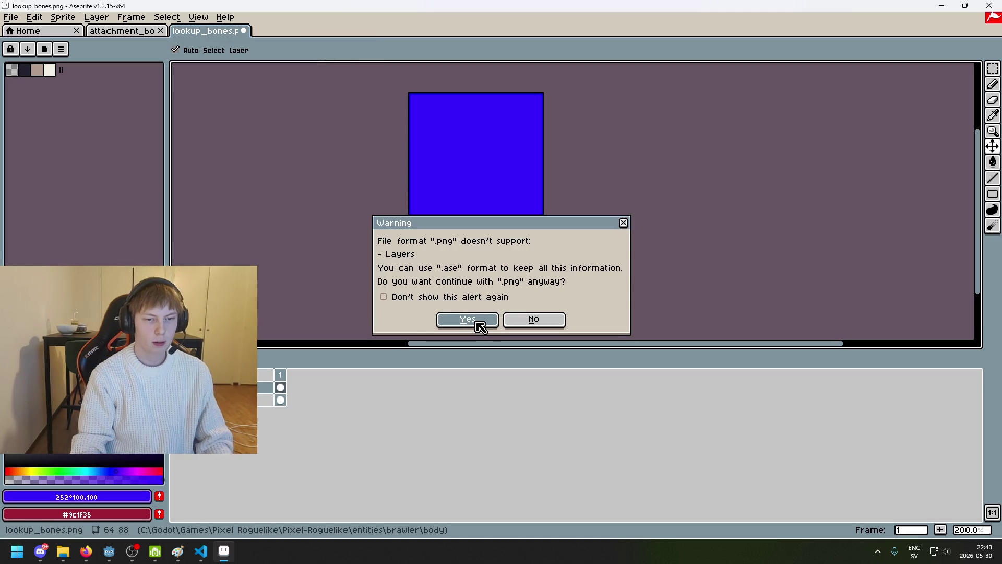
click(480, 320)
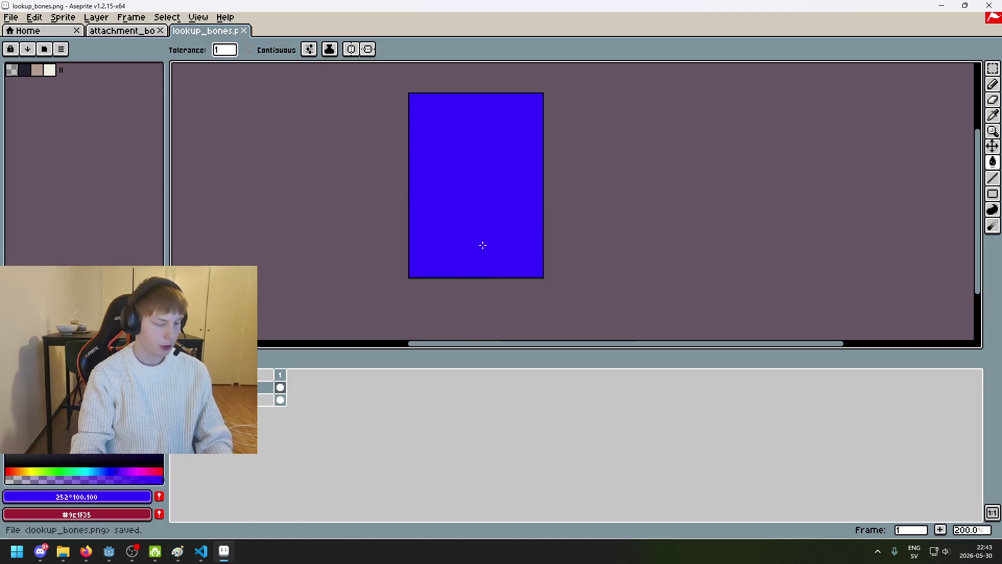
Run the game, start a new game, walk up to the desk to trigger the brawler fight, then stop with F8.
mouse_move(109, 550)
click(69, 513)
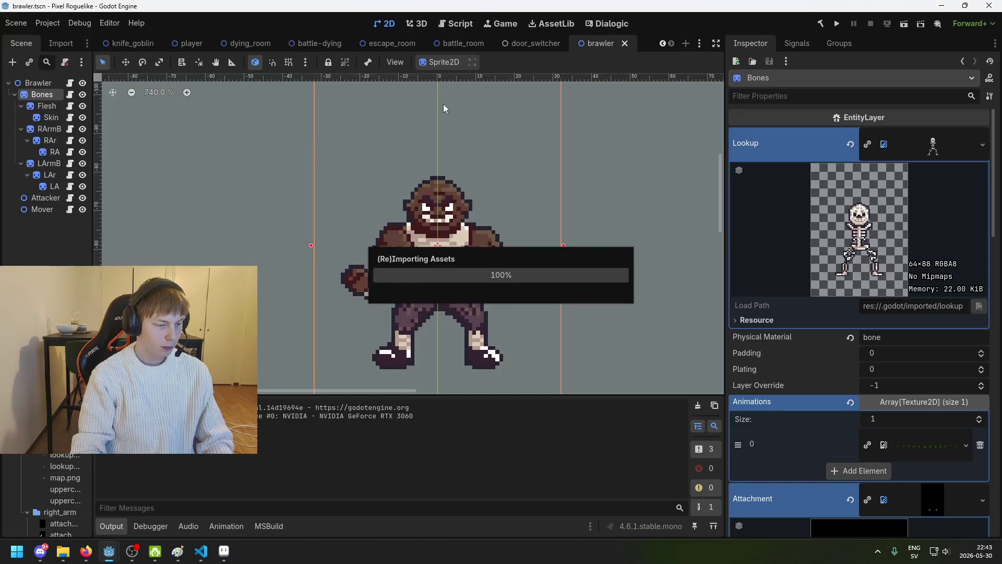
click(840, 24)
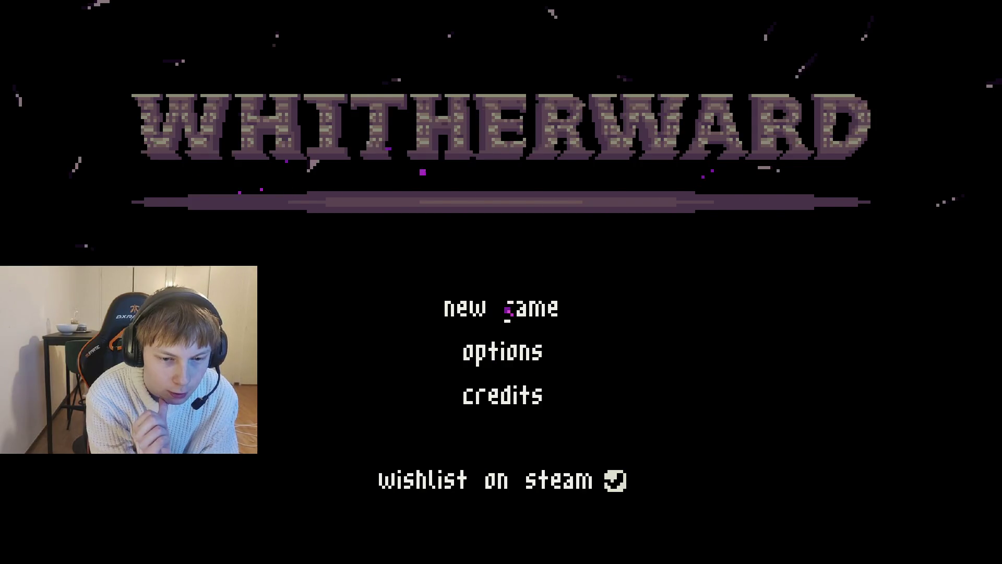
click(514, 311)
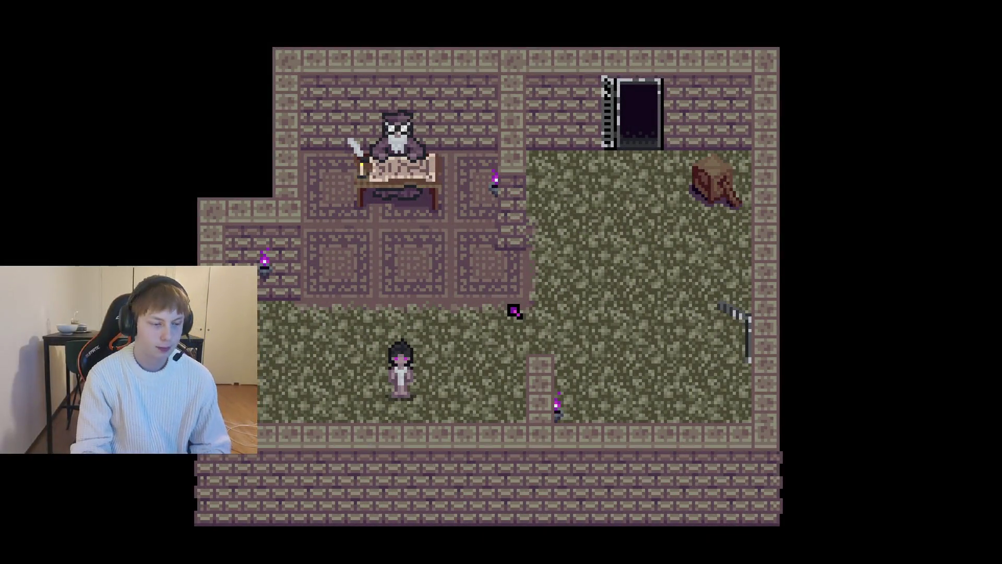
key(Up)
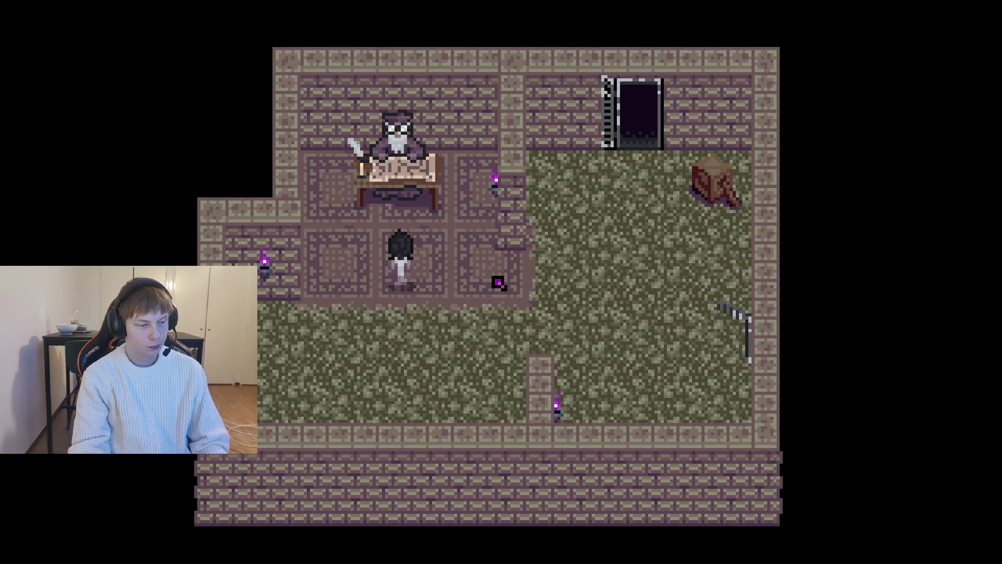
key(Up)
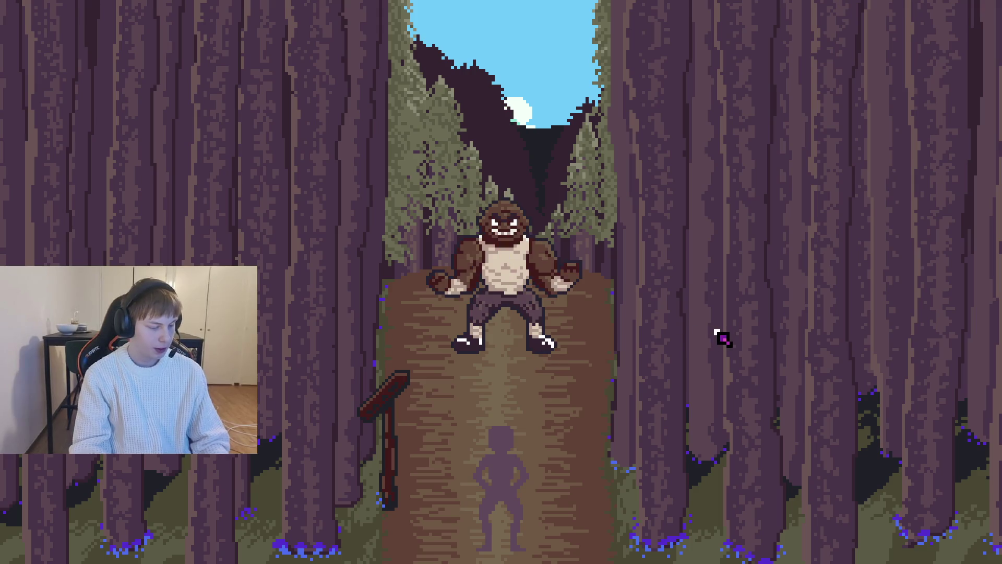
key(F8)
Undo the blue fill on lookup_bones, cancelling the PNG save prompt.
click(215, 560)
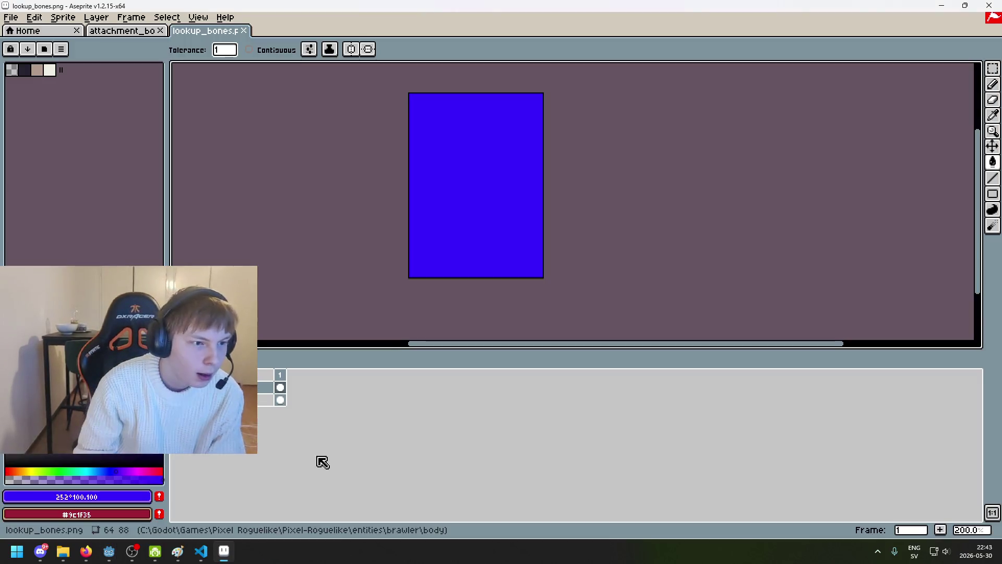
scroll(264, 206, up, 1)
key(ctrl+z)
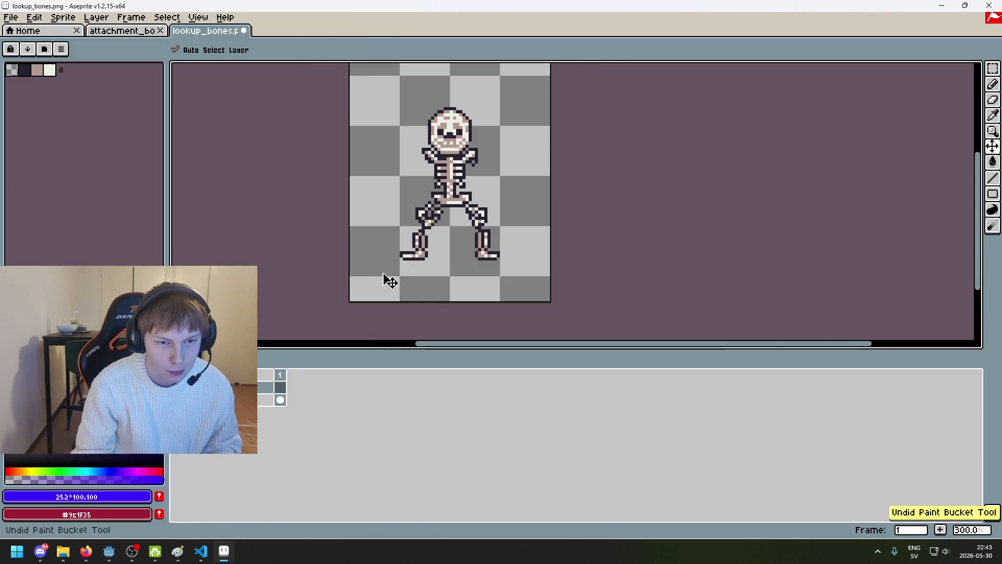
scroll(291, 146, up, 2)
key(ctrl+s)
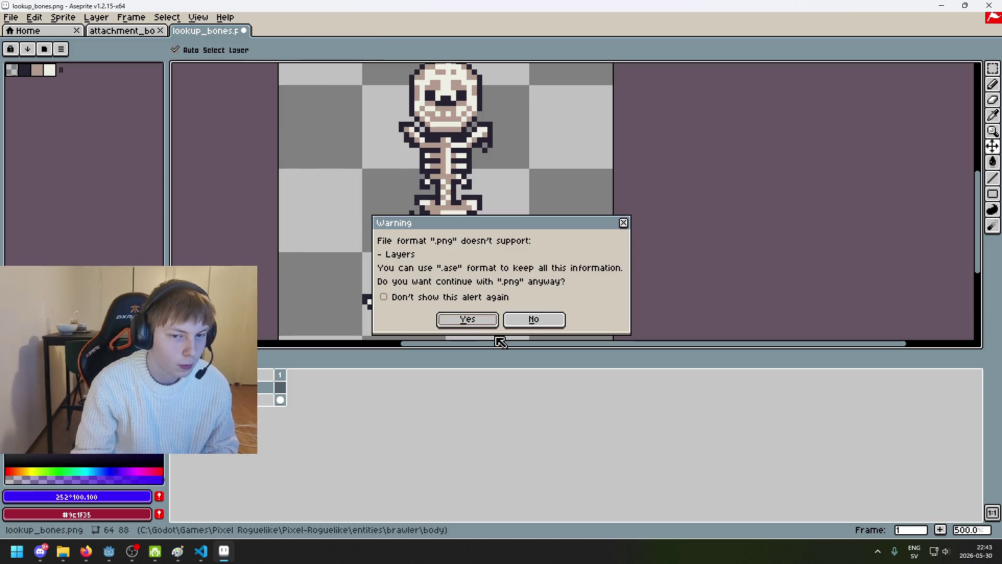
click(532, 321)
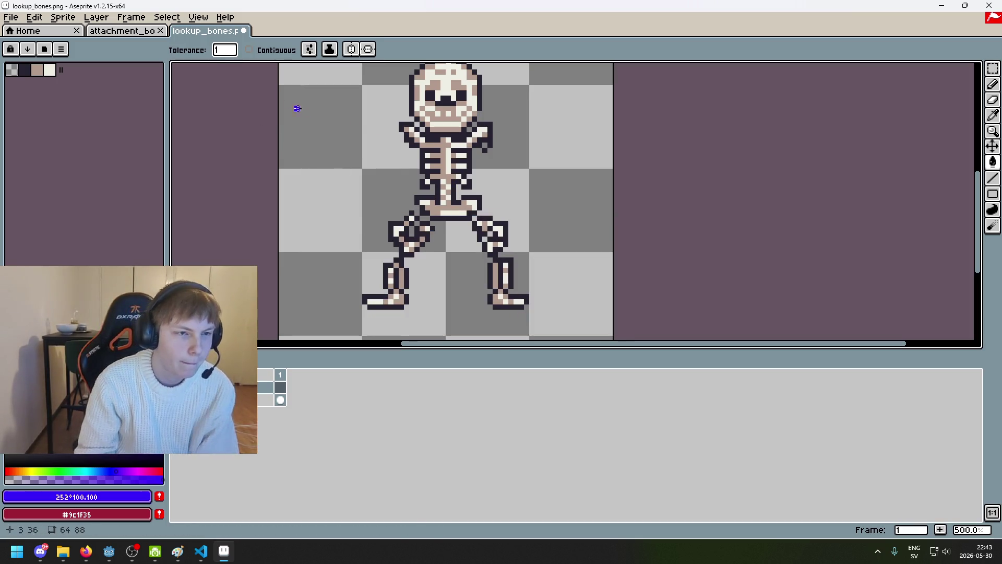
In attachment_bones, check Layer 1's bone marker visibility and save it as PNG.
click(111, 31)
click(7, 387)
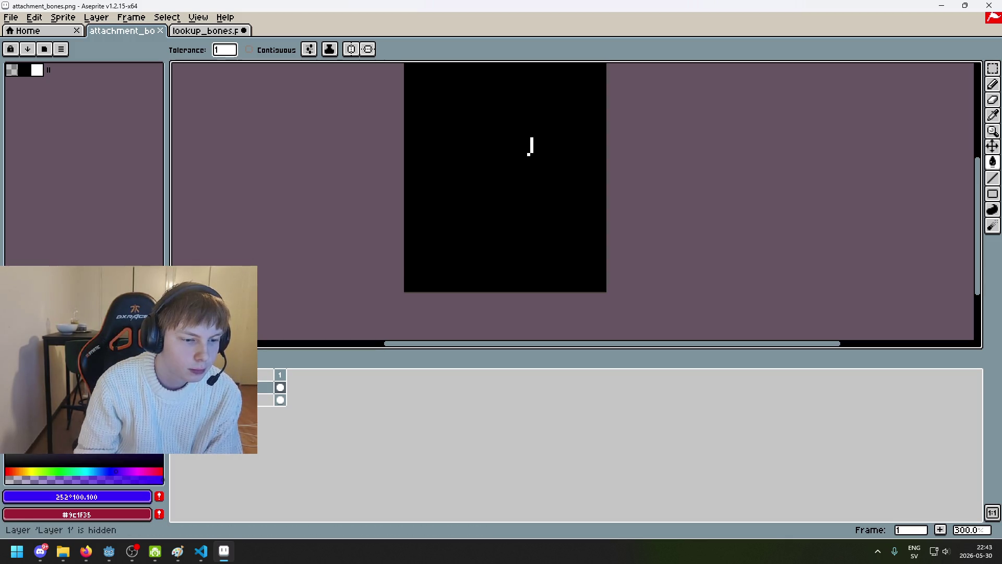
click(7, 386)
click(7, 387)
click(7, 387)
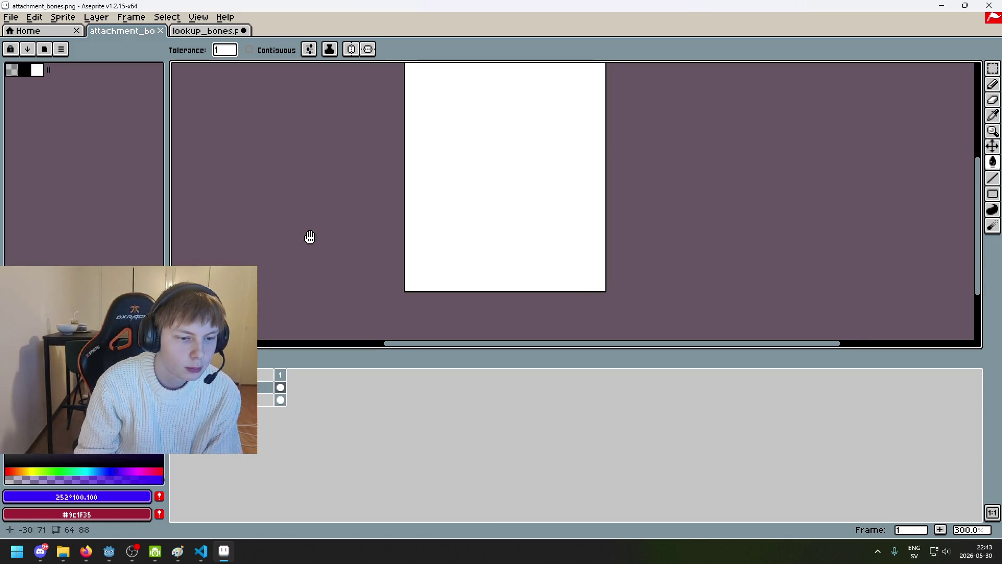
mouse_move(309, 237)
mouse_down()
mouse_move(267, 260)
mouse_move(330, 242)
mouse_up()
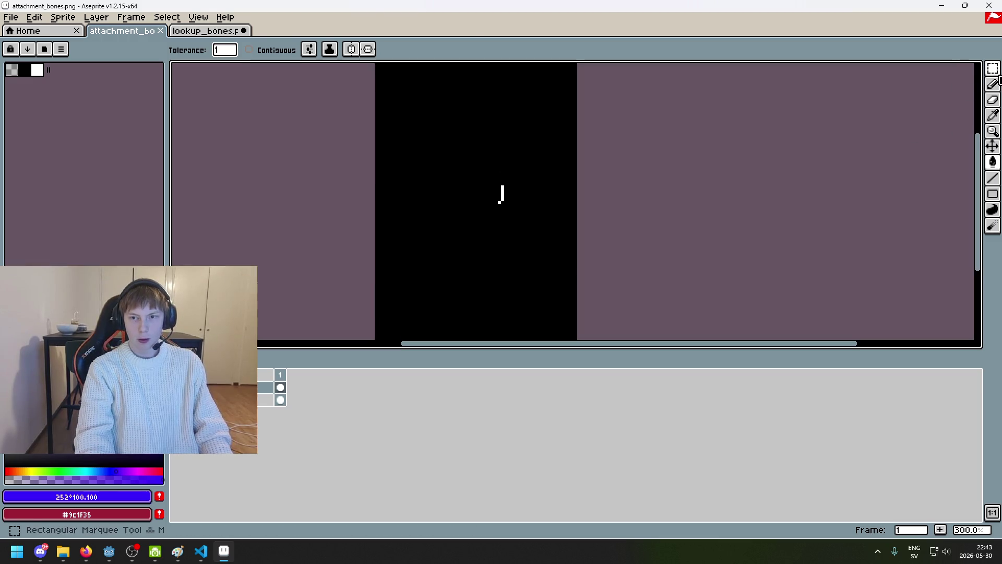
click(993, 69)
scroll(666, 316, down, 1)
scroll(577, 229, down, 1)
scroll(607, 215, up, 1)
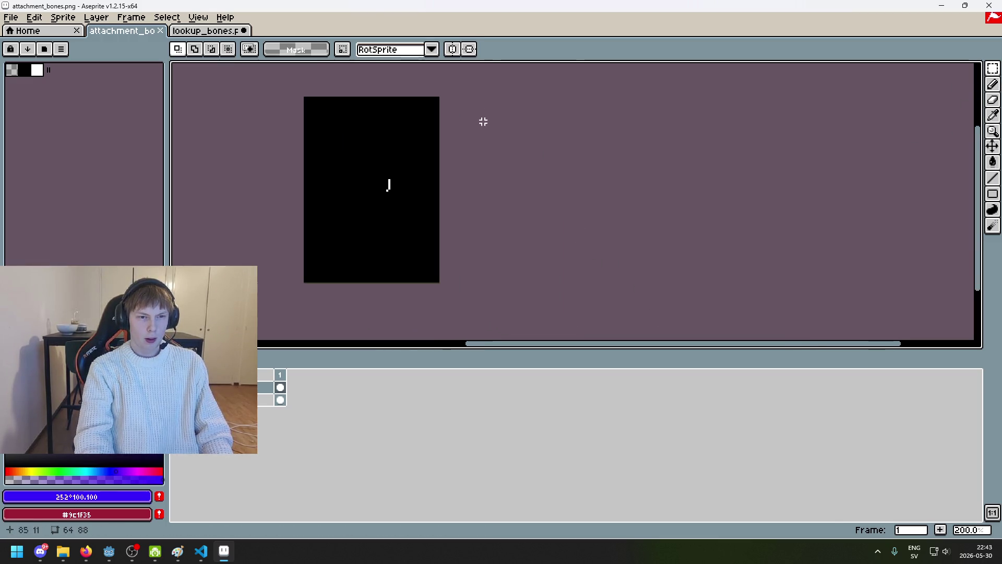
key(ctrl+s)
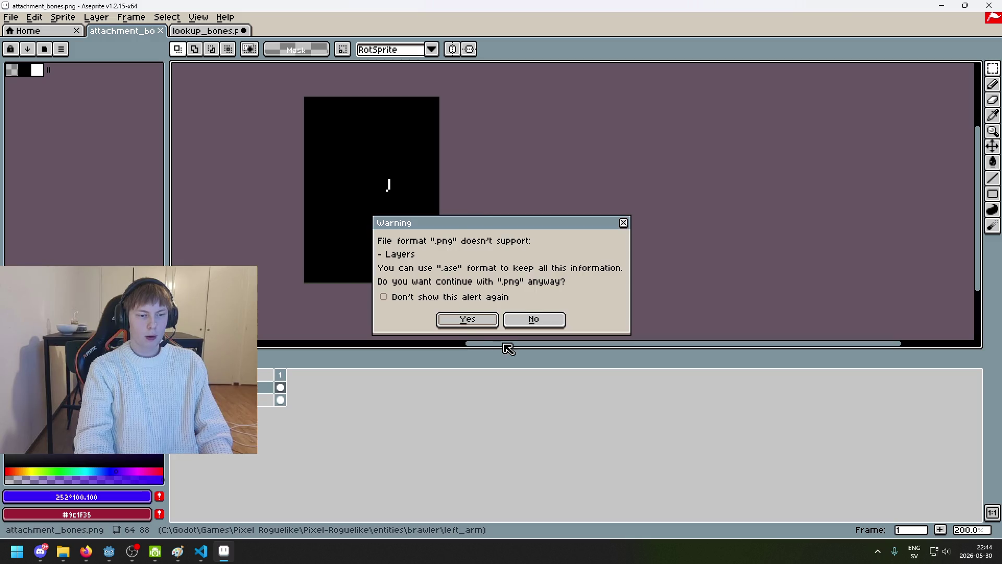
click(480, 321)
Copy attachment_bones' black bottom layer and paste it onto a new layer in lookup_bones.
click(266, 400)
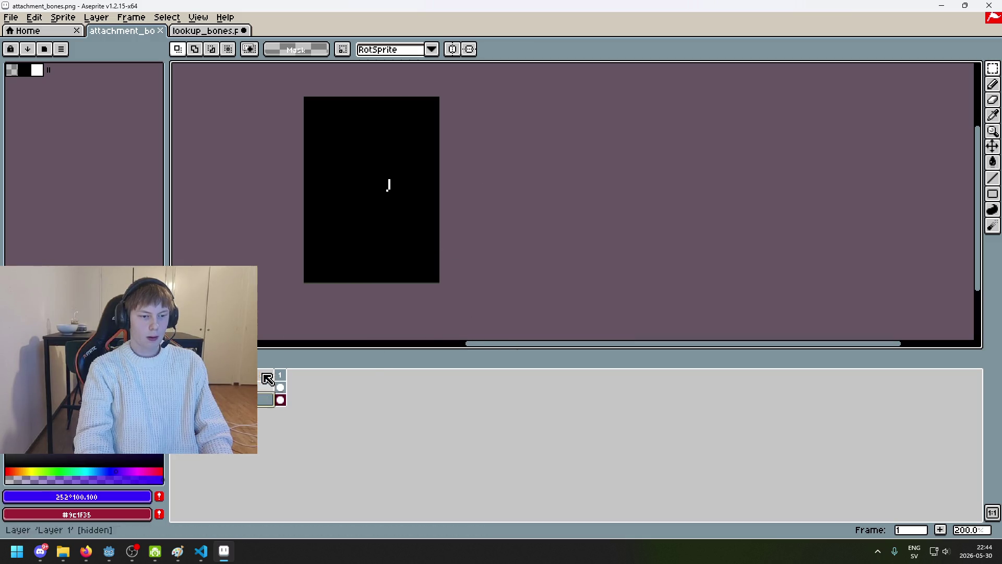
key(ctrl+a)
key(ctrl+c)
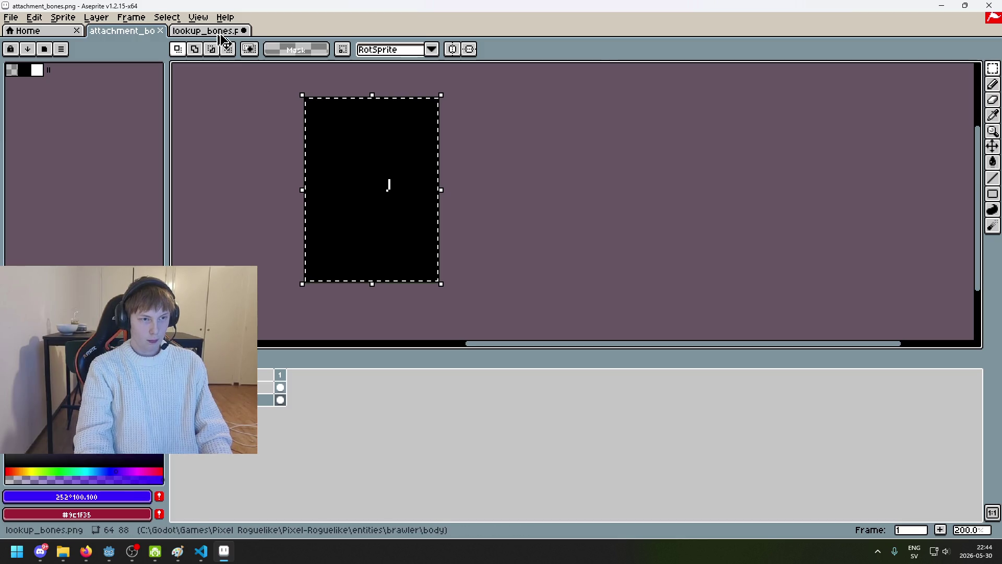
key(ctrl+Tab)
key(ctrl+v)
key(Return)
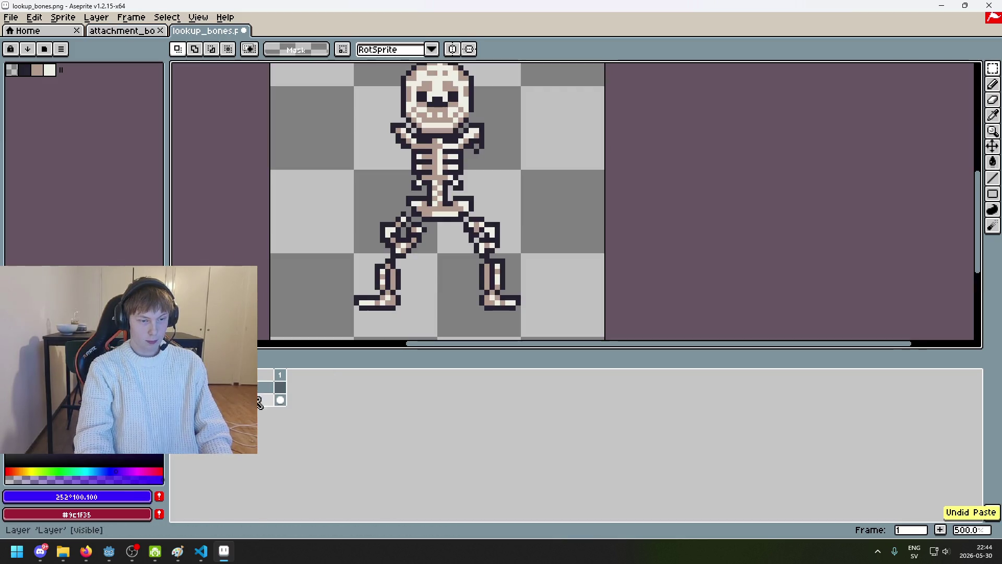
right_click(261, 399)
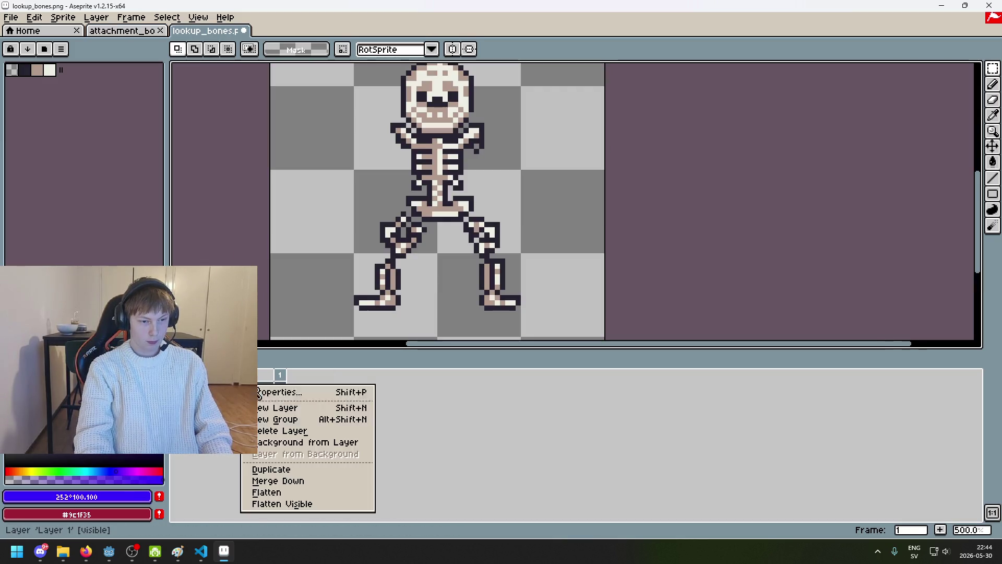
click(313, 407)
key(ctrl+v)
key(Return)
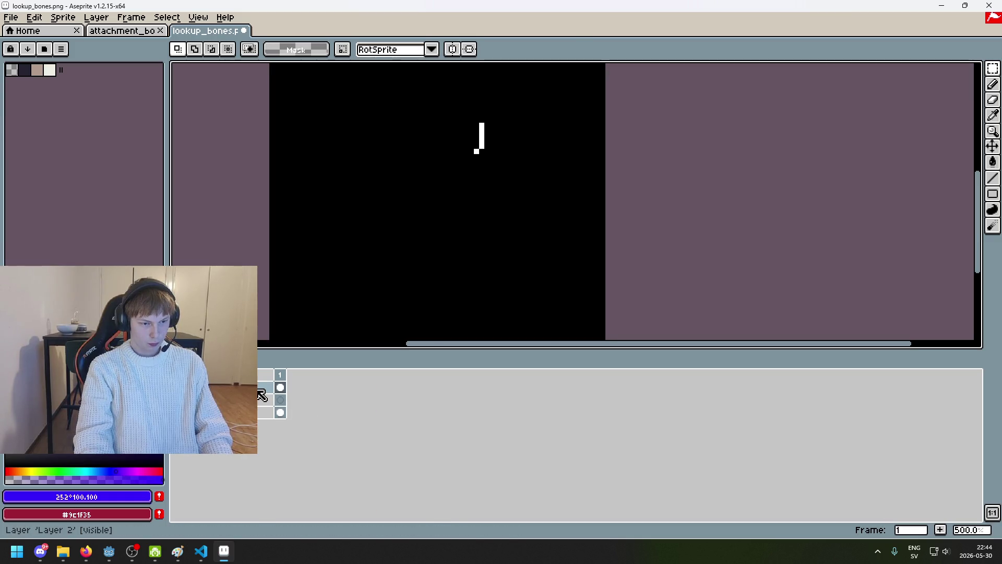
Lower Layer 2's opacity to about 150 in its layer properties.
double_click(261, 395)
click(775, 220)
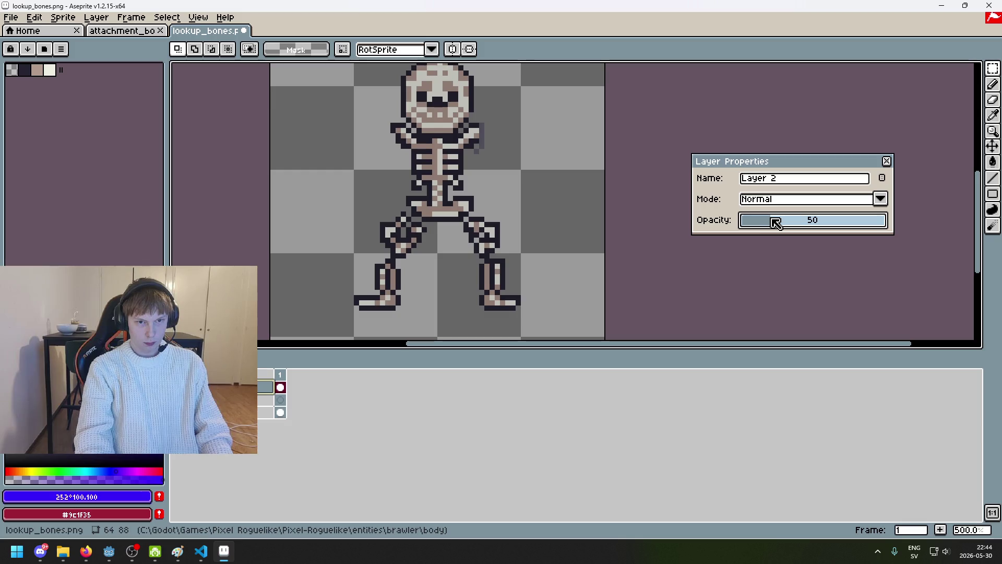
mouse_move(787, 221)
mouse_down()
mouse_move(888, 220)
mouse_move(827, 222)
mouse_up()
scroll(566, 103, up, 5)
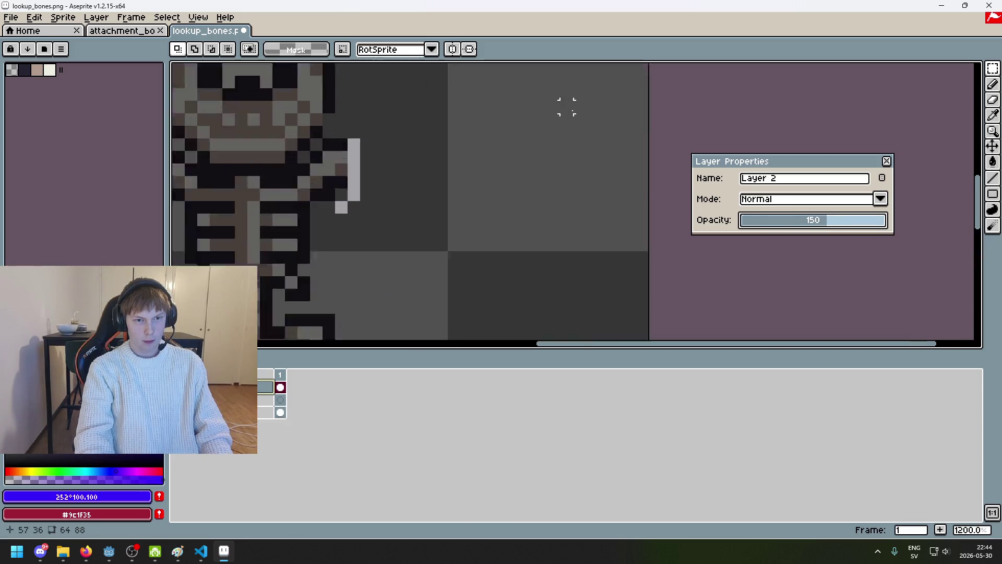
Toggle Layer 2's visibility repeatedly to compare the white markers against the right shoulder.
click(177, 386)
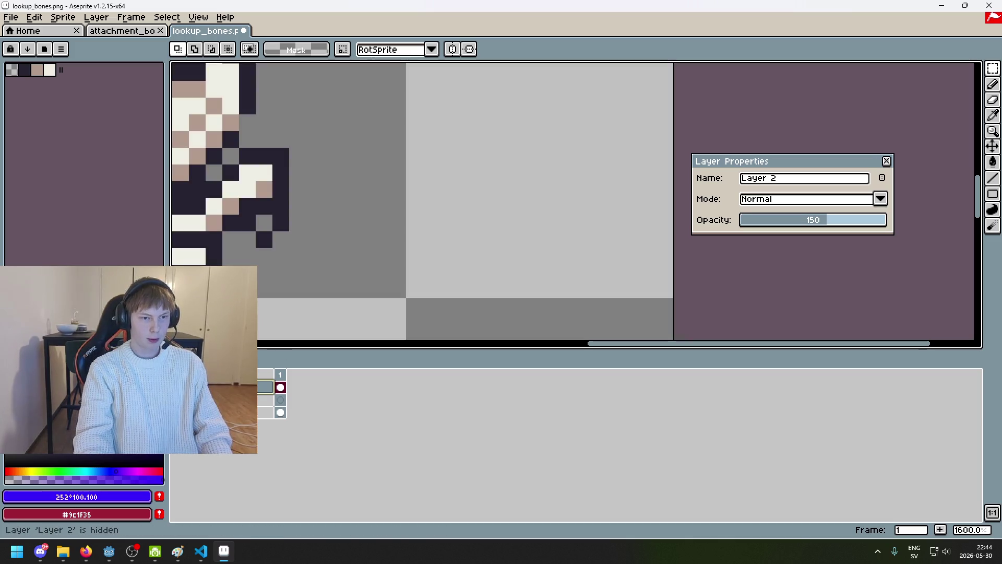
click(176, 386)
click(177, 387)
click(177, 386)
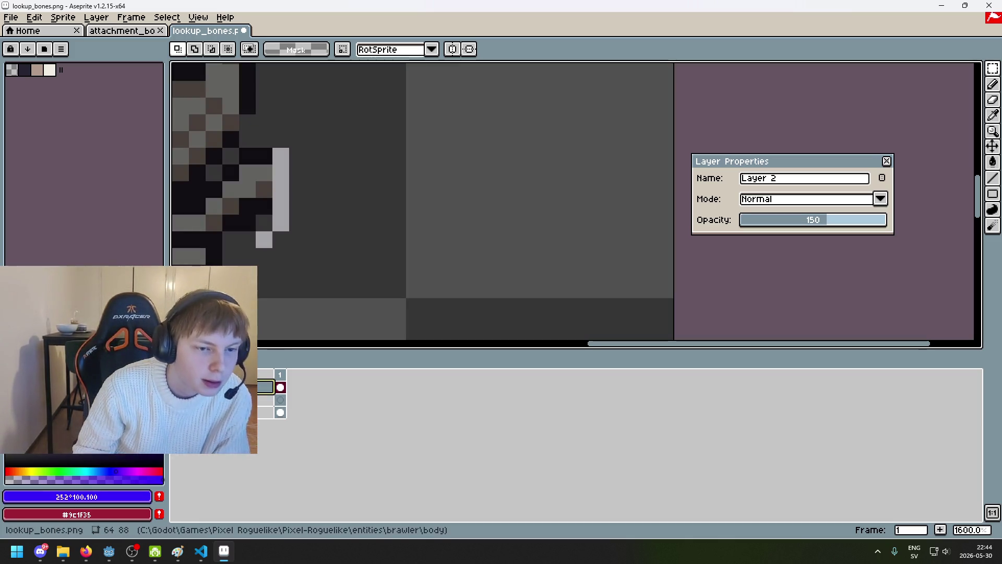
click(177, 387)
click(177, 386)
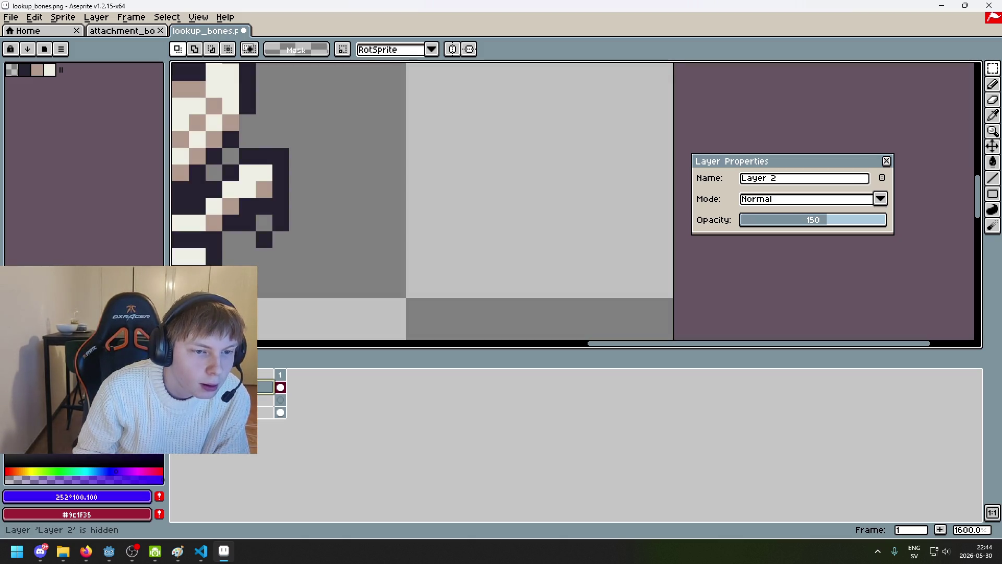
click(177, 387)
scroll(329, 221, down, 2)
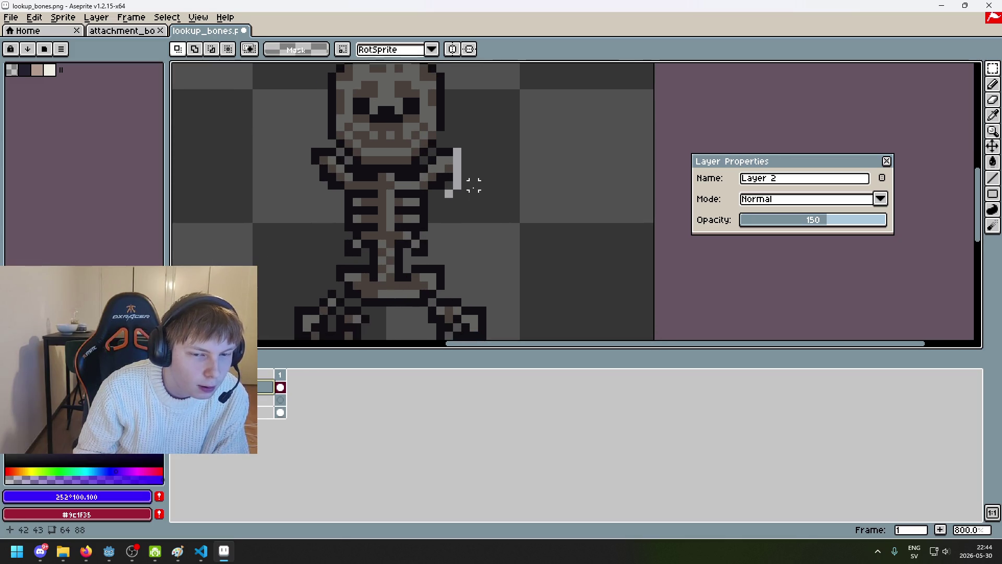
scroll(473, 186, up, 3)
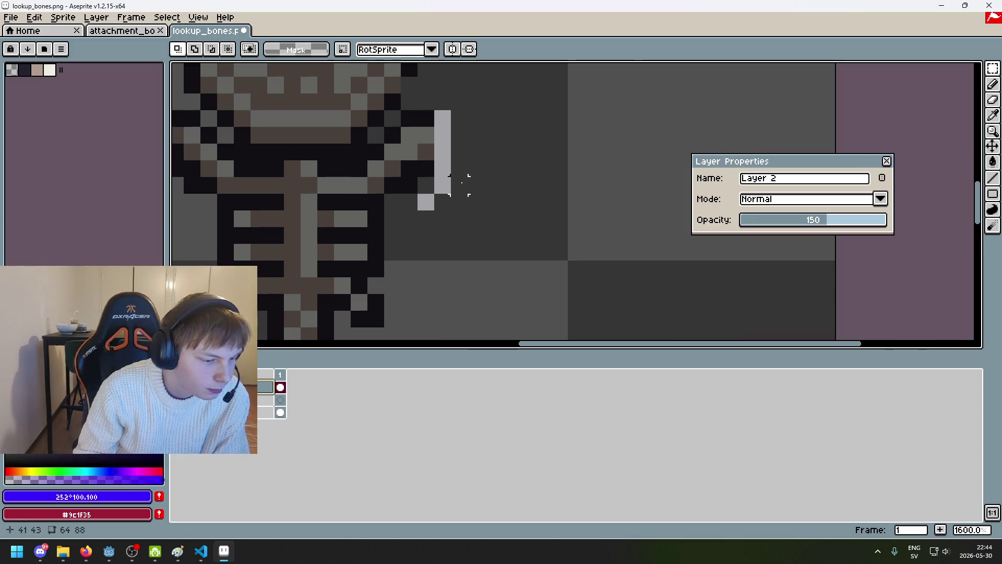
scroll(461, 181, down, 2)
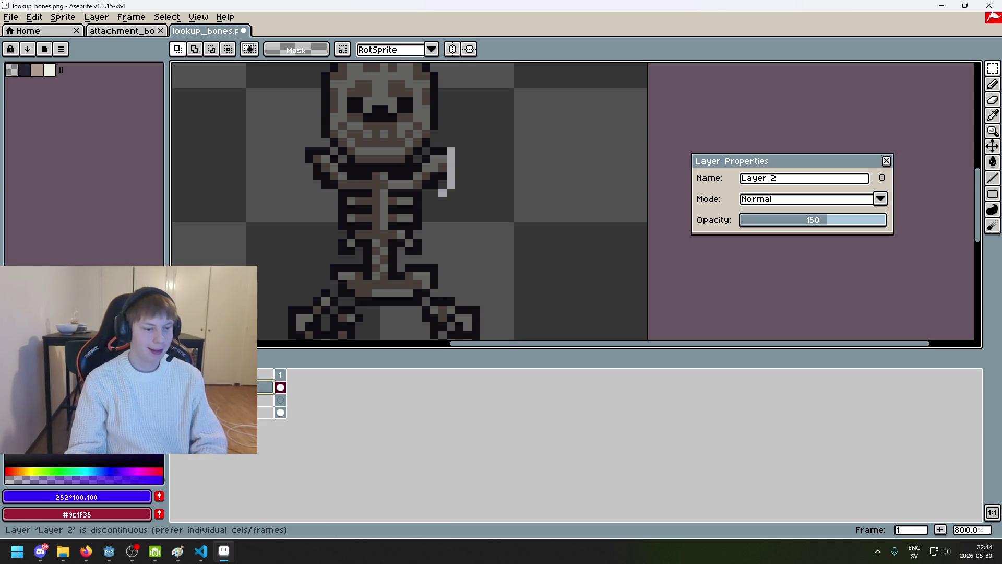
Restore Layer 2 to 255 opacity, recheck by toggling, and leave the overlay hidden.
drag(817, 220, 991, 218)
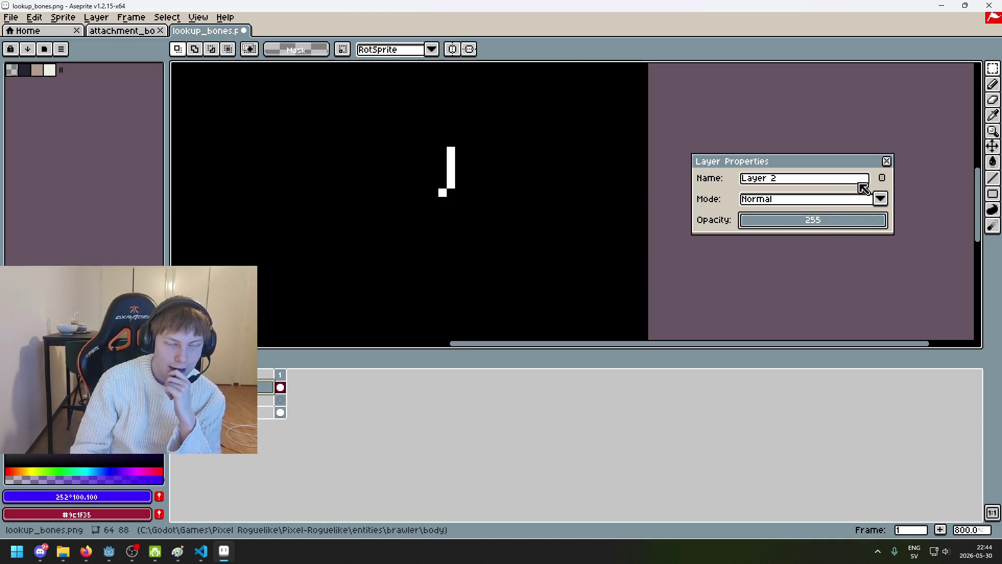
click(887, 162)
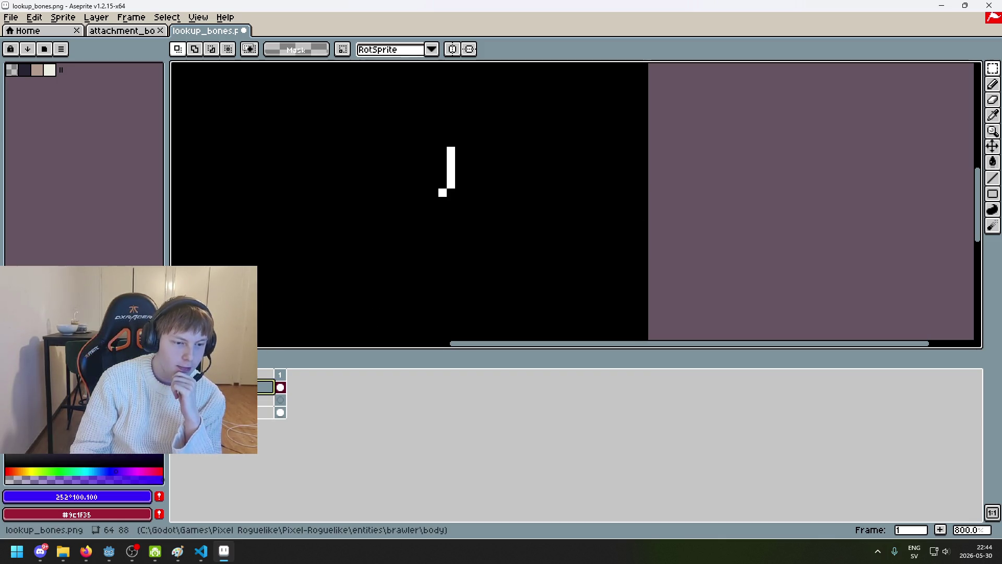
scroll(431, 327, up, 1)
click(176, 386)
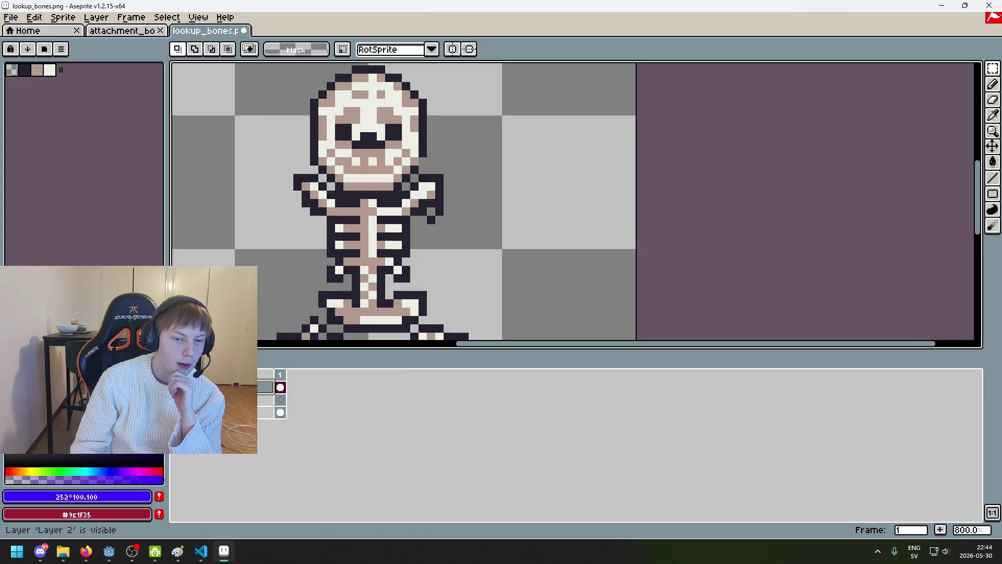
click(176, 386)
click(176, 386)
click(175, 386)
click(175, 387)
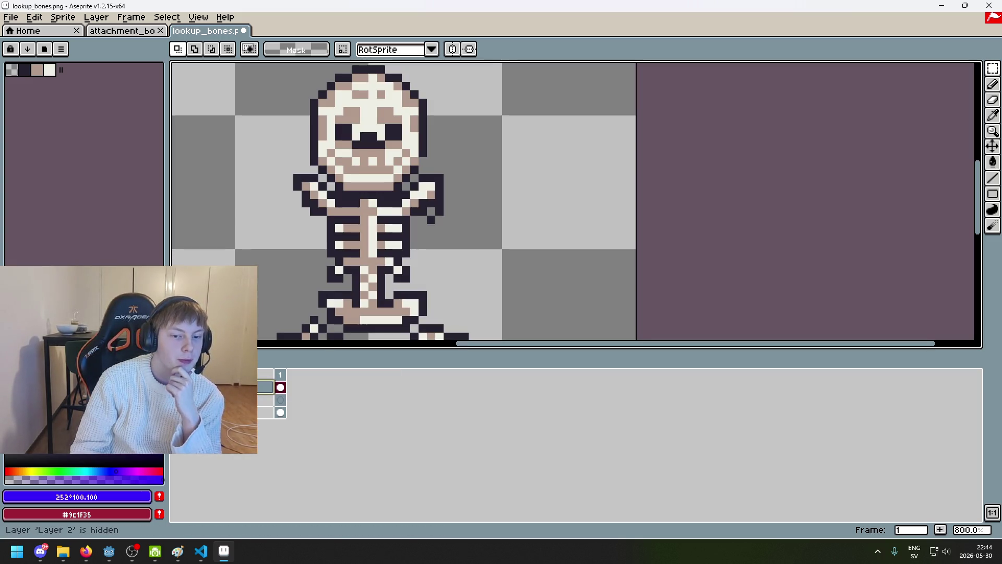
scroll(450, 214, up, 5)
scroll(419, 222, down, 6)
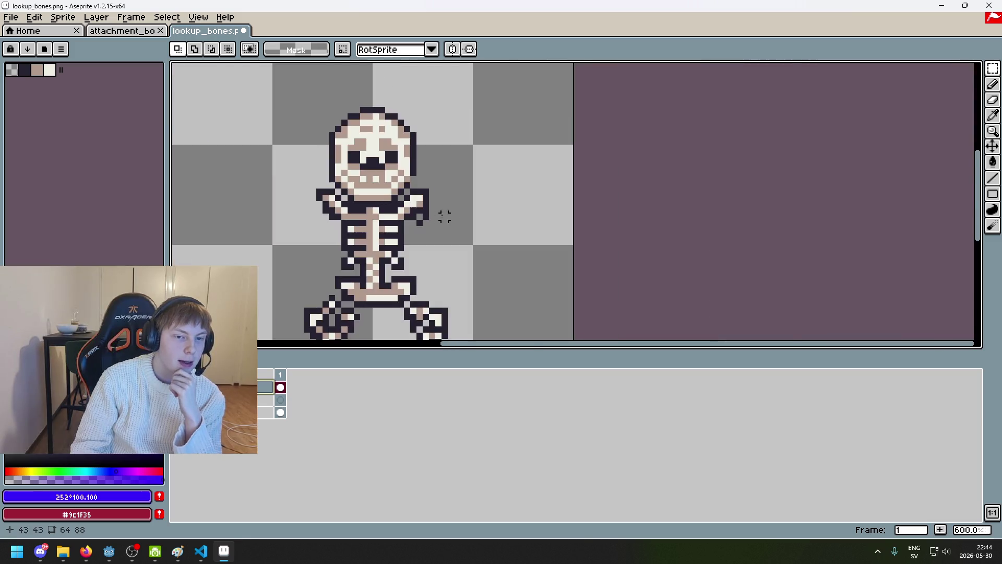
scroll(444, 217, up, 3)
scroll(449, 217, down, 2)
scroll(422, 179, up, 5)
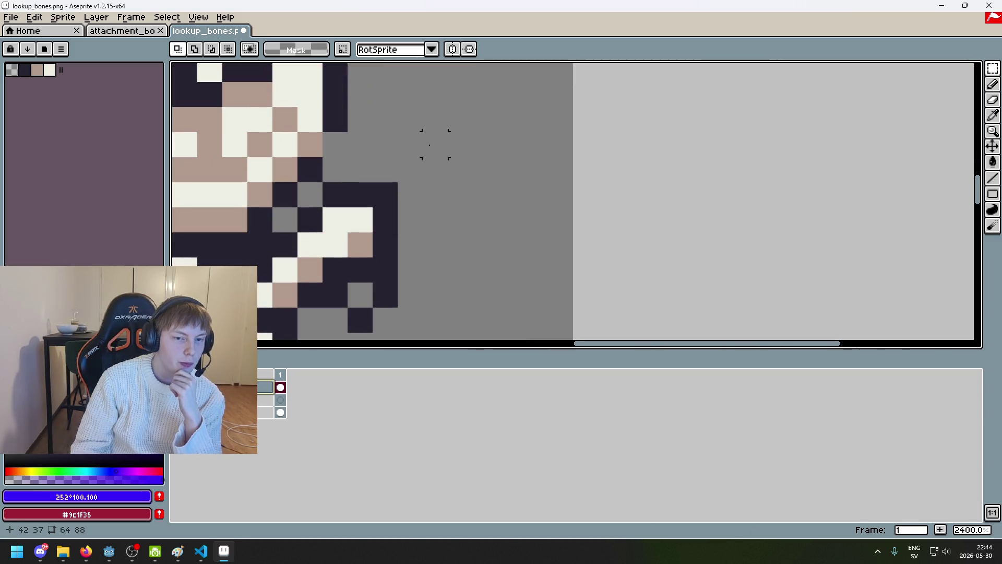
scroll(334, 245, down, 2)
scroll(417, 149, down, 1)
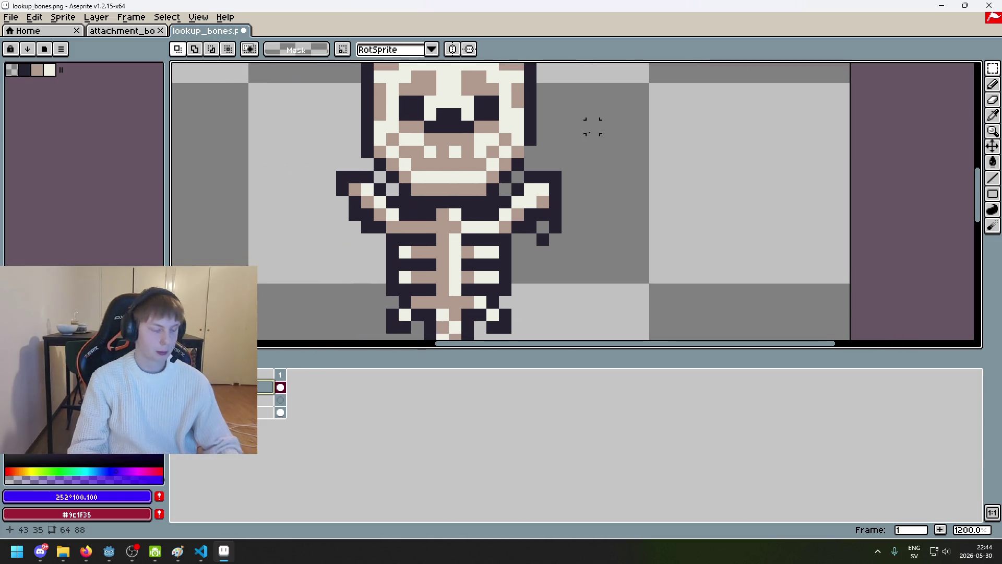
Pick the dark outline colour and pencil a pixel at the skull's right edge on the skeleton layer.
key(b)
alt+click(530, 144)
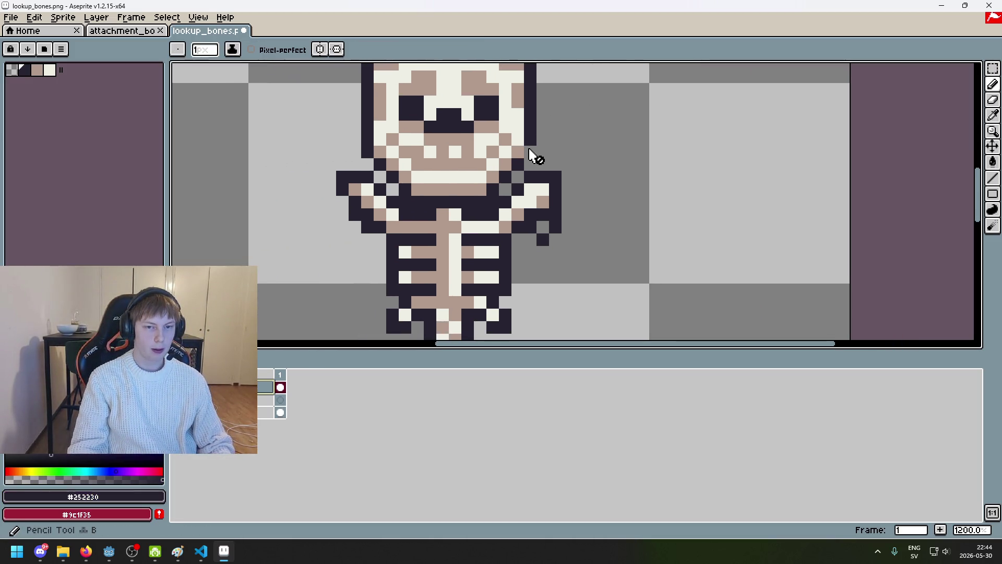
click(229, 399)
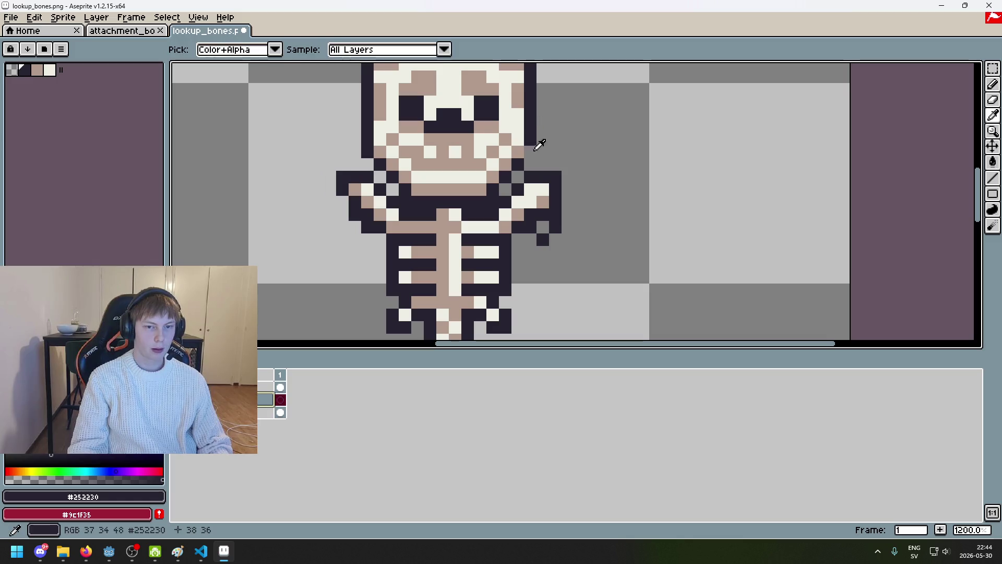
scroll(566, 151, up, 1)
click(520, 138)
drag(520, 137, 559, 268)
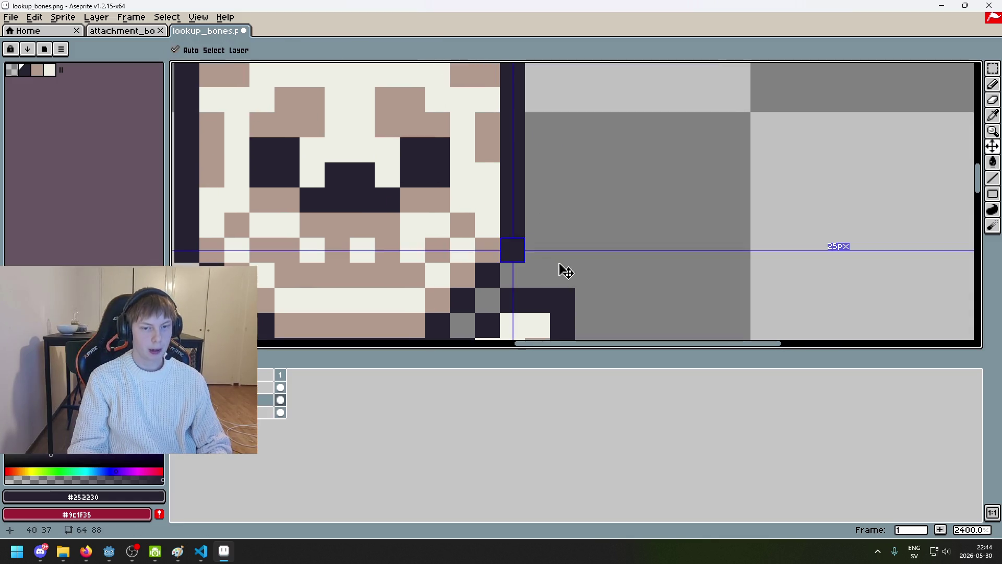
Save lookup_bones.png past the layers warning, then toggle the overlay to check alignment.
key(ctrl+s)
click(468, 323)
scroll(574, 230, down, 3)
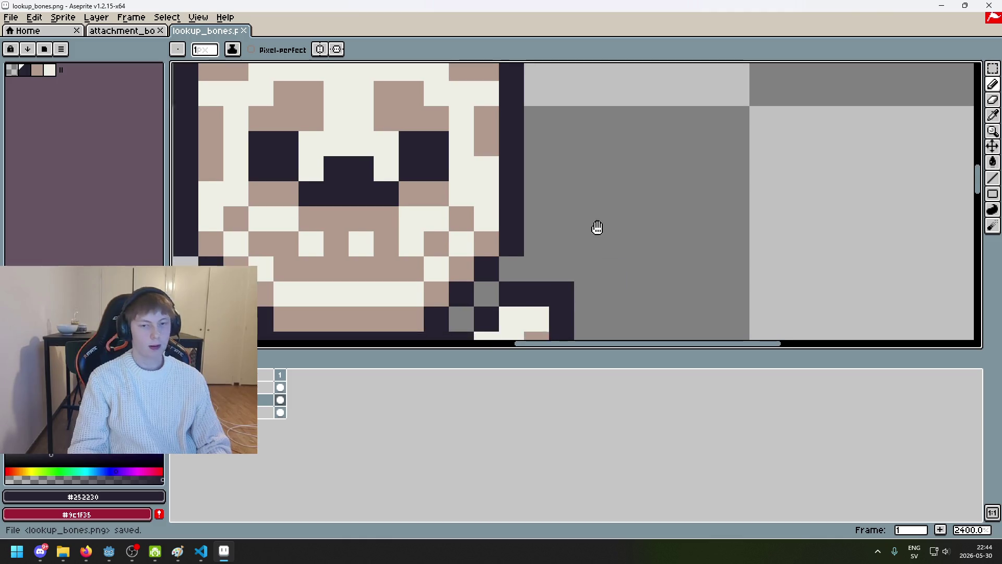
scroll(541, 222, up, 3)
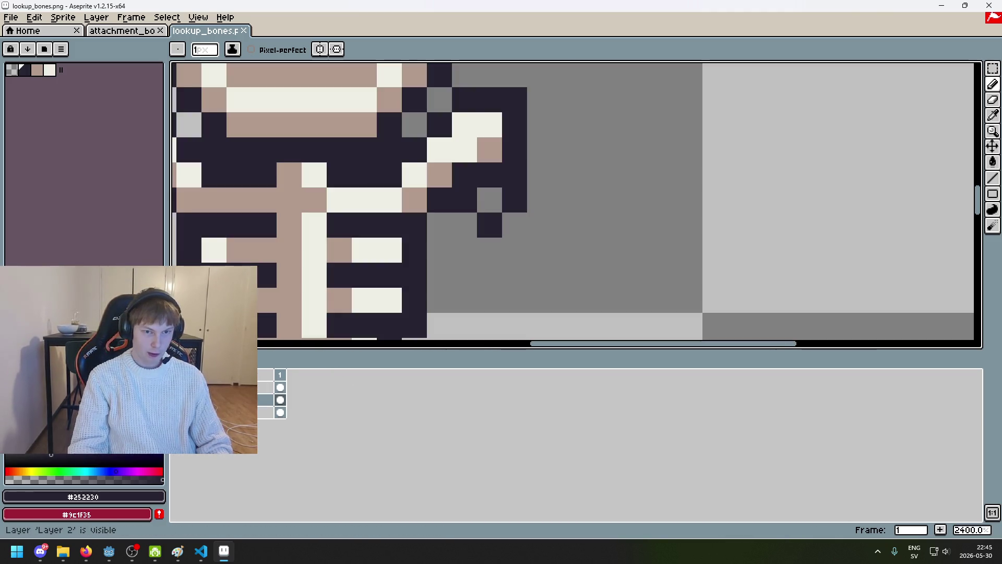
click(178, 400)
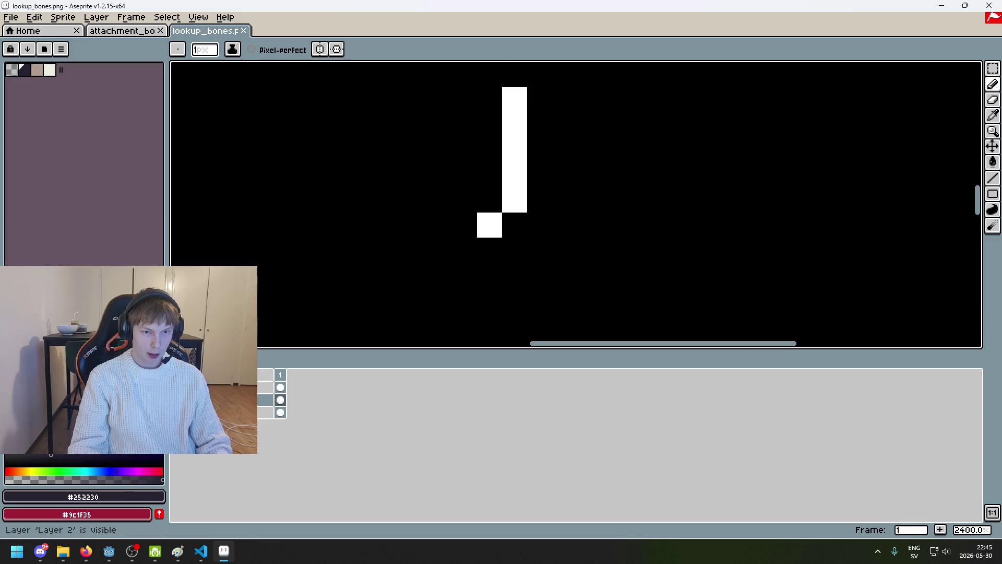
scroll(447, 247, down, 3)
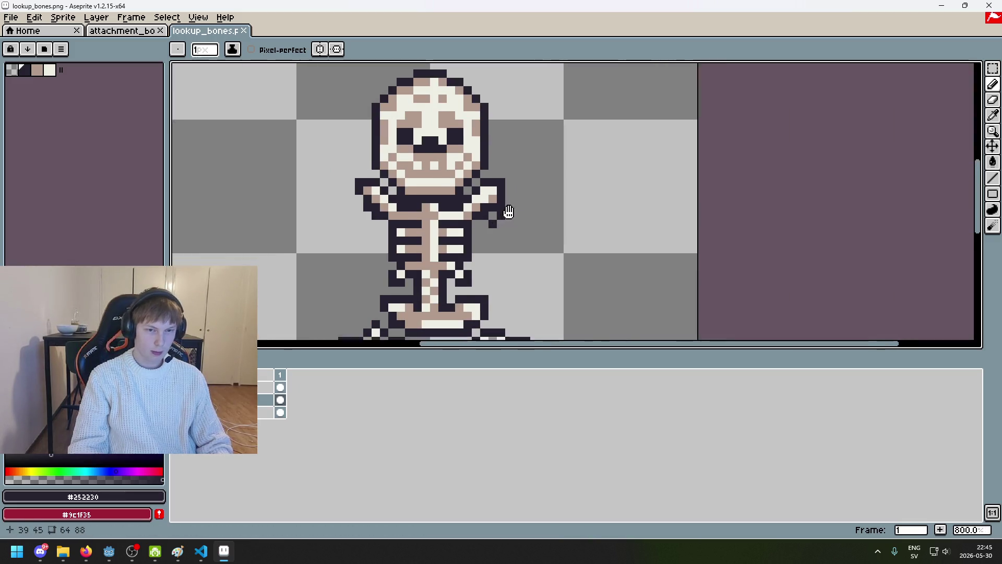
scroll(530, 183, up, 2)
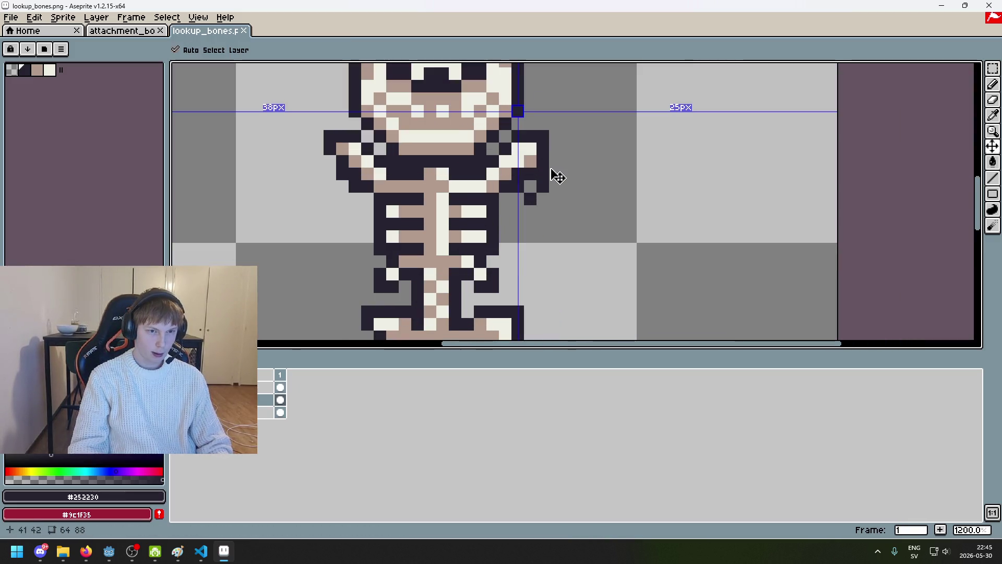
Save the PNG again and add a dark outline pixel beside the shoulder.
key(ctrl+s)
click(473, 324)
click(550, 203)
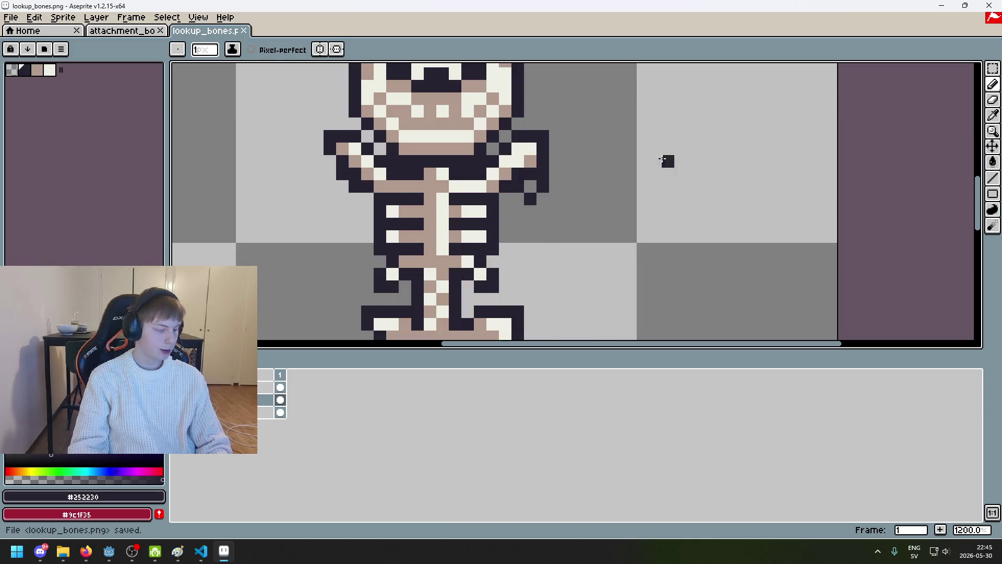
scroll(589, 194, up, 2)
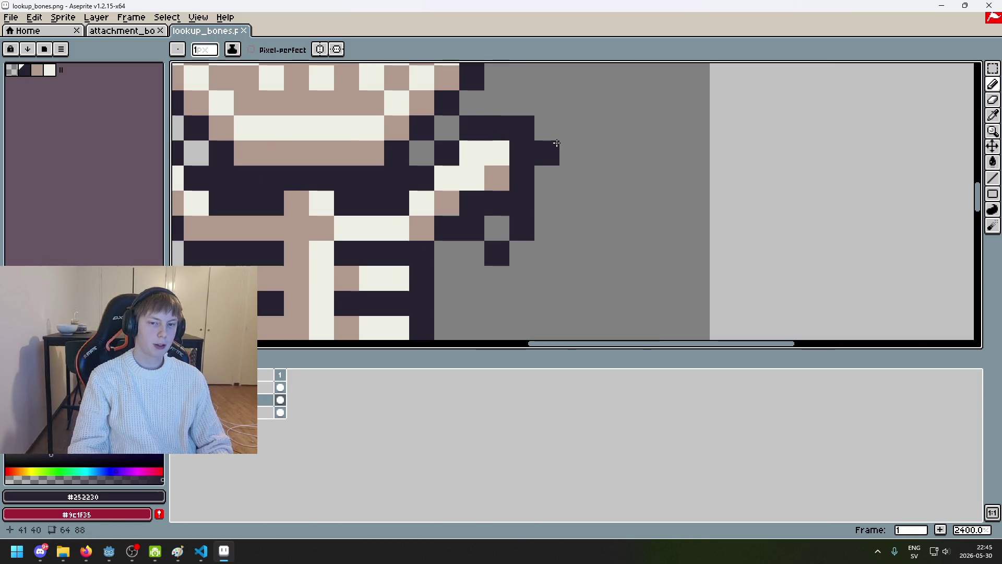